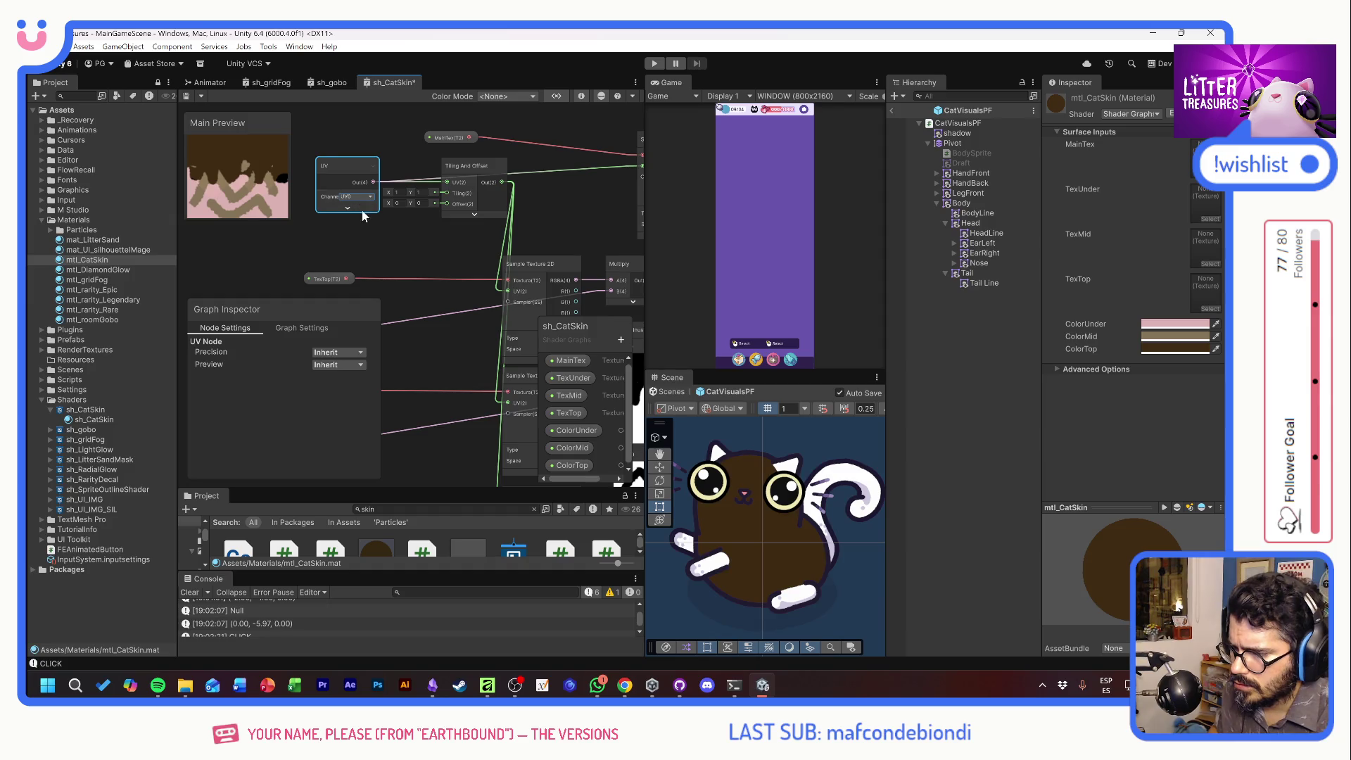
# Set the first two mask texture samplers' Space to Object
pyautogui.moveTo(593, 245); pyautogui.dragTo(478, 144)
pyautogui.click(438, 248)
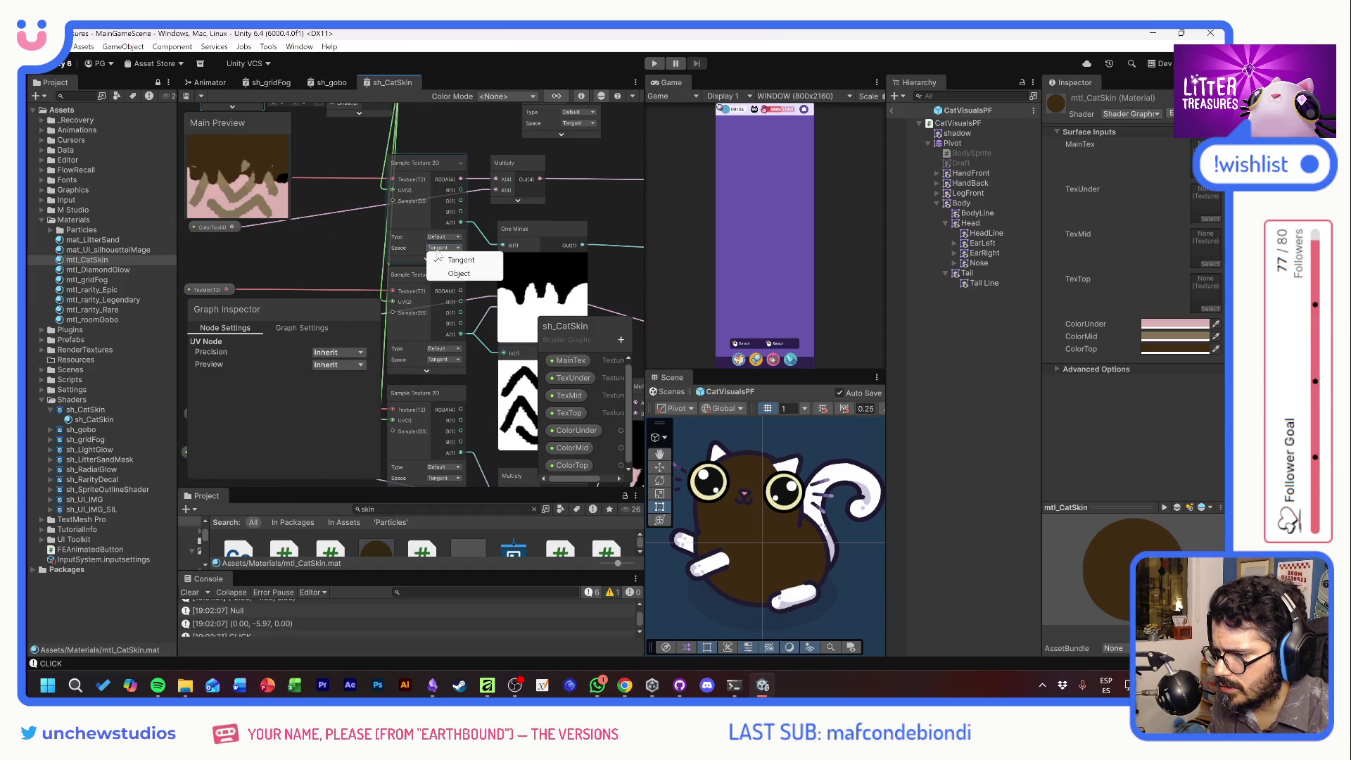
pyautogui.click(454, 276)
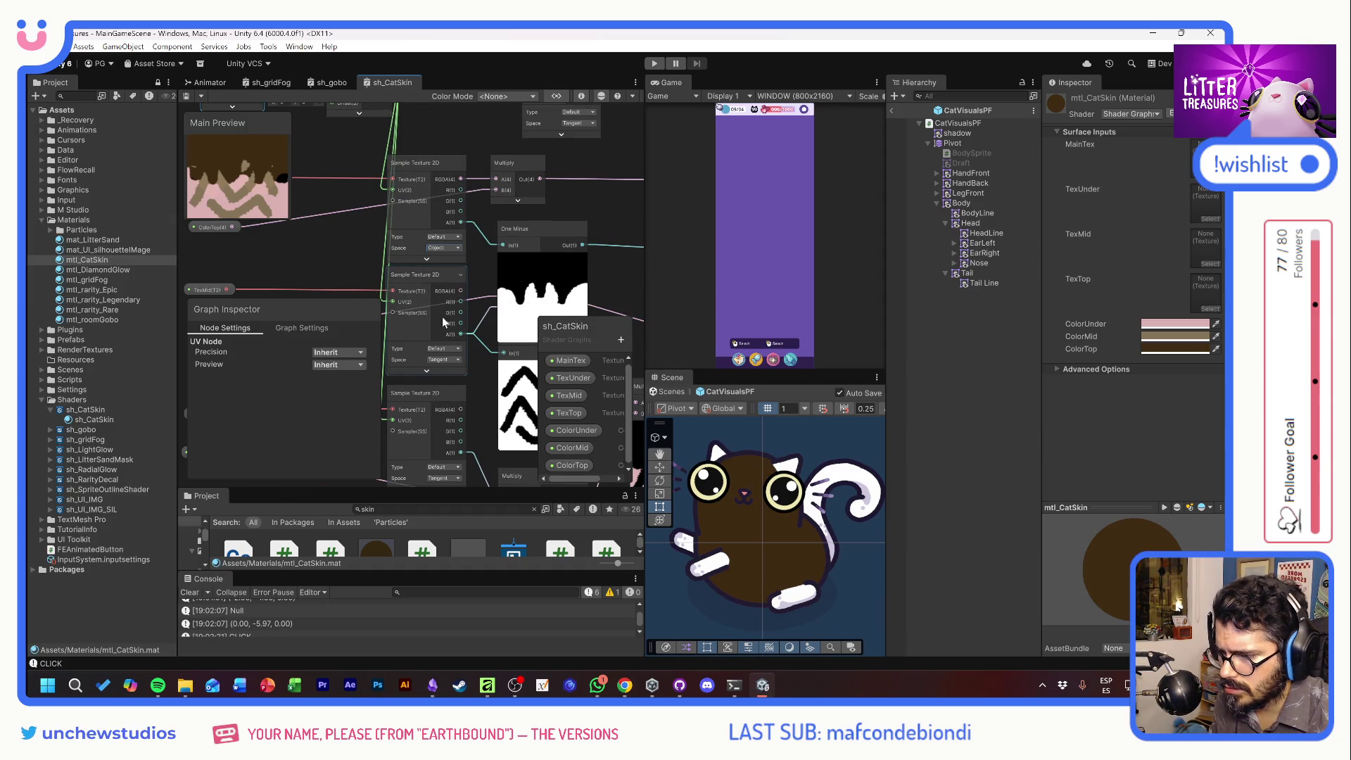
pyautogui.click(442, 360)
pyautogui.click(453, 385)
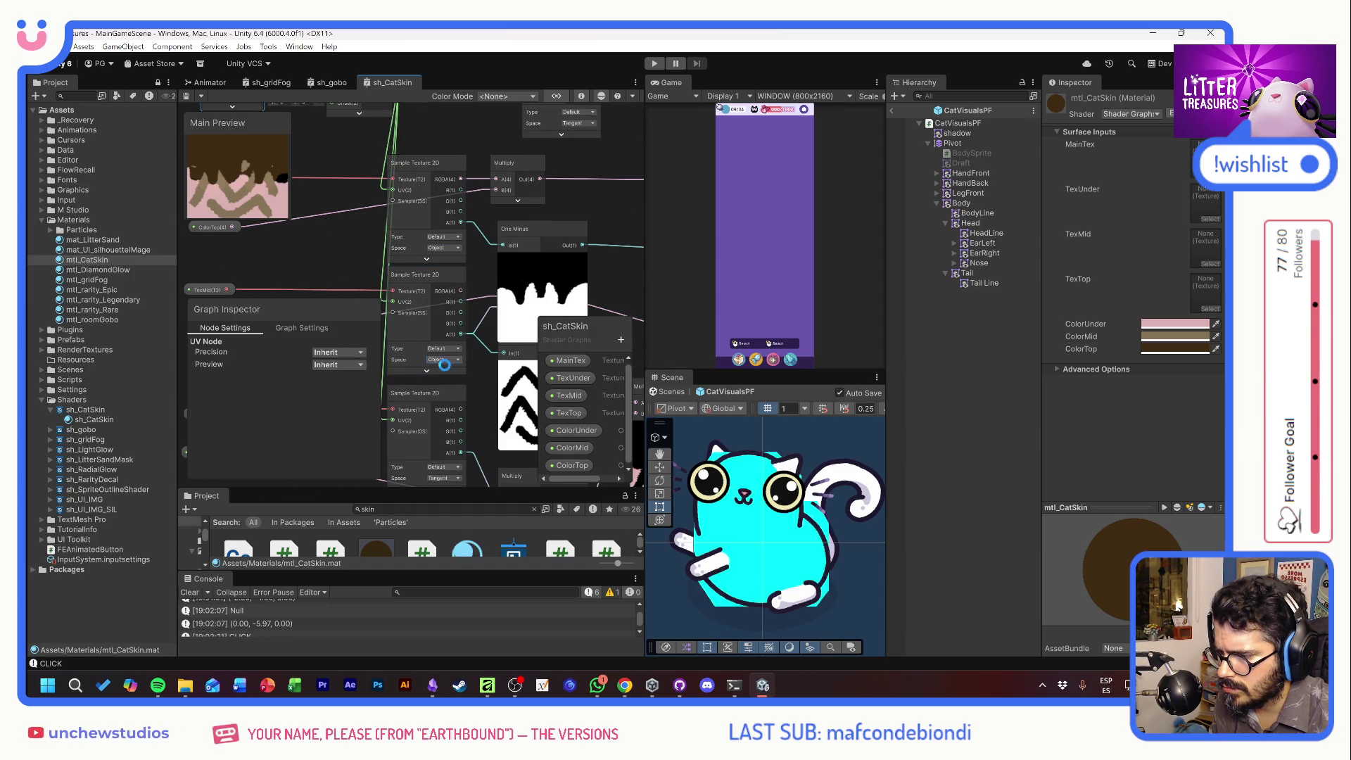
# Set the lower texture sampler's Space to Object and start Play mode to test
pyautogui.click(443, 348)
pyautogui.click(443, 348)
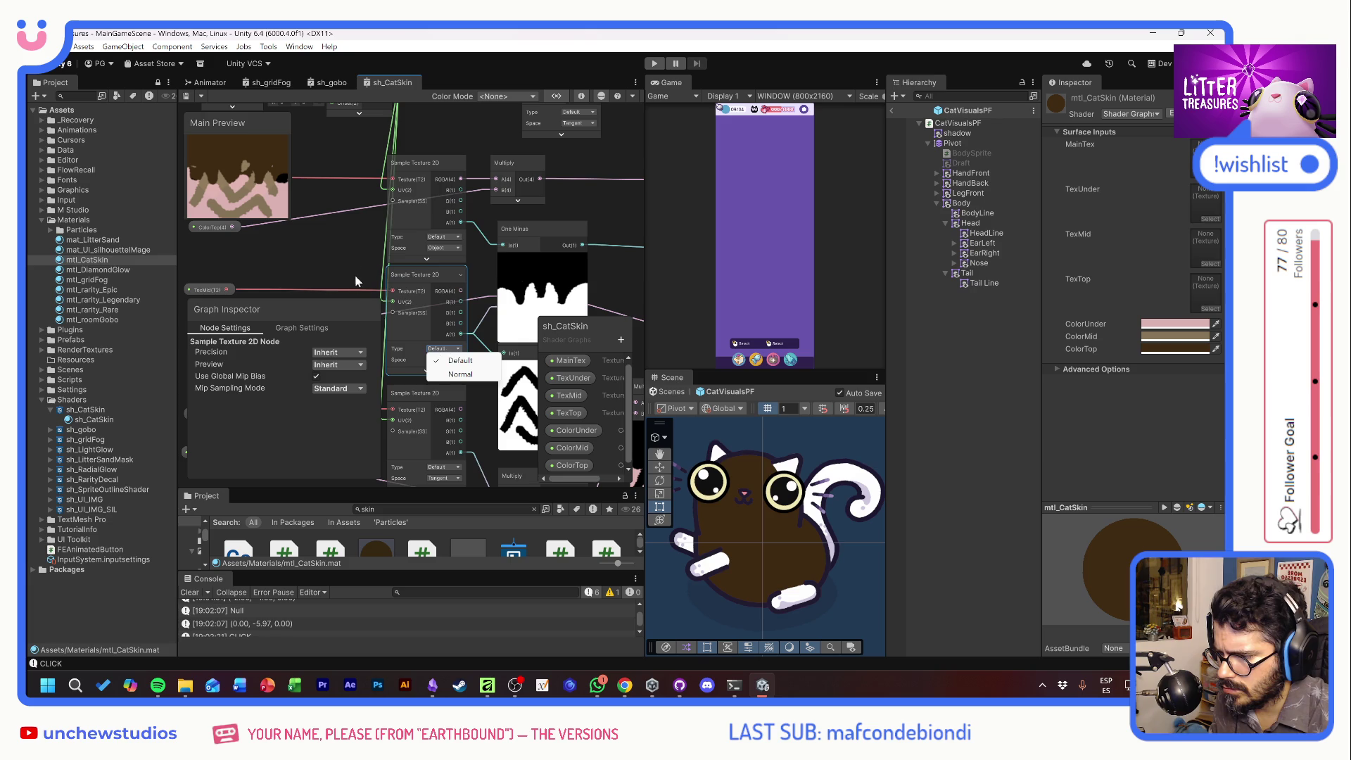
pyautogui.press('Escape')
pyautogui.scroll(-3, 434, 322)
pyautogui.click(438, 403)
pyautogui.click(462, 428)
pyautogui.scroll(3, 440, 375)
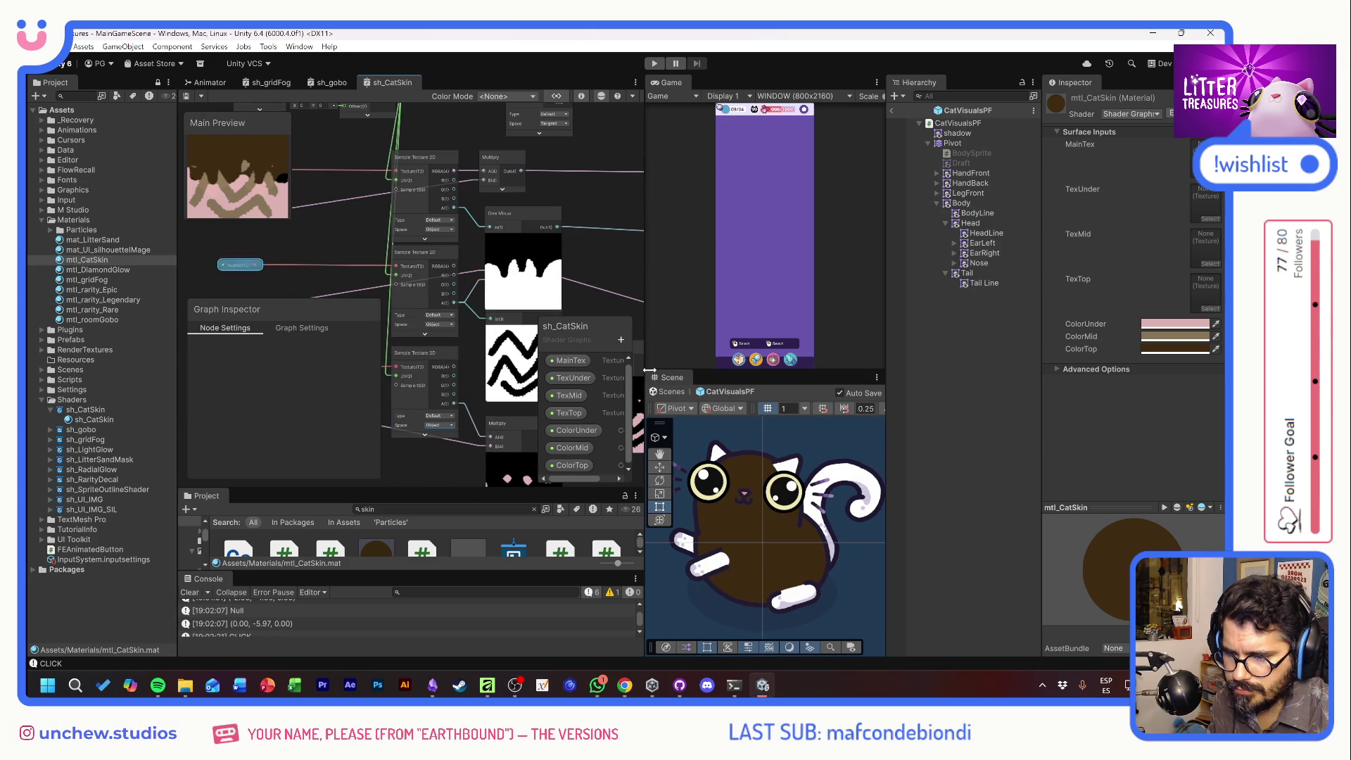
pyautogui.click(655, 63)
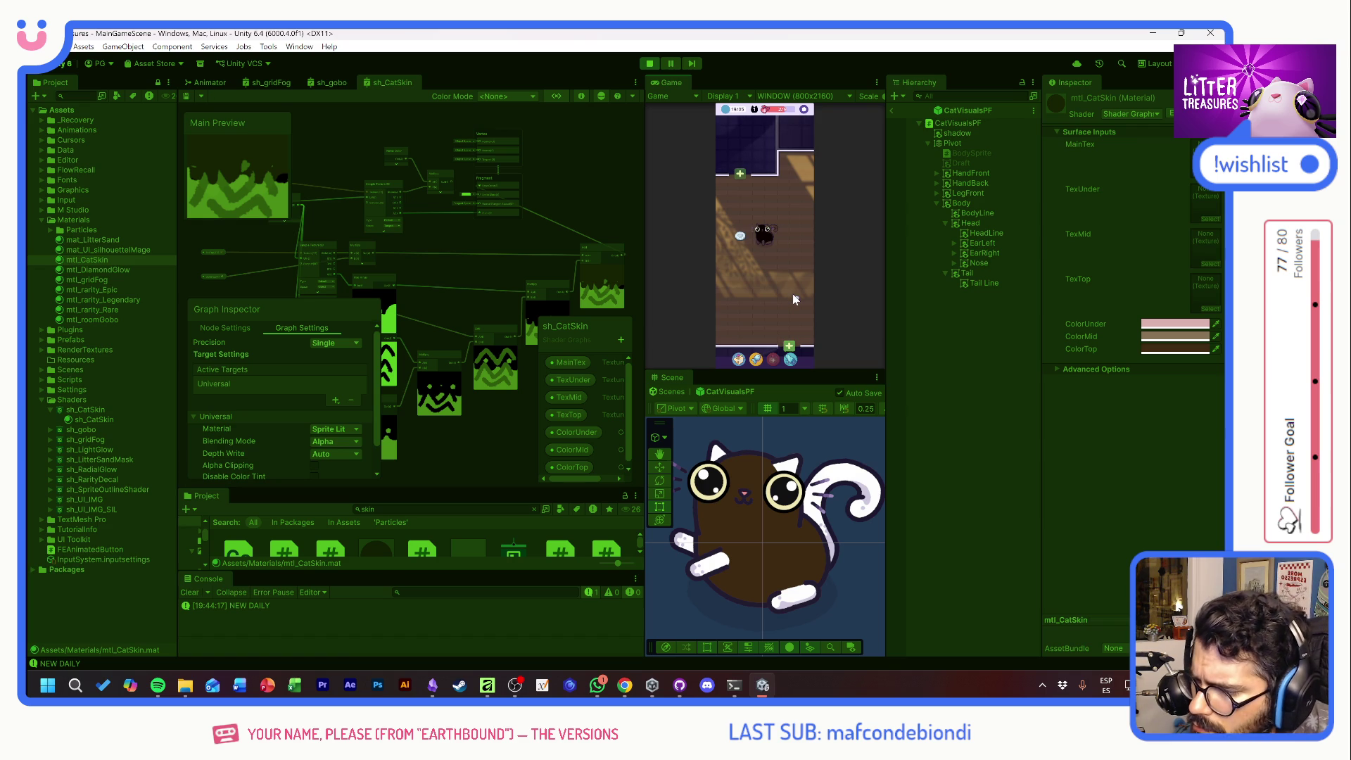
# Stop the game, keep Sprite Lit, enable Sort 3D as 2D Compatible, and save the graph
pyautogui.click(650, 68)
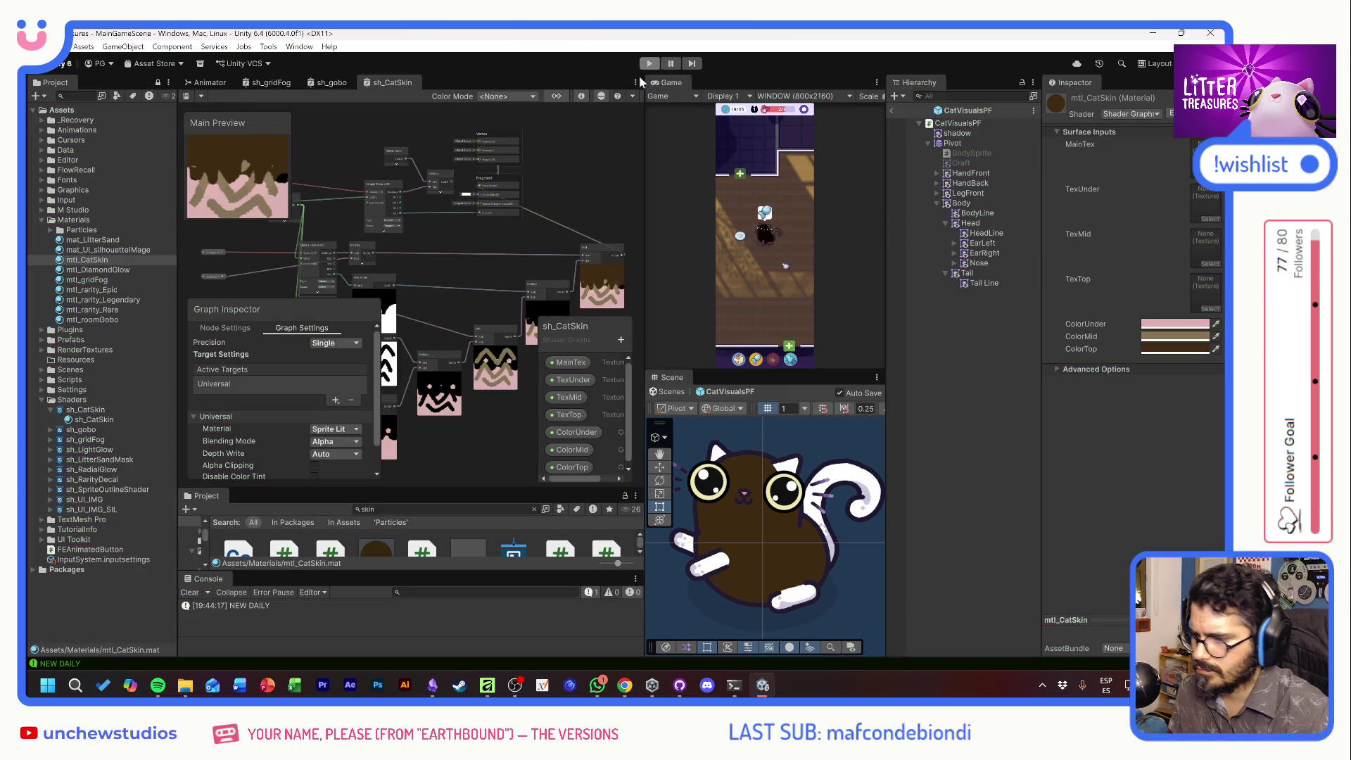
pyautogui.scroll(3, 503, 221)
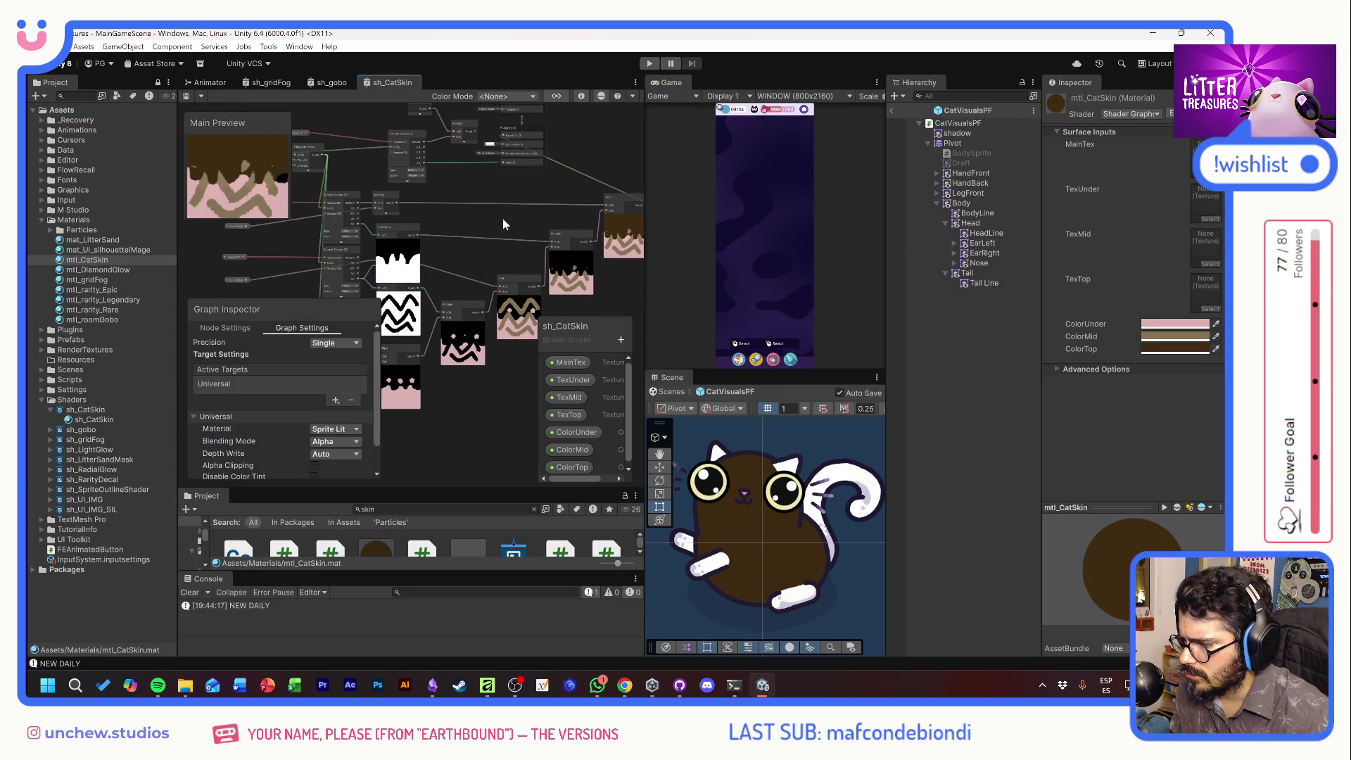
pyautogui.click(325, 429)
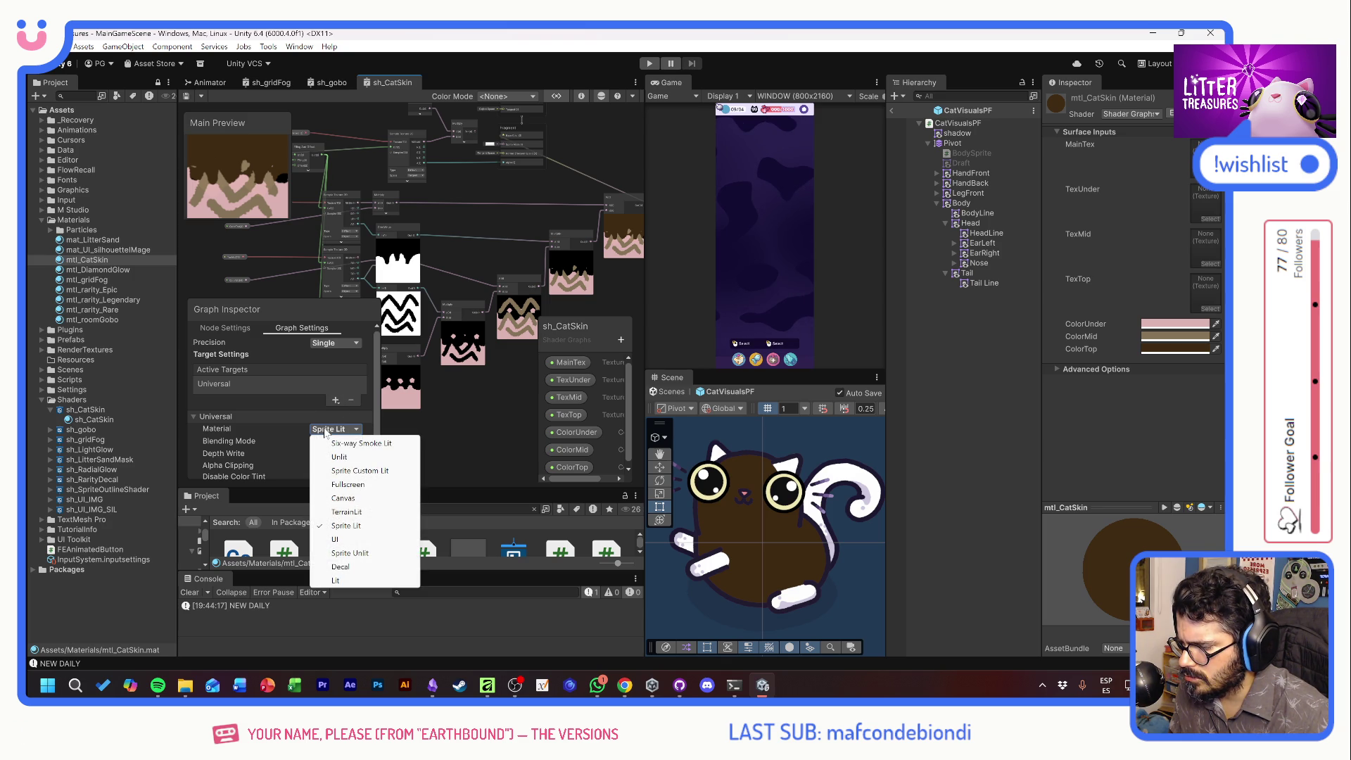
pyautogui.click(192, 438)
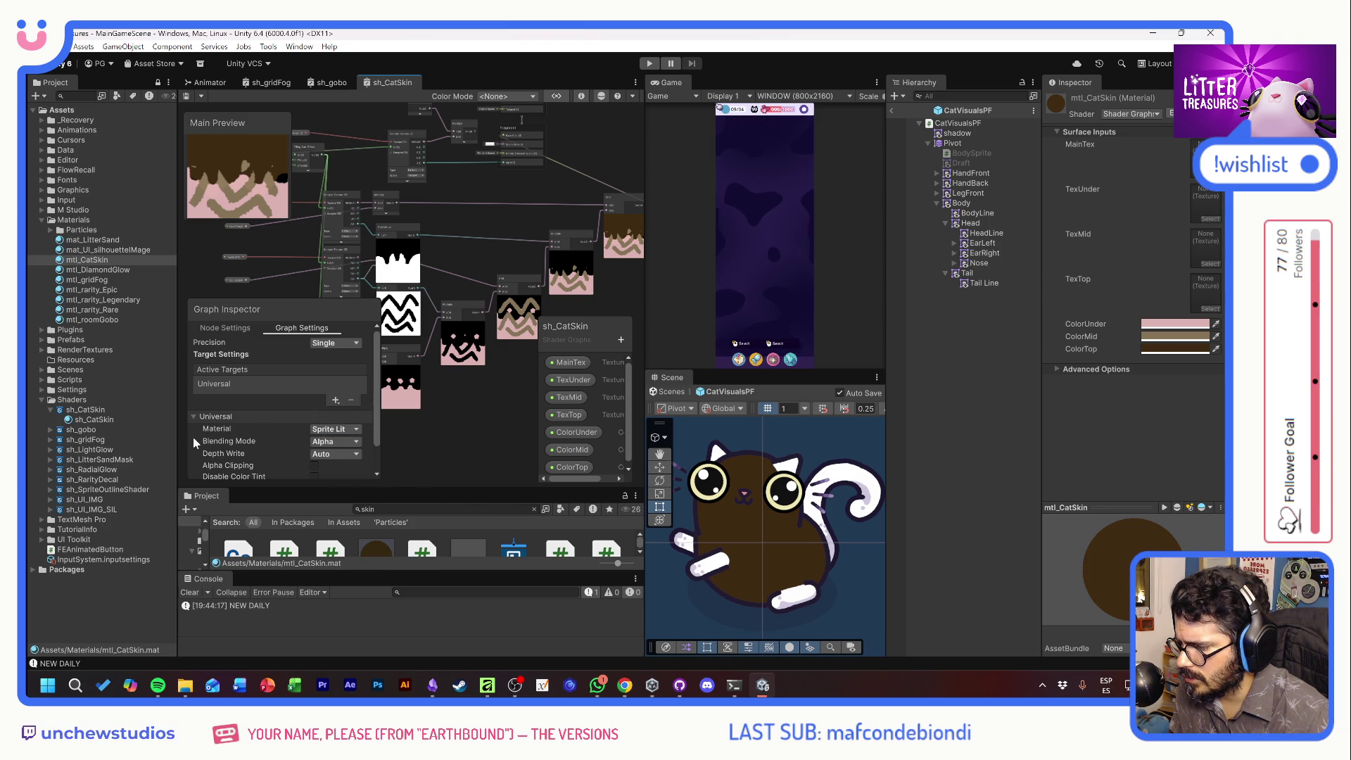
pyautogui.scroll(-2, 263, 455)
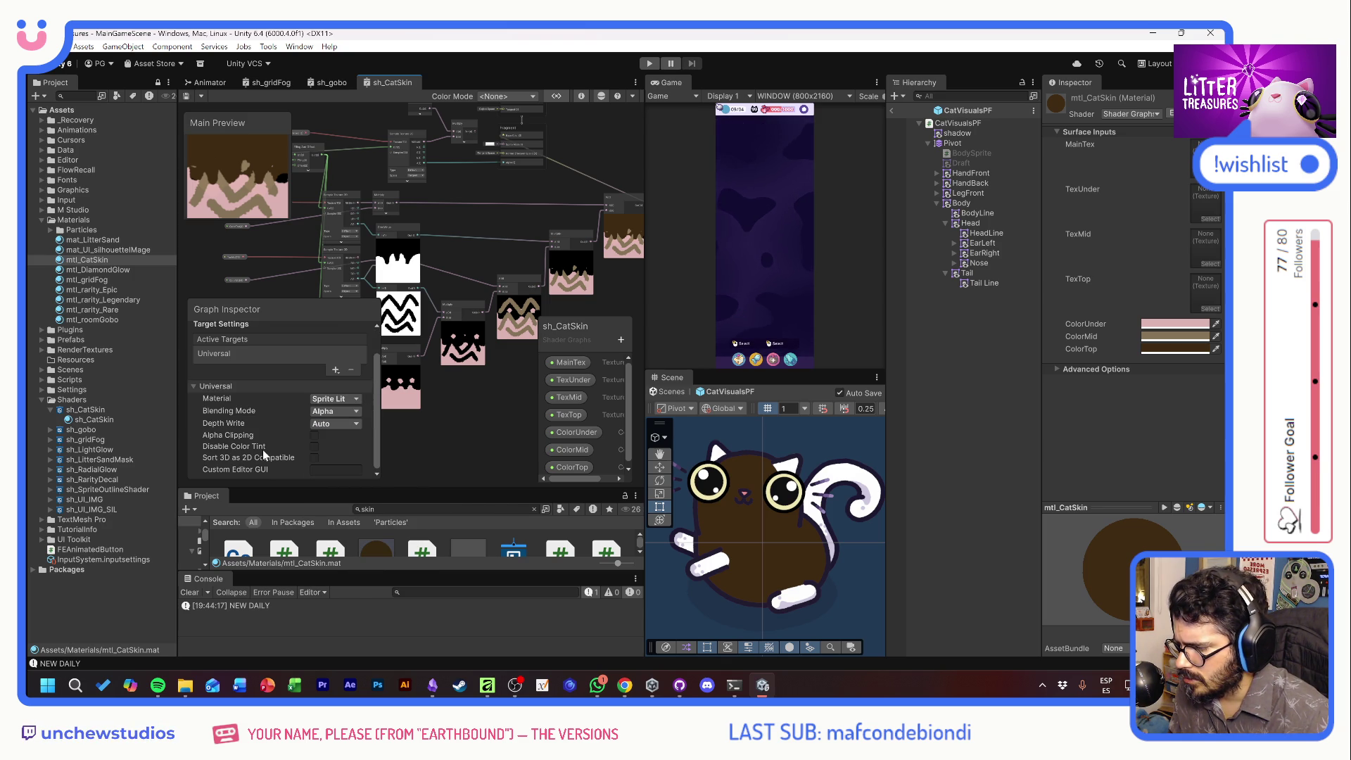
pyautogui.click(314, 458)
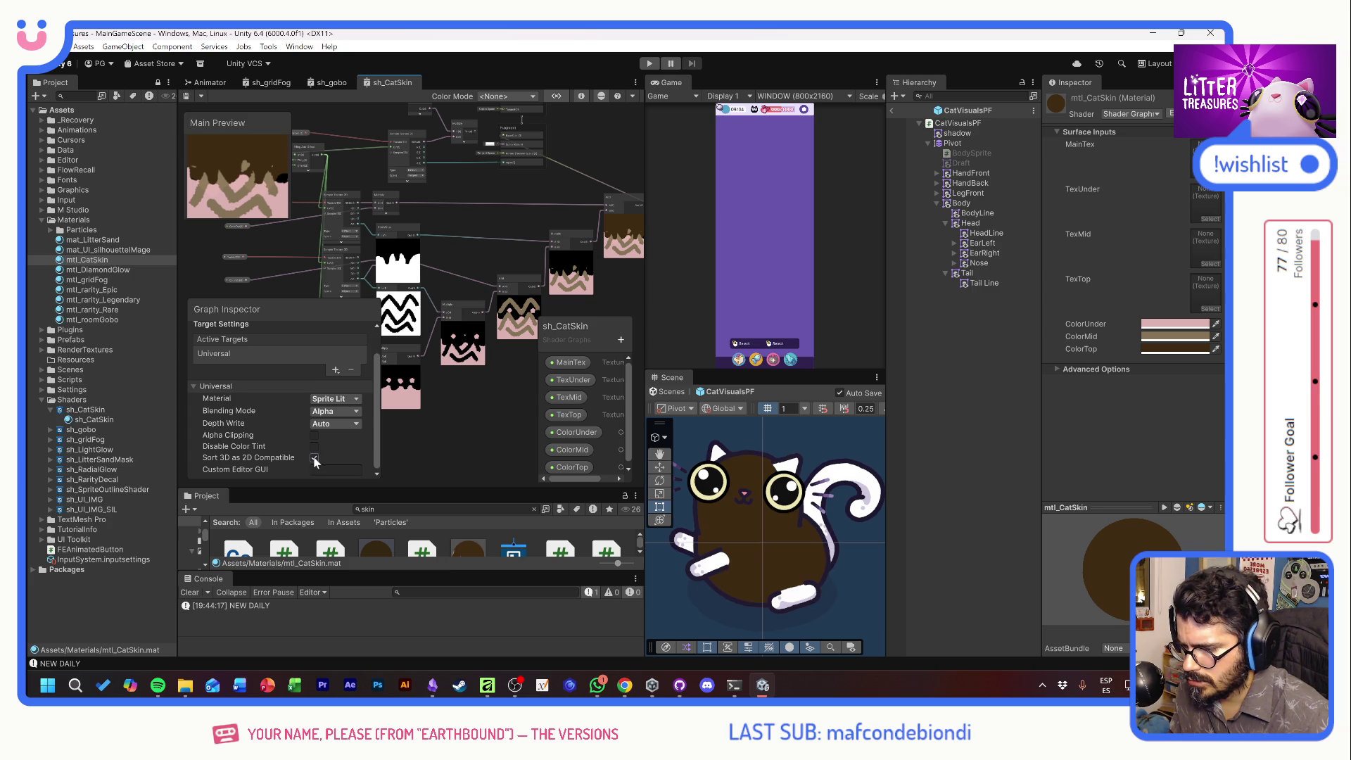
pyautogui.hotkey('ctrl', 's')
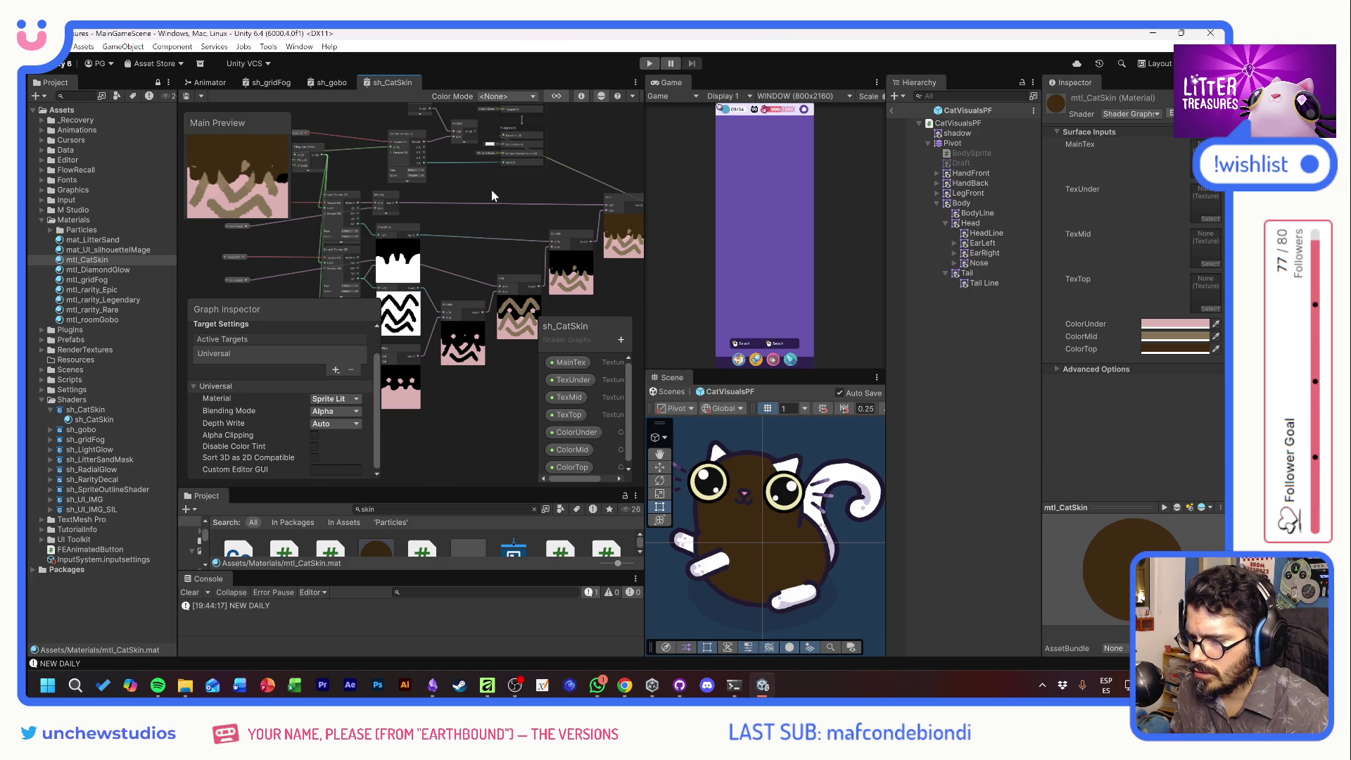
pyautogui.scroll(5, 491, 189)
# Pan to the Vertex/Fragment master stack and pull the wire off Fragment Base Color
pyautogui.moveTo(449, 252)
pyautogui.mouseDown()
pyautogui.moveTo(535, 271)
pyautogui.moveTo(602, 256)
pyautogui.mouseUp()
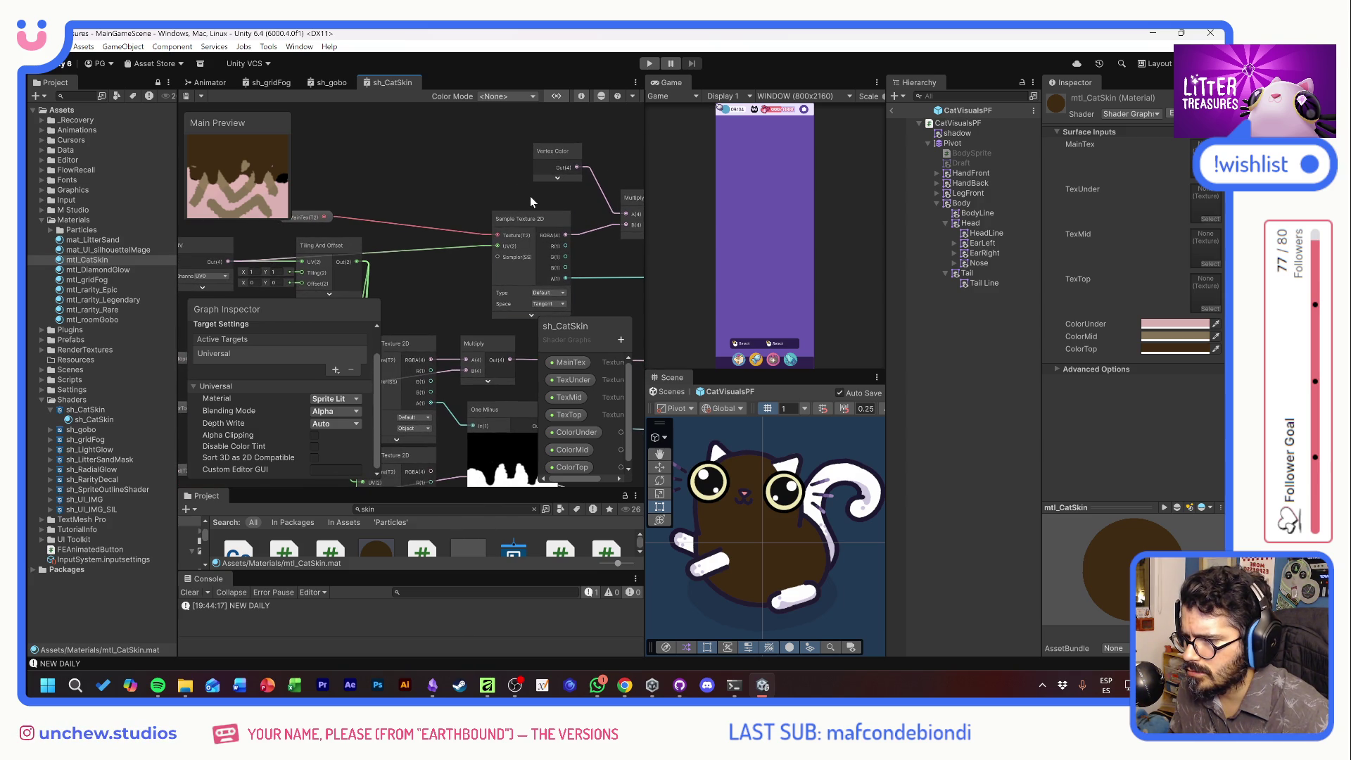
pyautogui.moveTo(559, 197)
pyautogui.mouseDown()
pyautogui.moveTo(379, 199)
pyautogui.moveTo(637, 203)
pyautogui.moveTo(514, 188)
pyautogui.mouseUp()
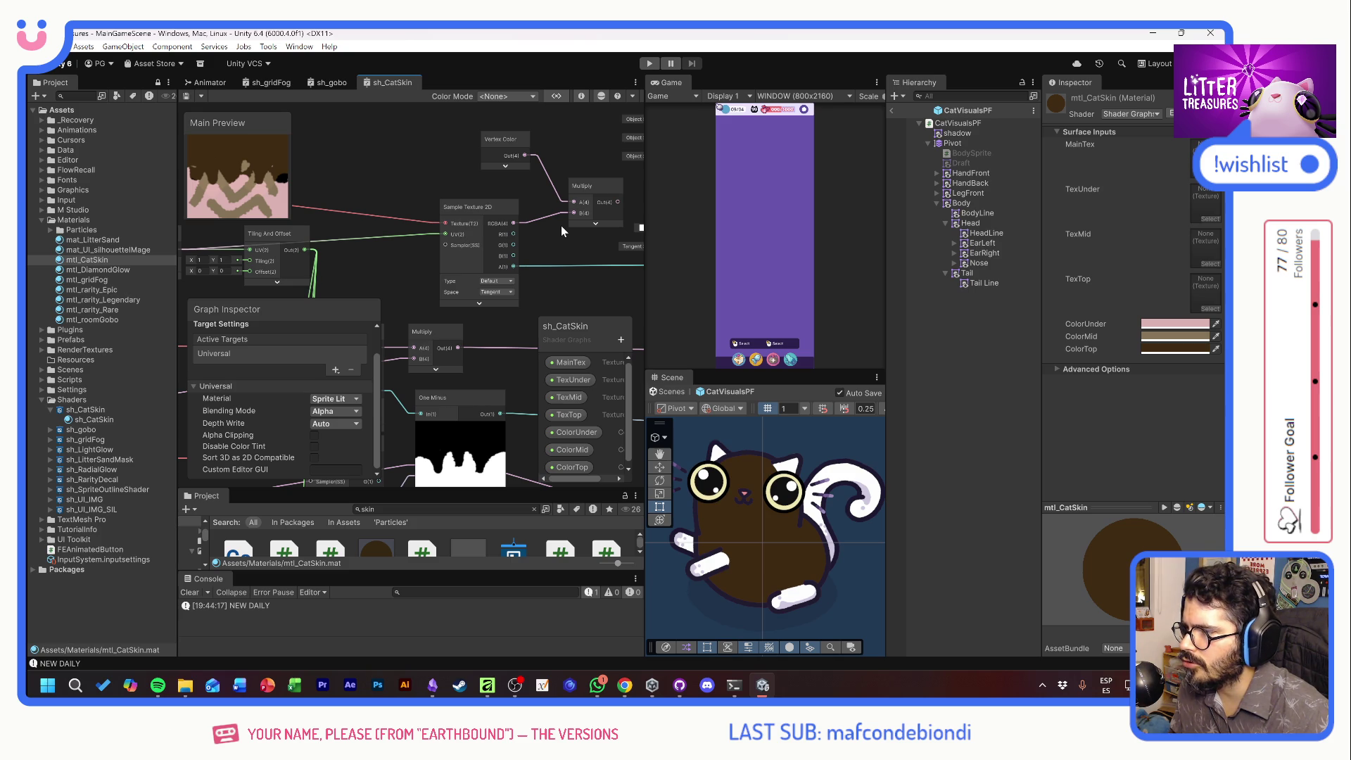
pyautogui.moveTo(577, 244); pyautogui.dragTo(459, 279)
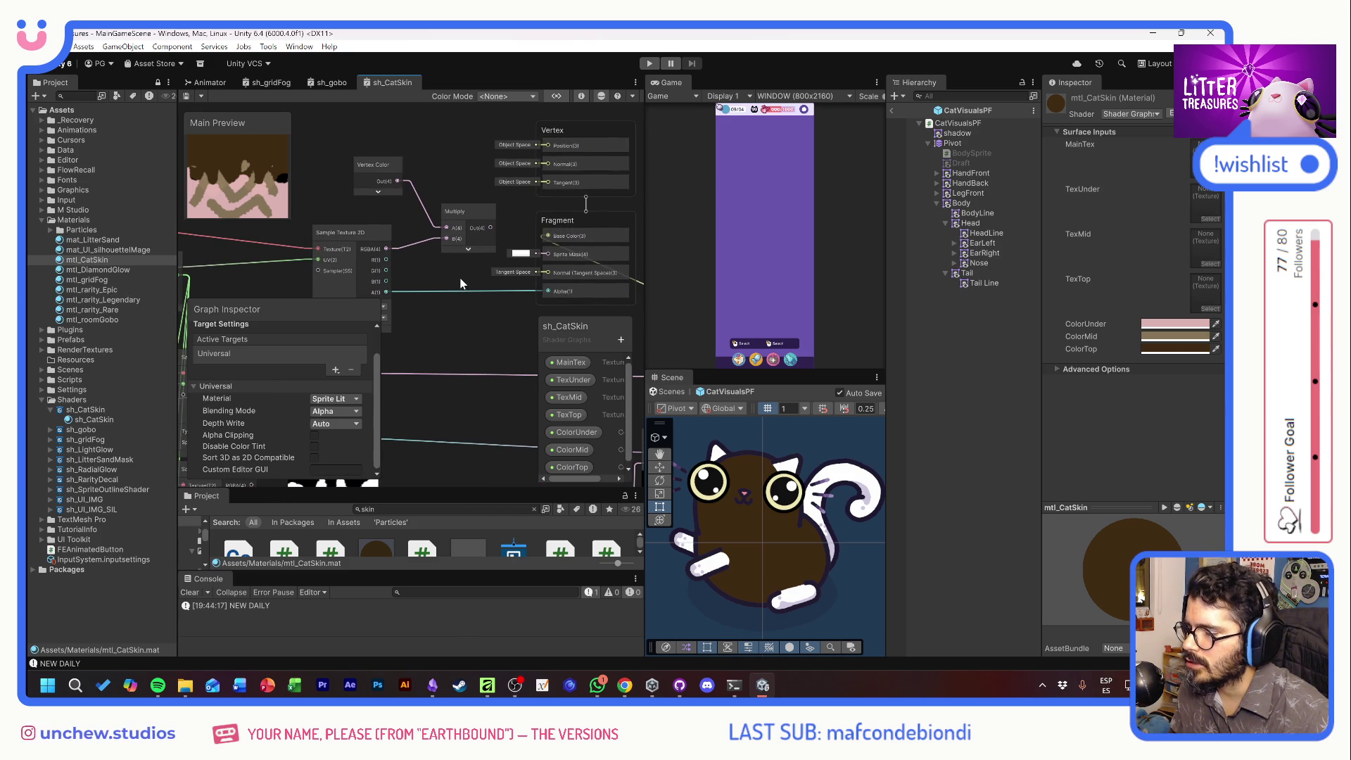
pyautogui.scroll(2, 491, 234)
pyautogui.scroll(-2, 492, 233)
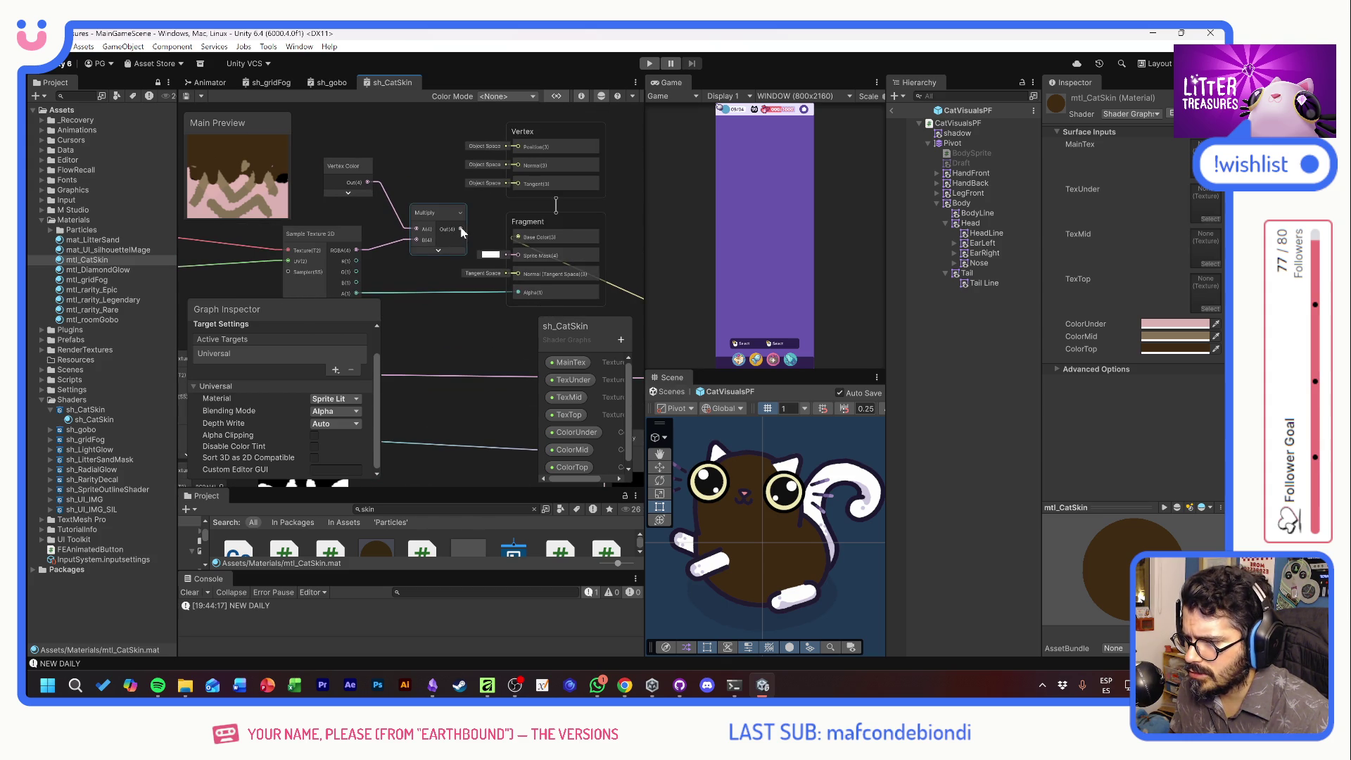
pyautogui.moveTo(525, 238); pyautogui.dragTo(518, 239)
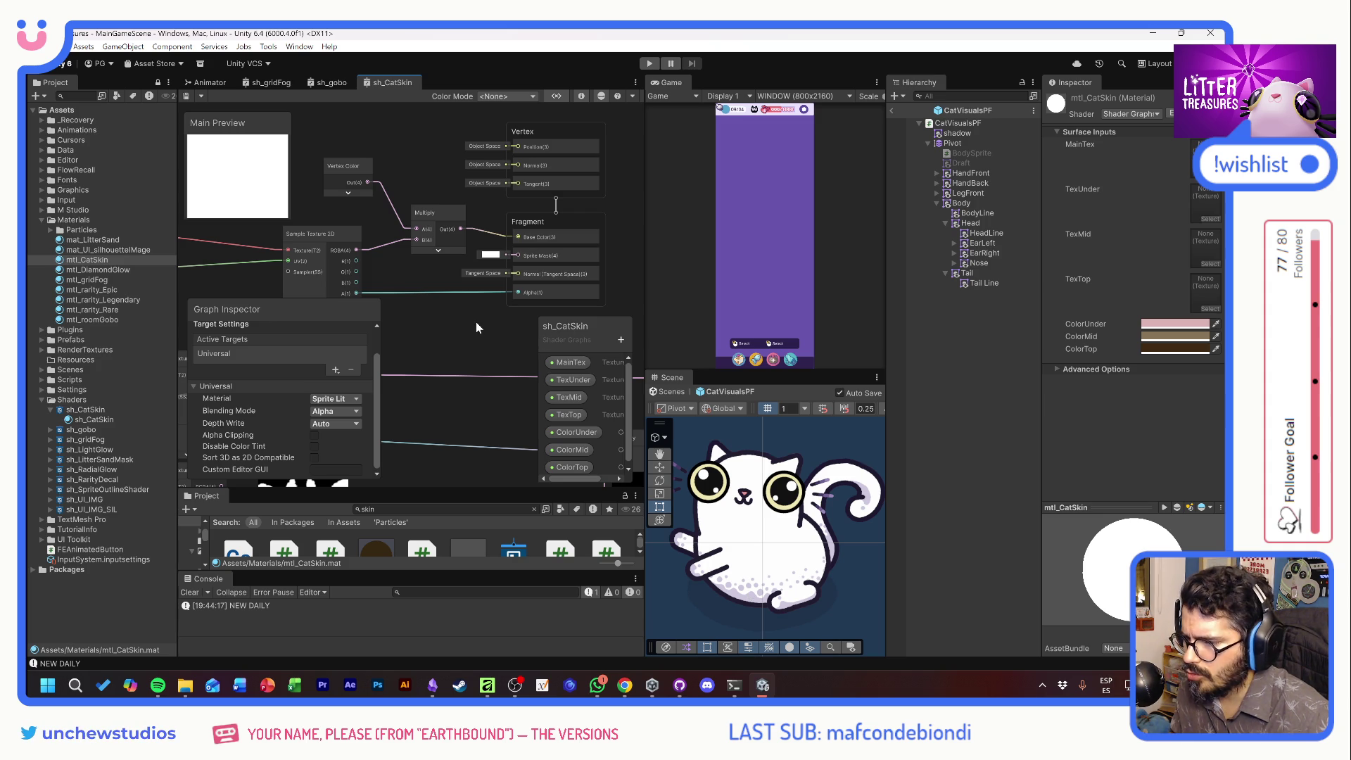
# Wire the Multiply output back into Fragment Base Color and save the graph
pyautogui.moveTo(490, 320)
pyautogui.mouseDown()
pyautogui.moveTo(492, 203)
pyautogui.moveTo(595, 216)
pyautogui.moveTo(605, 271)
pyautogui.moveTo(567, 205)
pyautogui.moveTo(514, 233)
pyautogui.mouseUp()
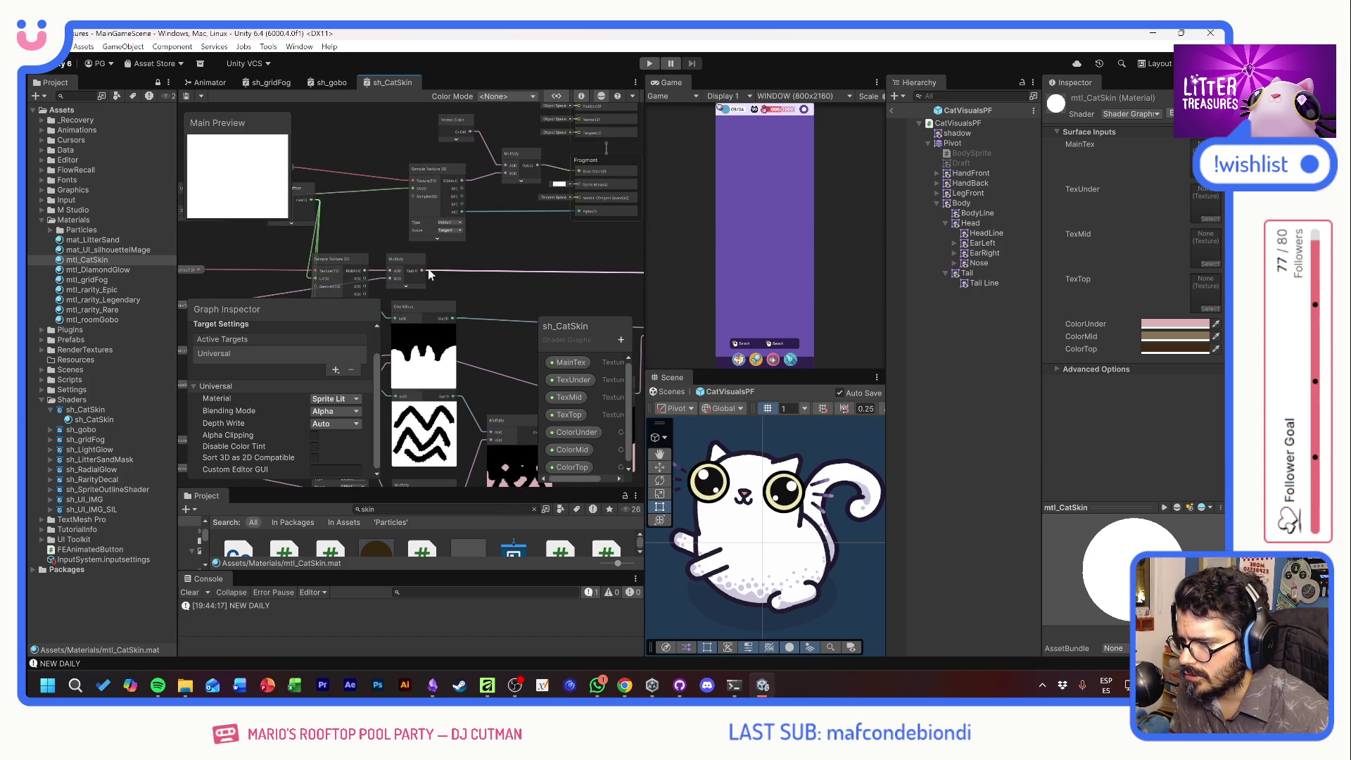
pyautogui.moveTo(425, 274); pyautogui.dragTo(580, 172)
pyautogui.hotkey('ctrl', 's')
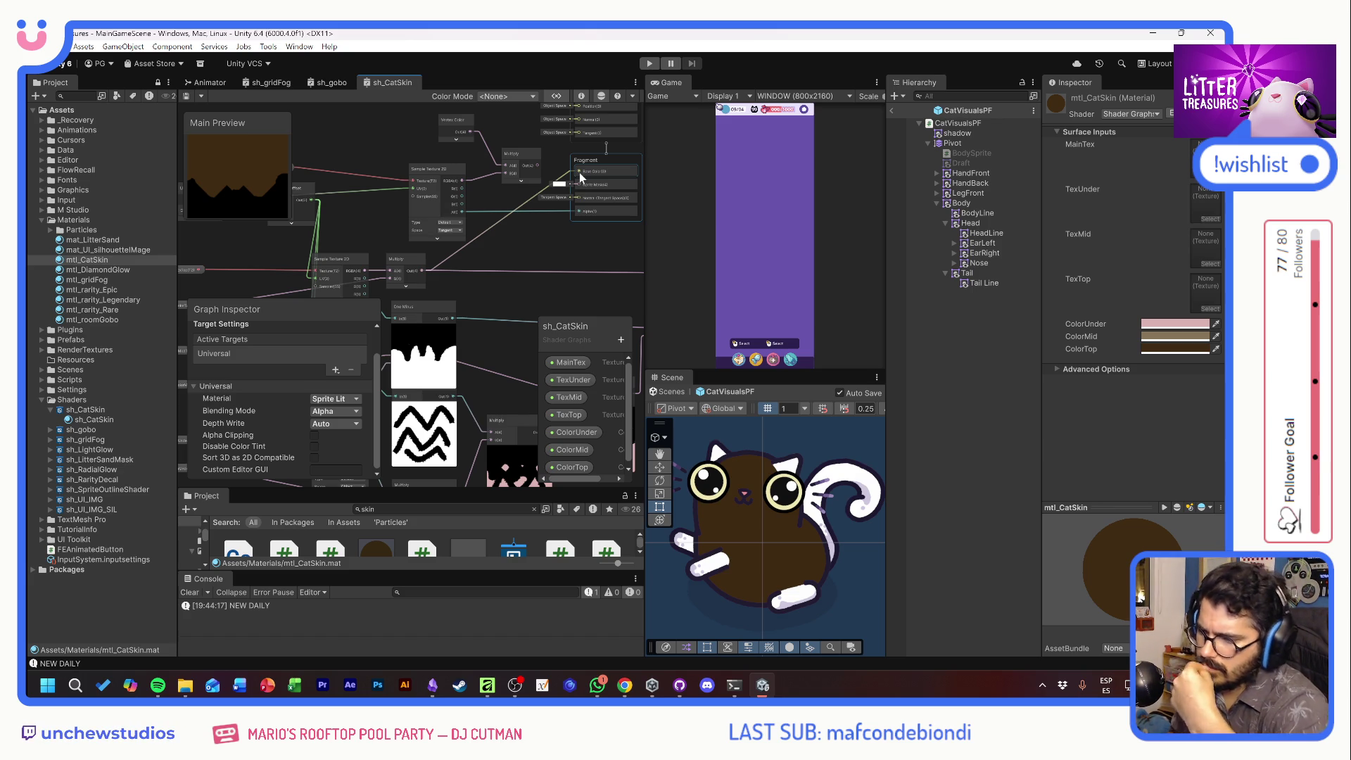
pyautogui.moveTo(353, 212)
pyautogui.mouseDown()
pyautogui.moveTo(415, 177)
pyautogui.moveTo(429, 214)
pyautogui.moveTo(467, 227)
pyautogui.moveTo(373, 211)
pyautogui.moveTo(367, 234)
pyautogui.mouseUp()
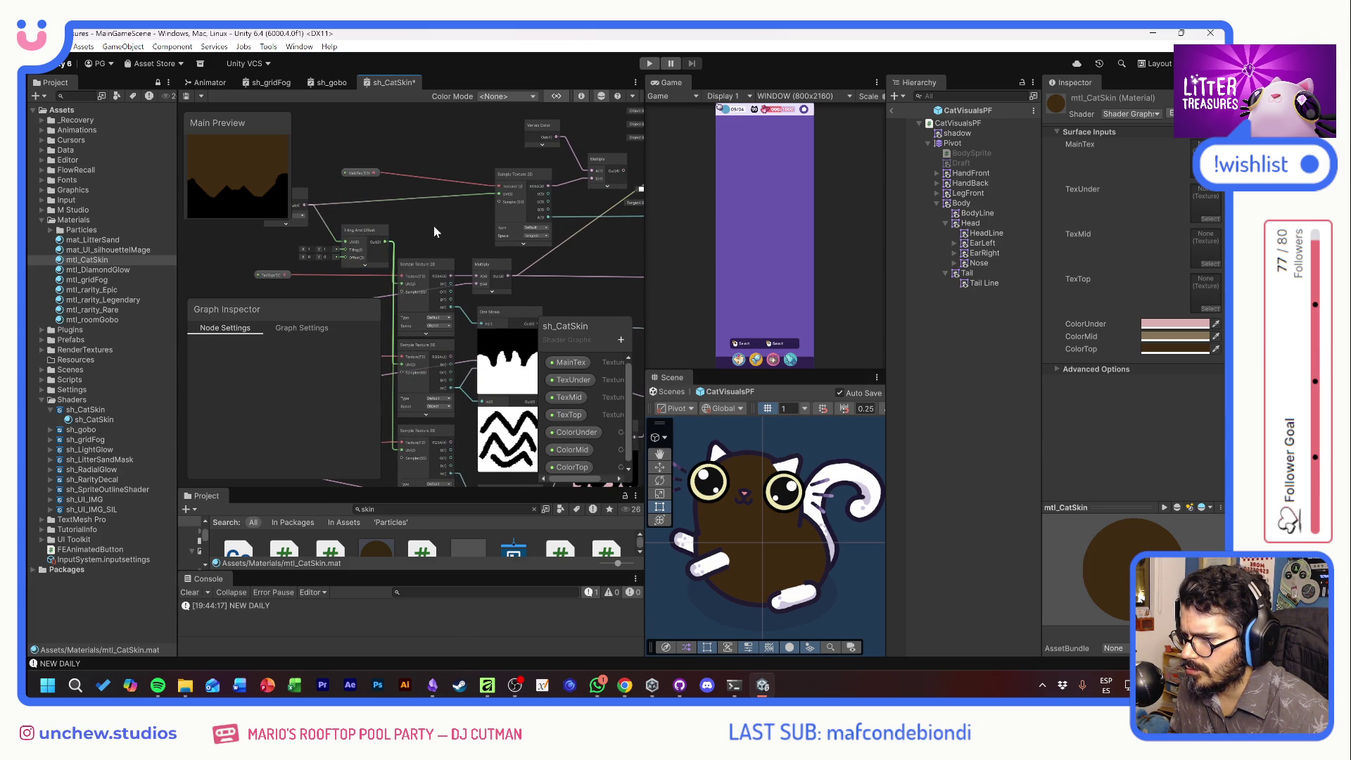
# Delete the Tiling And Offset node and wire the UV node into the second and third samplers
pyautogui.moveTo(434, 226); pyautogui.dragTo(448, 224)
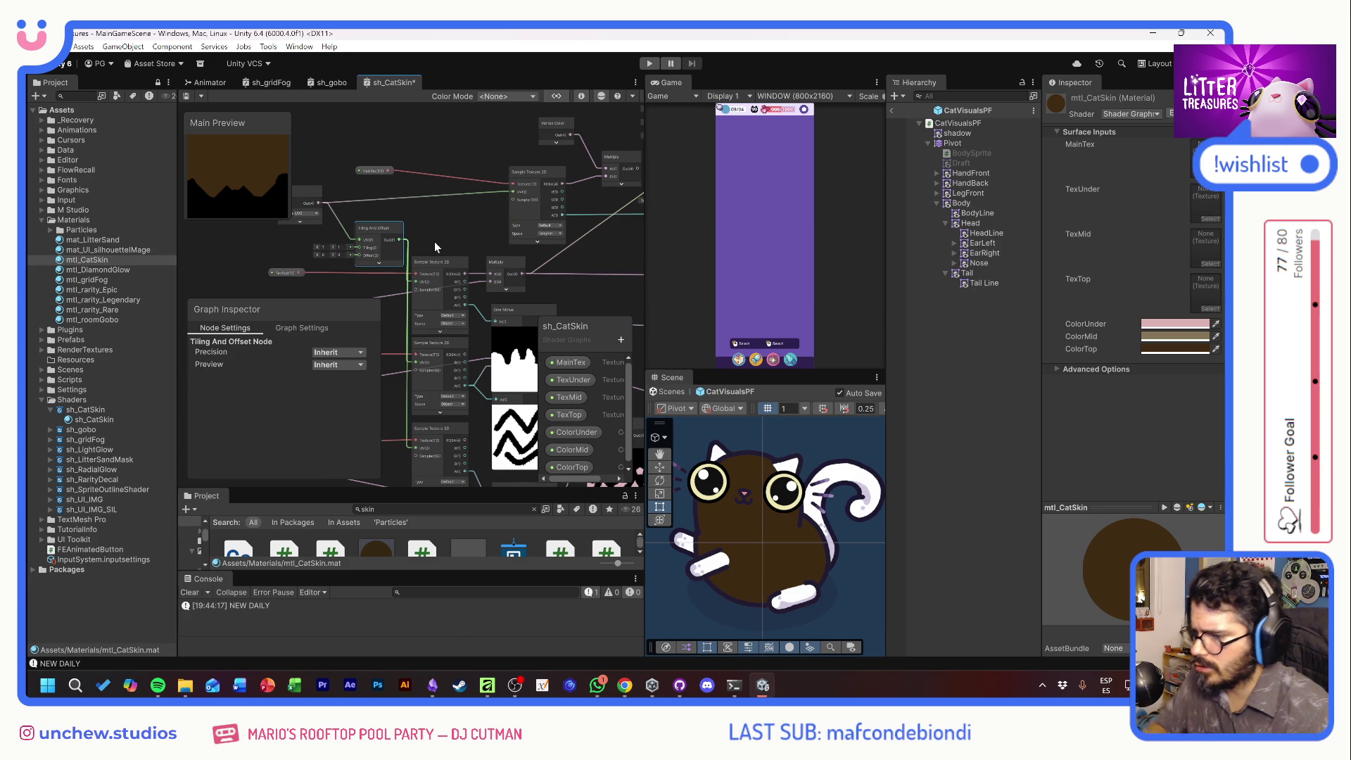
pyautogui.press('Delete')
pyautogui.hotkey('ctrl', 's')
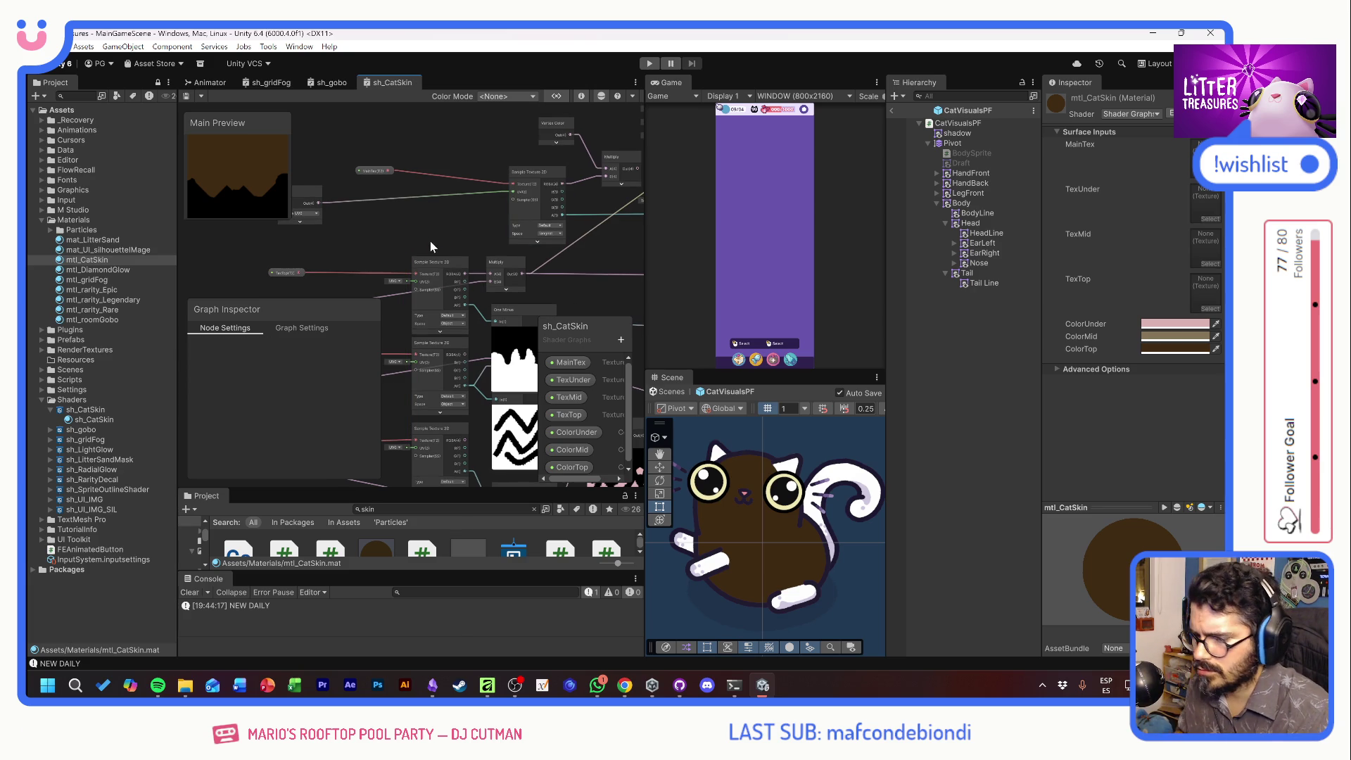
pyautogui.moveTo(303, 187); pyautogui.dragTo(343, 196)
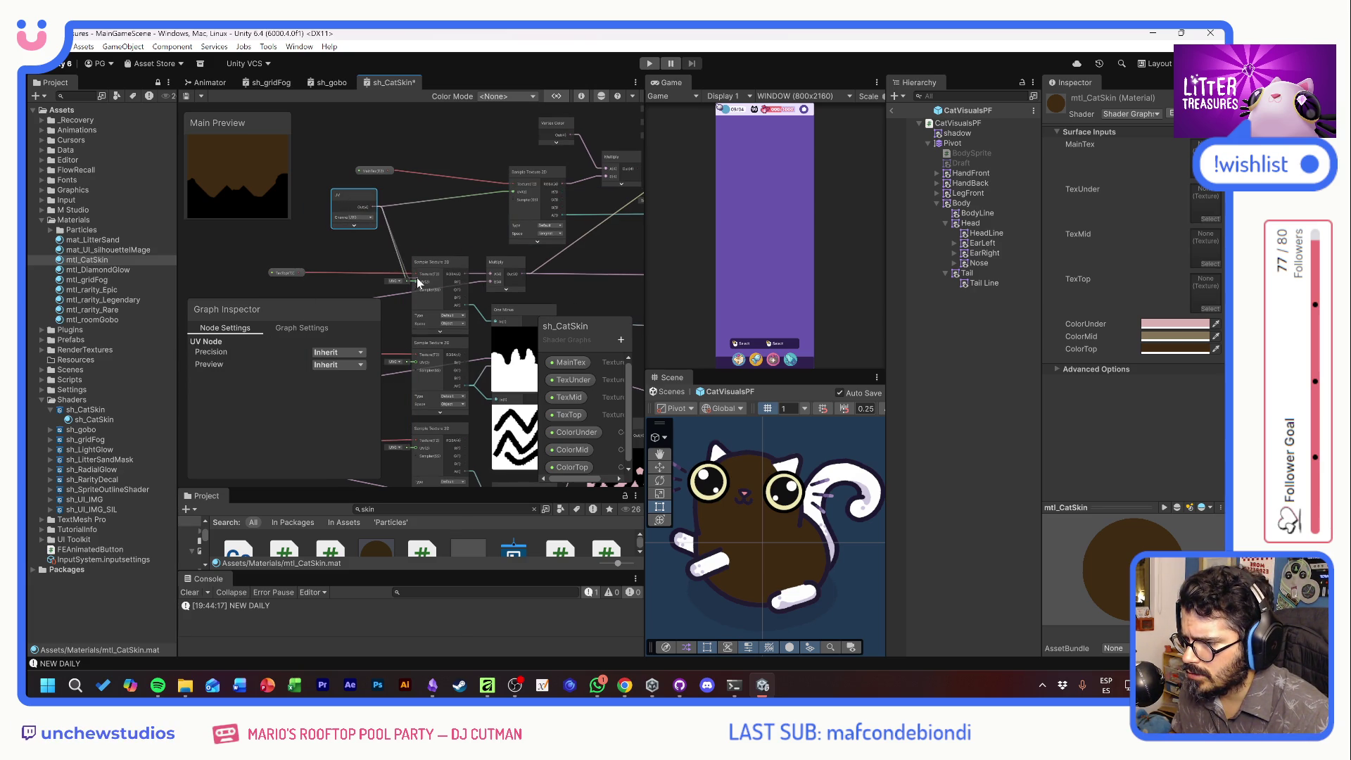
pyautogui.hotkey('ctrl', 's')
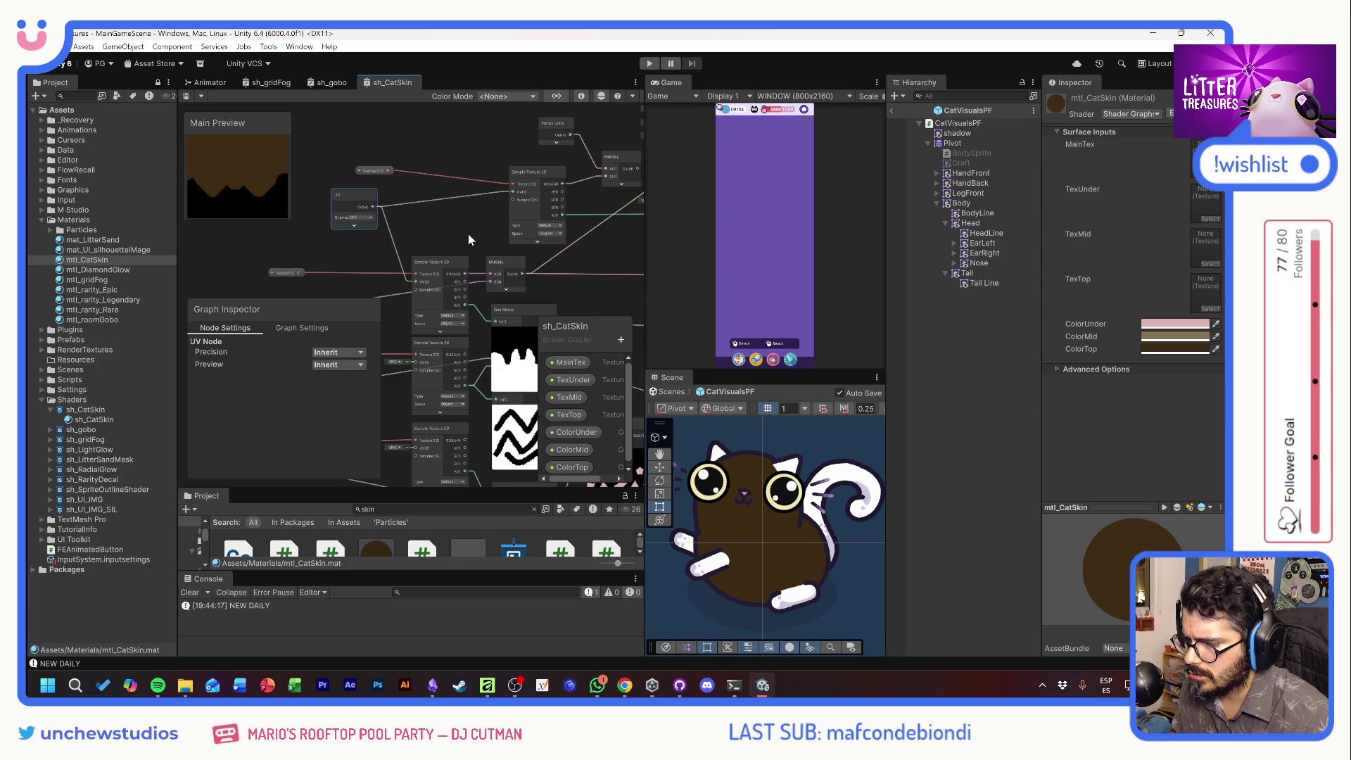
pyautogui.moveTo(375, 210); pyautogui.dragTo(414, 361)
pyautogui.moveTo(376, 211)
pyautogui.mouseDown()
pyautogui.moveTo(415, 445)
pyautogui.moveTo(412, 386)
pyautogui.mouseUp()
# Switch the three texture samplers' Space options toward Tangent, saving after each change
pyautogui.click(454, 260)
pyautogui.click(461, 271)
pyautogui.hotkey('ctrl', 's')
pyautogui.click(448, 342)
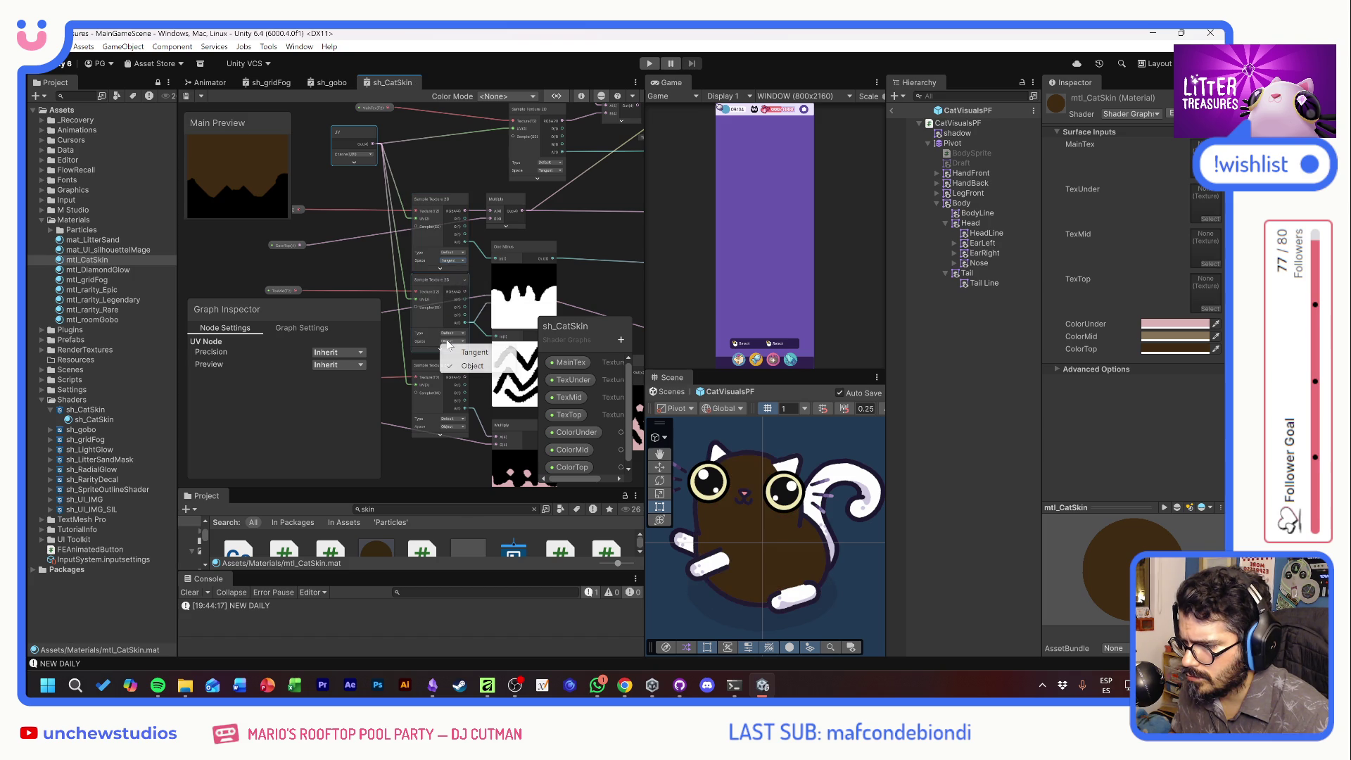
pyautogui.click(461, 363)
pyautogui.hotkey('ctrl', 's')
pyautogui.click(461, 429)
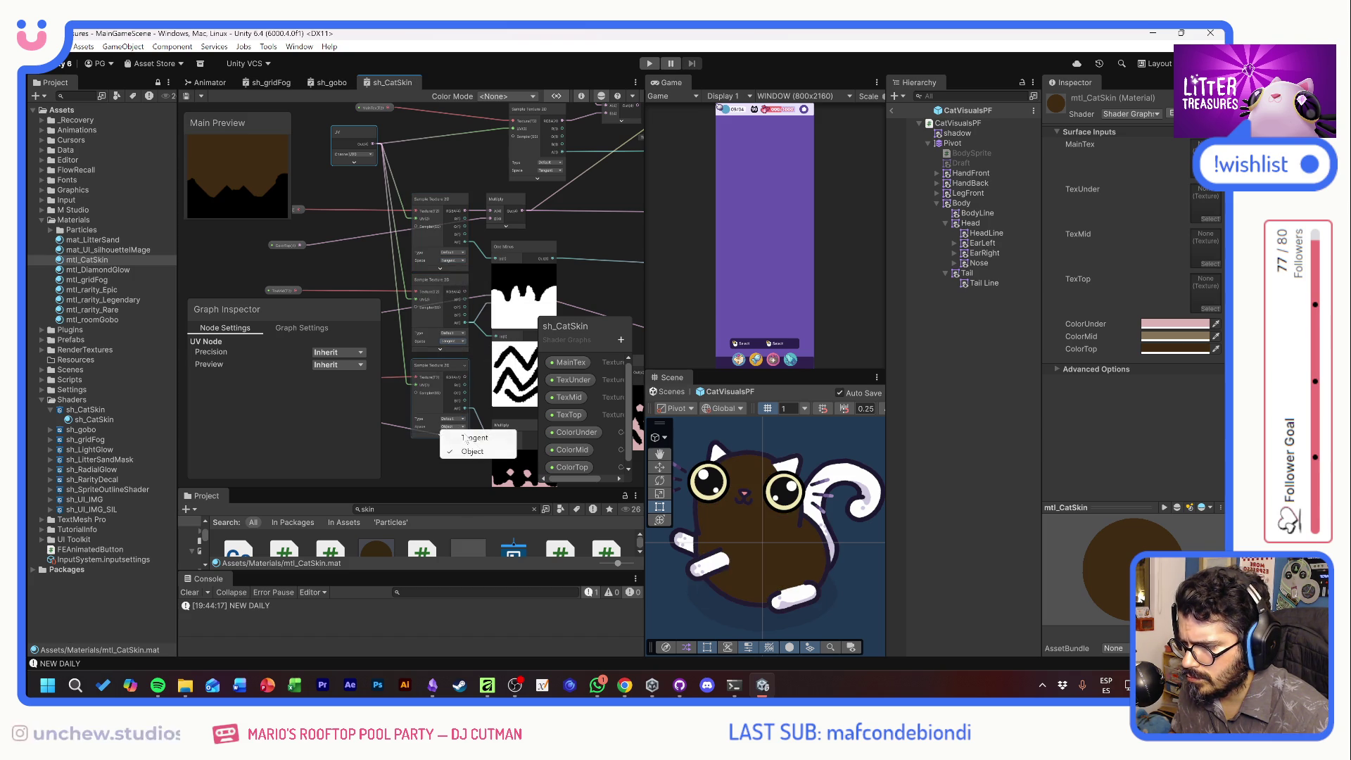
pyautogui.click(467, 437)
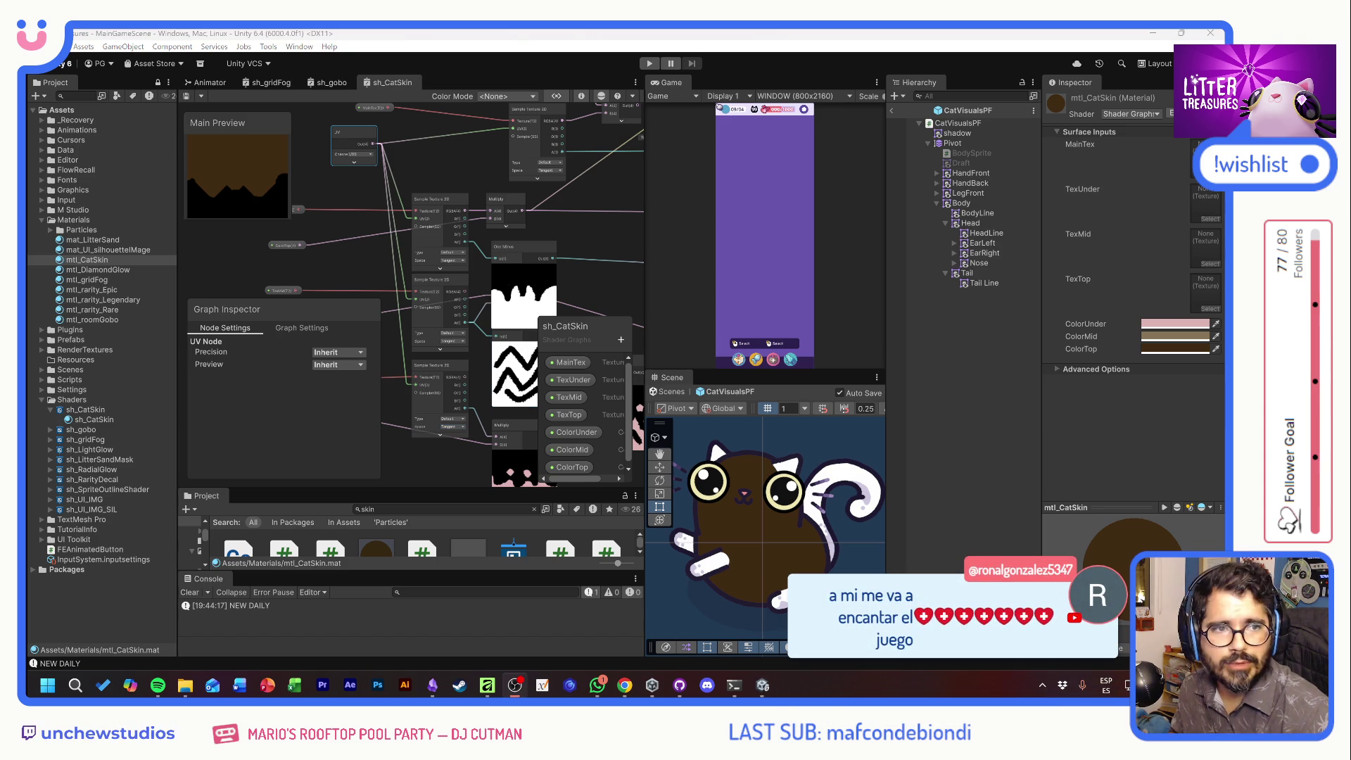
# Connect the Add result to Fragment Base Color and switch to the ChatGPT conversation
pyautogui.moveTo(464, 167); pyautogui.dragTo(378, 108)
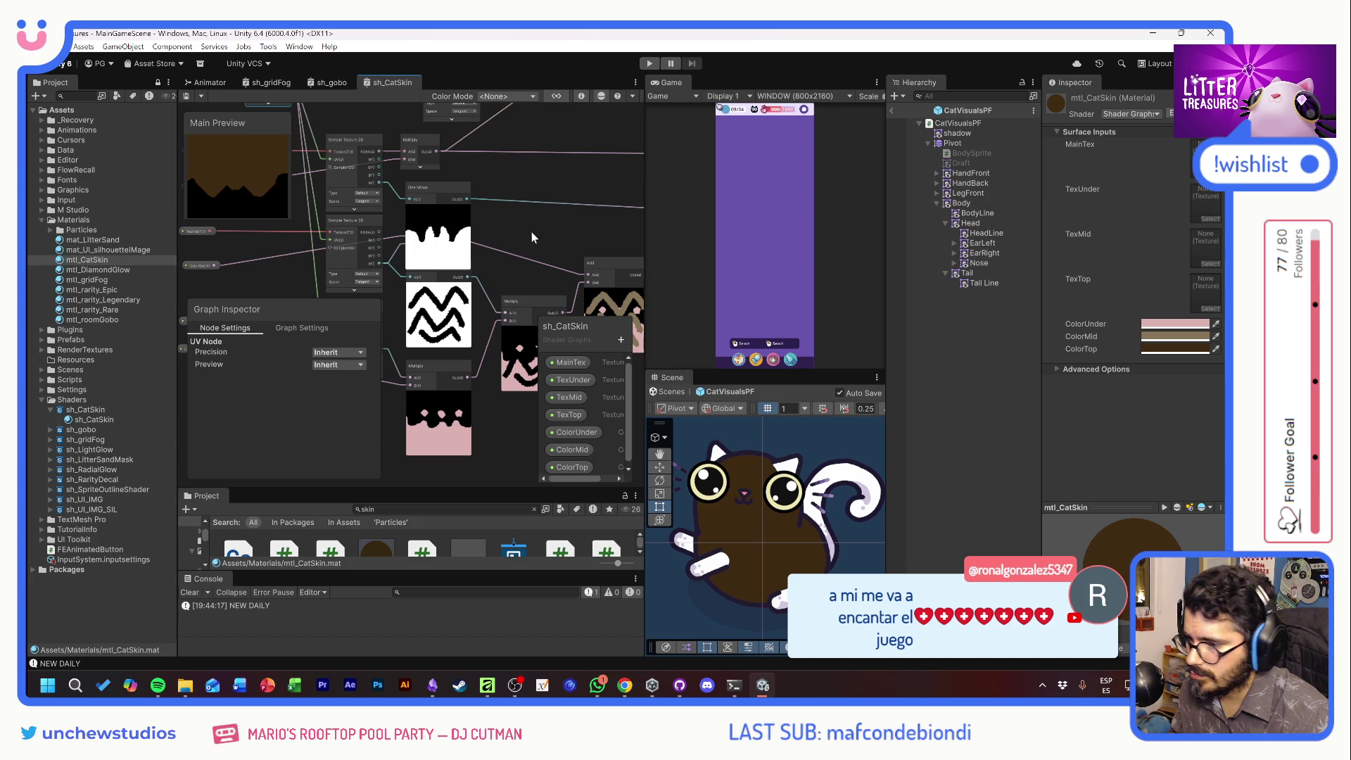
pyautogui.moveTo(549, 207)
pyautogui.mouseDown()
pyautogui.moveTo(562, 225)
pyautogui.moveTo(436, 336)
pyautogui.moveTo(483, 309)
pyautogui.moveTo(401, 260)
pyautogui.moveTo(348, 288)
pyautogui.mouseUp()
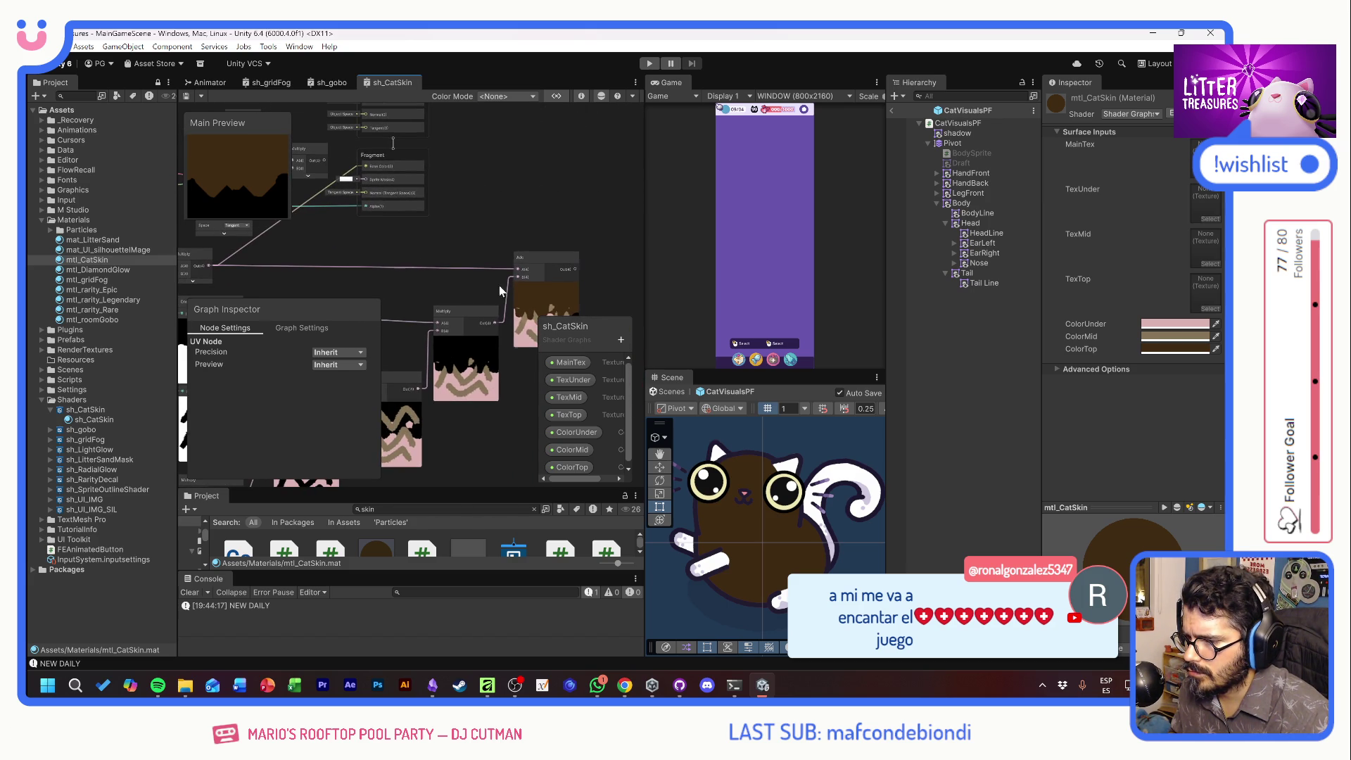
pyautogui.moveTo(368, 177); pyautogui.dragTo(368, 170)
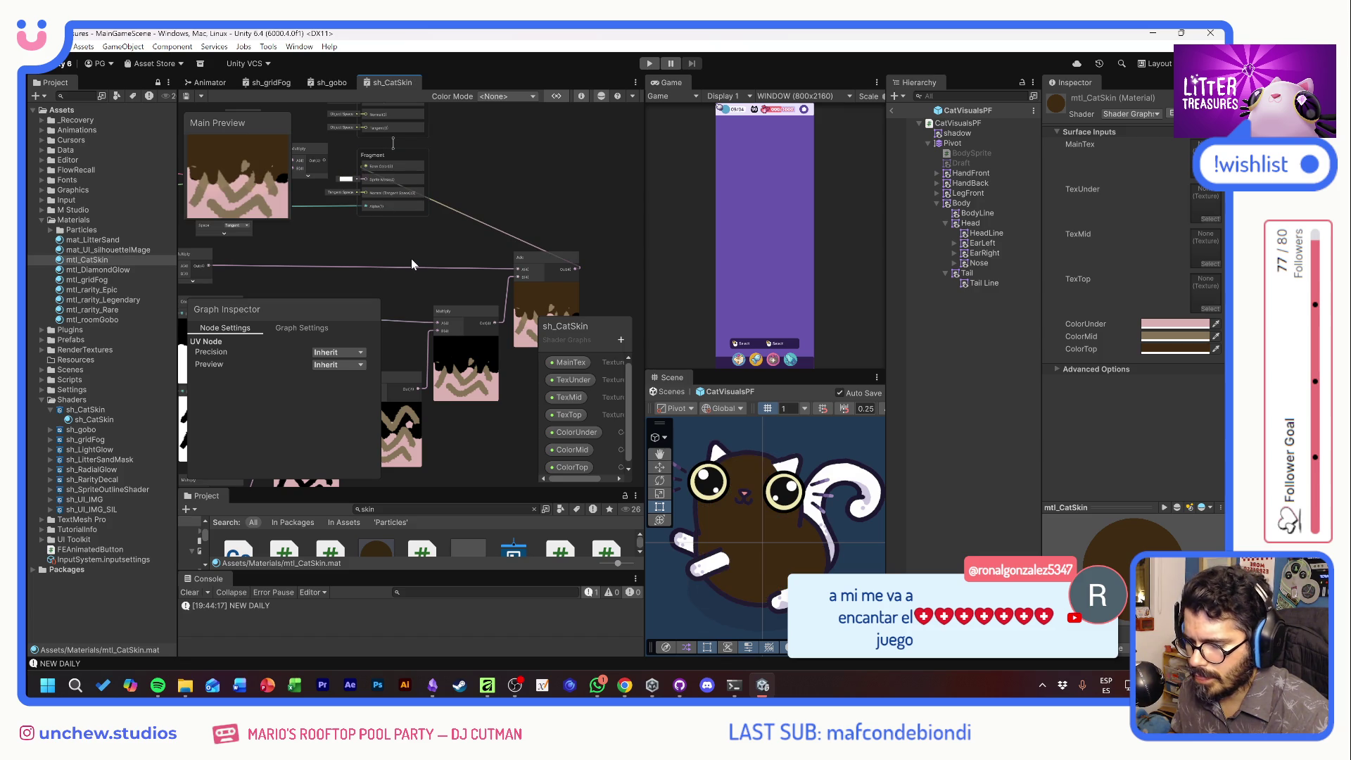
pyautogui.moveTo(625, 685)
pyautogui.click(771, 614)
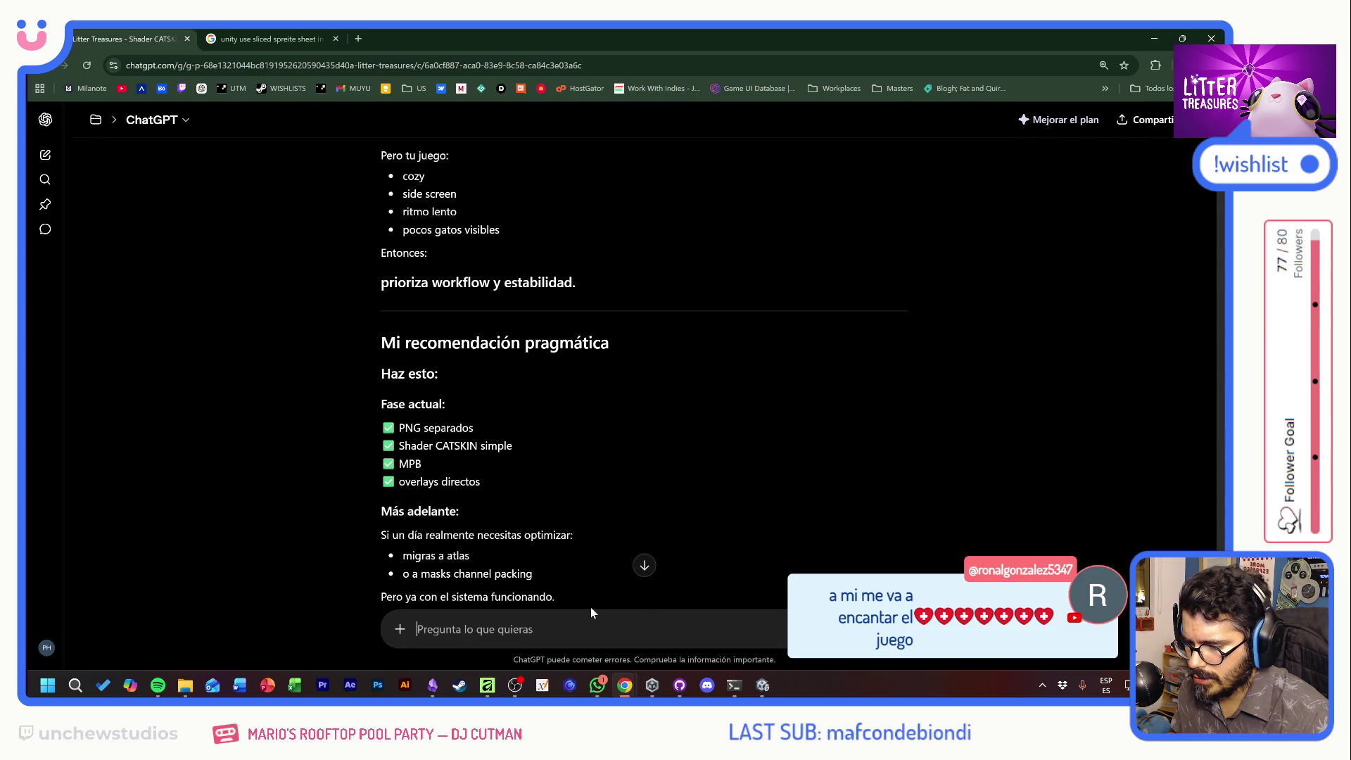
# Ask ChatGPT why the overlapped spot result shows one solid colour instead of covering the sprite
pyautogui.scroll(-4, 771, 614)
pyautogui.write('he')
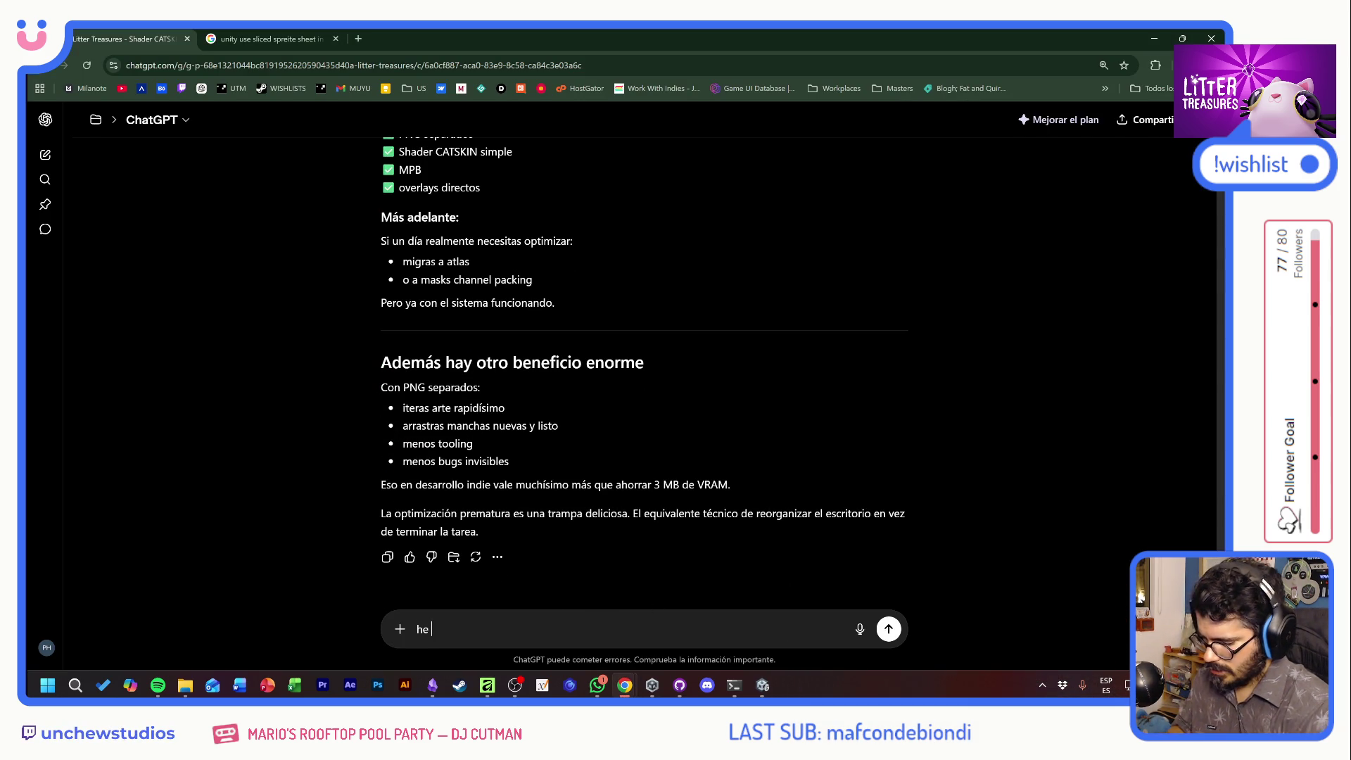
pyautogui.write('er con')
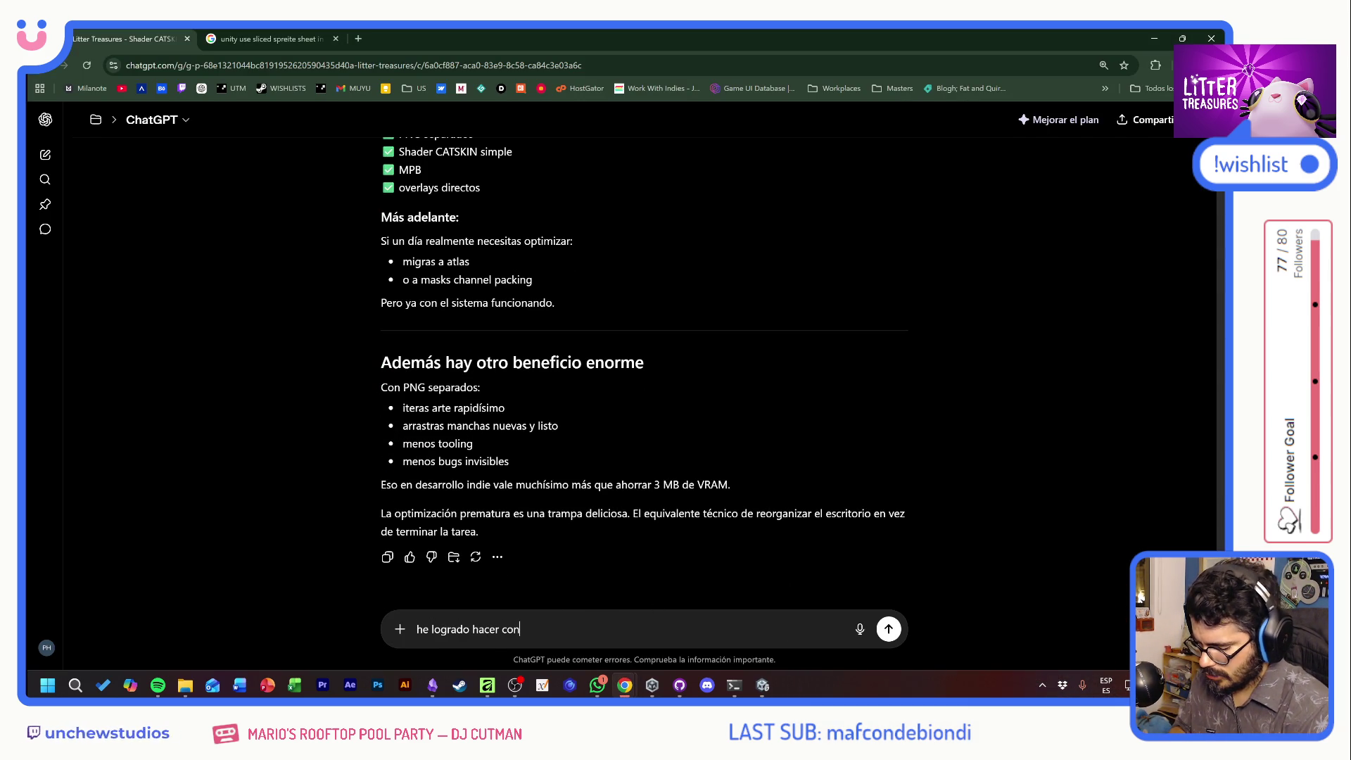
pyautogui.write(' add, alphas, etc ')
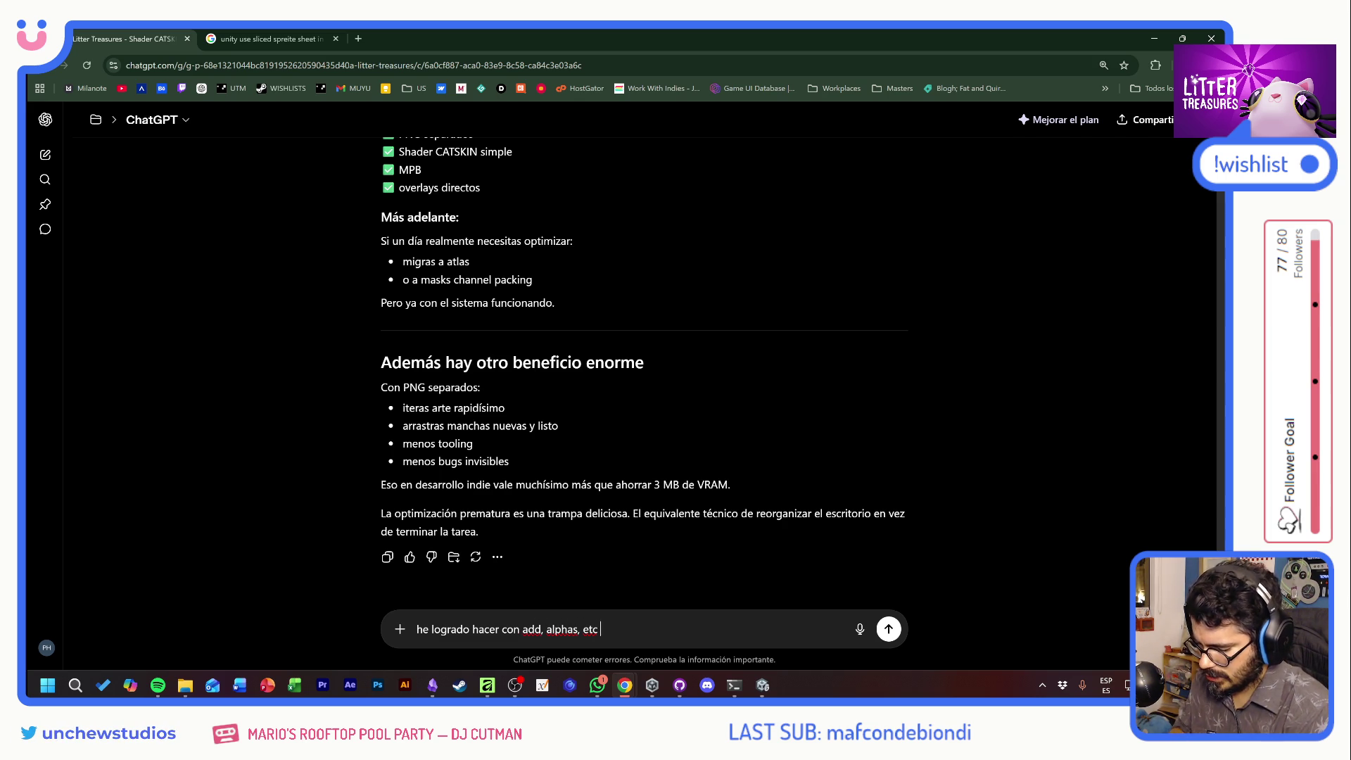
pyautogui.write('que las 3 texturas y colores')
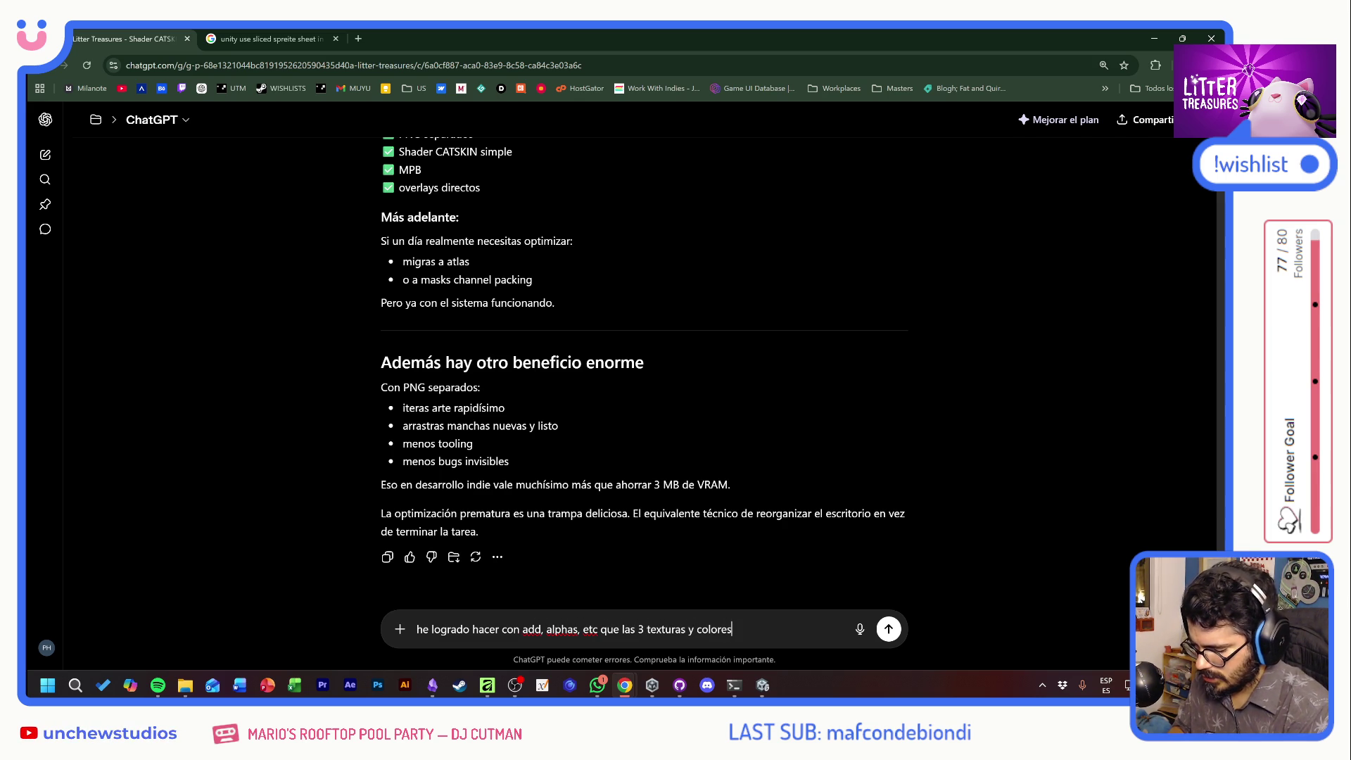
pyautogui.write('haganoverlap')
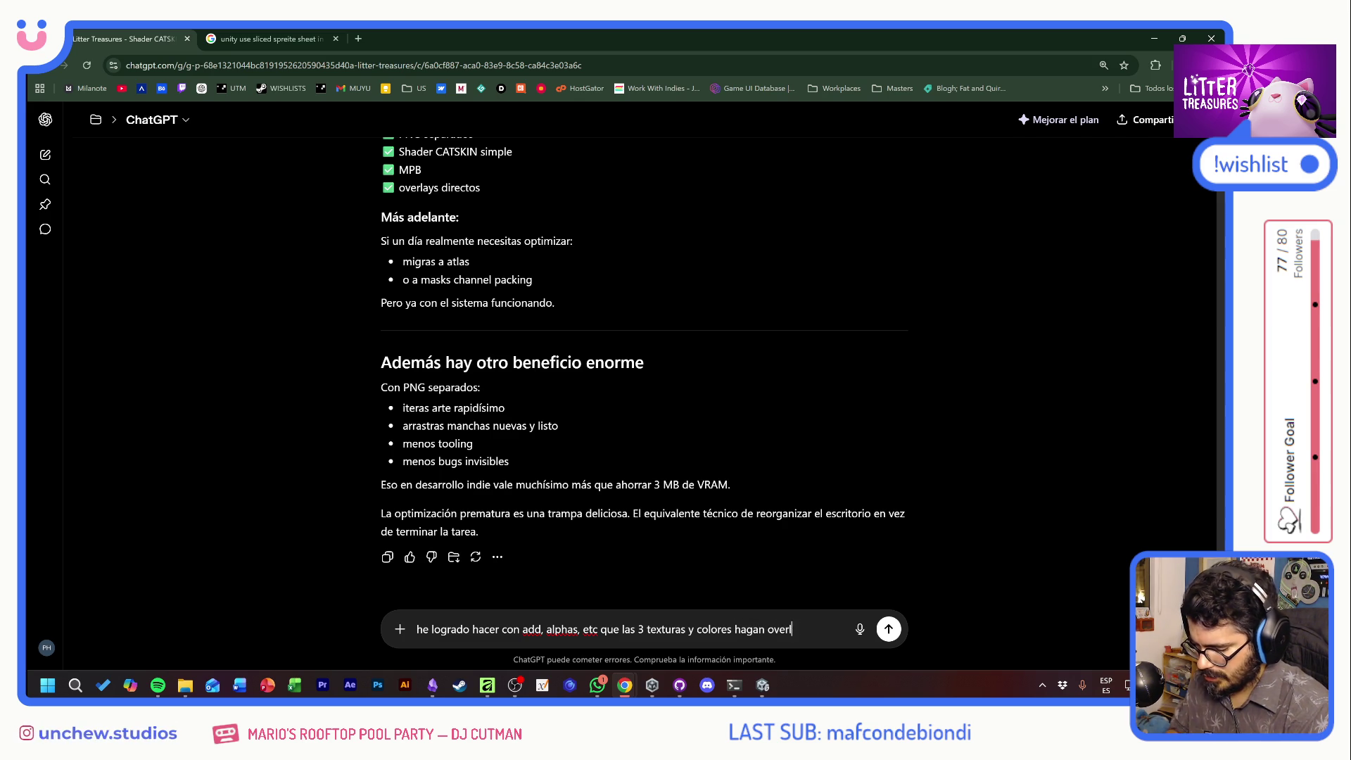
pyautogui.write('uando ')
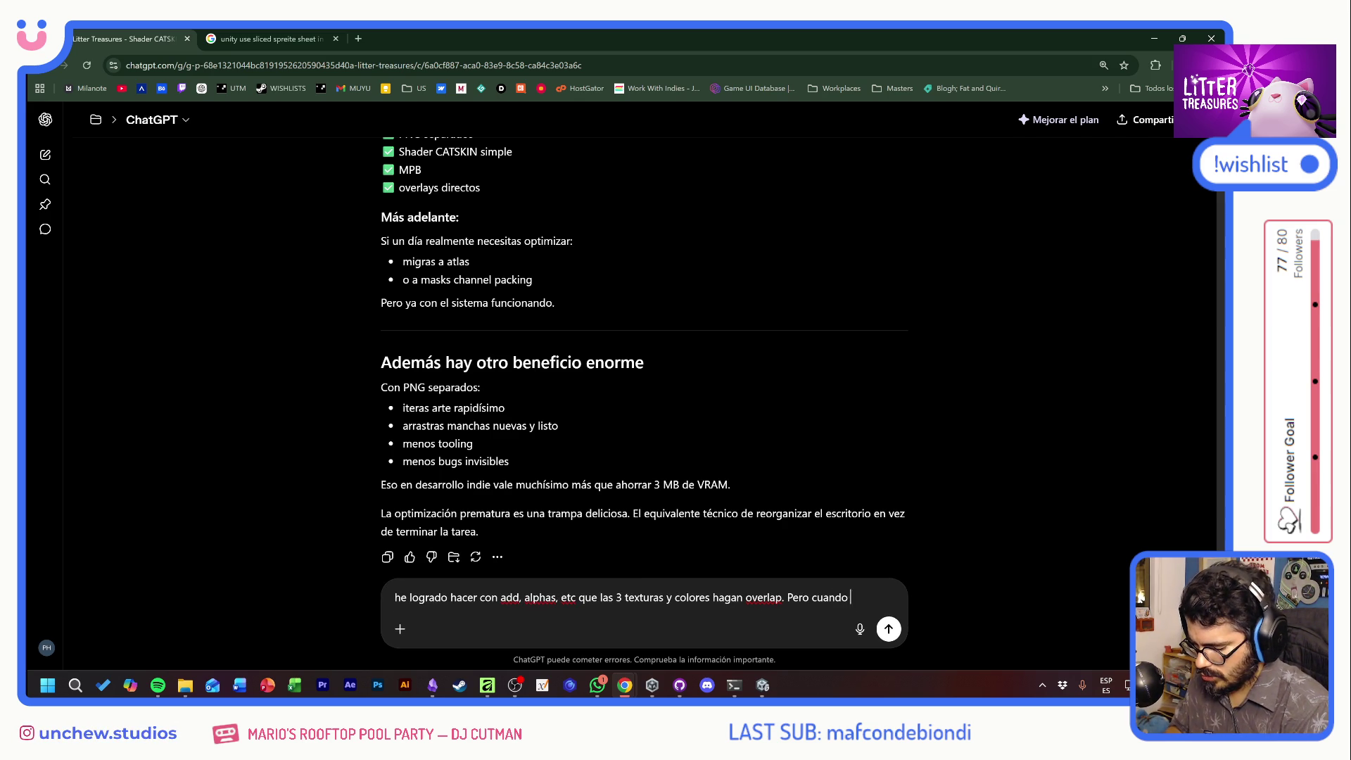
pyautogui.write('enchufo ese')
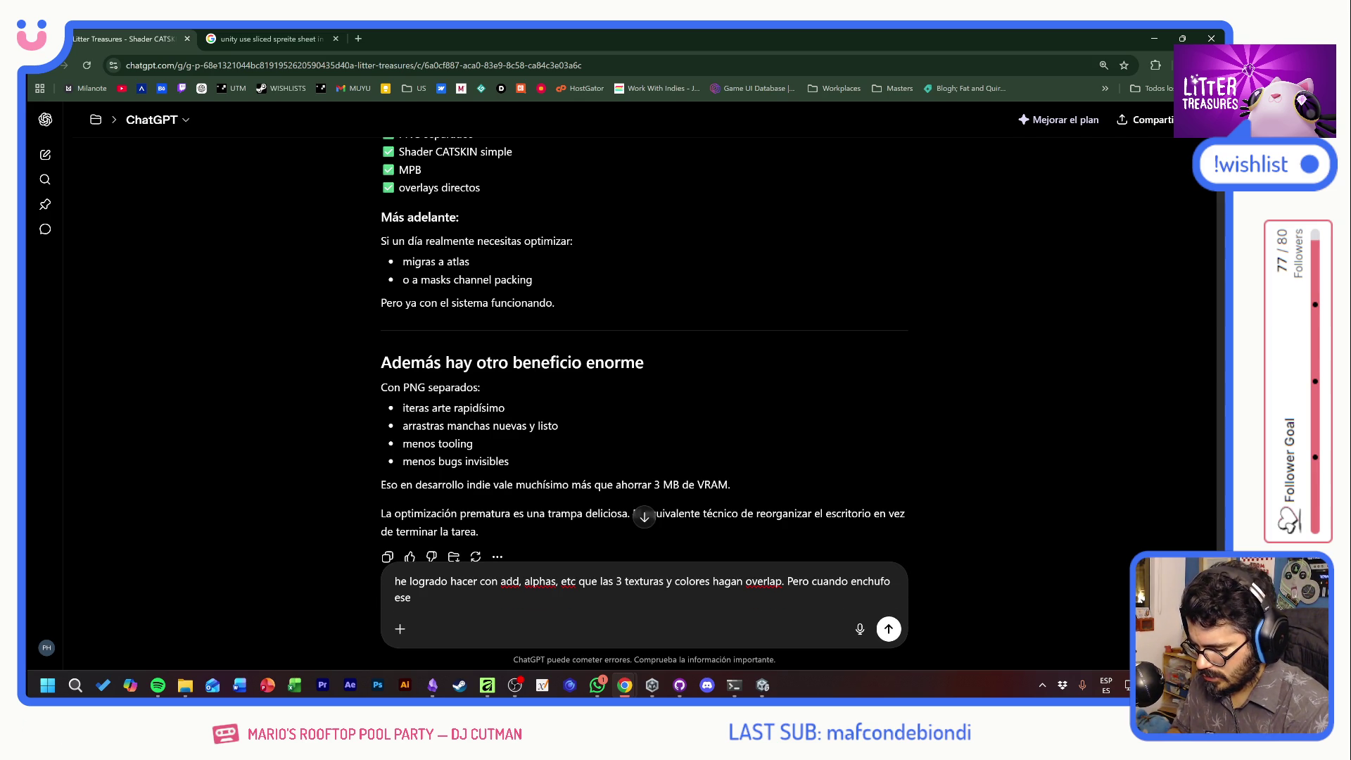
pyautogui.write(' resultado al base color, no')
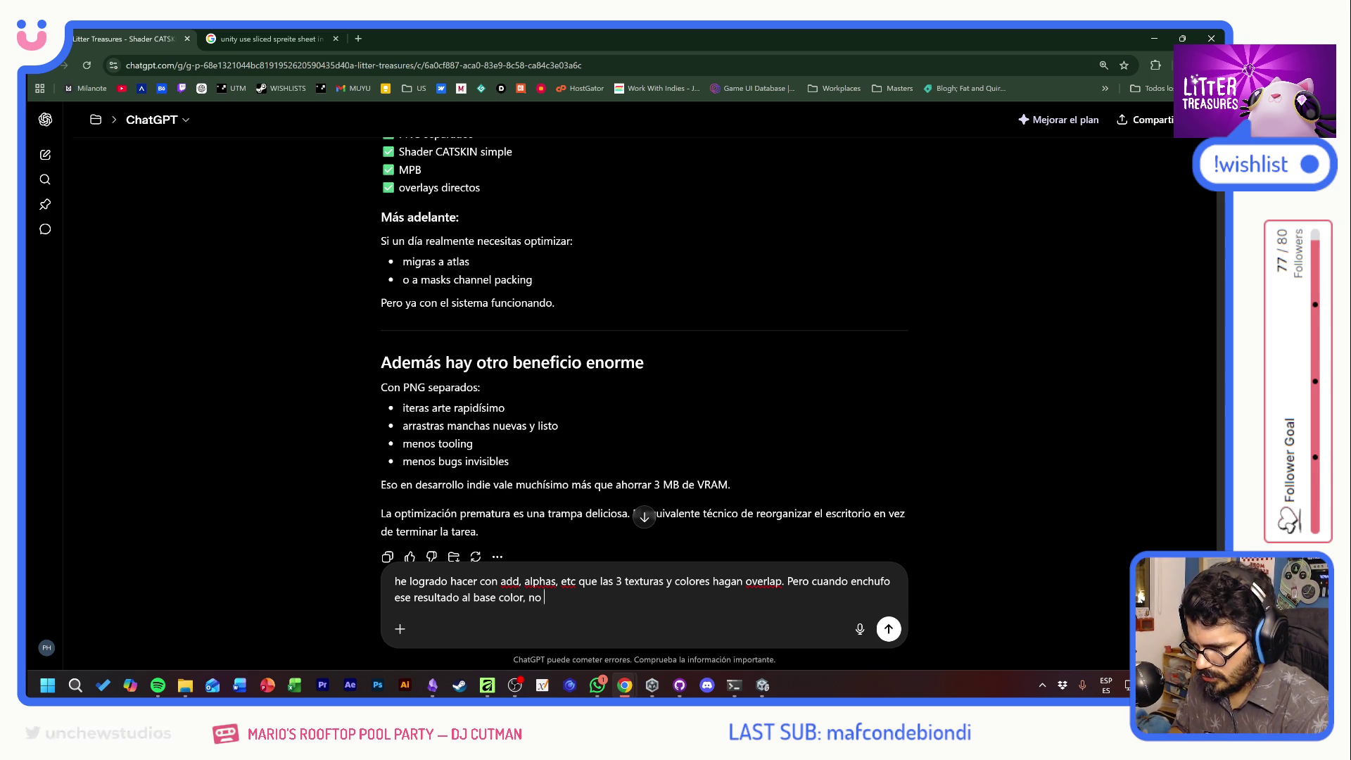
pyautogui.write('se si es por e')
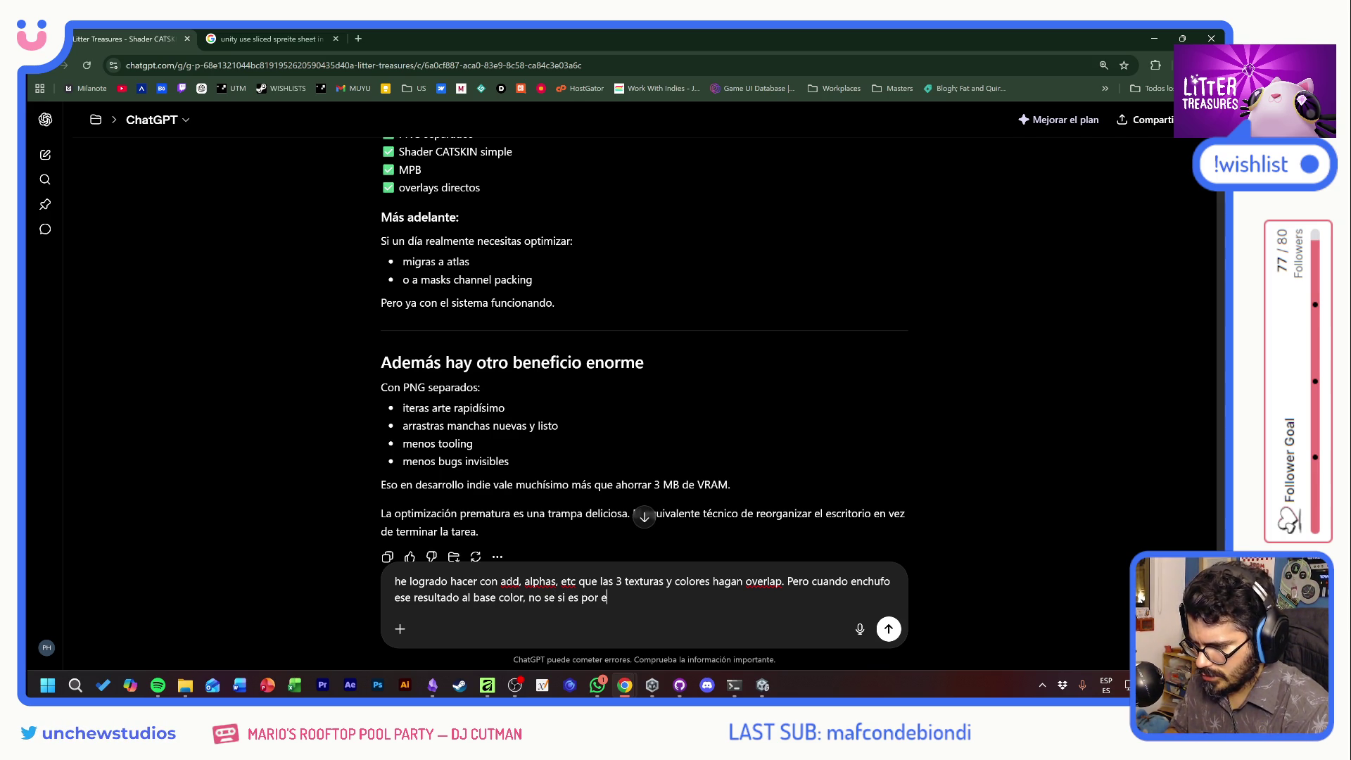
pyautogui.press('BackSpace')
pyautogui.write('la escala o ')
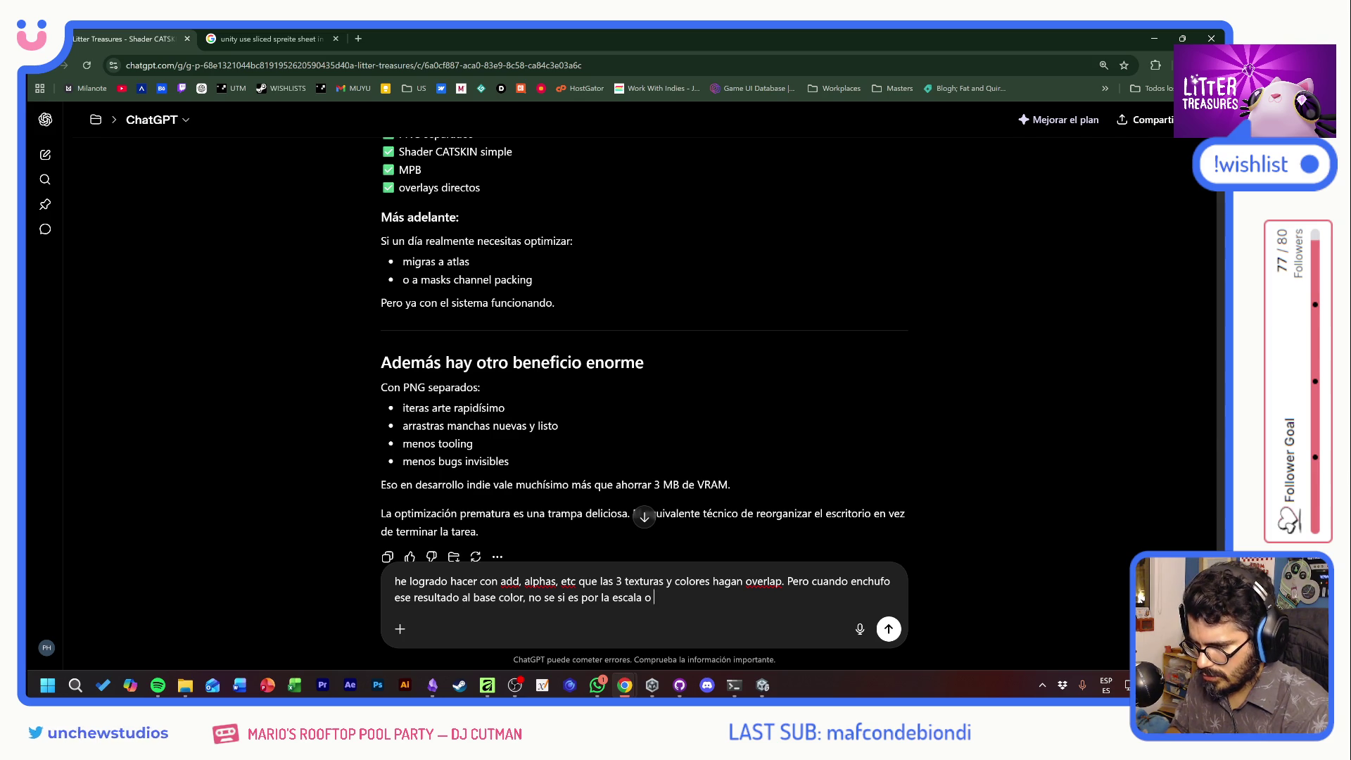
pyautogui.write('qu, pero solo veo un ')
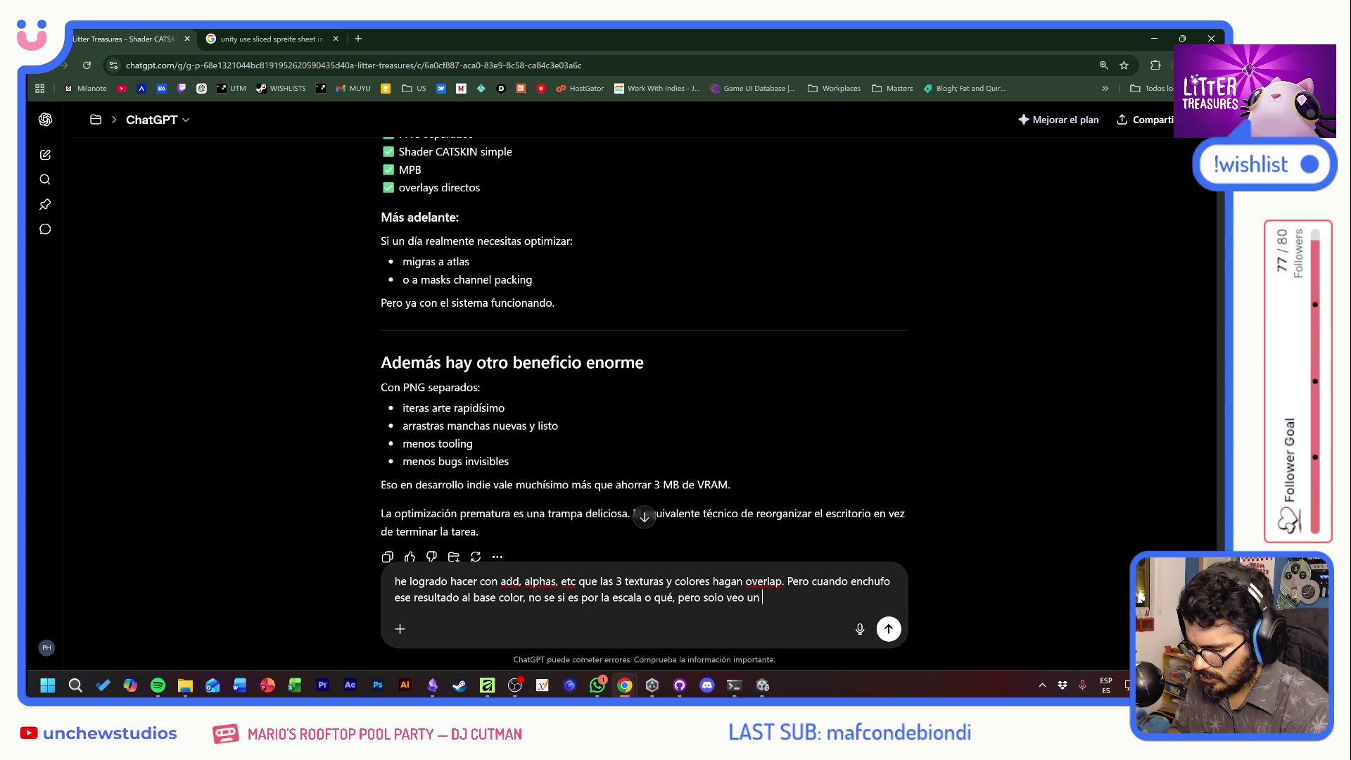
pyautogui.write('color entero. Cómo h')
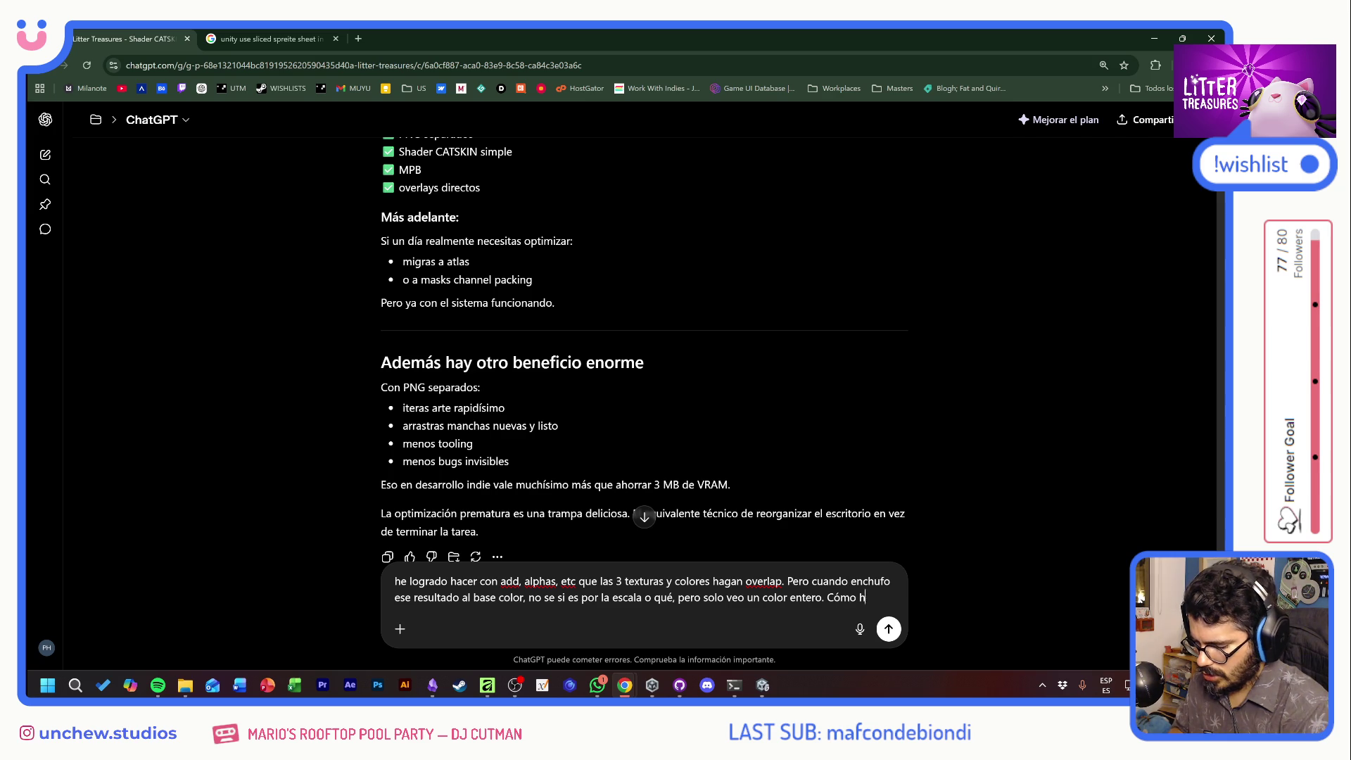
pyautogui.write('que mi resultado de manchas, cubra')
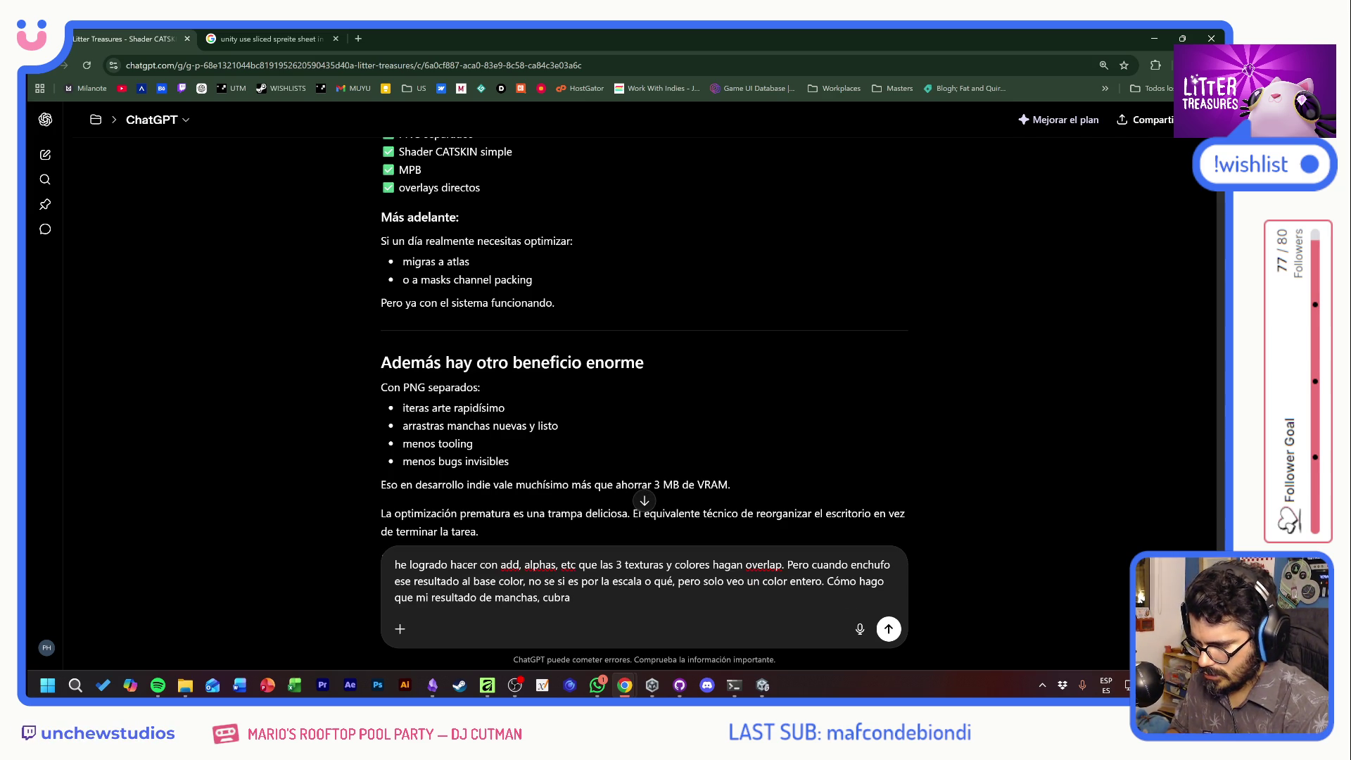
pyautogui.write('lto ')
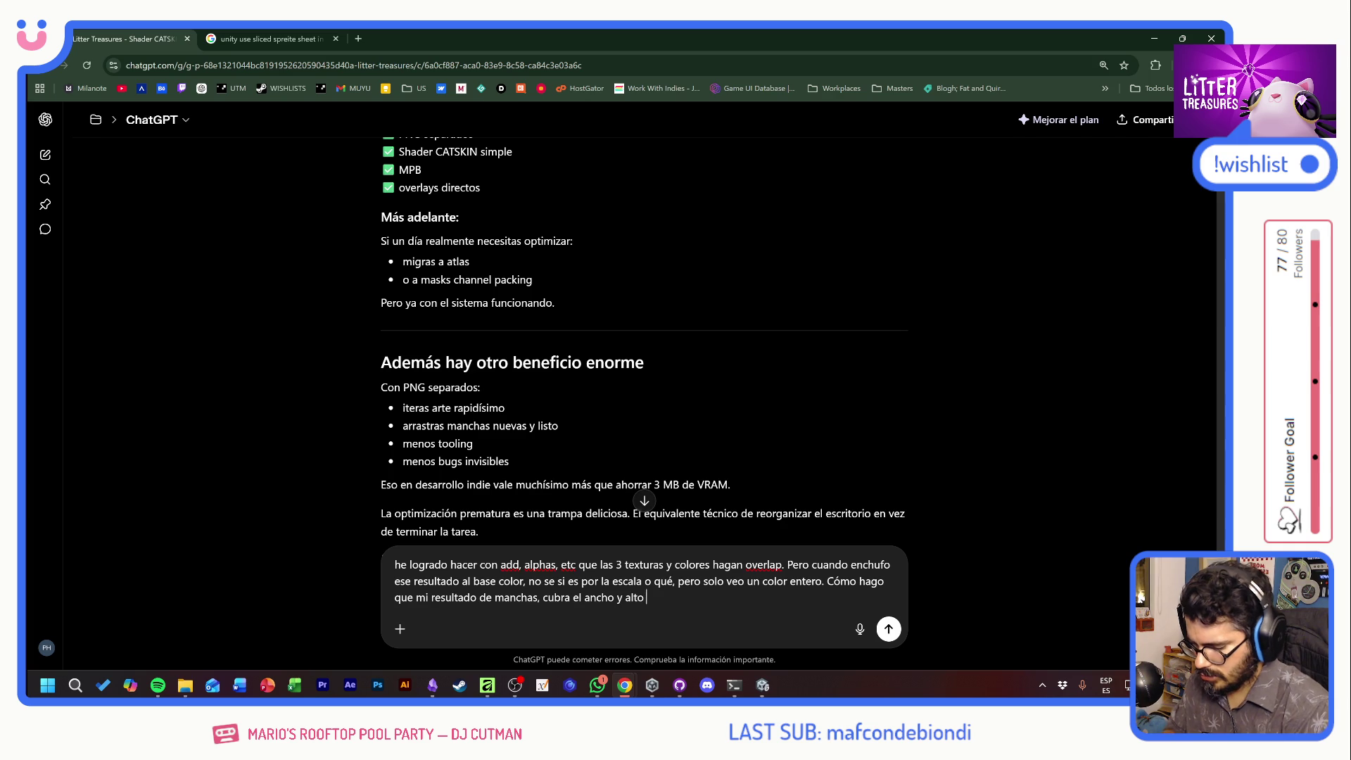
pyautogui.write('del cue')
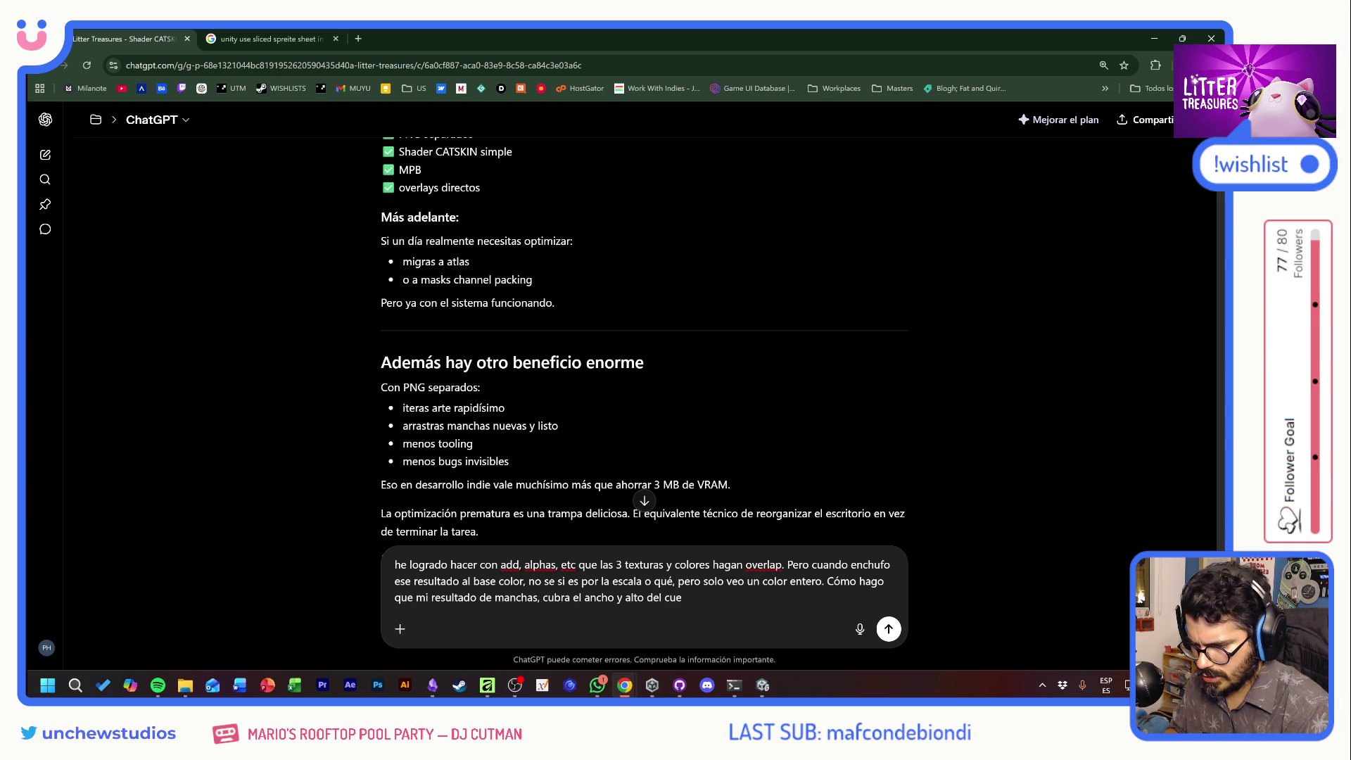
pyautogui.press('BackSpace')
pyautogui.press('BackSpace')
pyautogui.press('BackSpace')
pyautogui.write('sprite ren')
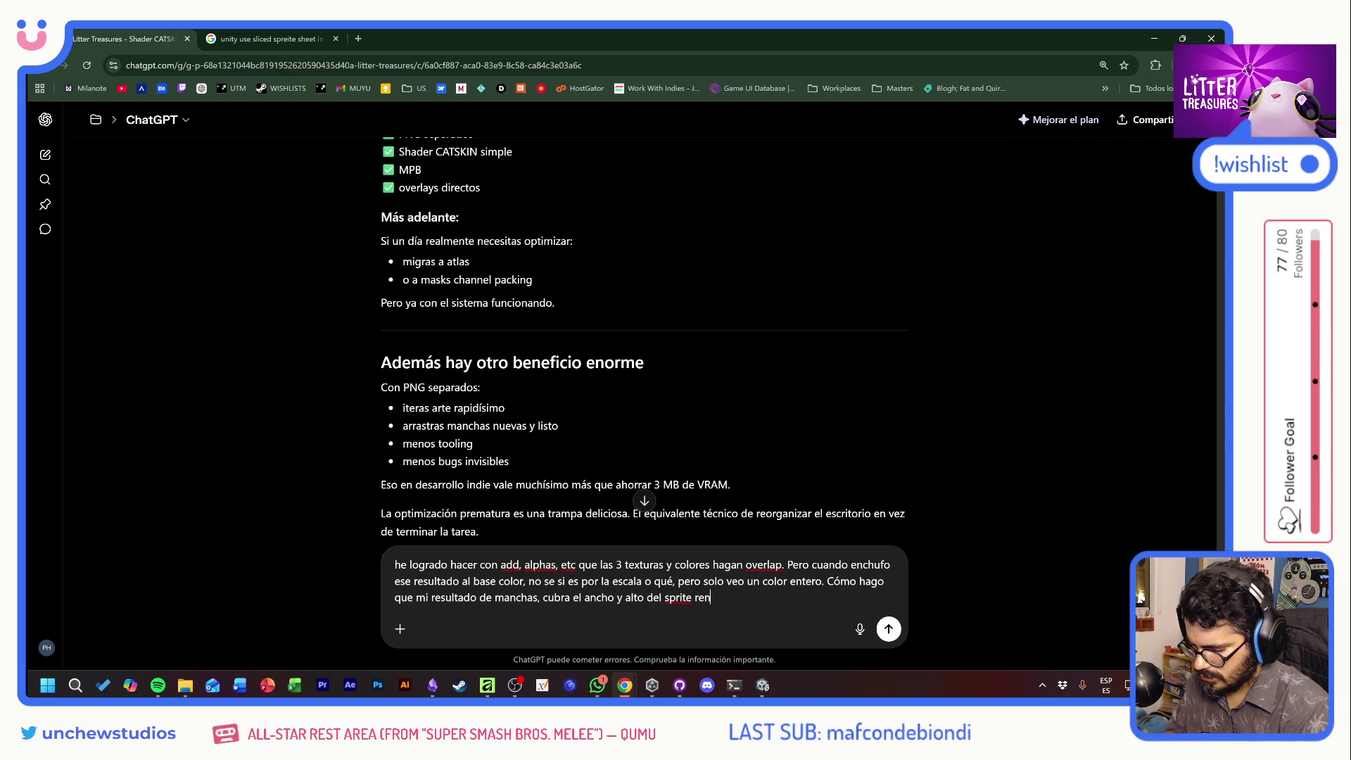
pyautogui.write('erer')
pyautogui.press('Return')
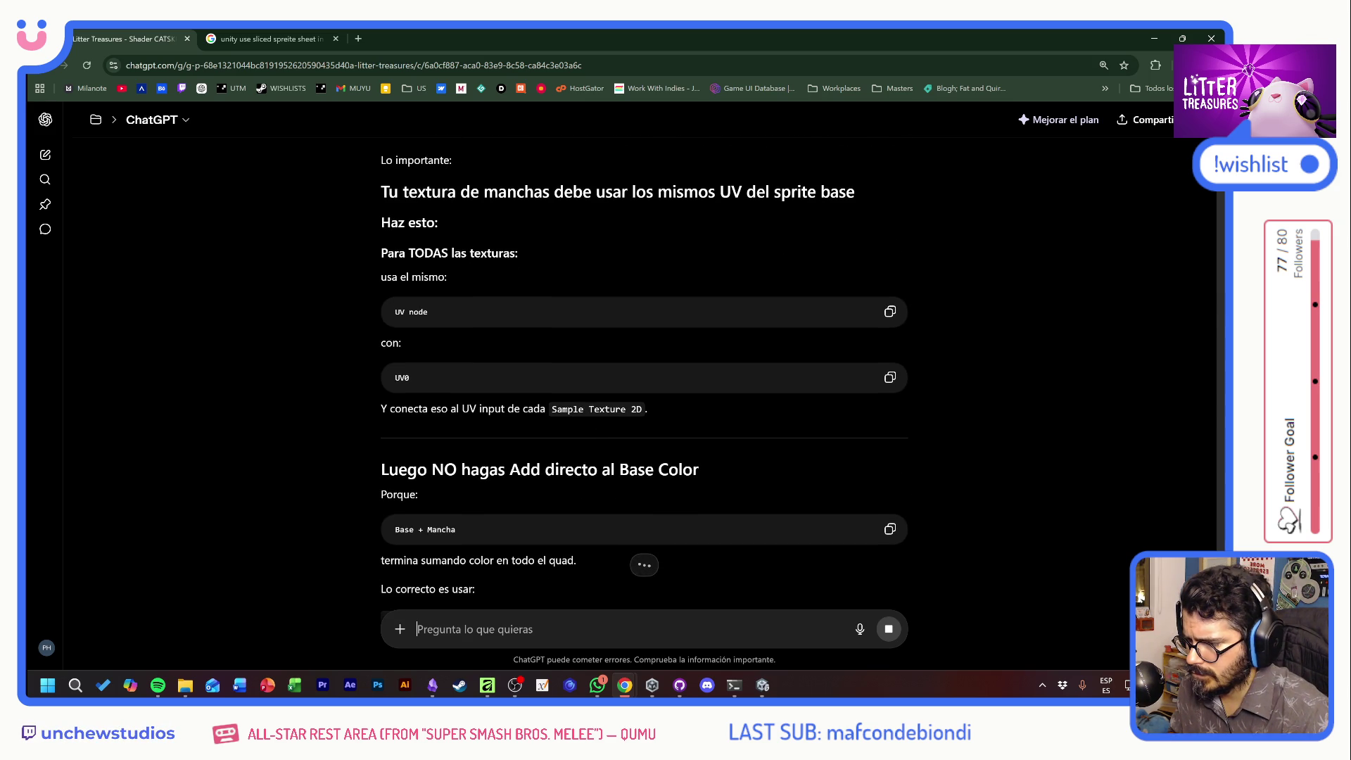
pyautogui.hotkey('alt', 'Tab')
pyautogui.moveTo(386, 252); pyautogui.dragTo(542, 252)
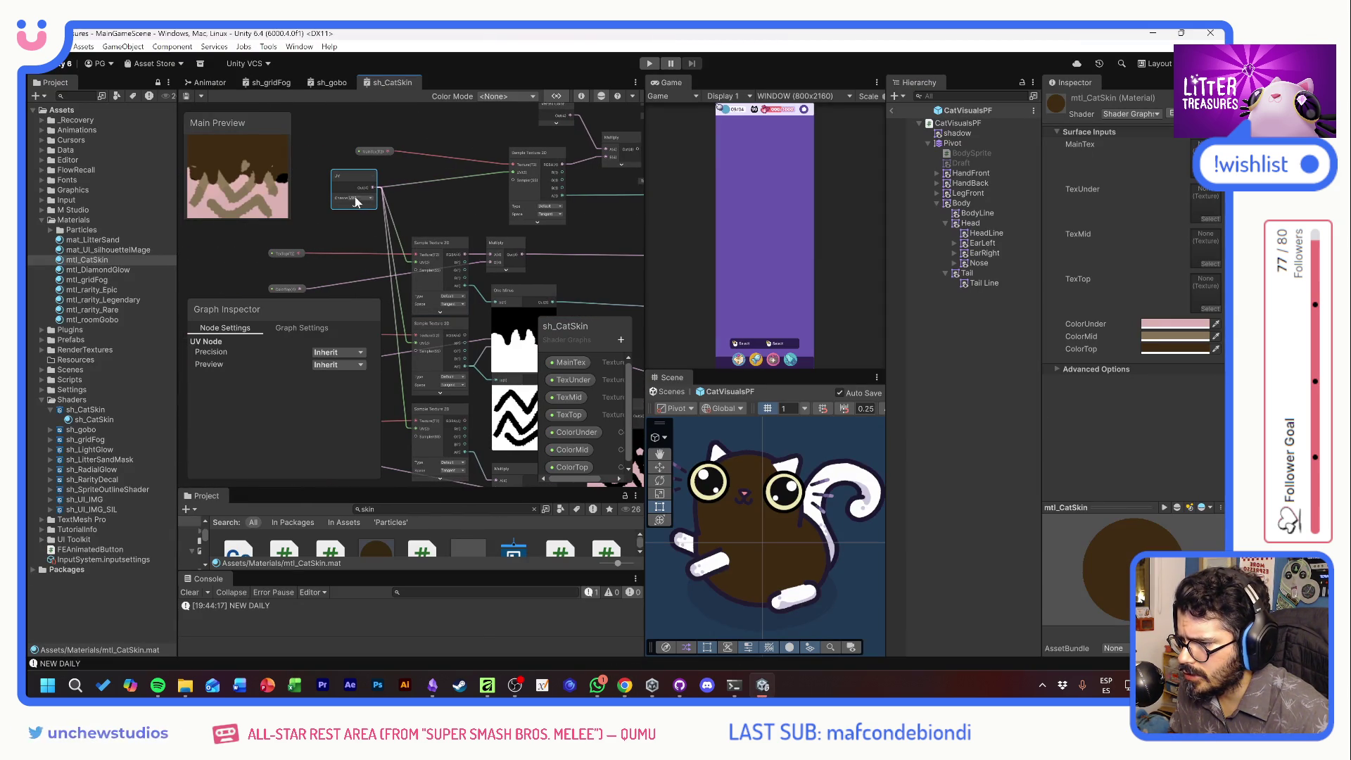
pyautogui.moveTo(424, 216)
pyautogui.mouseDown()
pyautogui.moveTo(433, 131)
pyautogui.moveTo(401, 184)
pyautogui.mouseUp()
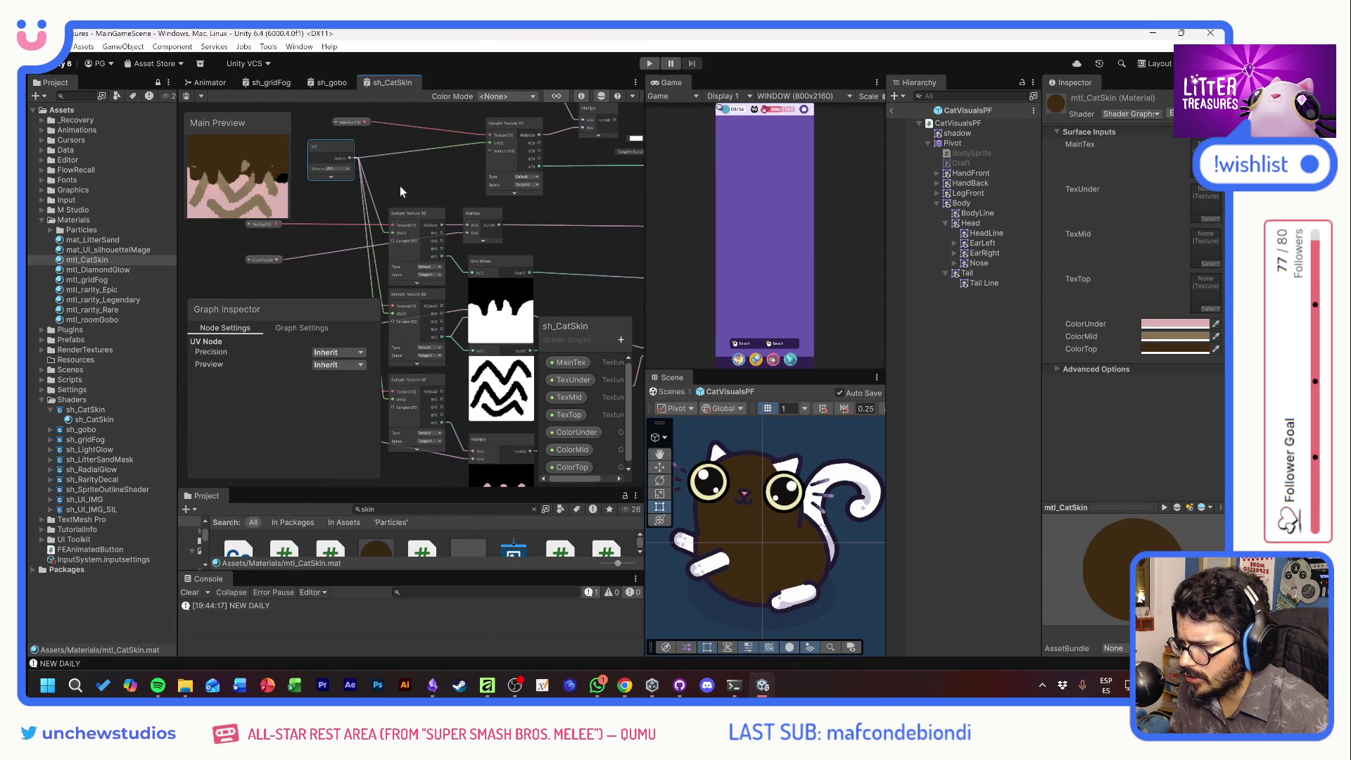
pyautogui.hotkey('alt', 'Tab')
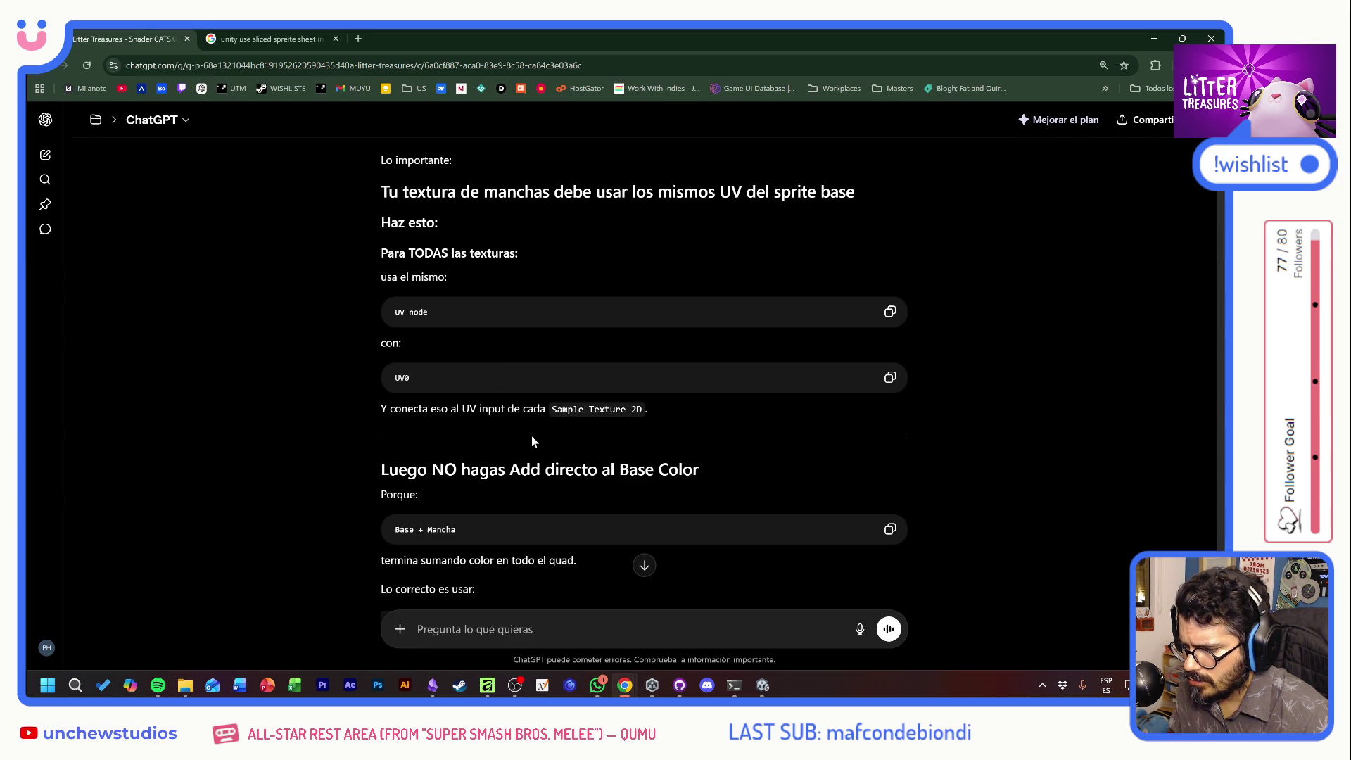
pyautogui.scroll(-3, 531, 441)
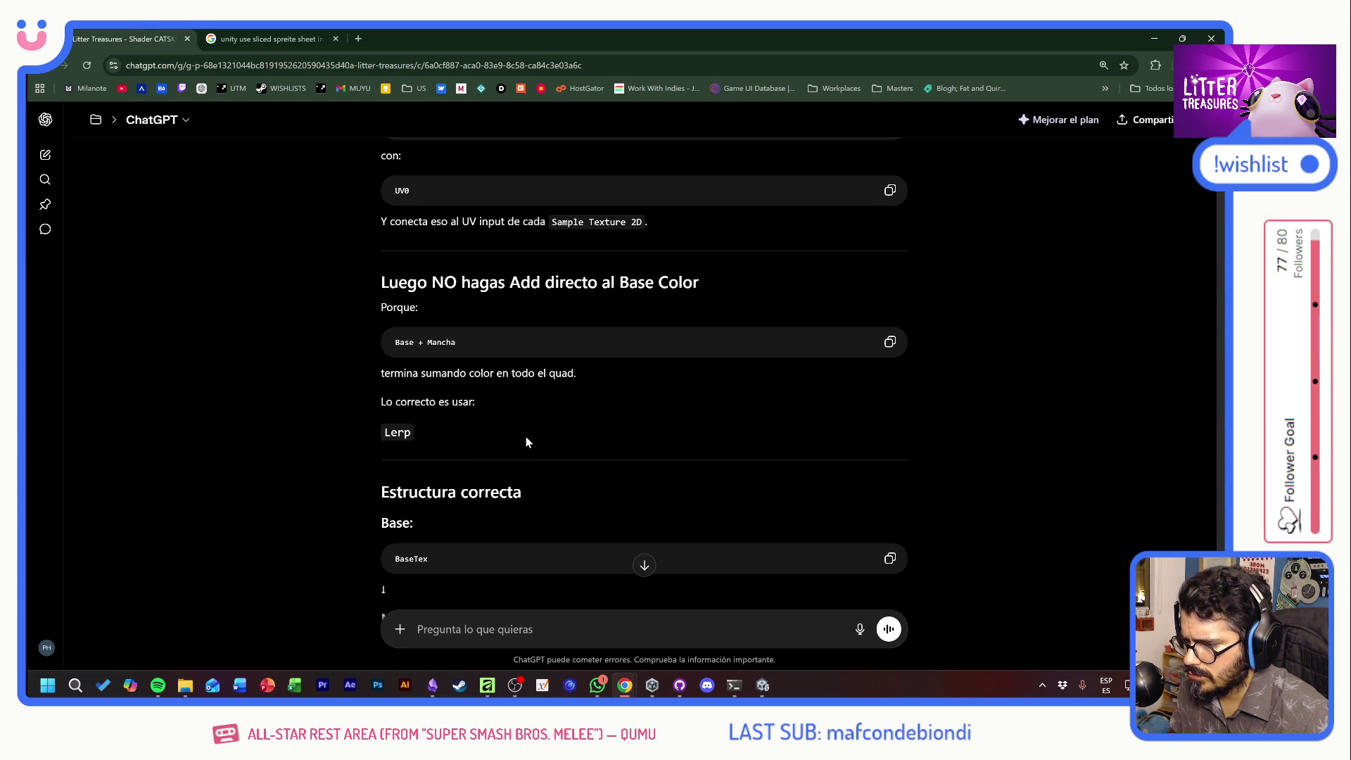
pyautogui.scroll(-2, 525, 436)
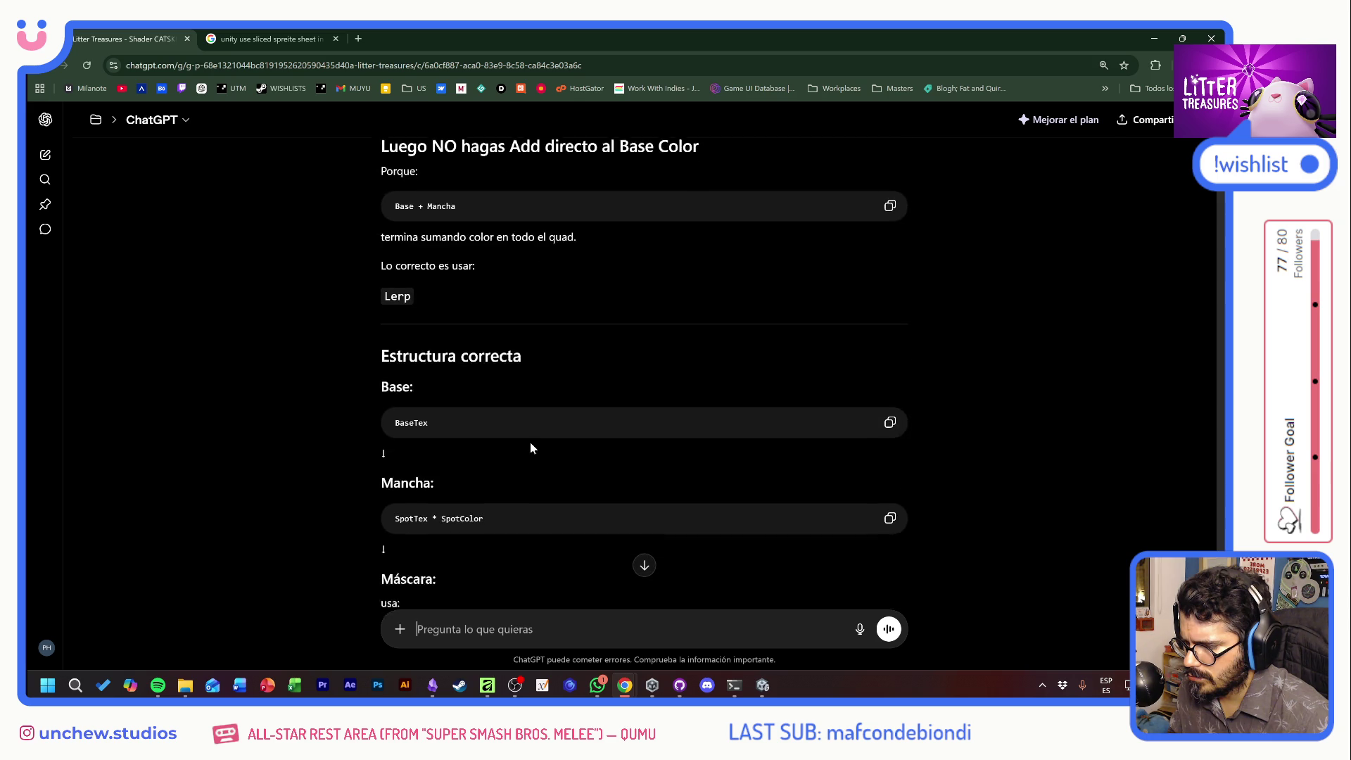
pyautogui.scroll(-1, 531, 445)
pyautogui.scroll(-2, 531, 448)
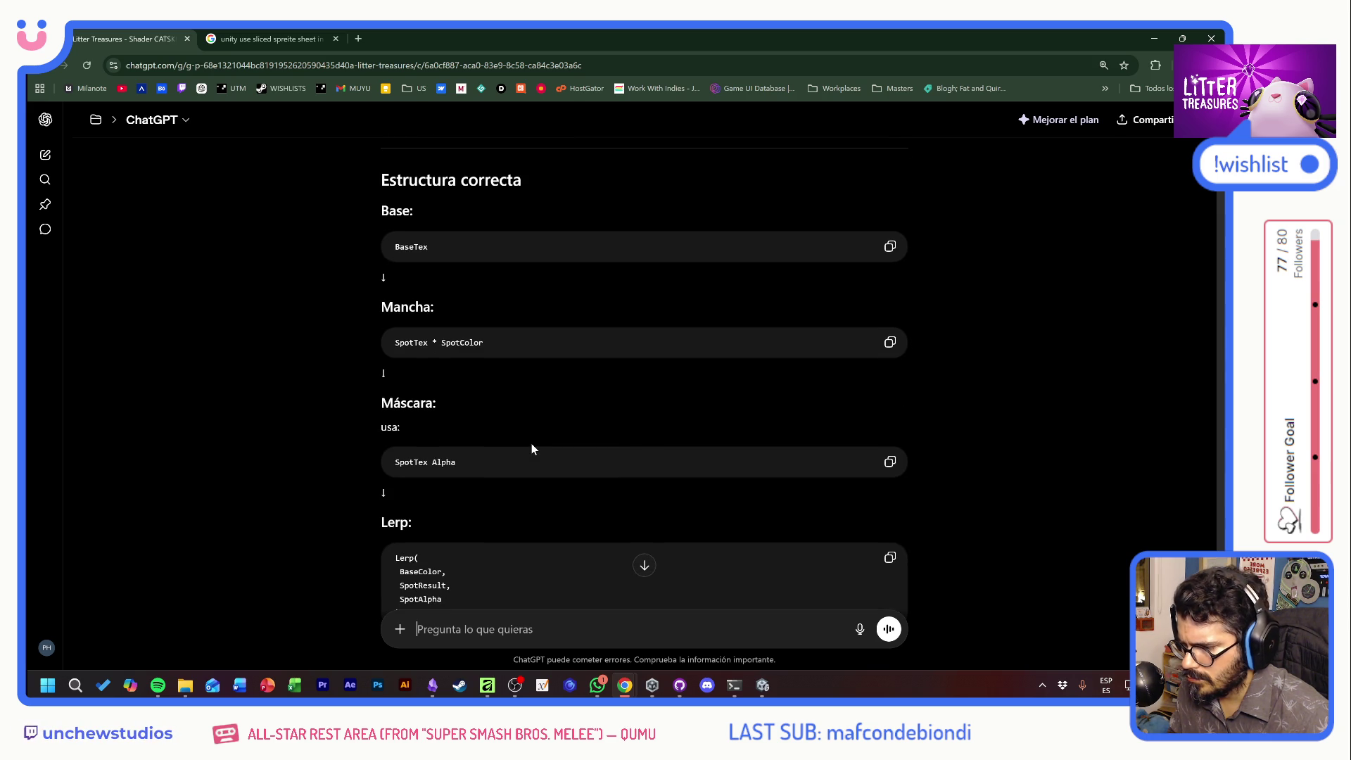
pyautogui.scroll(-3, 531, 449)
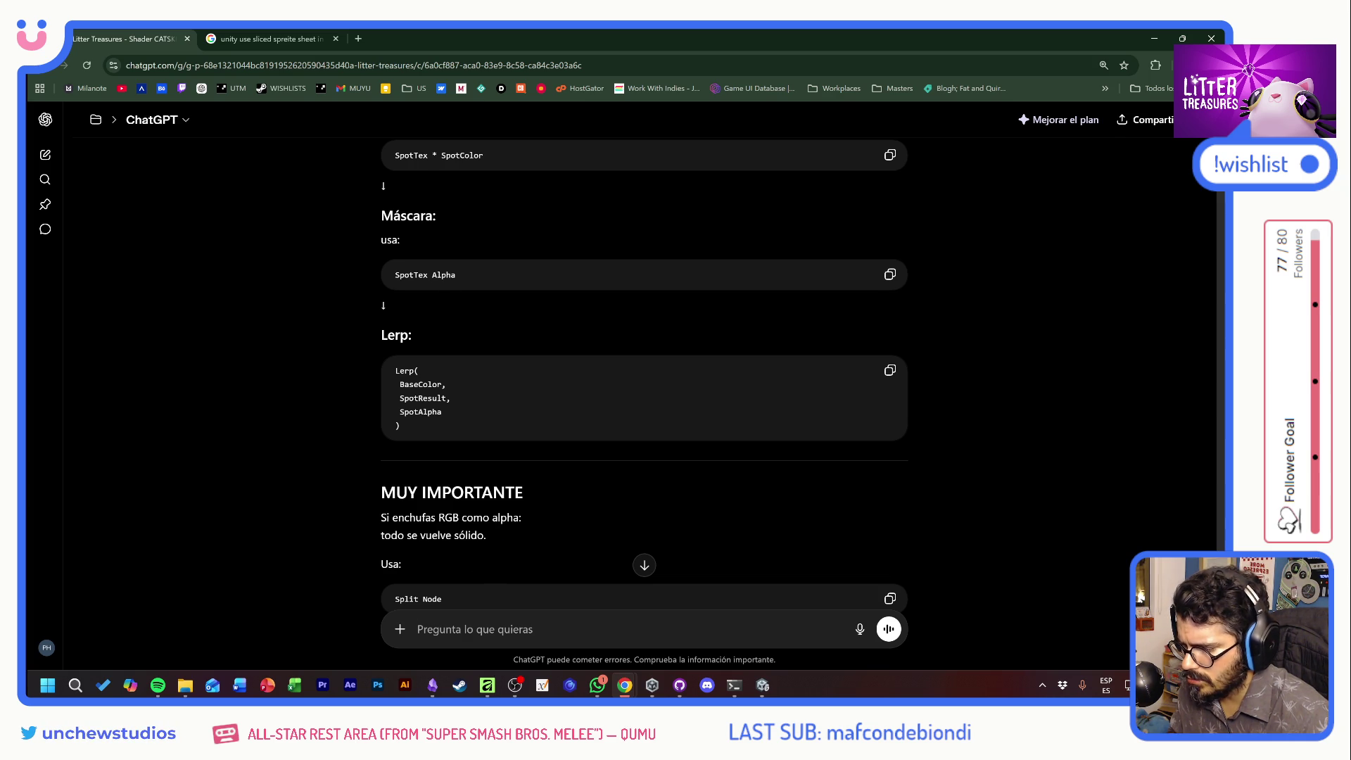
pyautogui.scroll(-2, 519, 528)
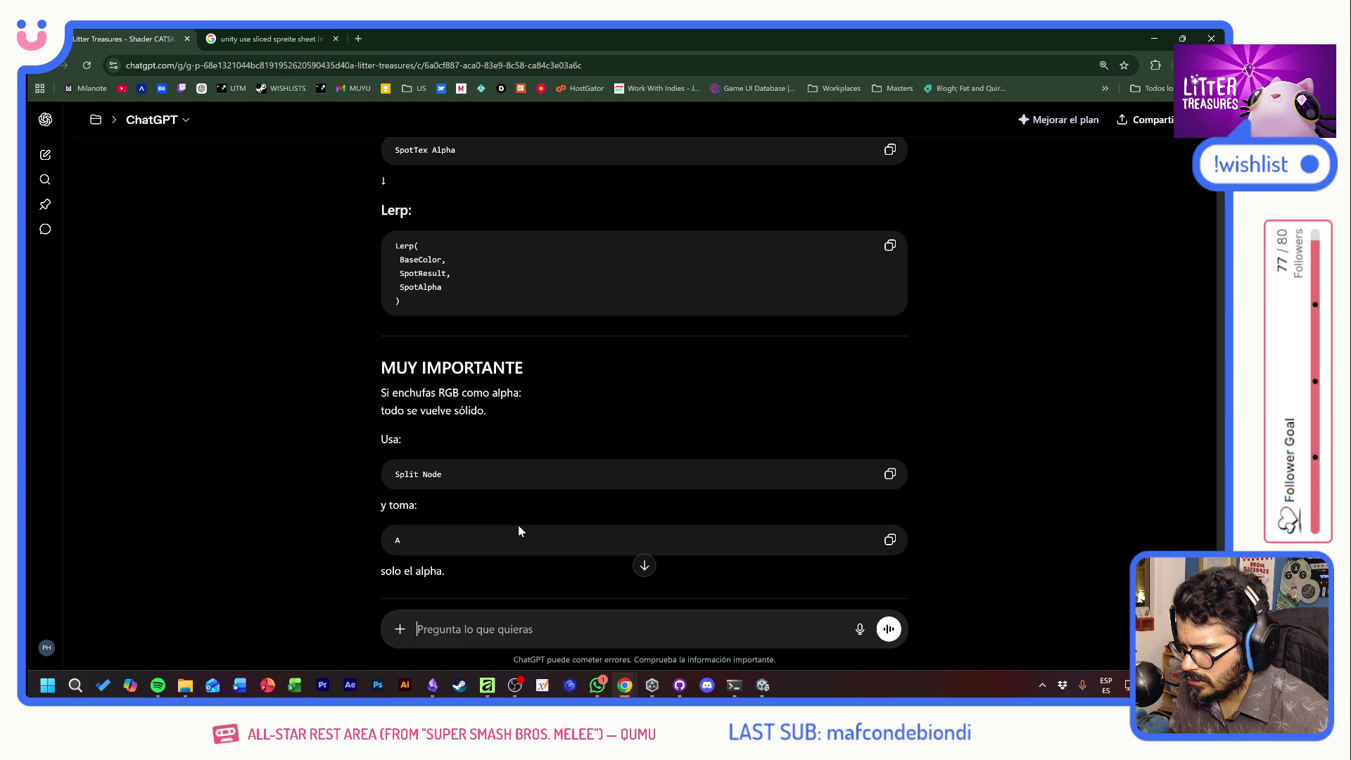
pyautogui.scroll(-3, 538, 536)
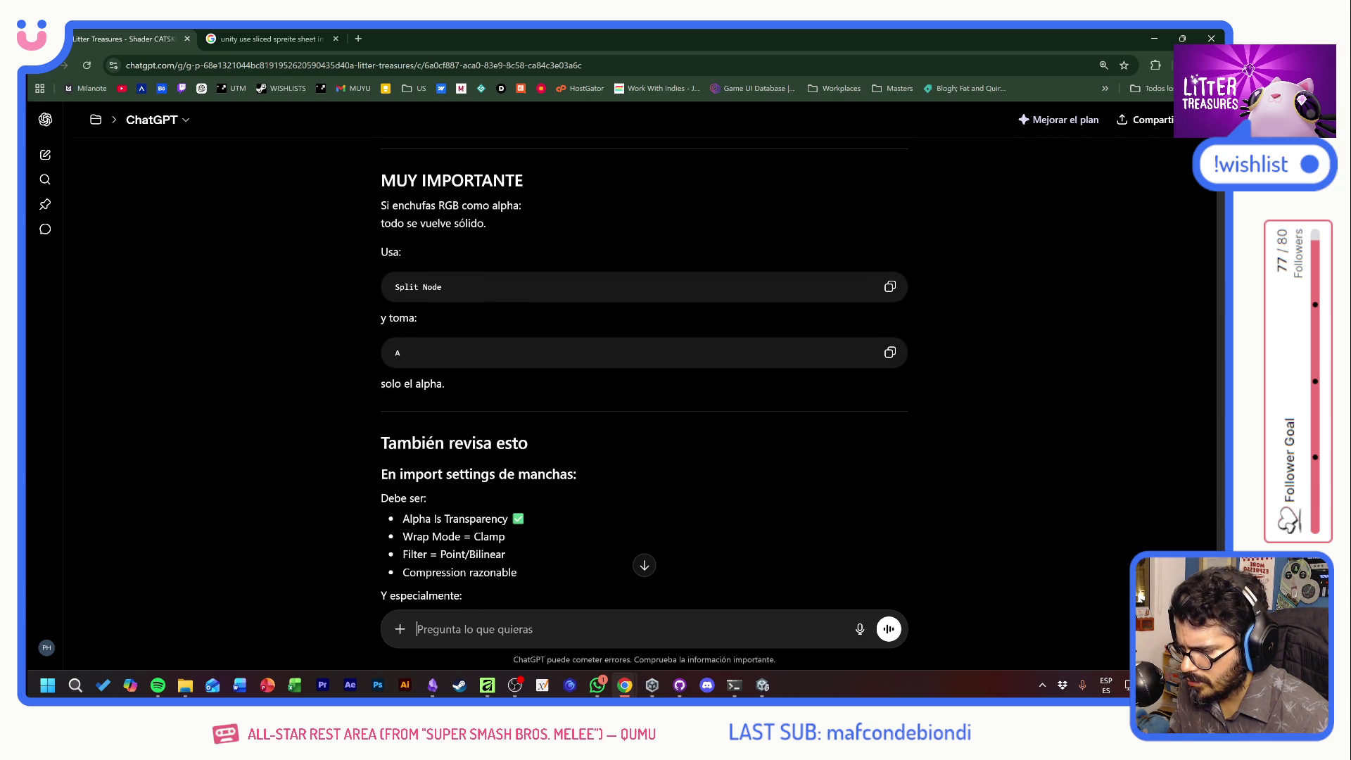
pyautogui.scroll(-2, 518, 541)
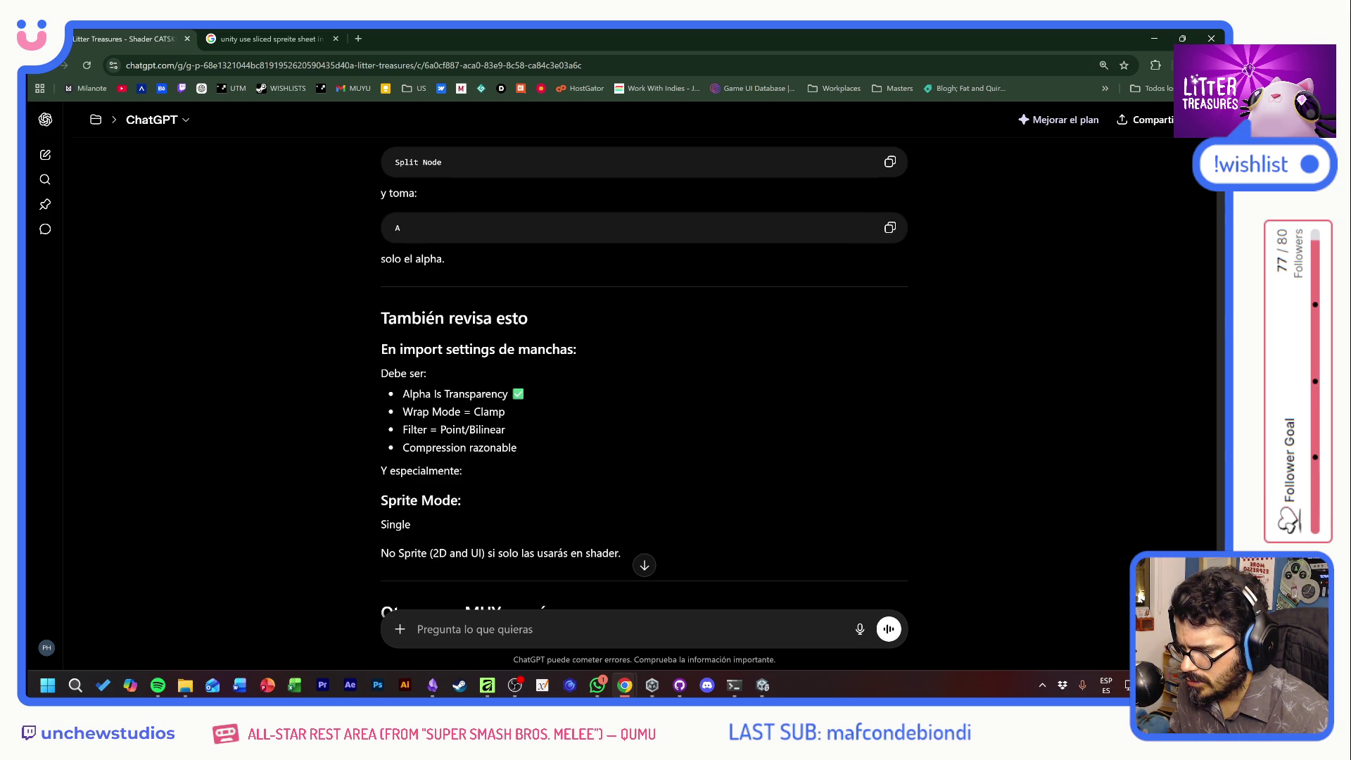
pyautogui.hotkey('alt', 'Tab')
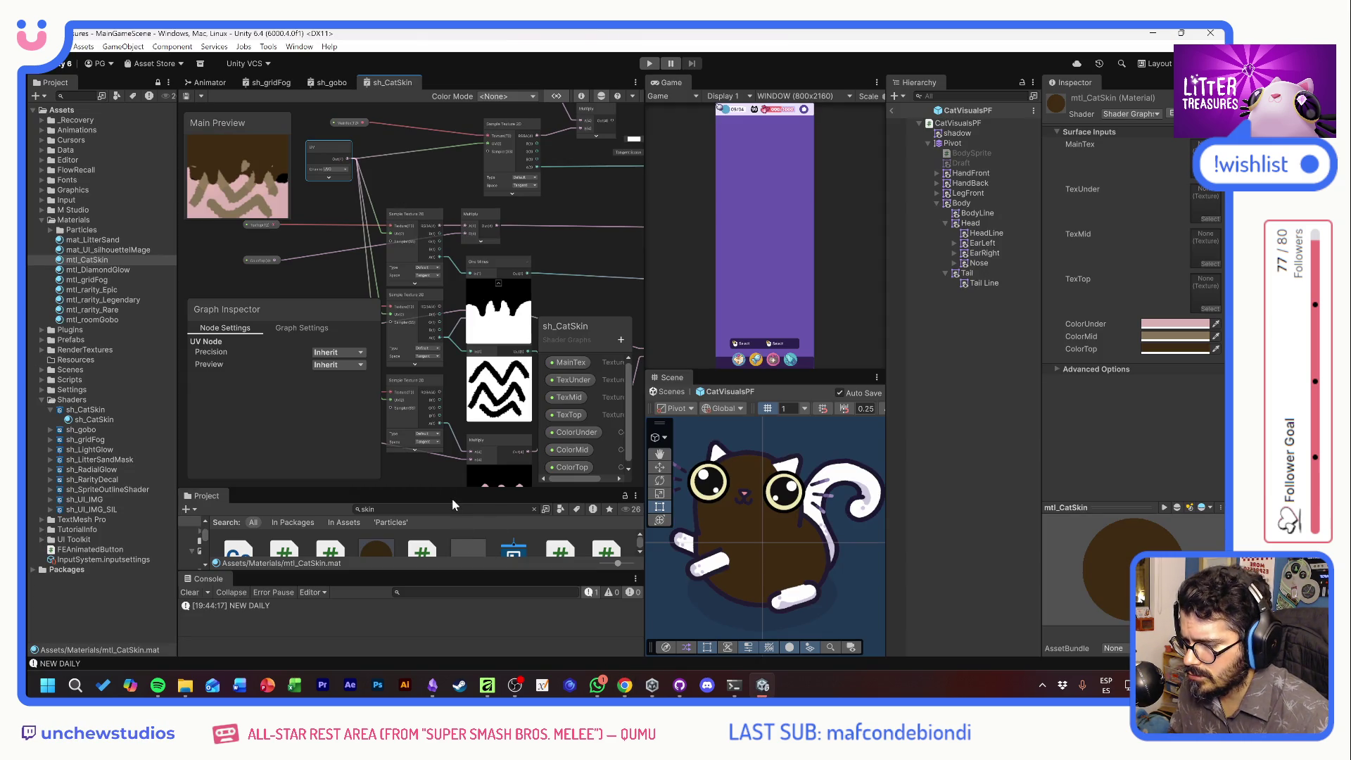
# Search the Project for skin assets and inspect the CatSkin_5 and CatSkin_3 import settings
pyautogui.moveTo(456, 487); pyautogui.dragTo(459, 438)
pyautogui.scroll(-2, 436, 511)
pyautogui.scroll(1, 436, 512)
pyautogui.write('s')
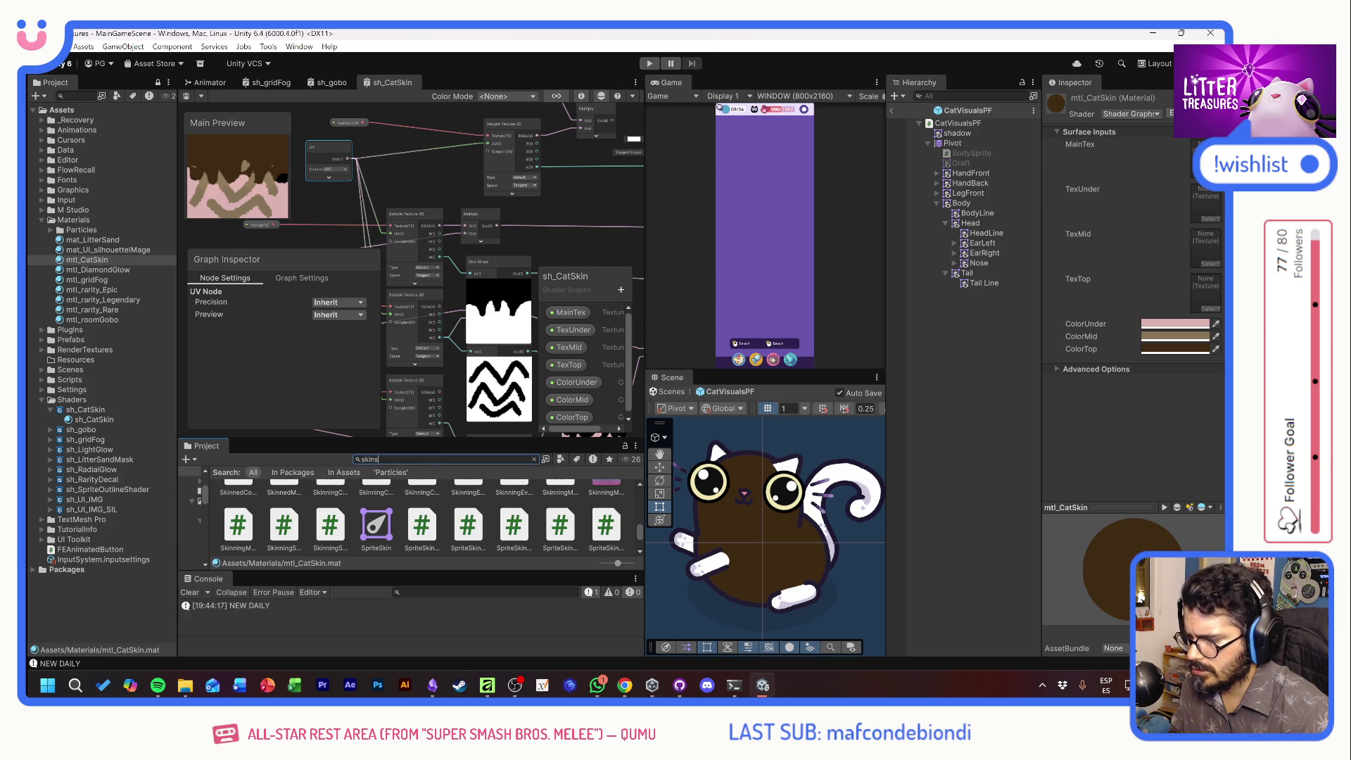
pyautogui.press('BackSpace')
pyautogui.scroll(-3, 490, 538)
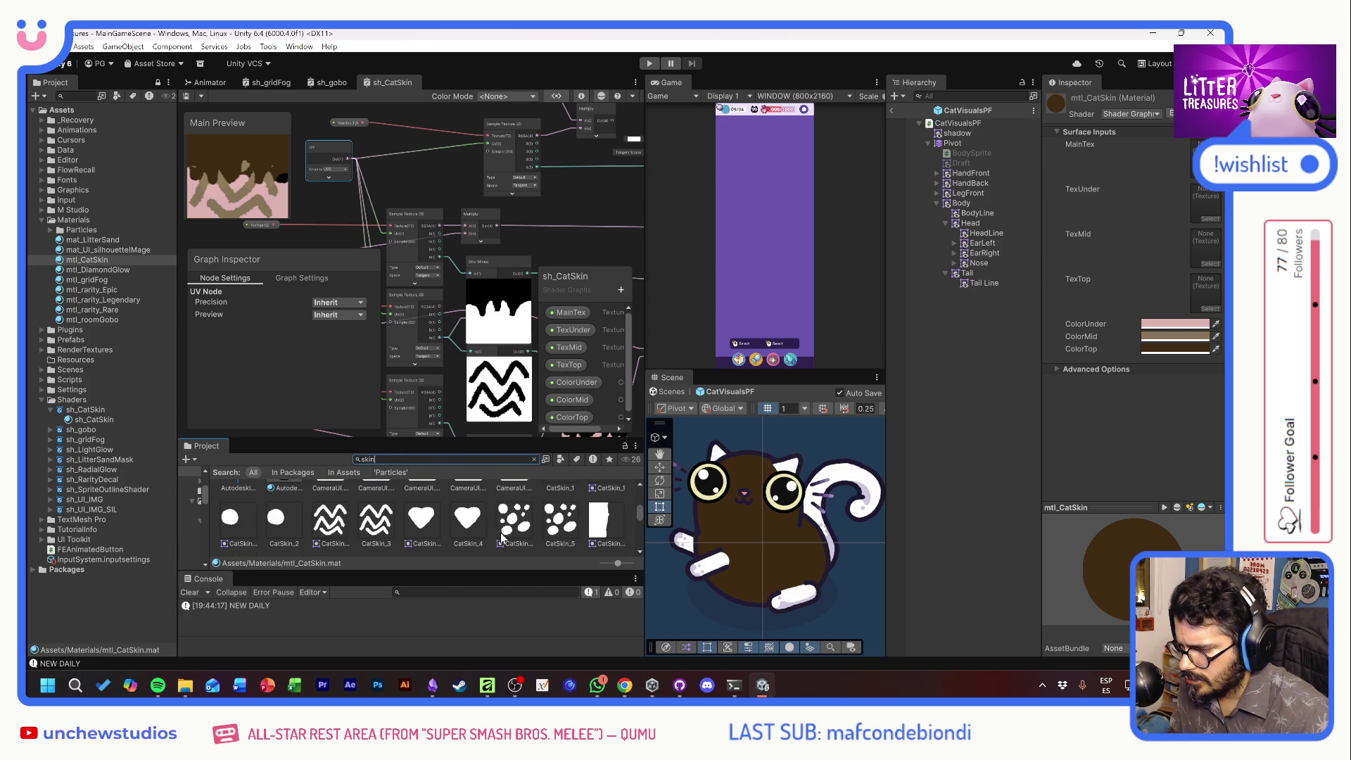
pyautogui.click(561, 524)
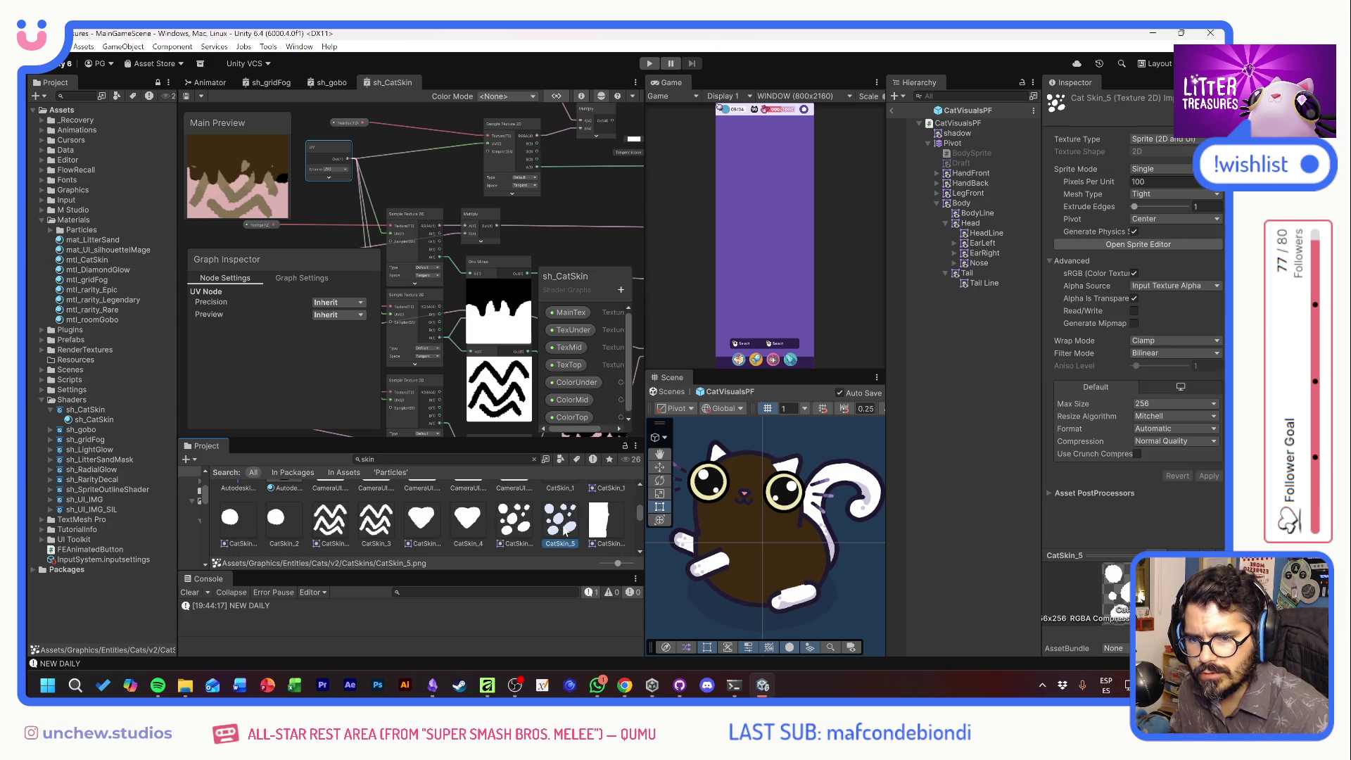
pyautogui.click(517, 527)
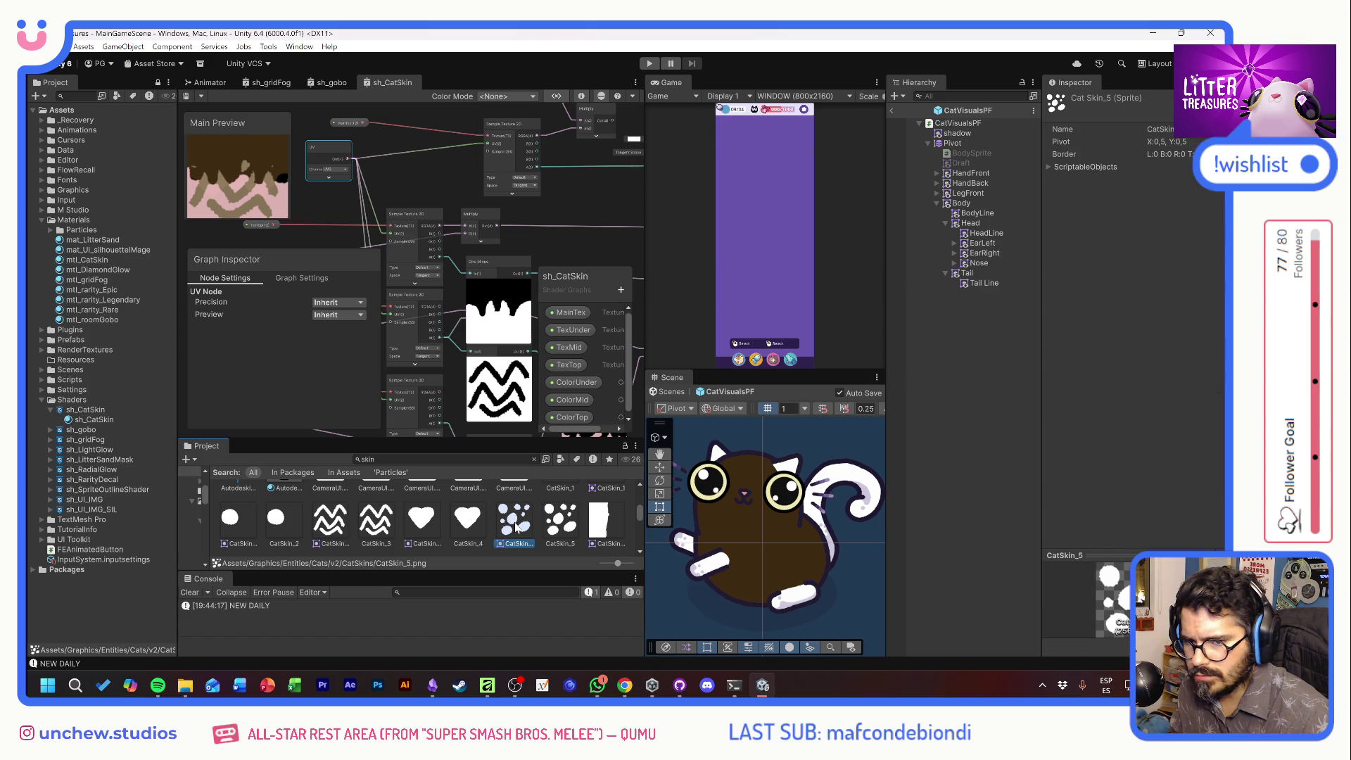
pyautogui.click(569, 527)
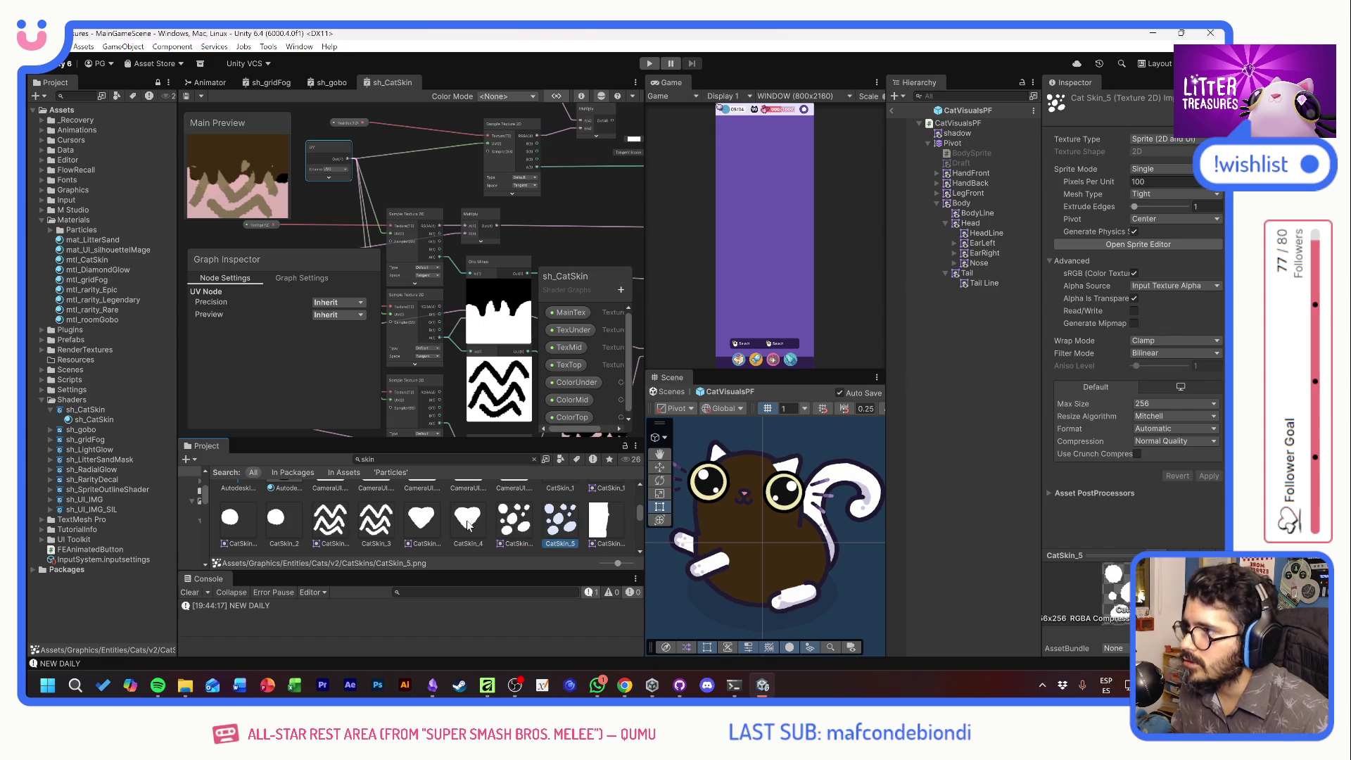
pyautogui.click(371, 526)
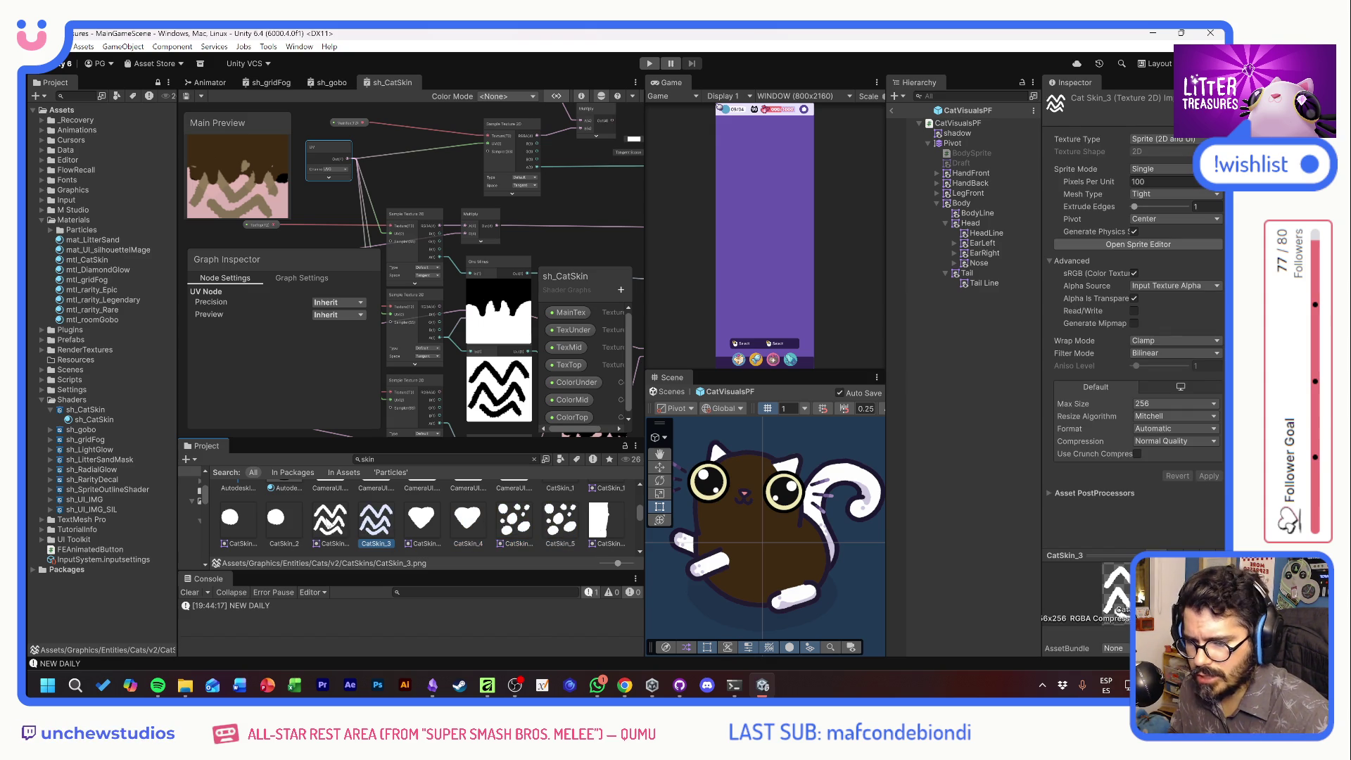
pyautogui.scroll(3, 479, 528)
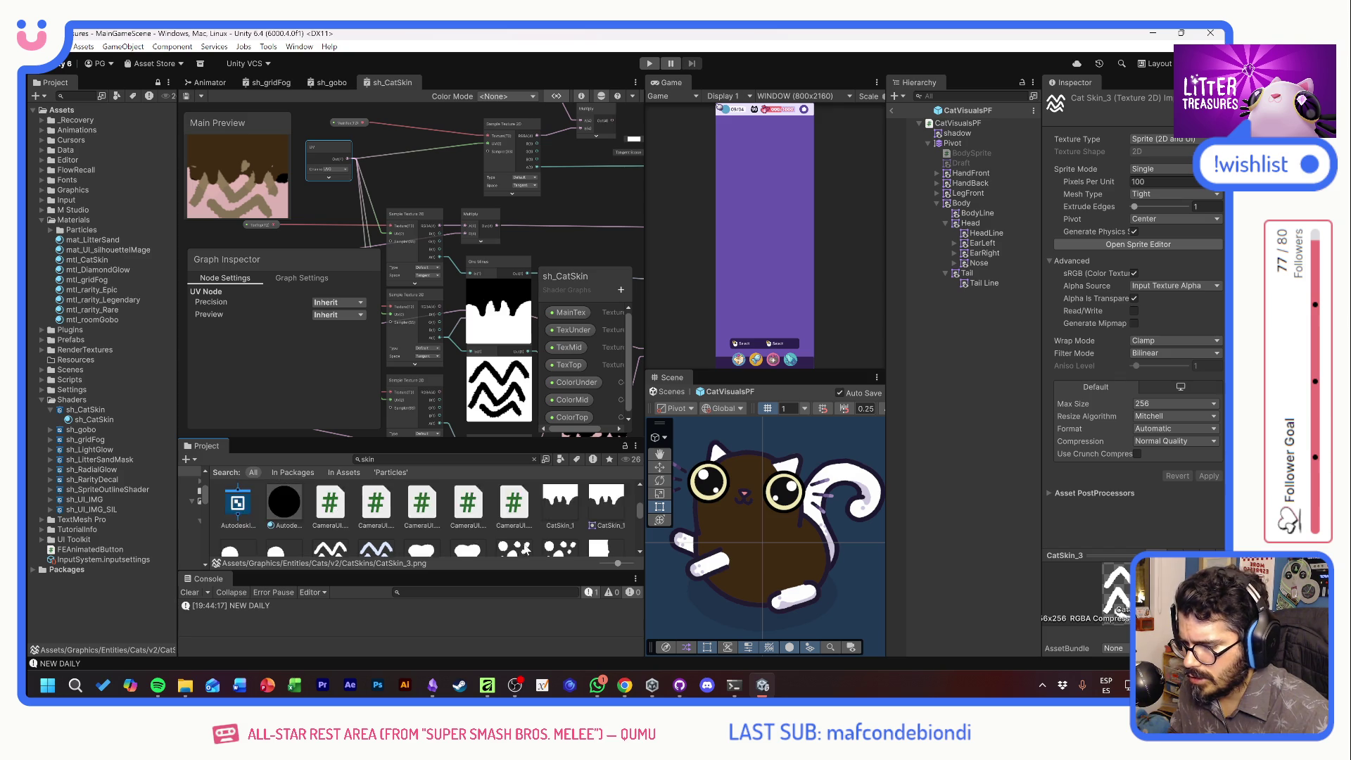
# Keep CatSkin_1 as a Sprite, try Multiple sprite mode, then return to Single
pyautogui.click(557, 524)
pyautogui.click(1155, 138)
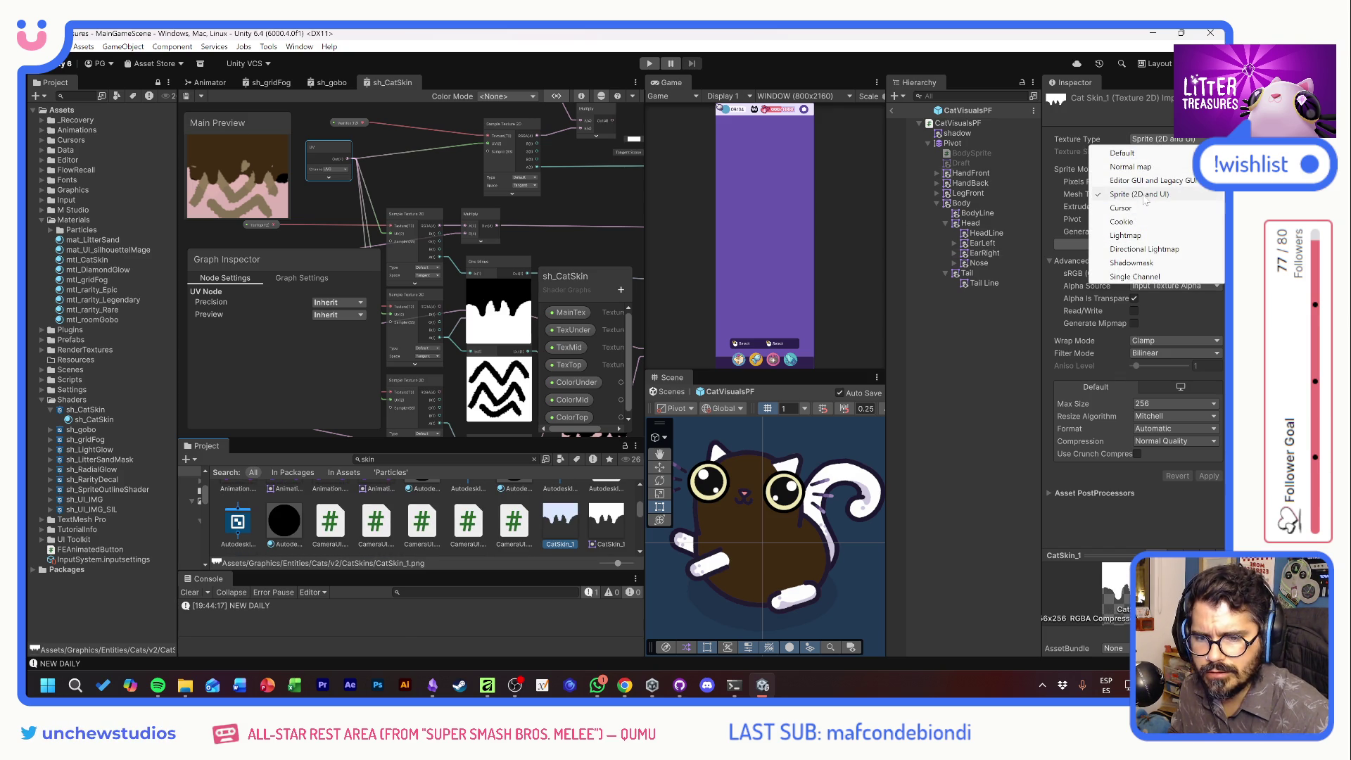
pyautogui.click(1134, 195)
pyautogui.click(1151, 169)
pyautogui.click(1158, 198)
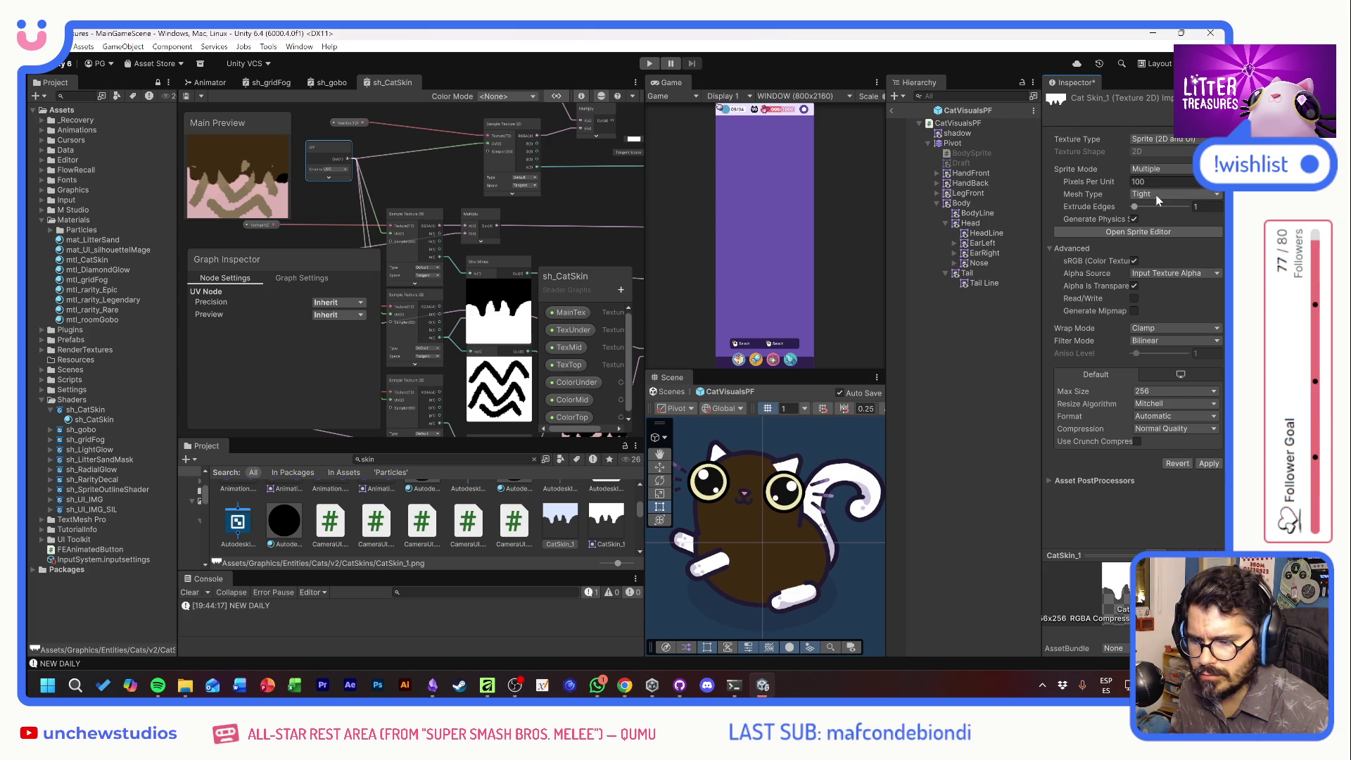
pyautogui.click(1210, 464)
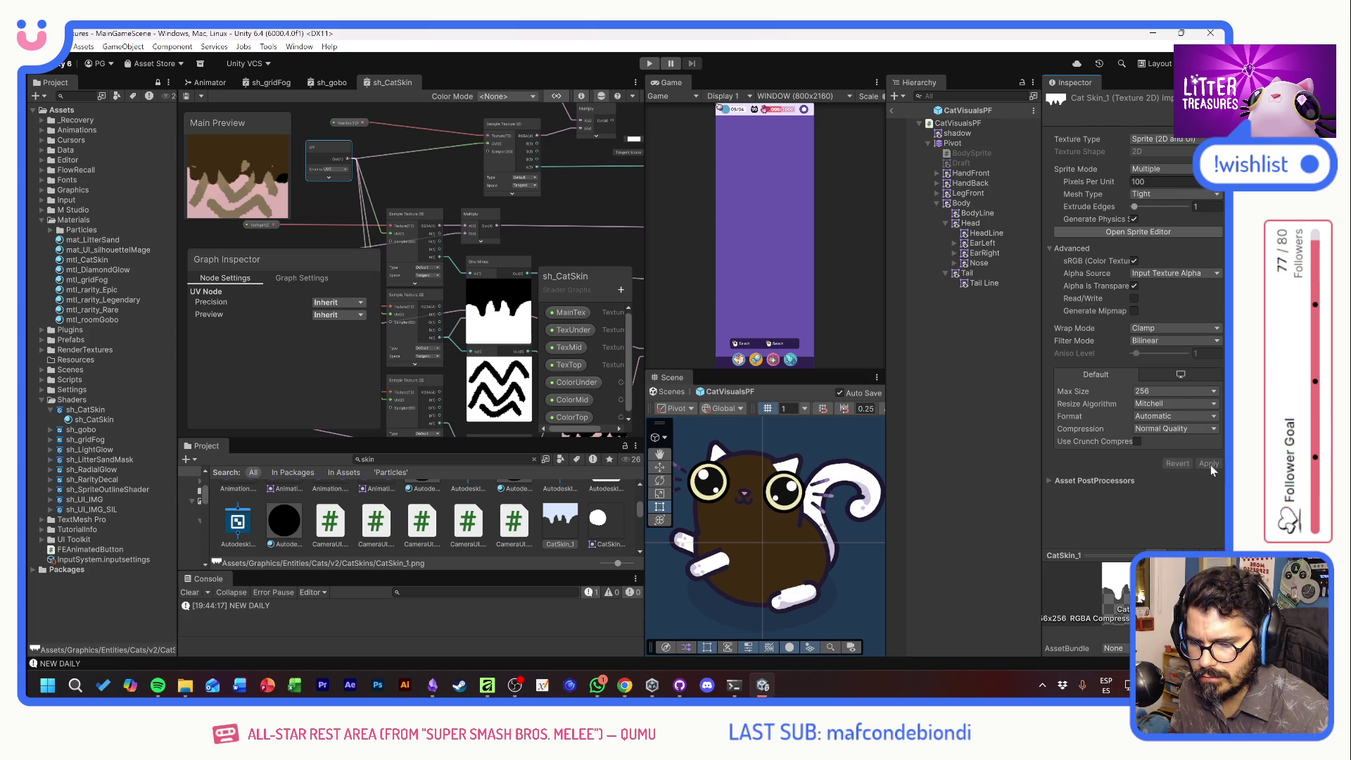
pyautogui.click(1154, 169)
pyautogui.click(1147, 178)
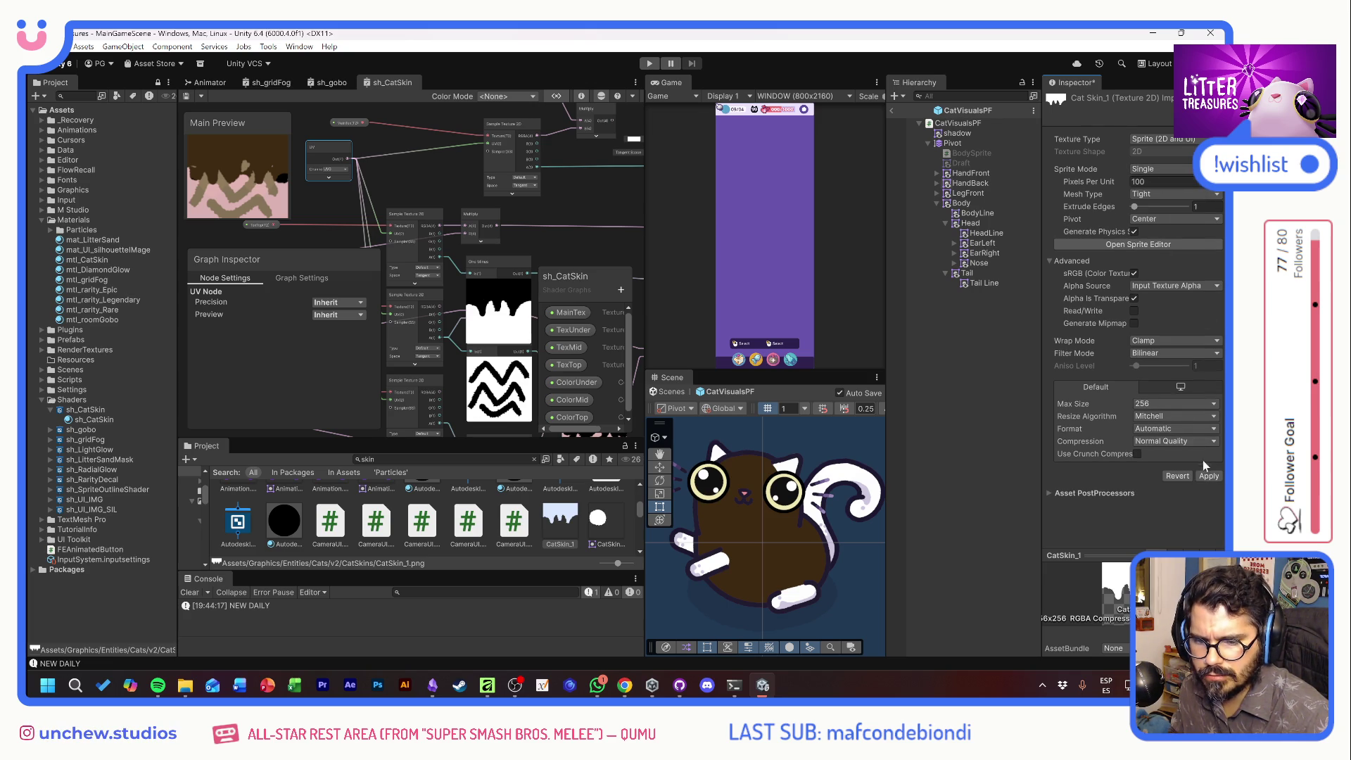
# Try Full Rect mesh type on CatSkin_1, then apply Tight instead
pyautogui.click(1145, 194)
pyautogui.click(1162, 207)
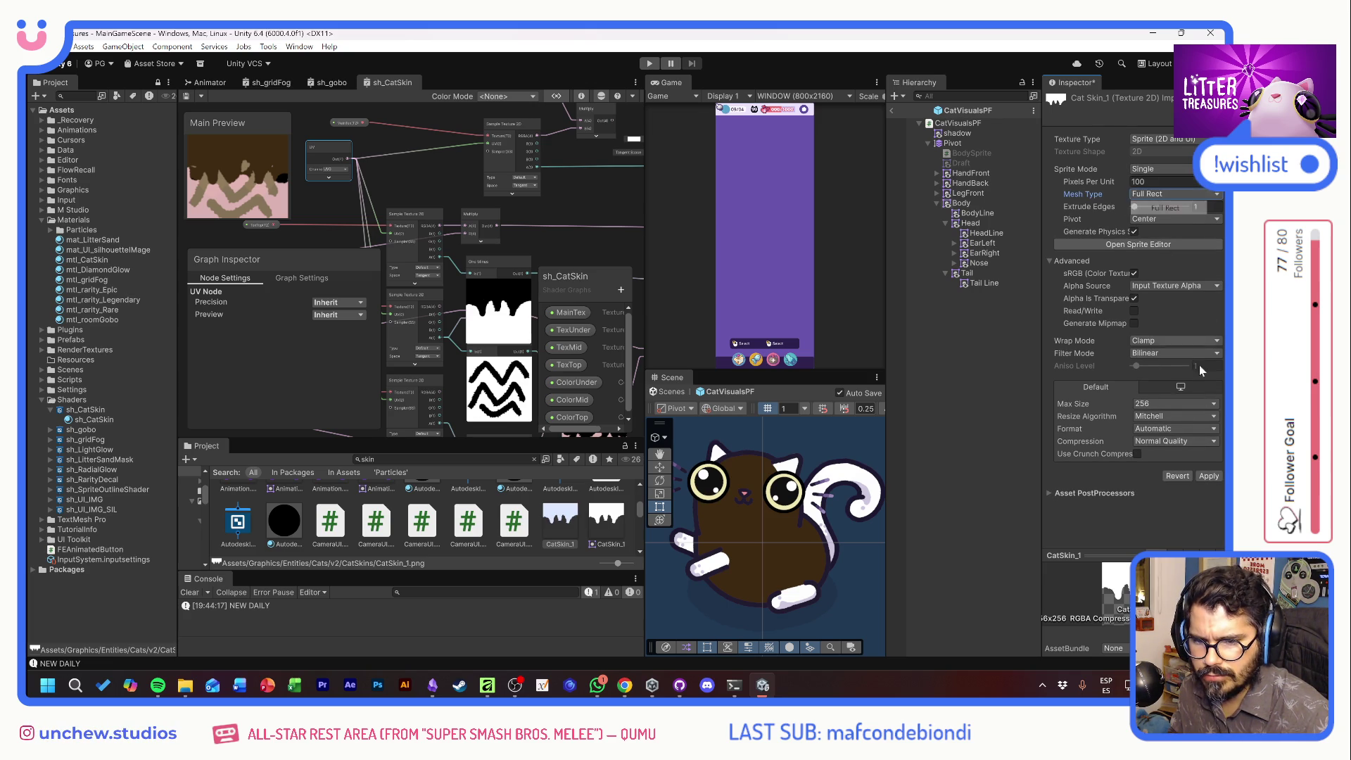
pyautogui.click(1210, 477)
pyautogui.click(1155, 194)
pyautogui.click(1162, 219)
pyautogui.click(1210, 475)
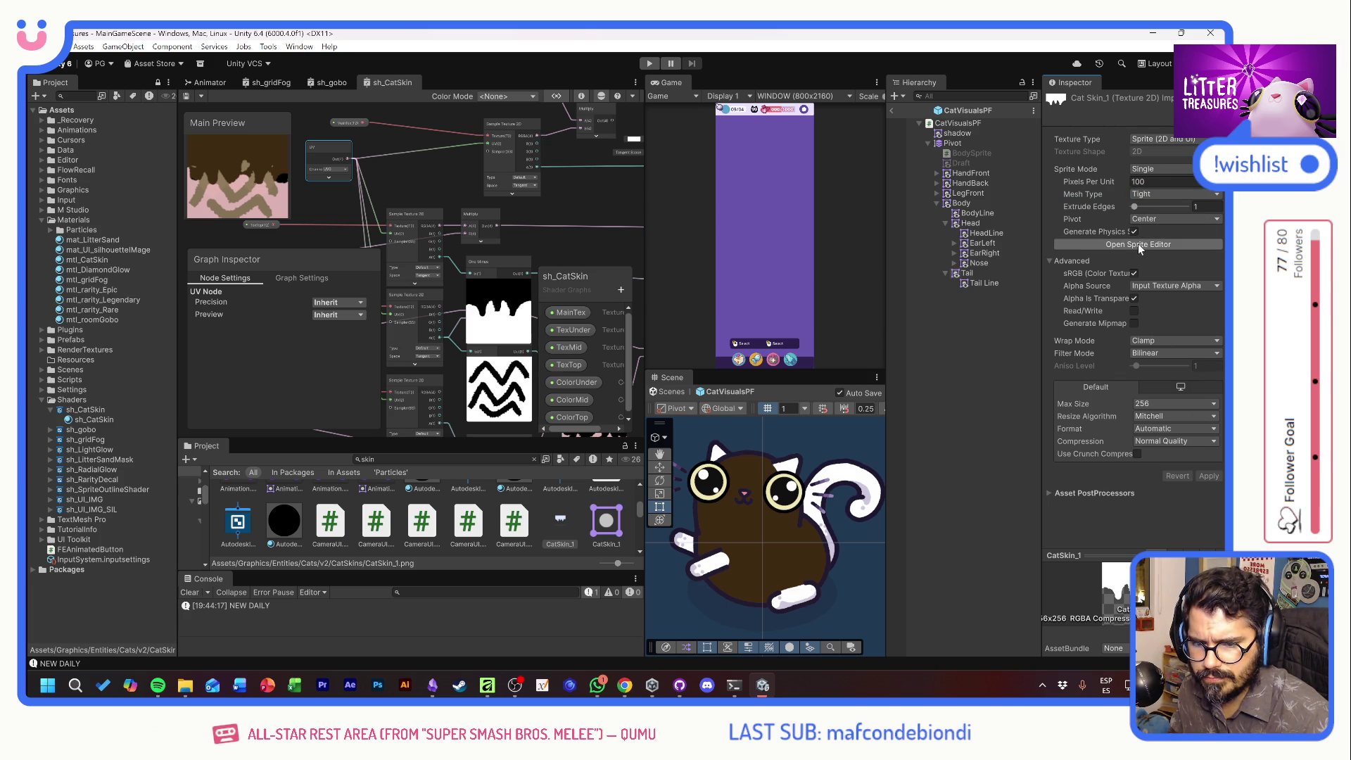
# Keep Input Texture Alpha, enable Alpha Is Transparency, and apply with Read/Write left off
pyautogui.click(1154, 286)
pyautogui.click(1038, 312)
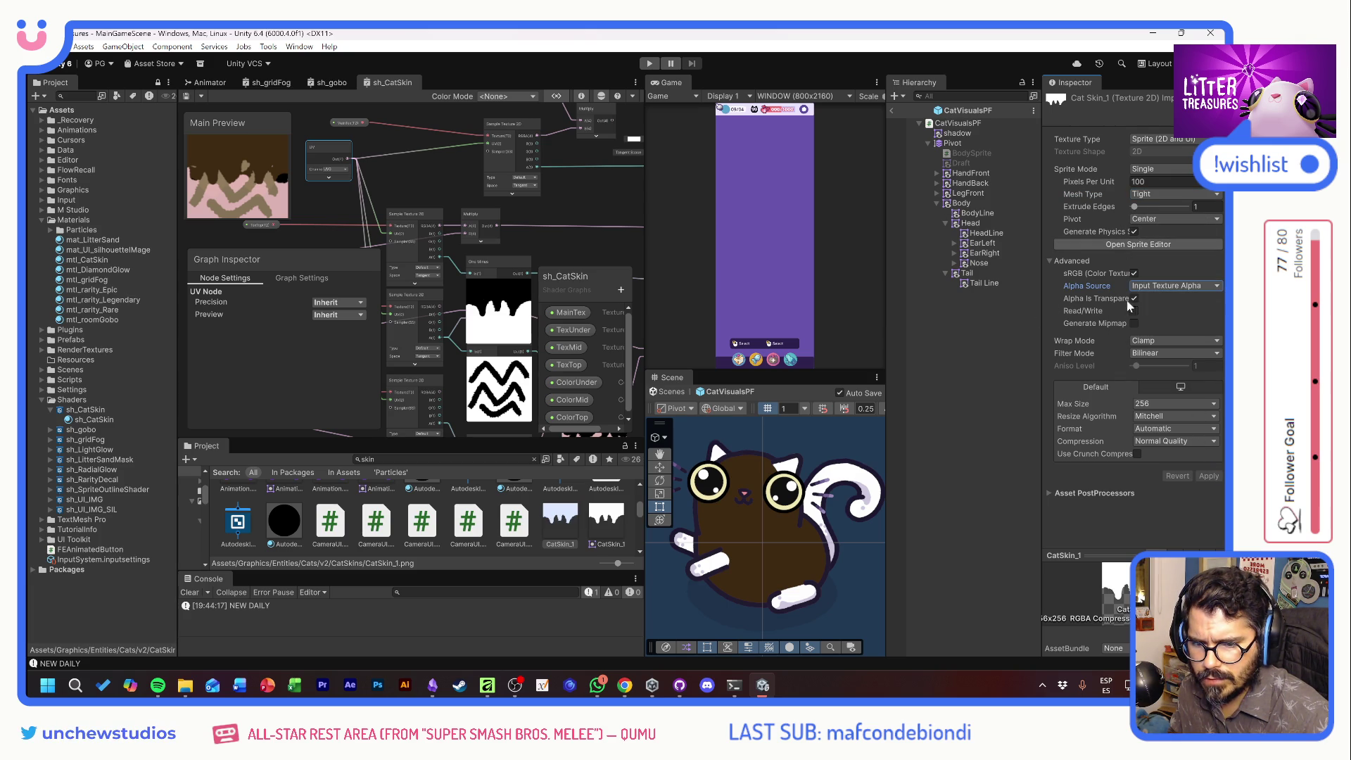
pyautogui.click(1134, 299)
pyautogui.click(1135, 311)
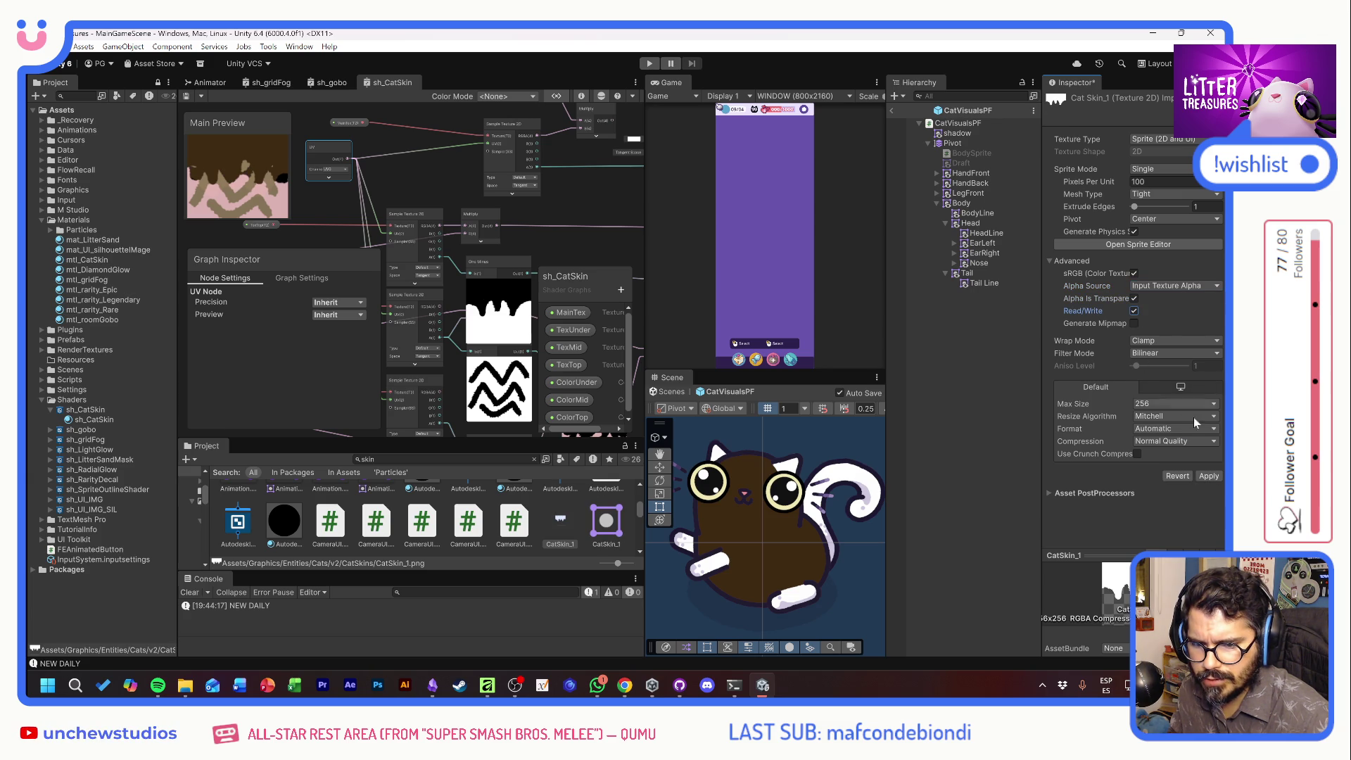
pyautogui.click(1208, 477)
pyautogui.click(1135, 310)
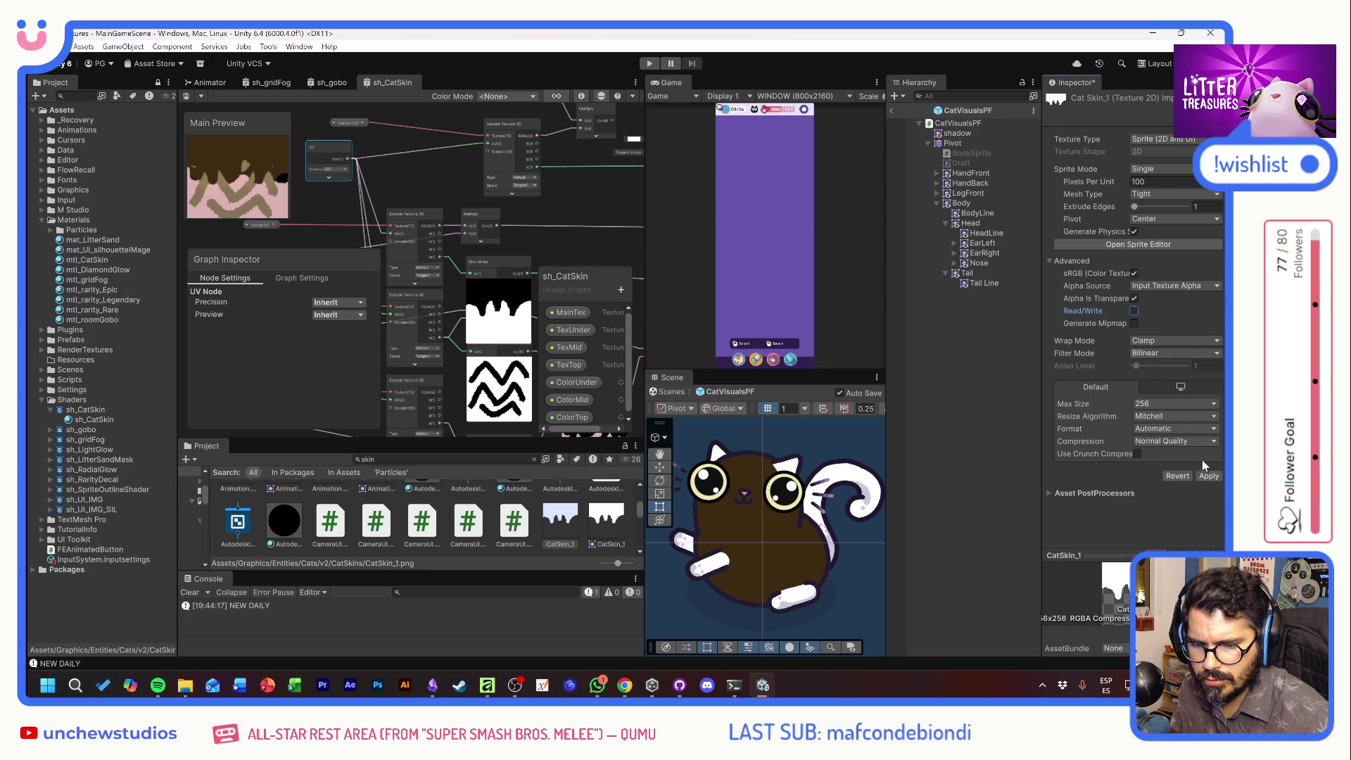
pyautogui.click(1205, 475)
# Try Repeat wrap mode, then apply Clamp wrap mode to CatSkin_1
pyautogui.click(1144, 338)
pyautogui.click(1157, 354)
pyautogui.click(1210, 477)
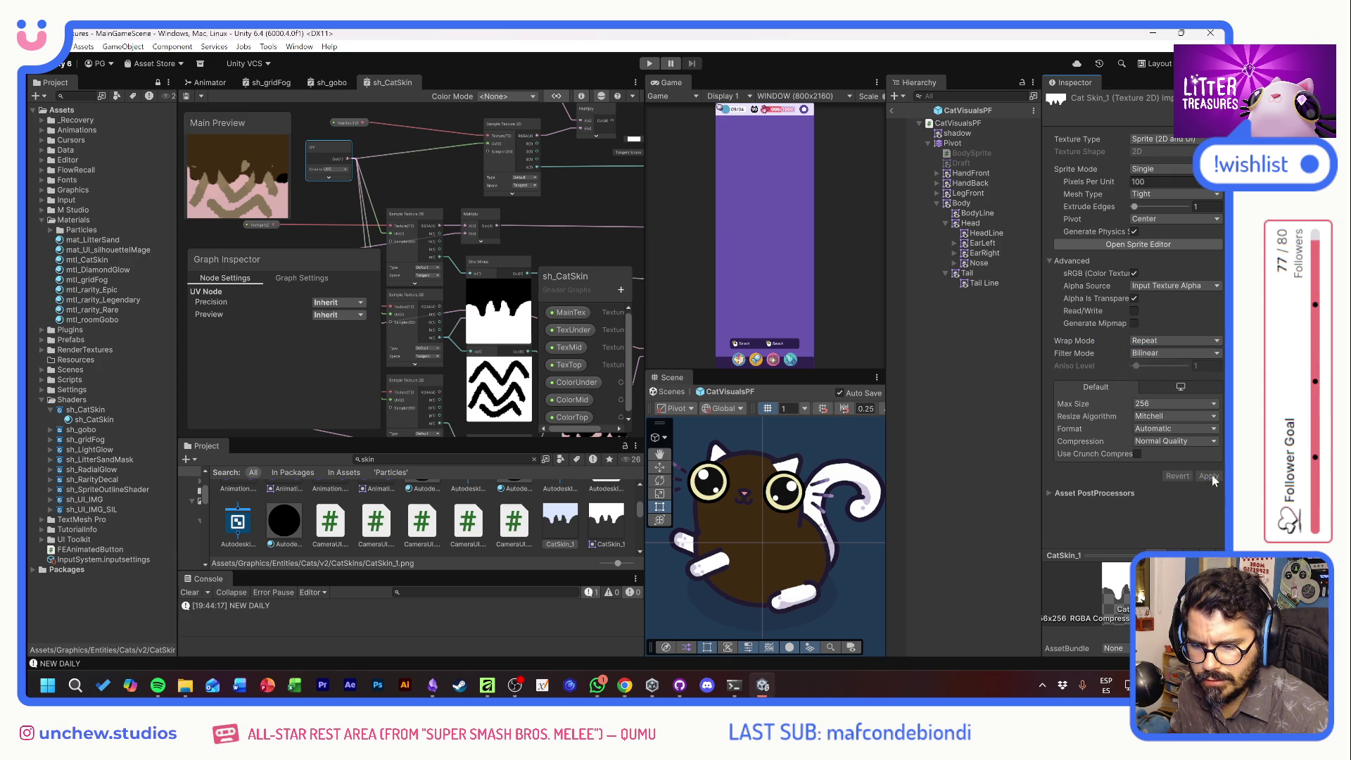
pyautogui.click(1147, 343)
pyautogui.click(1158, 367)
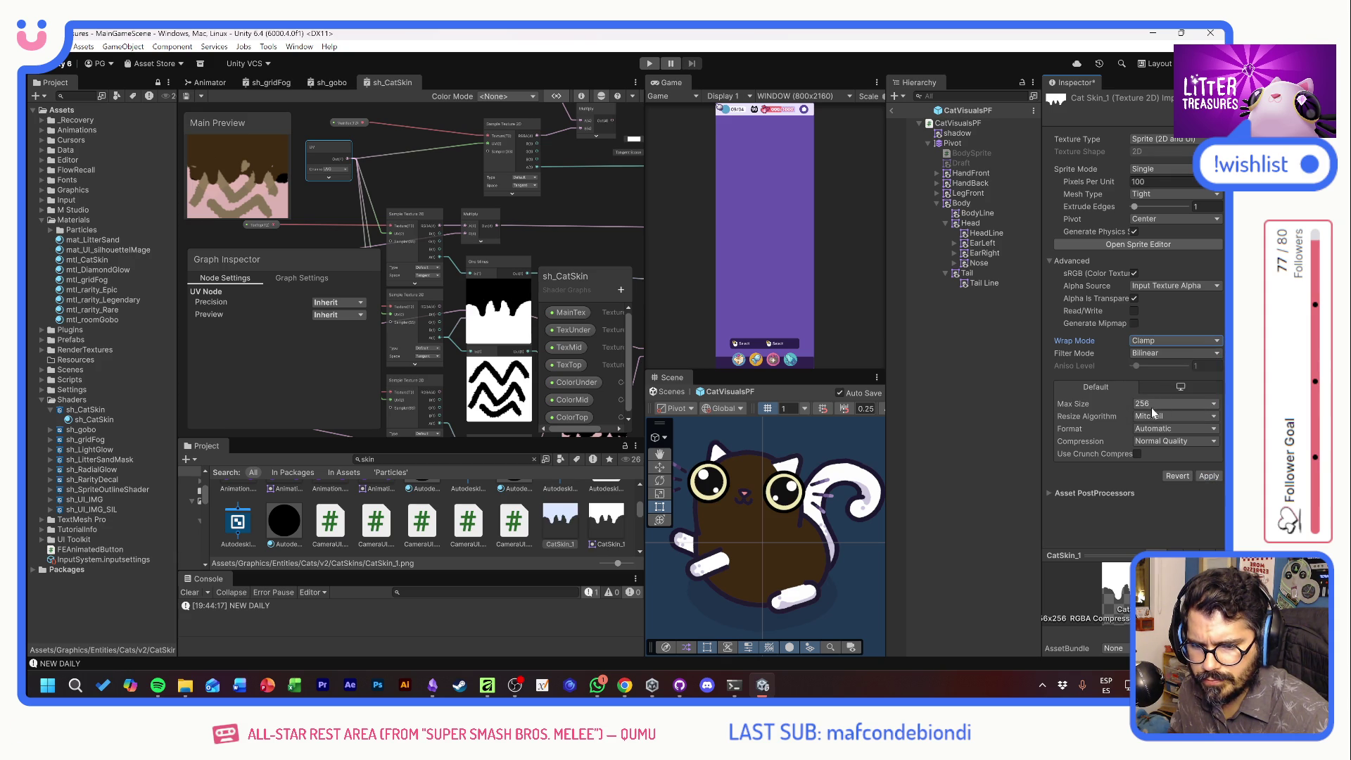
pyautogui.click(1201, 478)
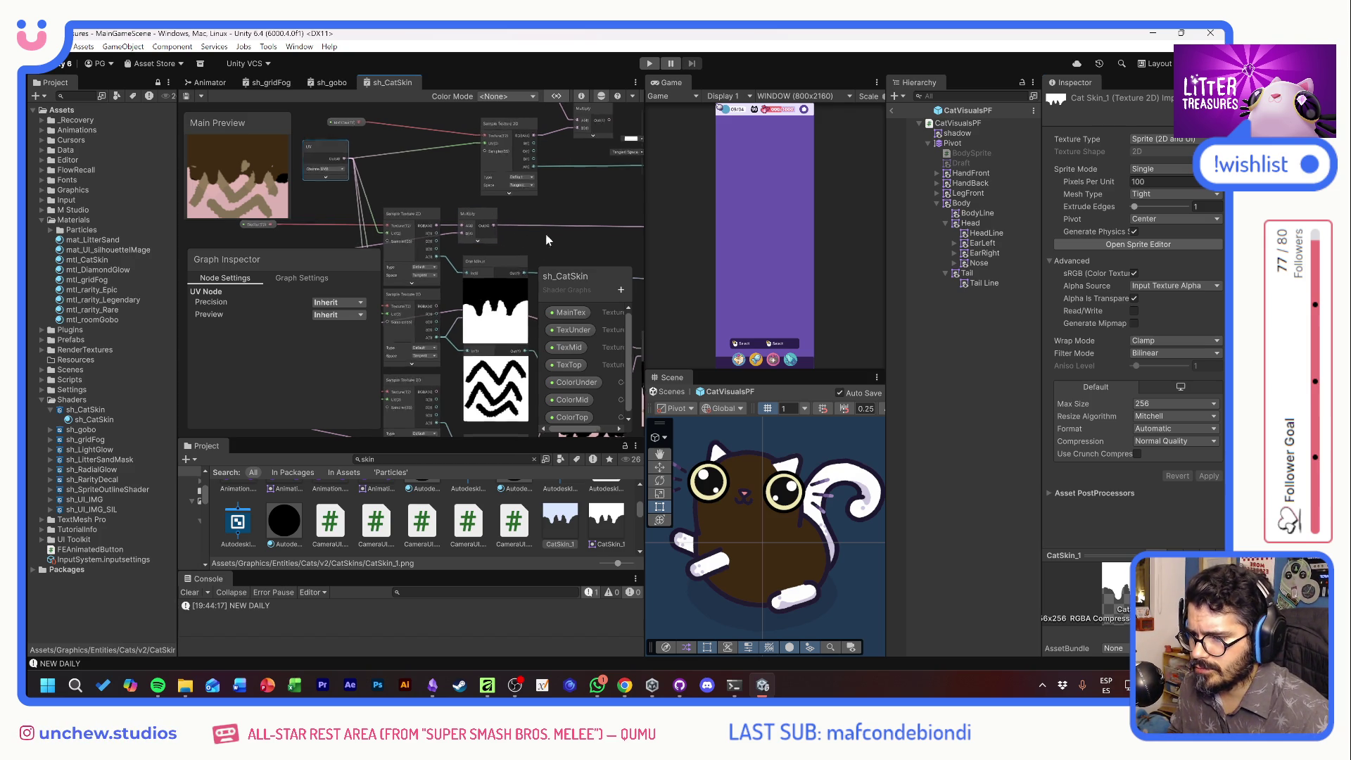
pyautogui.moveTo(548, 235); pyautogui.dragTo(441, 180)
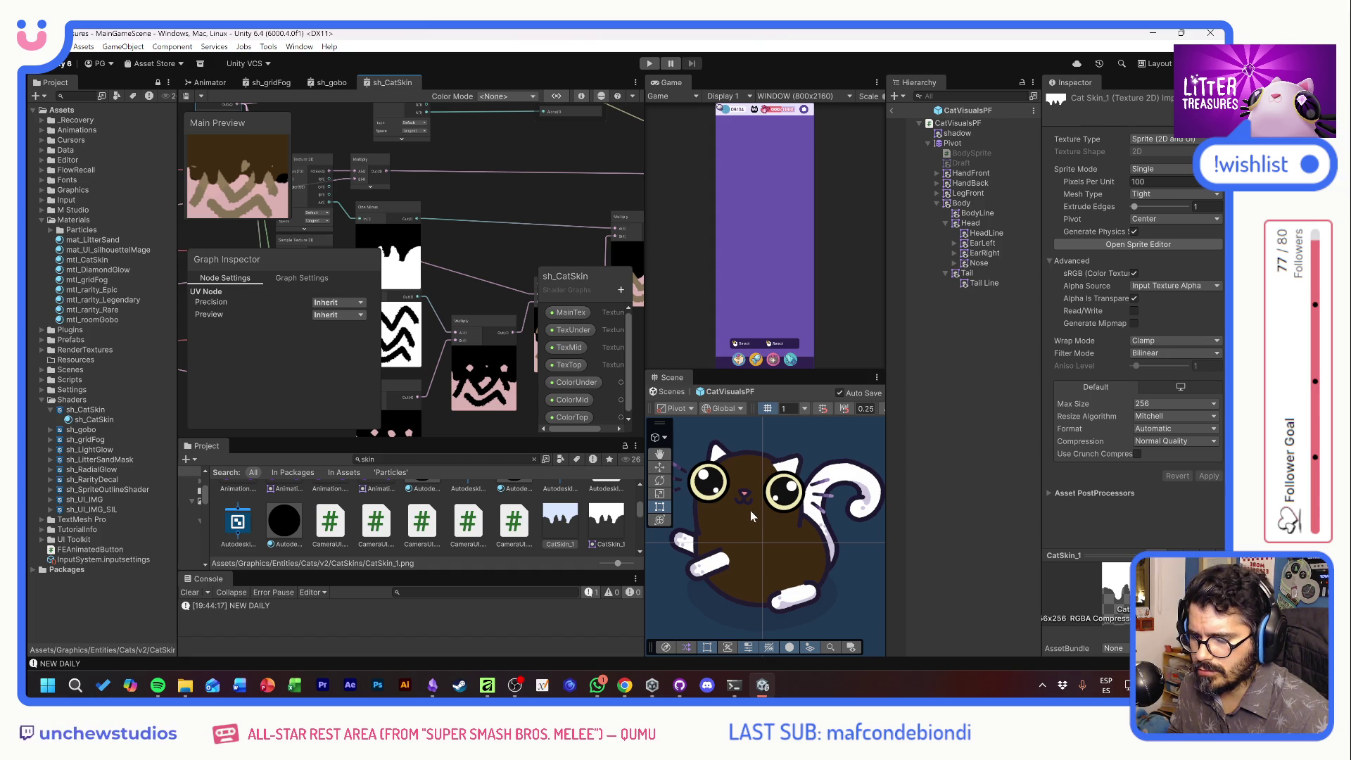
# Tint the cat's Body sprite dark red, then reset its colour to white
pyautogui.click(973, 203)
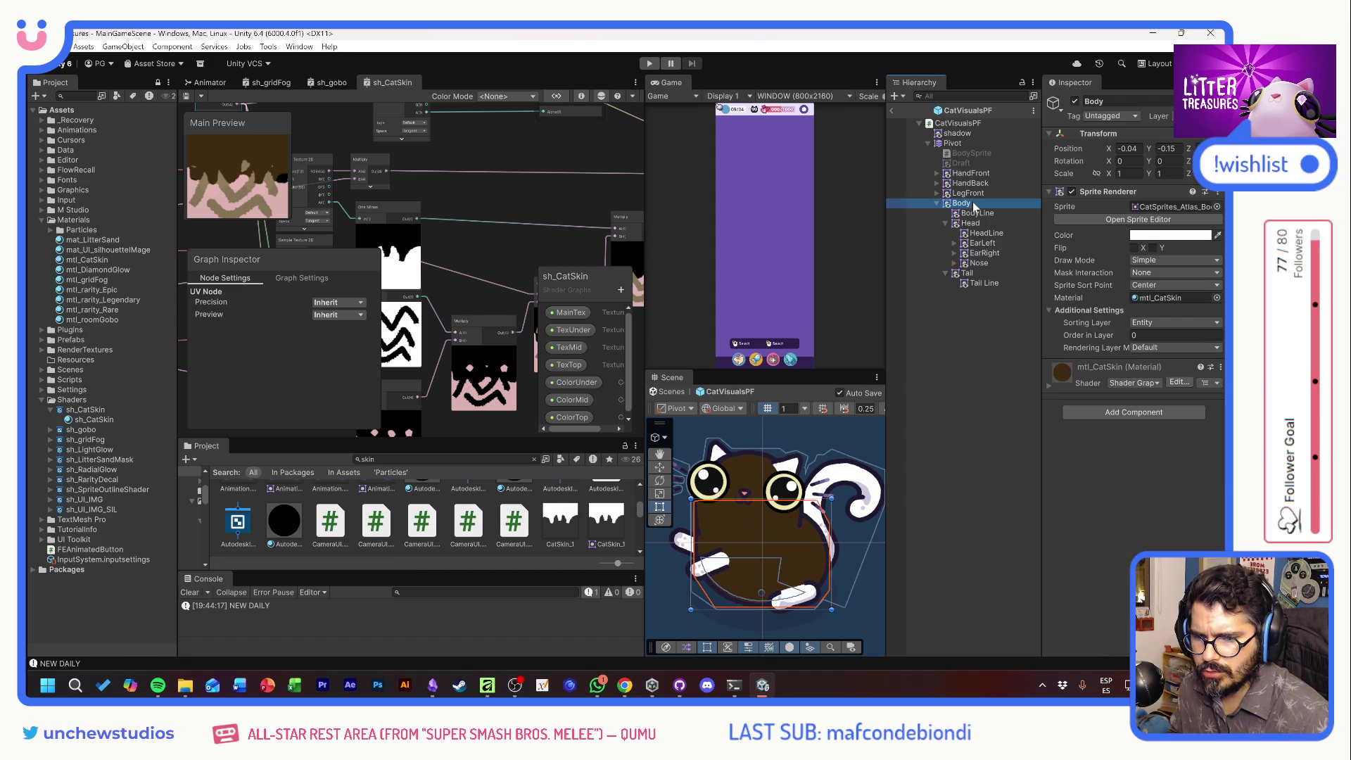
pyautogui.click(1171, 234)
pyautogui.moveTo(1154, 442); pyautogui.dragTo(1159, 446)
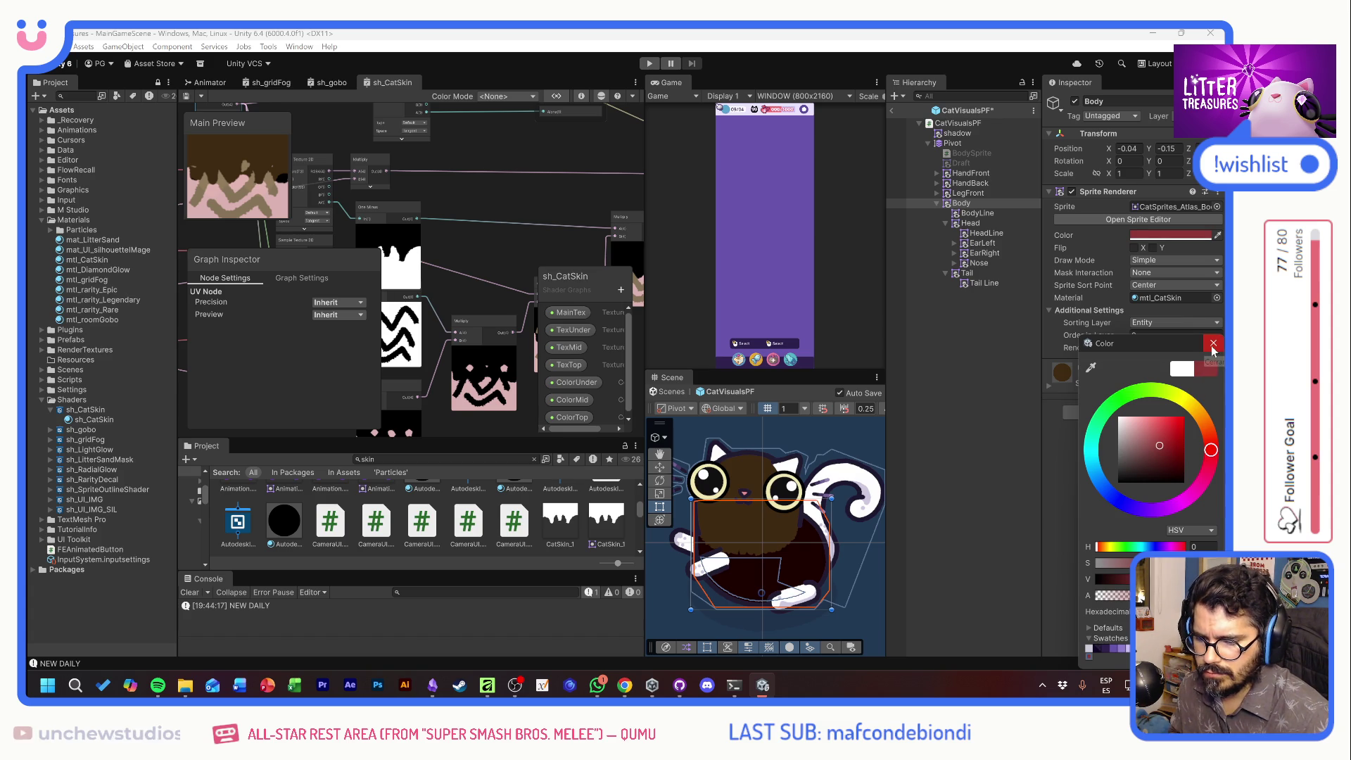
pyautogui.click(1213, 345)
pyautogui.click(1150, 240)
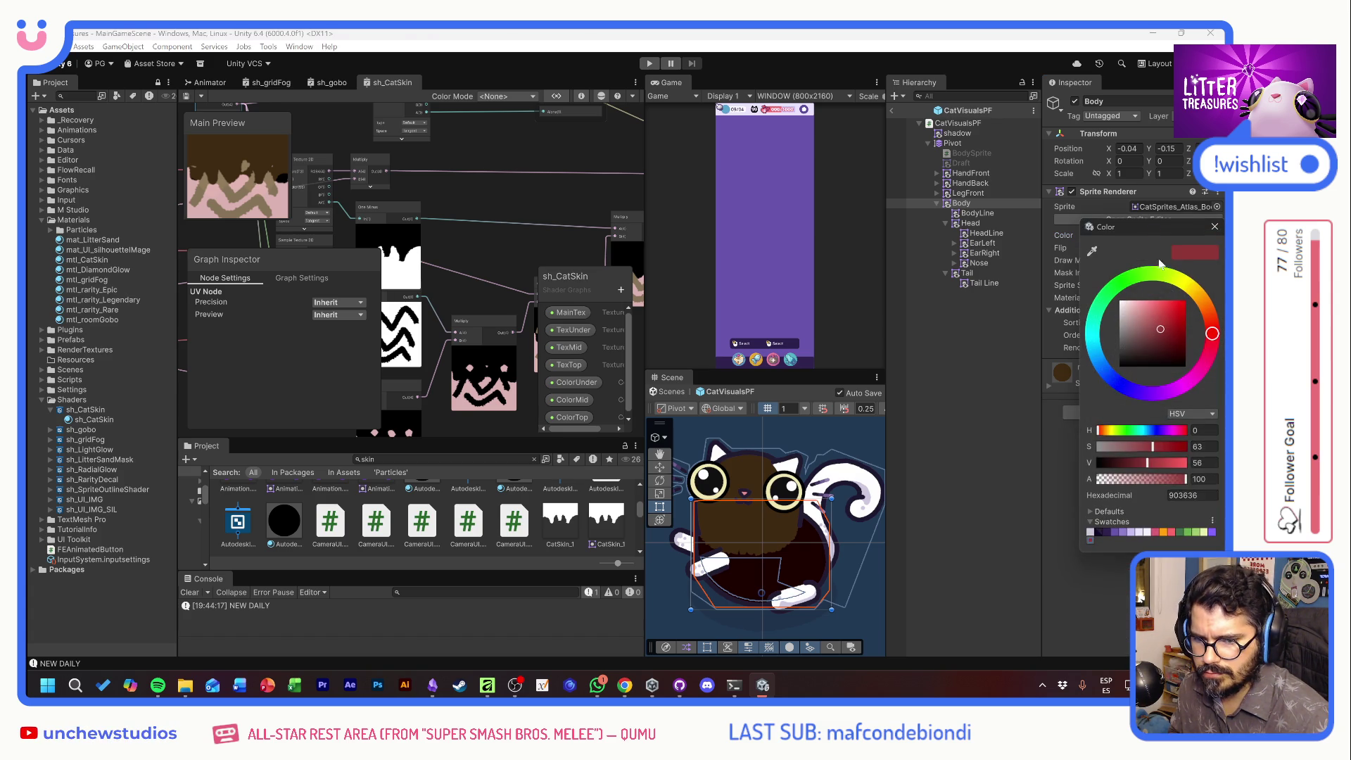
pyautogui.moveTo(1164, 334); pyautogui.dragTo(1119, 301)
pyautogui.click(1215, 227)
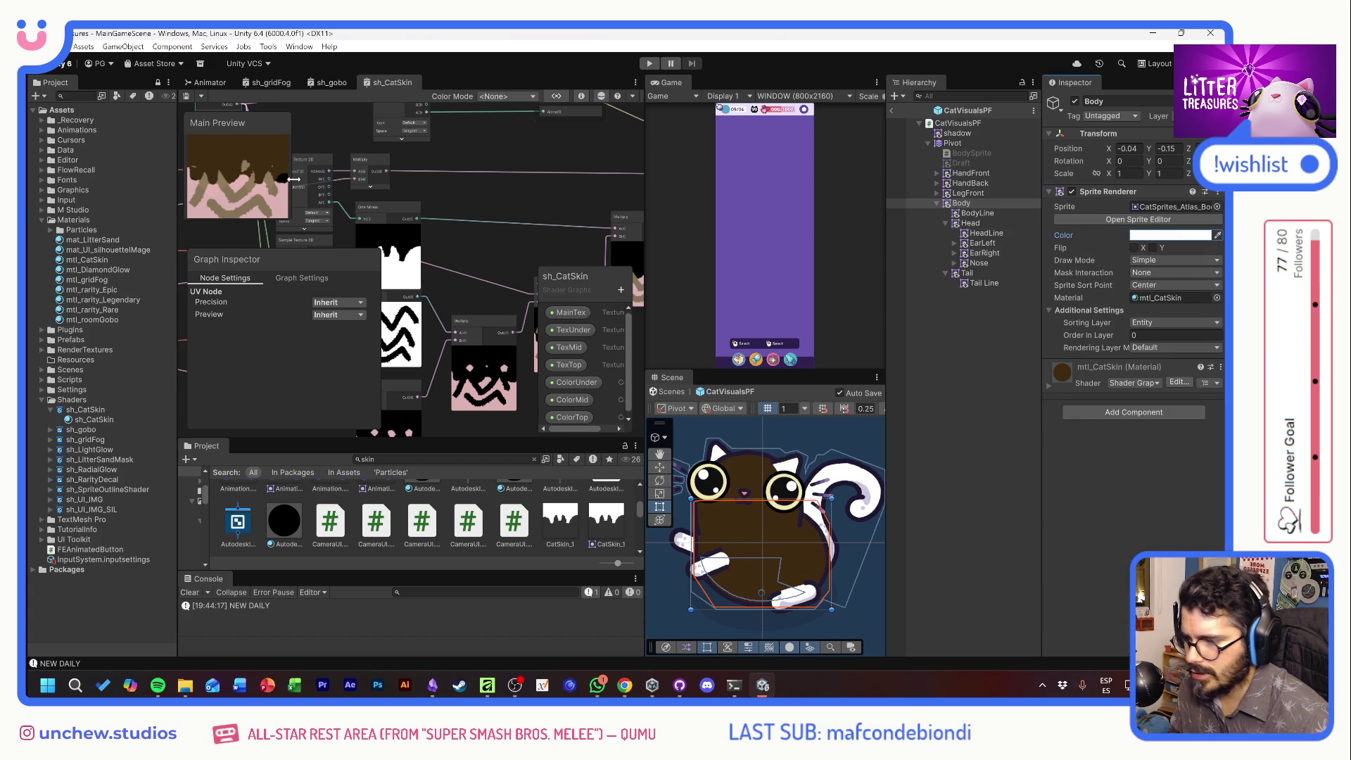
# Test-wire the Multiply result into the fragment output, remove it, and switch to ChatGPT
pyautogui.moveTo(509, 226)
pyautogui.mouseDown()
pyautogui.moveTo(530, 179)
pyautogui.moveTo(440, 148)
pyautogui.mouseUp()
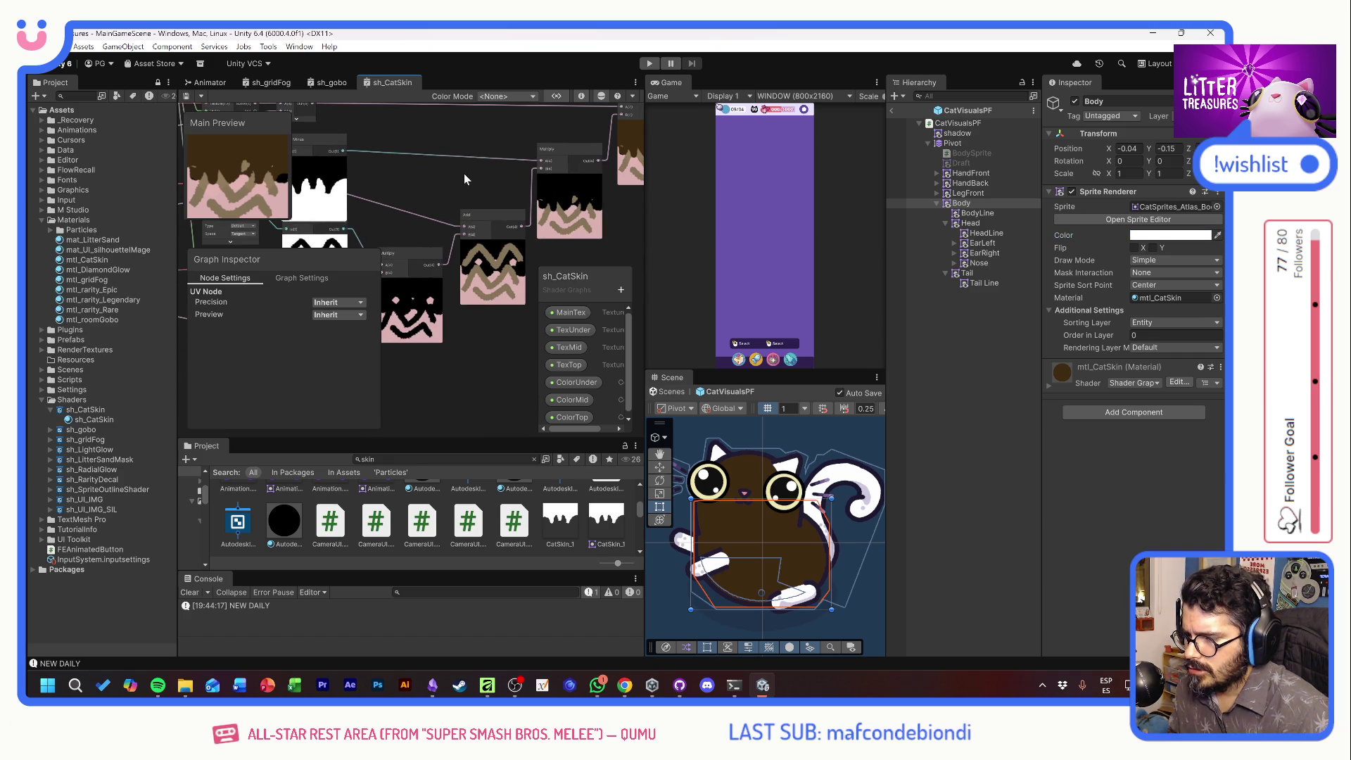
pyautogui.moveTo(445, 212); pyautogui.dragTo(509, 214)
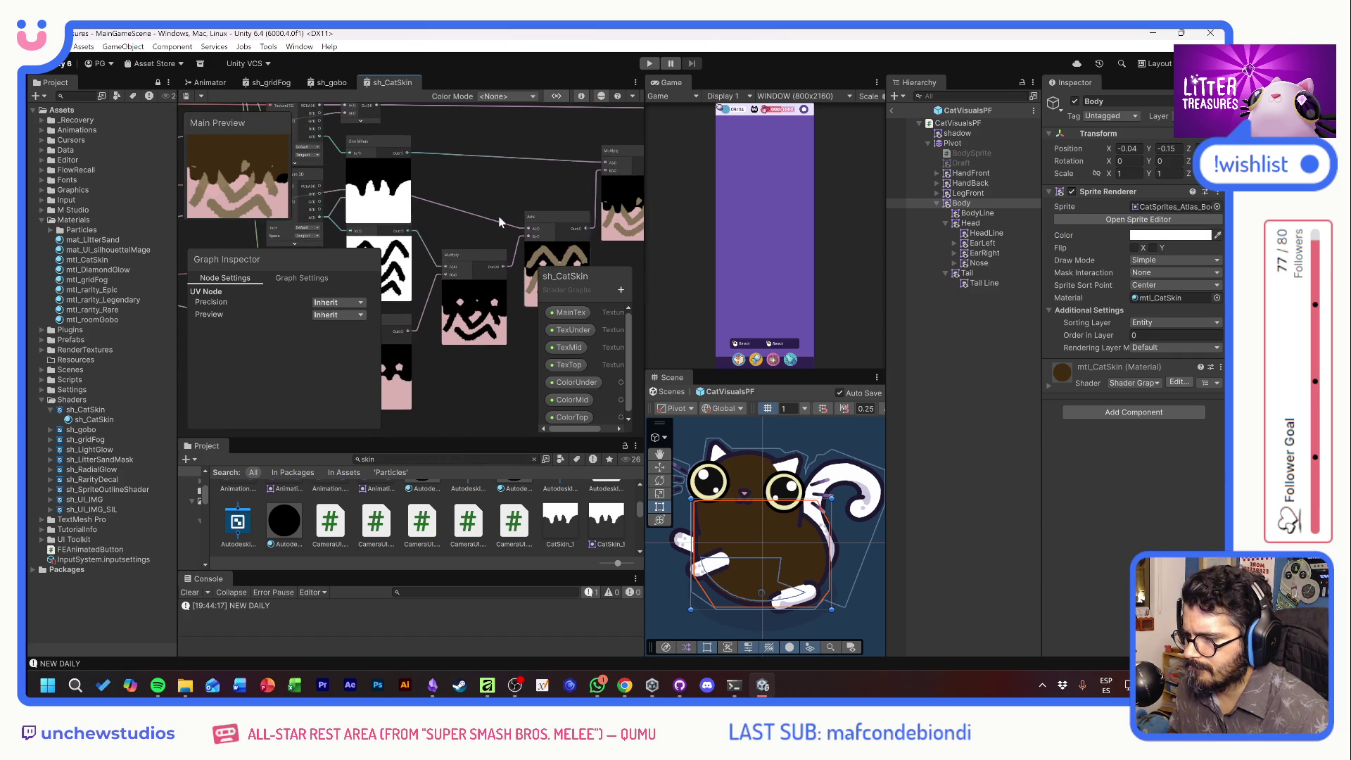
pyautogui.scroll(-2, 509, 214)
pyautogui.moveTo(466, 320); pyautogui.dragTo(442, 383)
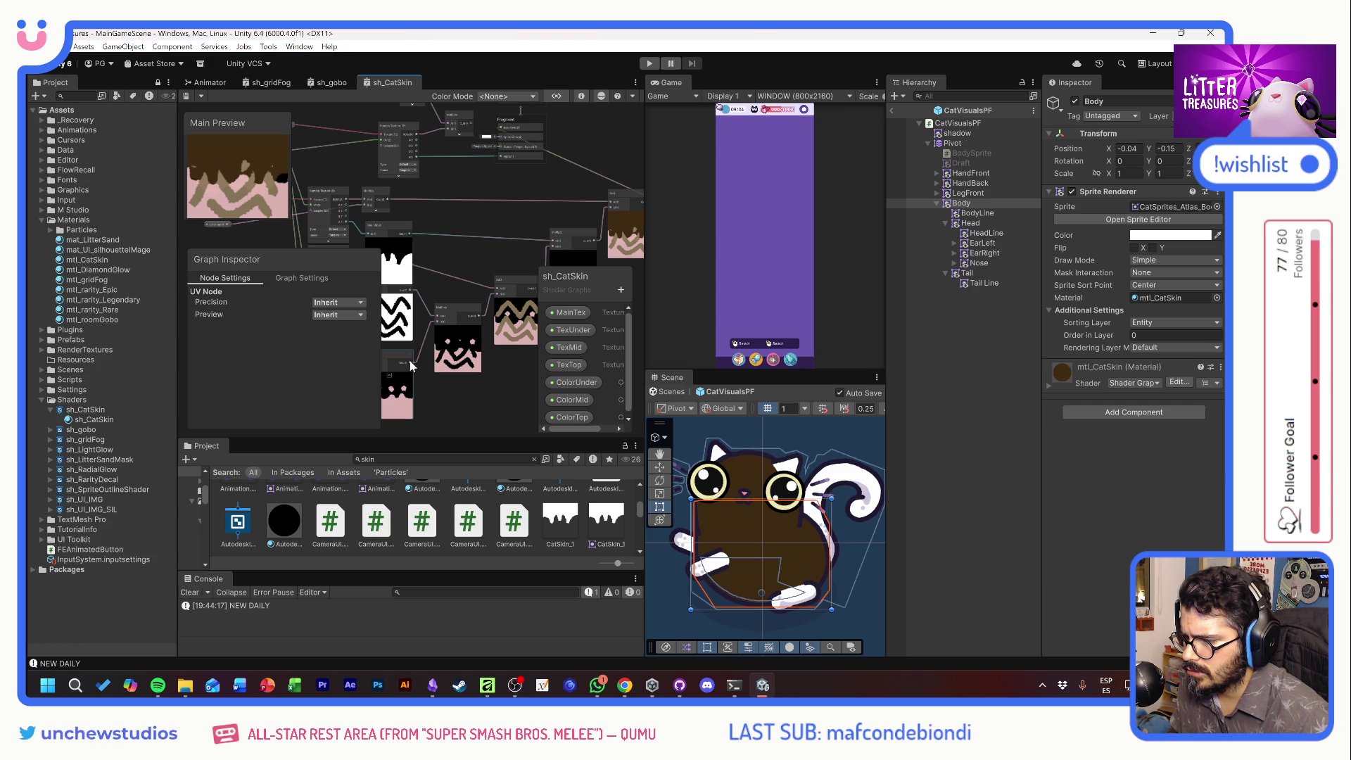
pyautogui.moveTo(412, 366); pyautogui.dragTo(382, 407)
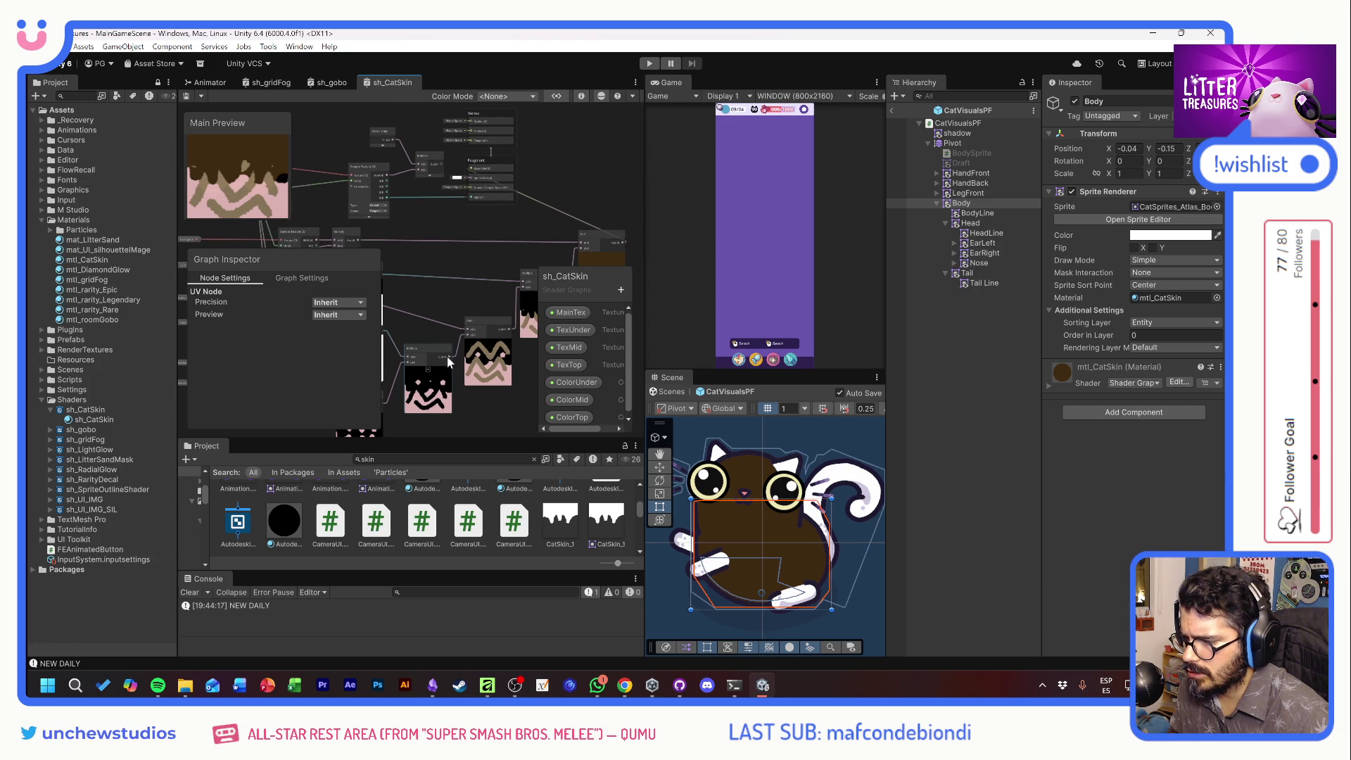
pyautogui.moveTo(449, 357); pyautogui.dragTo(459, 181)
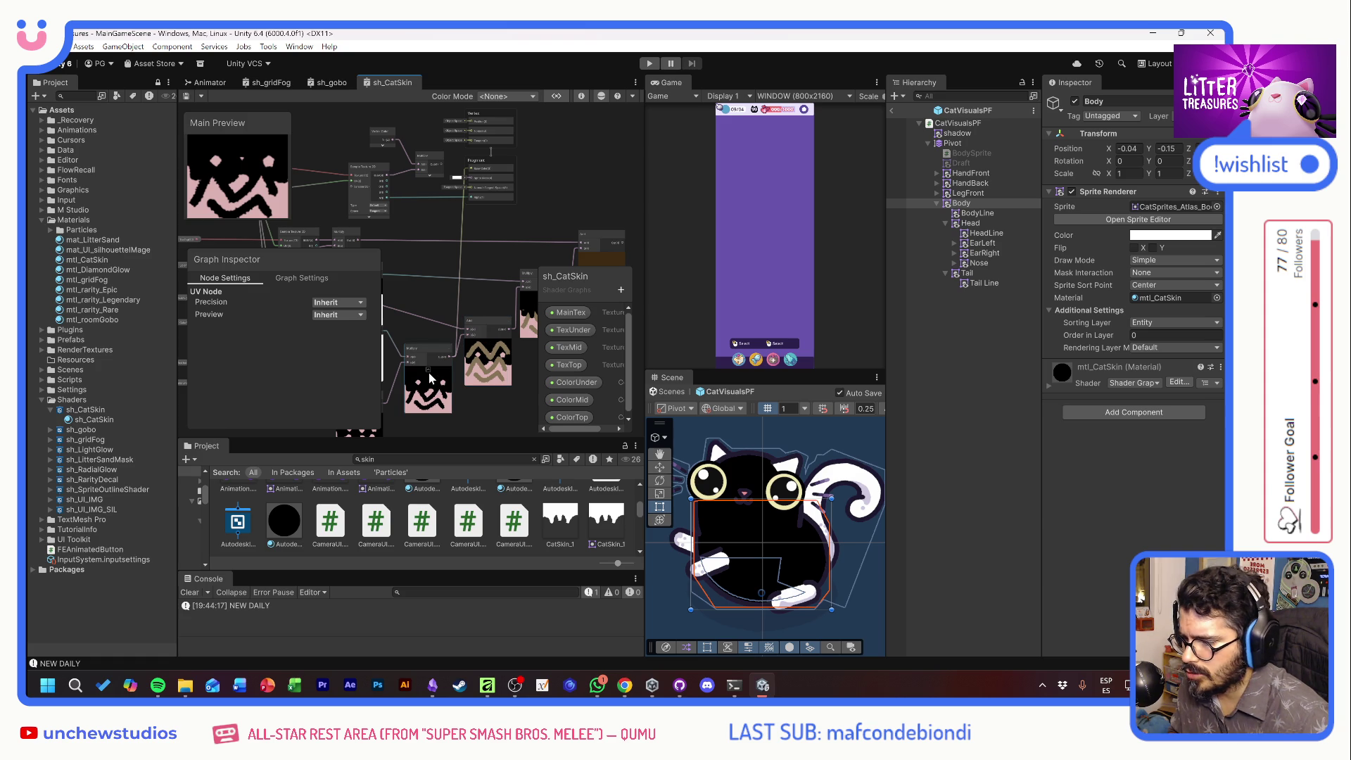
pyautogui.press('Delete')
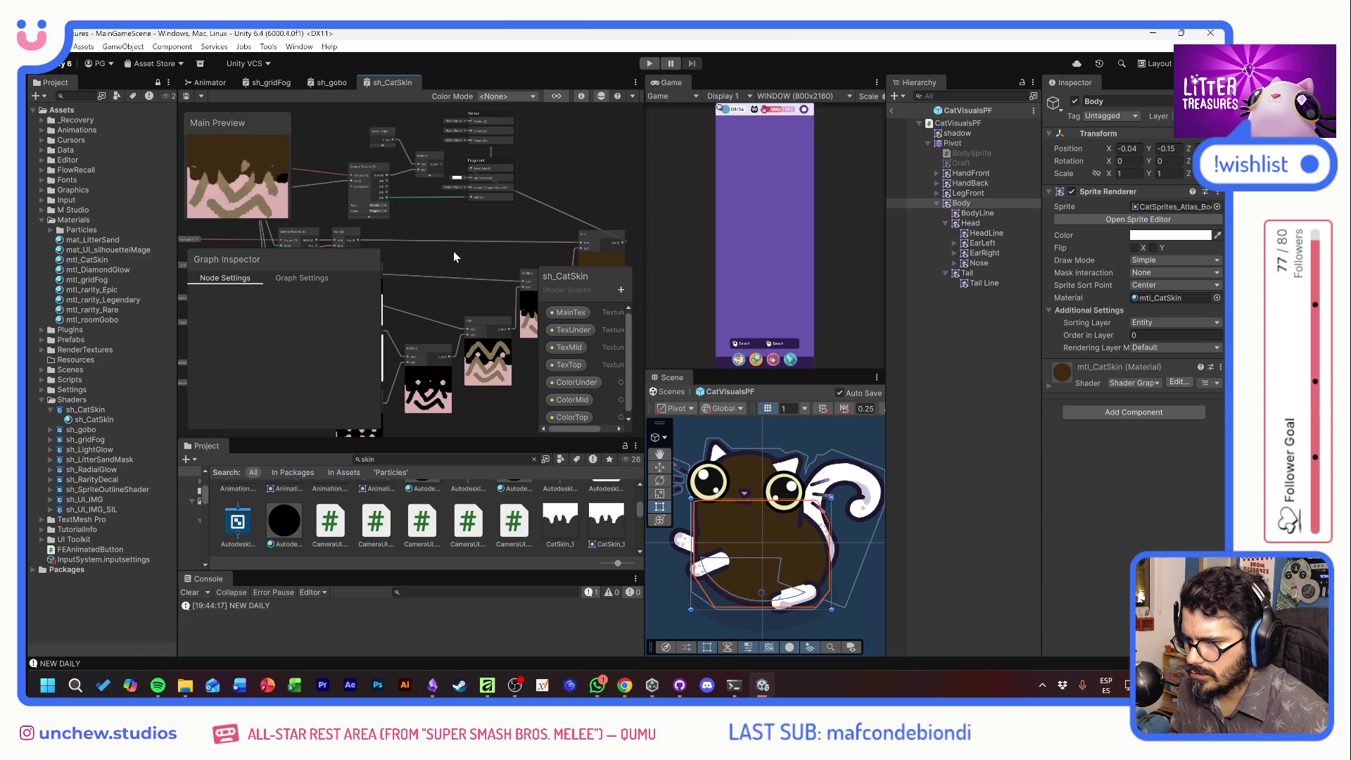
pyautogui.hotkey('alt', 'Tab')
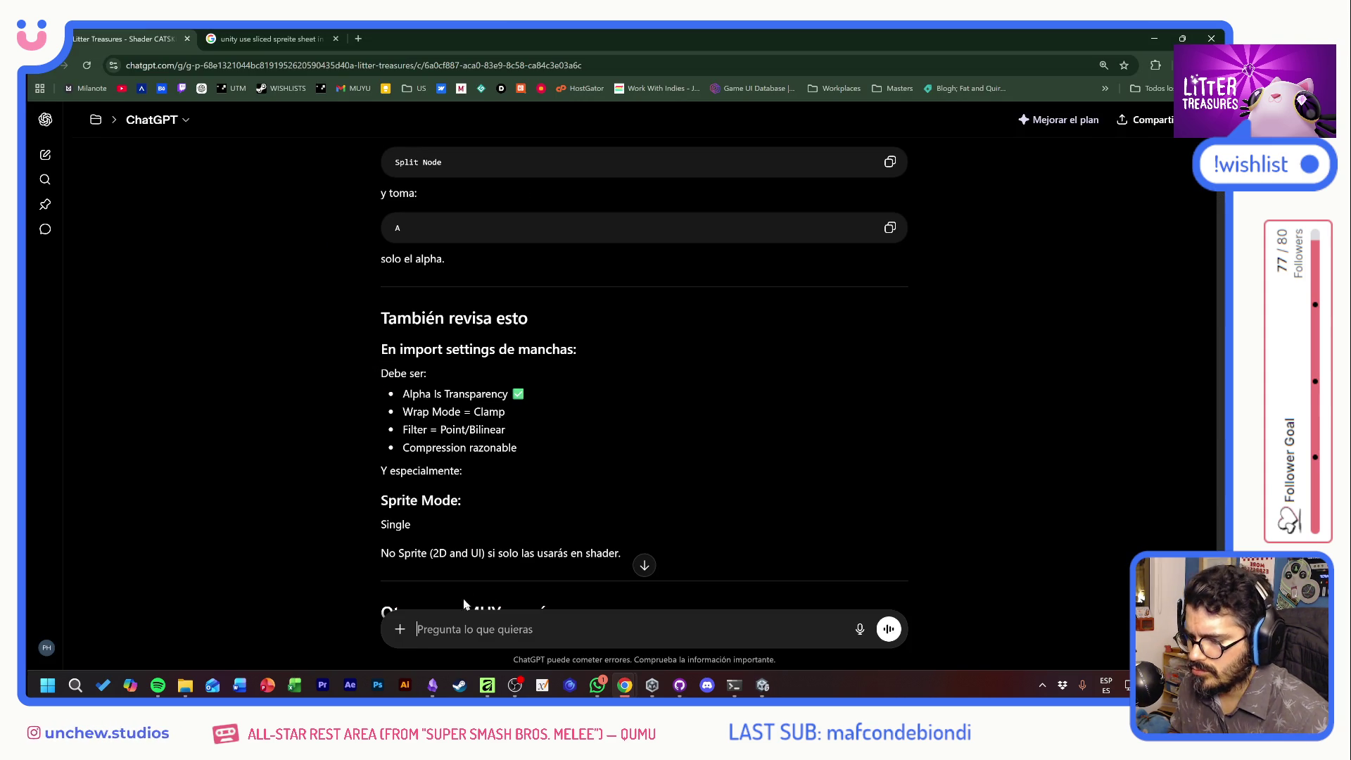
# Tell ChatGPT the spot texture only samples a top area and stretches it, likely a scale issue
pyautogui.scroll(-8, 644, 387)
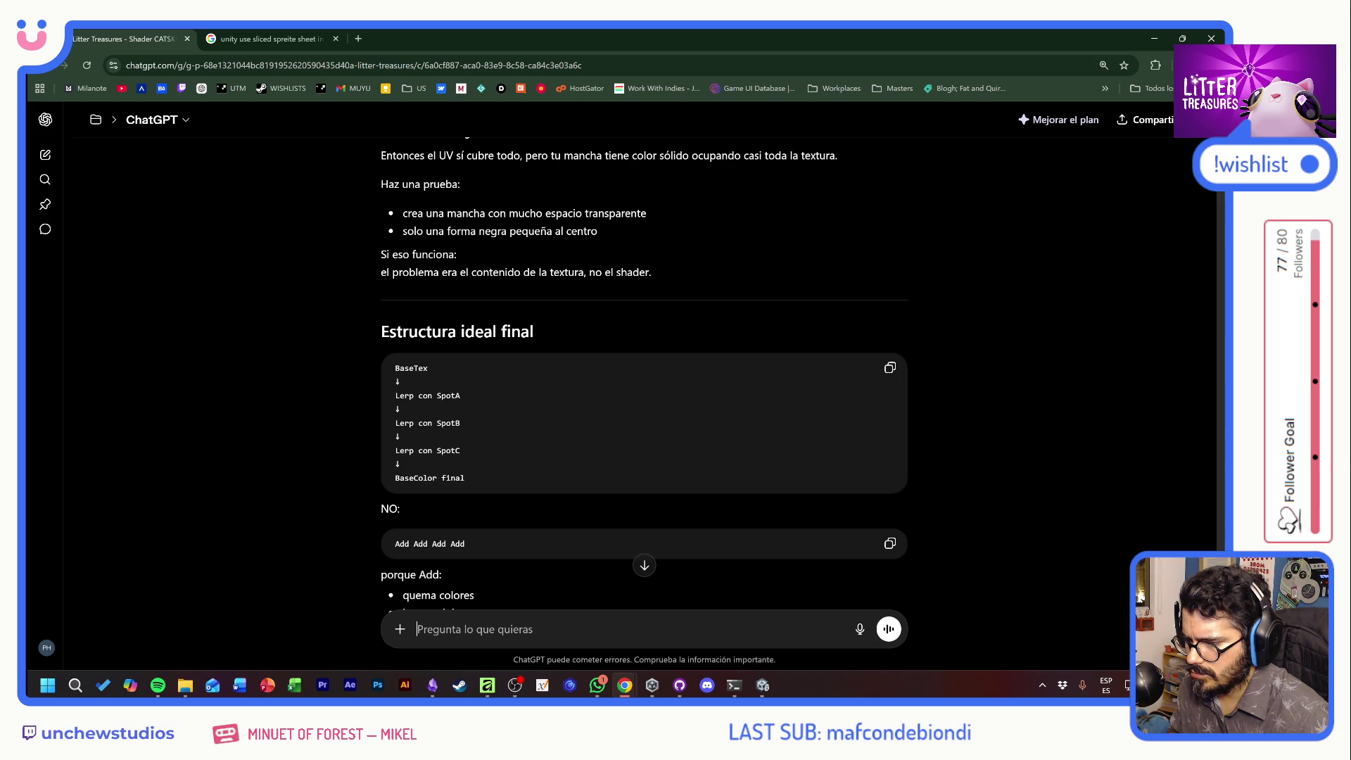
pyautogui.write('es co')
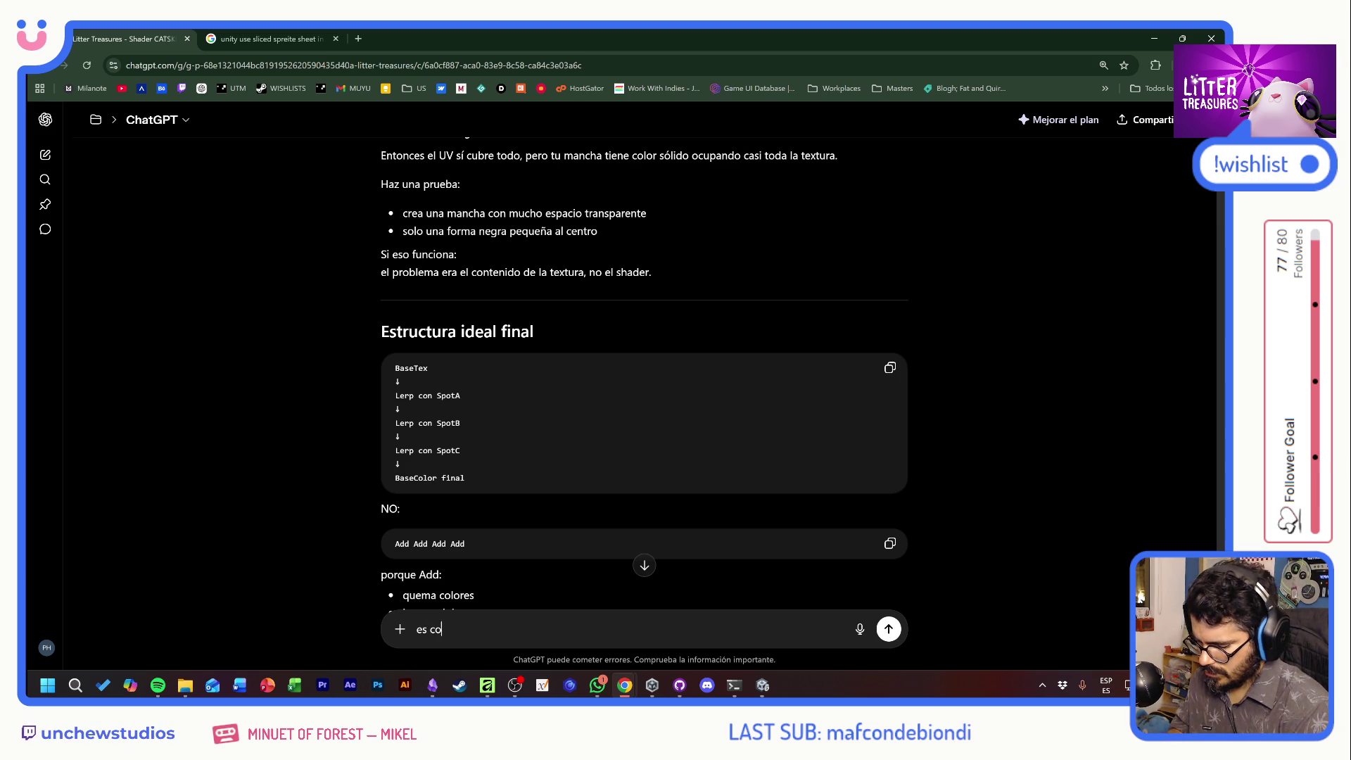
pyautogui.write('mo que solo esta aga')
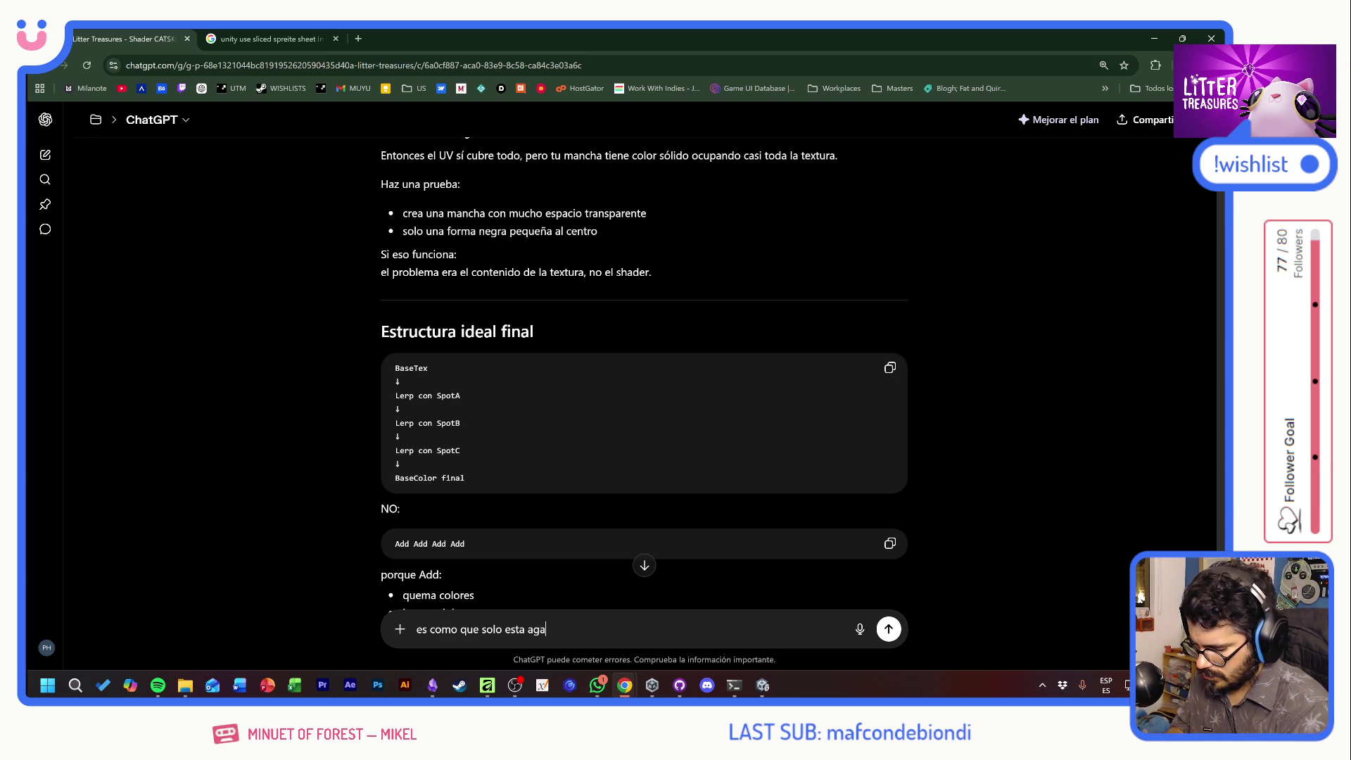
pyautogui.write('rrando una zona')
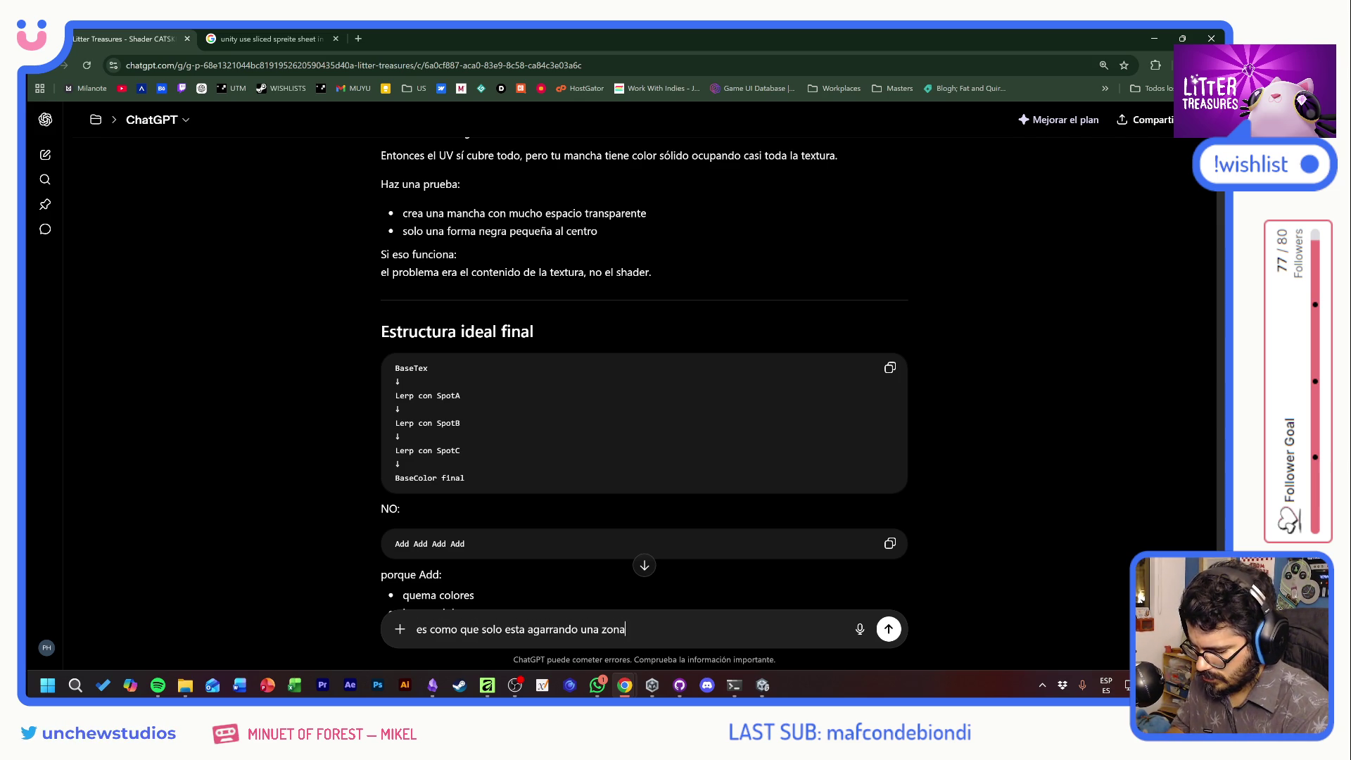
pyautogui.write('eso lo')
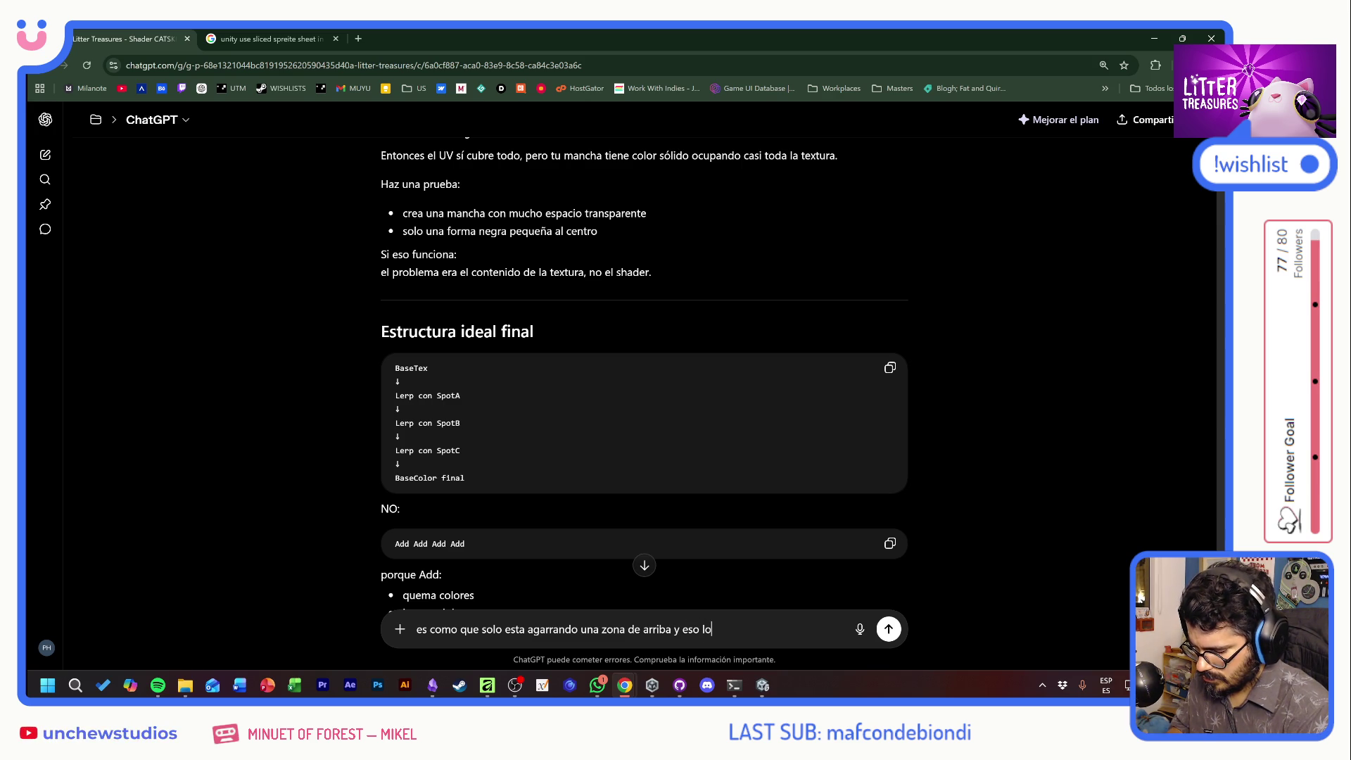
pyautogui.write(' expande')
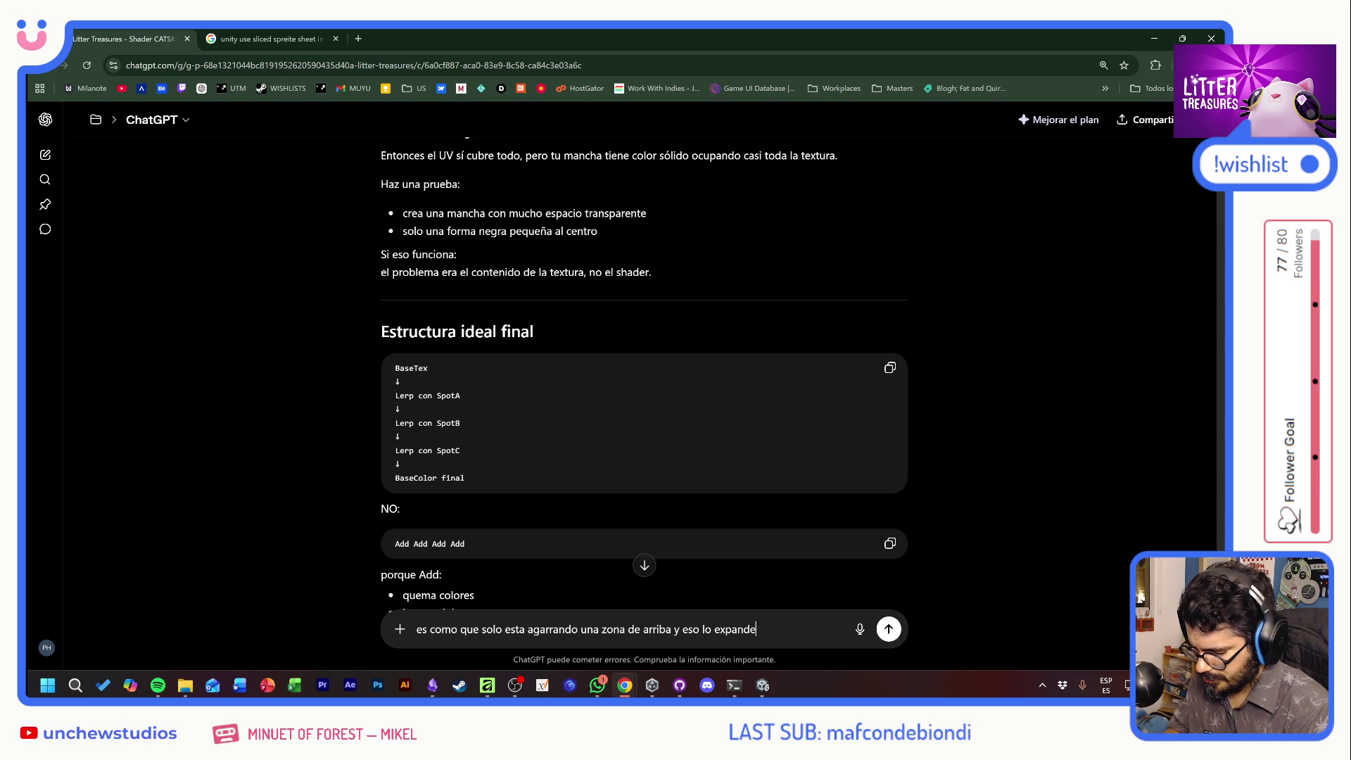
pyautogui.write(', creo que tiene q')
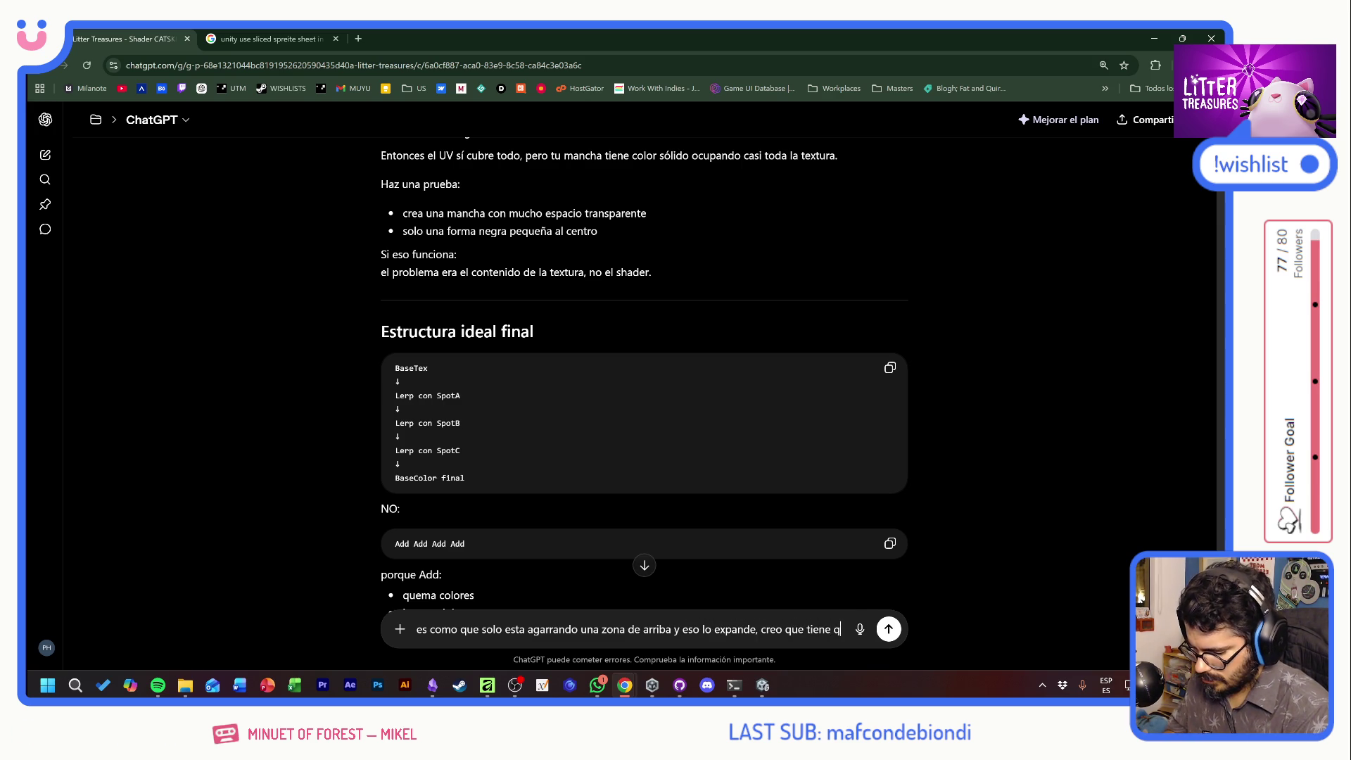
pyautogui.write('ue ver con la escala o algo')
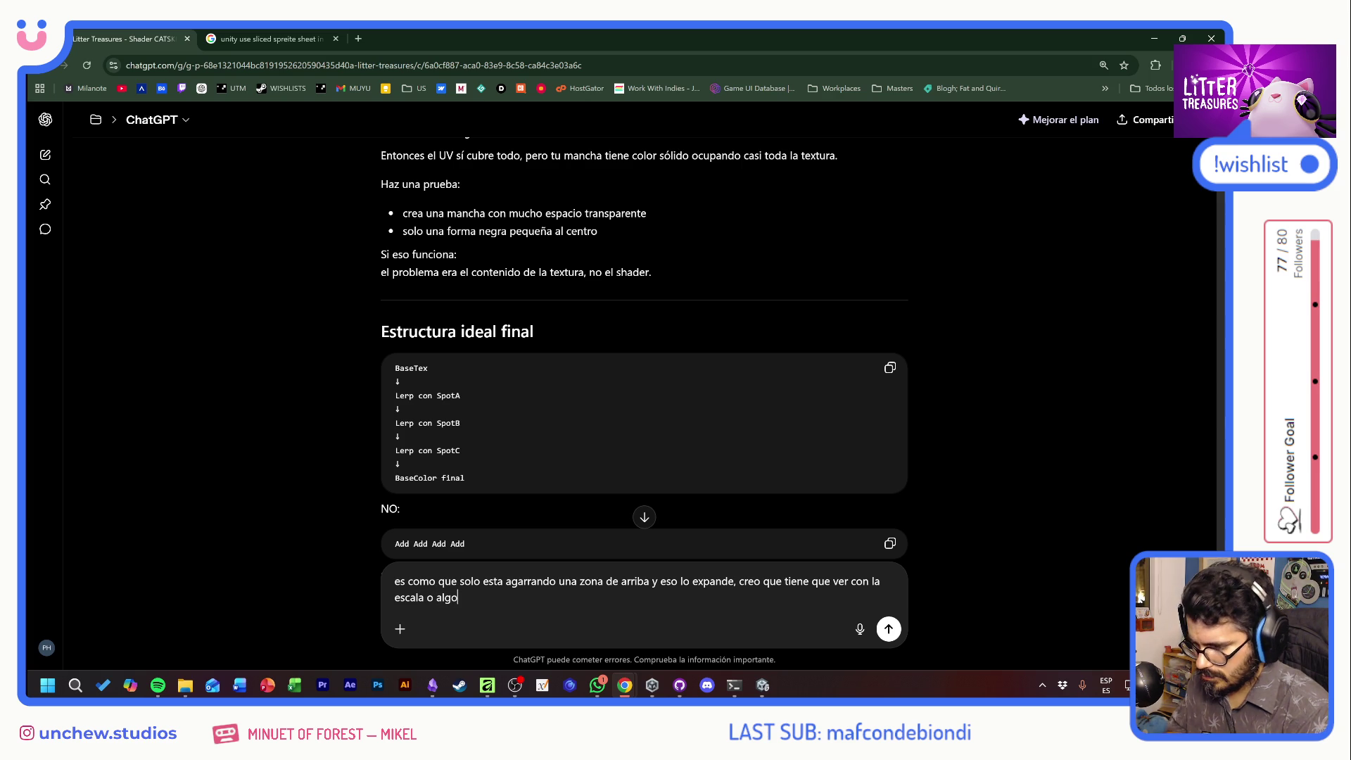
pyautogui.press('Return')
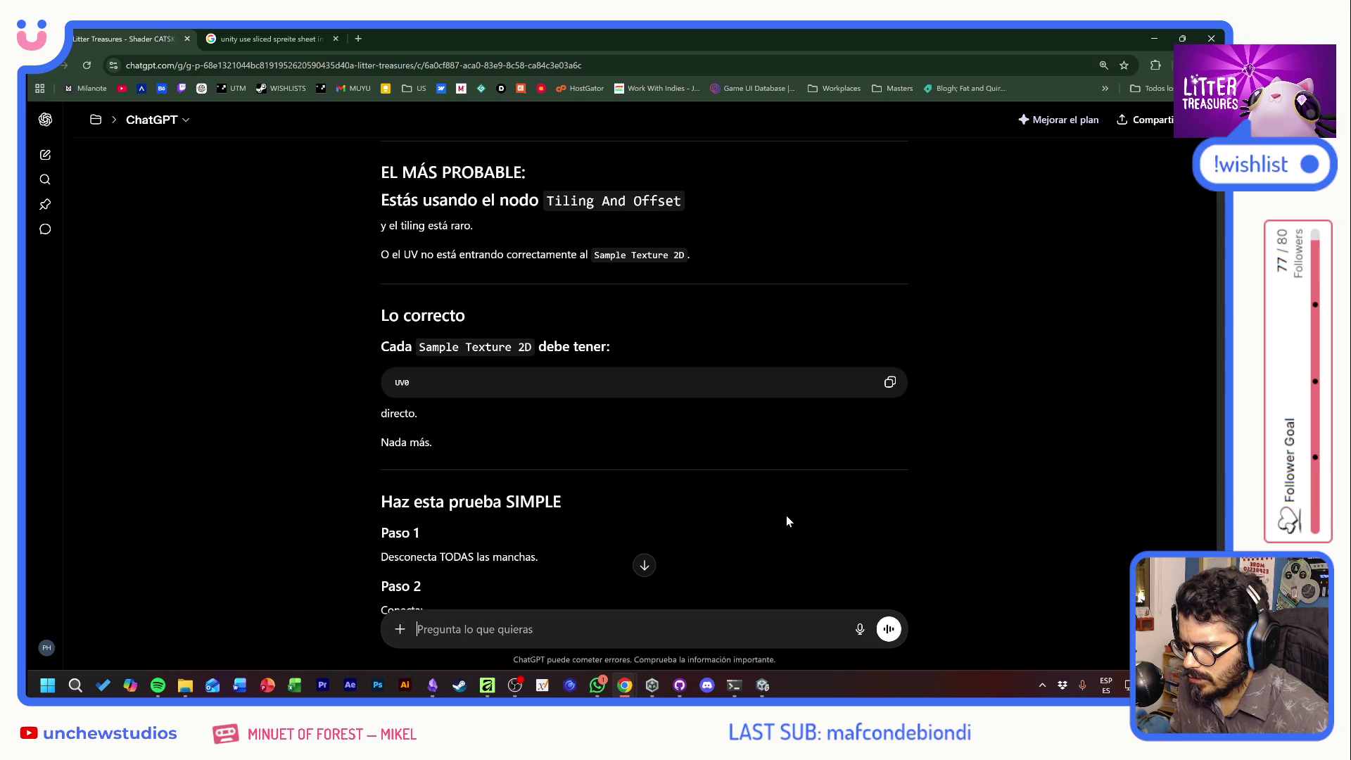
# Read through ChatGPT's suggested isolation tests, then return to the Unity shader graph
pyautogui.scroll(-2, 787, 517)
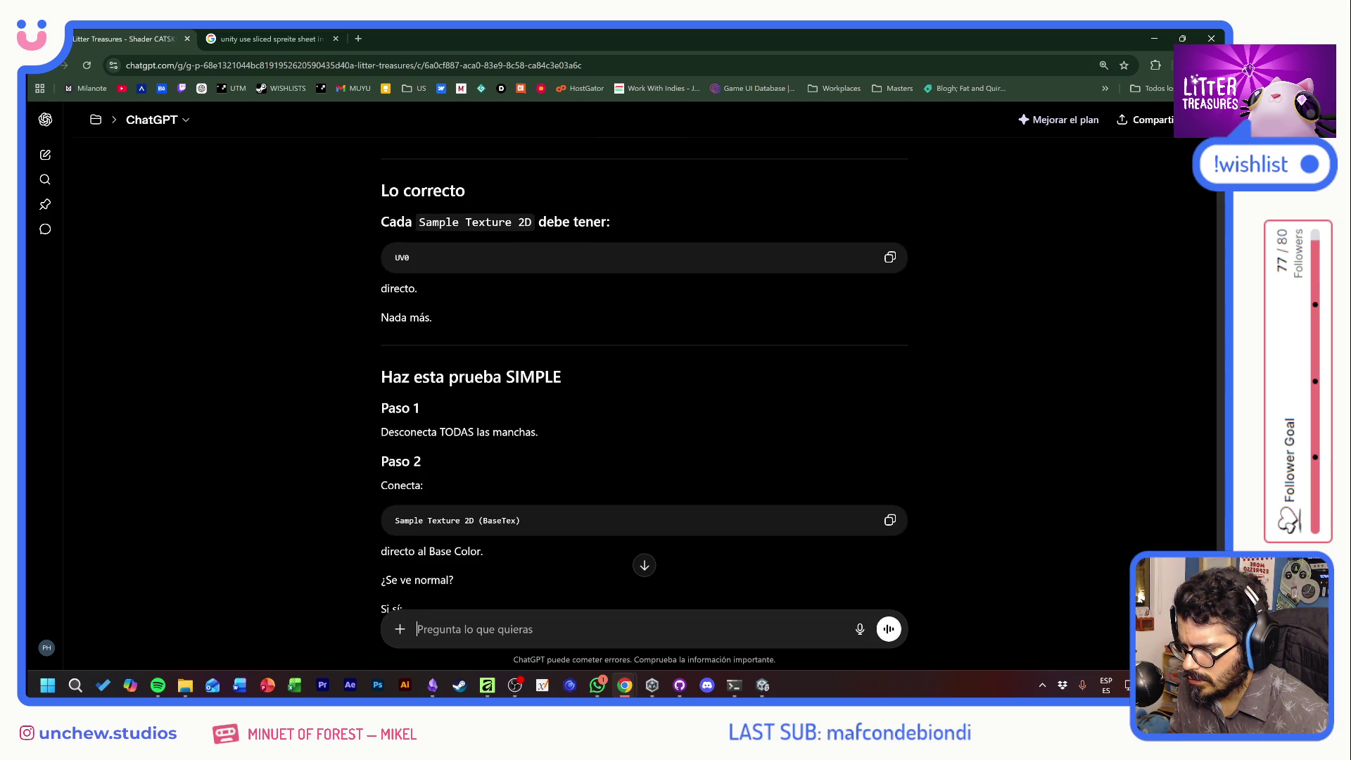
pyautogui.scroll(-3, 787, 517)
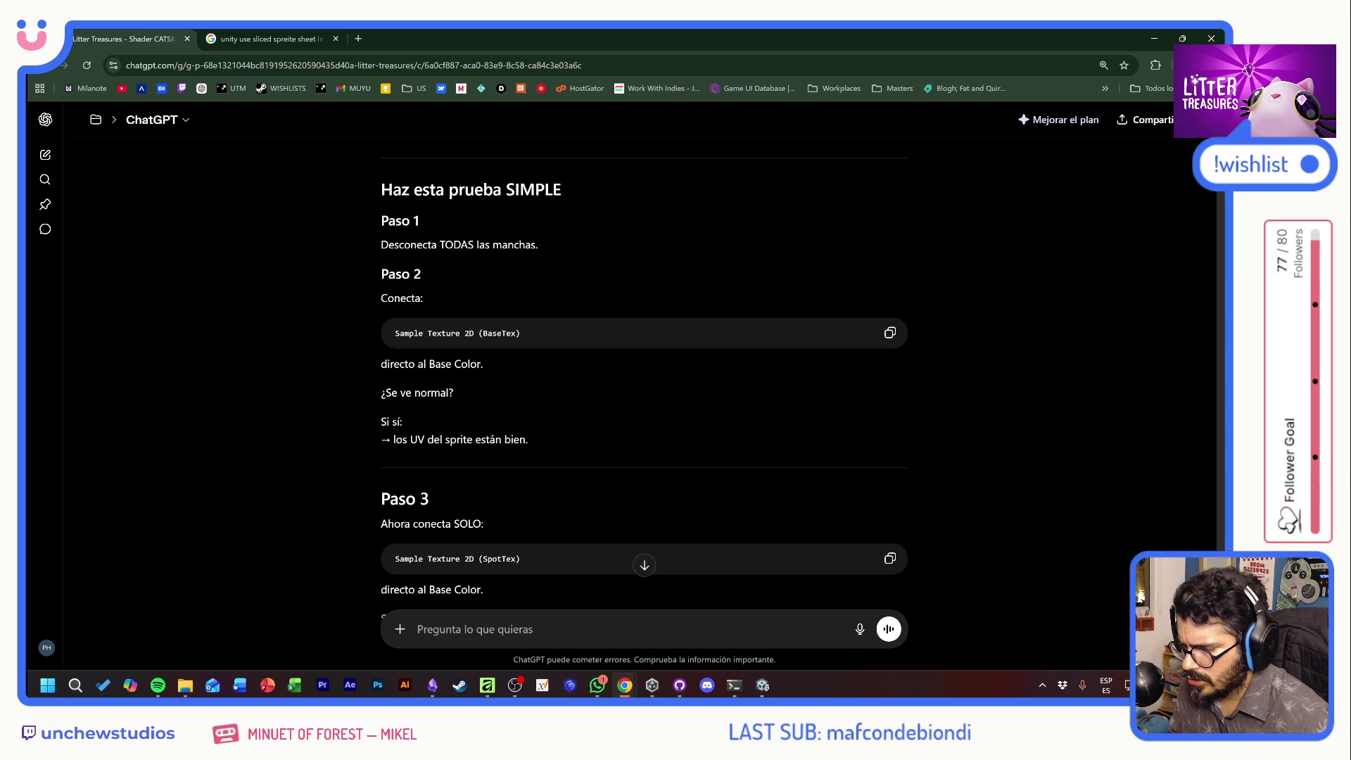
pyautogui.scroll(-2, 477, 559)
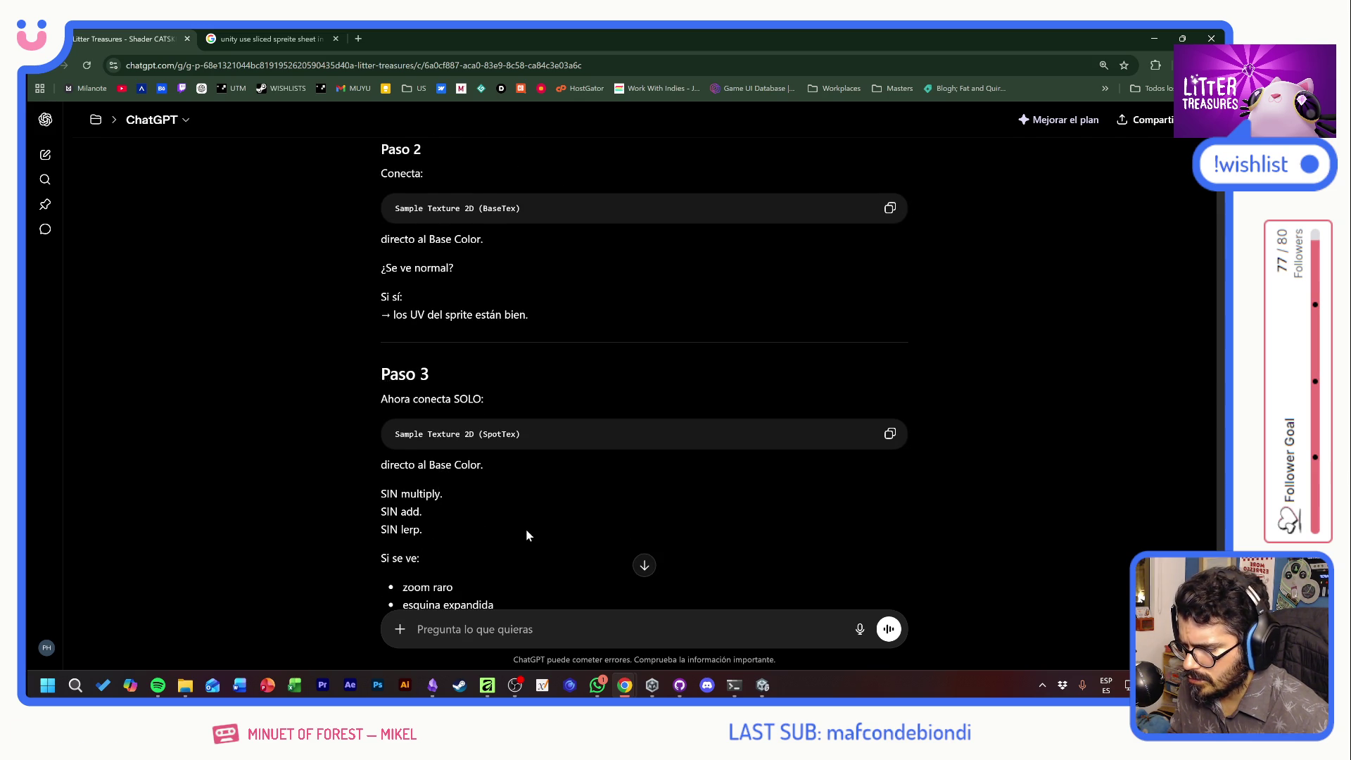
pyautogui.scroll(-2, 528, 535)
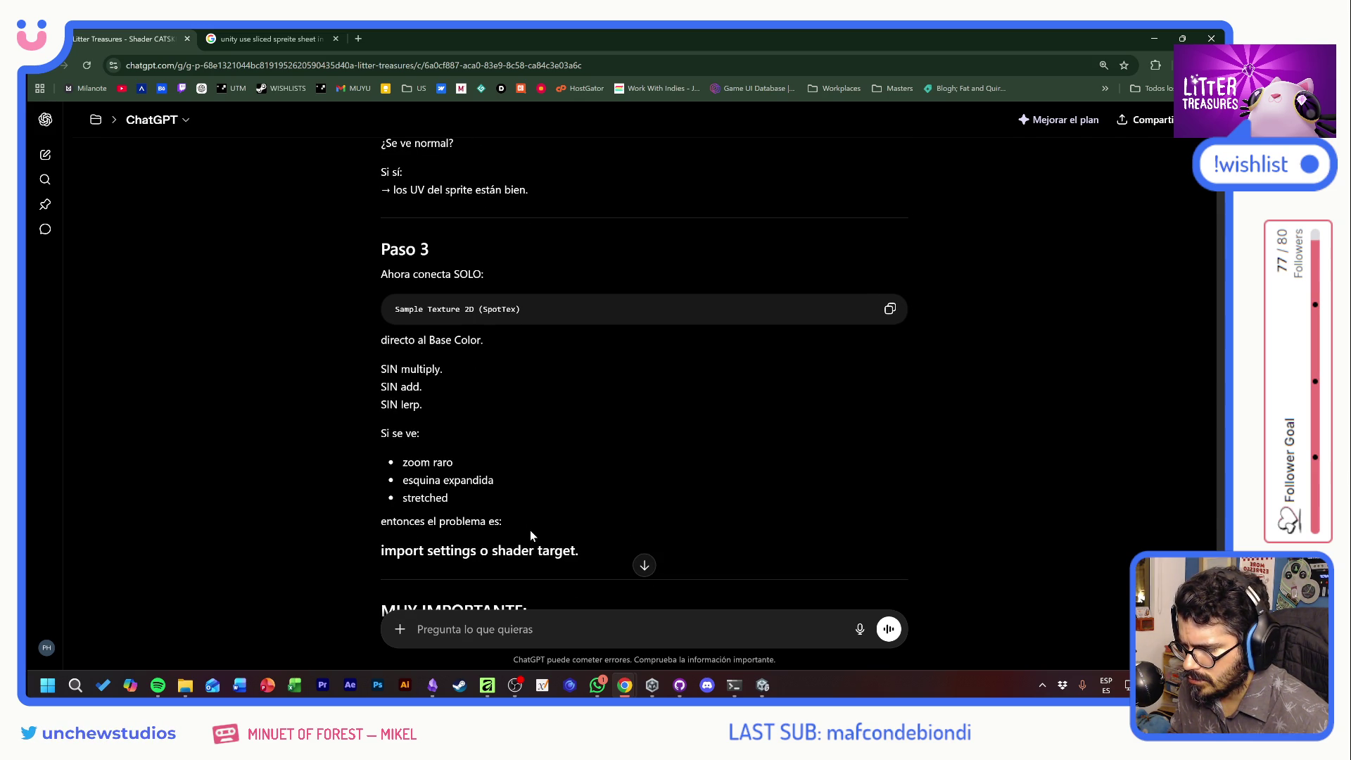
pyautogui.hotkey('alt', 'Tab')
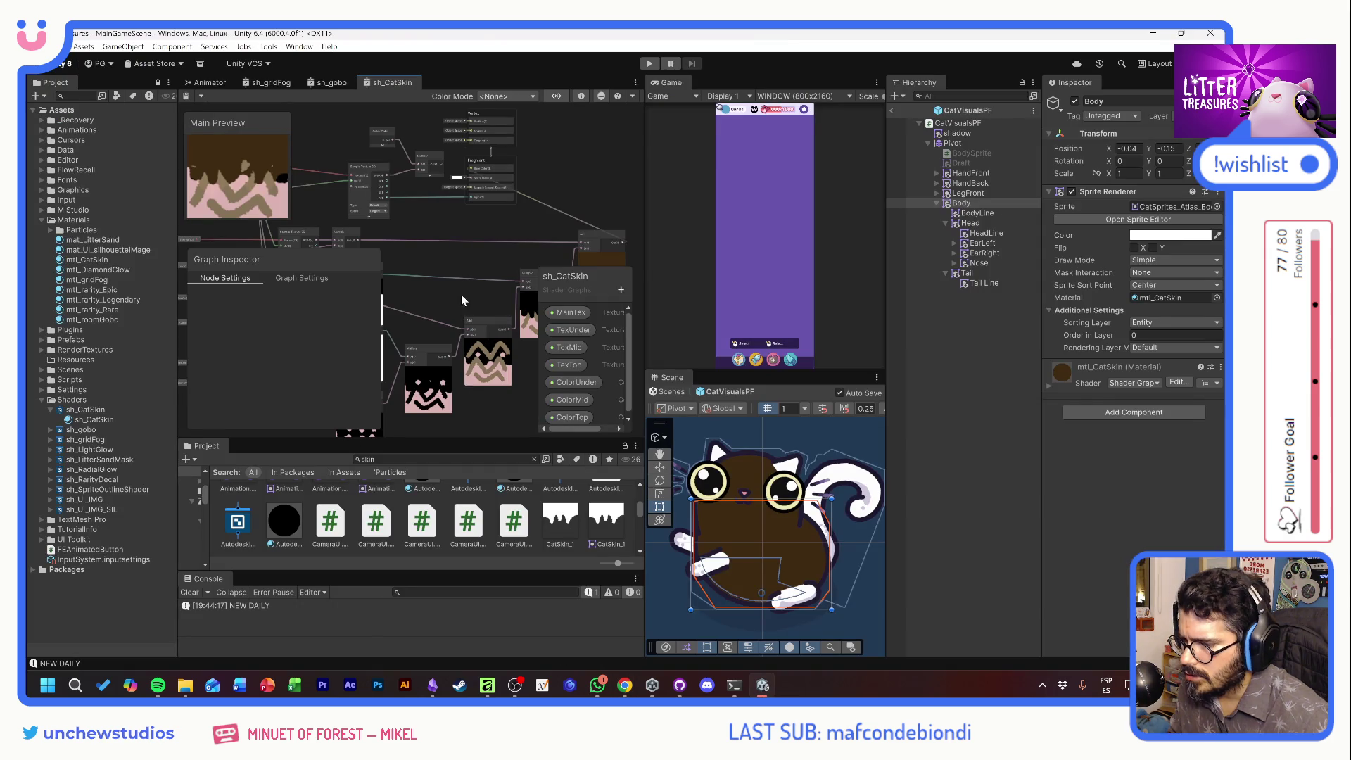
# Wire the spot texture sample directly into Fragment Base Color and save the graph
pyautogui.scroll(1, 464, 282)
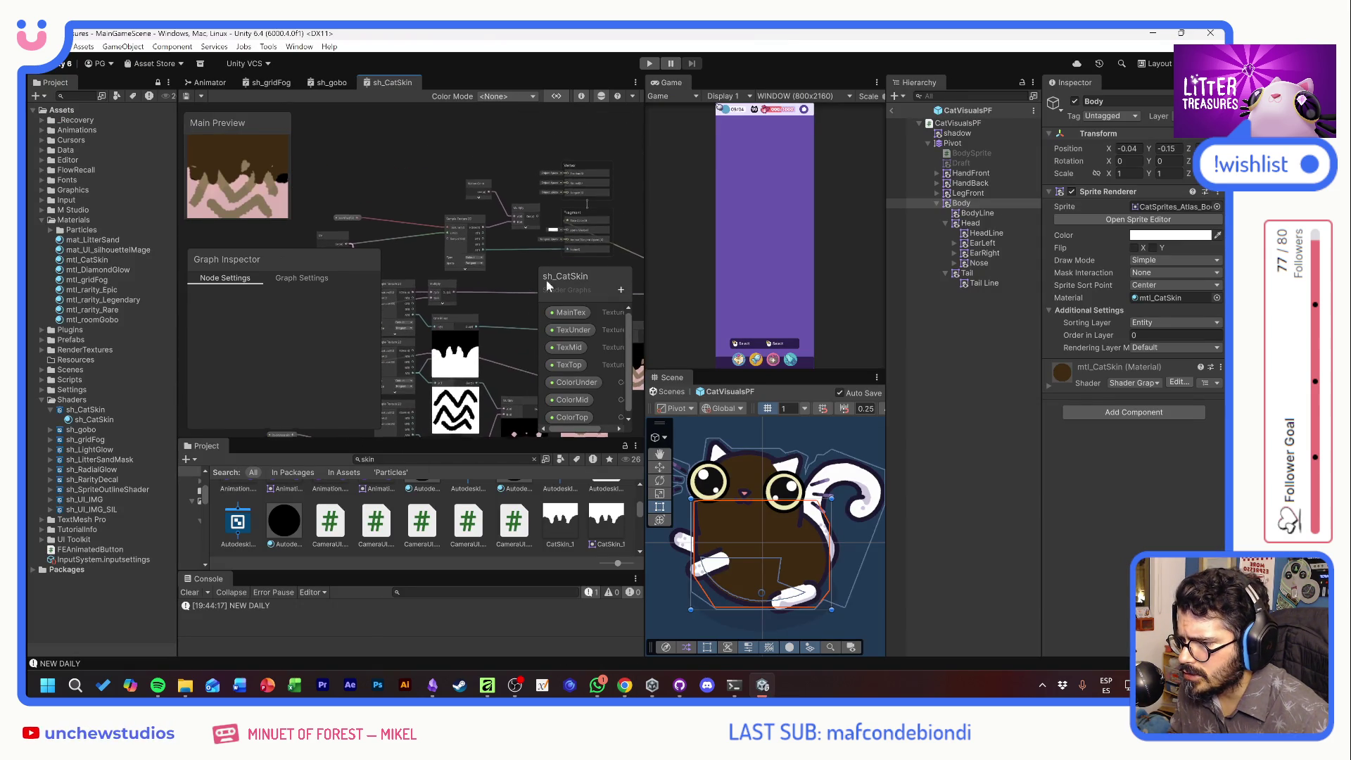
pyautogui.scroll(2, 458, 295)
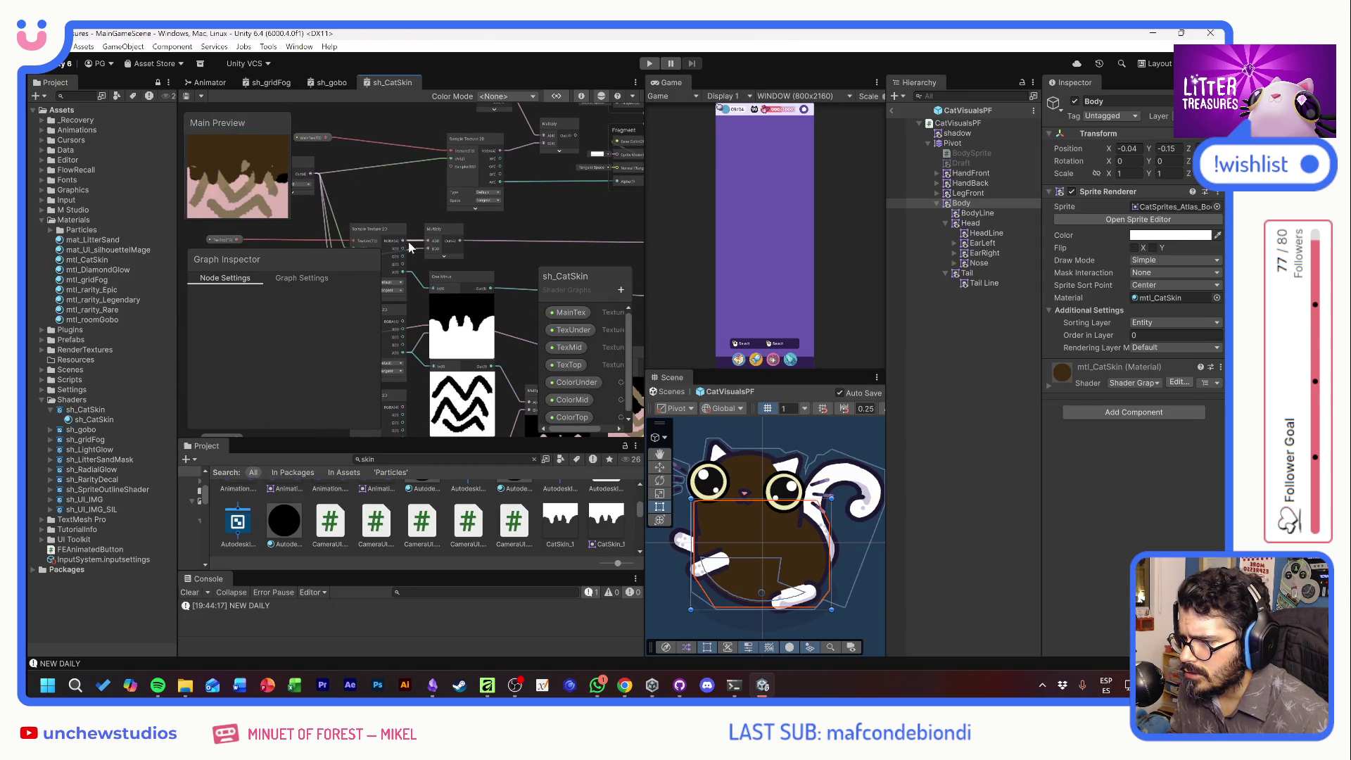
pyautogui.scroll(-1, 450, 233)
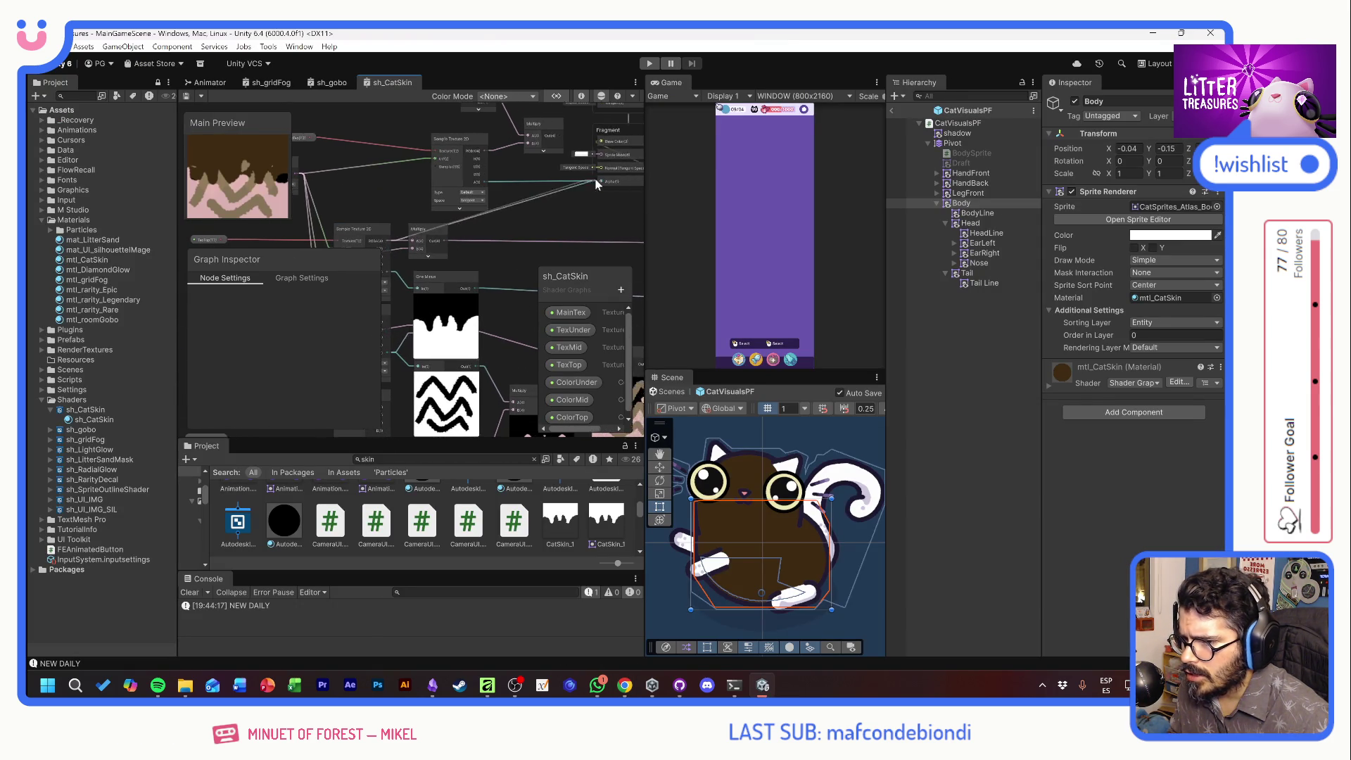
pyautogui.scroll(1, 556, 169)
pyautogui.moveTo(558, 199); pyautogui.dragTo(560, 187)
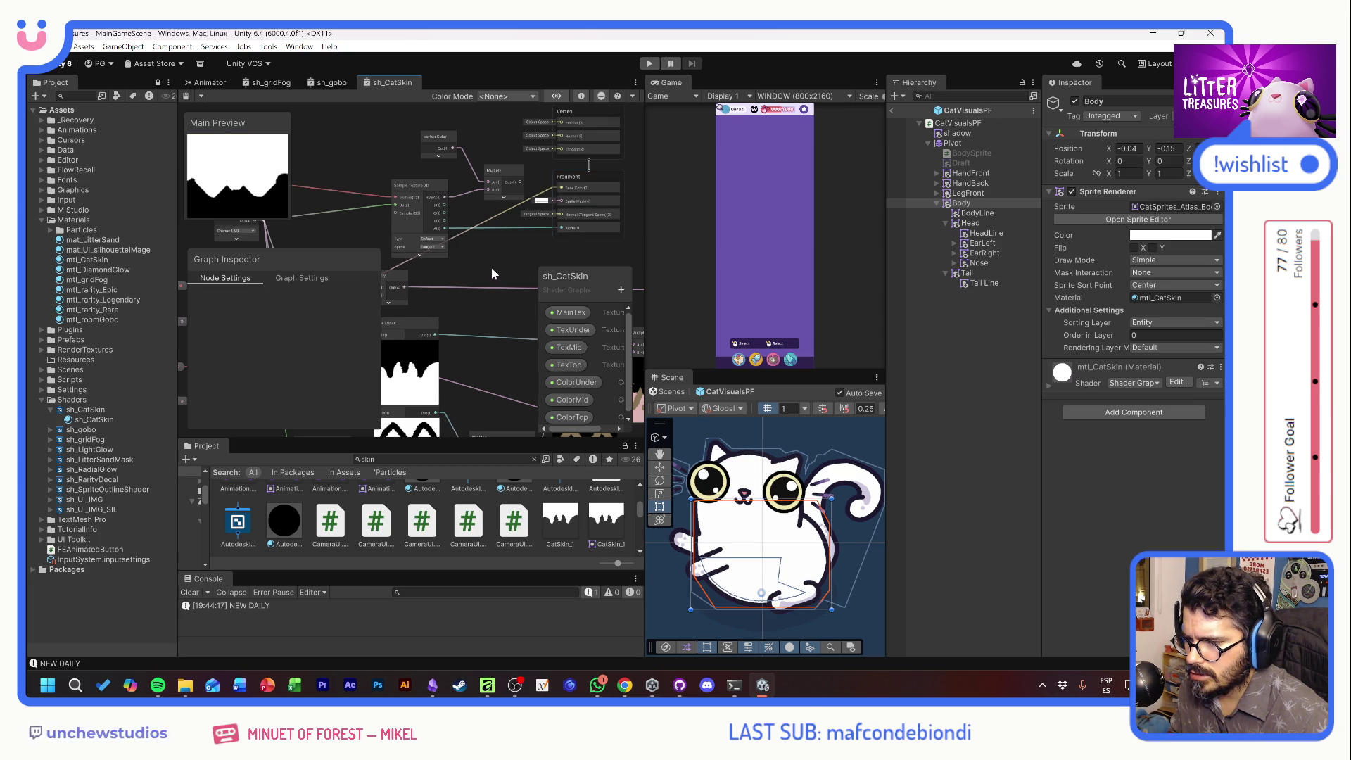
pyautogui.moveTo(463, 271)
pyautogui.mouseDown()
pyautogui.moveTo(548, 221)
pyautogui.moveTo(605, 155)
pyautogui.moveTo(565, 176)
pyautogui.moveTo(573, 189)
pyautogui.mouseUp()
pyautogui.hotkey('ctrl', 's')
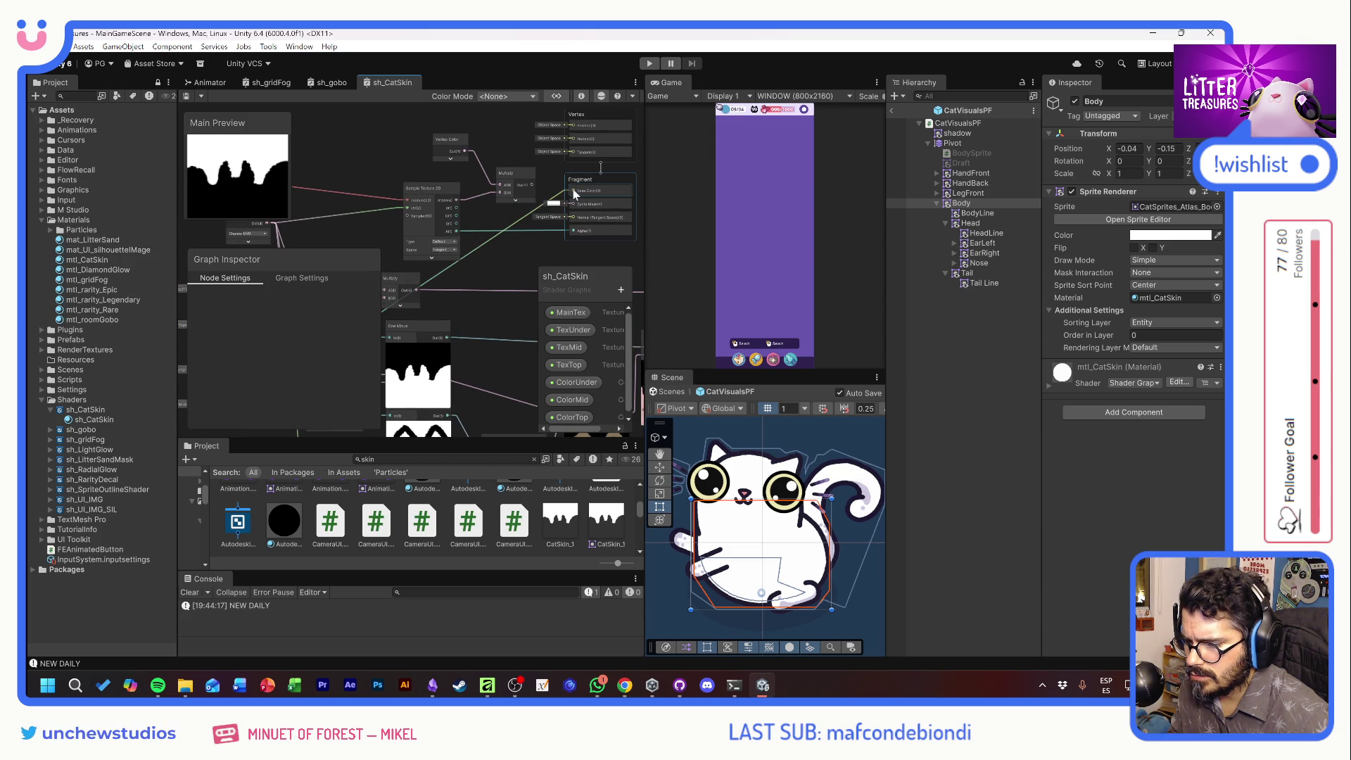
# Reposition the top Sample Texture 2D node and move the UV node down and left
pyautogui.moveTo(533, 252); pyautogui.dragTo(627, 199)
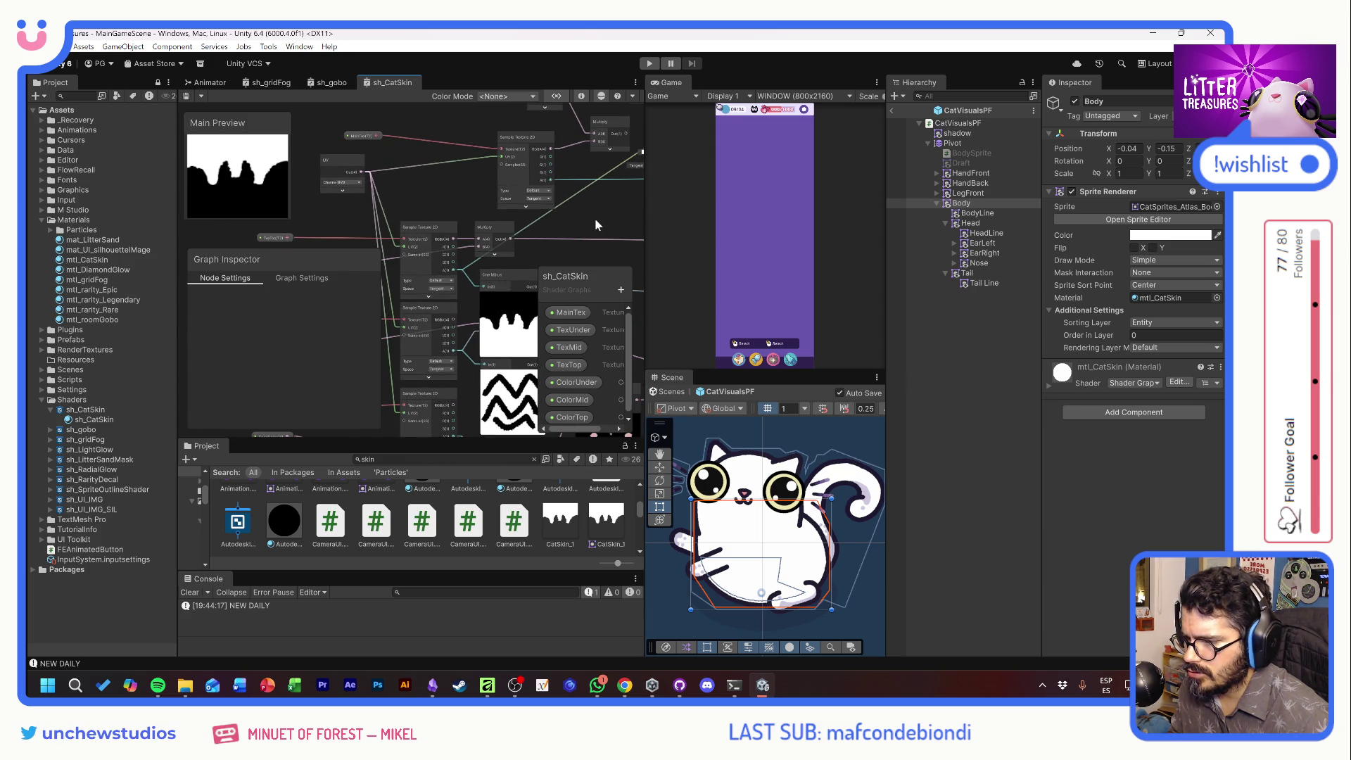
pyautogui.moveTo(536, 150)
pyautogui.mouseDown()
pyautogui.moveTo(461, 160)
pyautogui.moveTo(493, 197)
pyautogui.moveTo(537, 209)
pyautogui.mouseUp()
pyautogui.moveTo(440, 207)
pyautogui.mouseDown()
pyautogui.moveTo(408, 213)
pyautogui.moveTo(399, 238)
pyautogui.mouseUp()
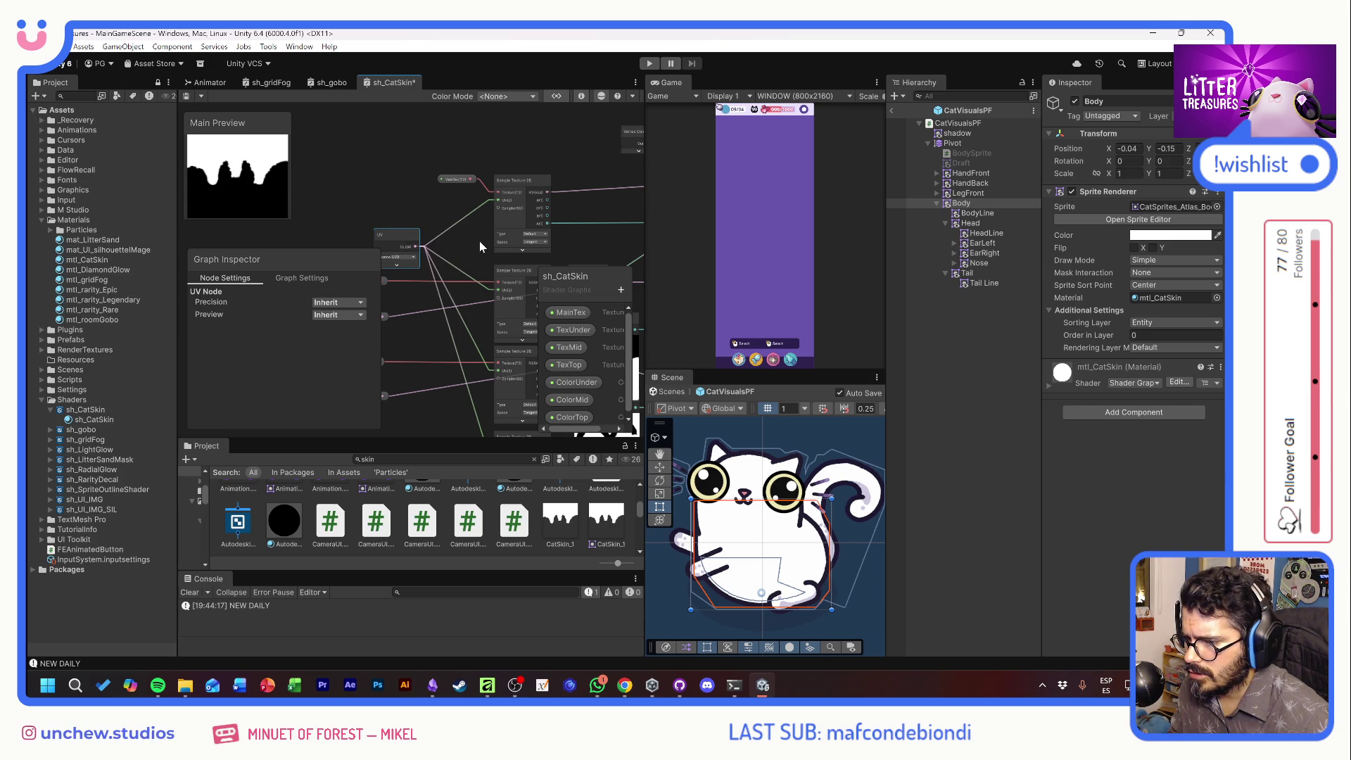
# Review the MainTex and TexTop property nodes in sh_CatSkin, then go back to the ChatGPT chat
pyautogui.click(454, 178)
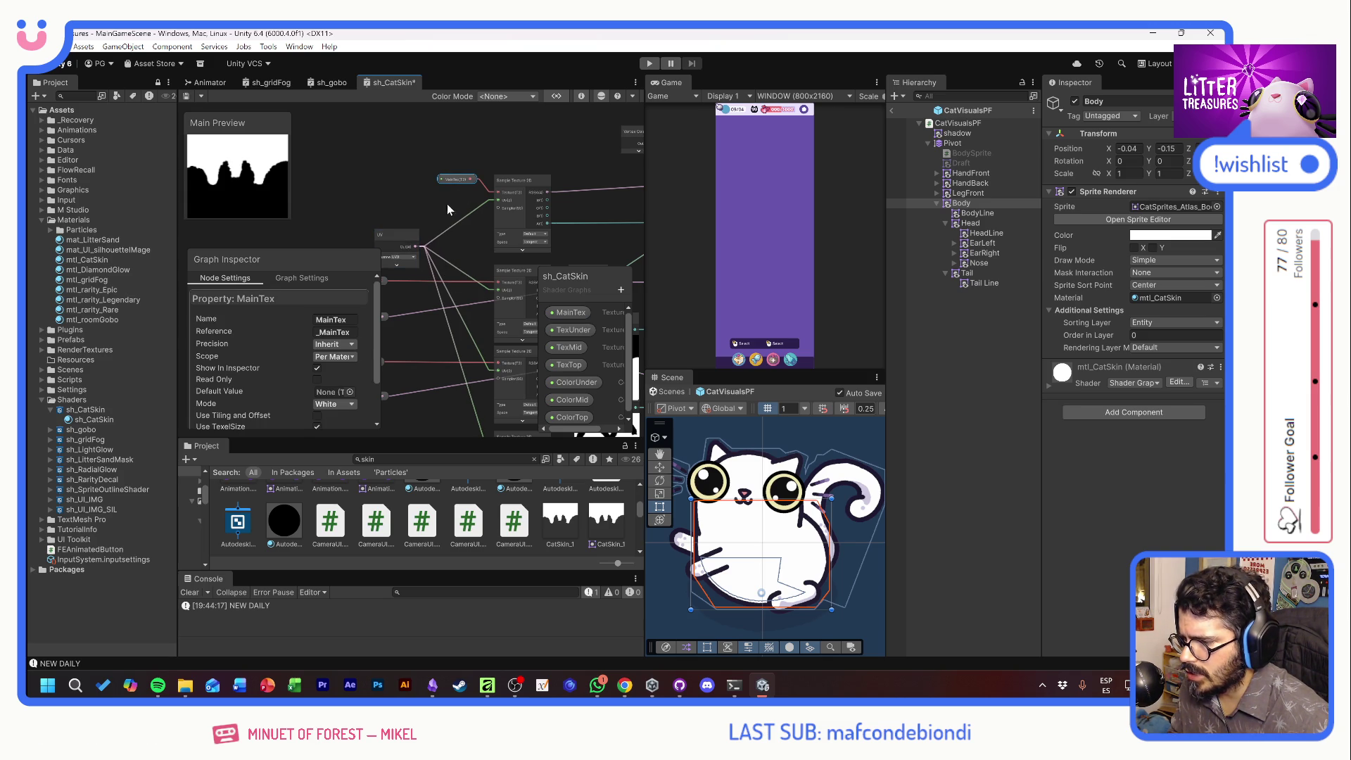
pyautogui.moveTo(450, 201)
pyautogui.mouseDown()
pyautogui.moveTo(487, 152)
pyautogui.moveTo(475, 157)
pyautogui.mouseUp()
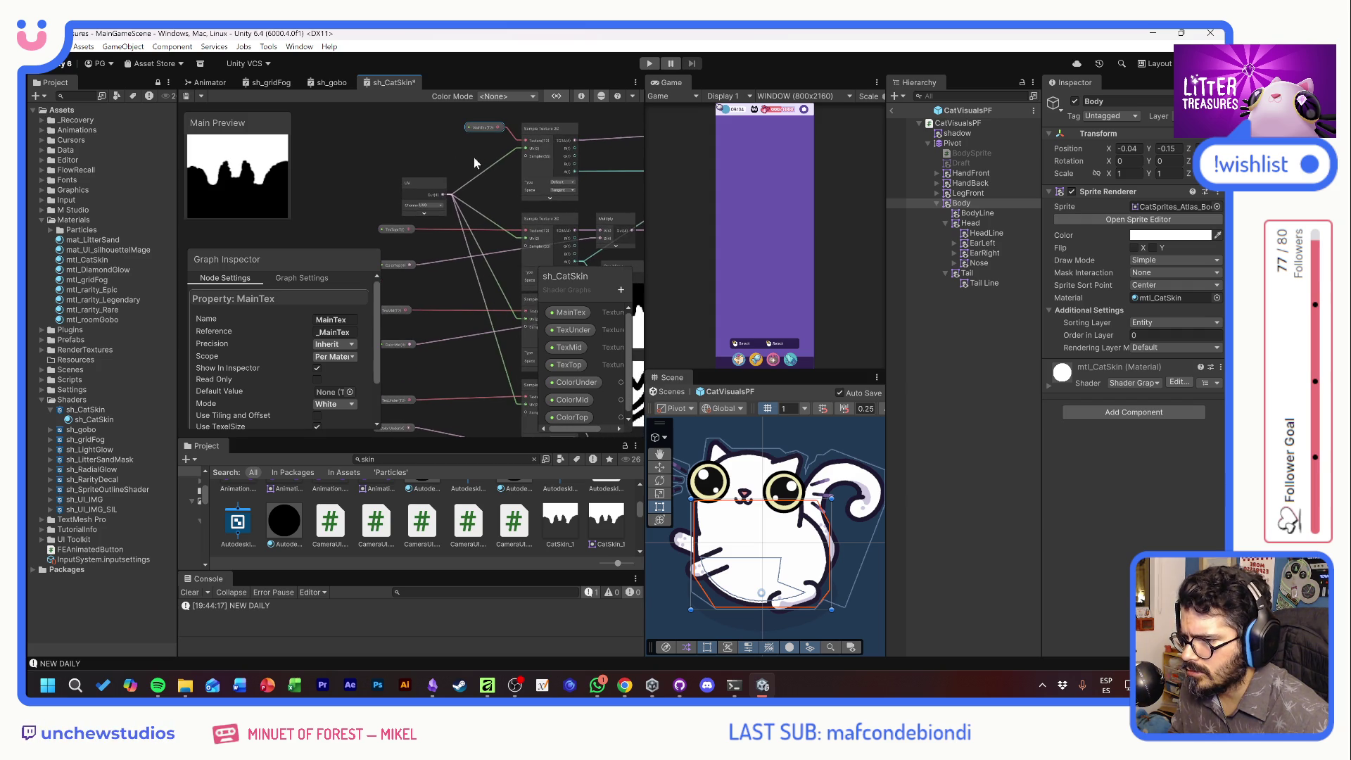
pyautogui.click(394, 230)
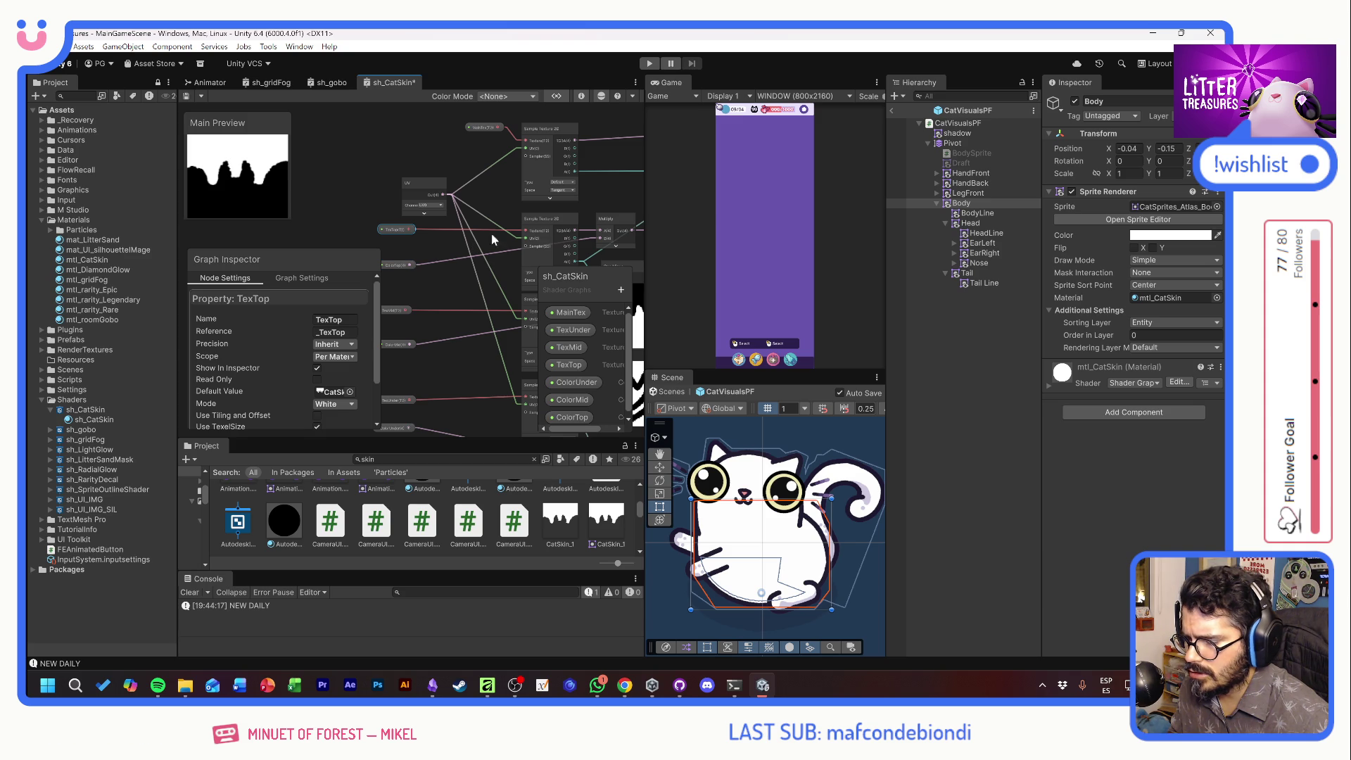
pyautogui.moveTo(605, 193); pyautogui.dragTo(407, 253)
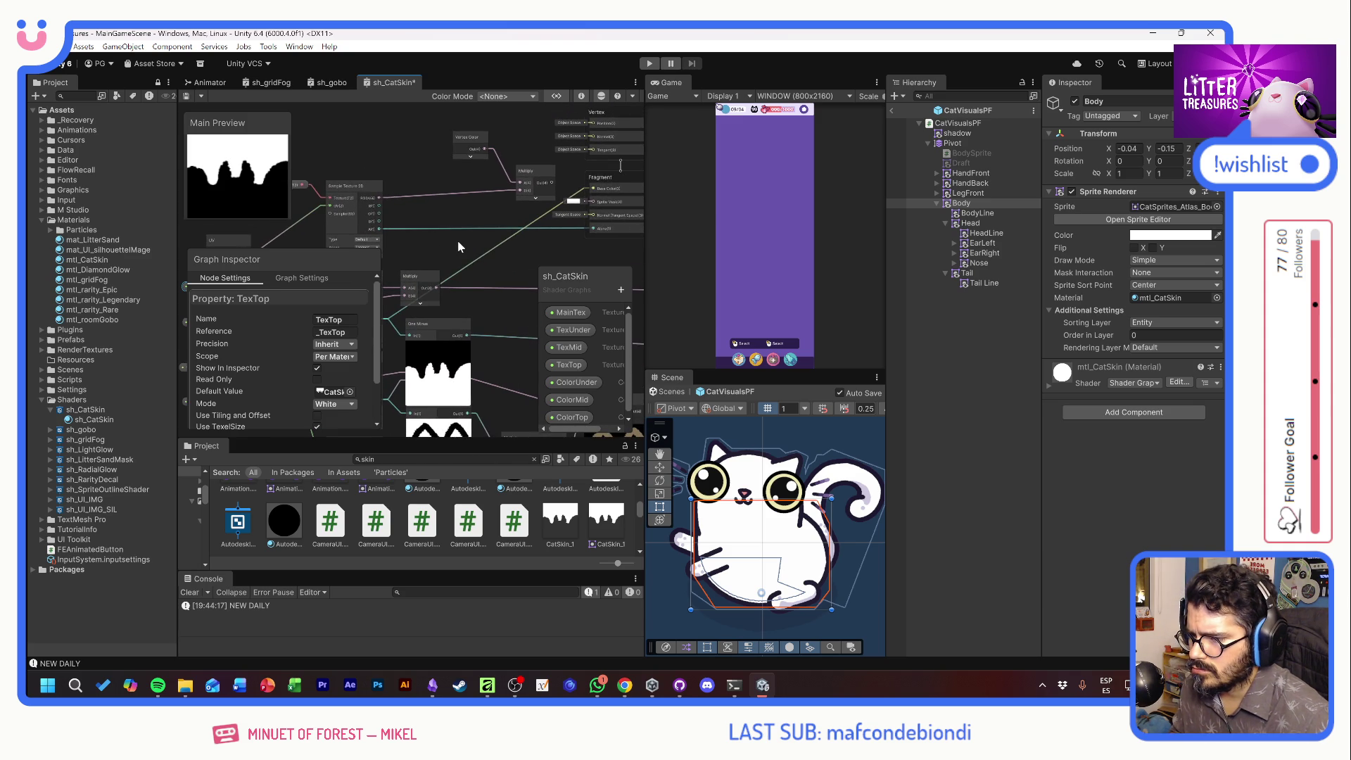
pyautogui.moveTo(599, 190); pyautogui.dragTo(540, 192)
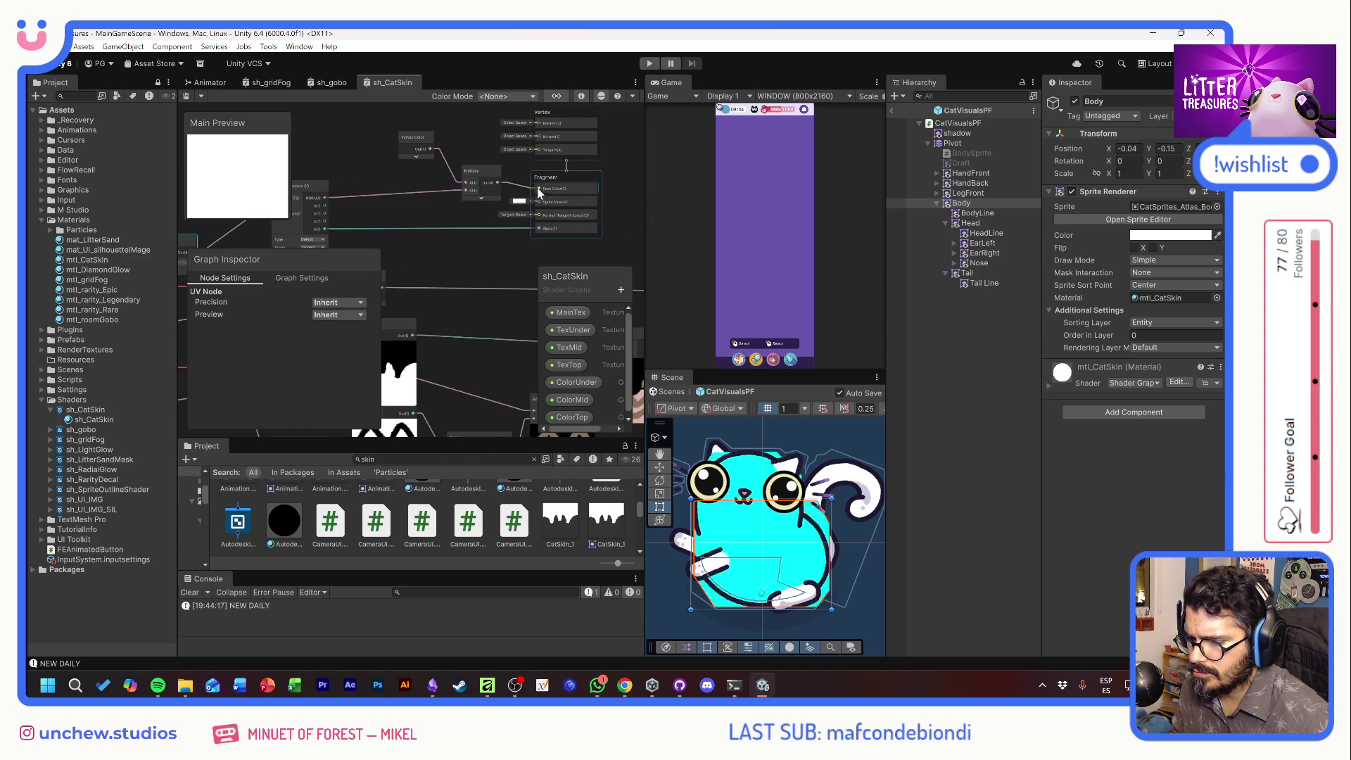
pyautogui.hotkey('alt', 'Tab')
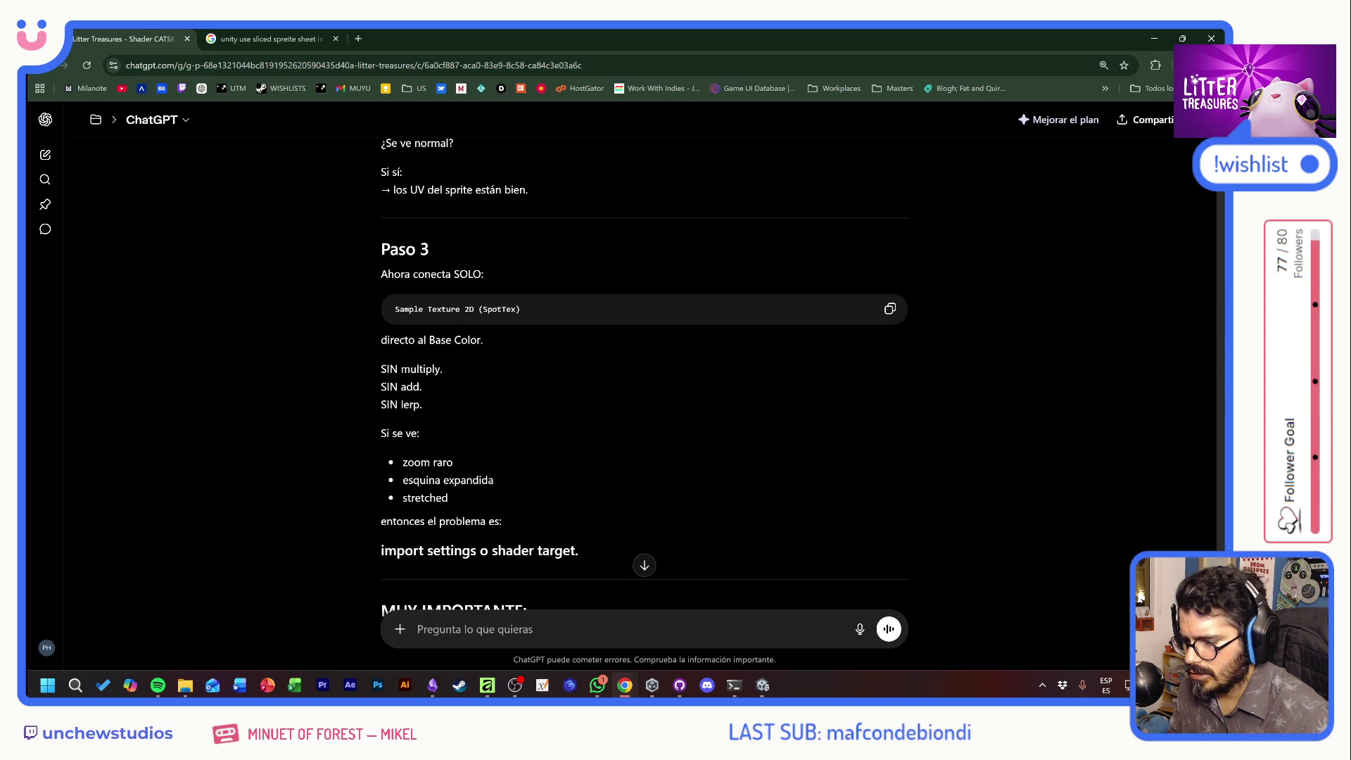
# Read ChatGPT's reply through 'Pipeline correcto' (Sprite Texture → Lerp manchas → Base Color), then return to Unity
pyautogui.scroll(-5, 497, 366)
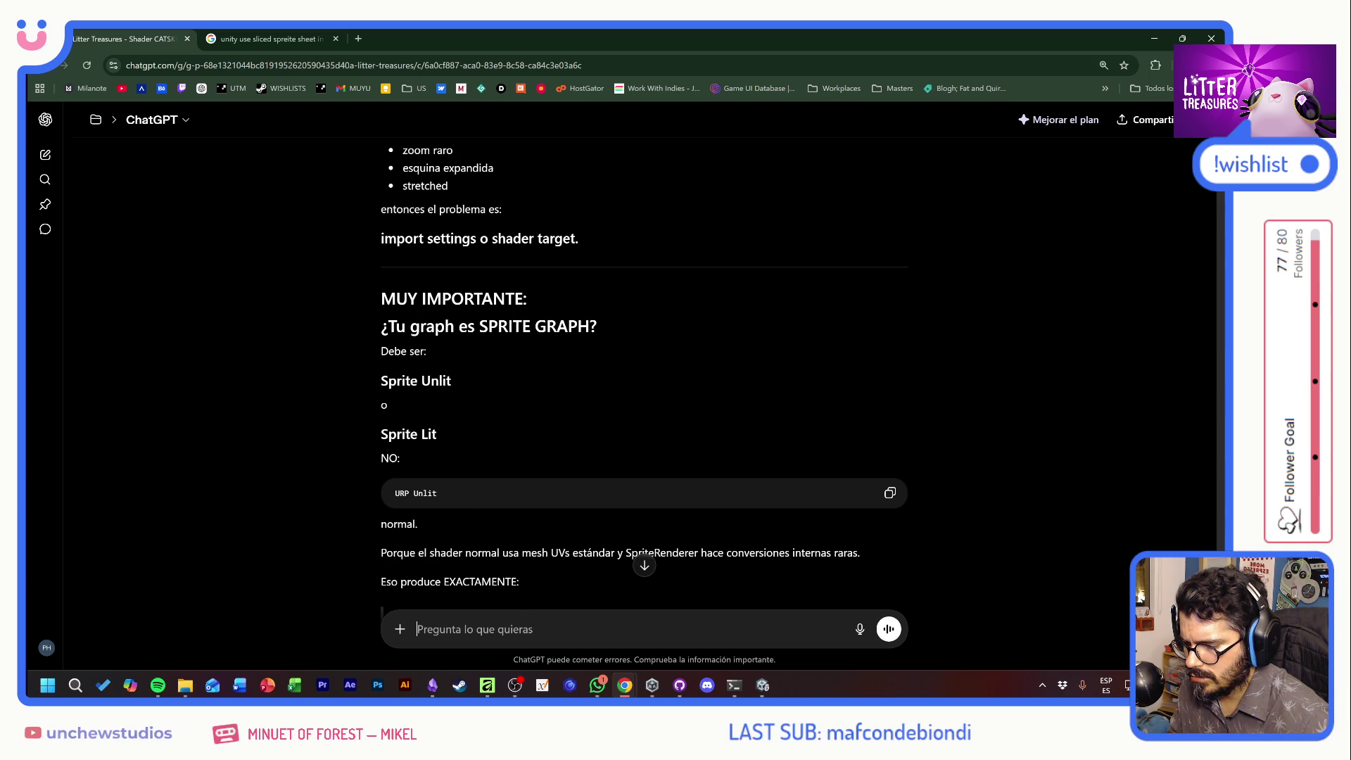
pyautogui.scroll(-2, 576, 501)
pyautogui.scroll(-1, 576, 505)
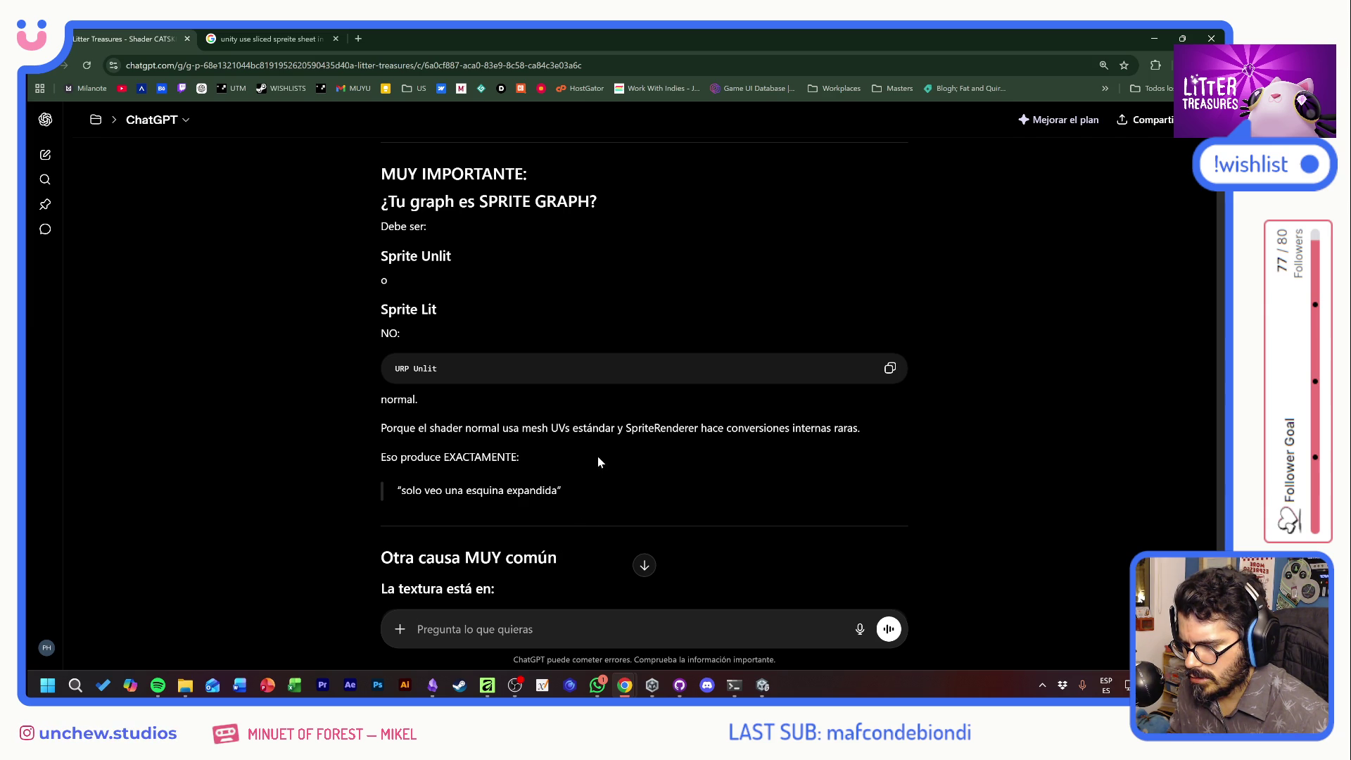
pyautogui.scroll(-3, 598, 456)
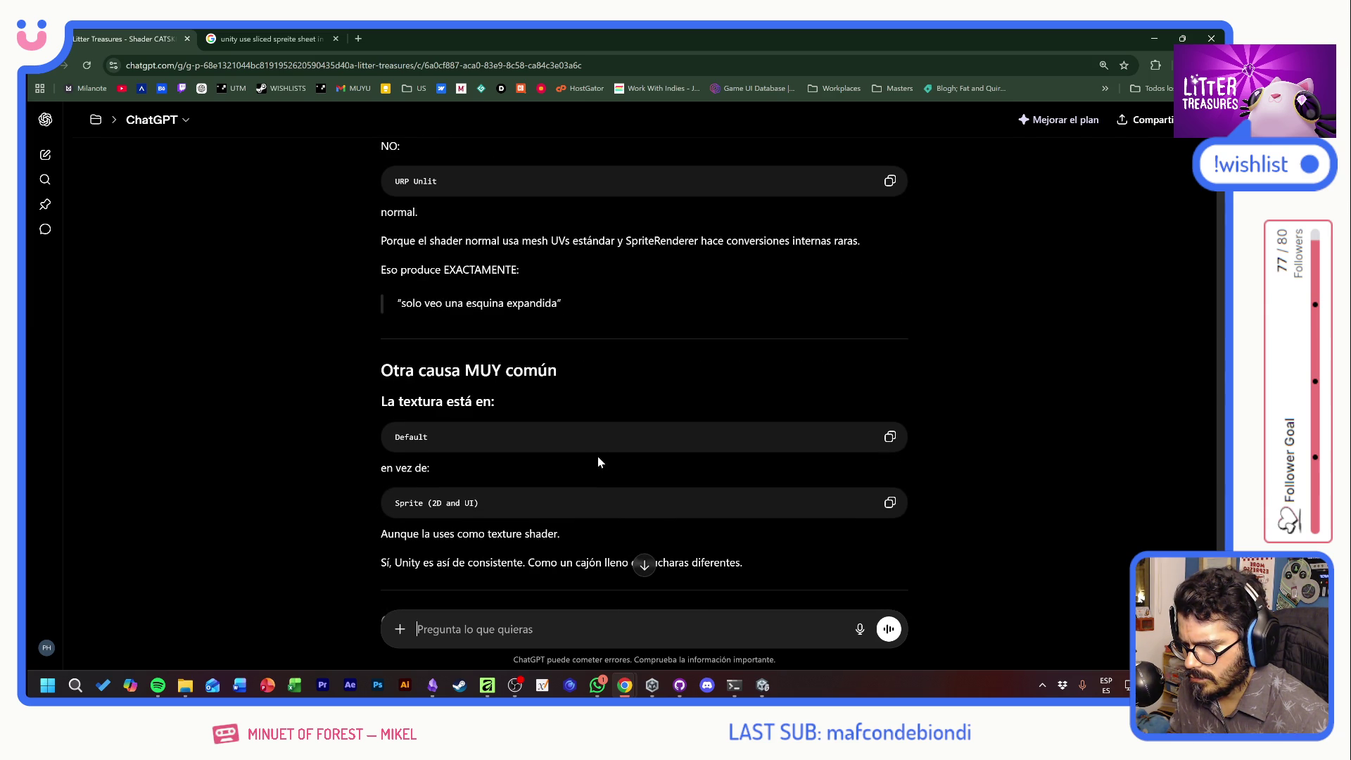
pyautogui.scroll(-3, 599, 457)
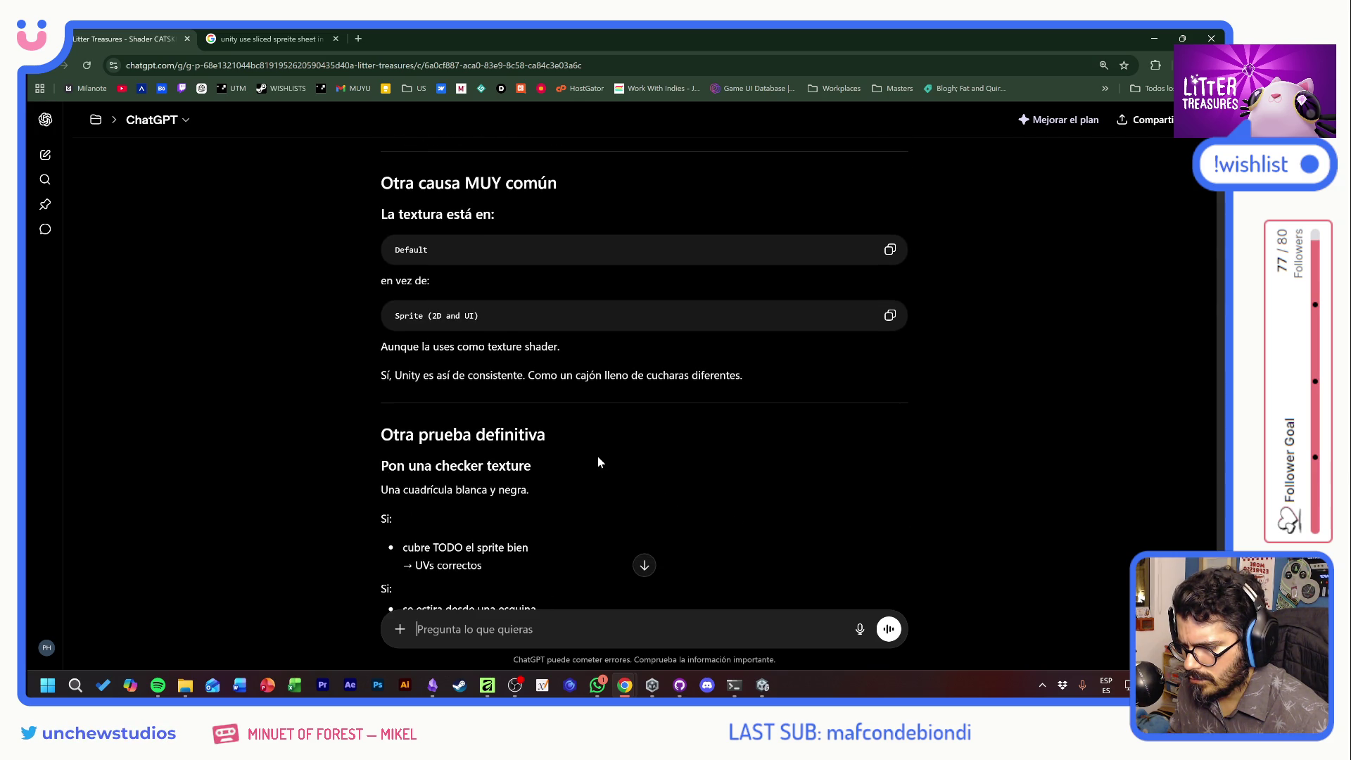
pyautogui.scroll(-3, 598, 461)
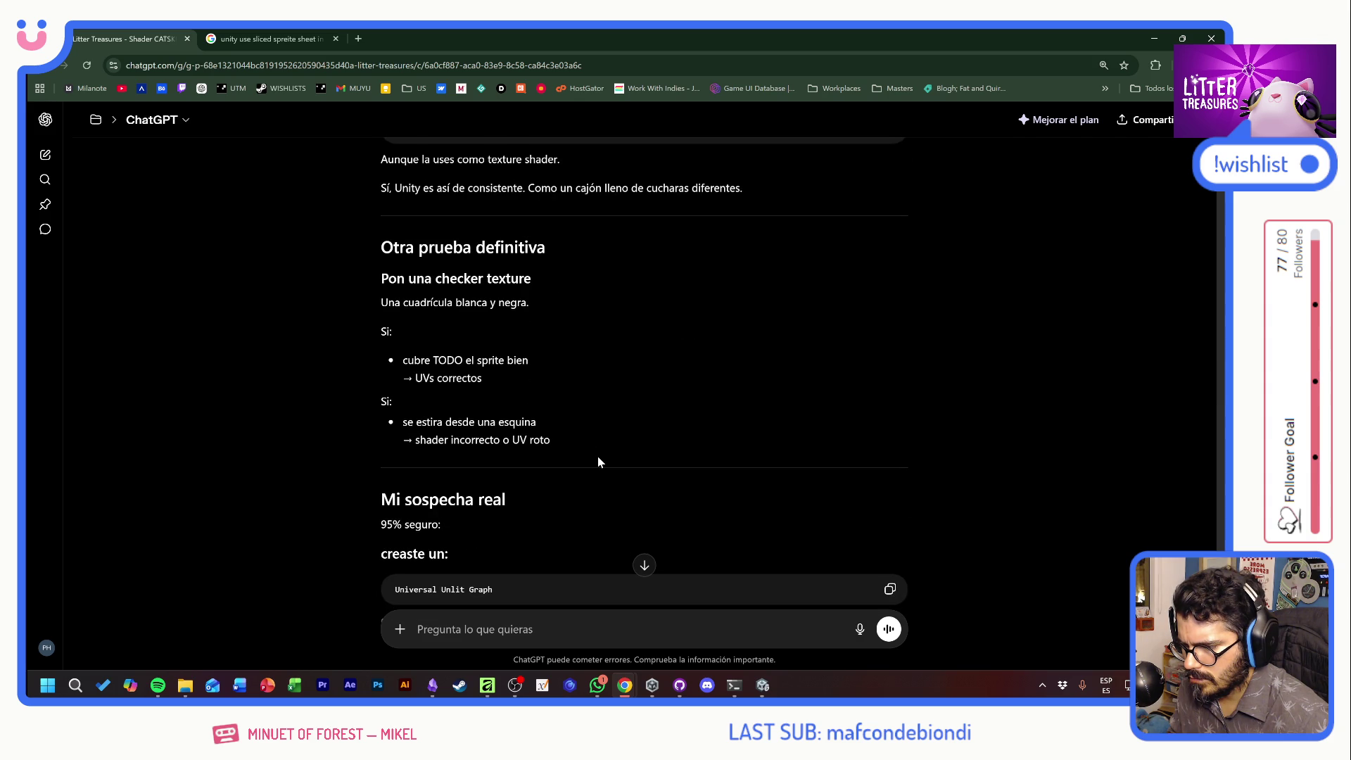
pyautogui.scroll(-3, 598, 462)
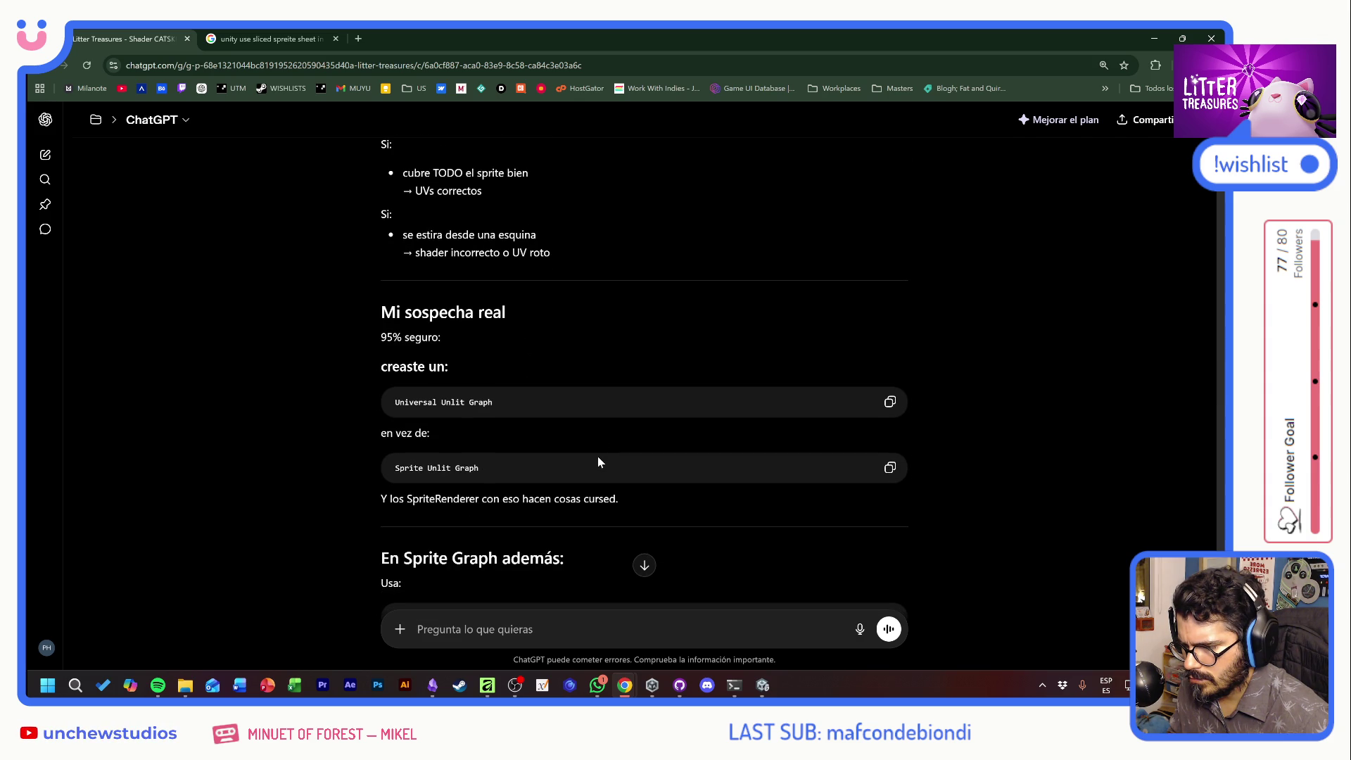
pyautogui.scroll(-3, 598, 462)
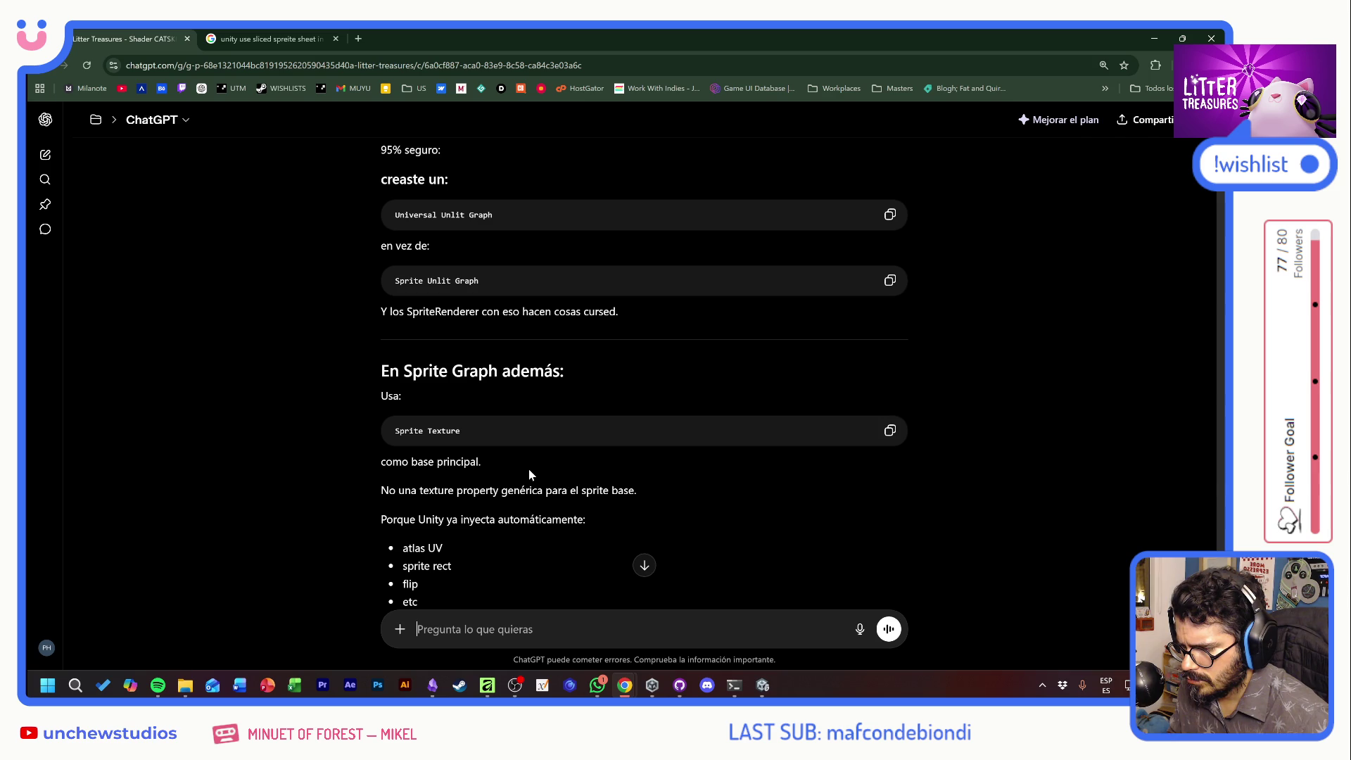
pyautogui.scroll(-4, 529, 469)
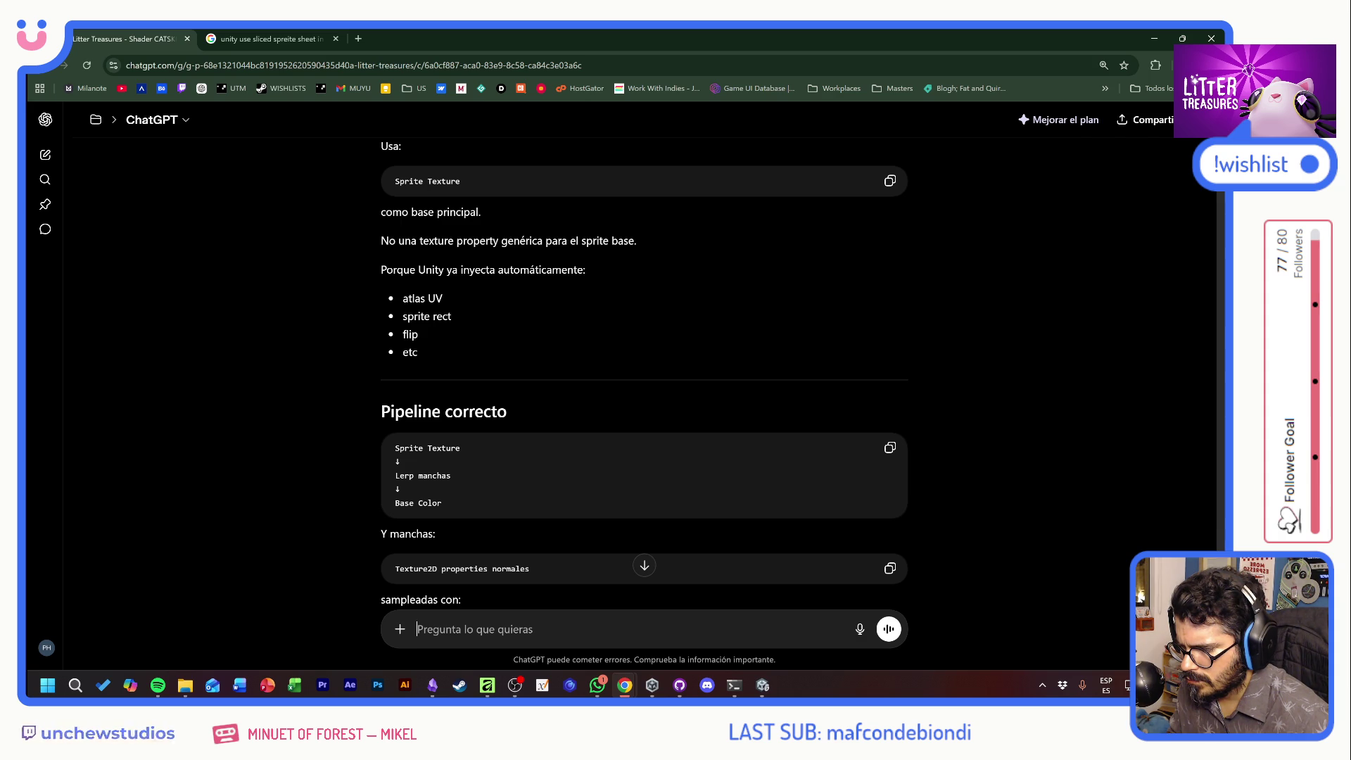
pyautogui.hotkey('alt', 'Tab')
pyautogui.click(561, 314)
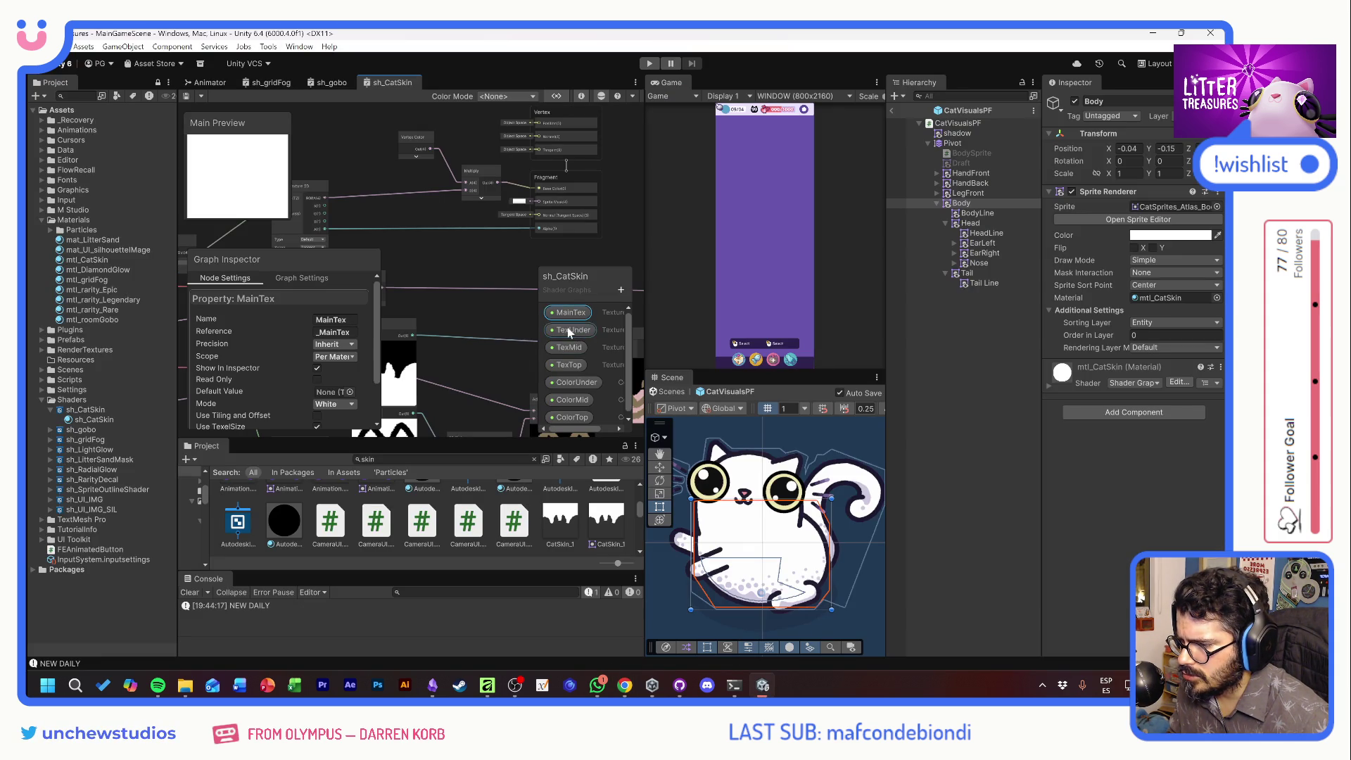
# Select the TexUnder property in the blackboard and save the sh_CatSkin graph
pyautogui.click(572, 330)
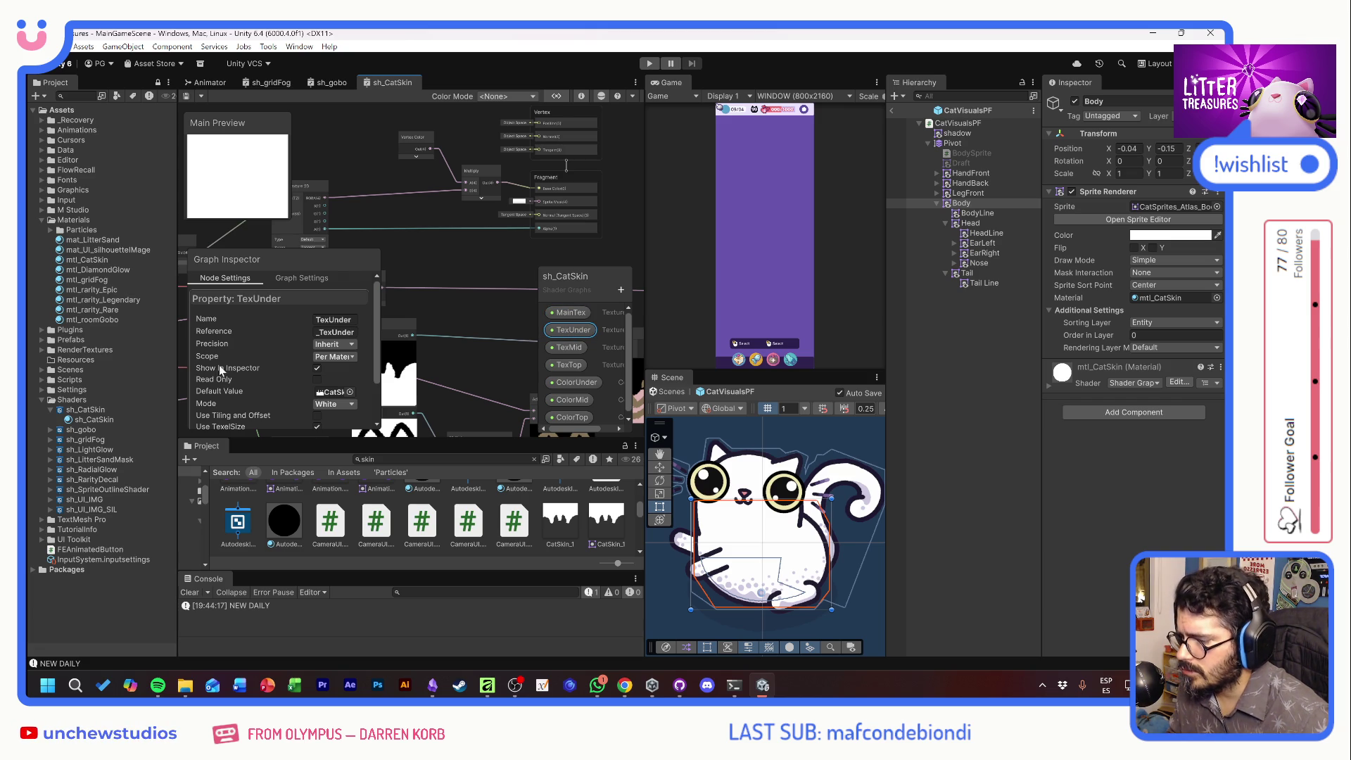
pyautogui.scroll(-1, 274, 363)
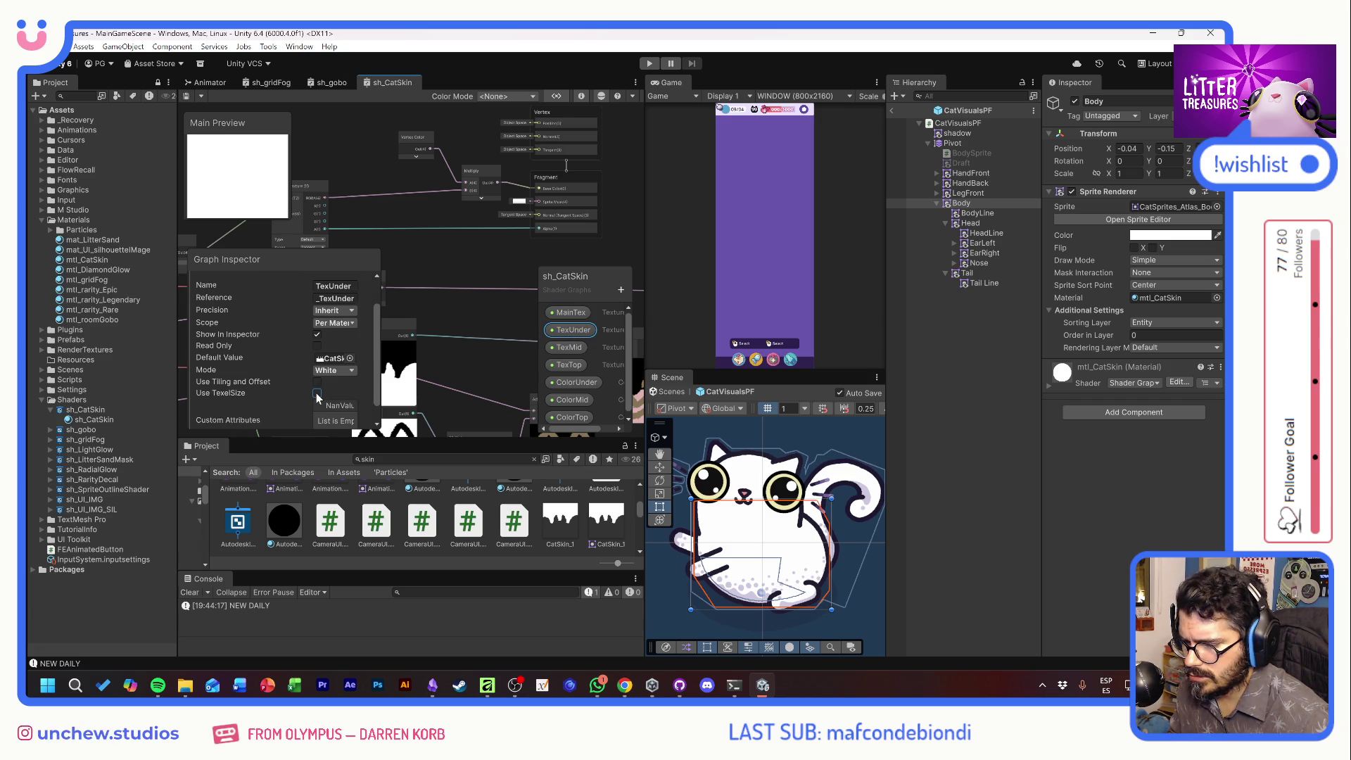
pyautogui.moveTo(470, 297)
pyautogui.mouseDown()
pyautogui.moveTo(425, 302)
pyautogui.moveTo(501, 297)
pyautogui.moveTo(466, 240)
pyautogui.moveTo(408, 345)
pyautogui.moveTo(579, 250)
pyautogui.moveTo(549, 254)
pyautogui.mouseUp()
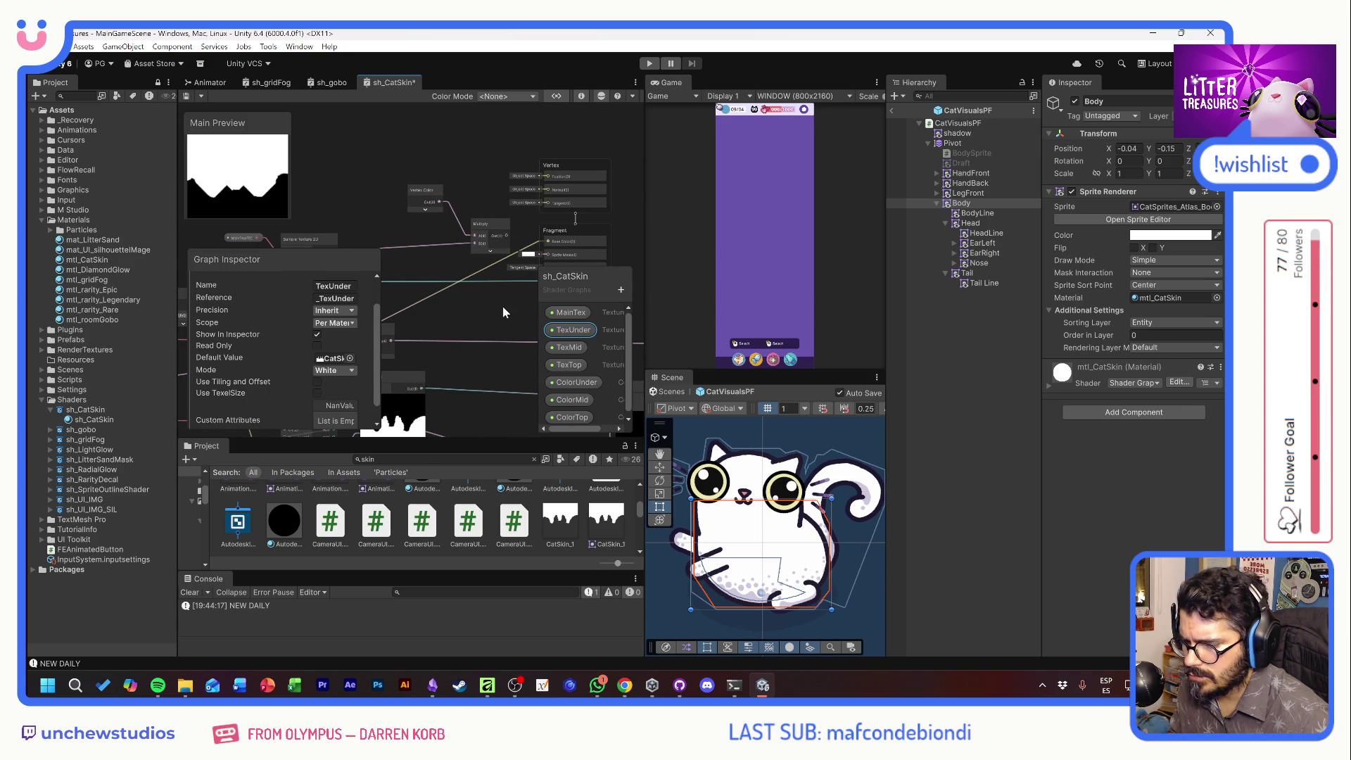
pyautogui.hotkey('ctrl', 's')
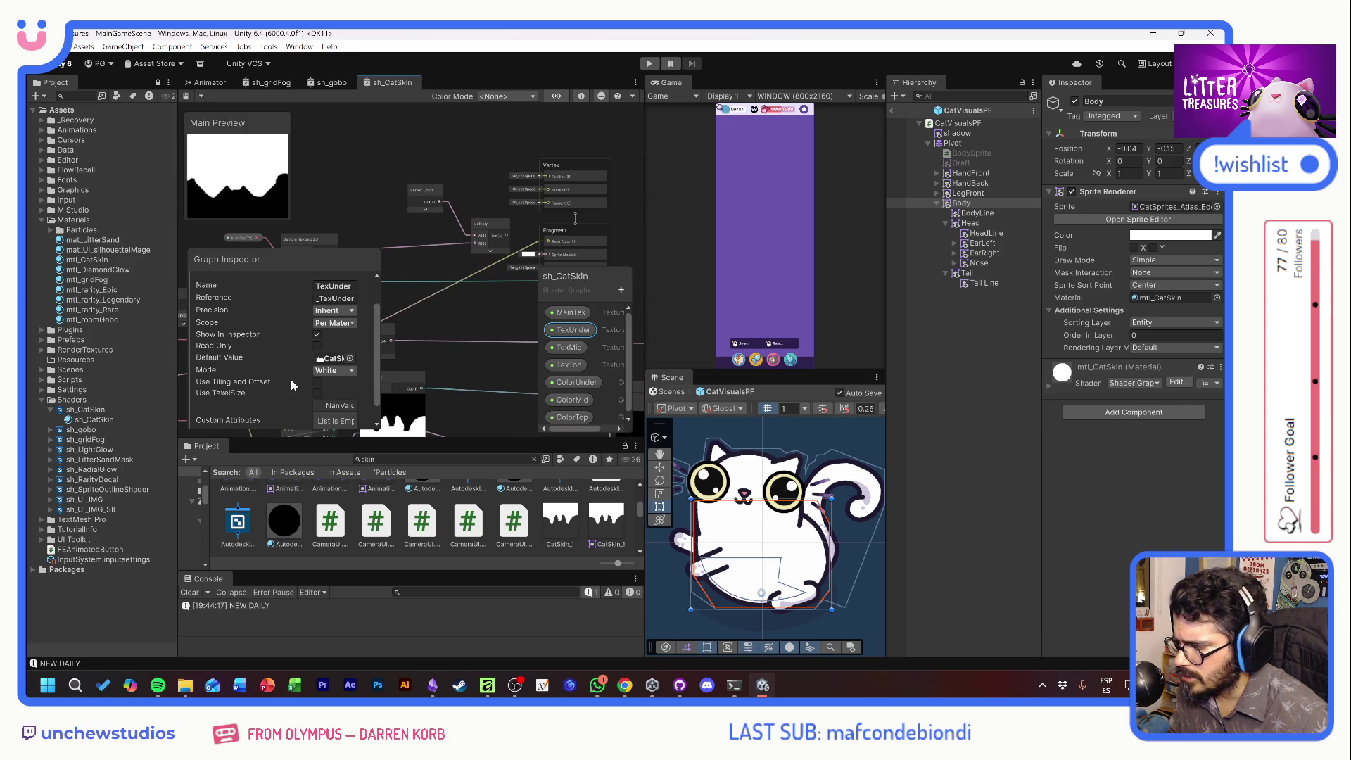
# Try TexUnder's default mode as Grey, then restore it to White
pyautogui.click(325, 371)
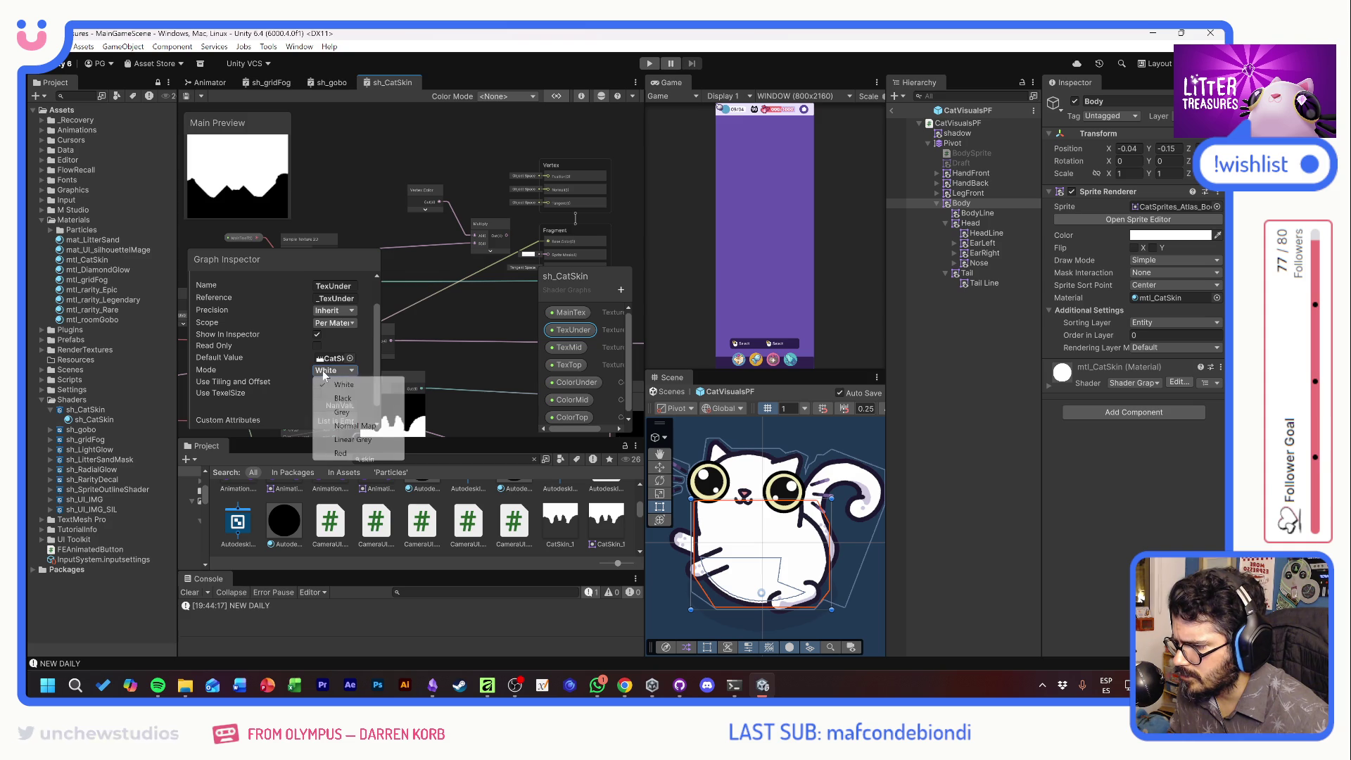
pyautogui.click(343, 412)
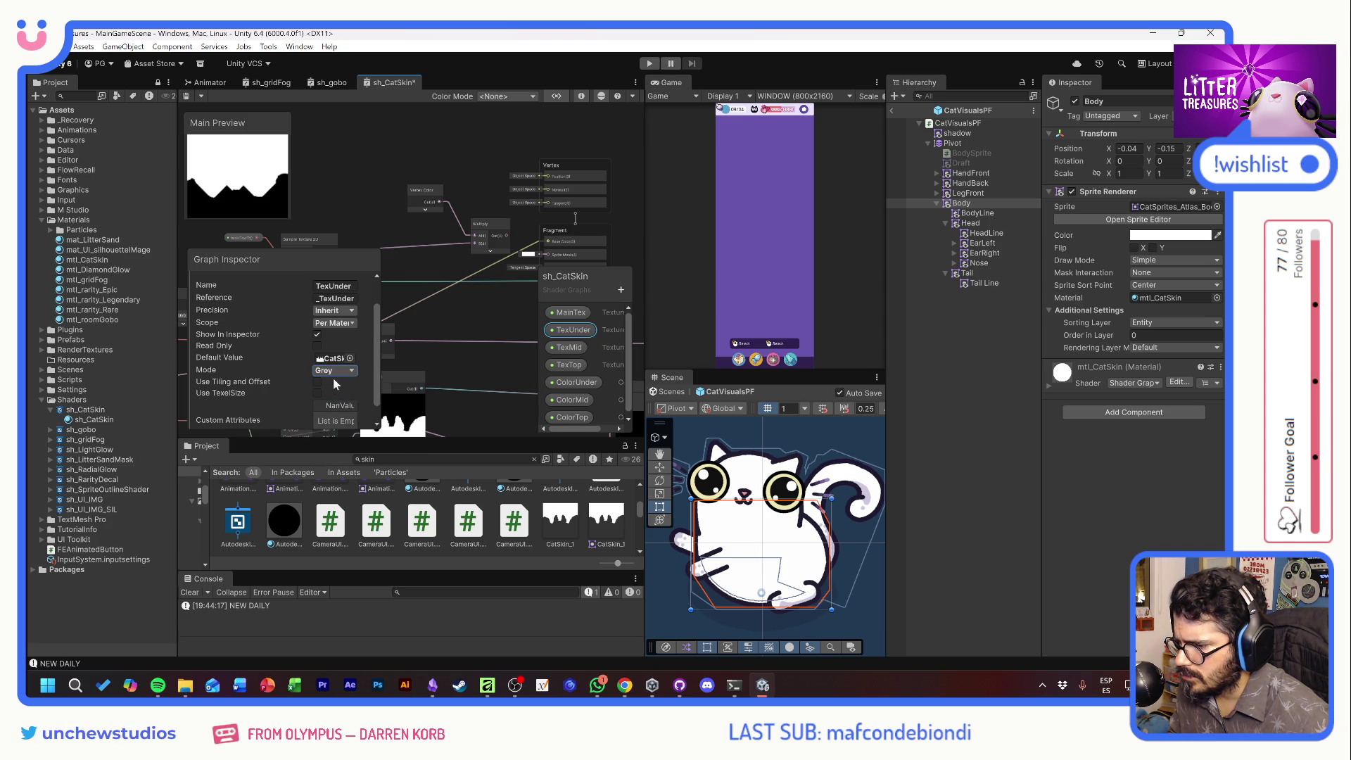
pyautogui.click(332, 371)
pyautogui.click(341, 385)
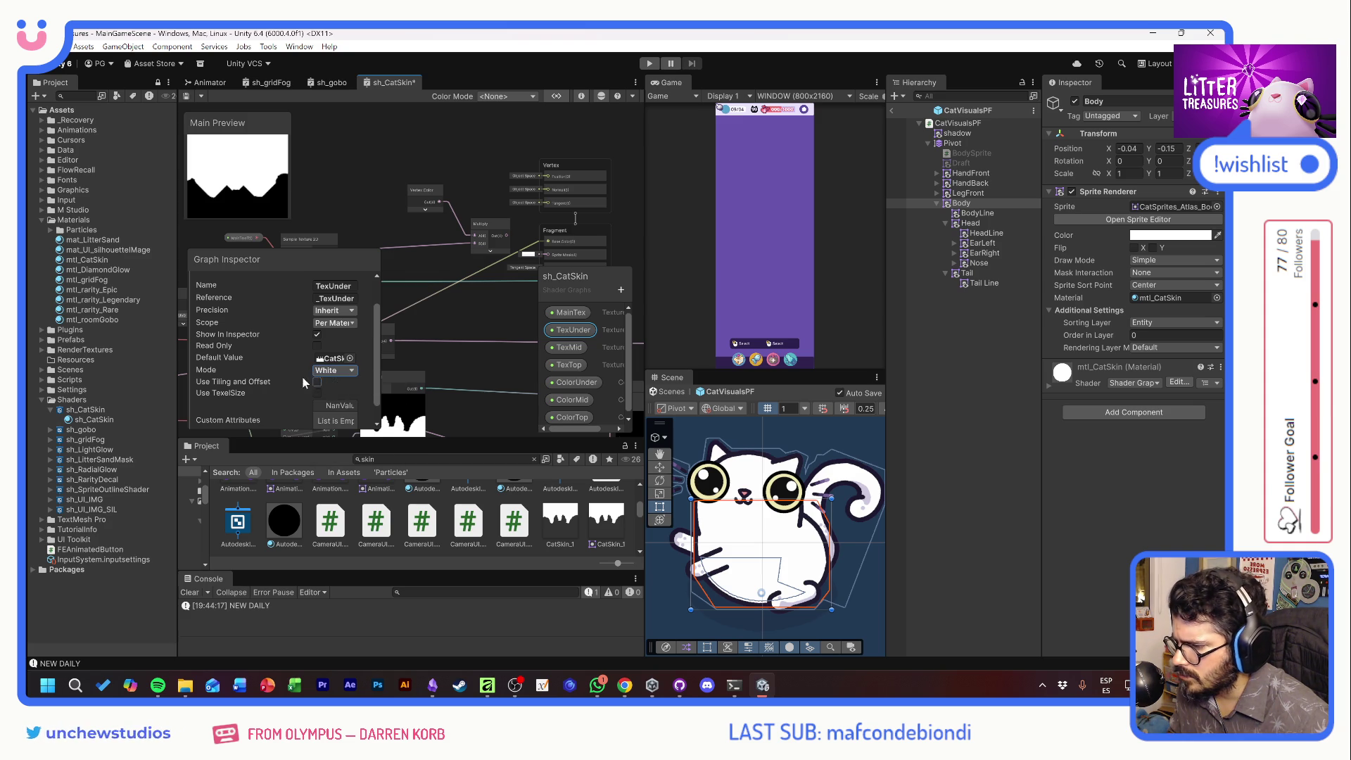
# Cycle TexUnder's precision through Single and Half, then set it back to Inherit
pyautogui.click(326, 324)
pyautogui.click(332, 310)
pyautogui.click(332, 310)
pyautogui.click(343, 338)
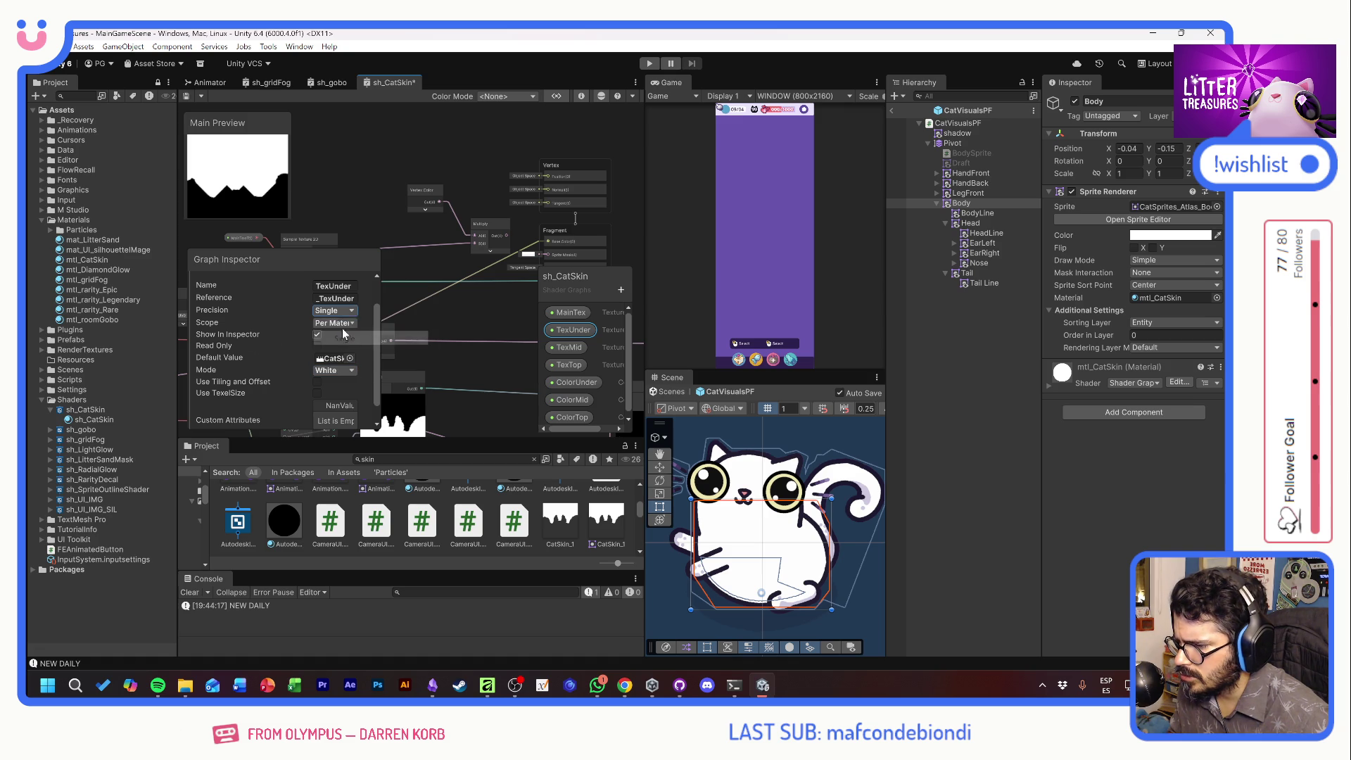
pyautogui.click(343, 311)
pyautogui.click(341, 351)
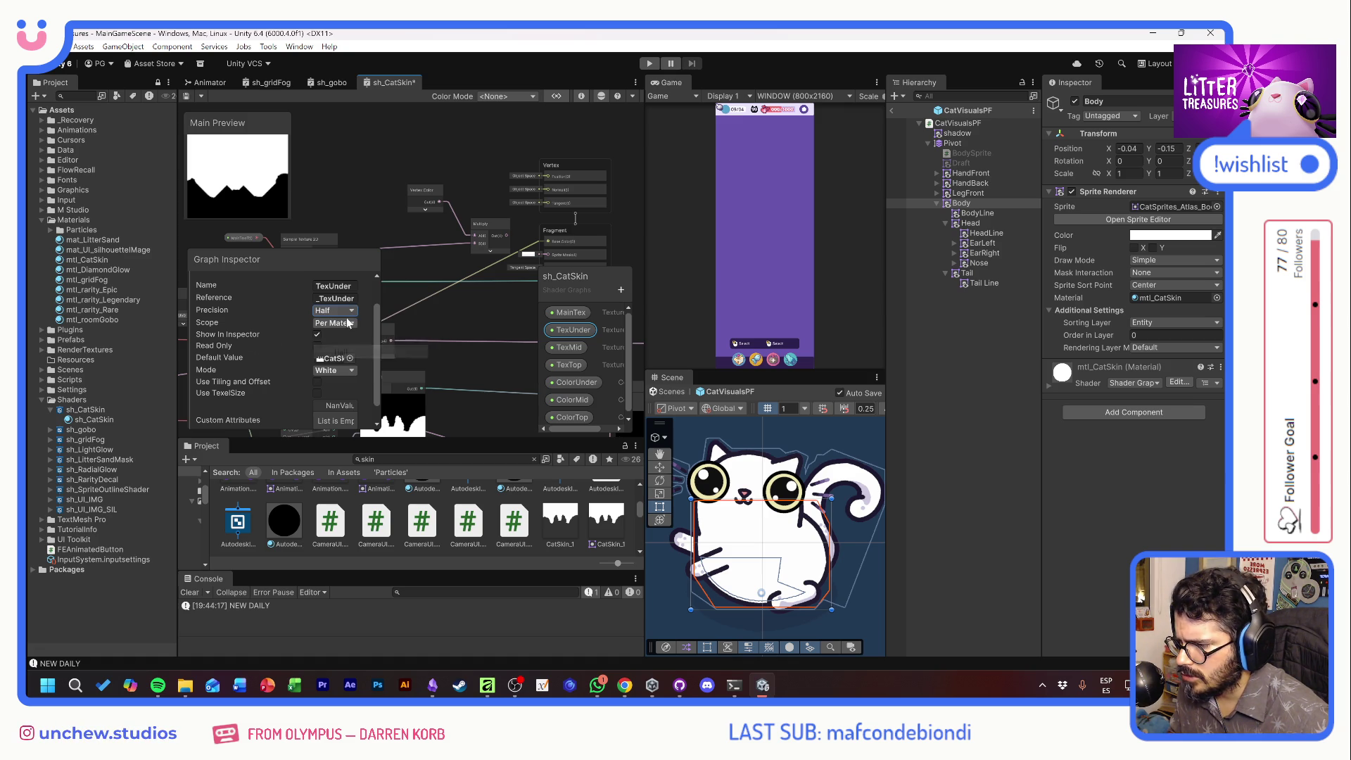
pyautogui.click(345, 310)
pyautogui.click(345, 325)
pyautogui.click(345, 312)
pyautogui.click(346, 327)
# Save the graph and enable TexUnder's texel size, exposing tiling and offset on mtl_CatSkin
pyautogui.hotkey('ctrl', 's')
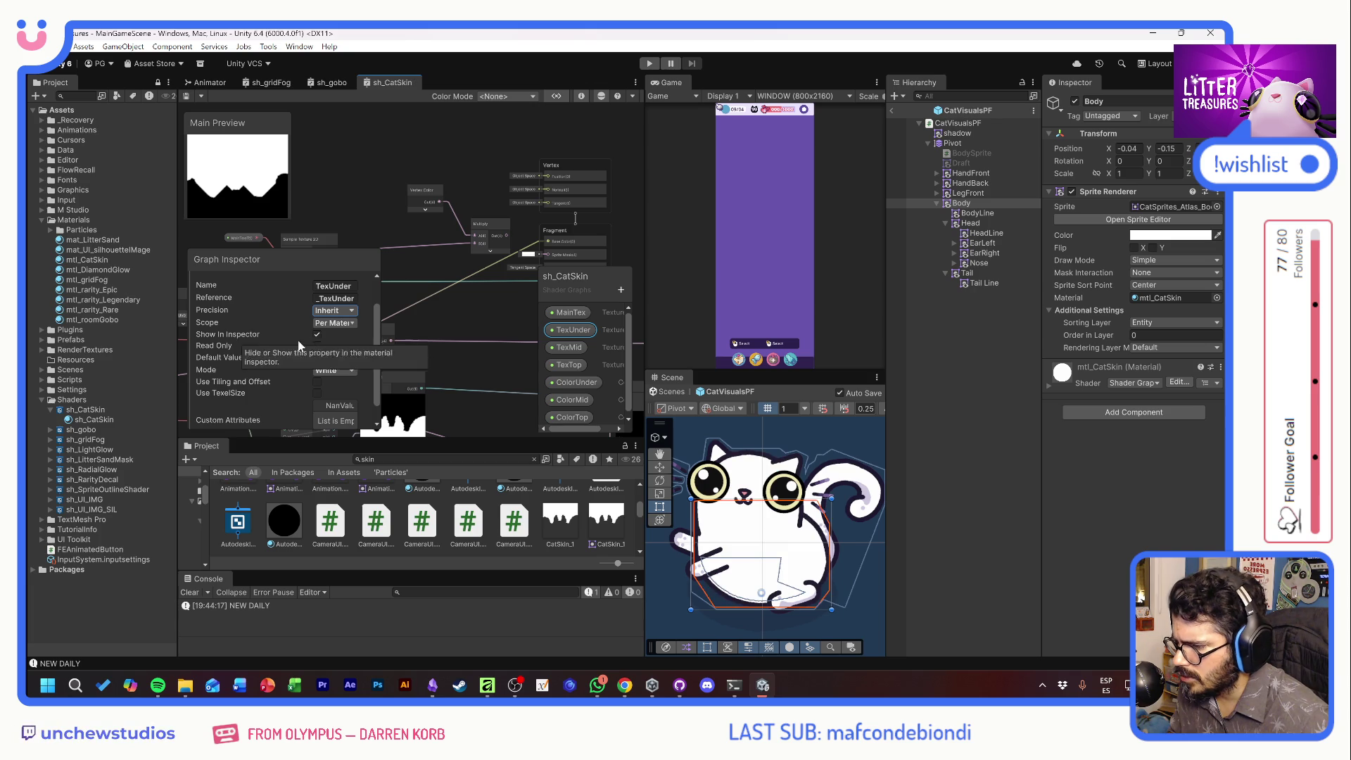
pyautogui.scroll(-1, 317, 351)
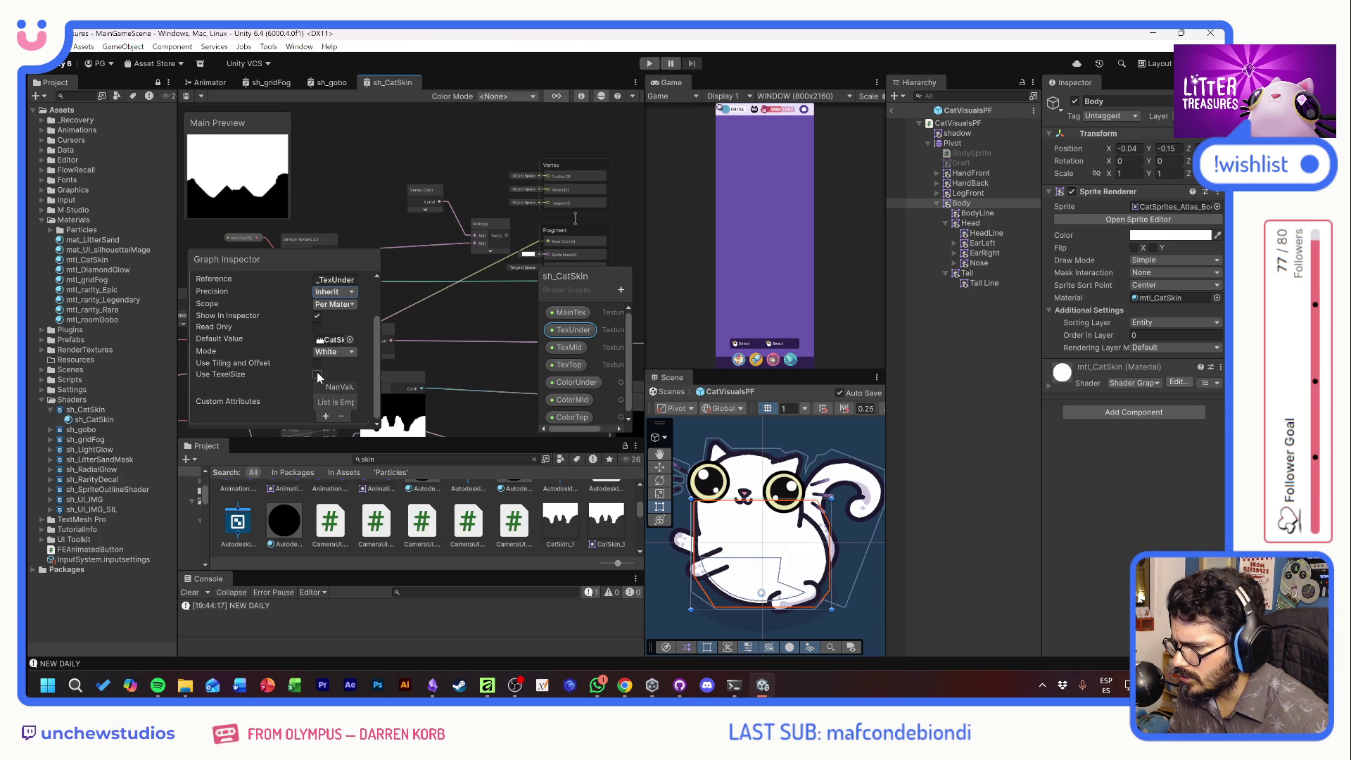
pyautogui.hotkey('ctrl', 's')
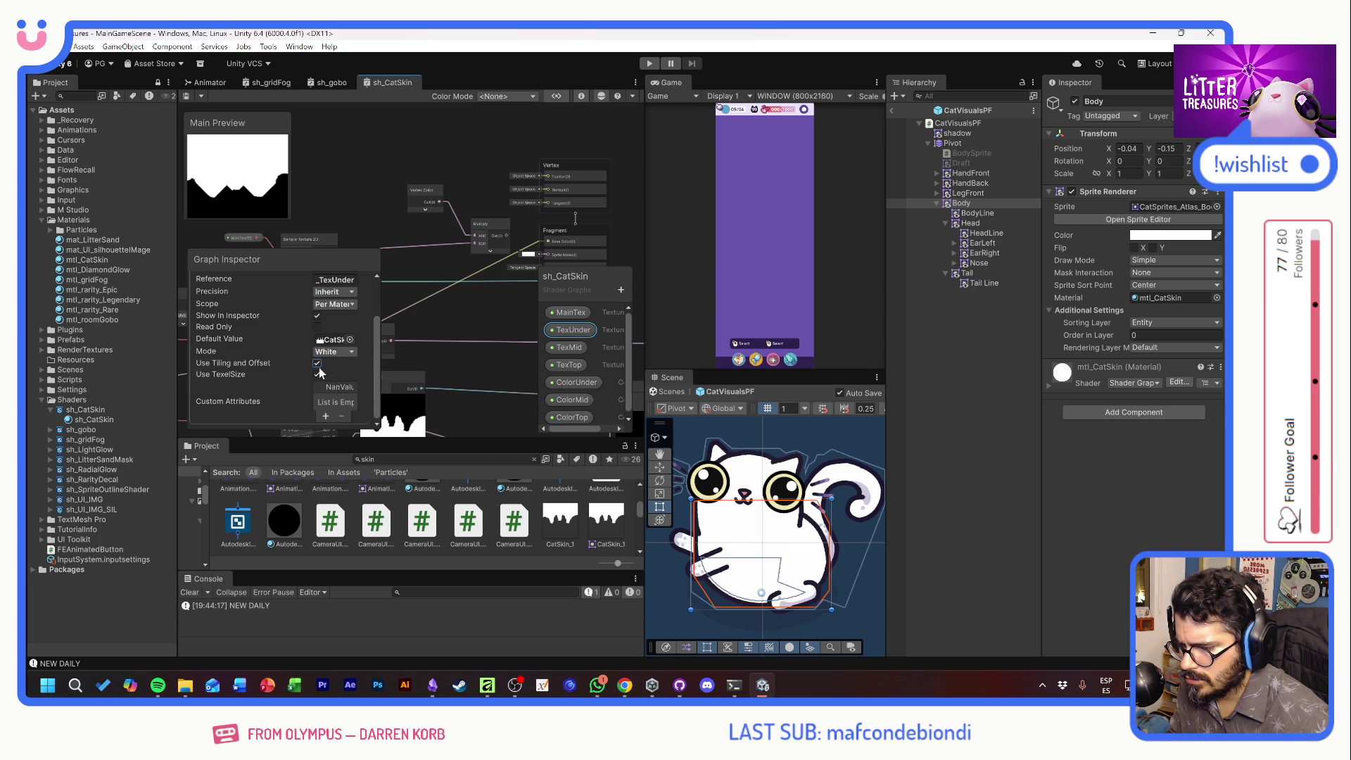
pyautogui.click(317, 374)
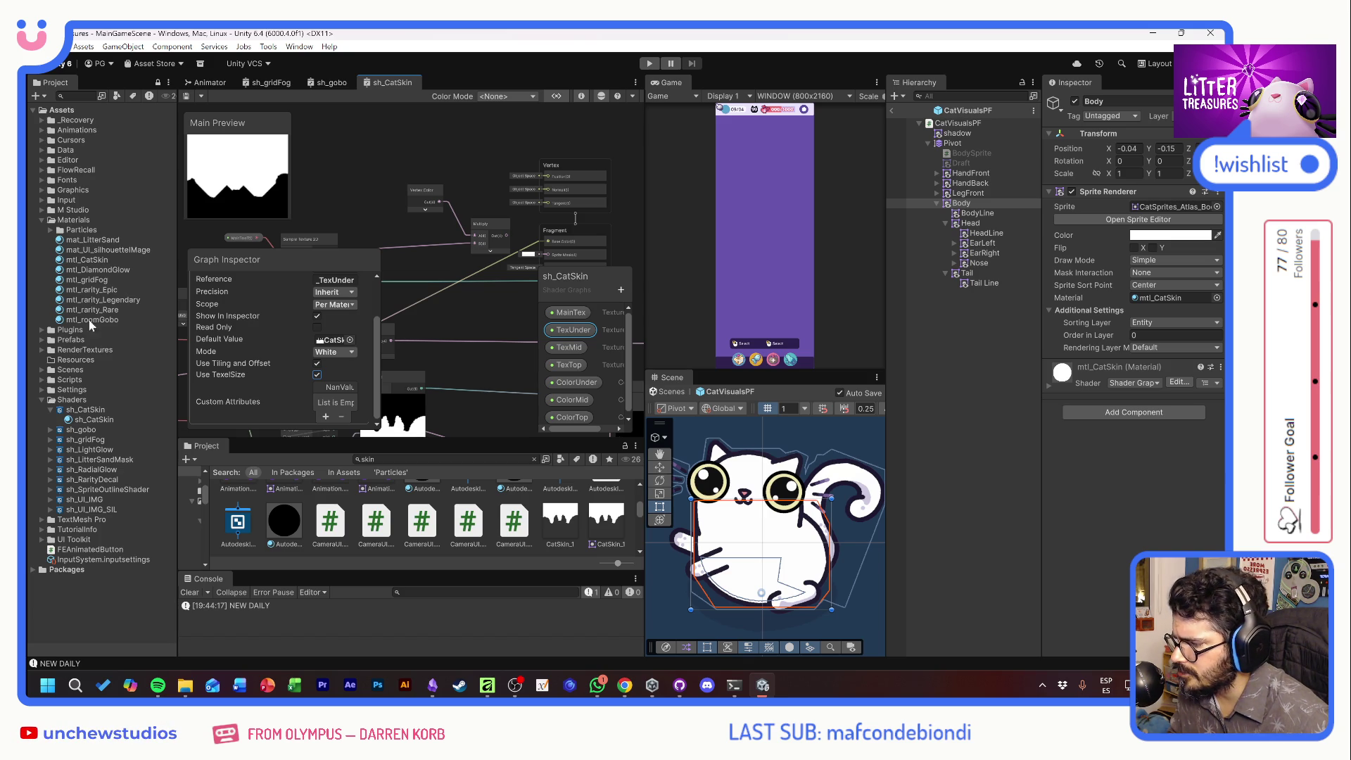
pyautogui.click(90, 259)
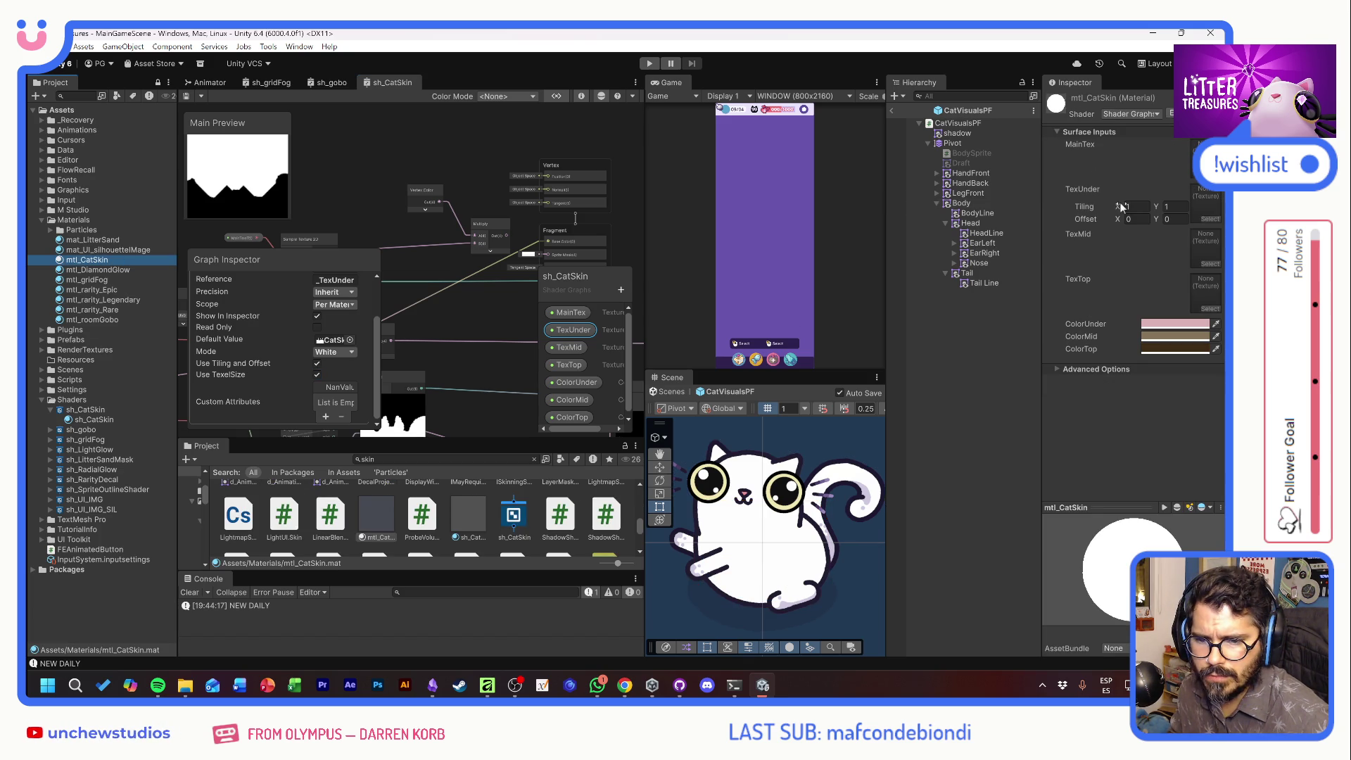
# Scrub mtl_CatSkin's TexUnder tiling to 9.03, -1.76 and offset to -4.58, -19.23, then rearrange nodes
pyautogui.moveTo(1117, 207)
pyautogui.mouseDown()
pyautogui.moveTo(985, 208)
pyautogui.moveTo(896, 237)
pyautogui.moveTo(969, 237)
pyautogui.mouseUp()
pyautogui.write('1')
pyautogui.click(1119, 220)
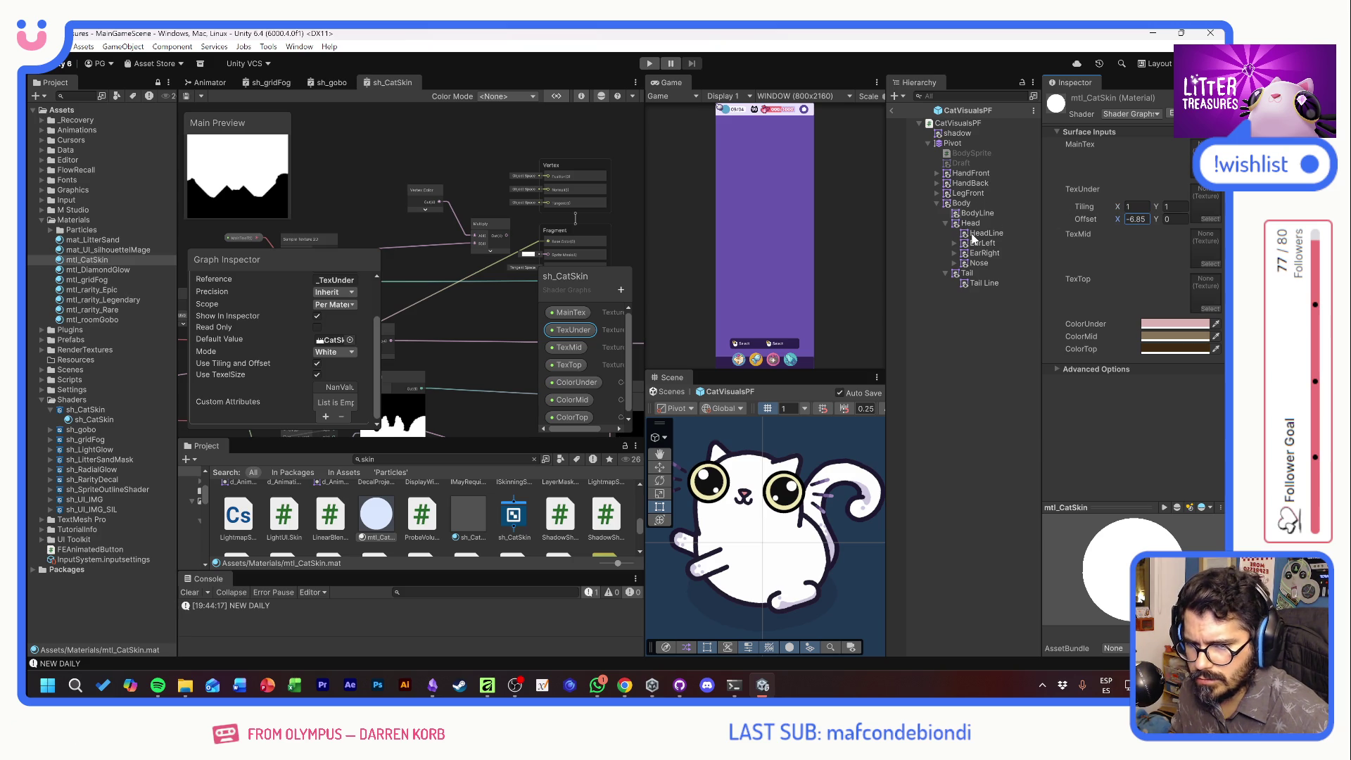
pyautogui.click(1164, 220)
pyautogui.moveTo(1159, 221); pyautogui.dragTo(296, 260)
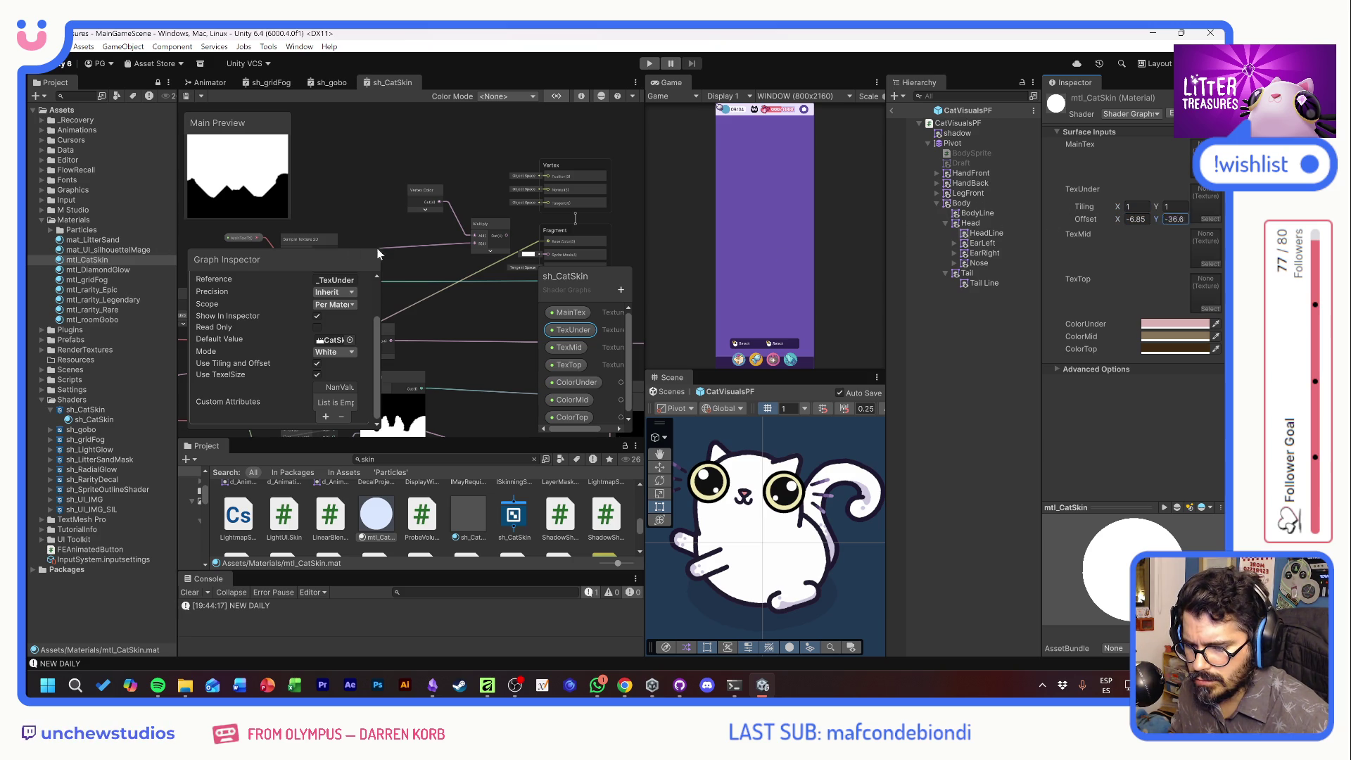
pyautogui.moveTo(1157, 210)
pyautogui.mouseDown()
pyautogui.moveTo(353, 263)
pyautogui.moveTo(186, 241)
pyautogui.moveTo(124, 299)
pyautogui.mouseUp()
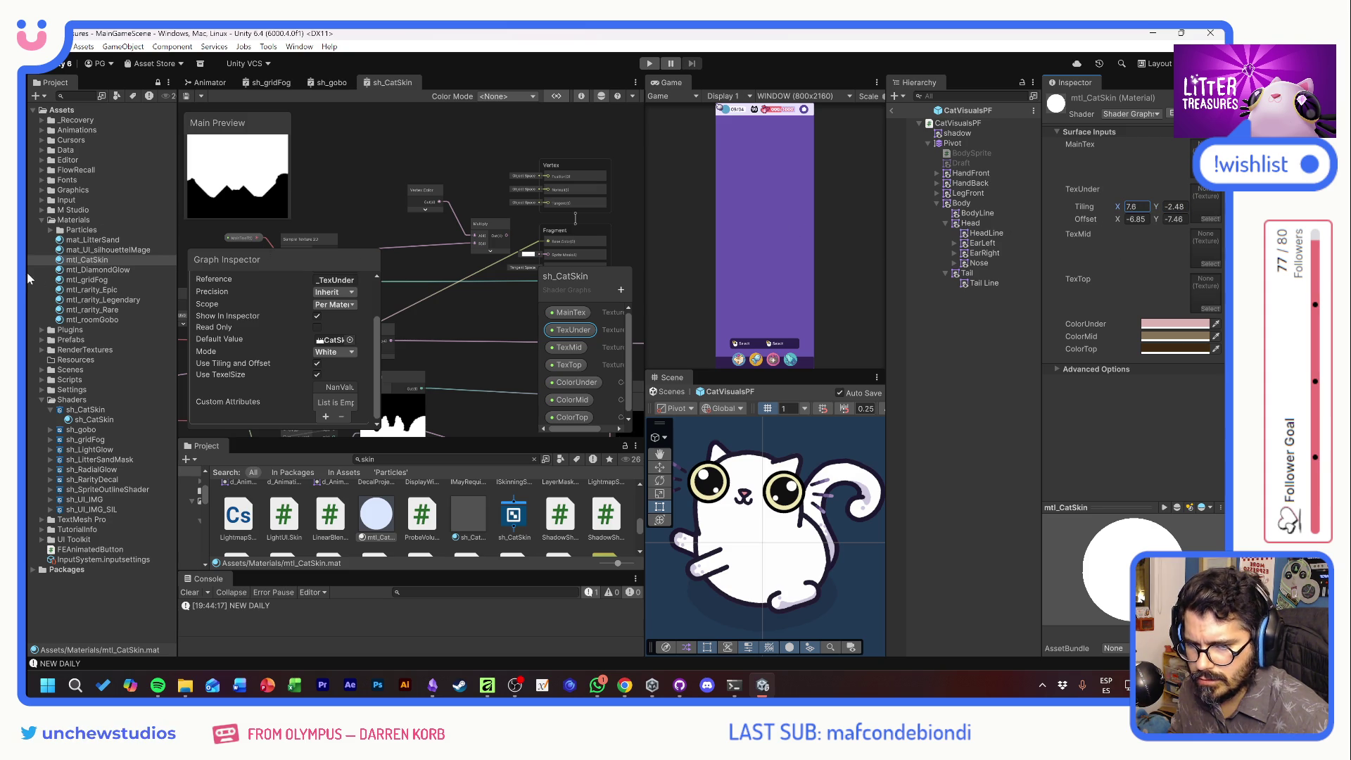
pyautogui.moveTo(1116, 223)
pyautogui.mouseDown()
pyautogui.moveTo(1164, 222)
pyautogui.moveTo(1019, 225)
pyautogui.mouseUp()
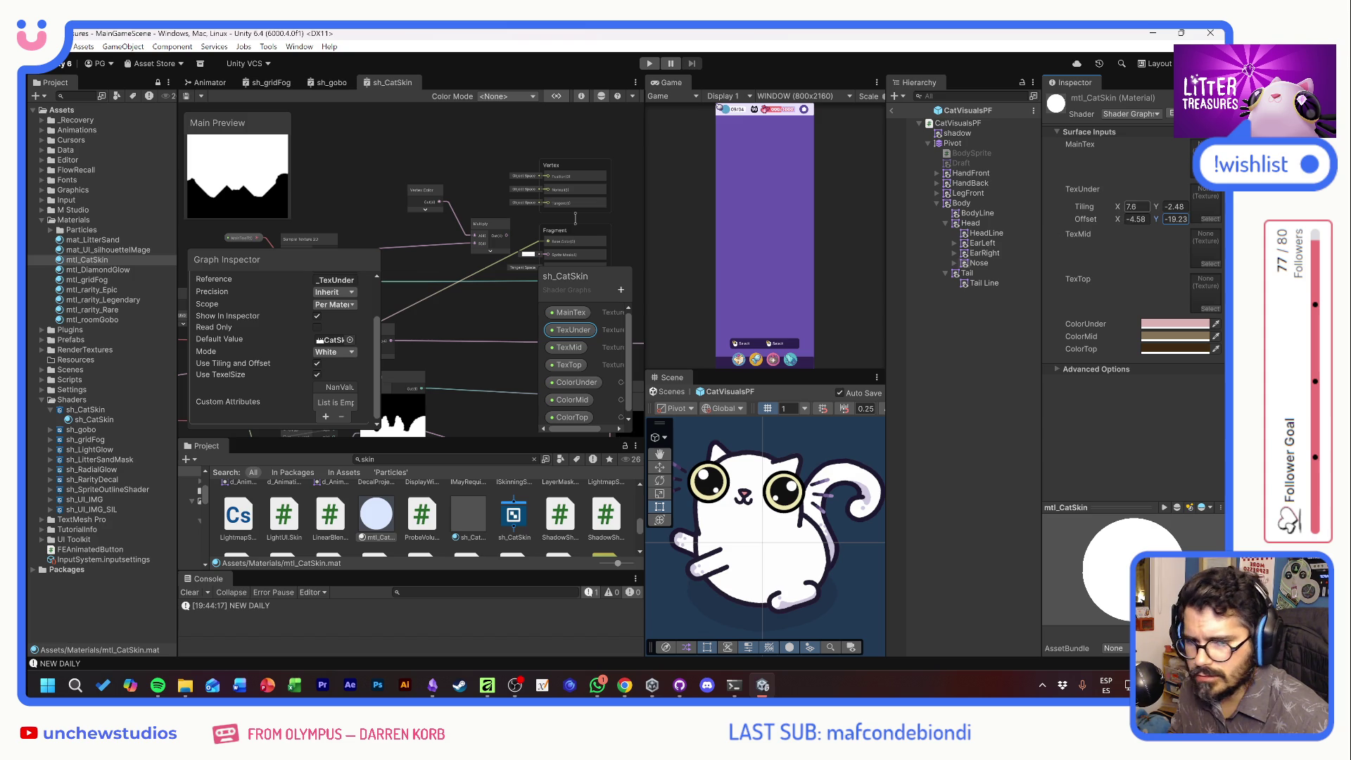
pyautogui.moveTo(1157, 206)
pyautogui.mouseDown()
pyautogui.moveTo(974, 204)
pyautogui.moveTo(1159, 223)
pyautogui.moveTo(1120, 205)
pyautogui.moveTo(1138, 214)
pyautogui.mouseUp()
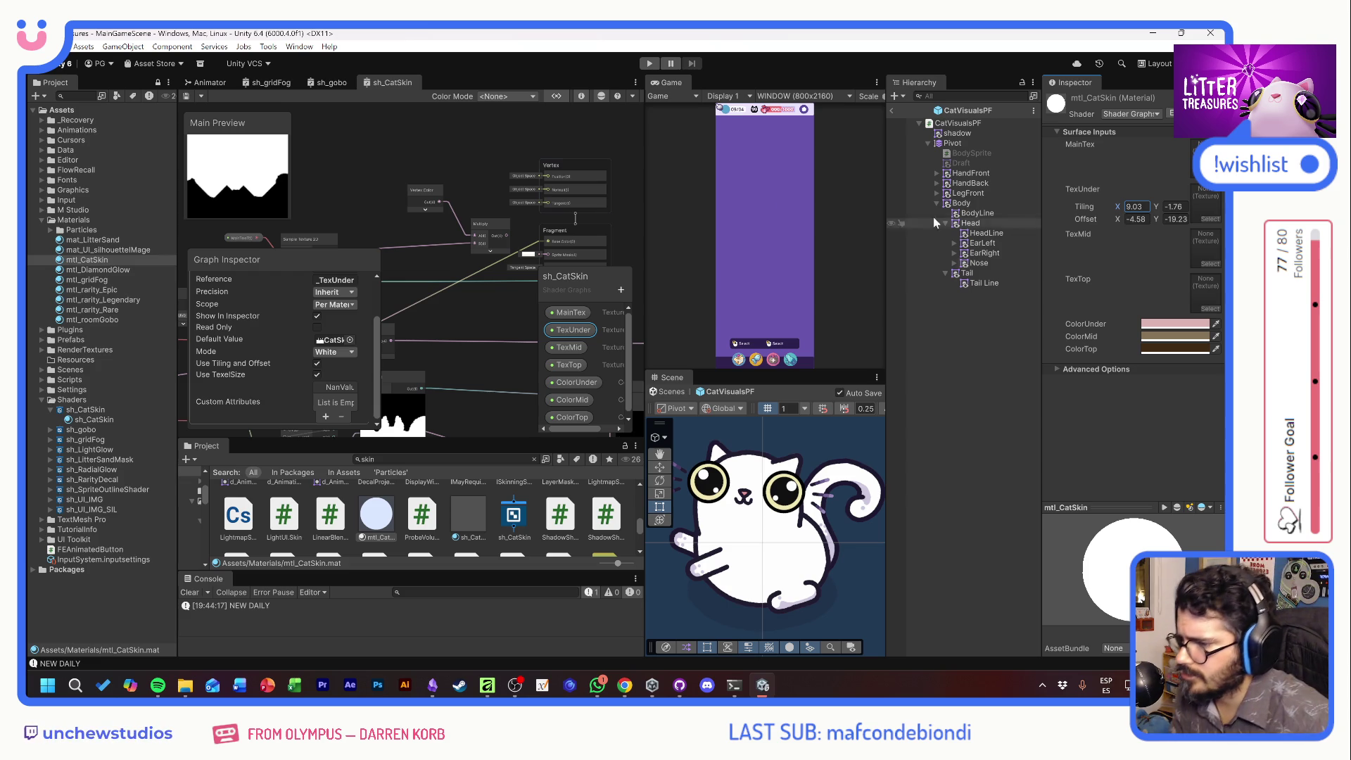
pyautogui.moveTo(401, 212); pyautogui.dragTo(488, 159)
pyautogui.moveTo(574, 175)
pyautogui.mouseDown()
pyautogui.moveTo(489, 179)
pyautogui.moveTo(511, 139)
pyautogui.moveTo(428, 166)
pyautogui.mouseUp()
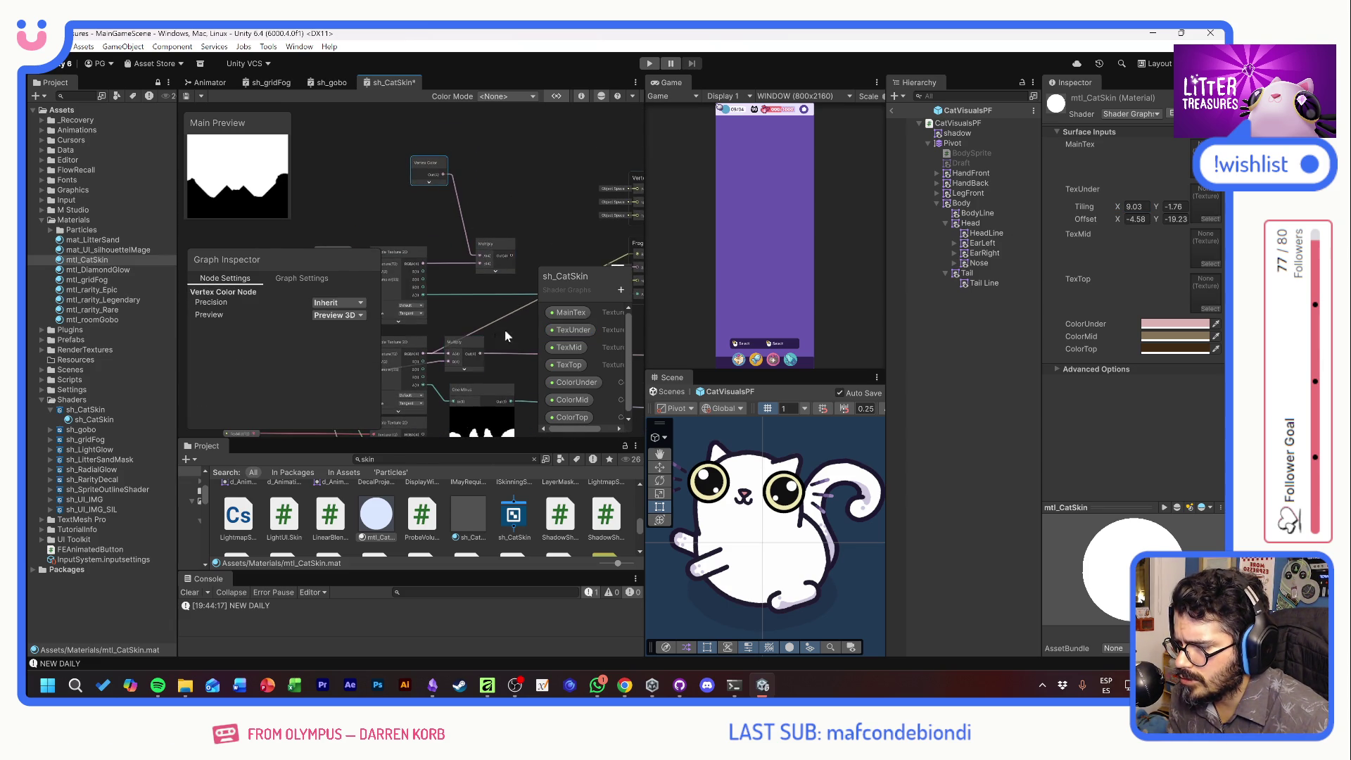
# Add a Multiply node via a 'mult' search and feed the existing Multiply's Out into it
pyautogui.moveTo(549, 271); pyautogui.dragTo(509, 213)
pyautogui.press('space')
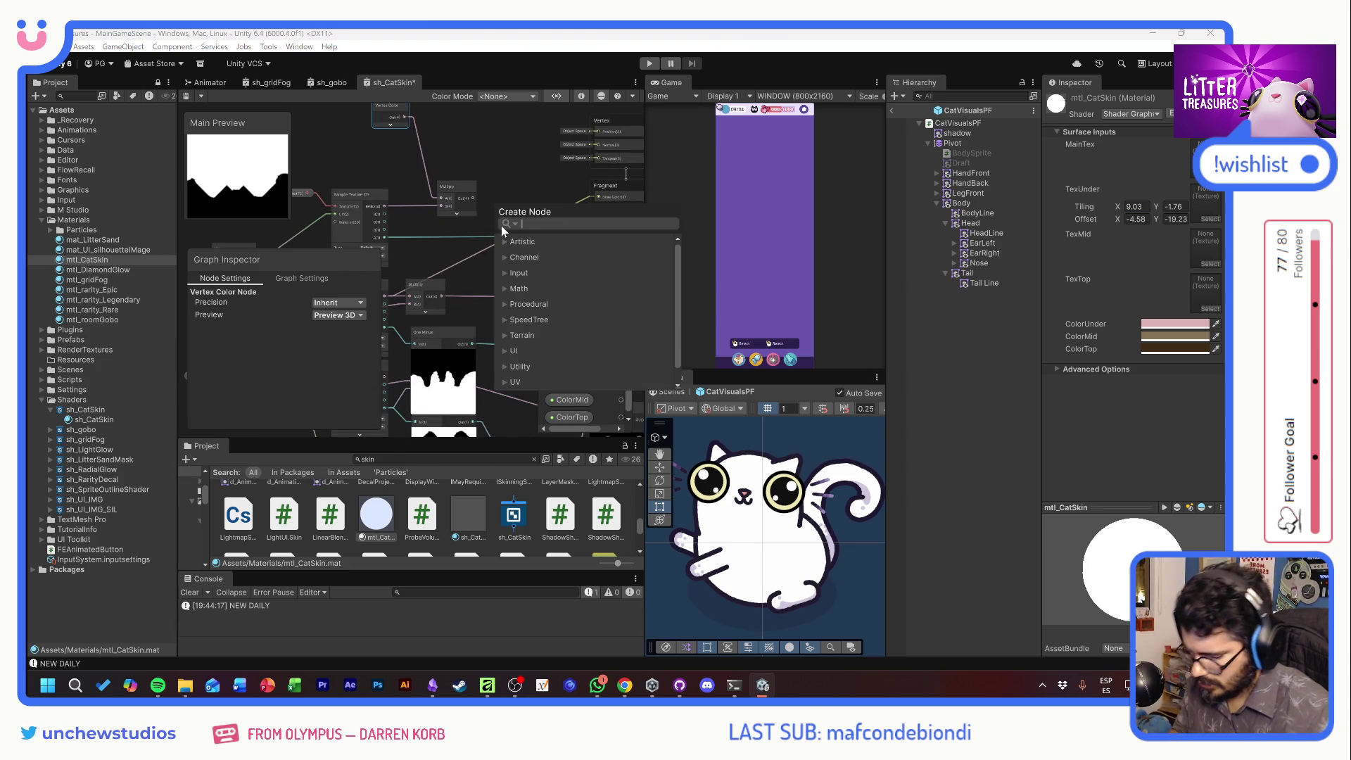
pyautogui.write('mult')
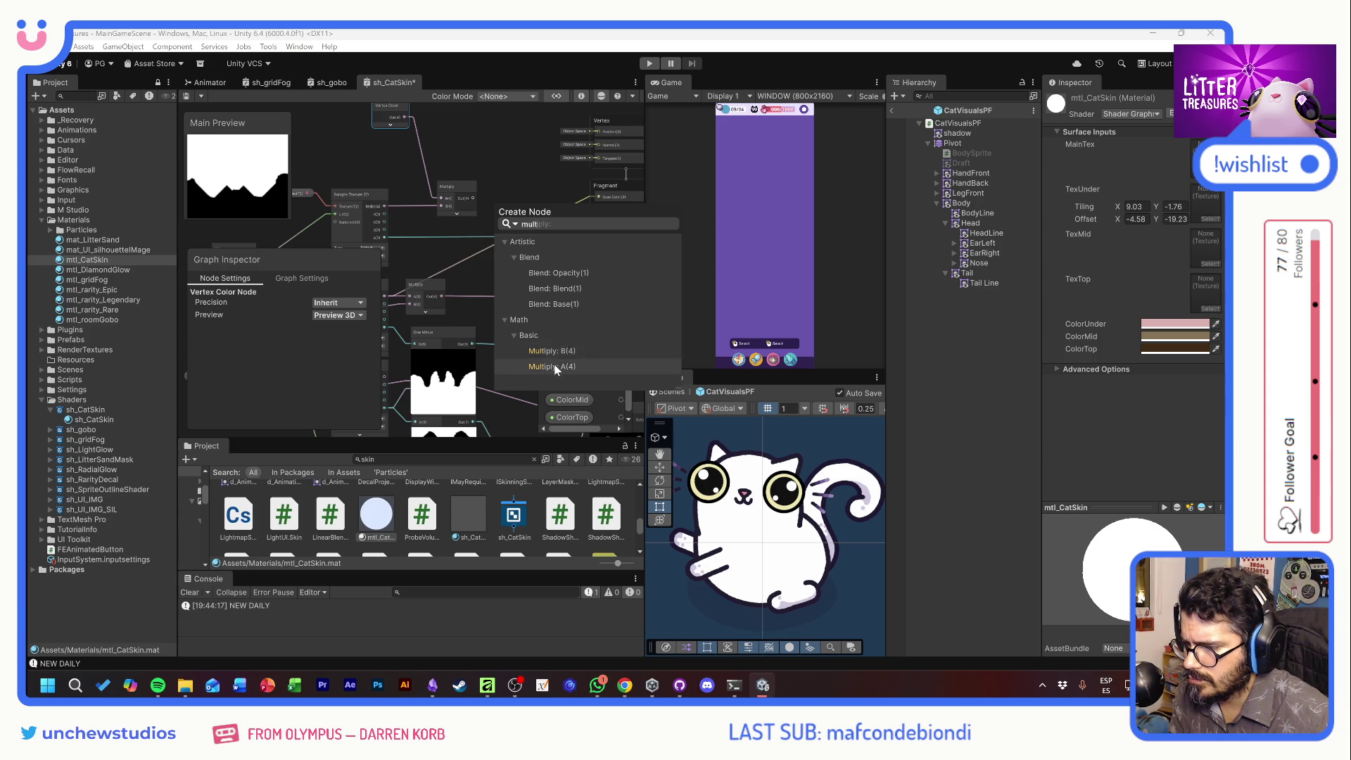
pyautogui.click(556, 368)
pyautogui.moveTo(443, 295)
pyautogui.mouseDown()
pyautogui.moveTo(495, 243)
pyautogui.moveTo(496, 227)
pyautogui.moveTo(466, 230)
pyautogui.moveTo(544, 227)
pyautogui.mouseUp()
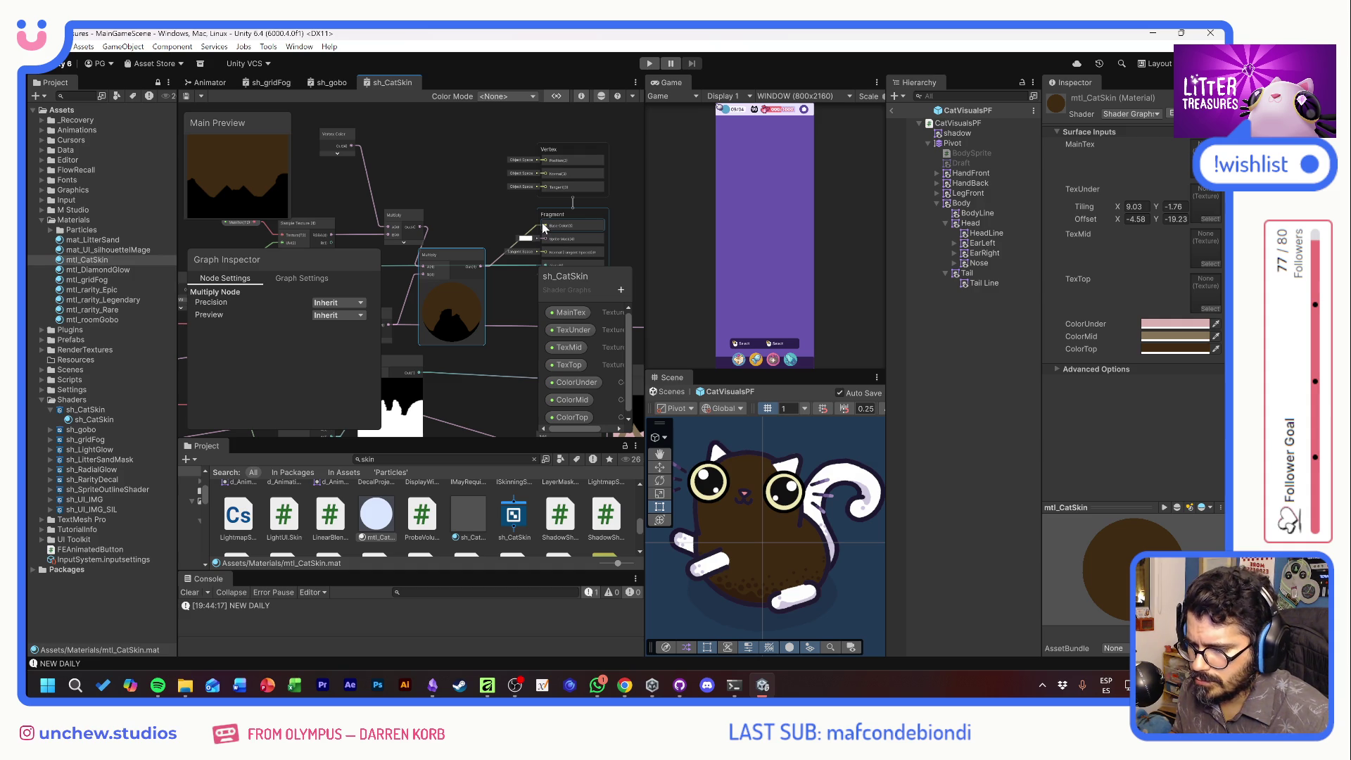
# Try trial TexUnder tiling values such as 8.46, 6.52 and 27.87 in the Inspector
pyautogui.click(1135, 206)
pyautogui.write('1')
pyautogui.press('Tab')
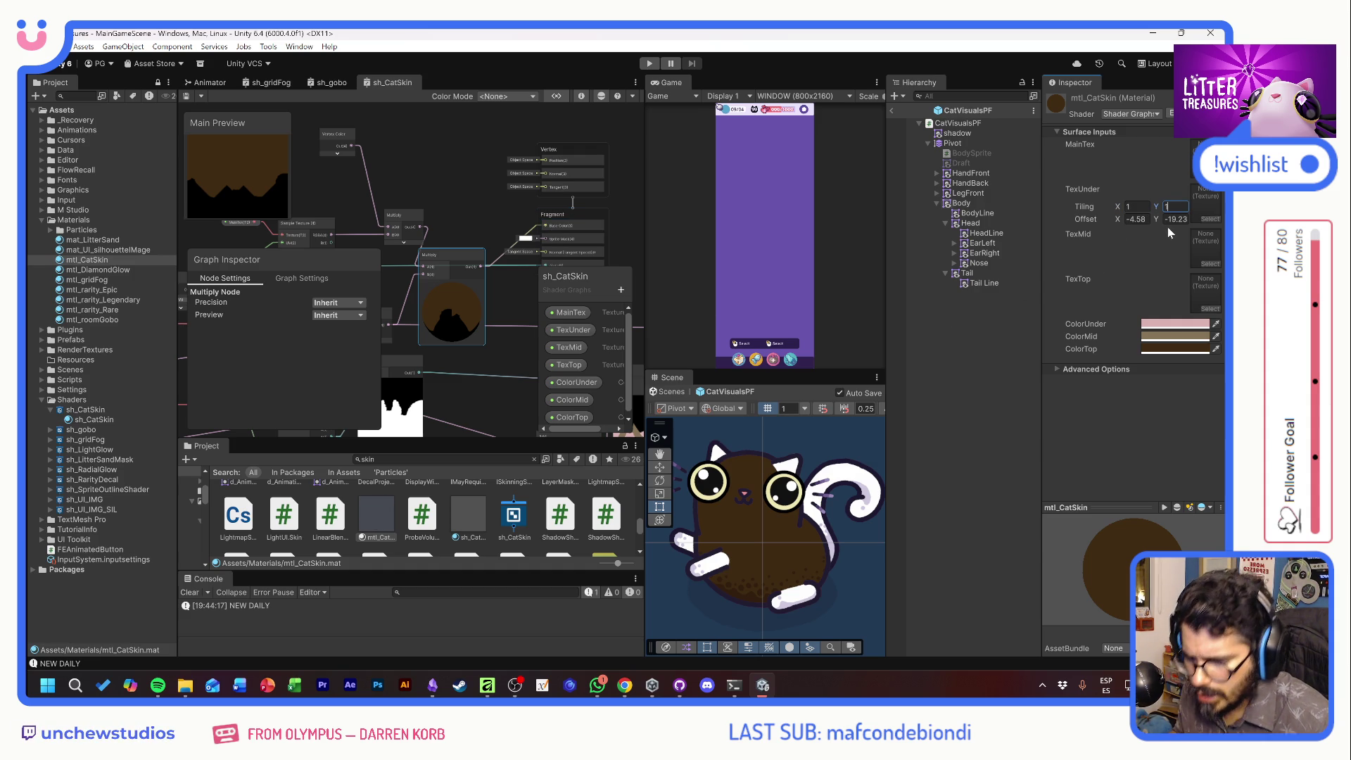
pyautogui.hotkey('shift', 'Tab')
pyautogui.write('8.46')
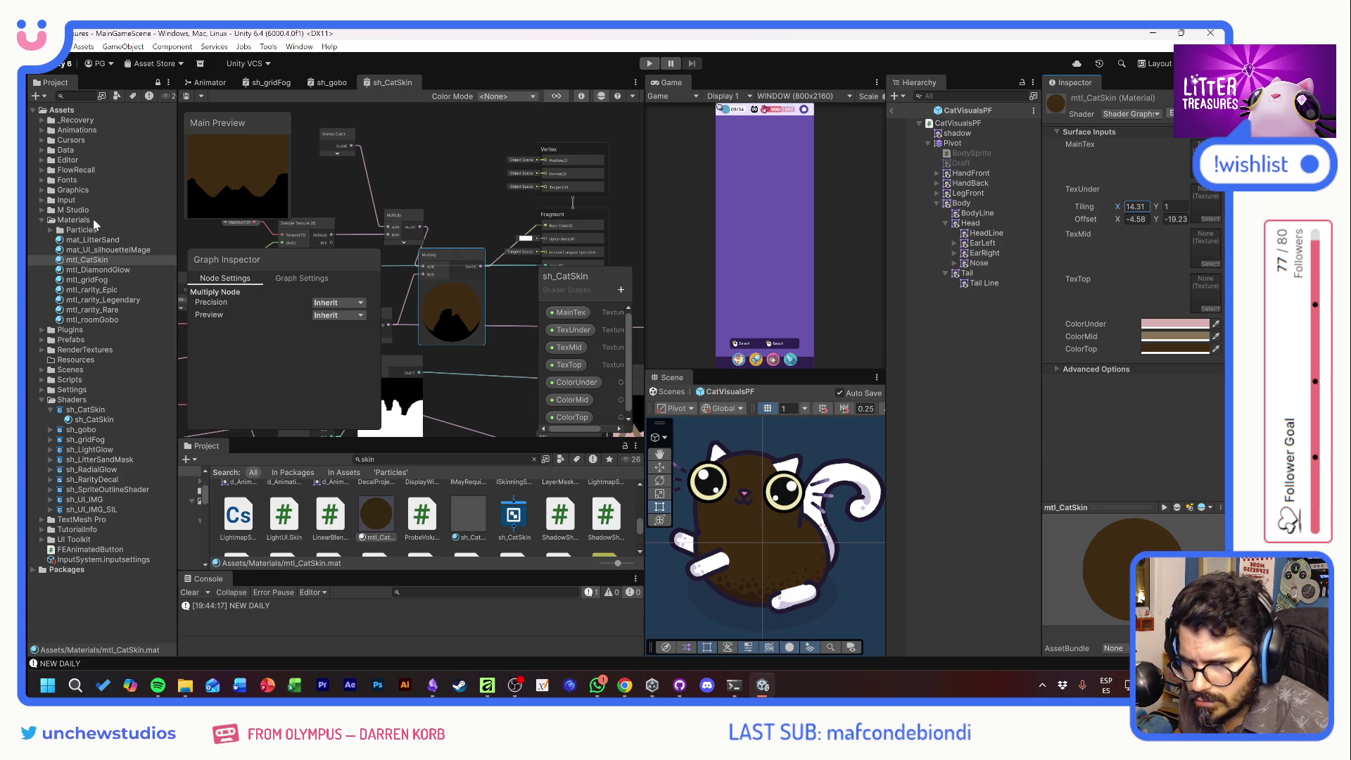
pyautogui.press('Tab')
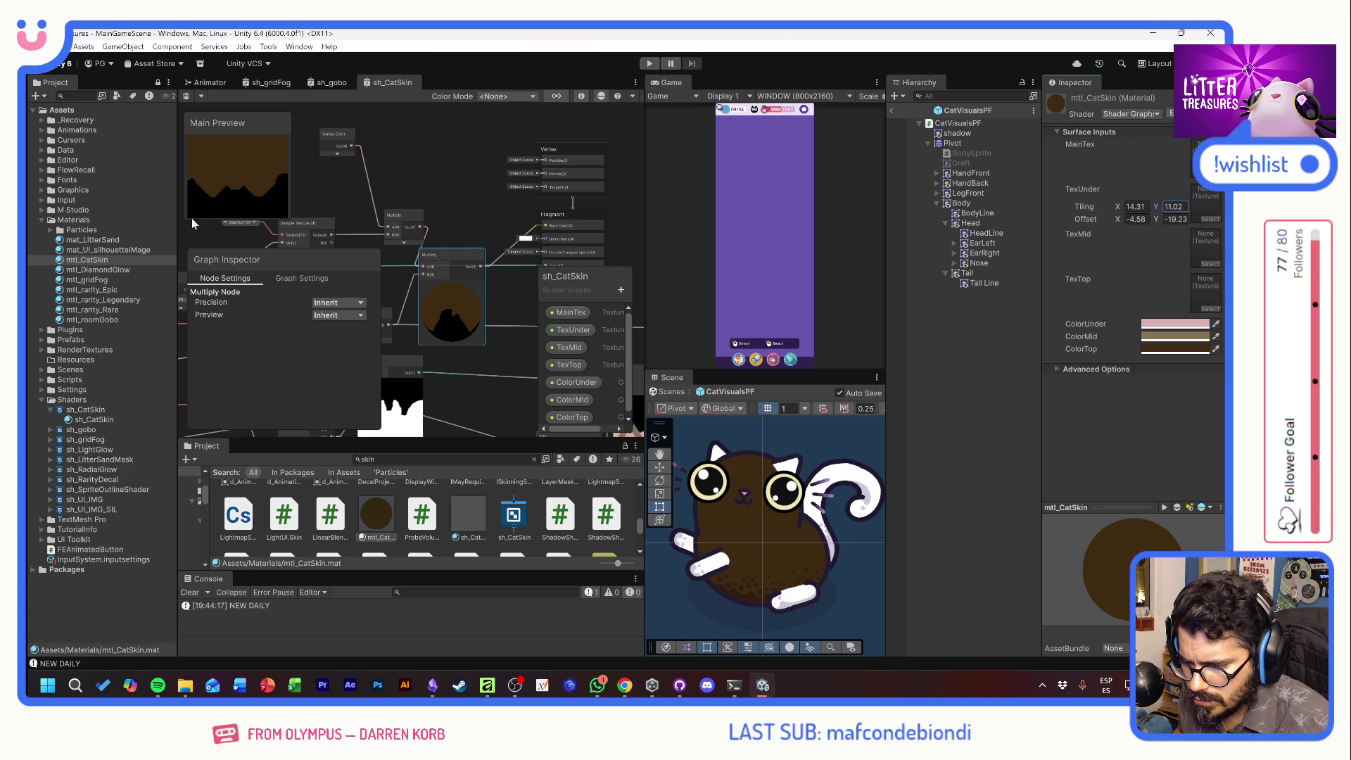
pyautogui.press('BackSpace')
pyautogui.press('BackSpace')
pyautogui.press('BackSpace')
pyautogui.write('6.52')
pyautogui.hotkey('shift', 'Tab')
pyautogui.write('27.87')
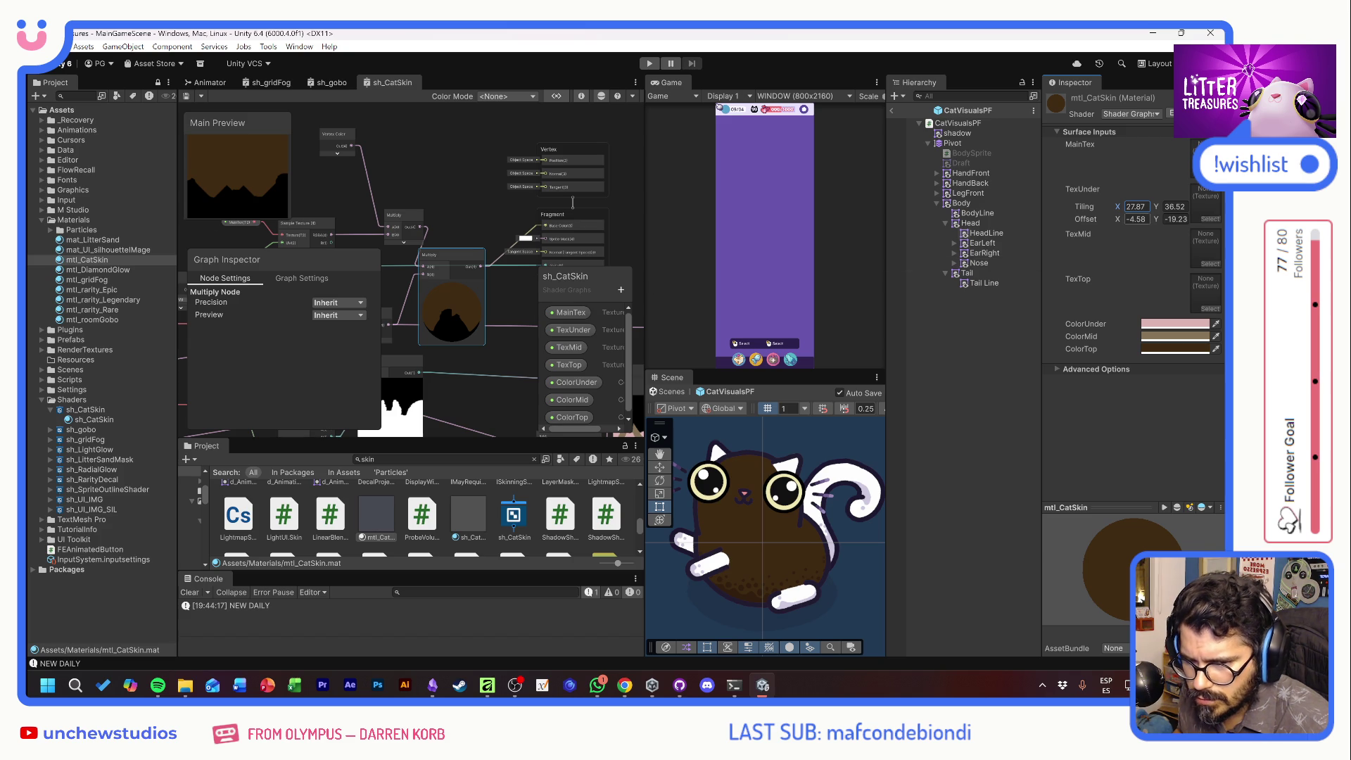
pyautogui.press('Return')
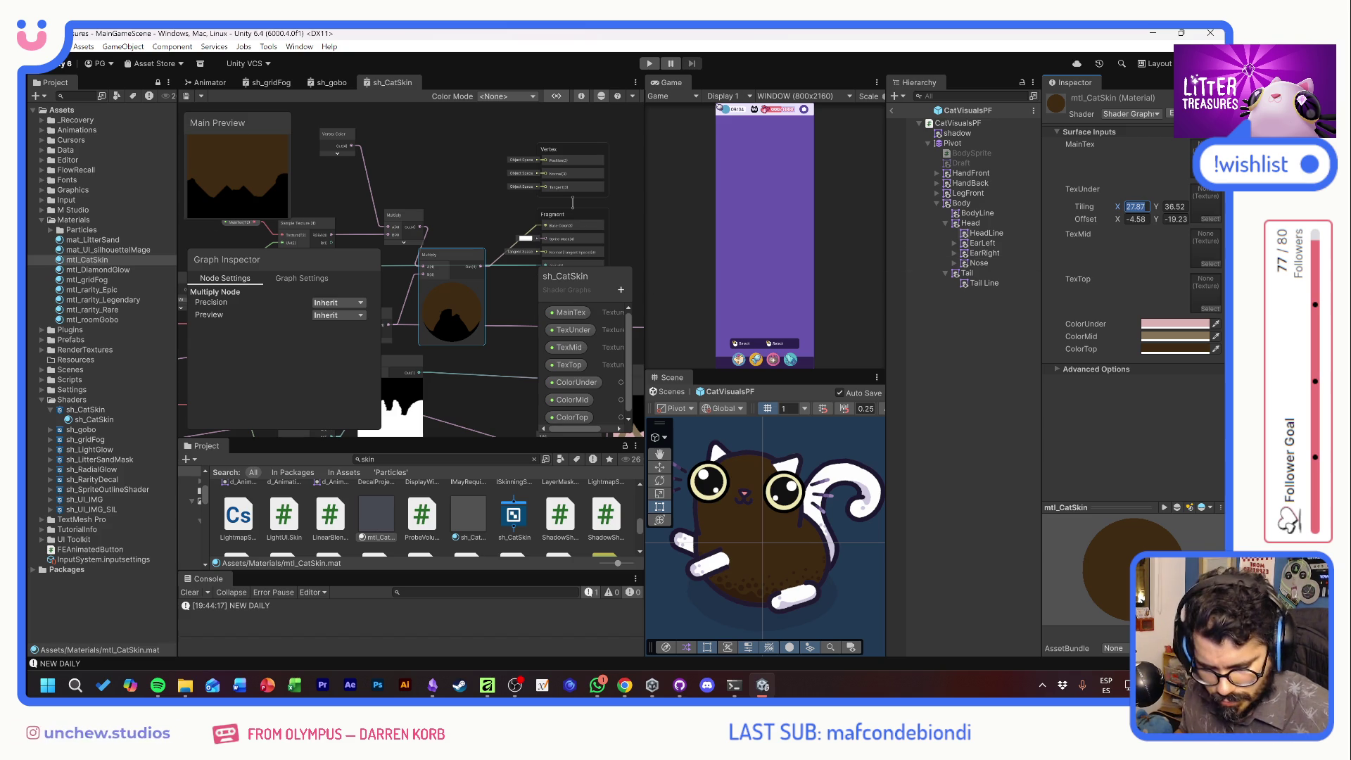
# After trying 0.1 tiling, reset TexUnder offset to 0, 0 and tiling back to 1
pyautogui.write('0.1')
pyautogui.press('Tab')
pyautogui.write('.1')
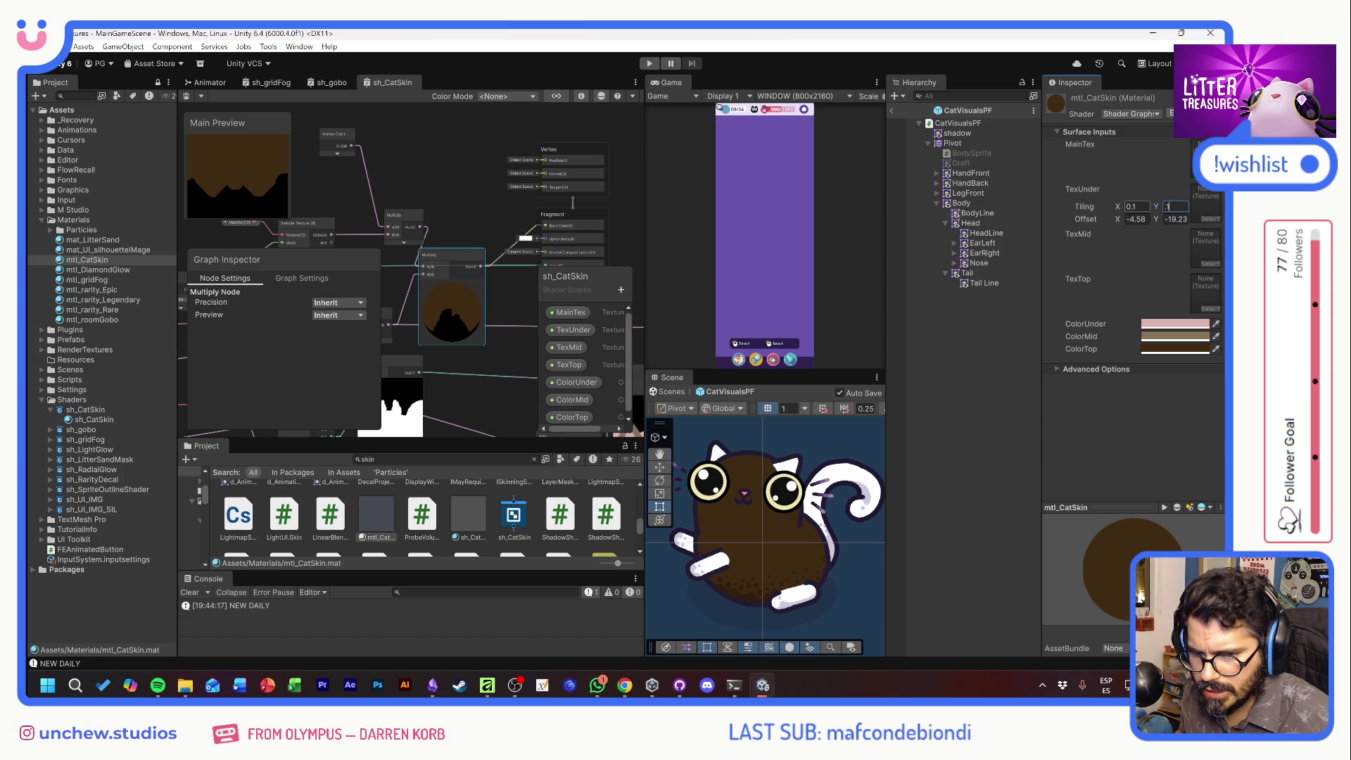
pyautogui.press('Tab')
pyautogui.write('0')
pyautogui.press('Tab')
pyautogui.write('0')
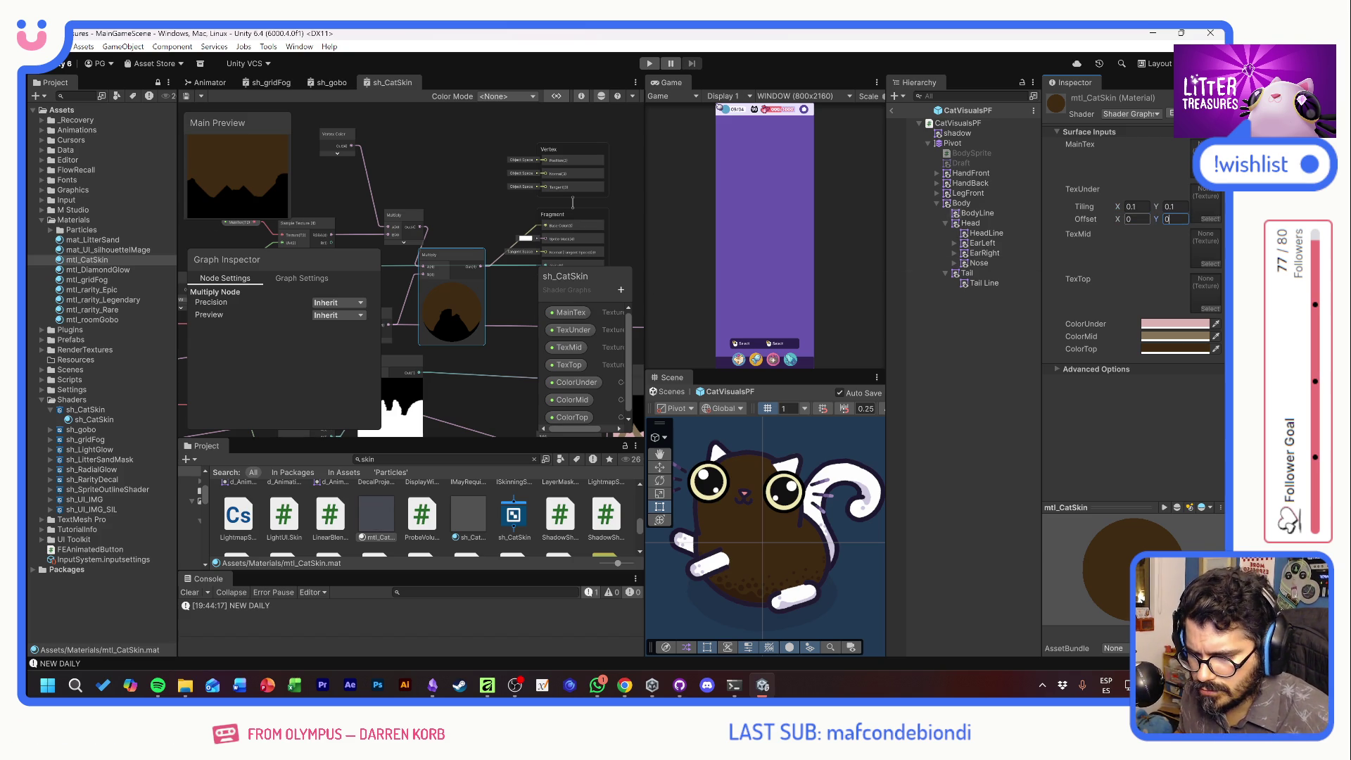
pyautogui.press('Tab')
pyautogui.write('1')
pyautogui.press('Tab')
pyautogui.write('1')
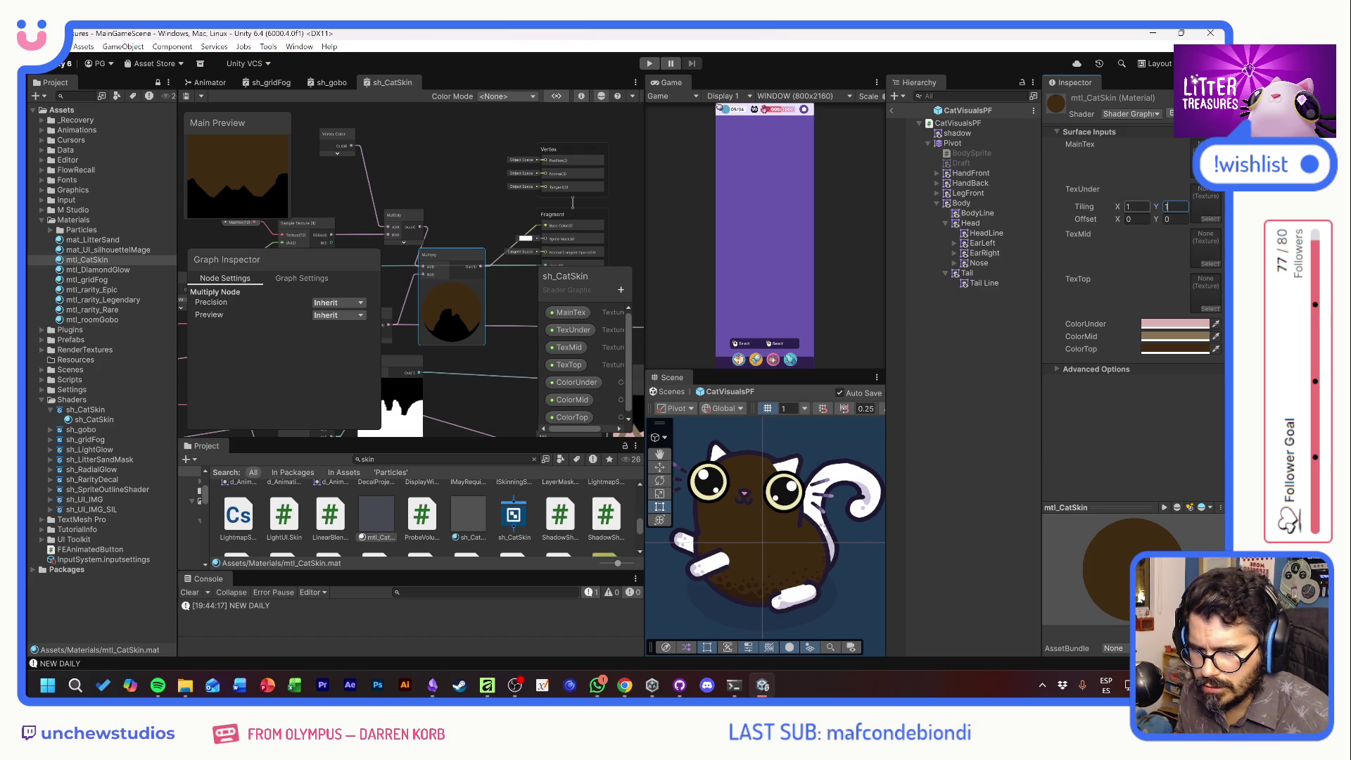
pyautogui.click(1209, 219)
# Assign a CatSkin skin mask texture to mtl_CatSkin's TexUnder slot
pyautogui.scroll(-10, 1134, 365)
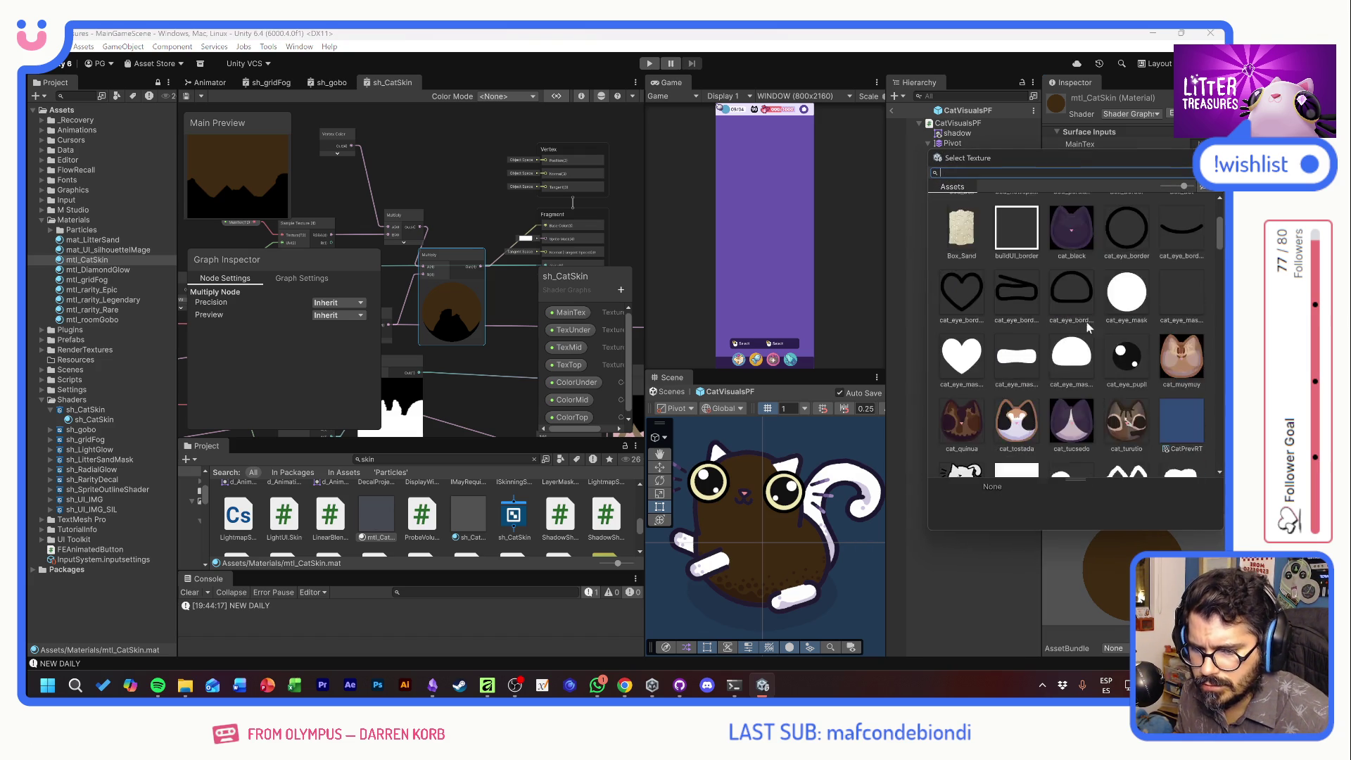
pyautogui.scroll(-15, 1134, 364)
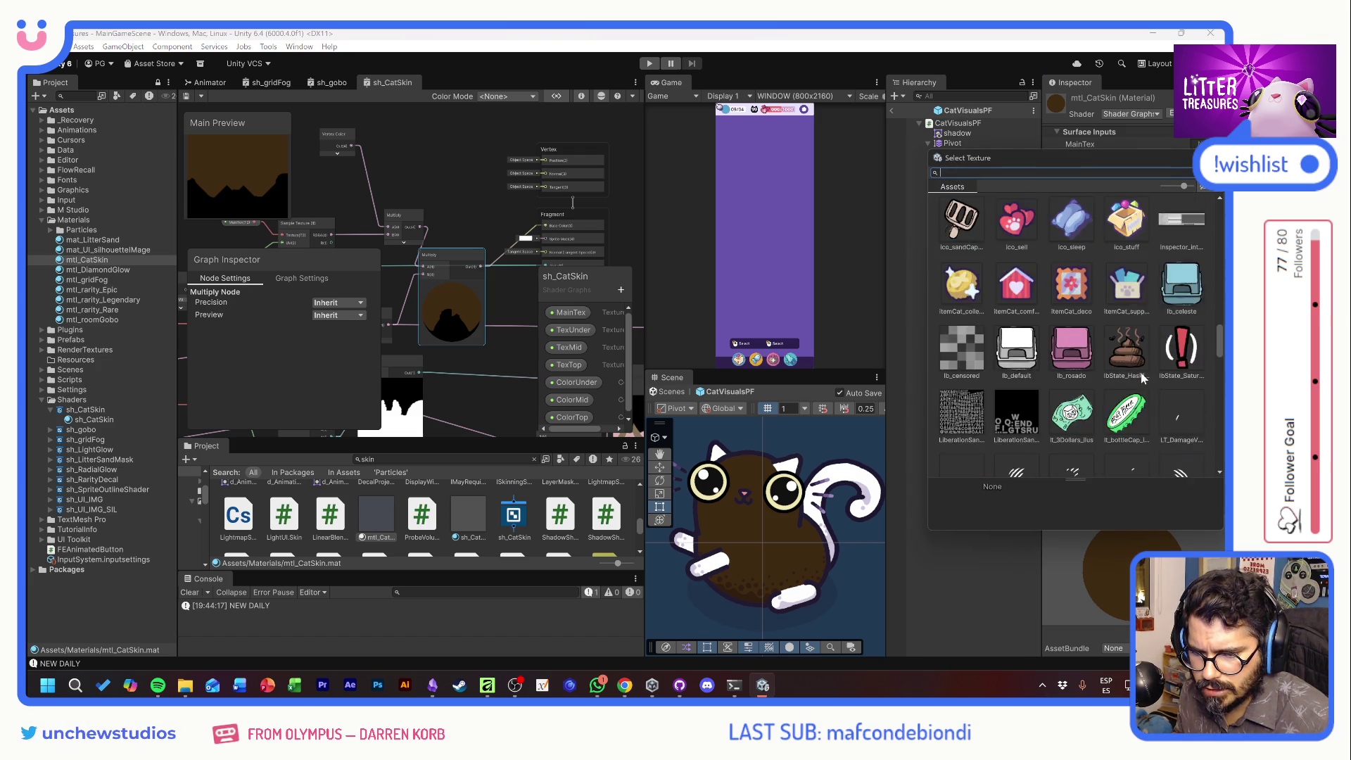
pyautogui.scroll(-15, 1143, 382)
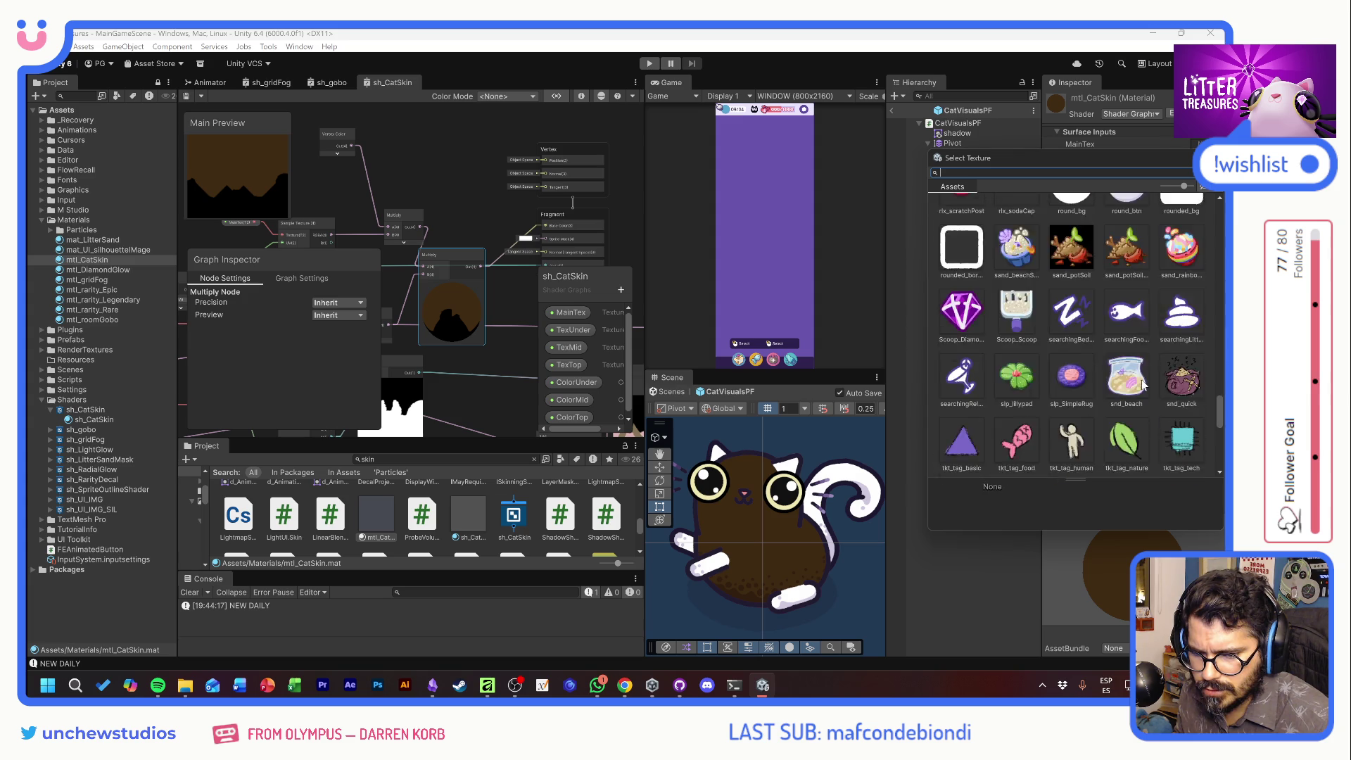
pyautogui.scroll(15, 1148, 391)
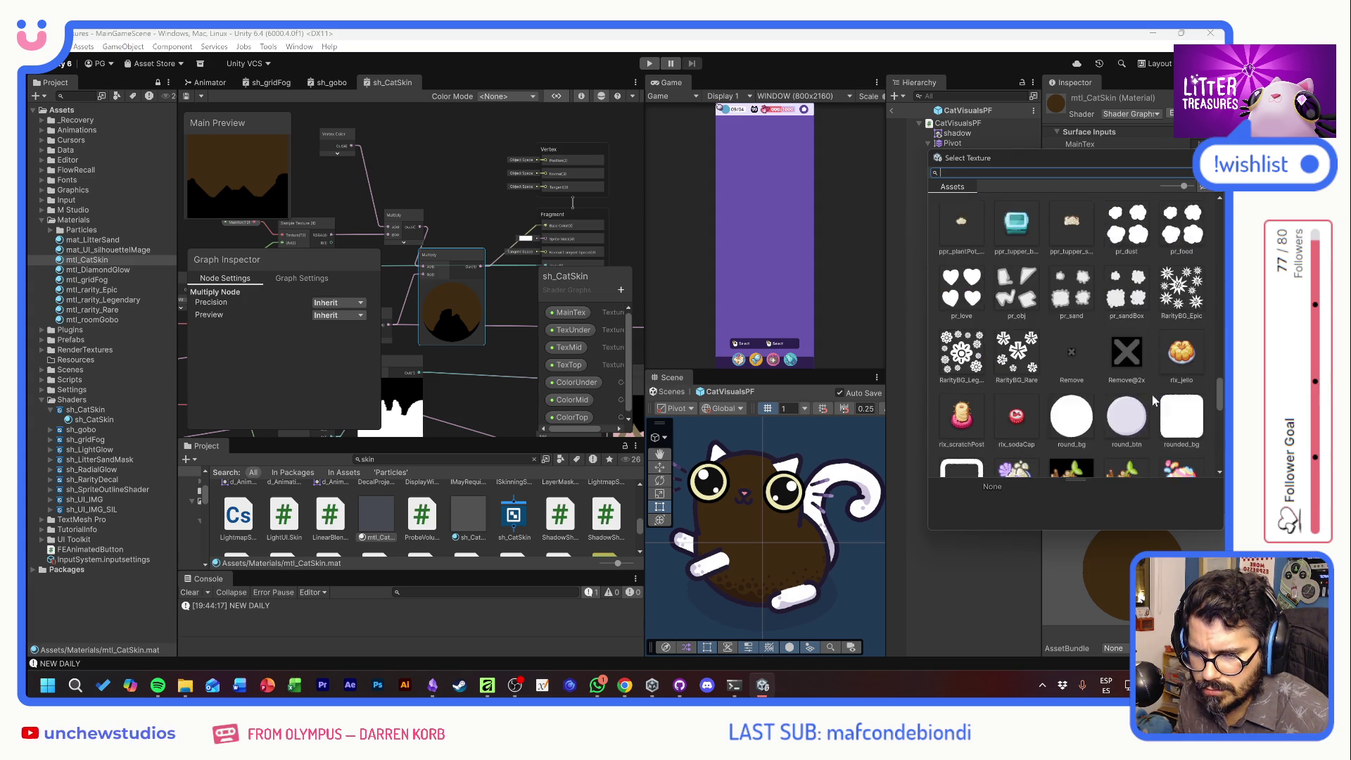
pyautogui.scroll(15, 1152, 395)
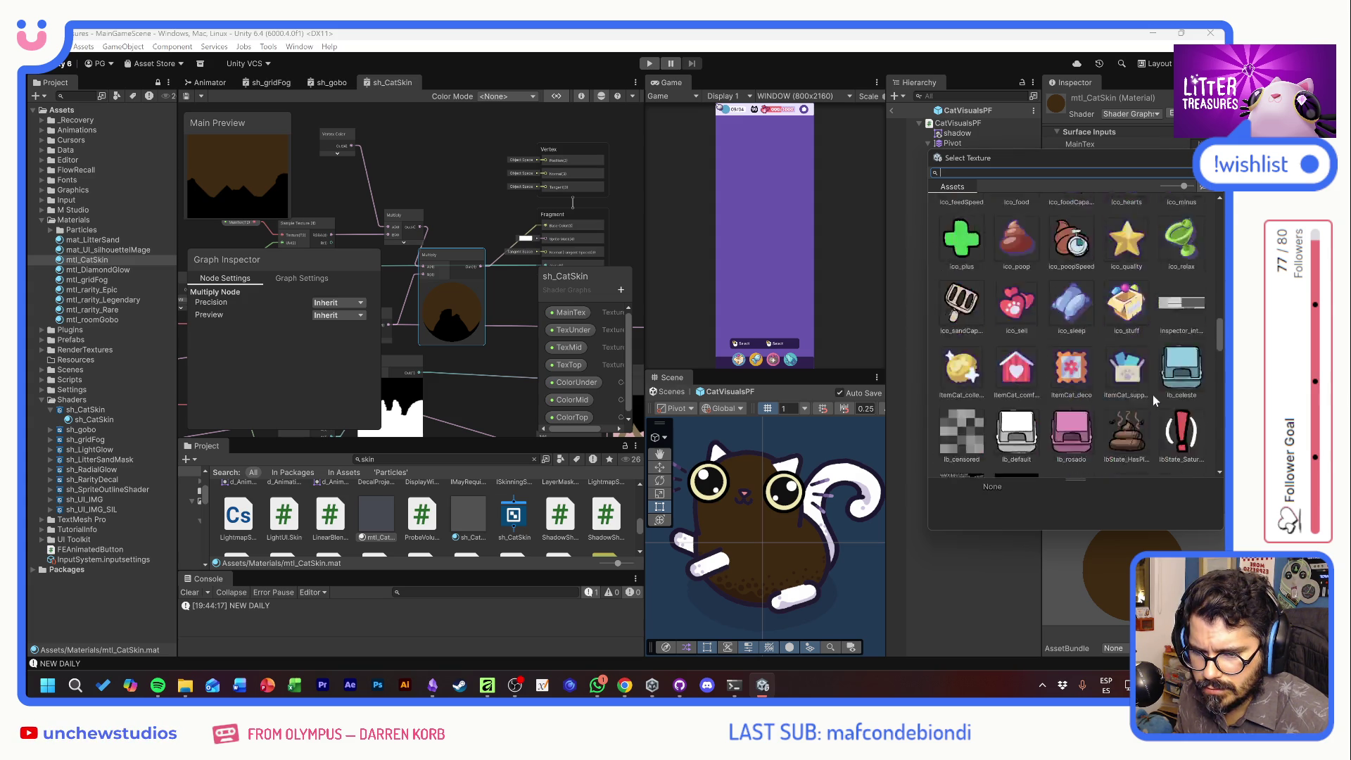
pyautogui.scroll(10, 1155, 397)
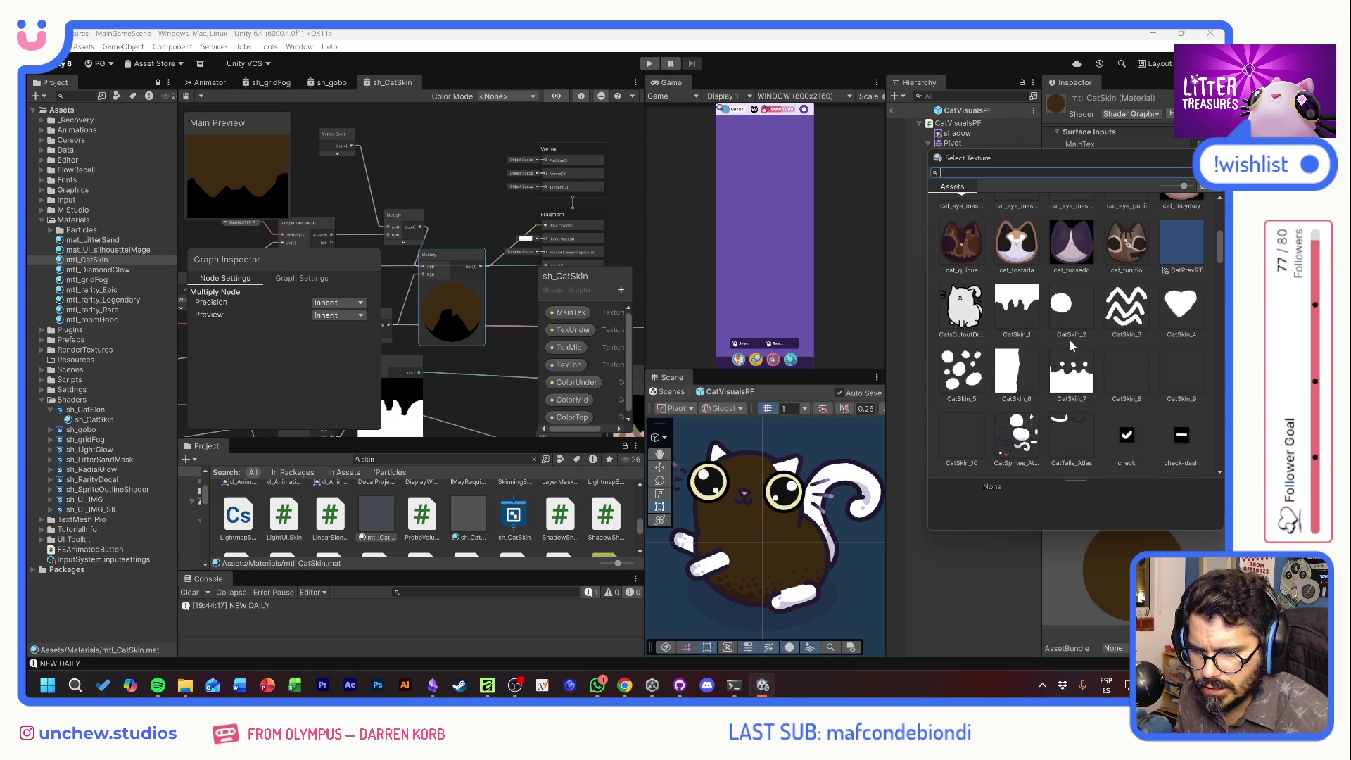
pyautogui.doubleClick(1014, 346)
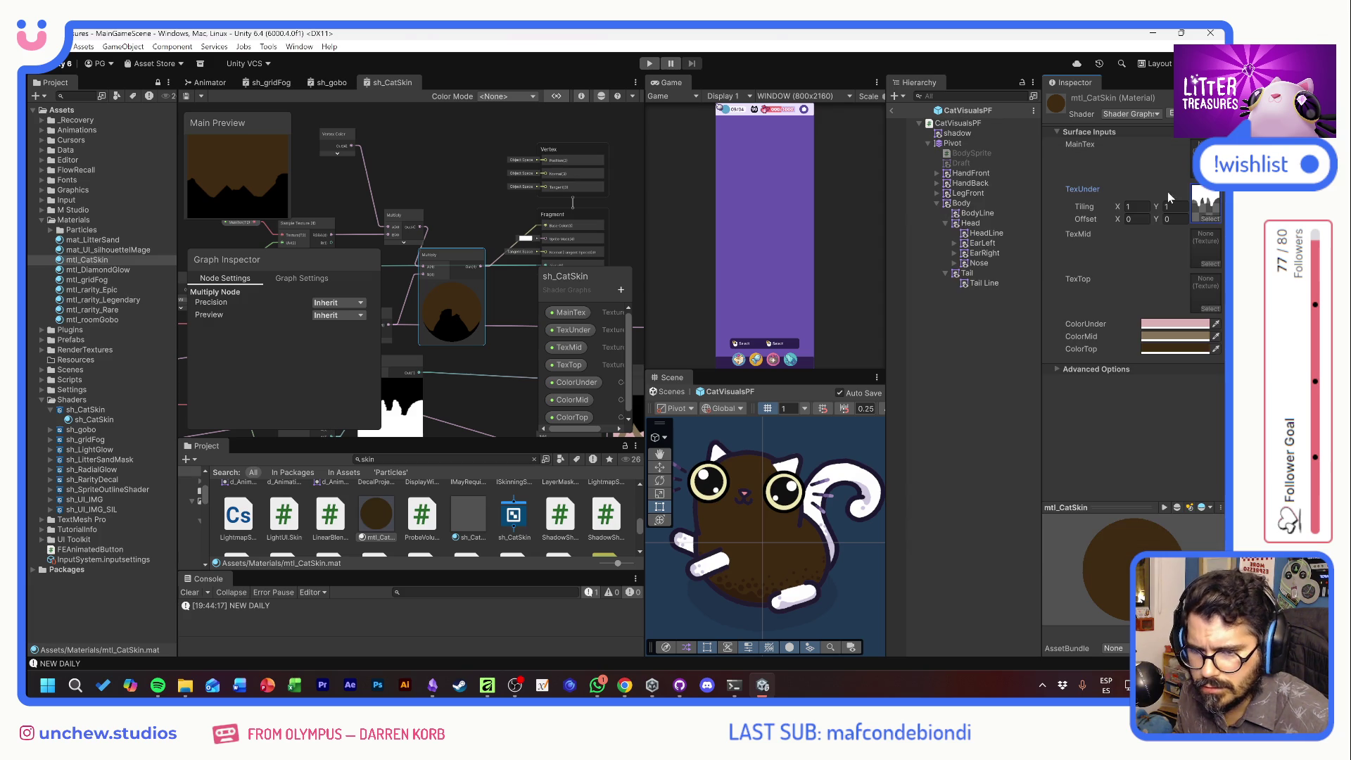
pyautogui.moveTo(1119, 210); pyautogui.dragTo(1168, 208)
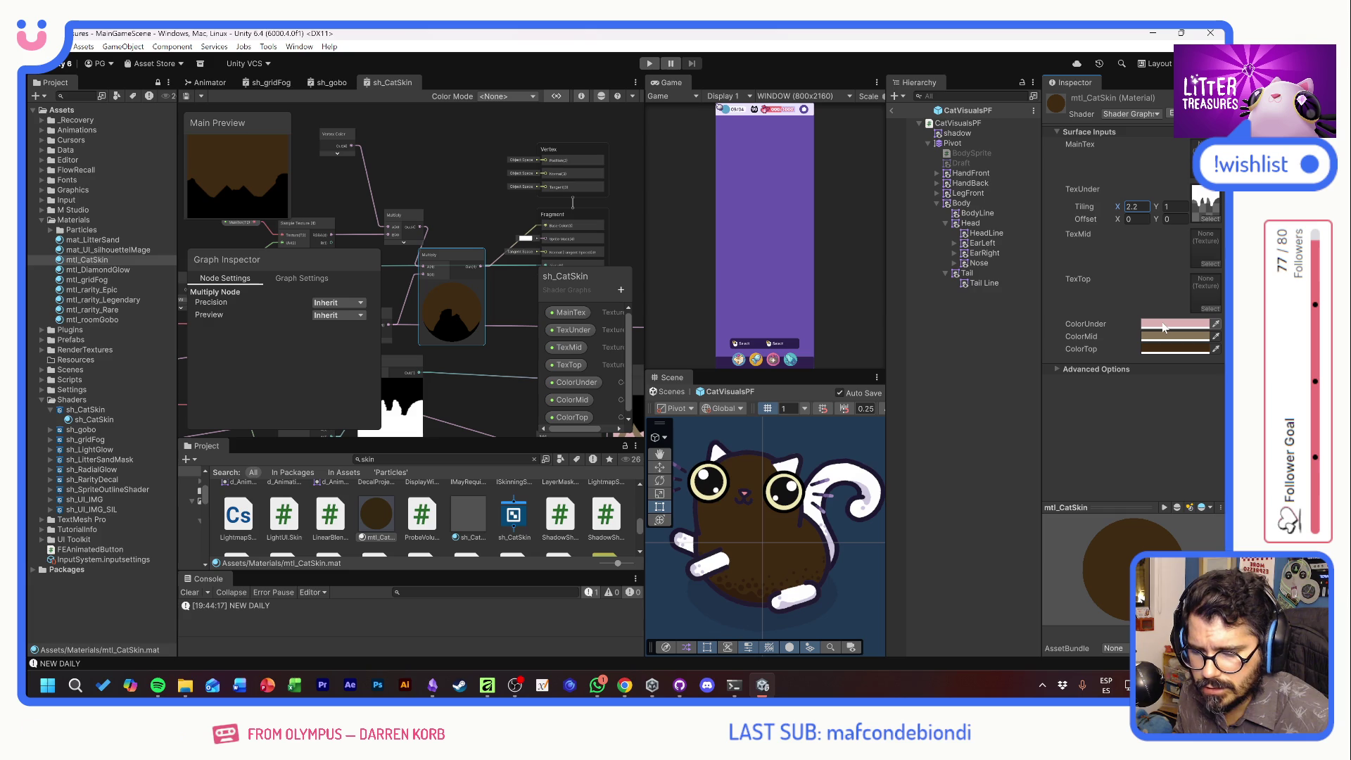
# Assign CatSkin_1 as the TexTop texture
pyautogui.moveTo(404, 187); pyautogui.dragTo(479, 186)
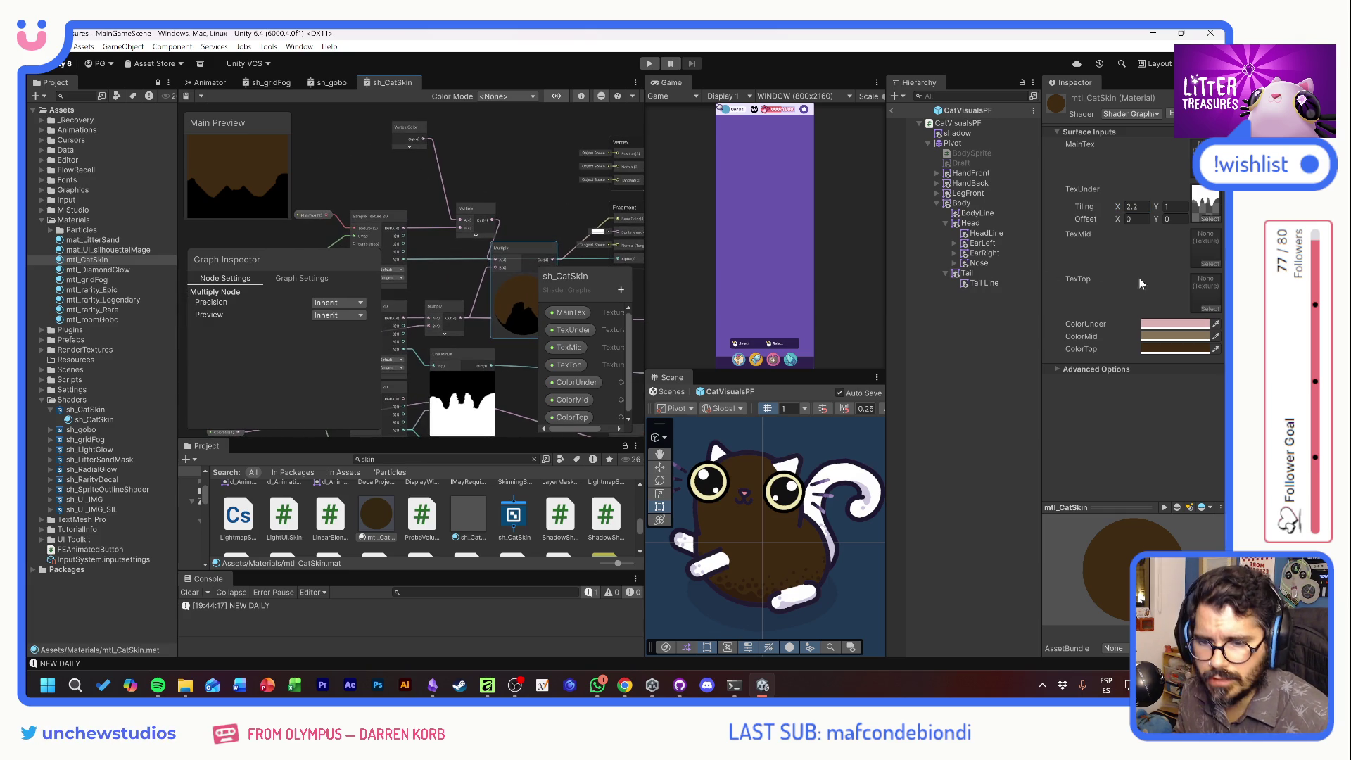
pyautogui.click(1211, 310)
pyautogui.scroll(-8, 1120, 362)
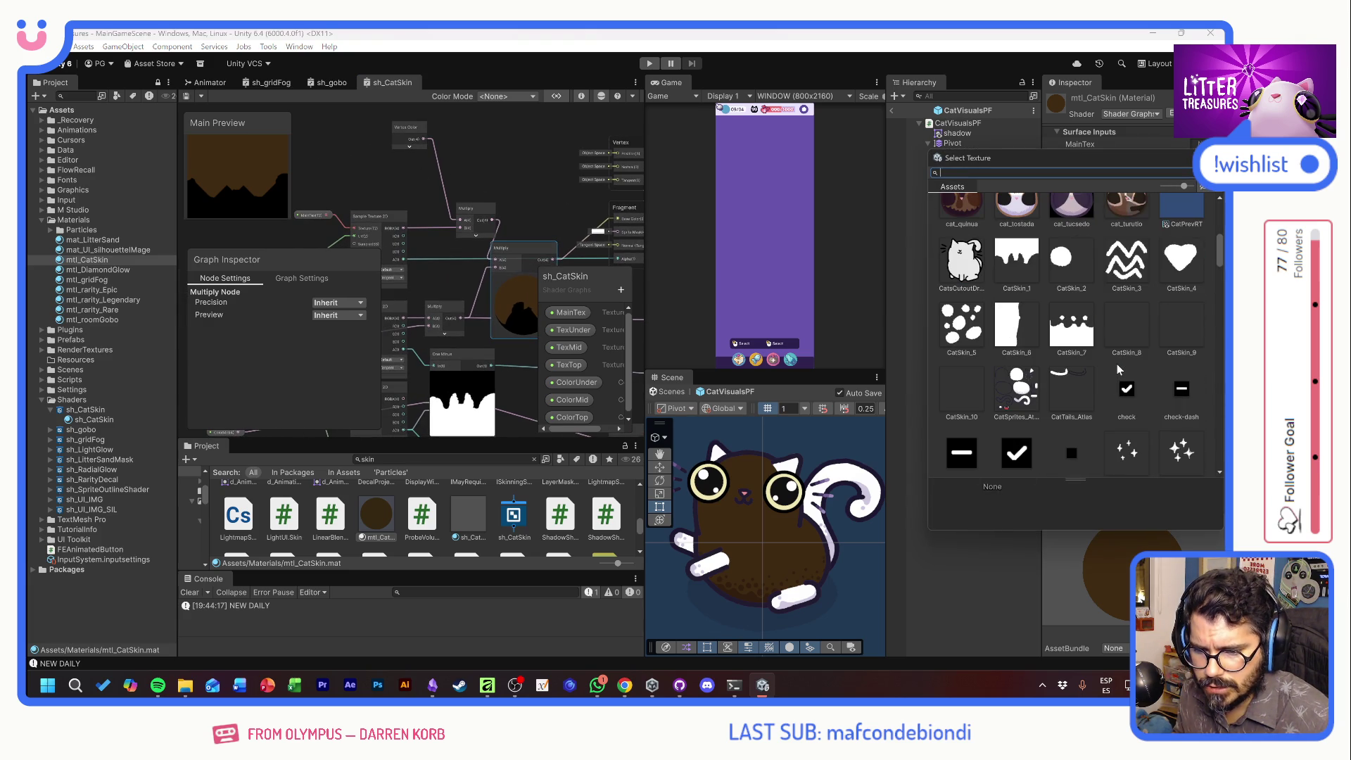
pyautogui.doubleClick(1010, 256)
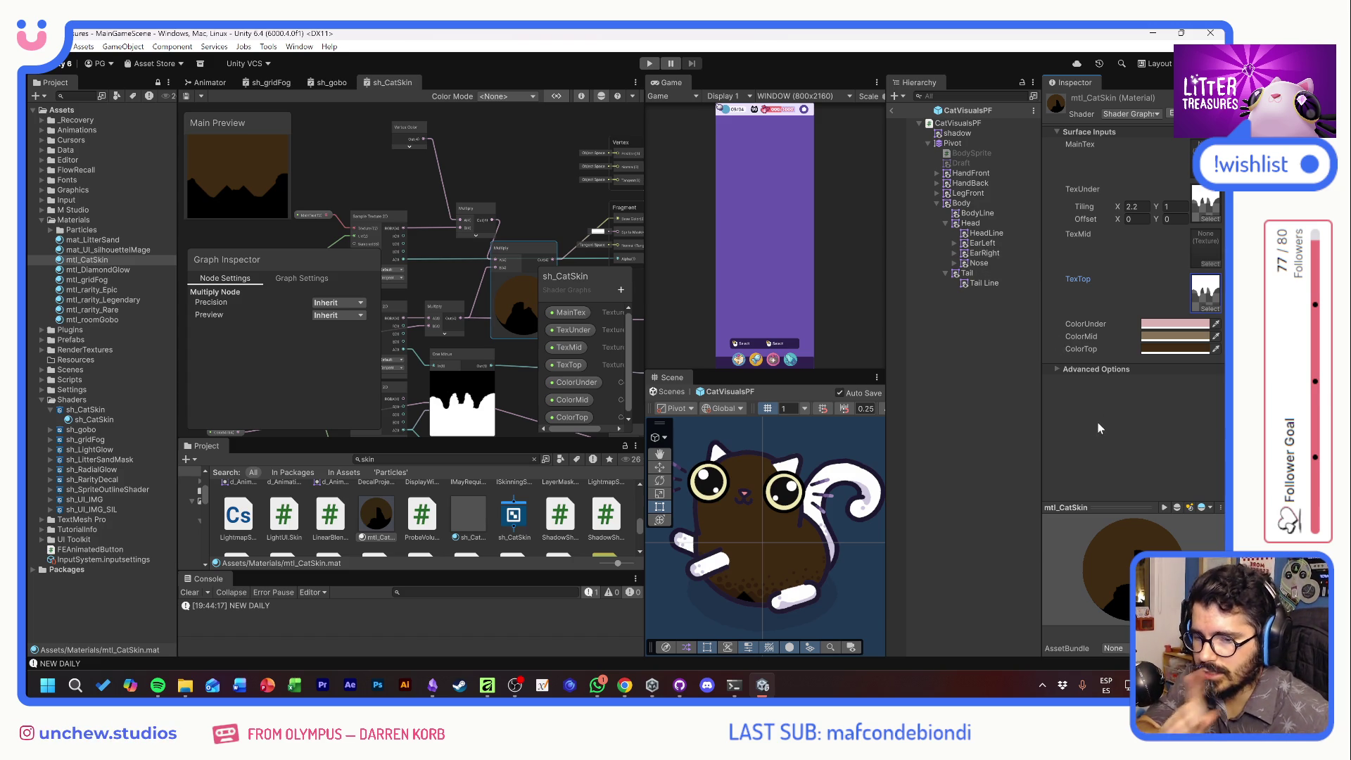
# Reset TexUnder tiling X back to 1 and select the cat's Body object
pyautogui.click(1135, 206)
pyautogui.write('1')
pyautogui.click(1157, 419)
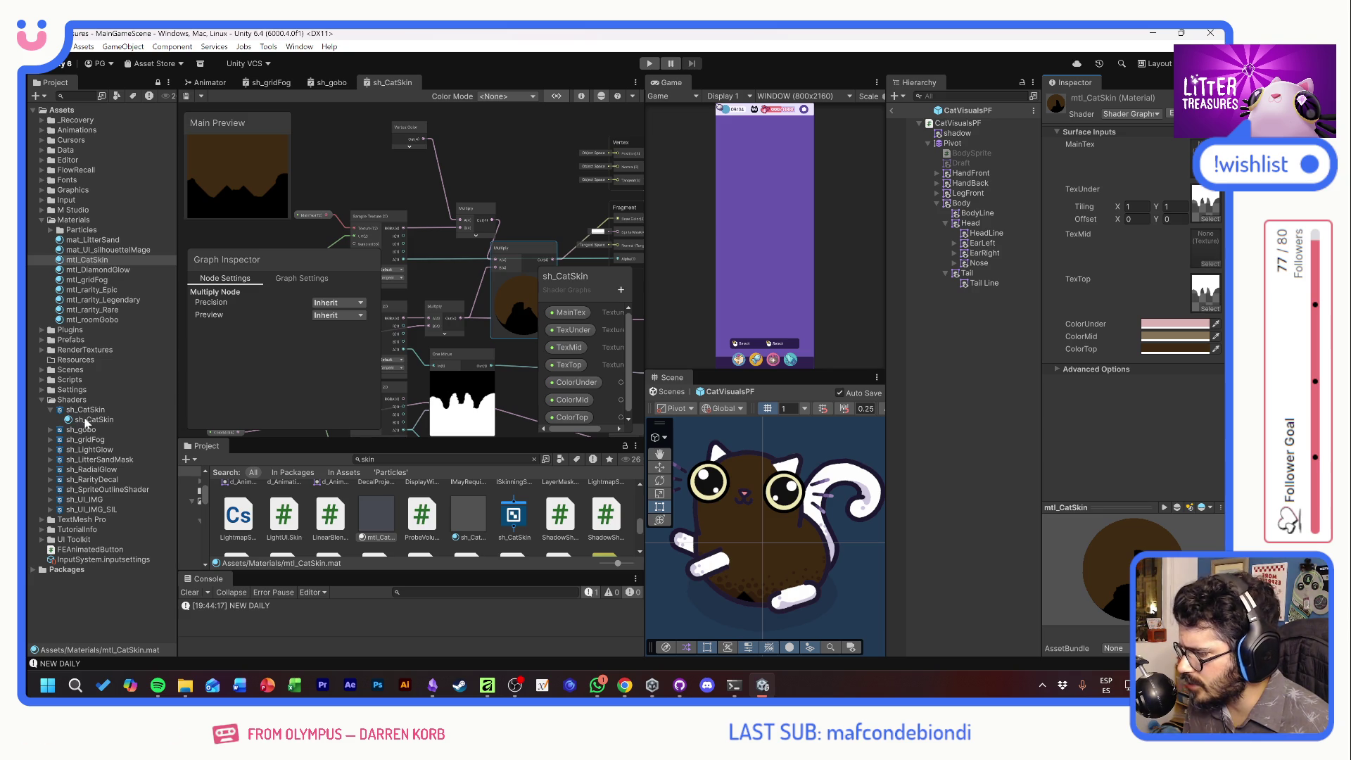
pyautogui.click(961, 203)
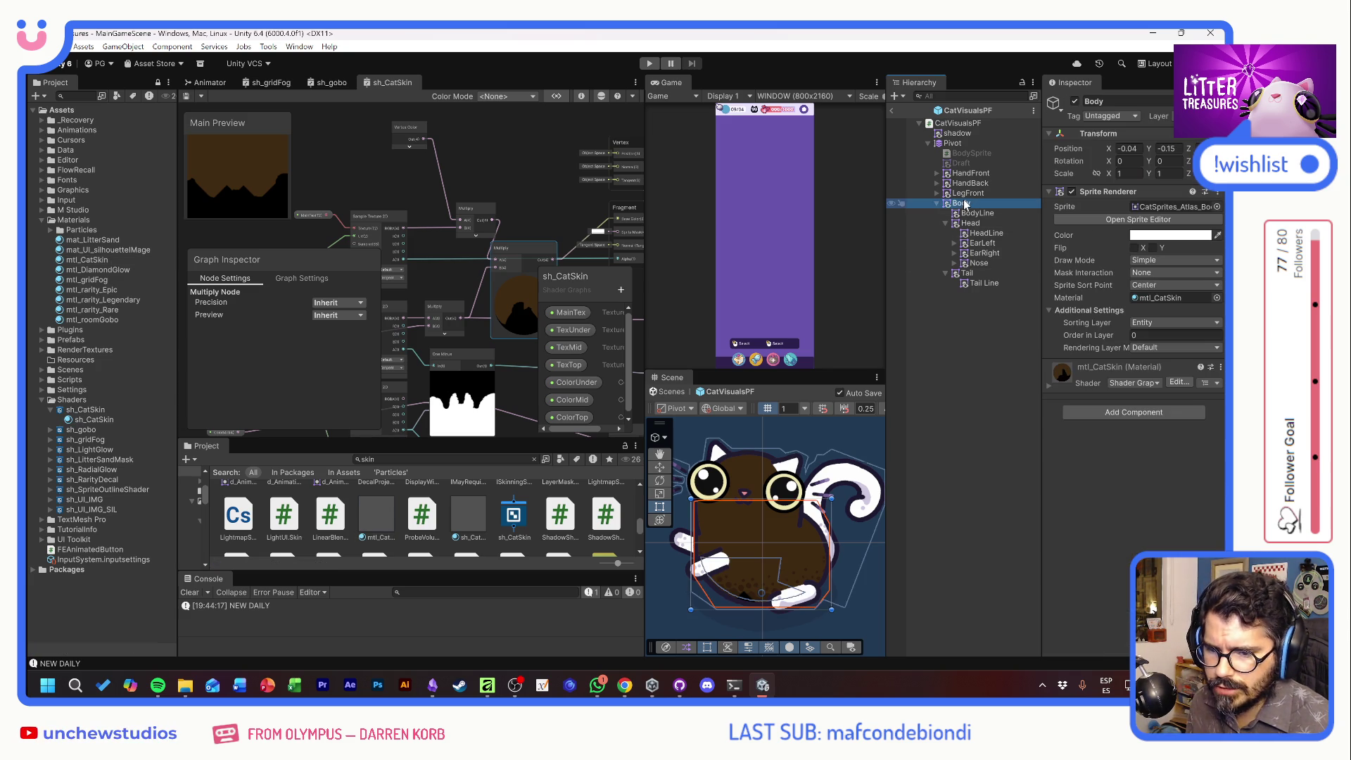
# Drag the sh_CatSkin material onto the cat's Body and Head sprite renderers
pyautogui.click(98, 420)
pyautogui.moveTo(98, 425); pyautogui.dragTo(1116, 229)
pyautogui.moveTo(1171, 300); pyautogui.dragTo(1172, 298)
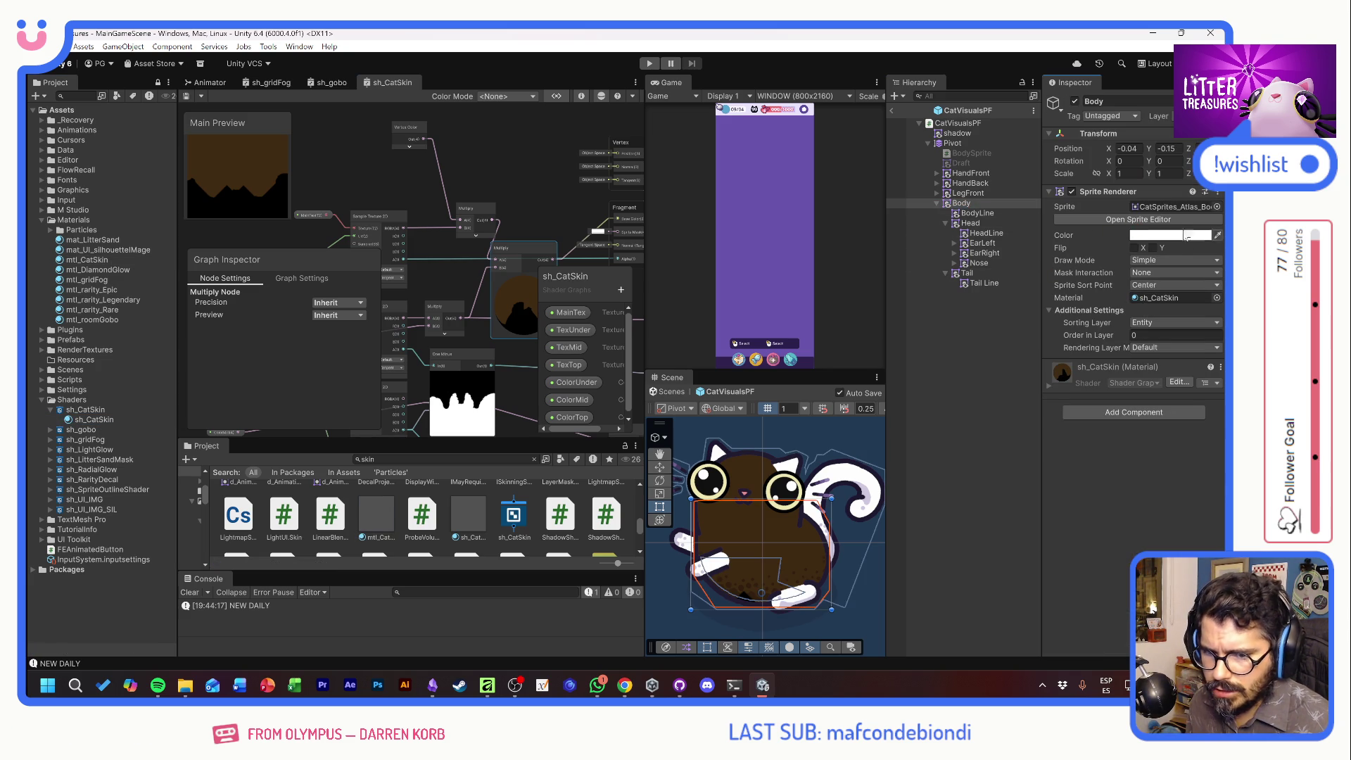
pyautogui.click(975, 224)
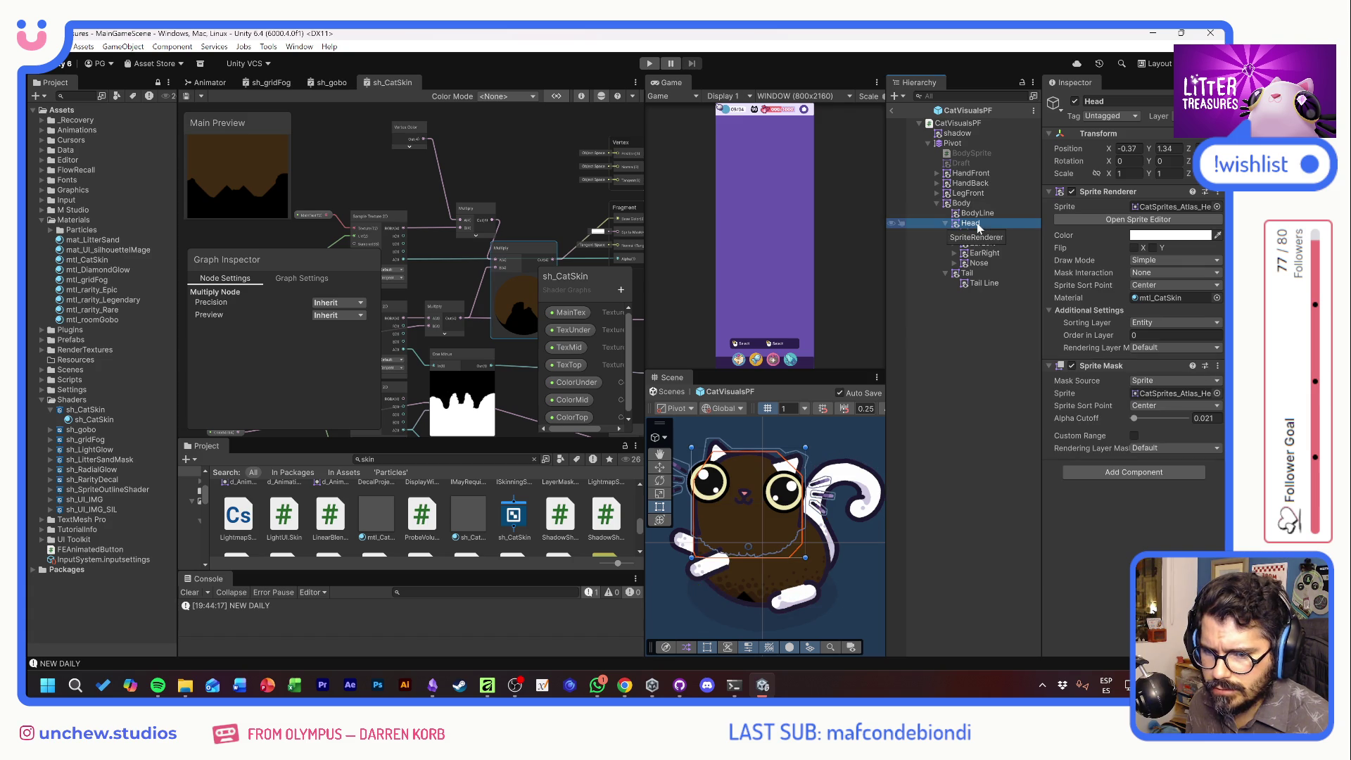
pyautogui.click(1185, 298)
pyautogui.moveTo(1185, 300); pyautogui.dragTo(1186, 300)
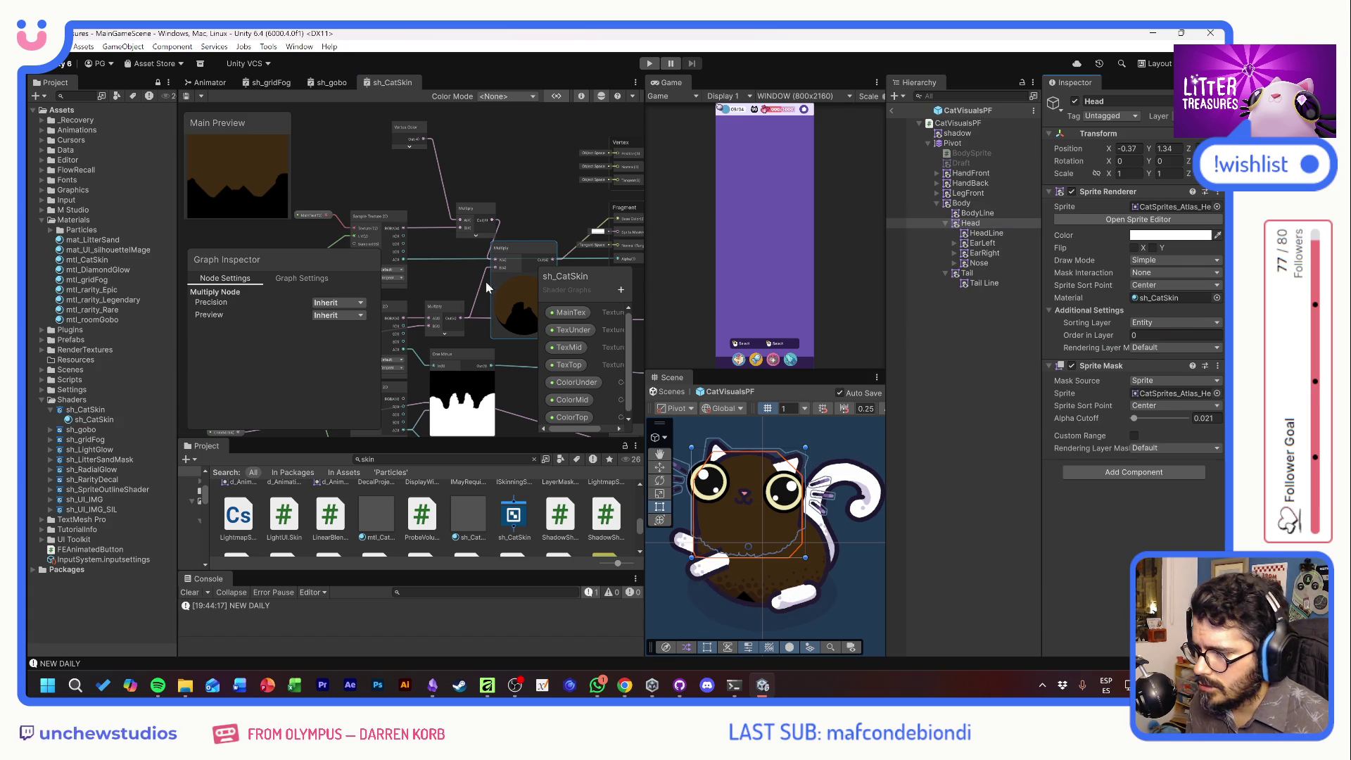
# Untick Use Tiling and Offset on TexUnder, check TexMid and TexTop, then select sh_CatSkin
pyautogui.moveTo(521, 205)
pyautogui.mouseDown()
pyautogui.moveTo(462, 179)
pyautogui.moveTo(463, 224)
pyautogui.moveTo(476, 225)
pyautogui.mouseUp()
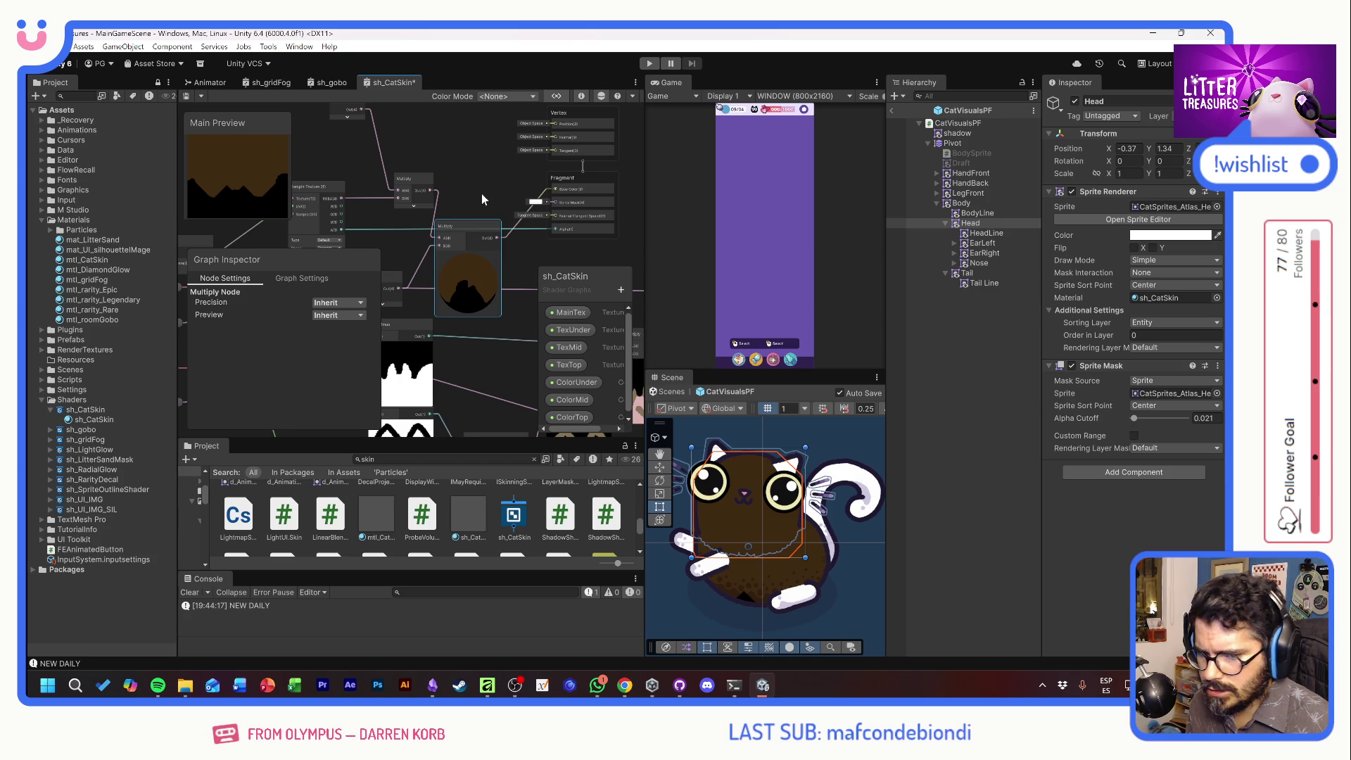
pyautogui.click(567, 329)
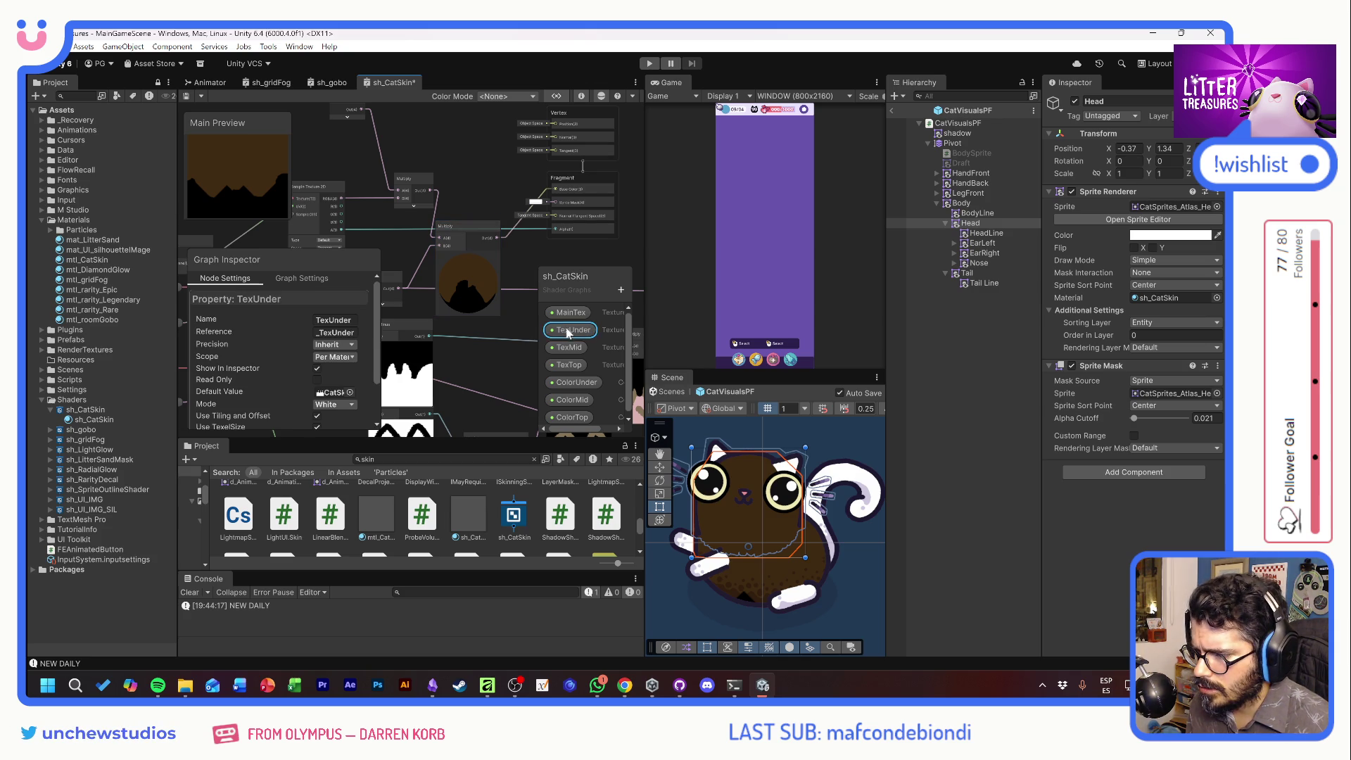
pyautogui.scroll(-1, 283, 380)
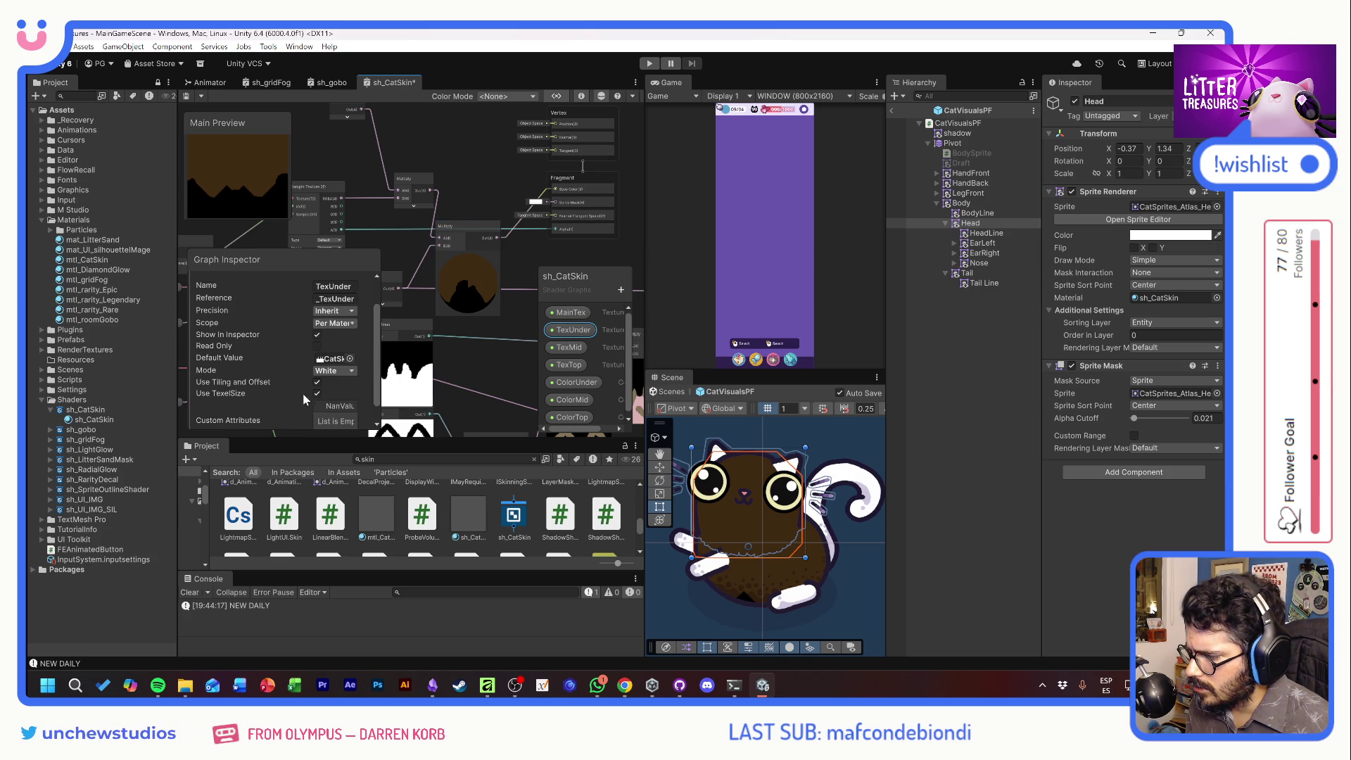
pyautogui.click(318, 382)
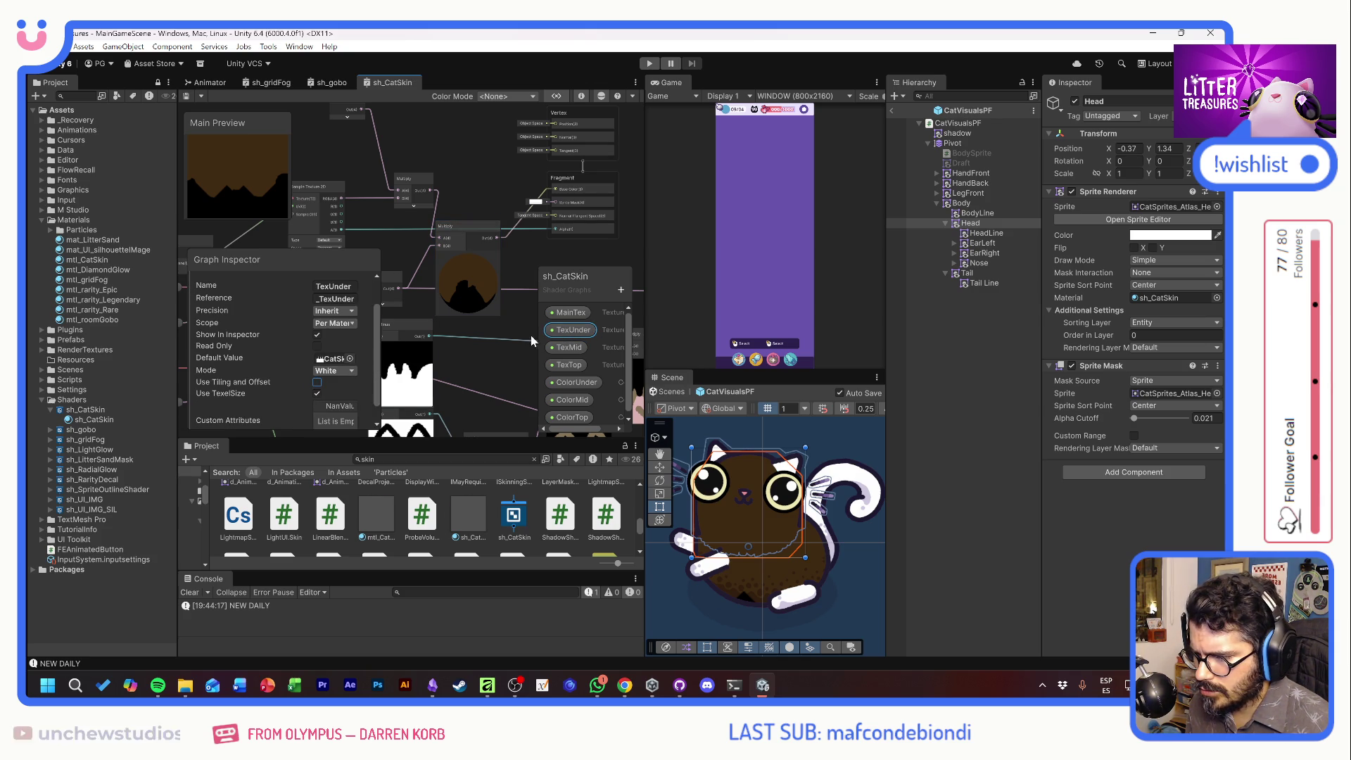
pyautogui.click(569, 347)
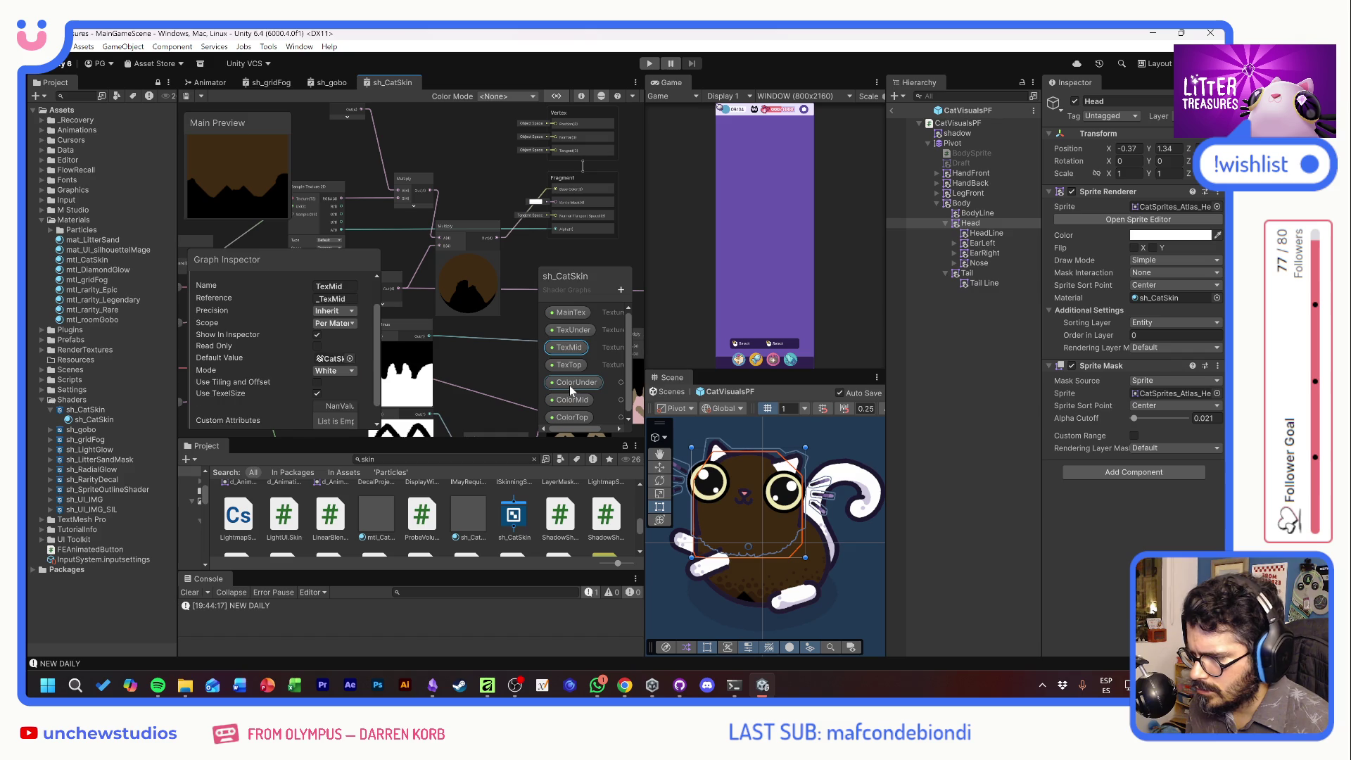
pyautogui.click(569, 366)
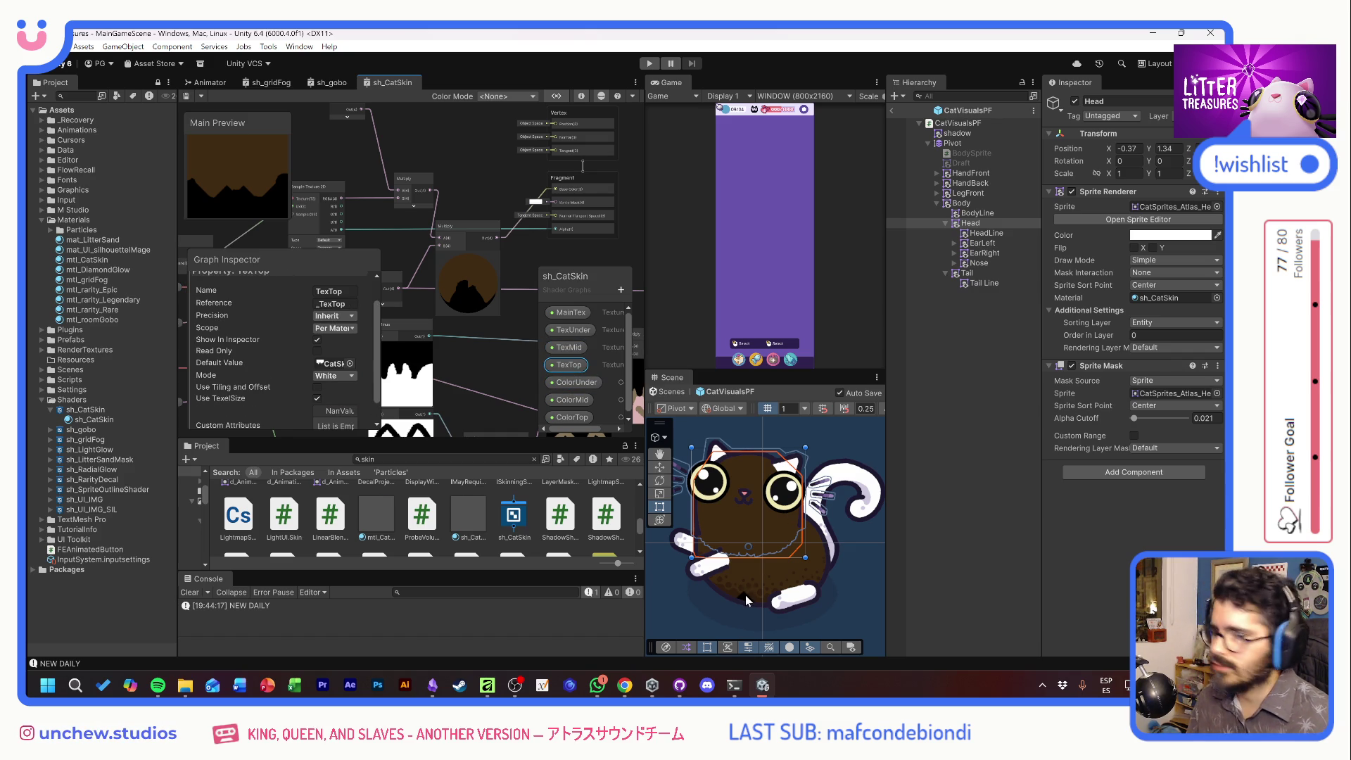
pyautogui.click(101, 421)
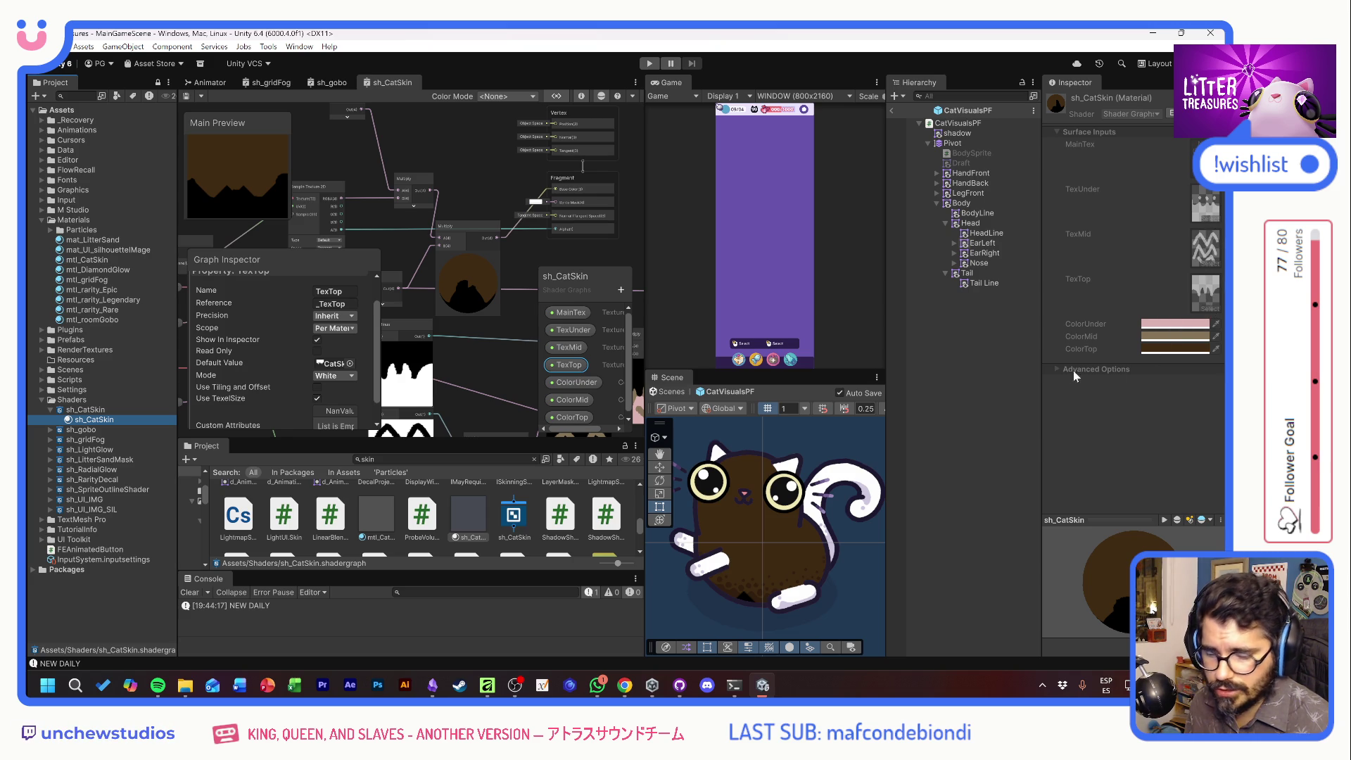
# Move the UV node up and left beside the Sample Texture nodes
pyautogui.moveTo(450, 207); pyautogui.dragTo(577, 146)
pyautogui.moveTo(397, 210); pyautogui.dragTo(428, 204)
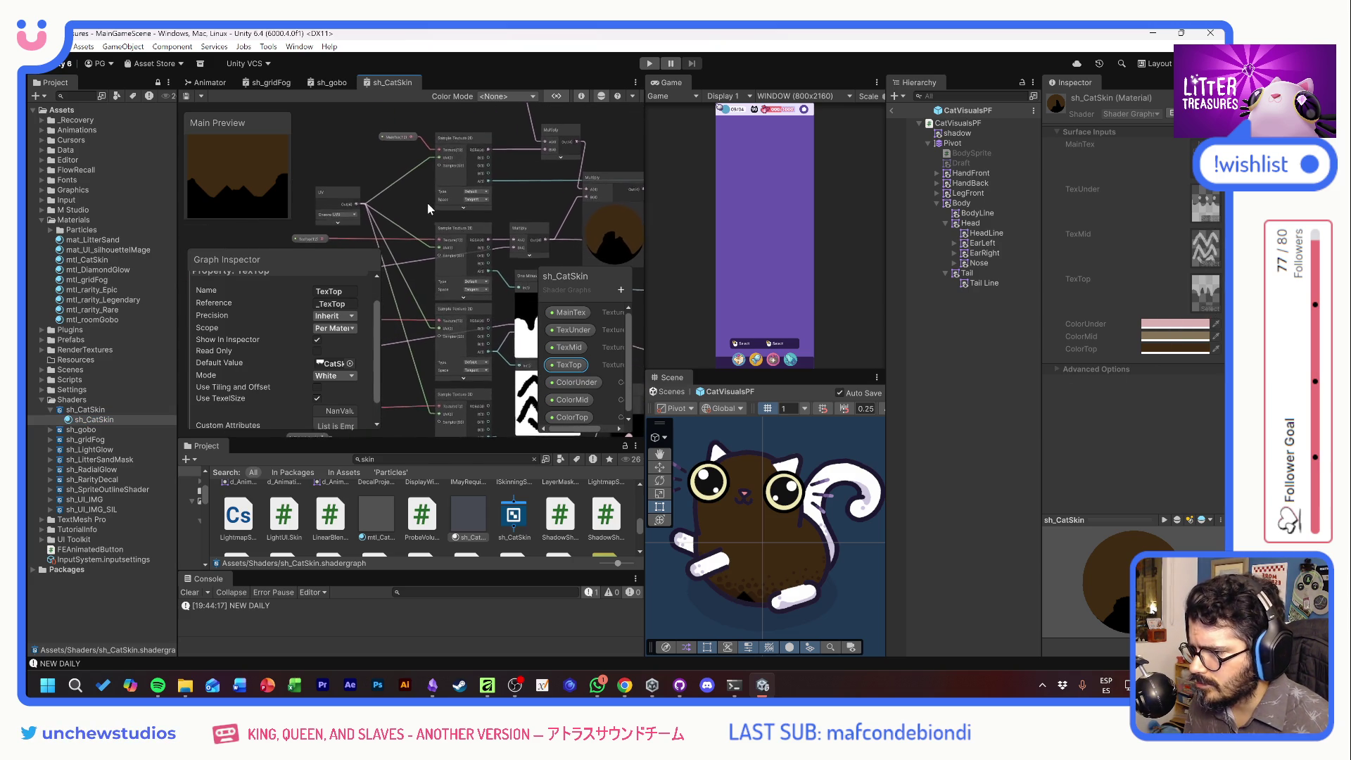
pyautogui.click(343, 193)
pyautogui.moveTo(342, 192); pyautogui.dragTo(336, 184)
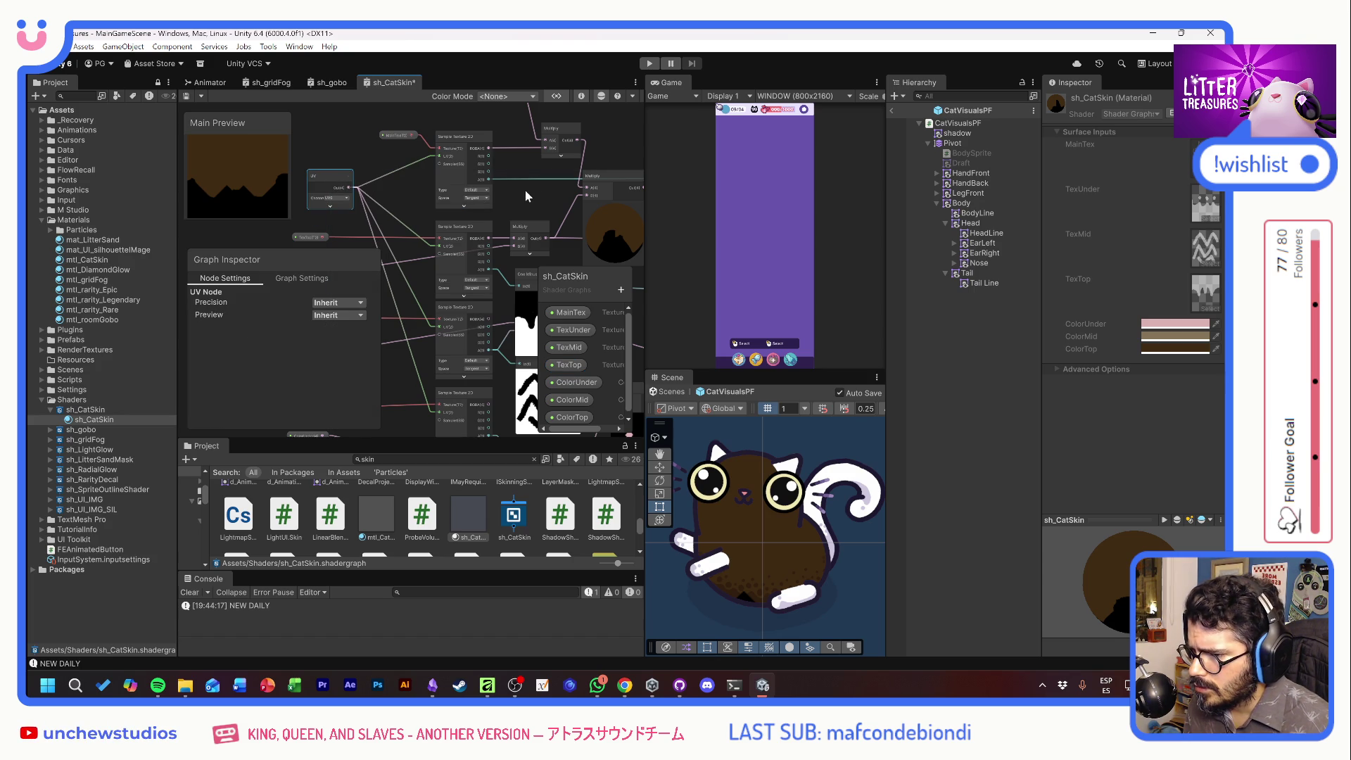
# Save the sh_CatSkin graph and search the node menu for 'tiling' from the UV node
pyautogui.moveTo(550, 191)
pyautogui.mouseDown()
pyautogui.moveTo(406, 168)
pyautogui.moveTo(556, 196)
pyautogui.moveTo(633, 239)
pyautogui.mouseUp()
pyautogui.moveTo(391, 138); pyautogui.dragTo(410, 192)
pyautogui.hotkey('ctrl', 's')
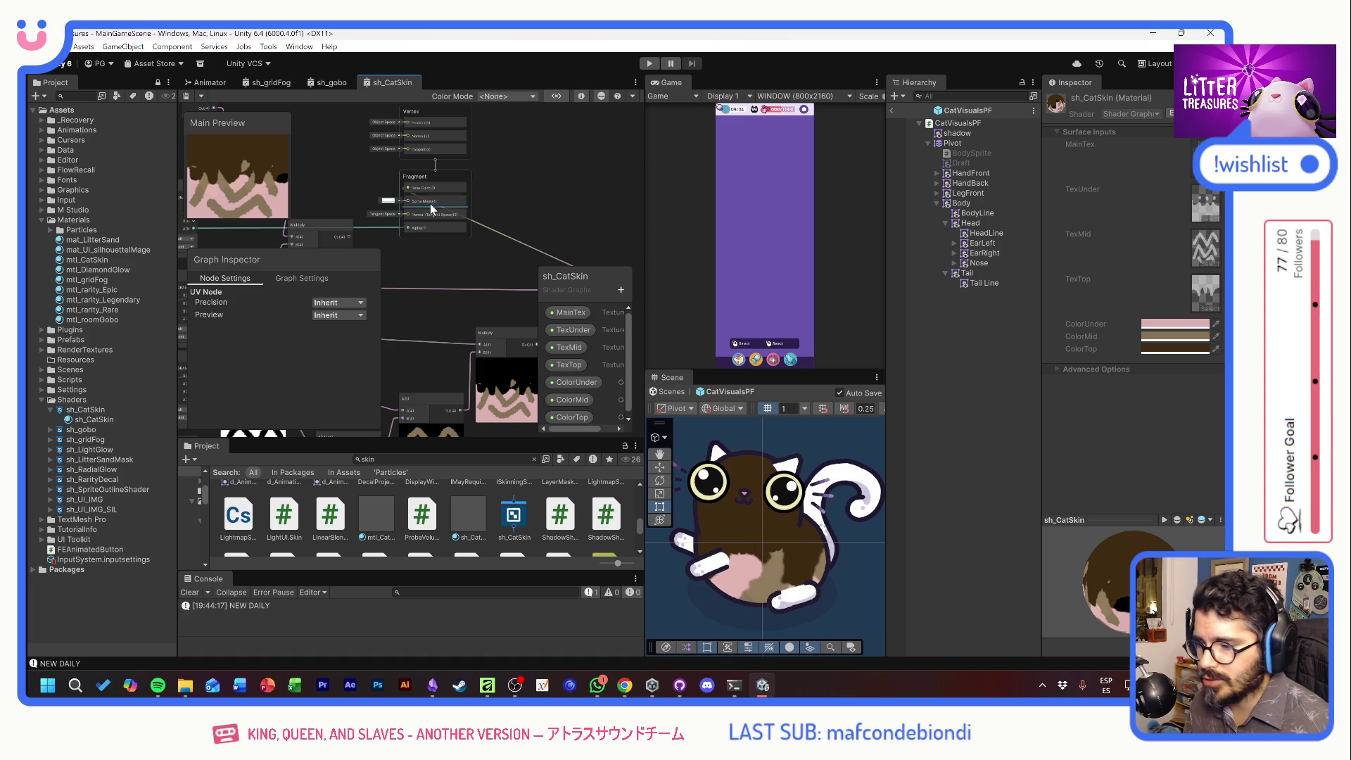
pyautogui.moveTo(339, 185)
pyautogui.mouseDown()
pyautogui.moveTo(603, 151)
pyautogui.moveTo(454, 139)
pyautogui.moveTo(398, 166)
pyautogui.moveTo(397, 194)
pyautogui.moveTo(415, 189)
pyautogui.moveTo(451, 253)
pyautogui.mouseUp()
pyautogui.write('til')
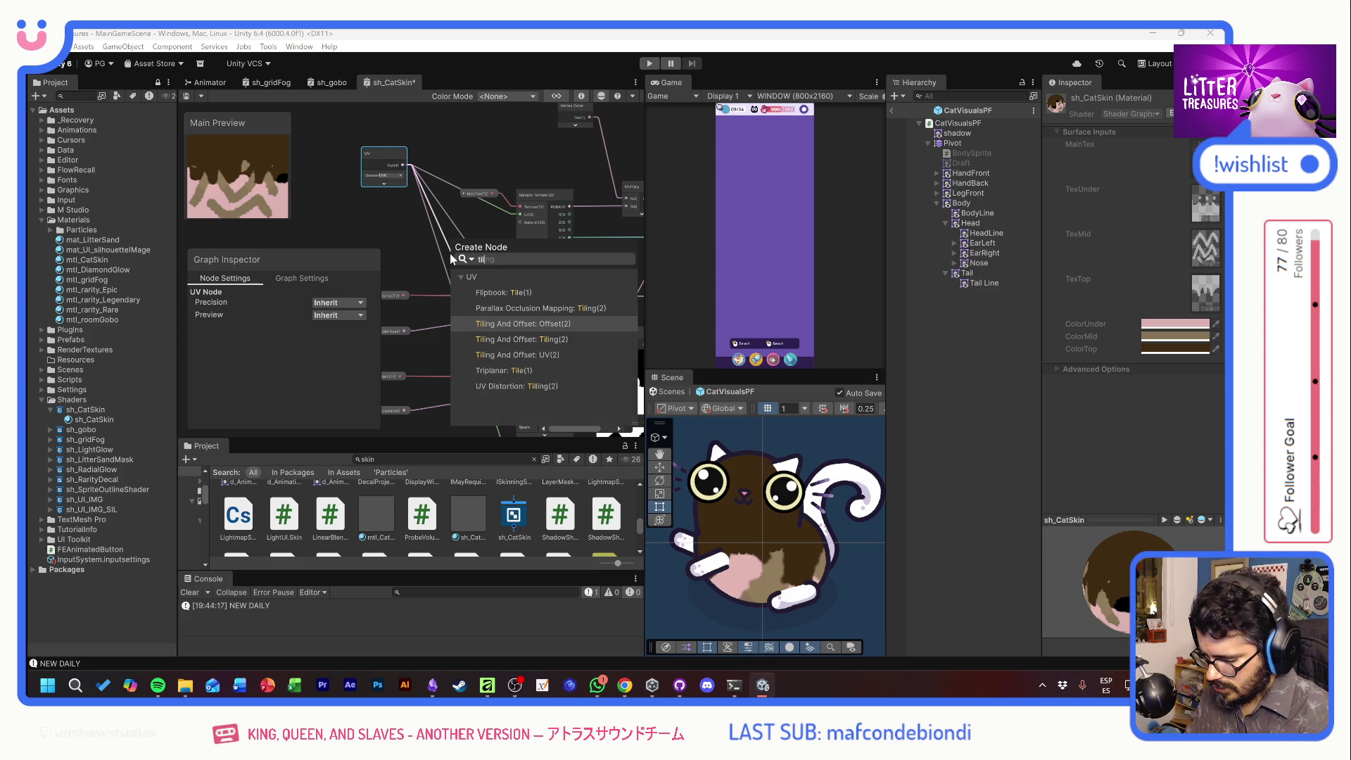
pyautogui.write('ing')
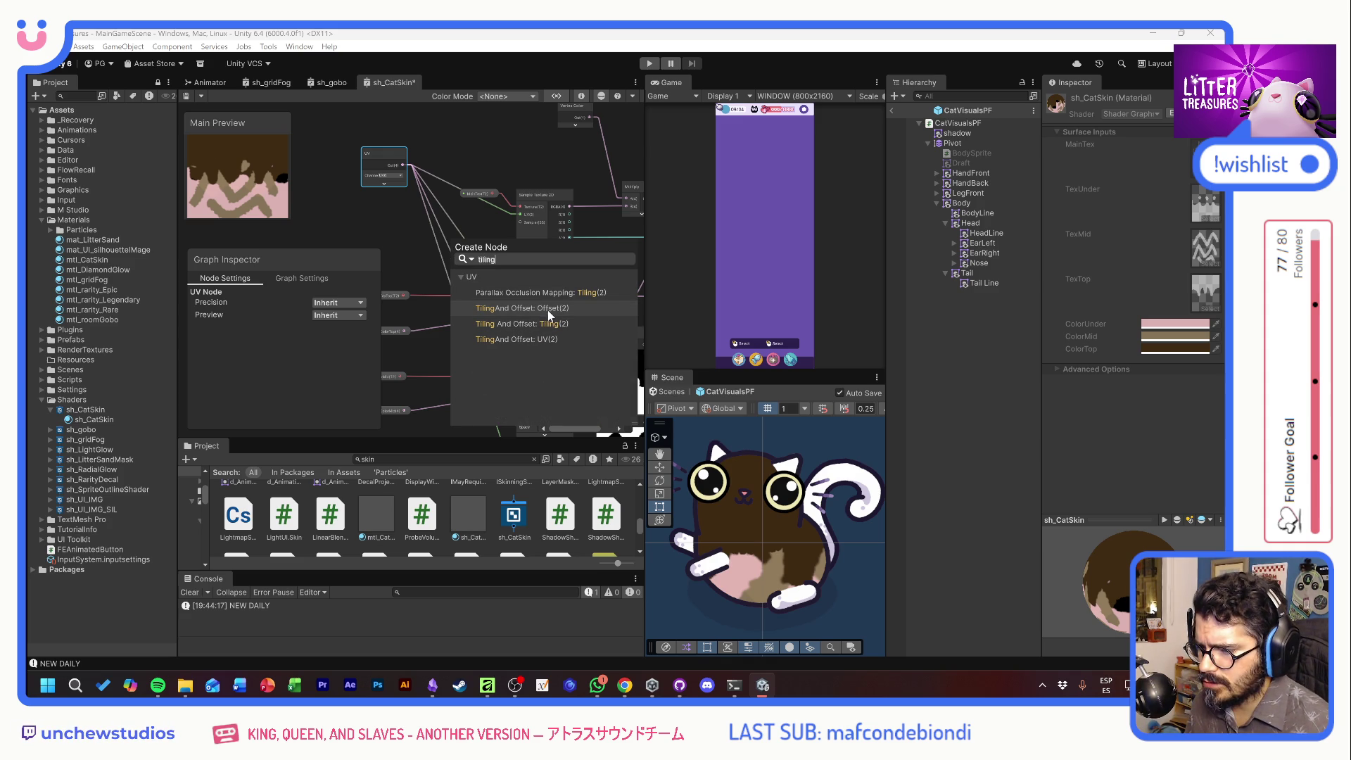
# Add a Tiling And Offset node from UV, wire it to the third Sample Texture's UV, and save
pyautogui.click(545, 335)
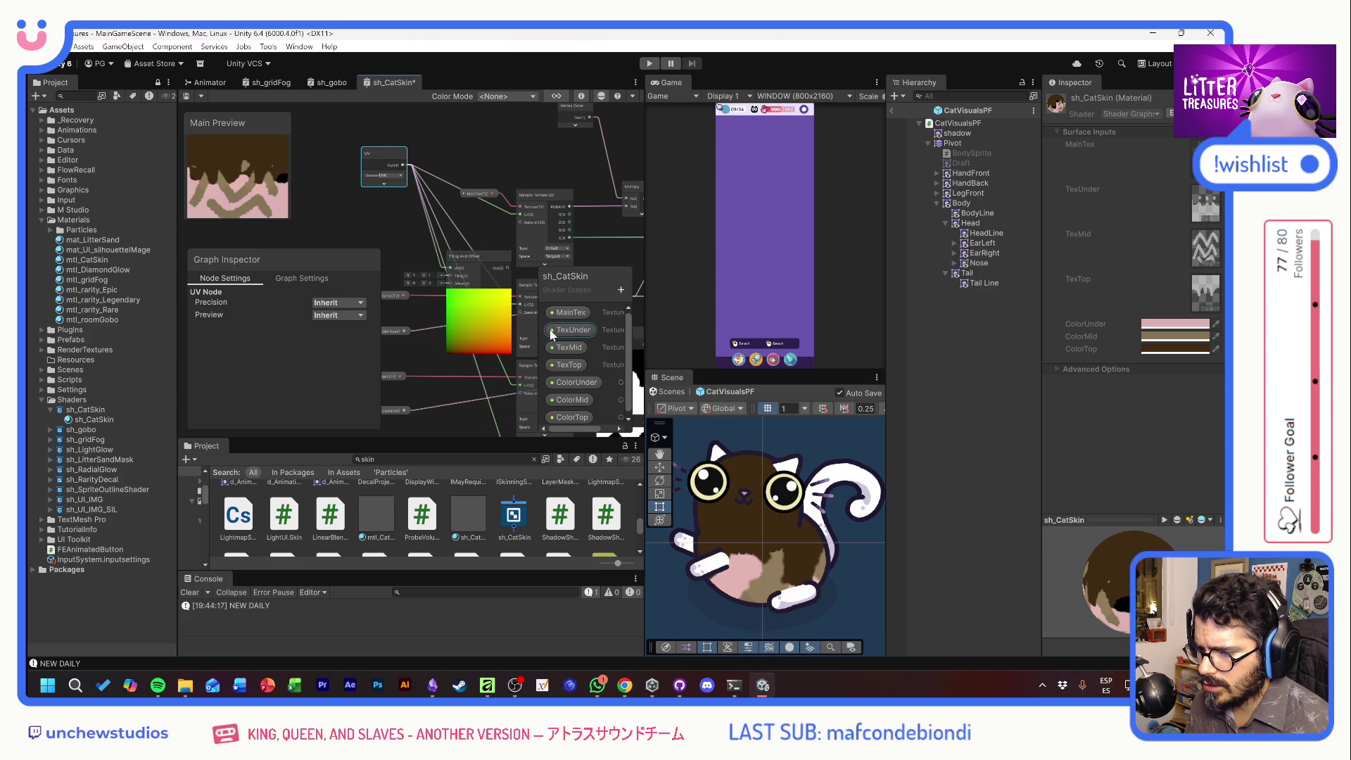
pyautogui.click(484, 298)
pyautogui.moveTo(485, 298)
pyautogui.mouseDown()
pyautogui.moveTo(421, 144)
pyautogui.moveTo(418, 188)
pyautogui.moveTo(442, 203)
pyautogui.mouseUp()
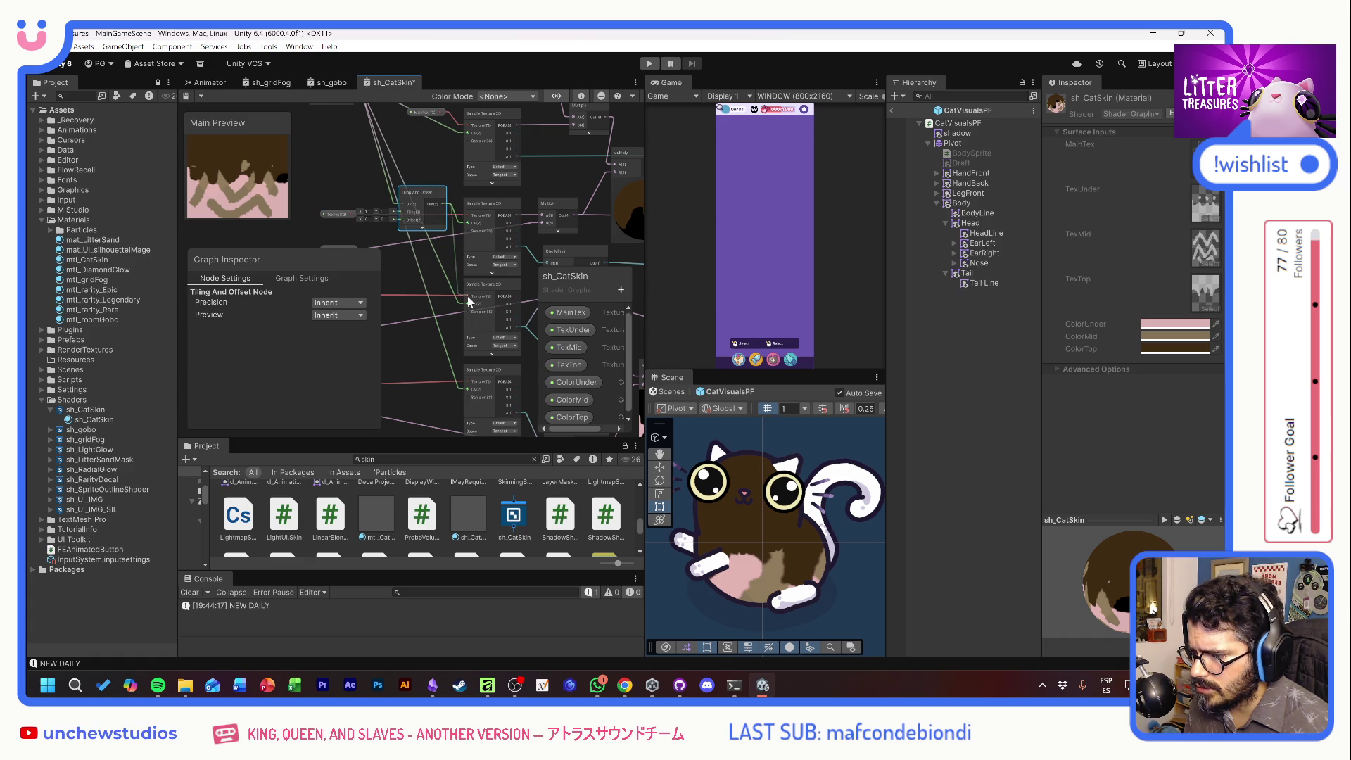
pyautogui.moveTo(466, 302)
pyautogui.mouseDown()
pyautogui.moveTo(443, 216)
pyautogui.moveTo(473, 382)
pyautogui.moveTo(463, 345)
pyautogui.mouseUp()
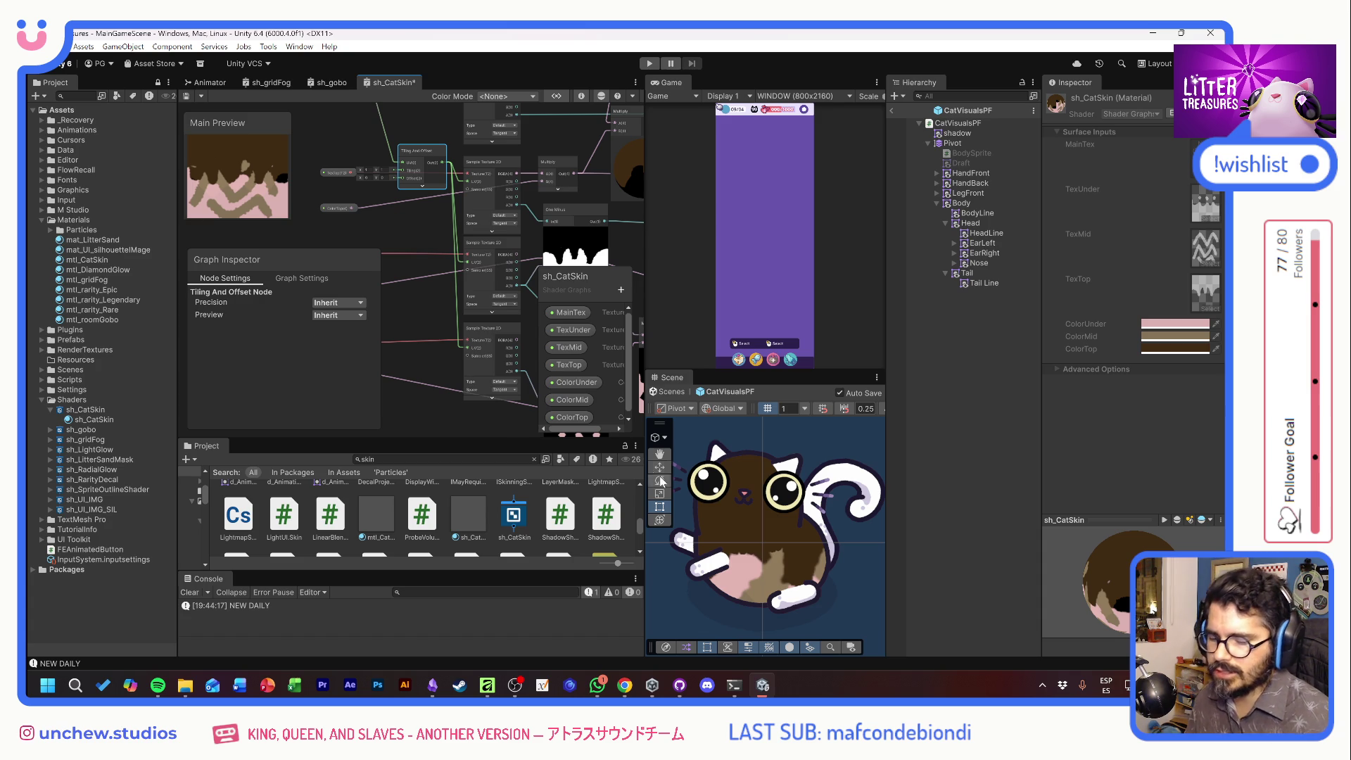
pyautogui.hotkey('ctrl', 's')
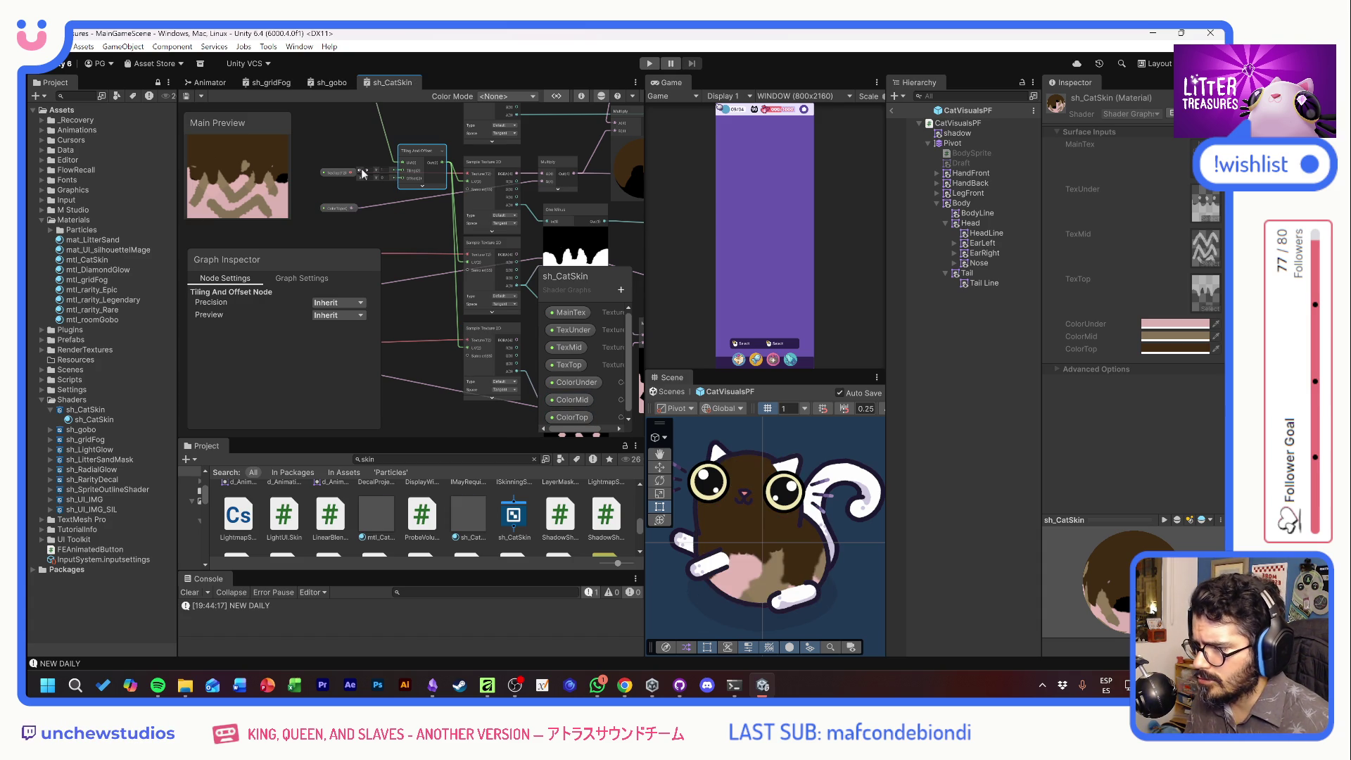
# Retune the Tiling And Offset node's tiling Y and offset, saving after each change
pyautogui.moveTo(362, 173)
pyautogui.mouseDown()
pyautogui.moveTo(371, 182)
pyautogui.moveTo(248, 164)
pyautogui.mouseUp()
pyautogui.hotkey('ctrl', 'z')
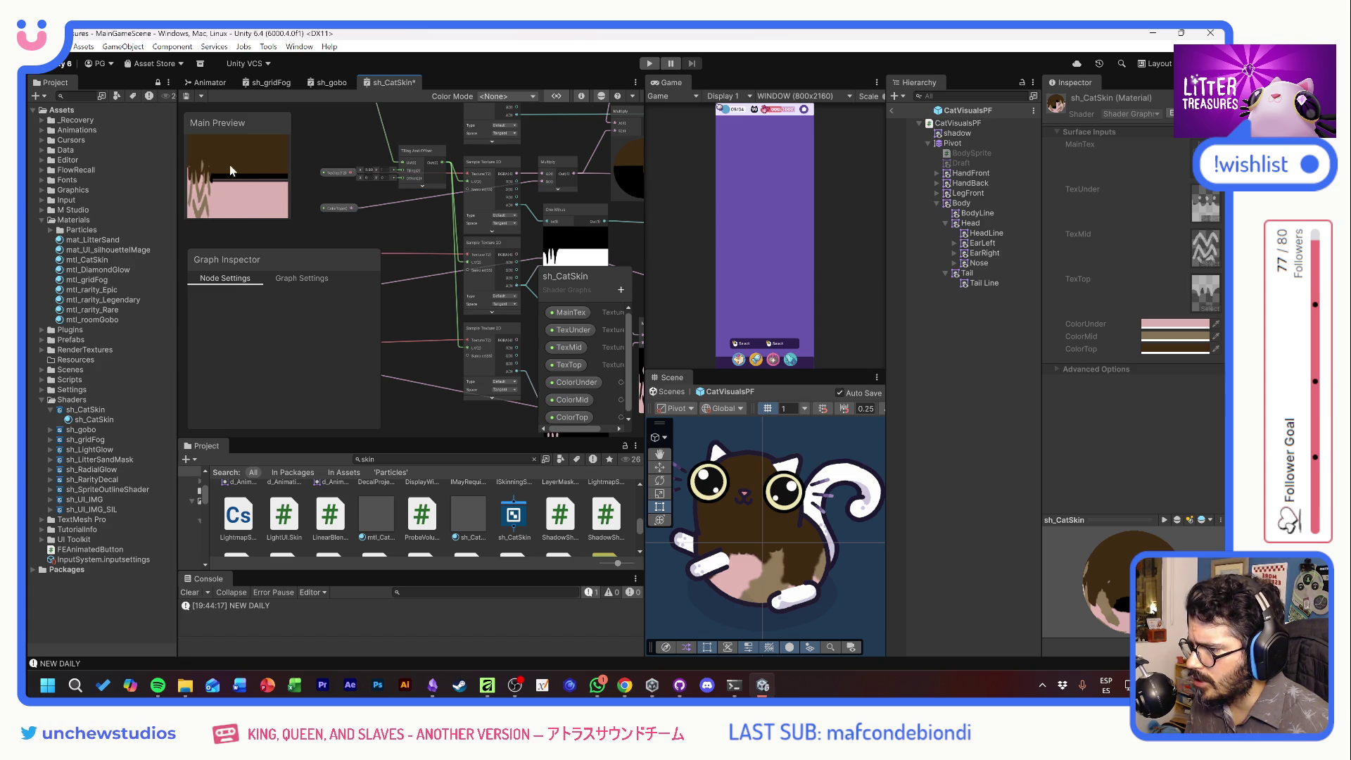
pyautogui.moveTo(380, 170); pyautogui.dragTo(399, 169)
pyautogui.hotkey('ctrl', 's')
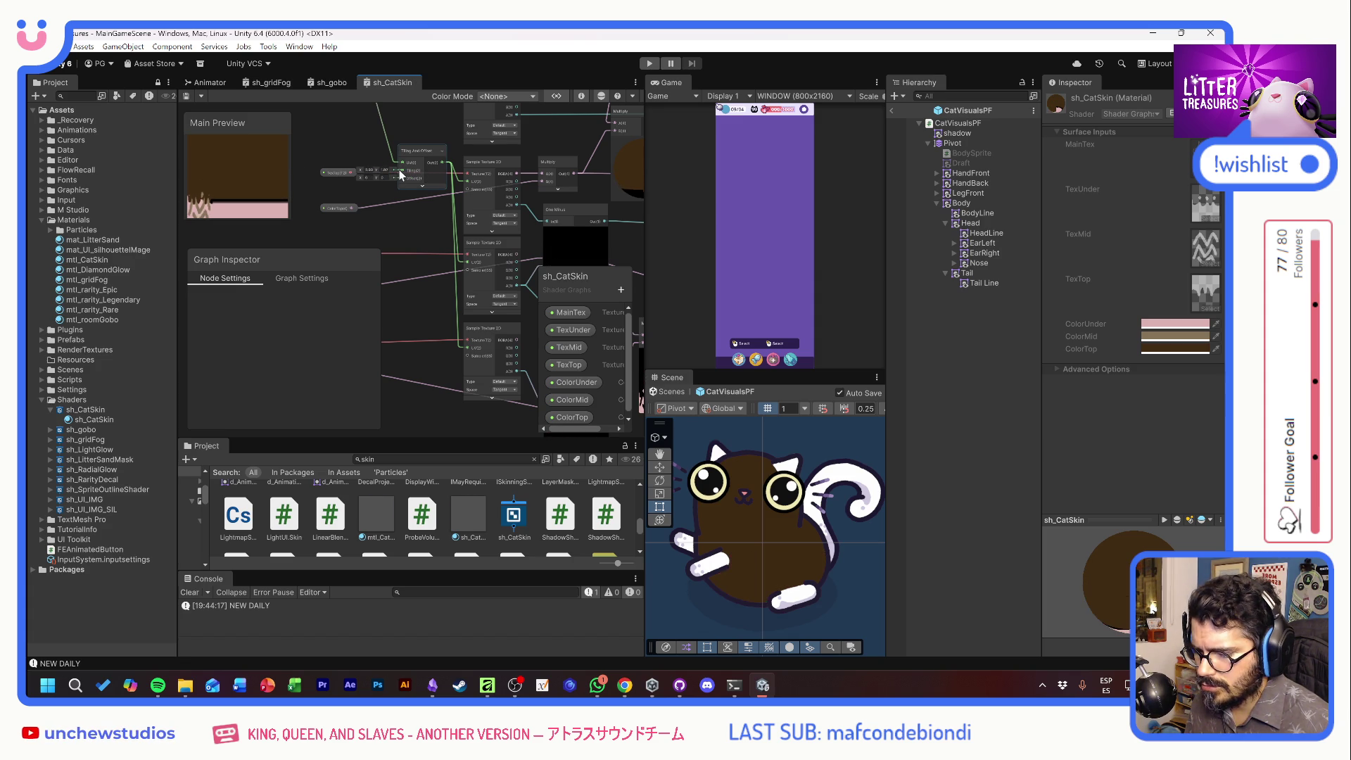
pyautogui.moveTo(361, 178)
pyautogui.mouseDown()
pyautogui.moveTo(317, 188)
pyautogui.moveTo(371, 181)
pyautogui.moveTo(353, 180)
pyautogui.mouseUp()
pyautogui.hotkey('ctrl', 's')
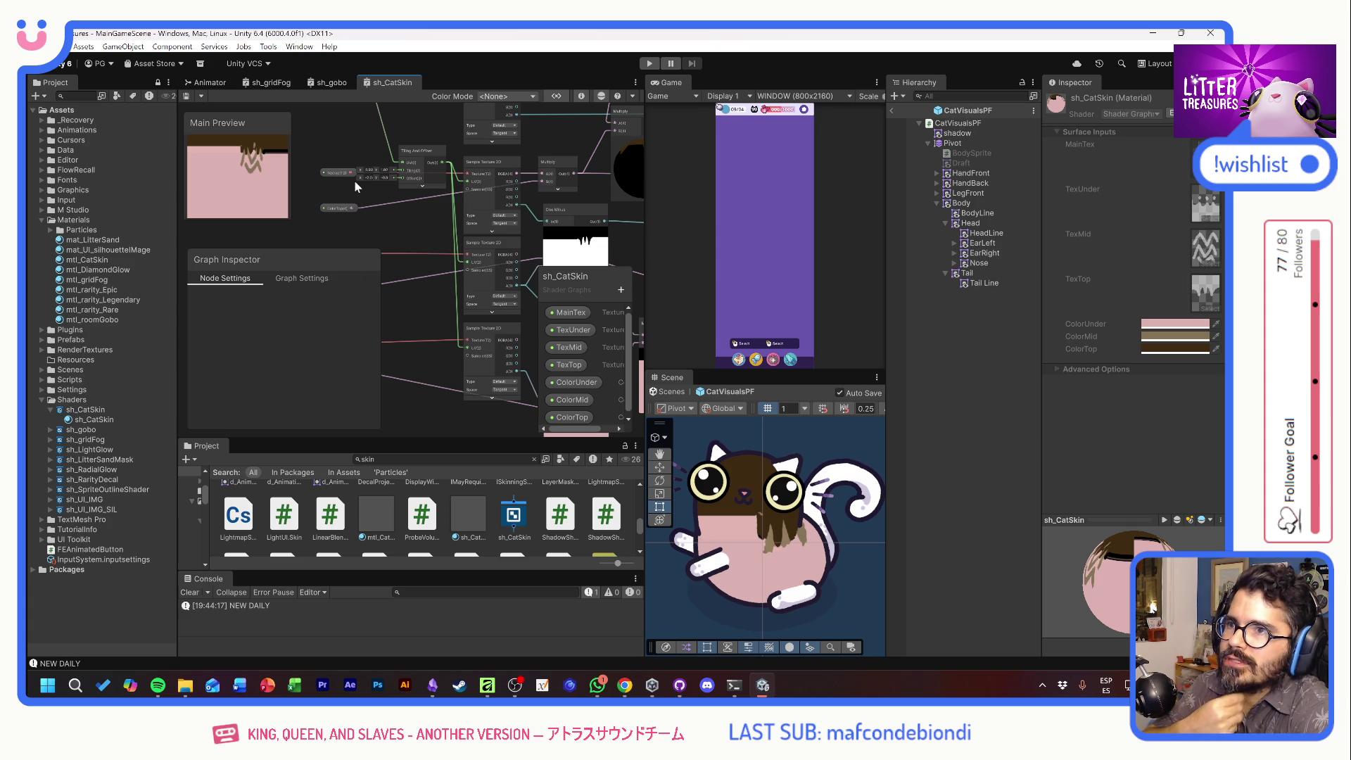
pyautogui.hotkey('alt', 'Tab')
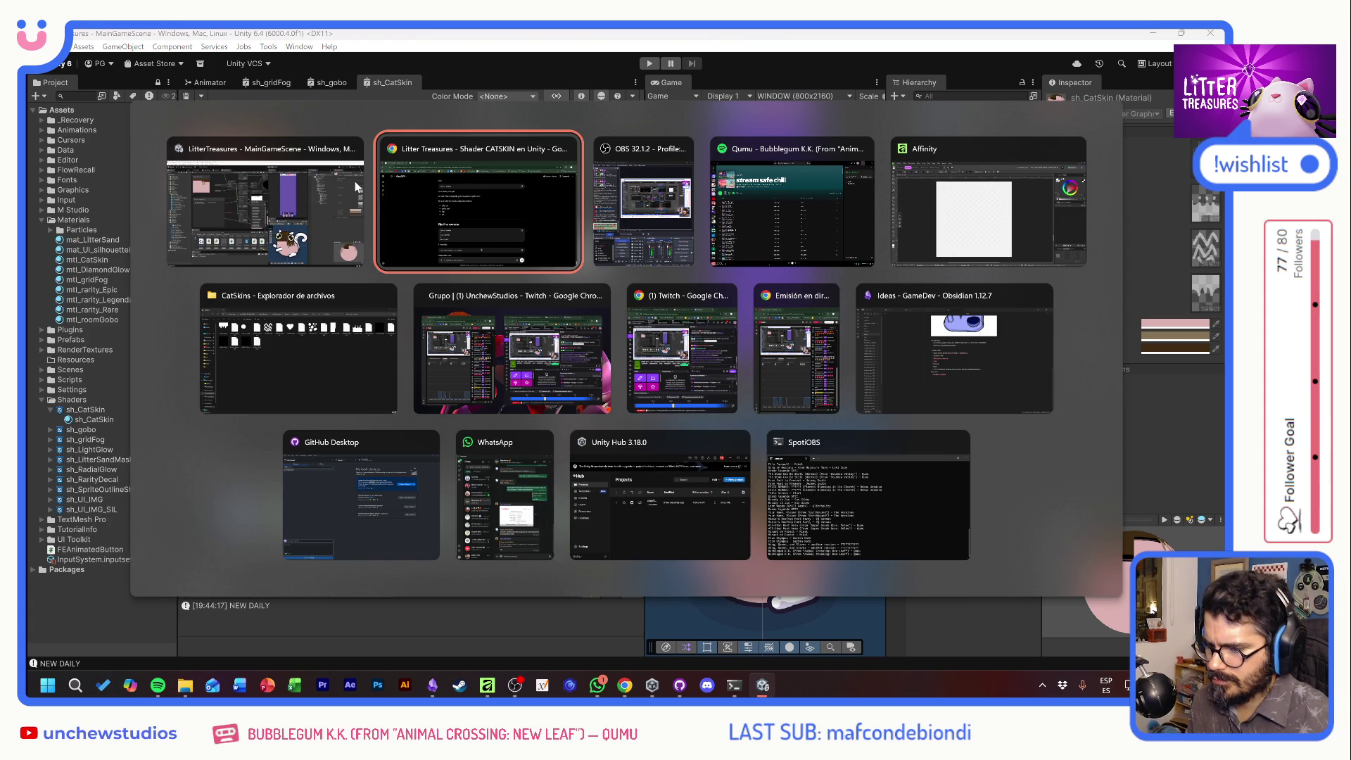
# Ask ChatGPT, in Spanish, how to fit the spot masks onto the cat's 2k atlas UVs without manual scaling and offset
pyautogui.click(497, 254)
pyautogui.write('l')
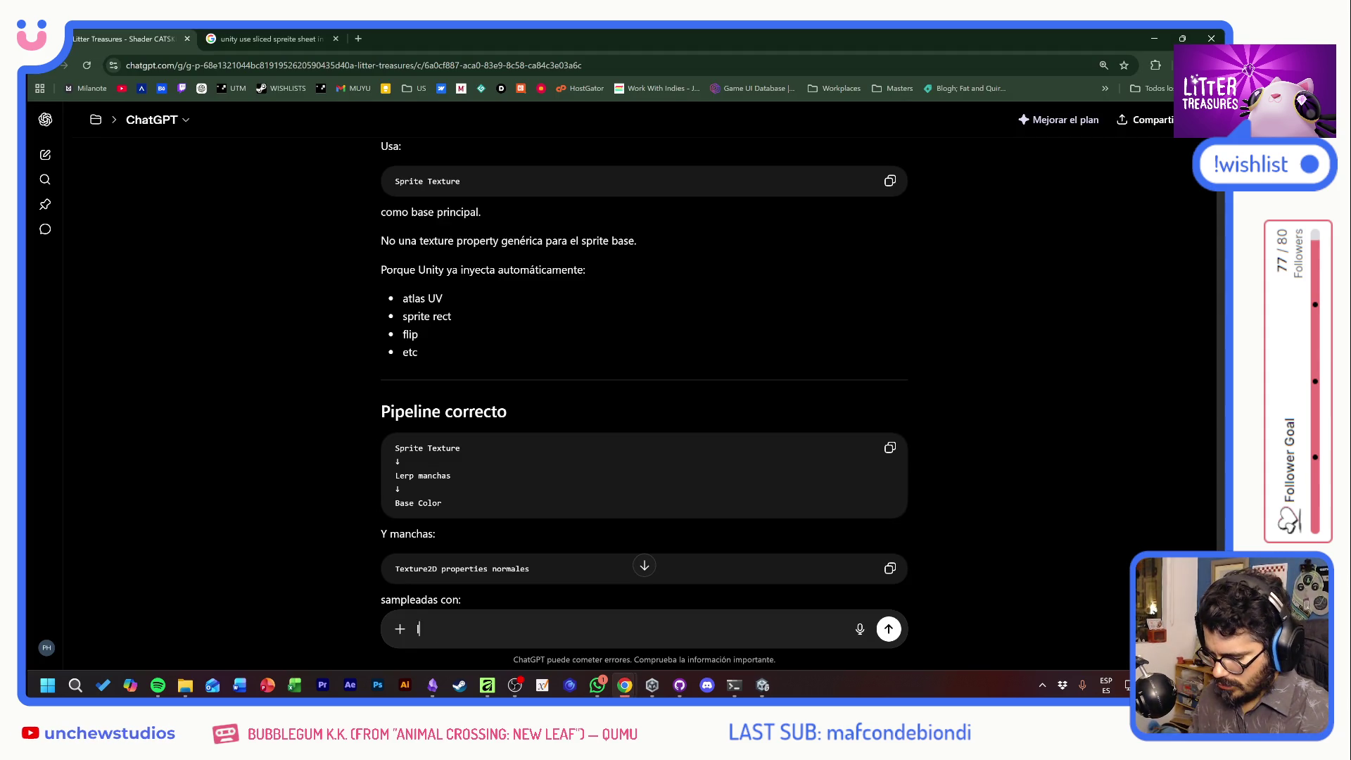
pyautogui.write('o desri. Co')
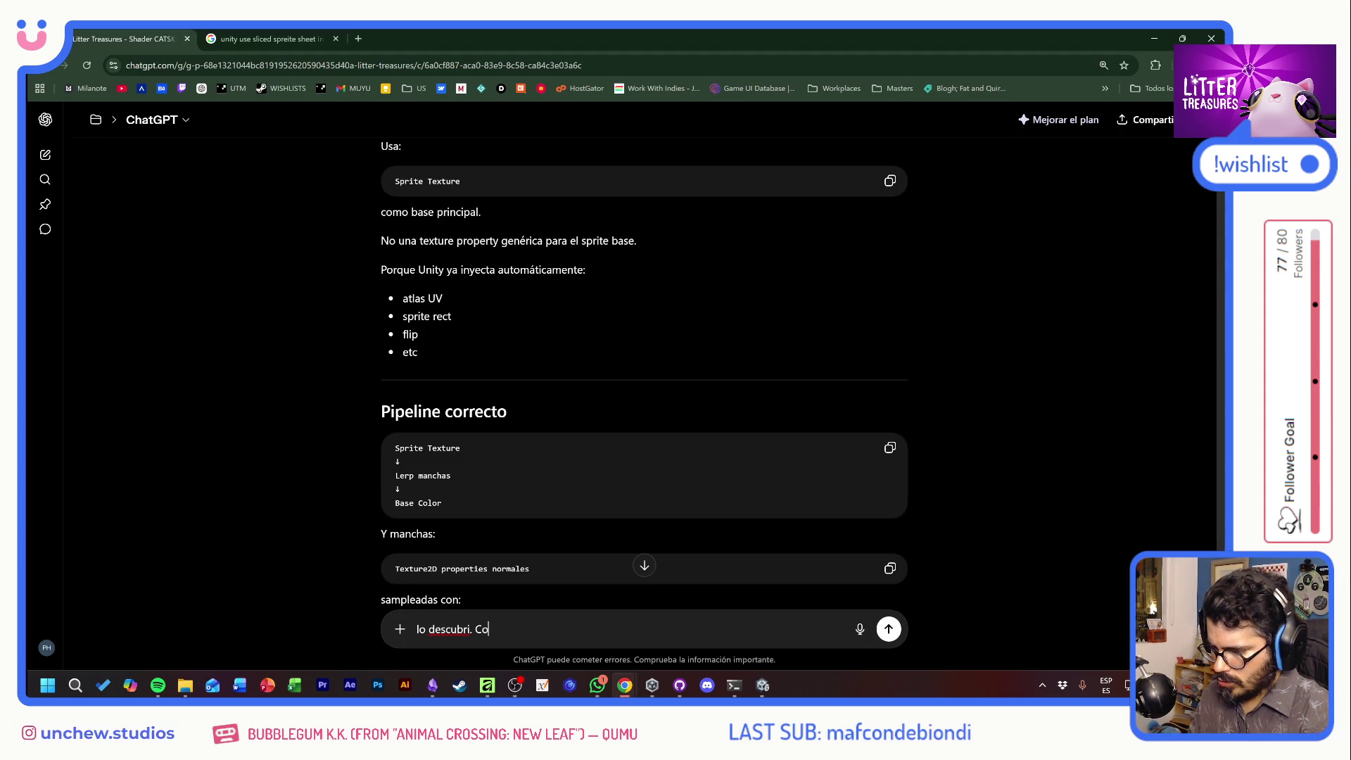
pyautogui.write('mo el maintex')
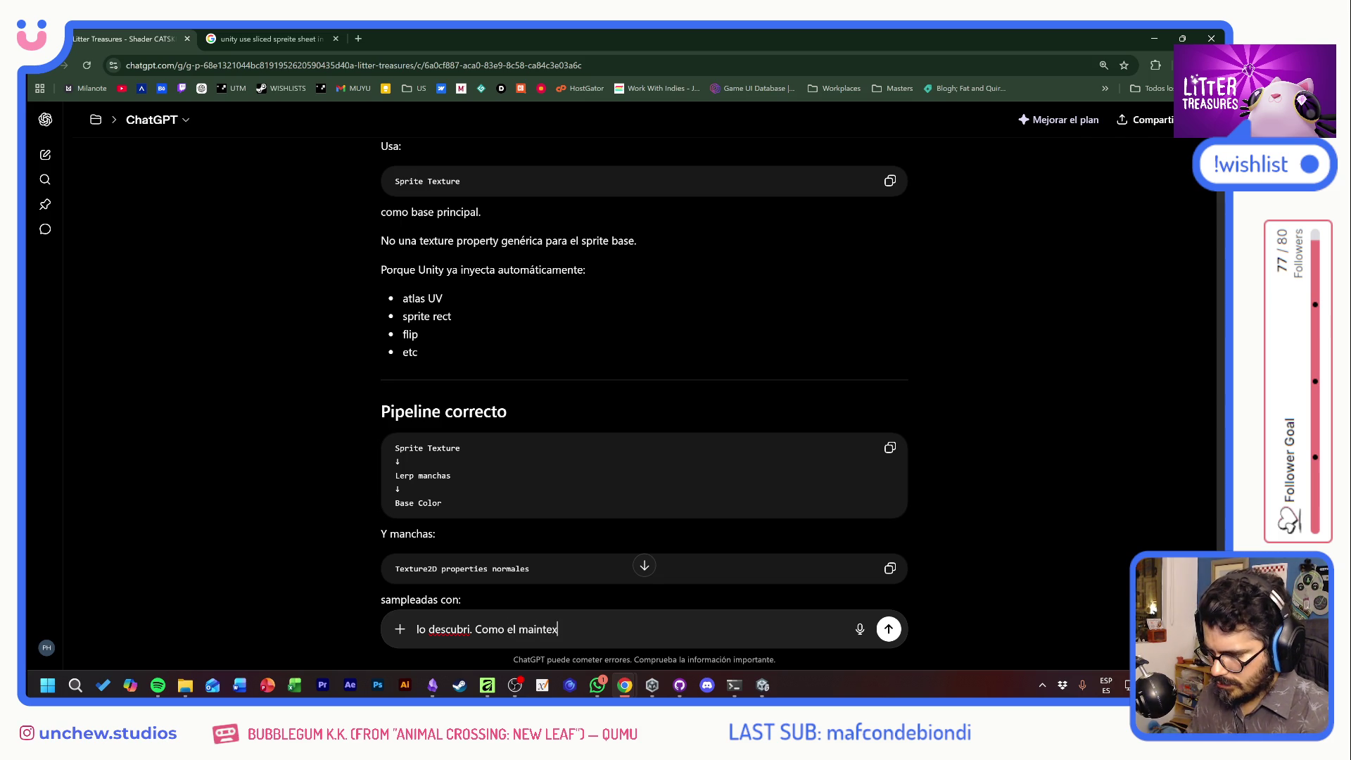
pyautogui.write(' es un ')
pyautogui.write('spriteatla')
pyautogui.write('s o she')
pyautogui.write('et, esta leyendo')
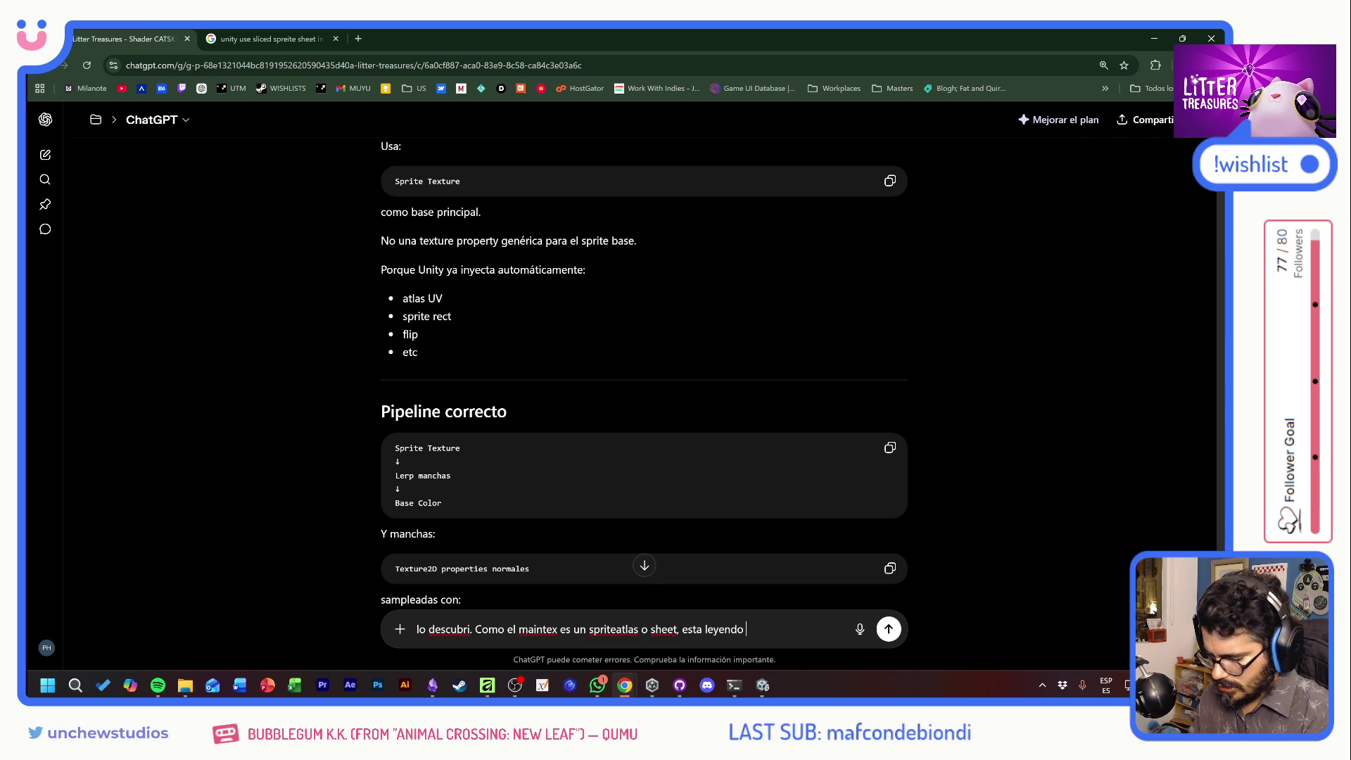
pyautogui.write(' que su taman')
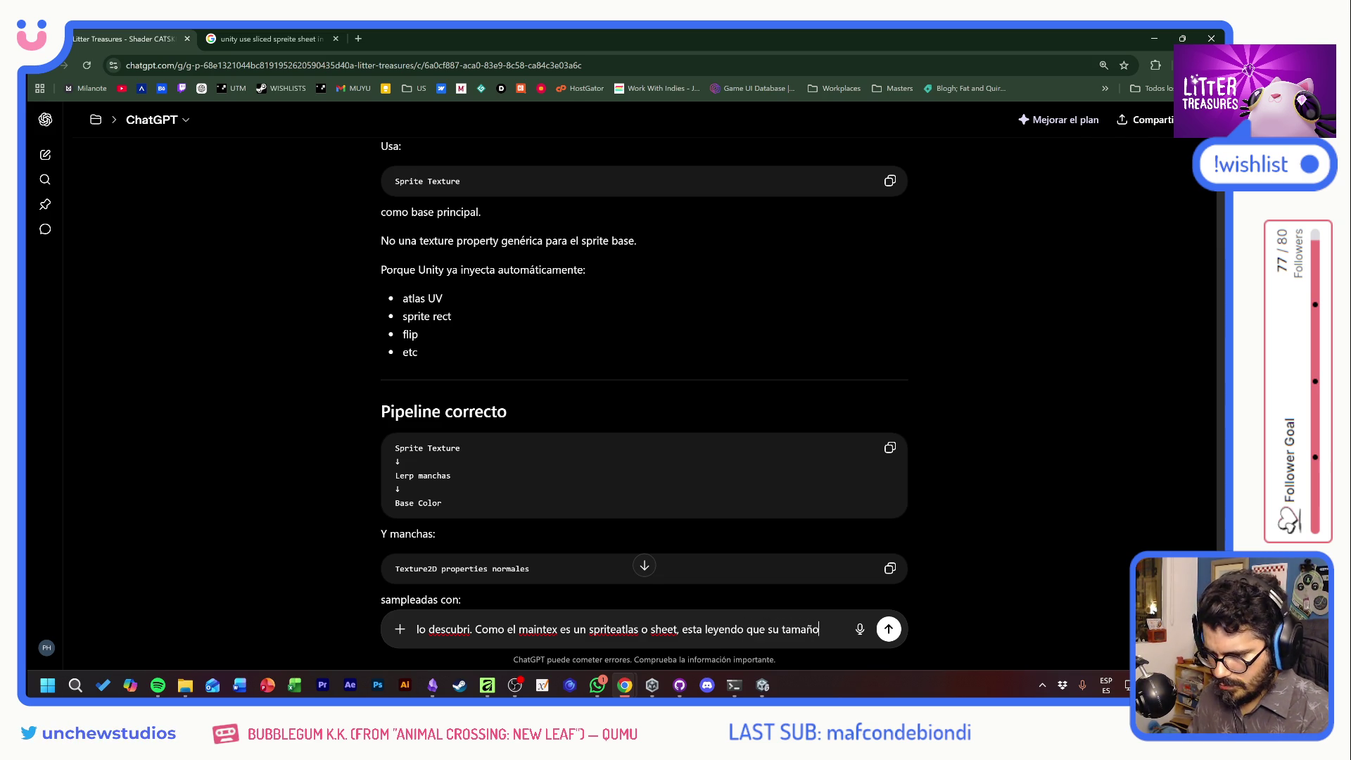
pyautogui.write(' del U')
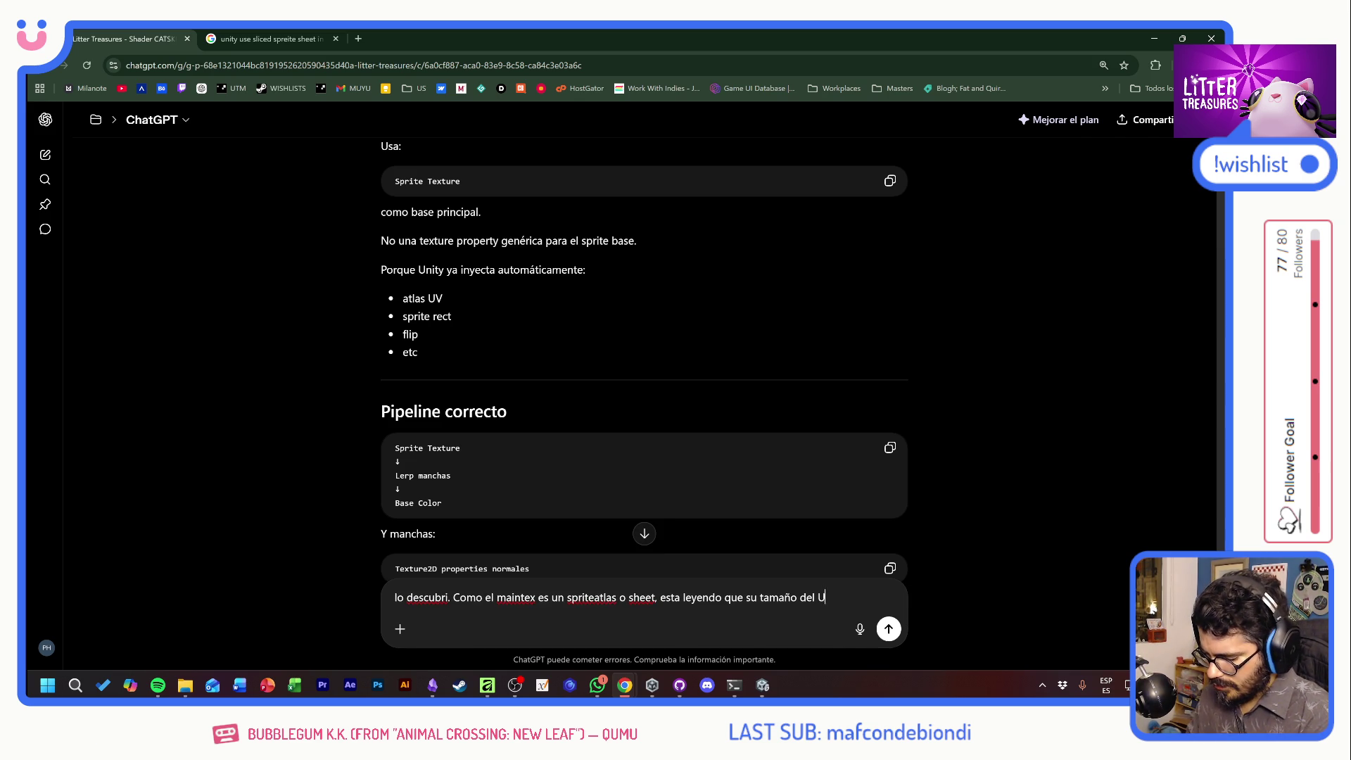
pyautogui.write('V es, ponte, ')
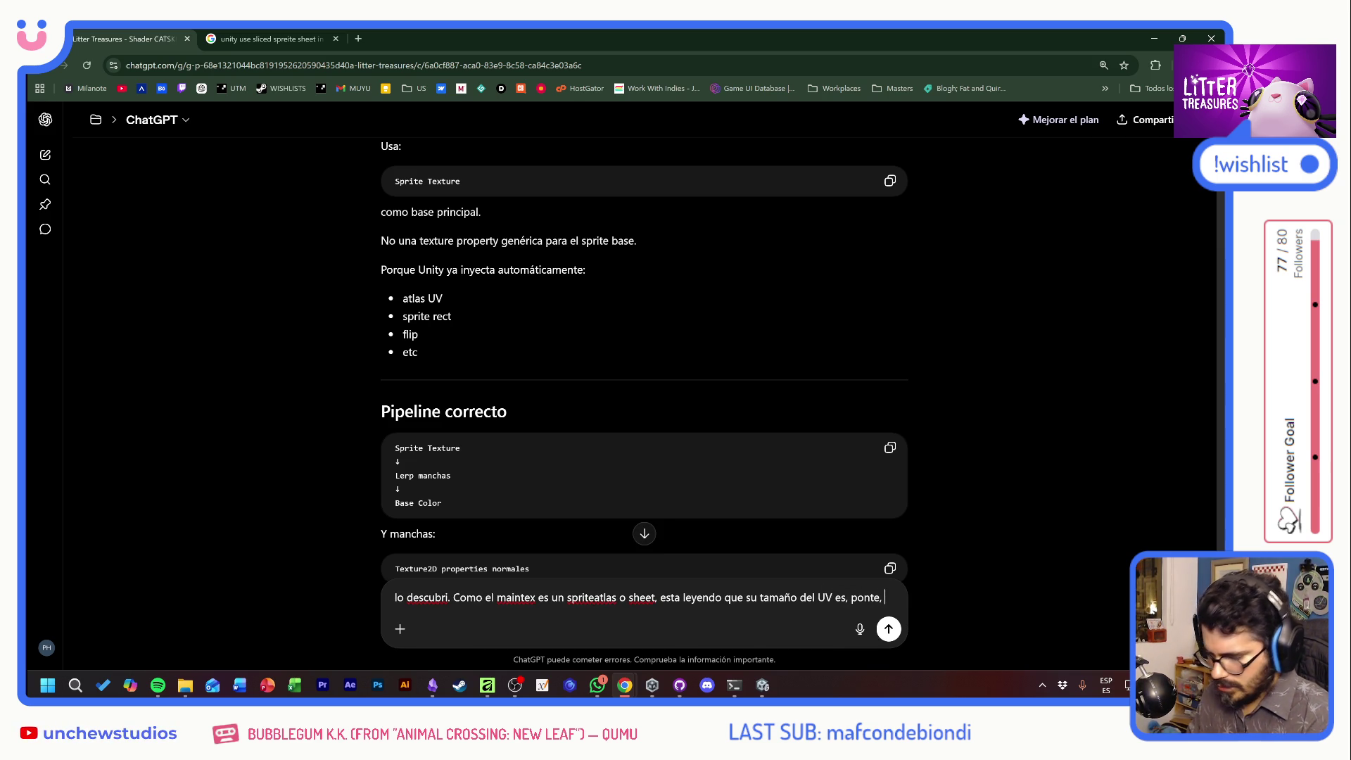
pyautogui.write('2k.')
pyautogui.write(' Pero nuestras')
pyautogui.write('xturas son ')
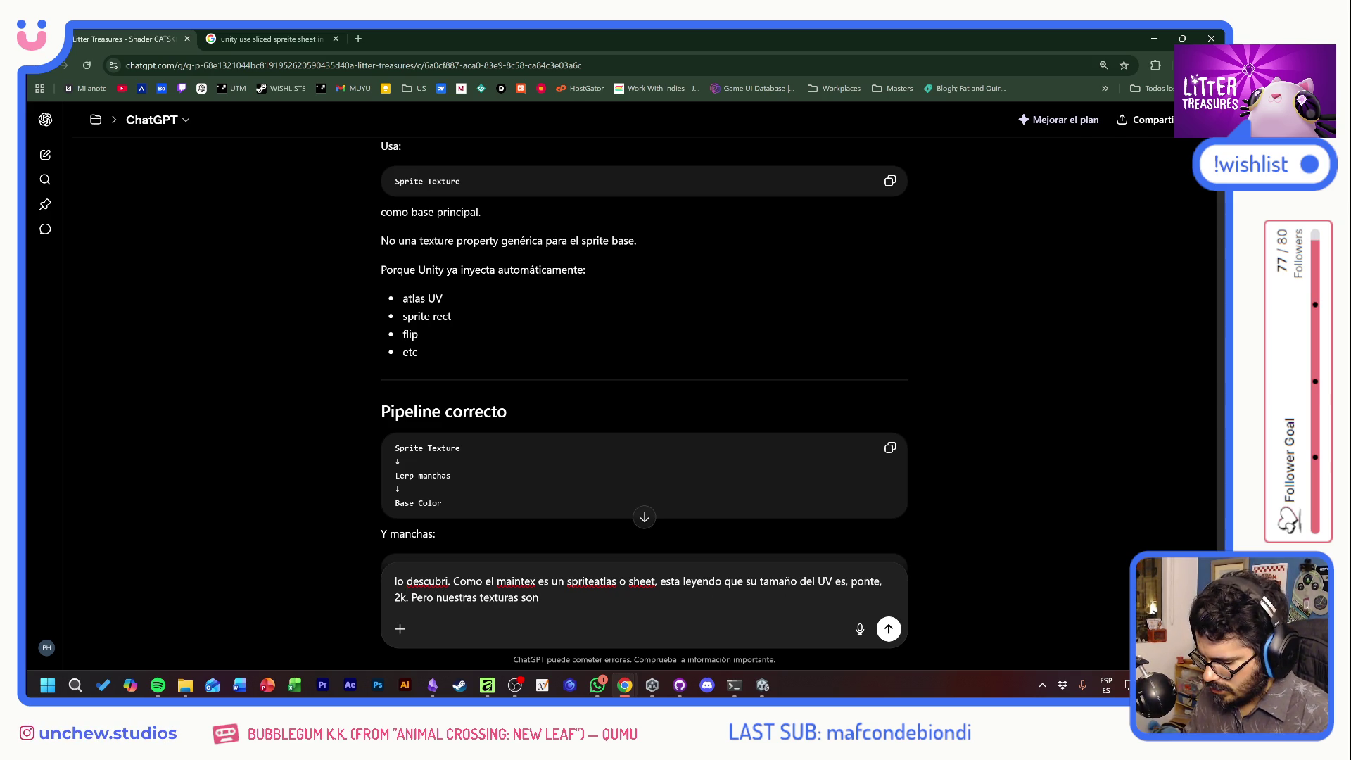
pyautogui.write(' de 256. En')
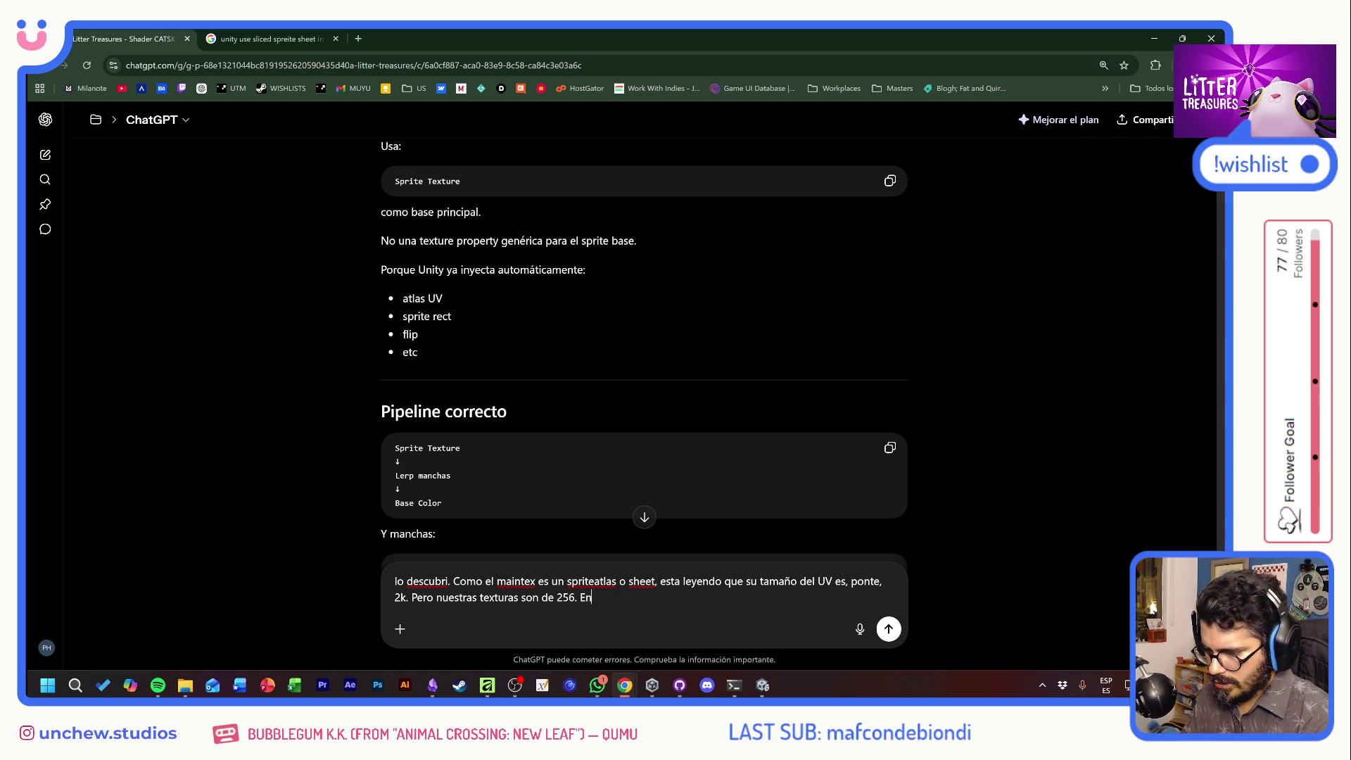
pyautogui.write('tonces tengo que mi ')
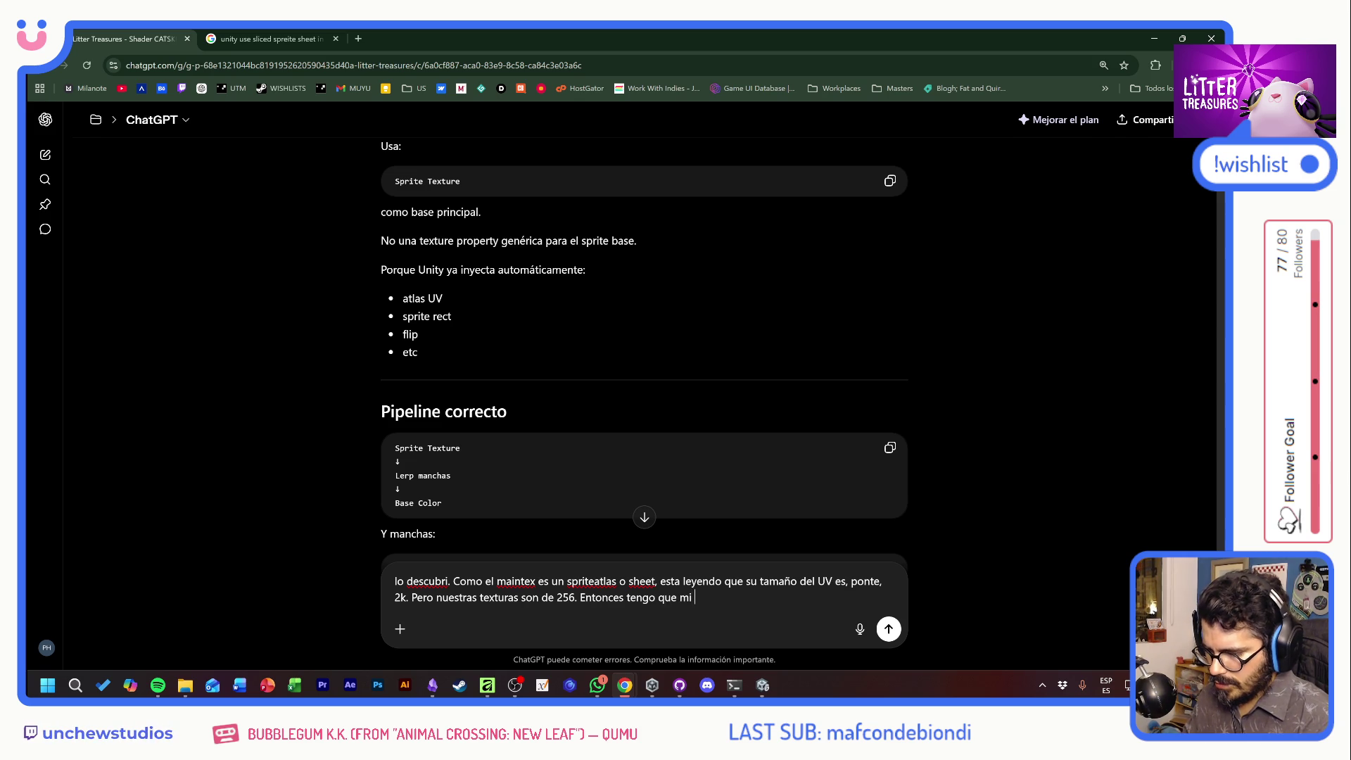
pyautogui.write('mis textu')
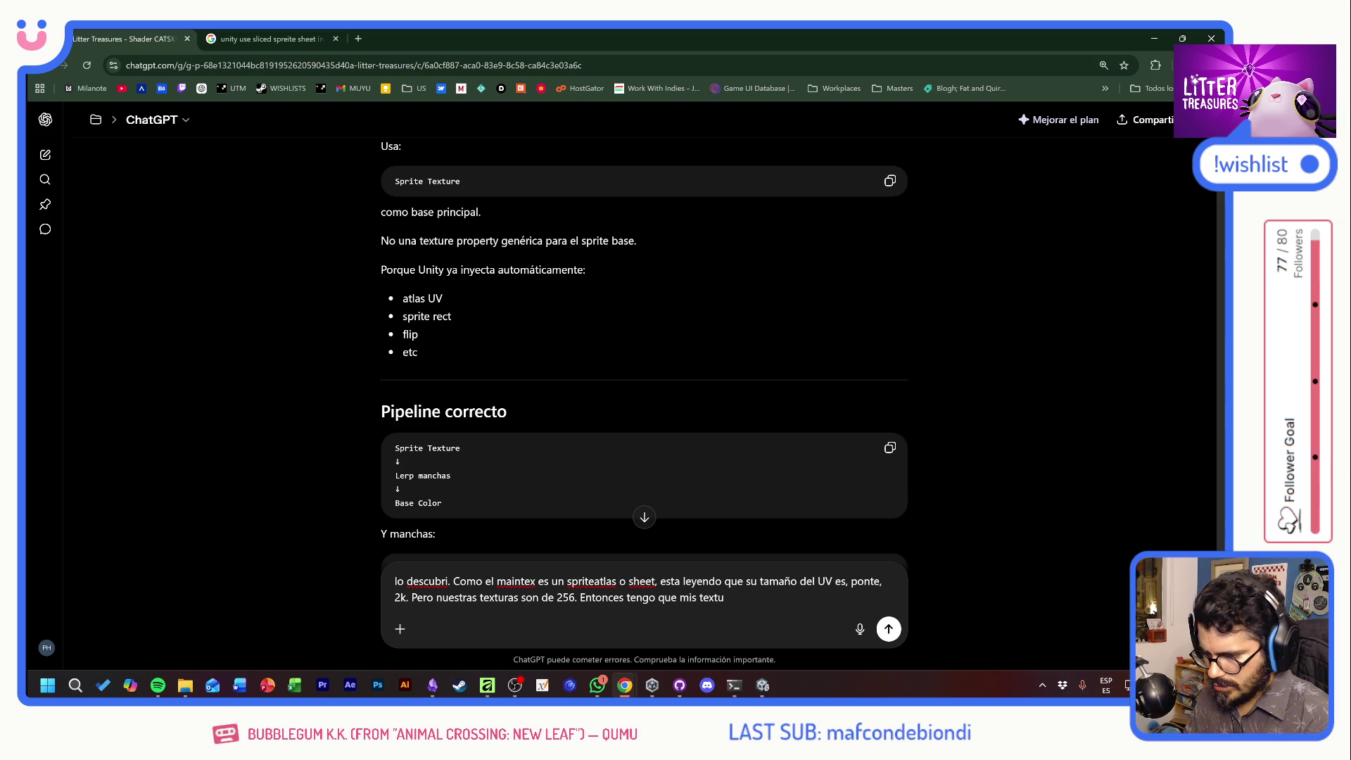
pyautogui.press('BackSpace')
pyautogui.press('BackSpace')
pyautogui.press('BackSpace')
pyautogui.press('BackSpace')
pyautogui.press('BackSpace')
pyautogui.write('manchas esca')
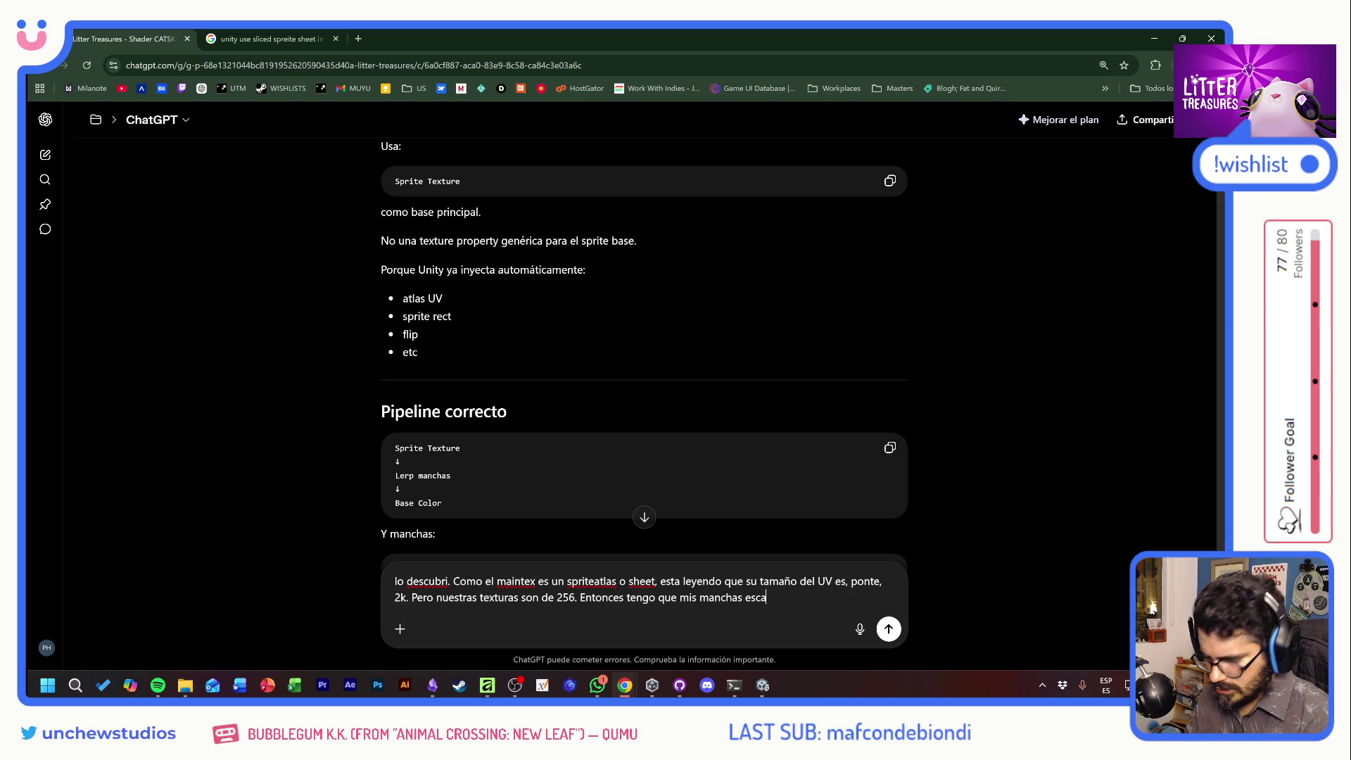
pyautogui.write('larlas y hacerles ')
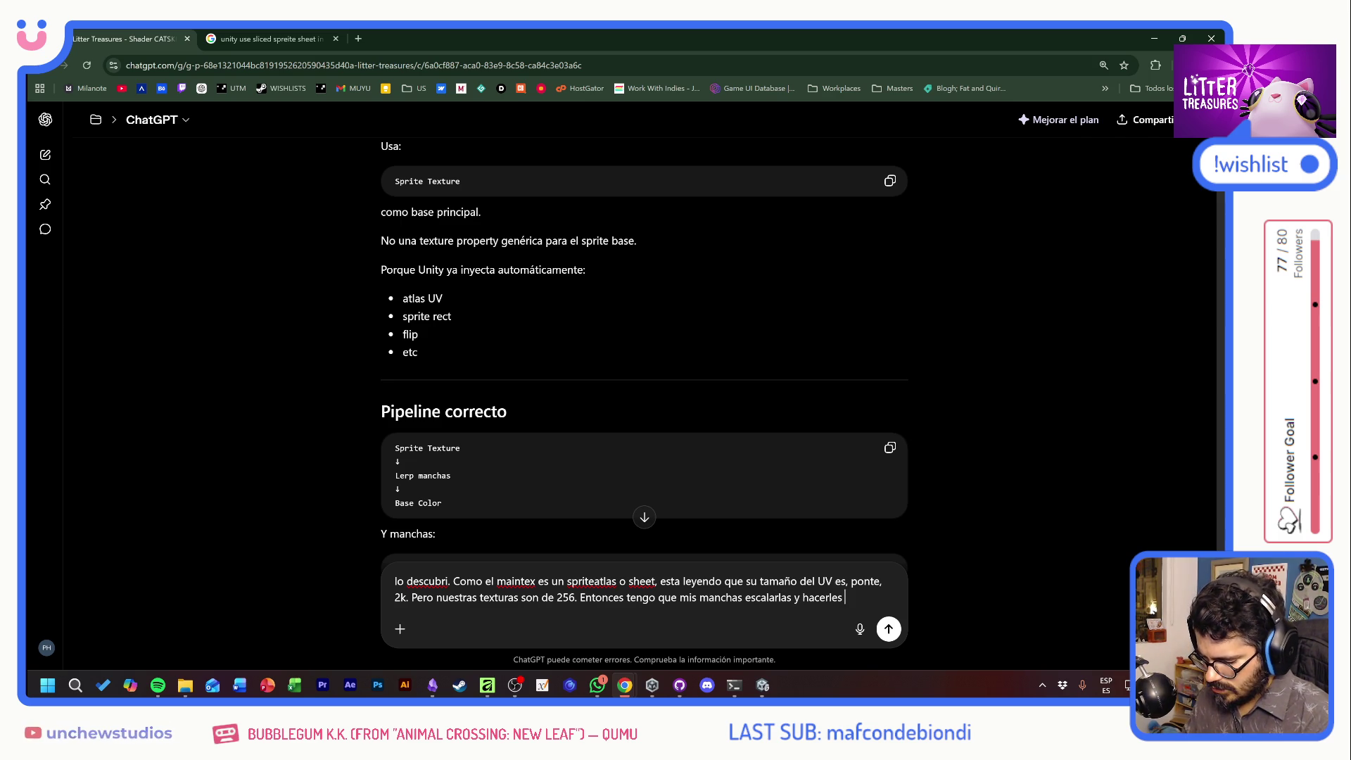
pyautogui.write('offset para que cal')
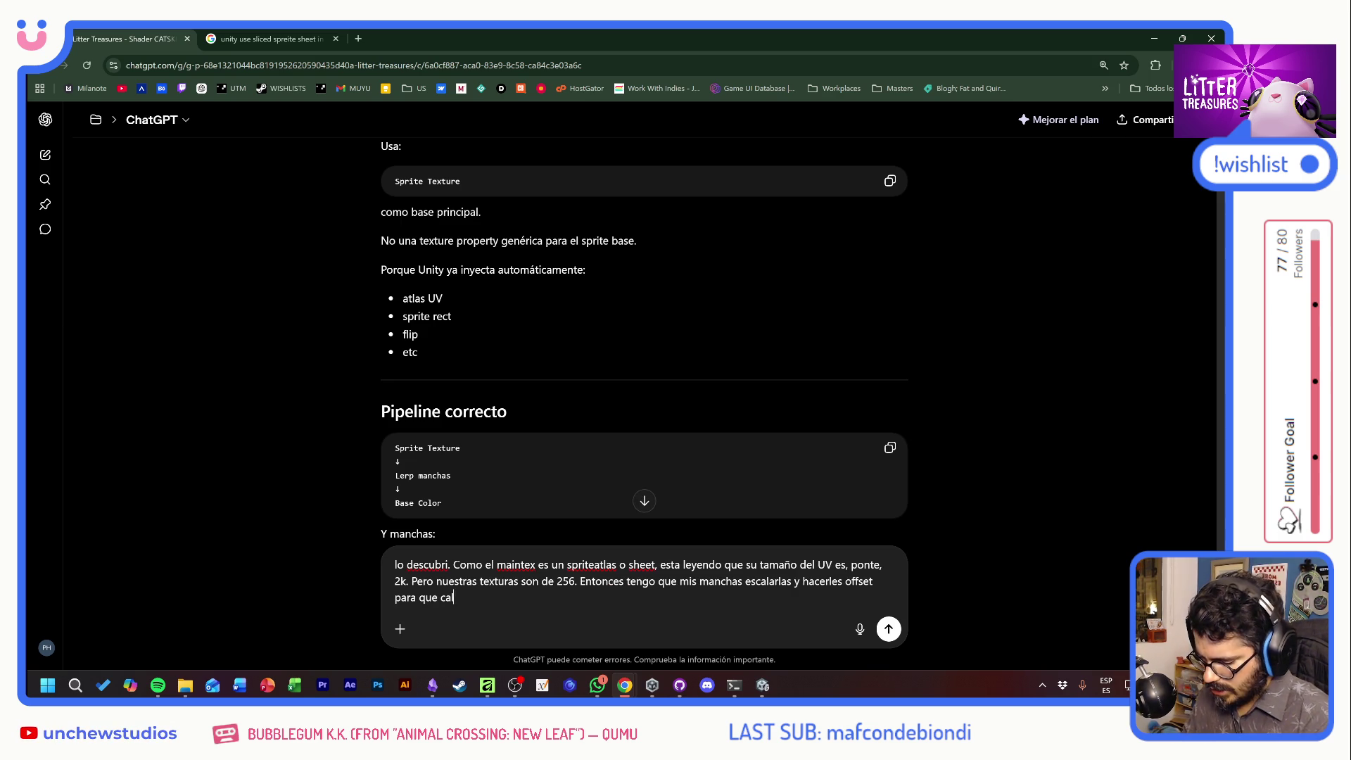
pyautogui.write('cen en el espacio')
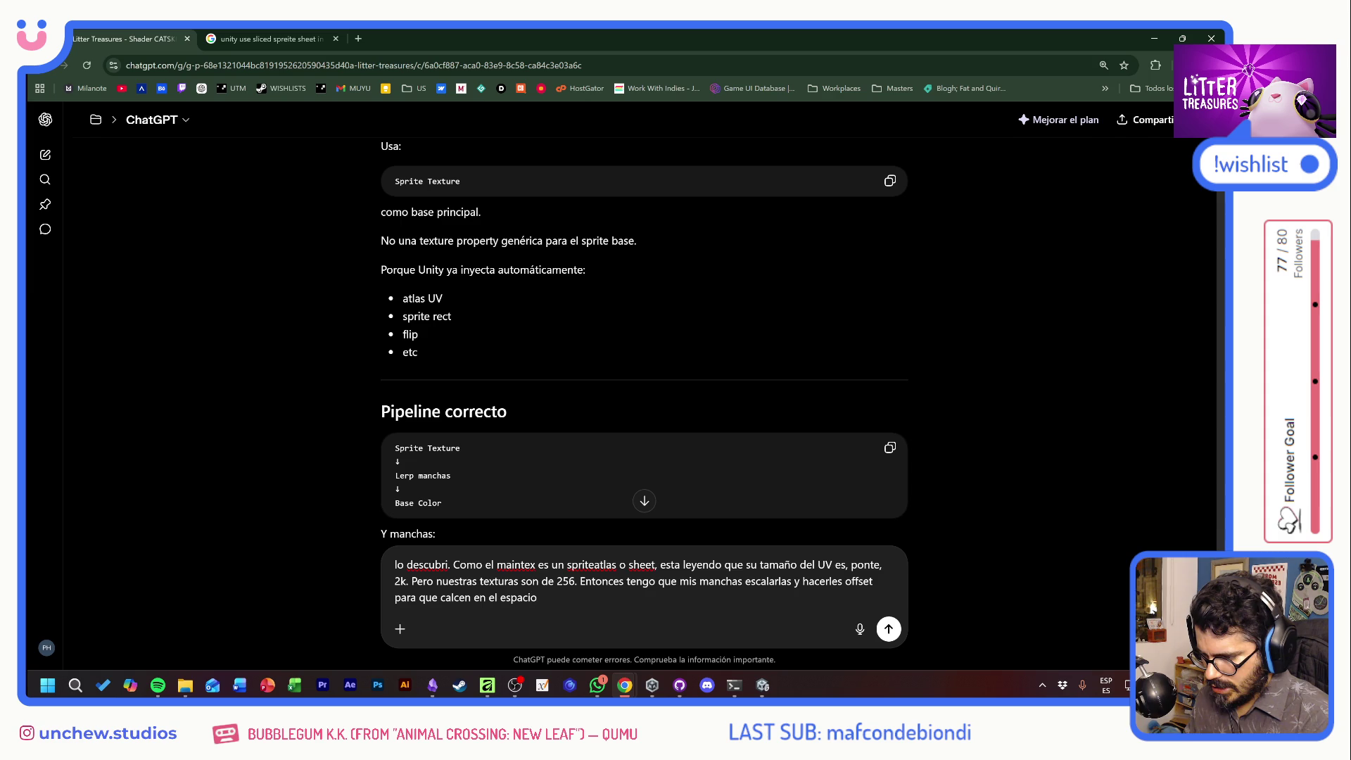
pyautogui.write(' que repre')
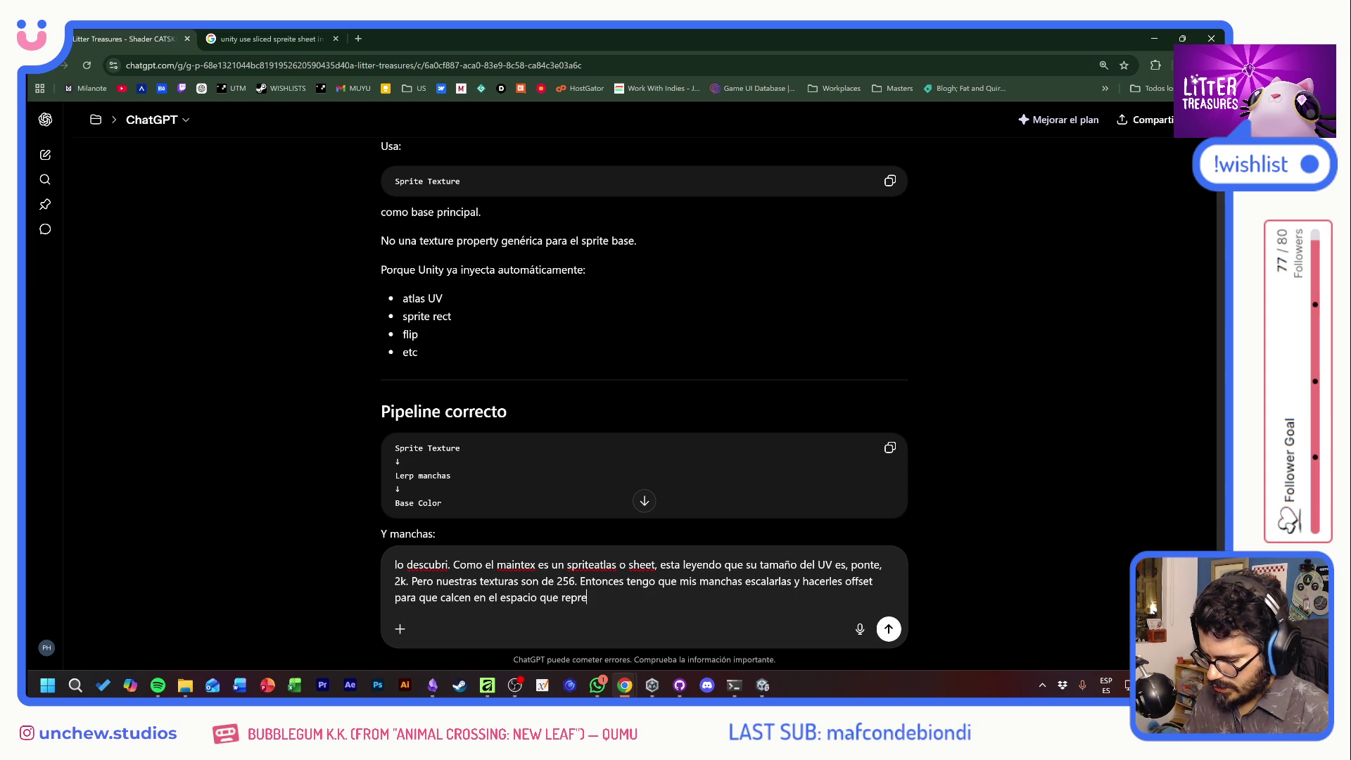
pyautogui.write('senta')
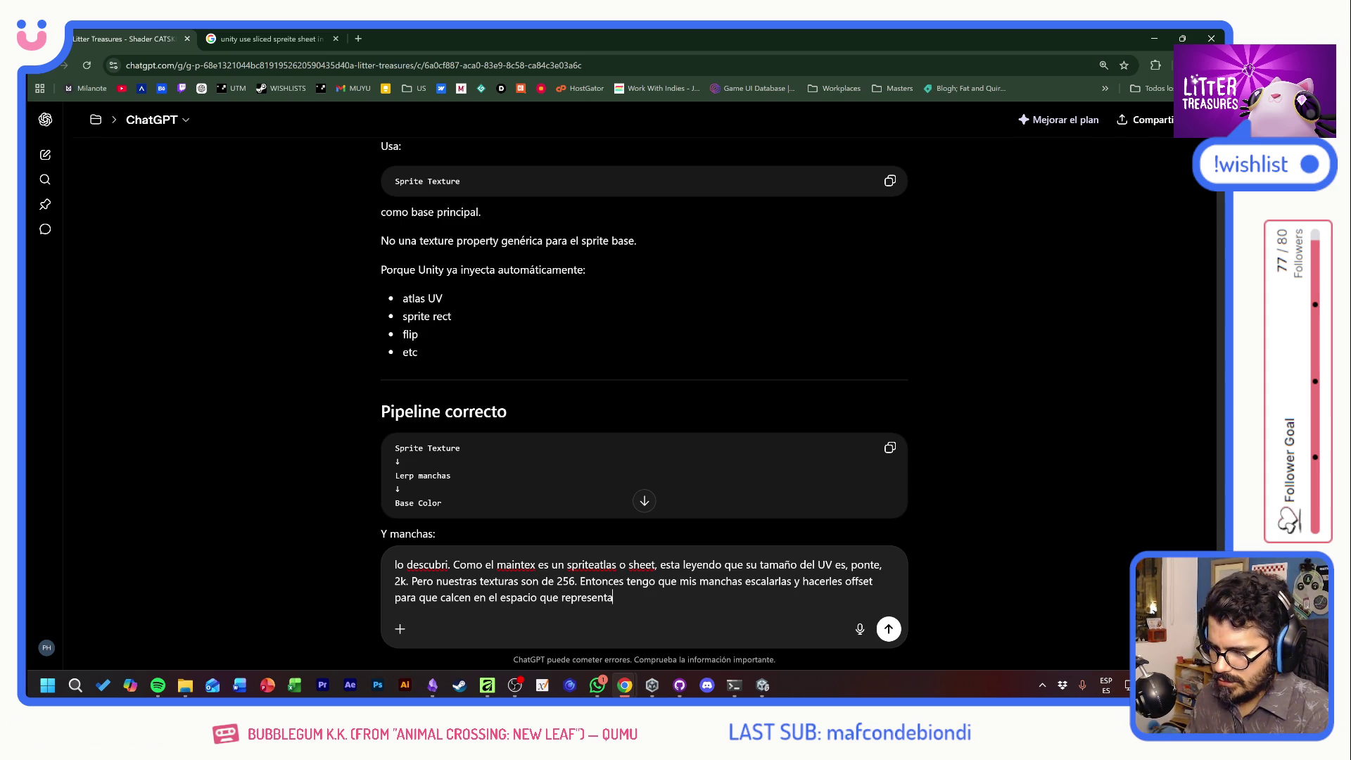
pyautogui.write(' al')
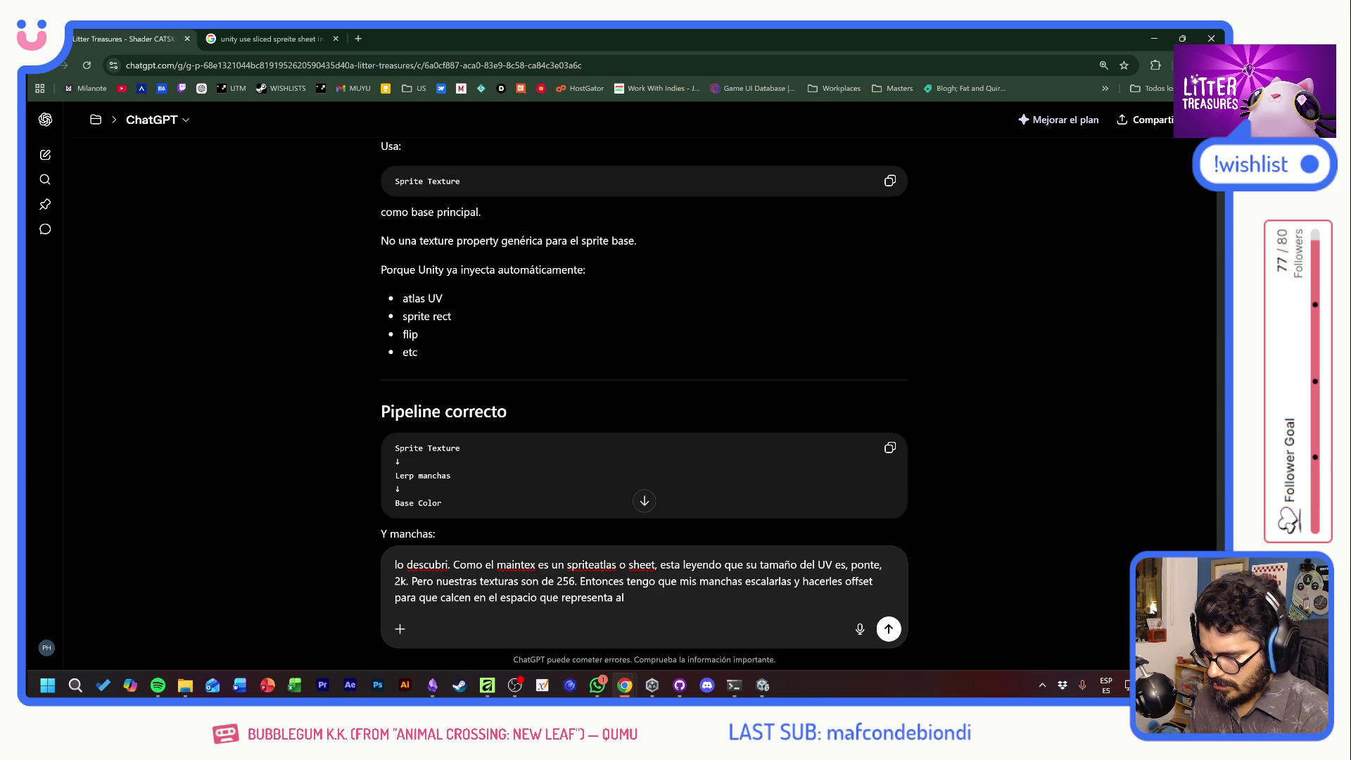
pyautogui.write(' cuerpo o cabeza,')
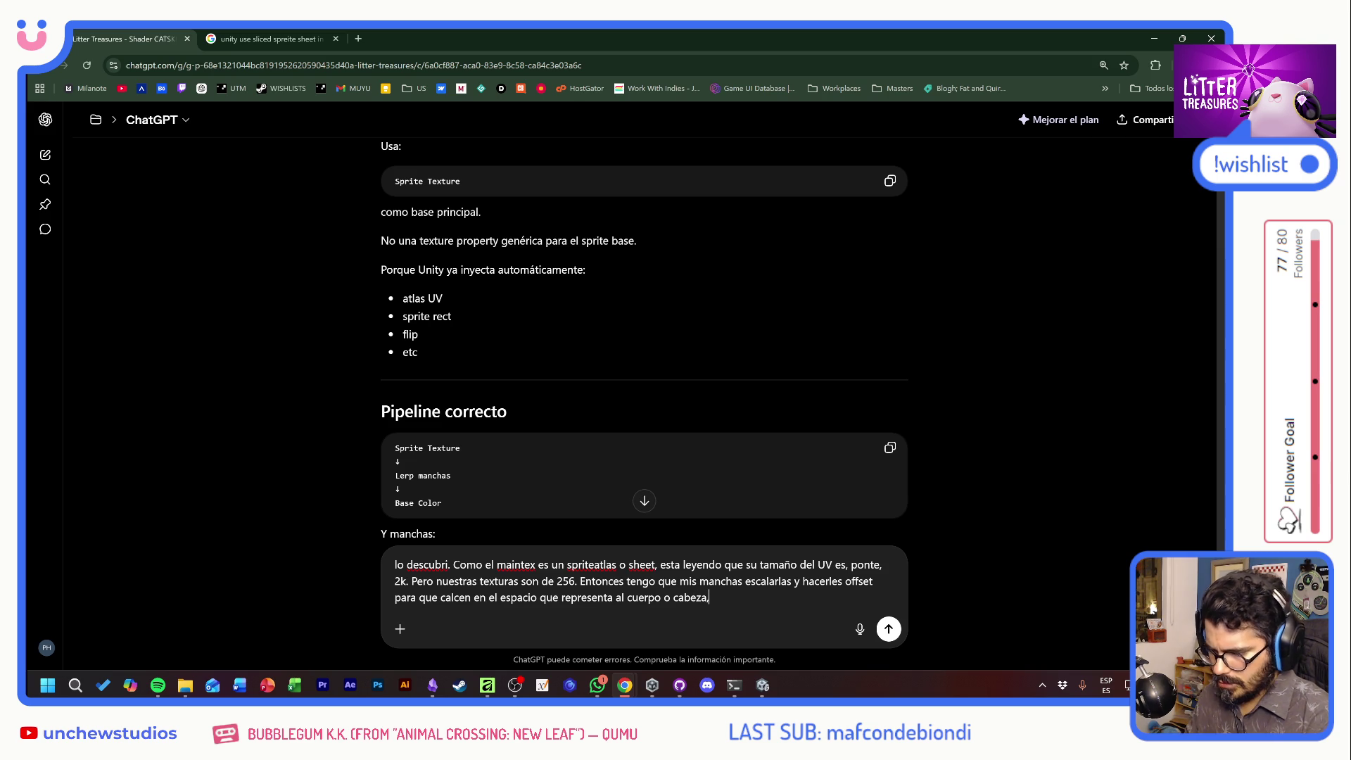
pyautogui.press('BackSpace')
pyautogui.write('. Hay forma de q')
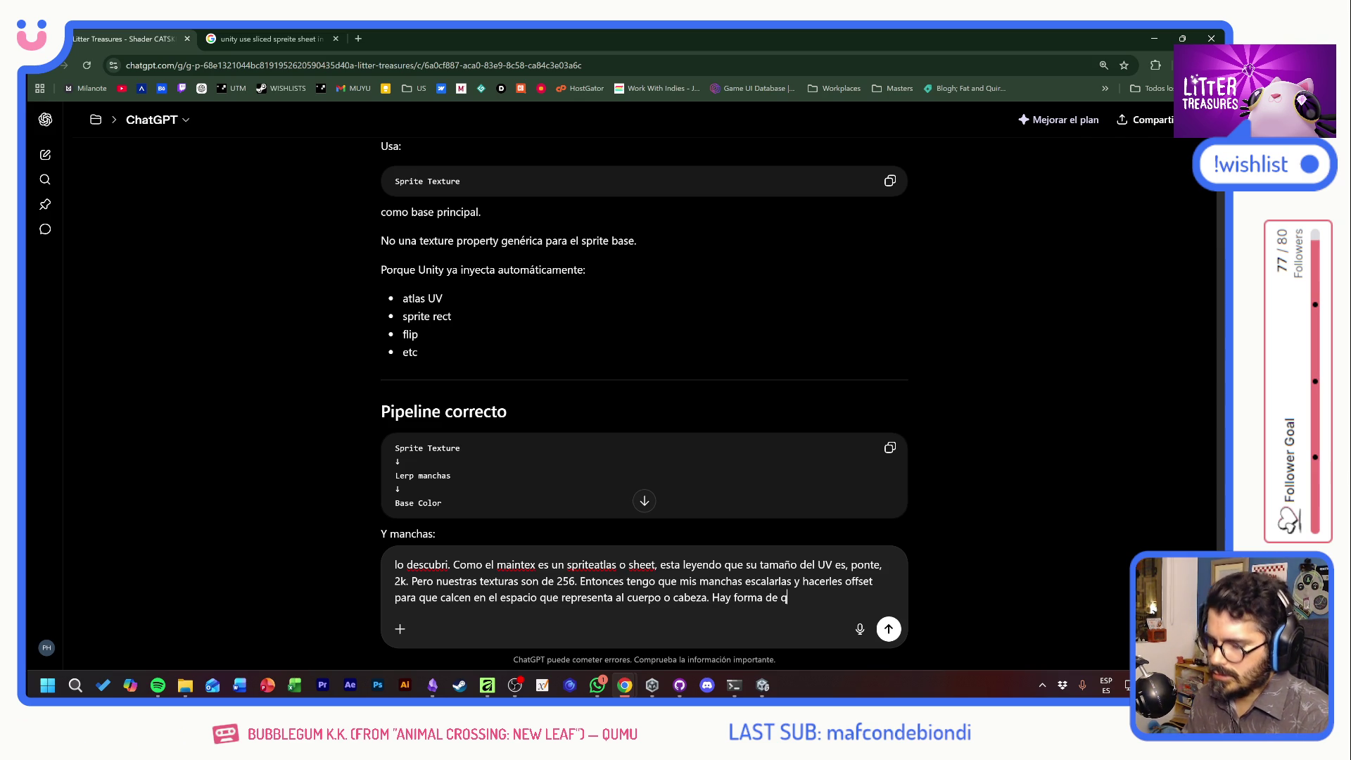
pyautogui.write('ue no tenga que ha')
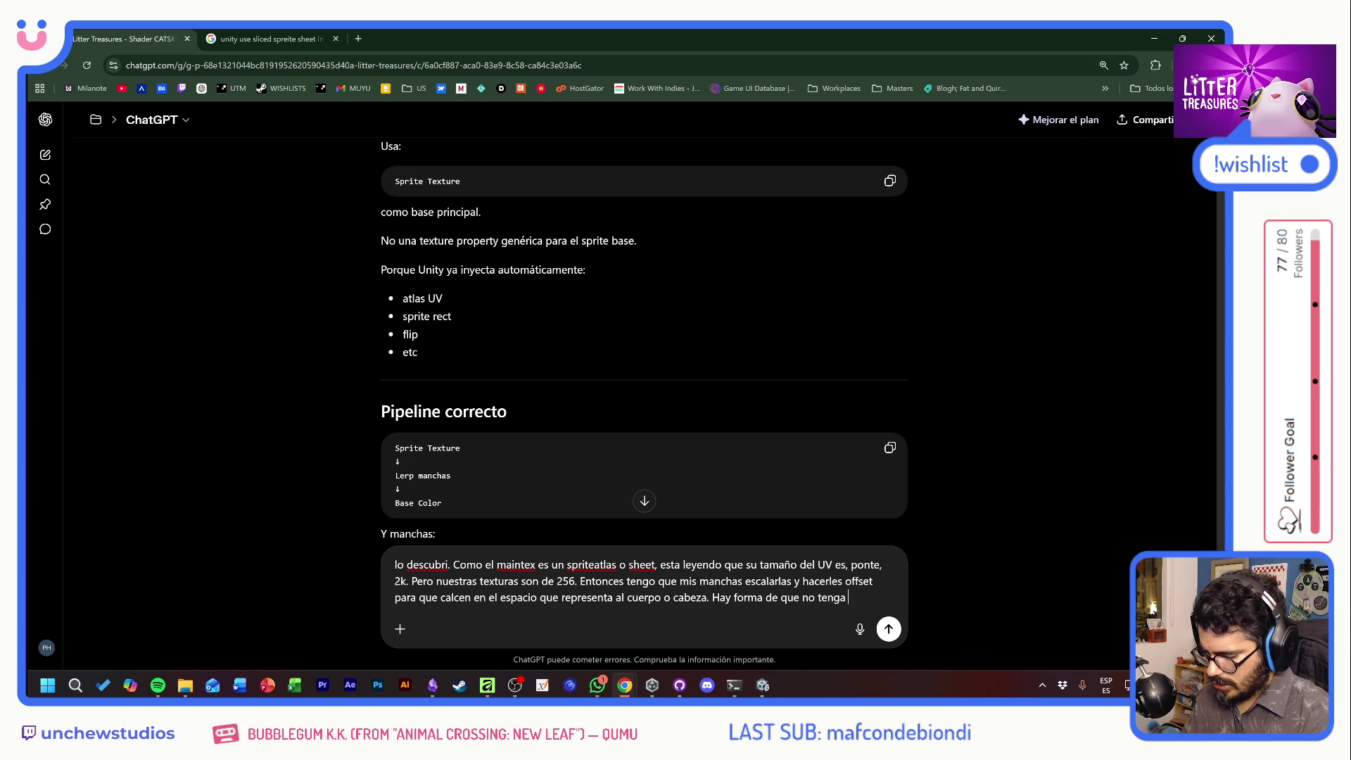
pyautogui.write('cer esto?')
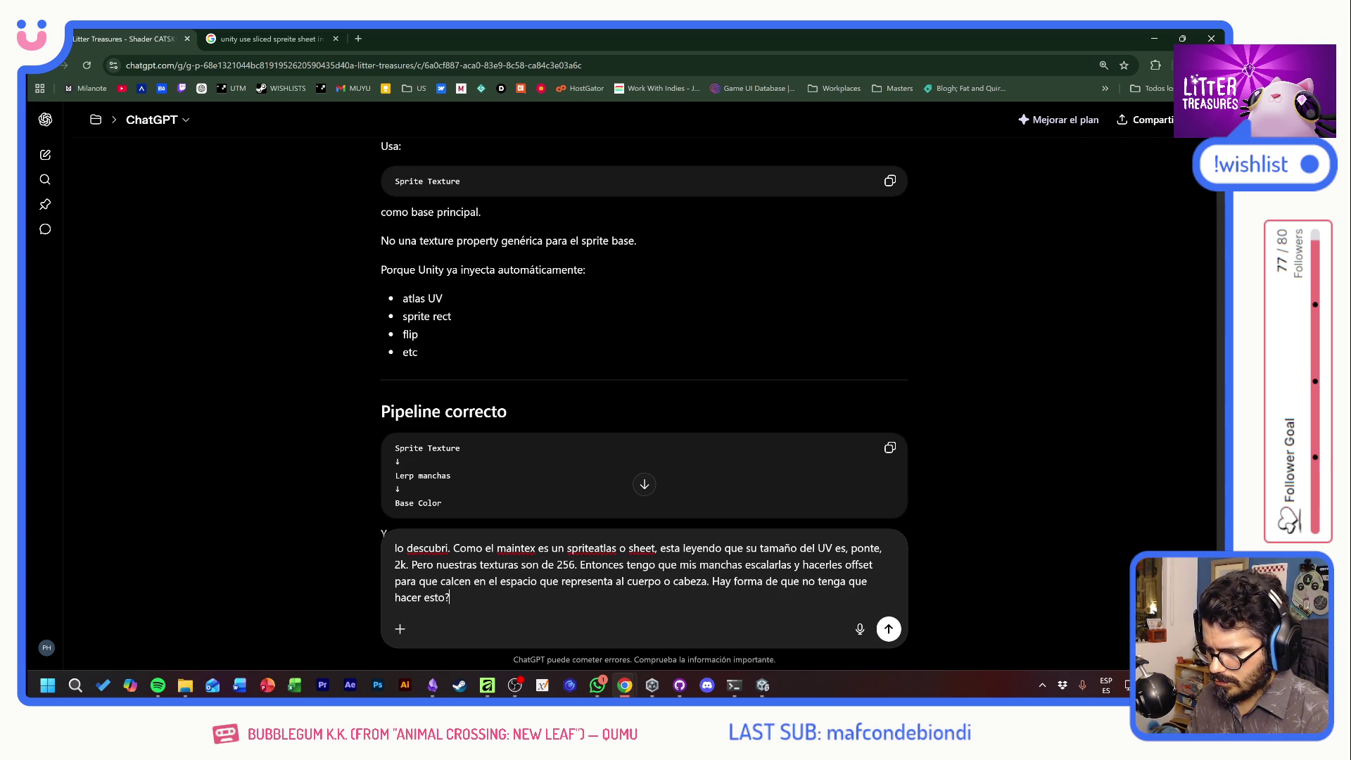
pyautogui.press('Return')
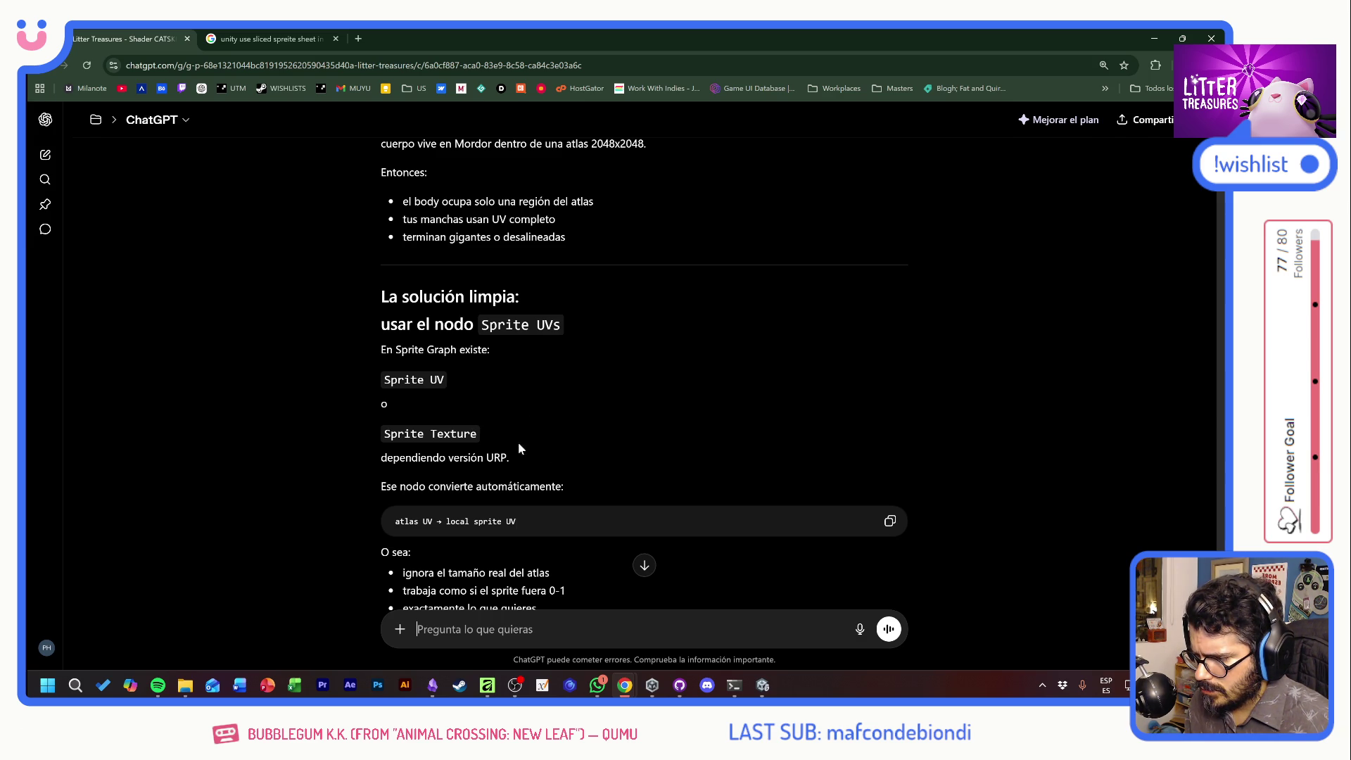
pyautogui.hotkey('alt', 'Tab')
# Search the Shader Graph Create Node list for 'sprite', then 'uv' nodes
pyautogui.rightClick(373, 198)
pyautogui.click(407, 207)
pyautogui.write('sprite')
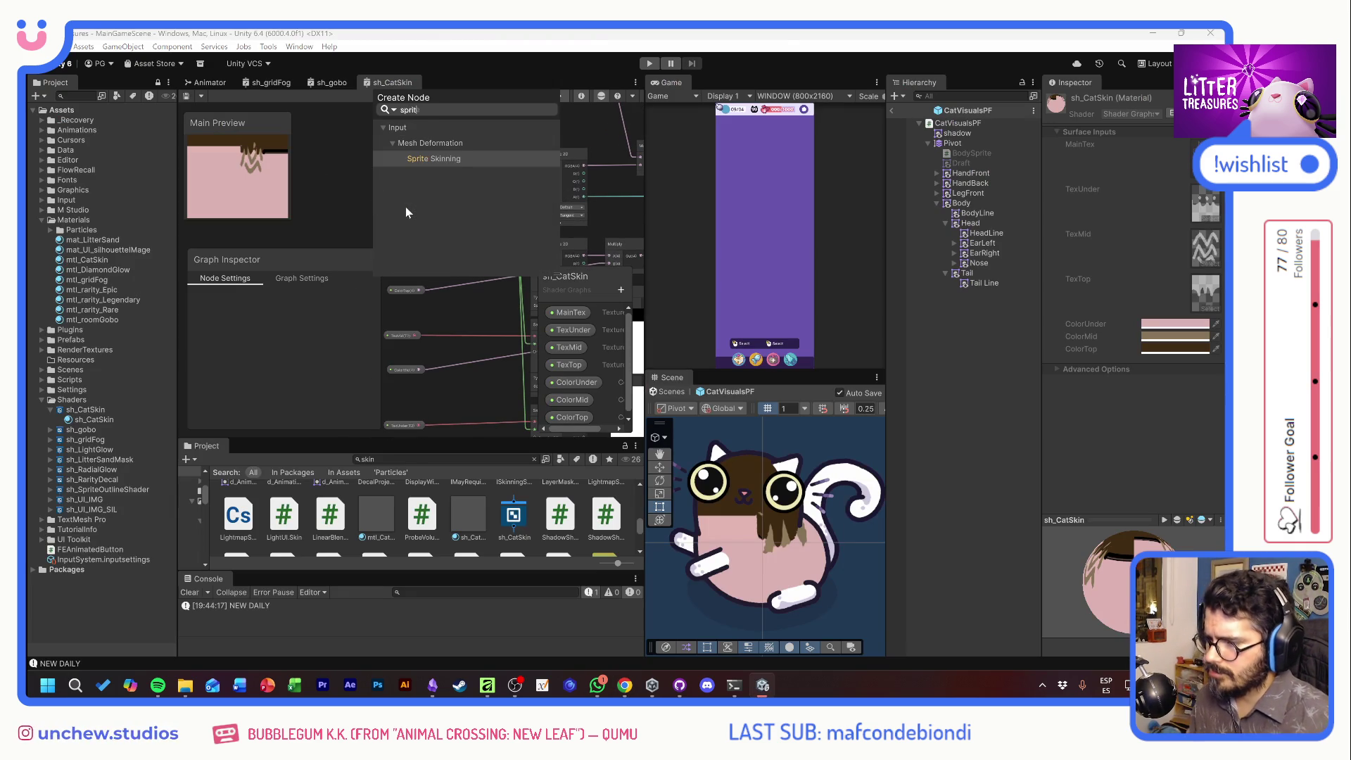
pyautogui.hotkey('ctrl', 'a')
pyautogui.press('BackSpace')
pyautogui.write('uv')
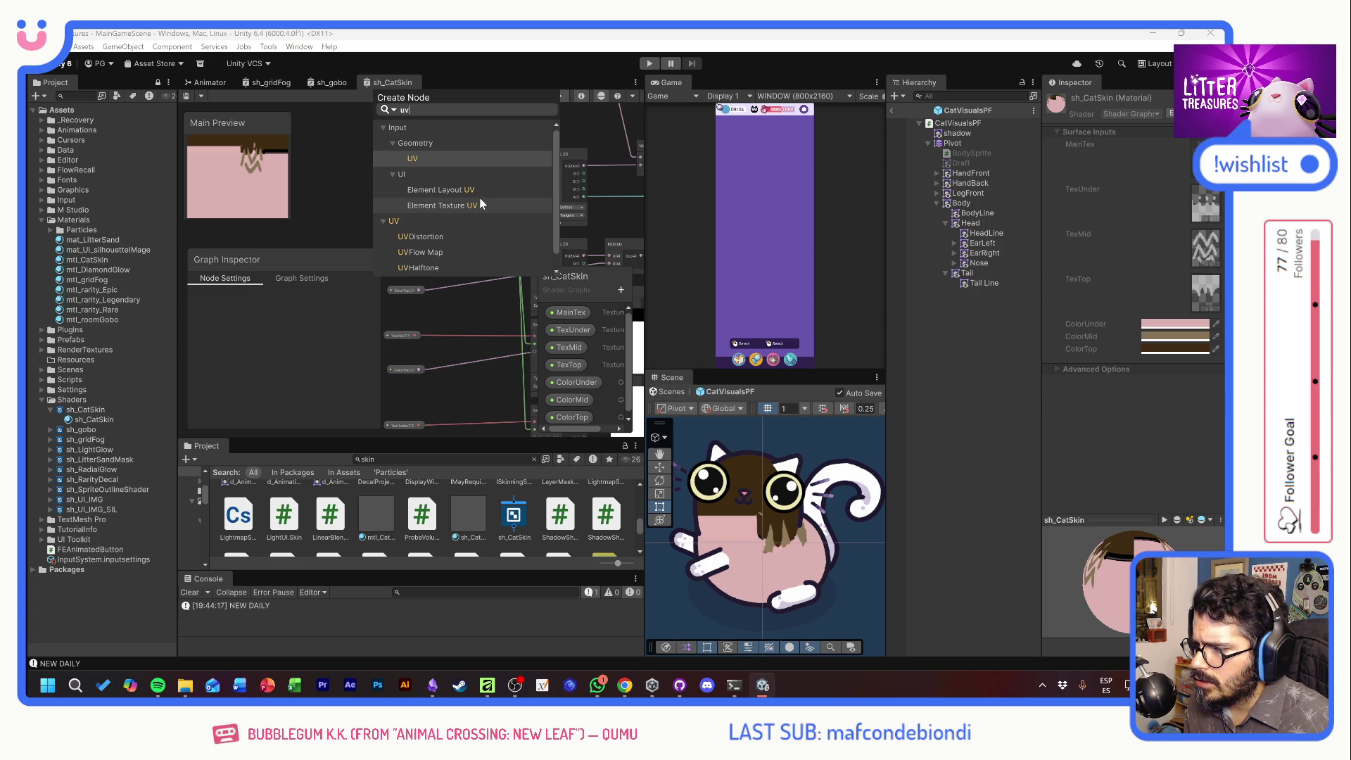
pyautogui.hotkey('alt', 'Tab')
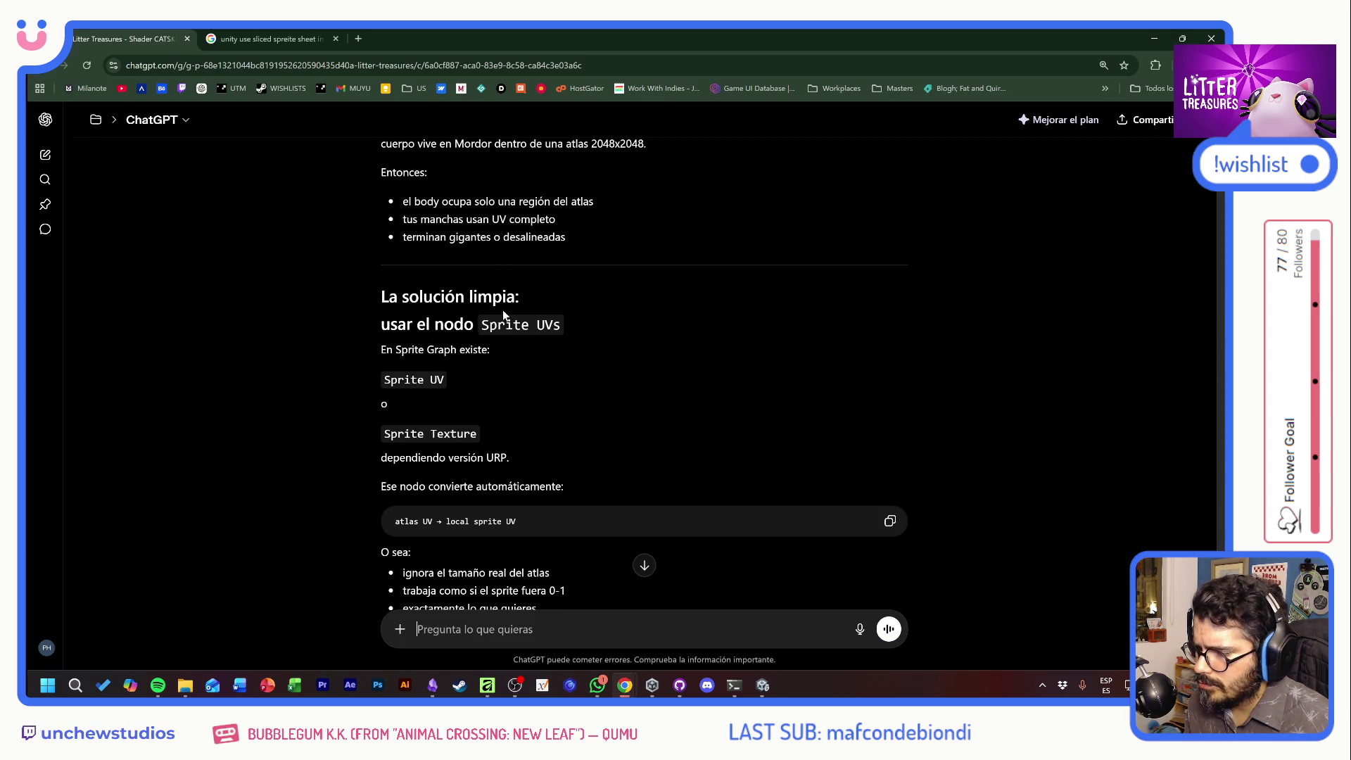
# Reply to ChatGPT 'no, no existe ninuno de esos nodos'
pyautogui.scroll(-6, 599, 493)
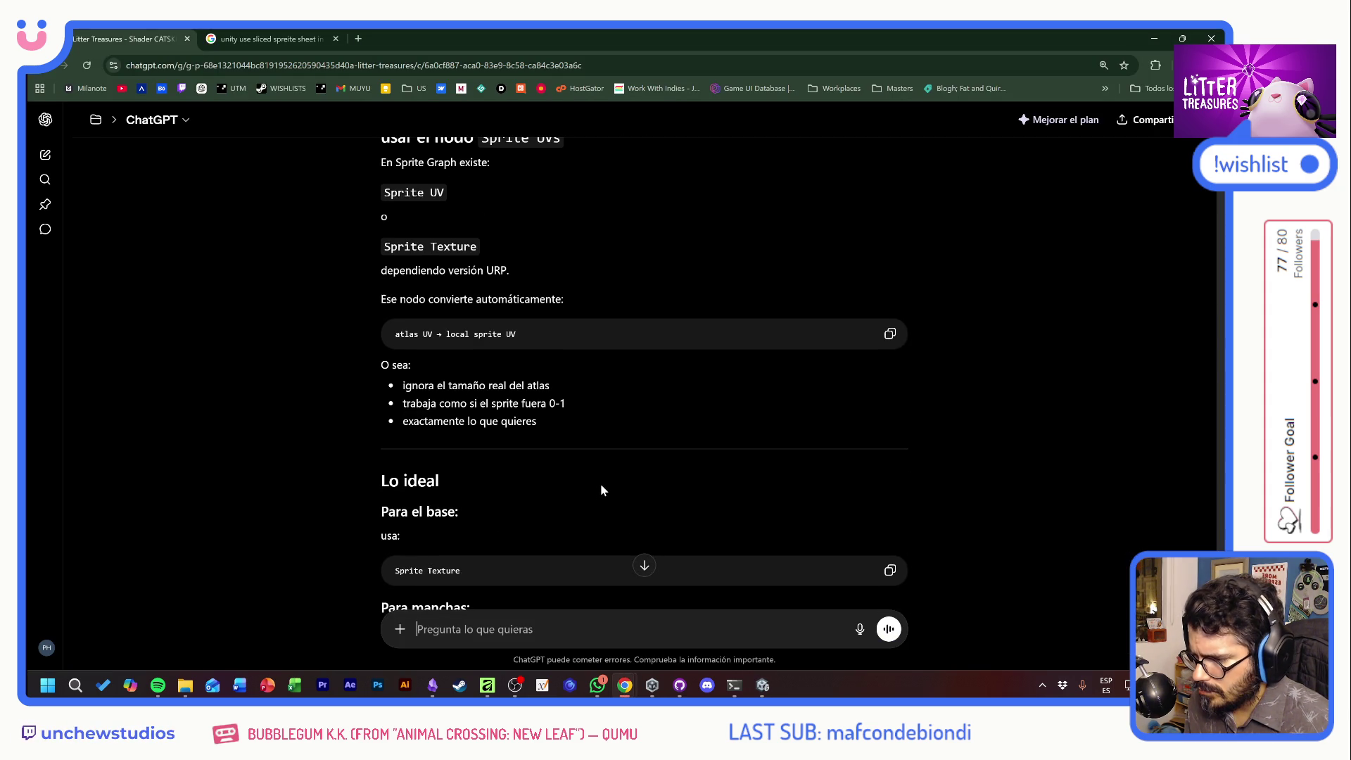
pyautogui.scroll(-1, 601, 483)
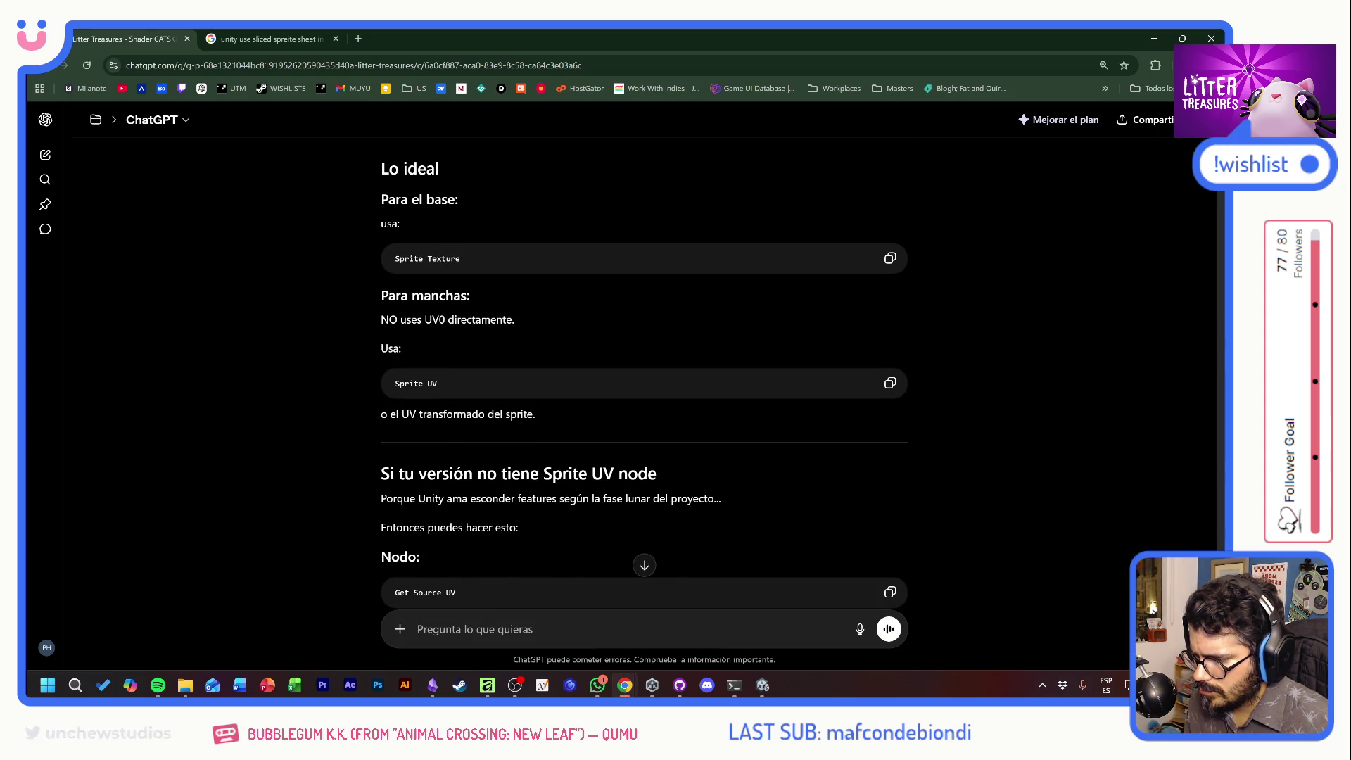
pyautogui.write('no, no existe ')
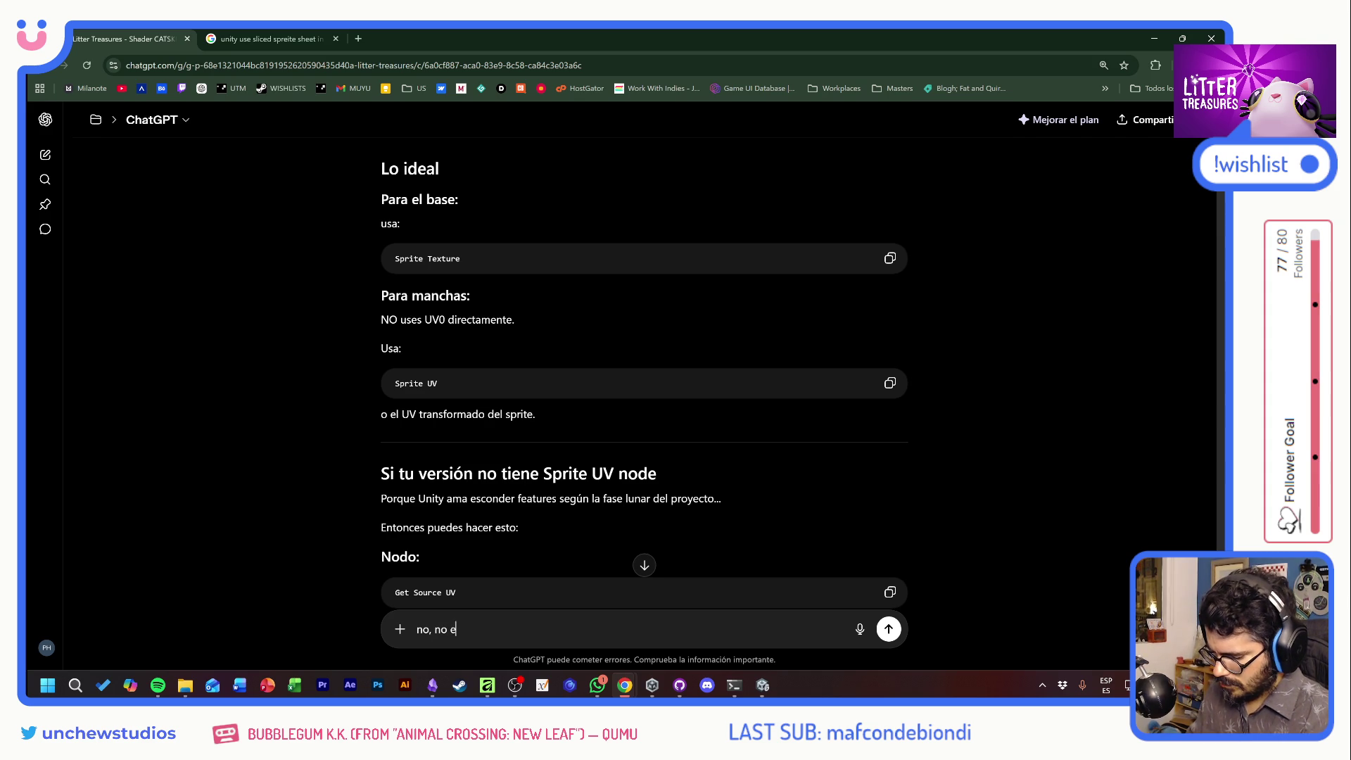
pyautogui.write('ninuno ')
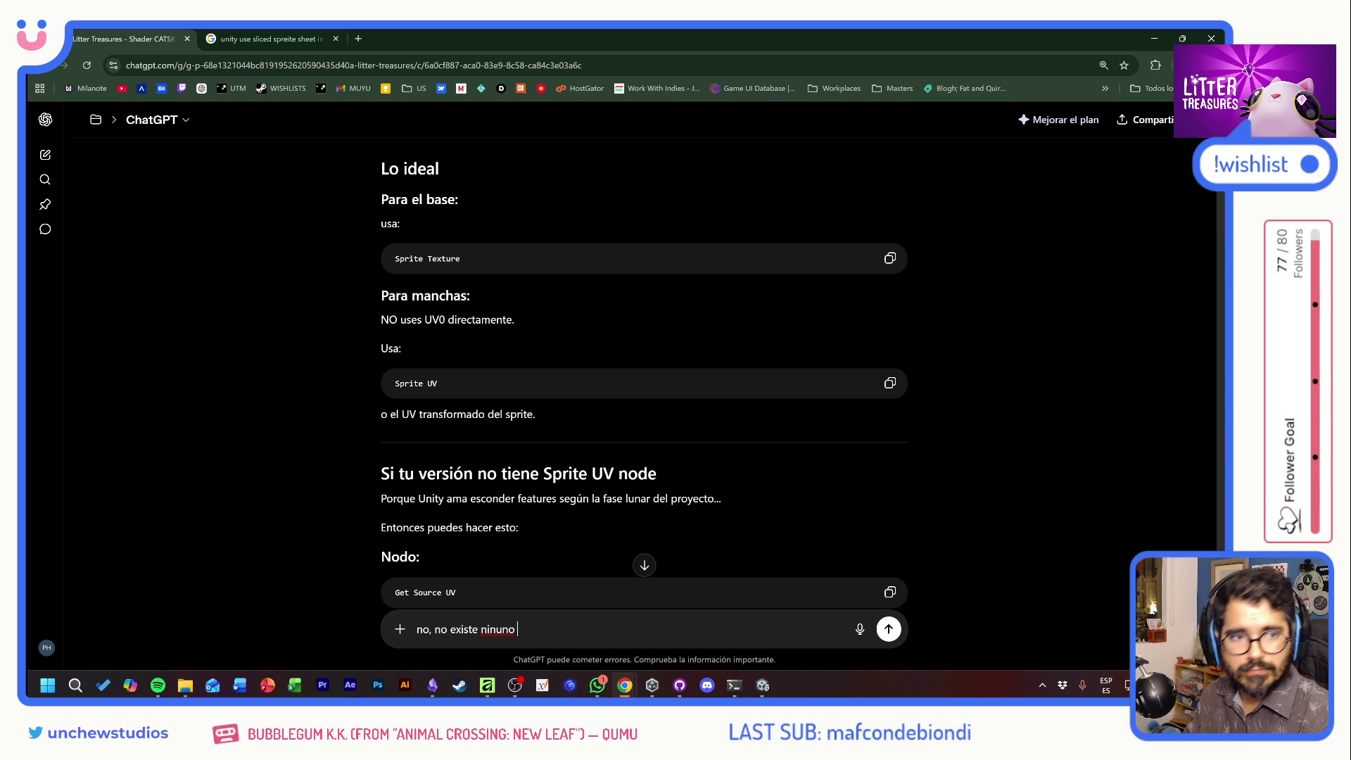
pyautogui.write('de esos nodos')
pyautogui.press('Return')
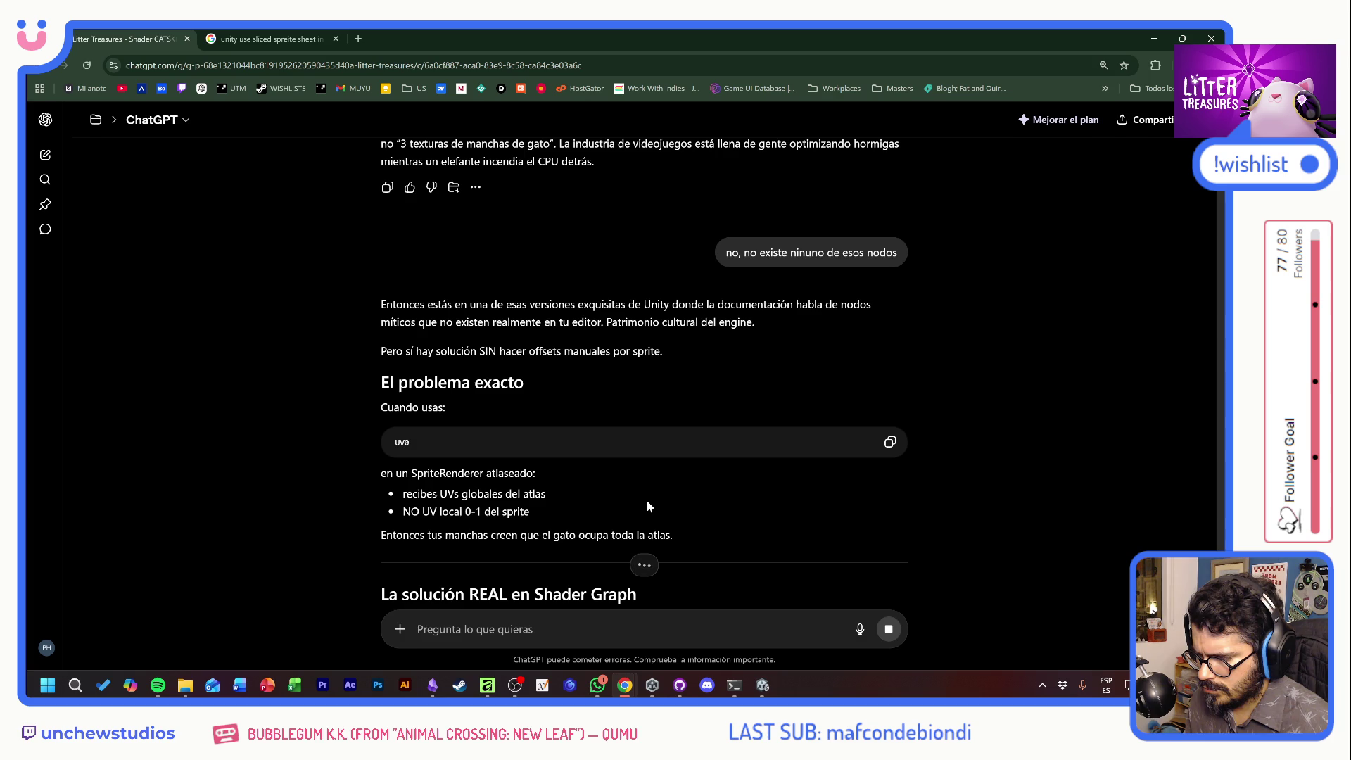
# Read ChatGPT's 'Método que funciona' steps about leaving the UV input empty
pyautogui.scroll(-2, 648, 501)
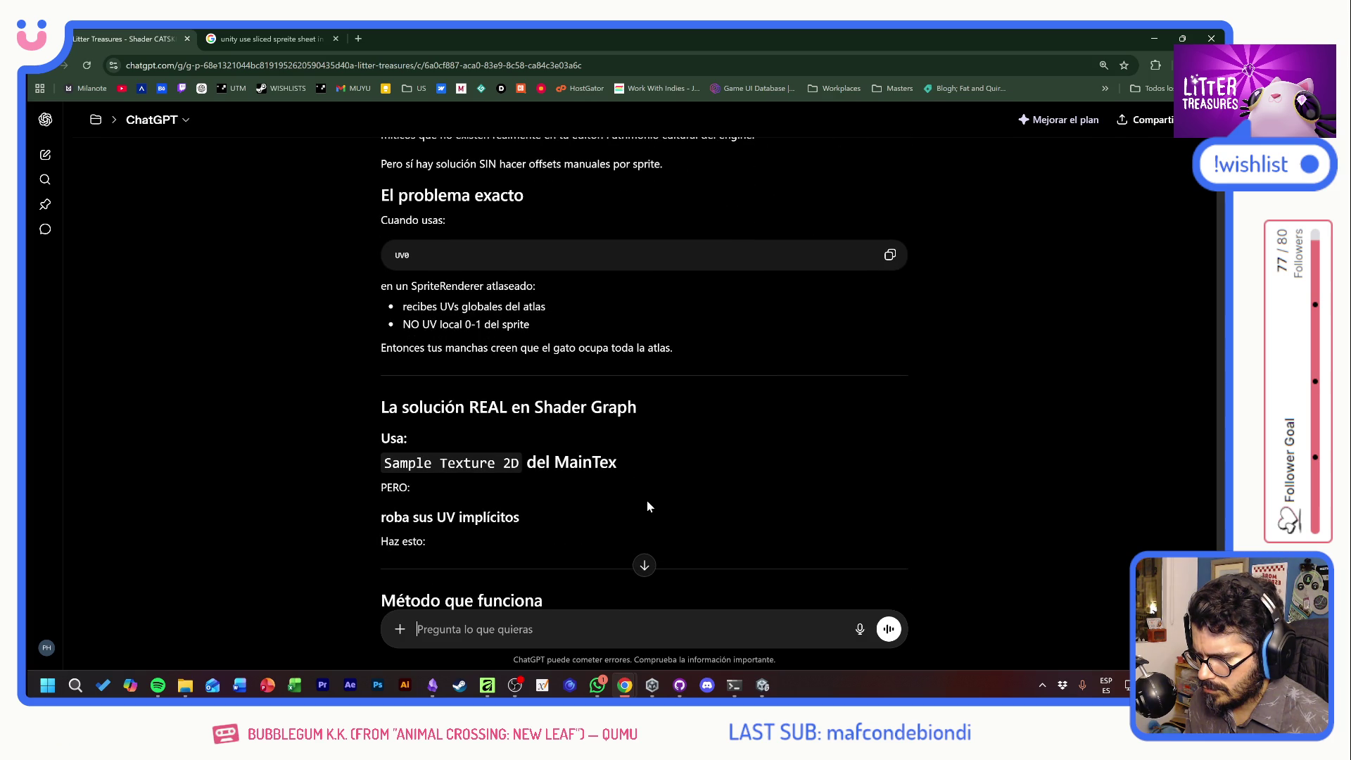
pyautogui.scroll(-3, 648, 507)
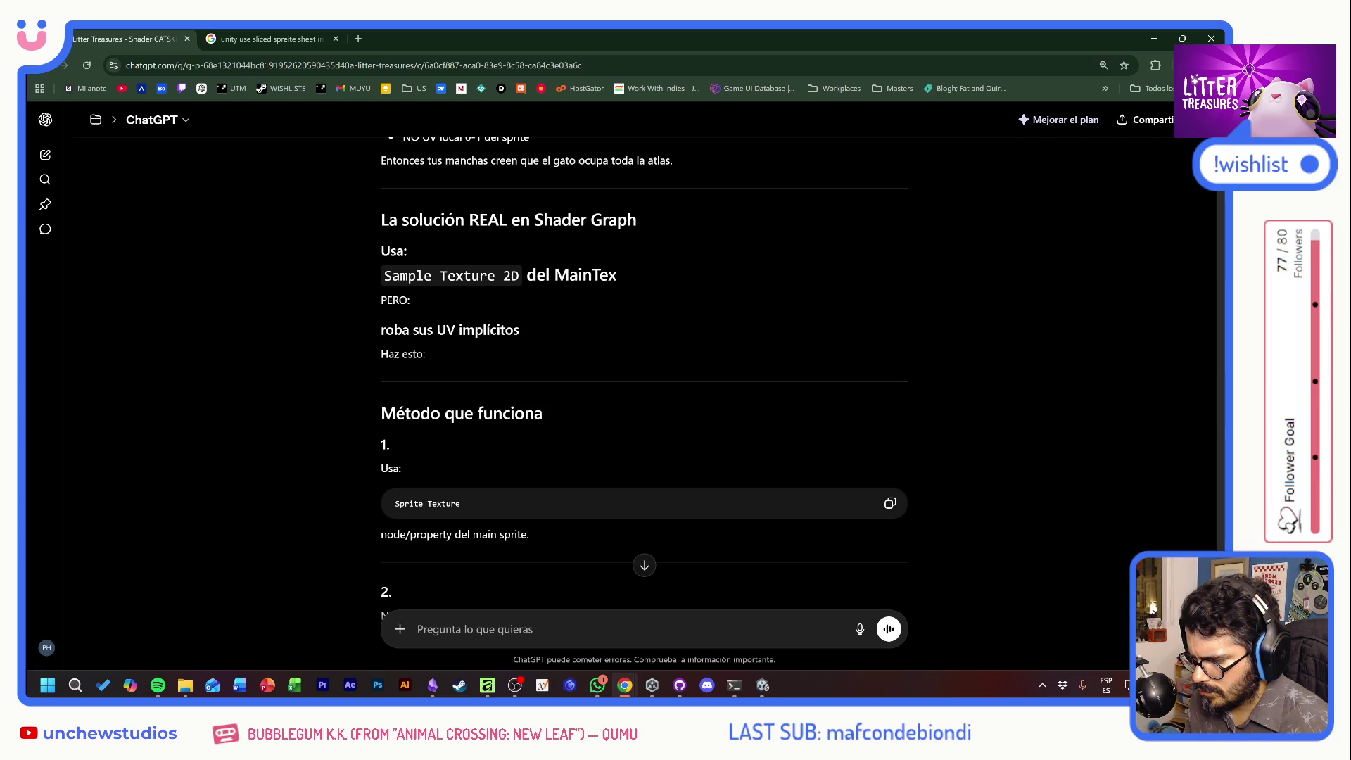
pyautogui.scroll(-2, 648, 506)
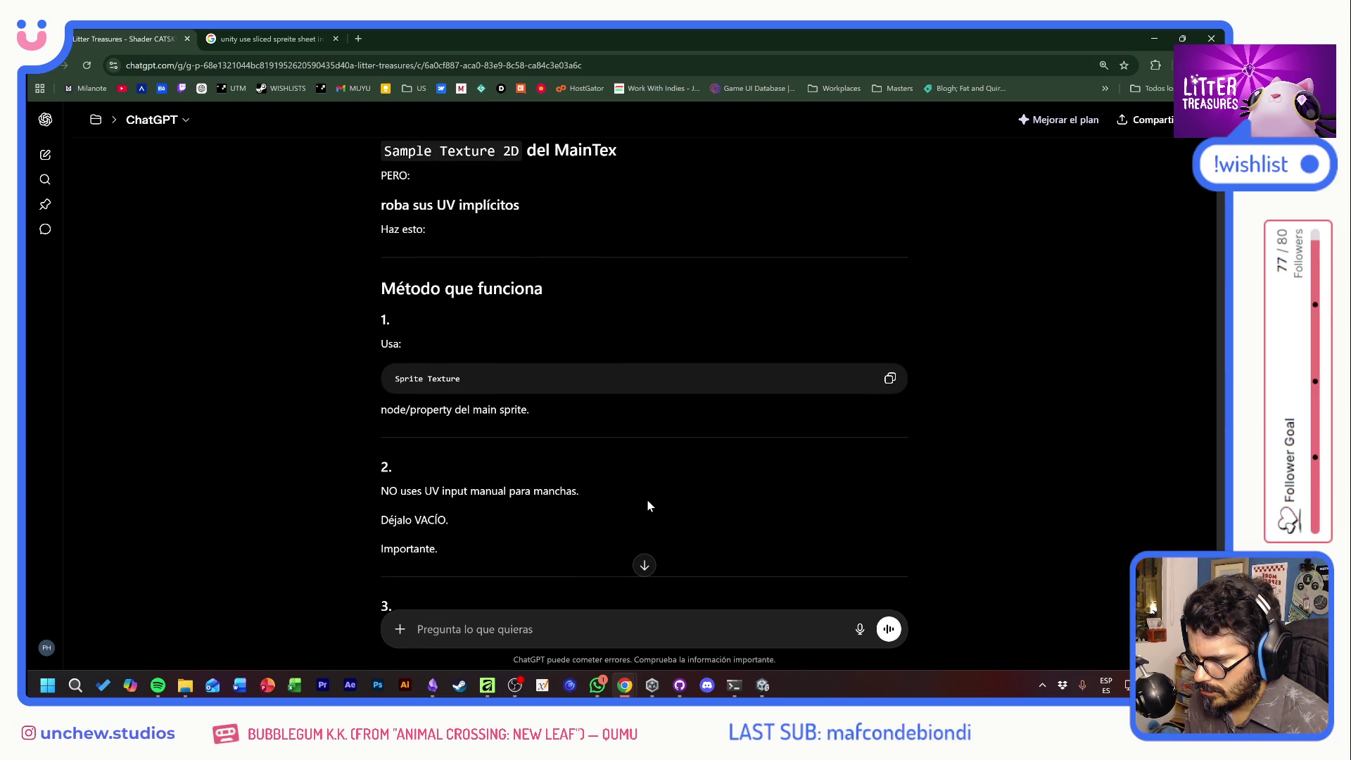
pyautogui.scroll(-1, 647, 501)
pyautogui.scroll(-3, 649, 506)
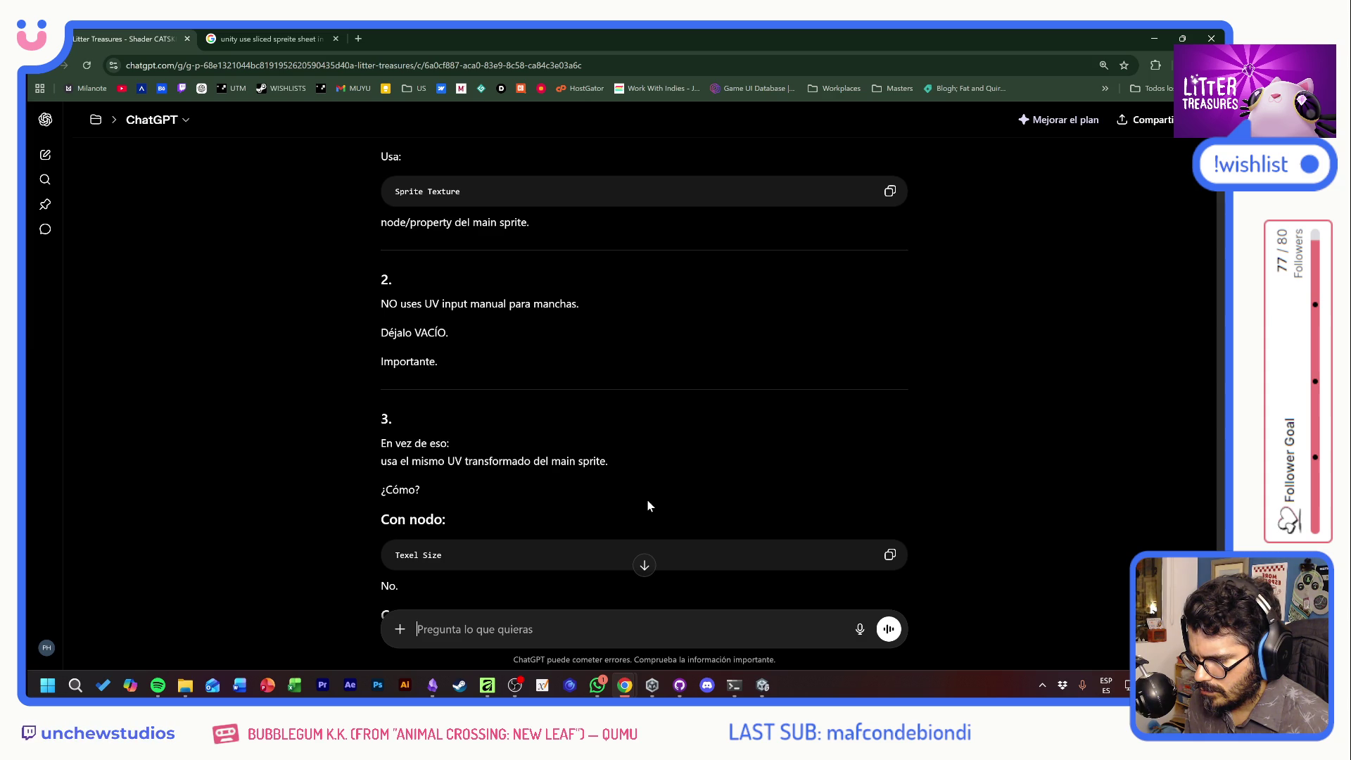
pyautogui.scroll(-2, 649, 506)
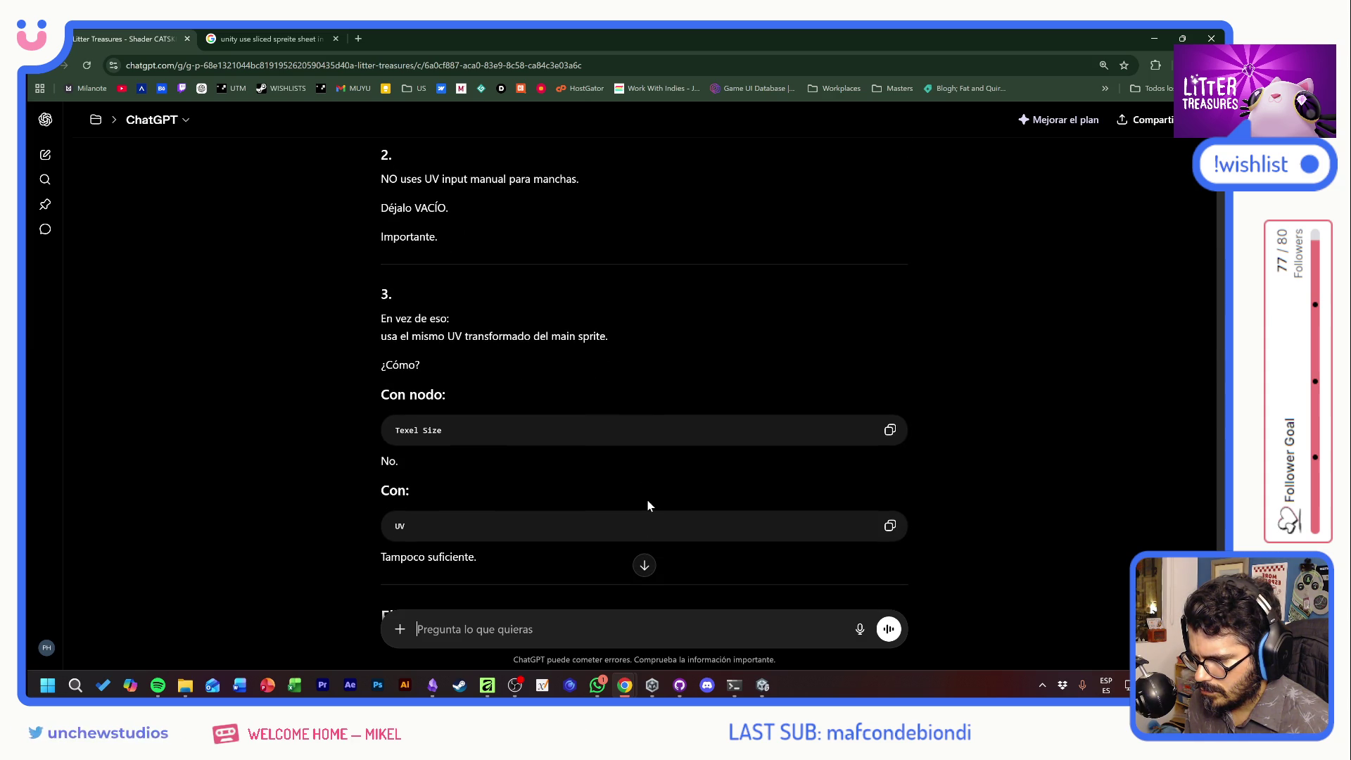
pyautogui.hotkey('alt', 'Tab')
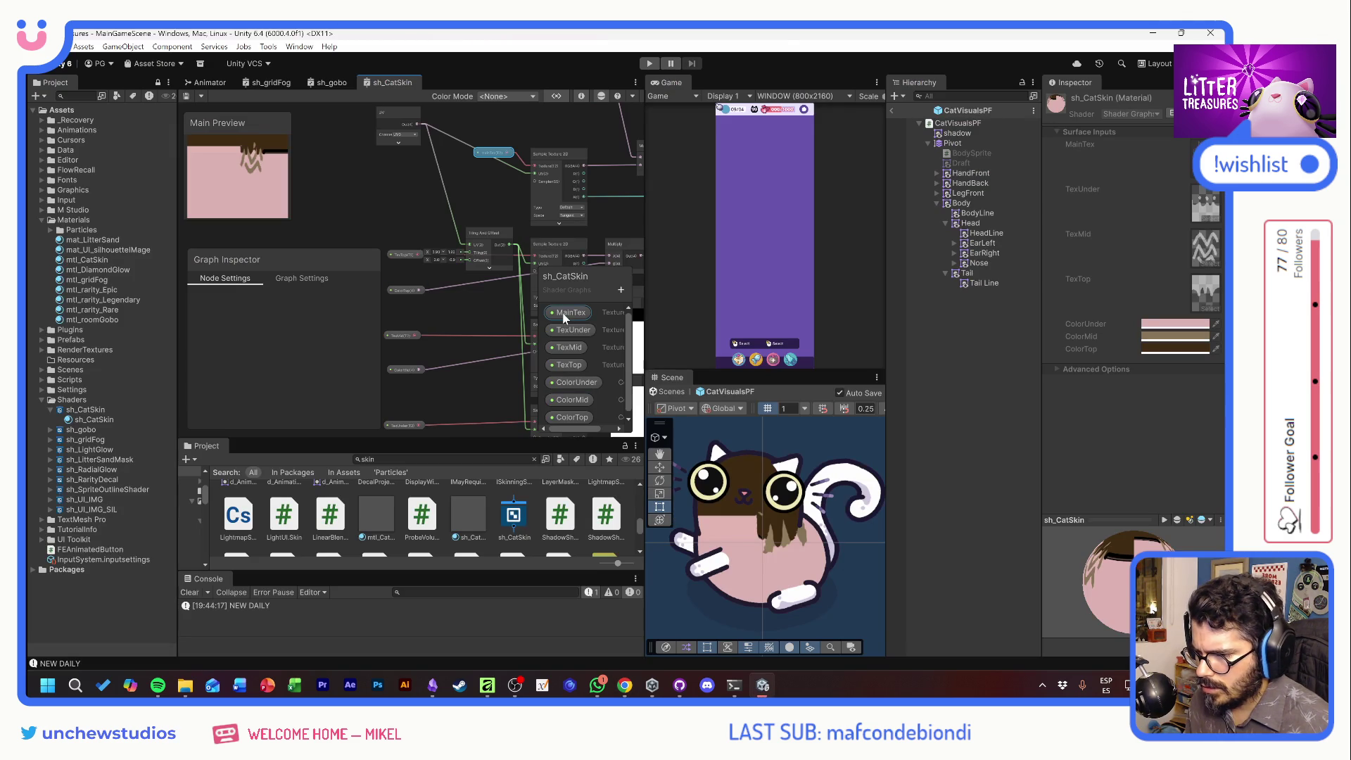
# Inspect the MainTex property's settings, then read ChatGPT's 'El truco verdadero' reply about reusing MainTex UVs
pyautogui.click(563, 314)
pyautogui.scroll(-1, 275, 377)
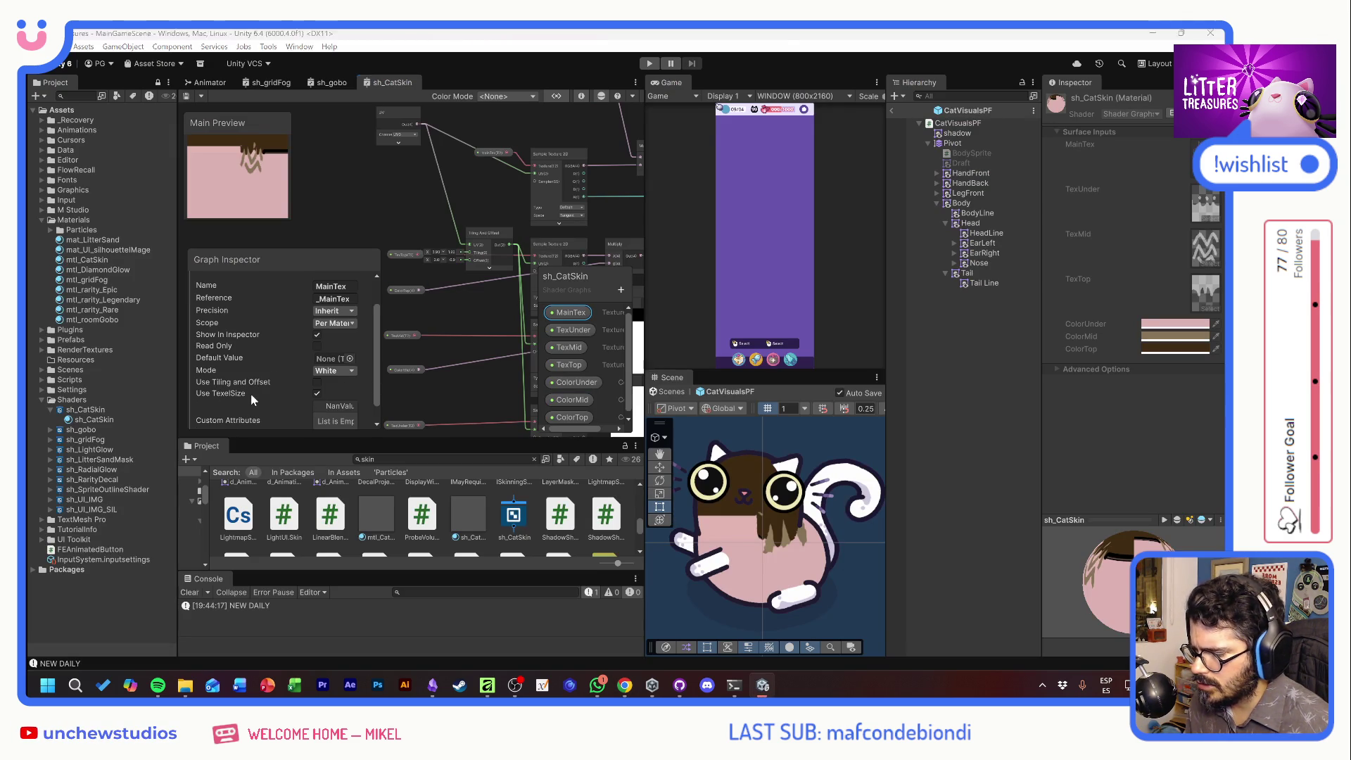
pyautogui.hotkey('alt', 'Tab')
pyautogui.scroll(-3, 556, 481)
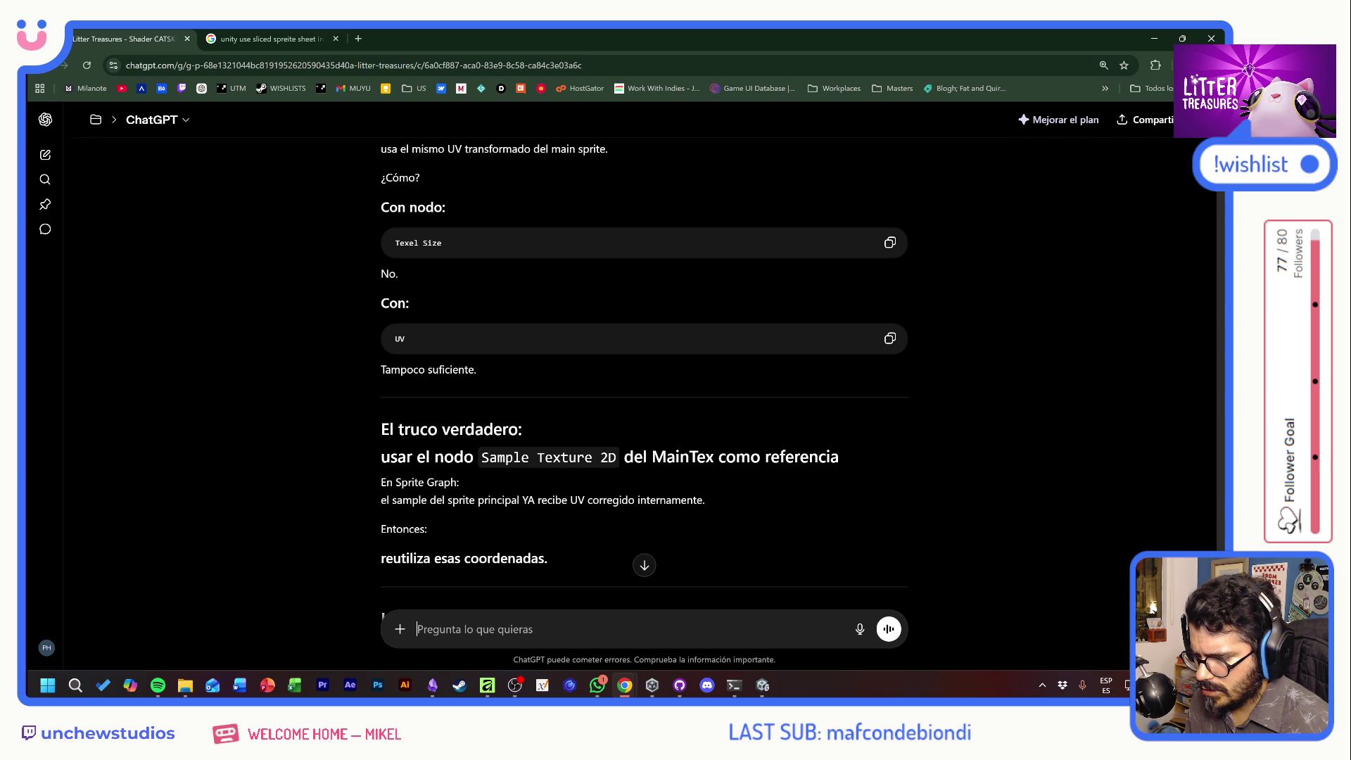
pyautogui.scroll(-3, 597, 500)
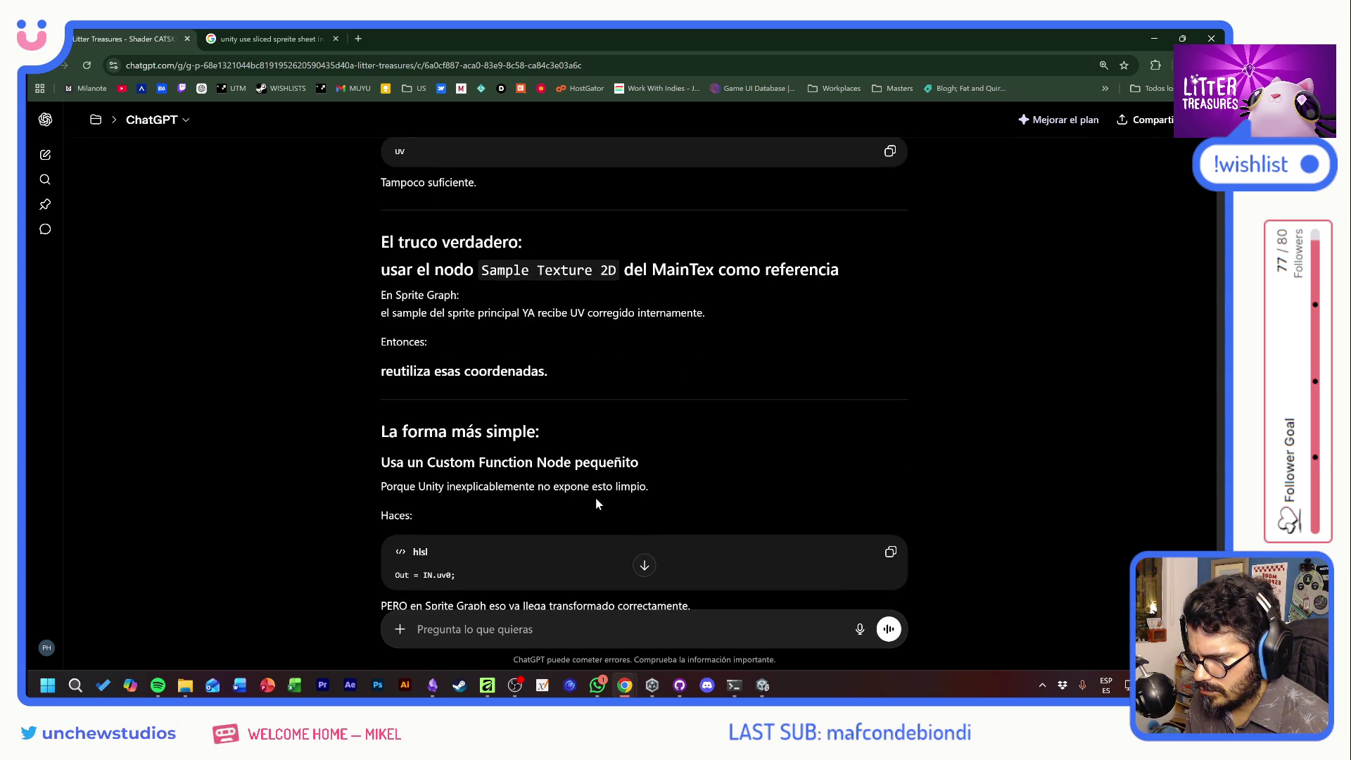
pyautogui.scroll(-3, 596, 500)
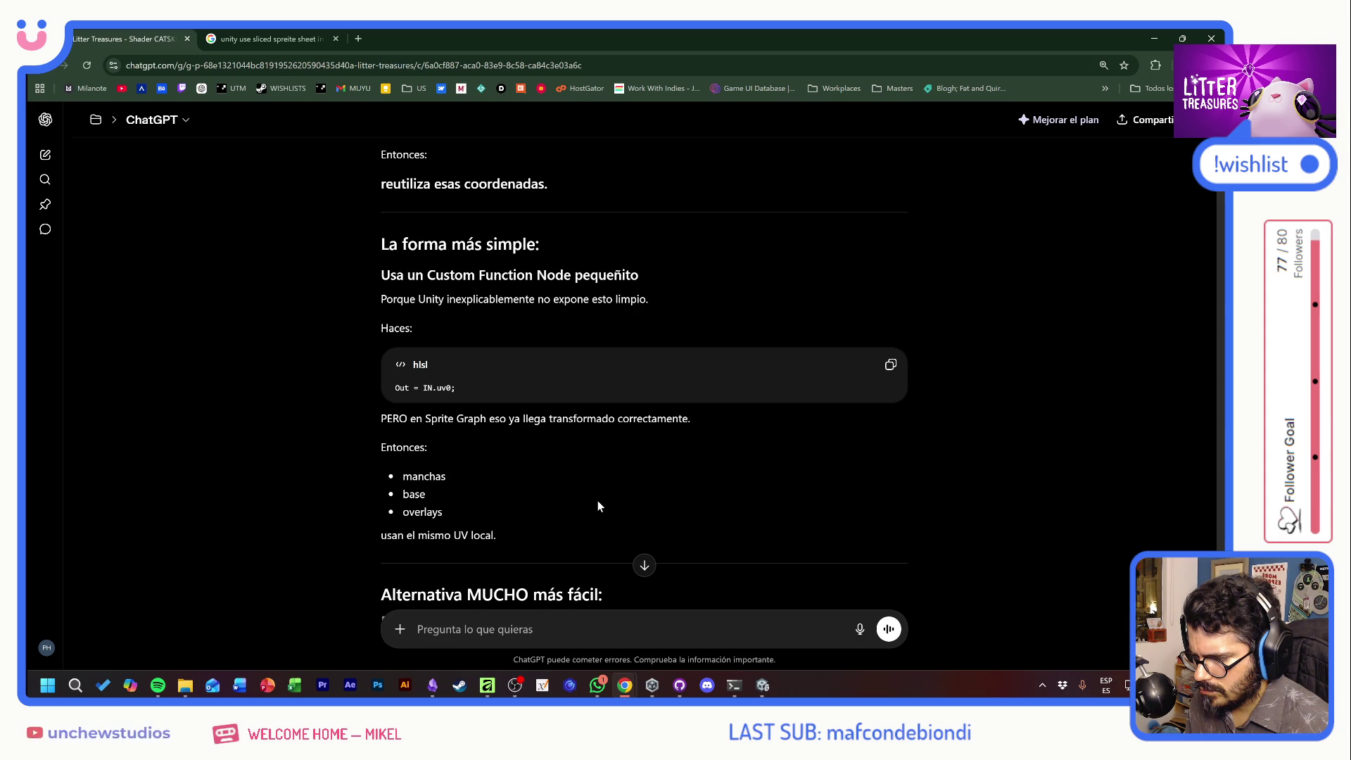
pyautogui.scroll(-3, 598, 501)
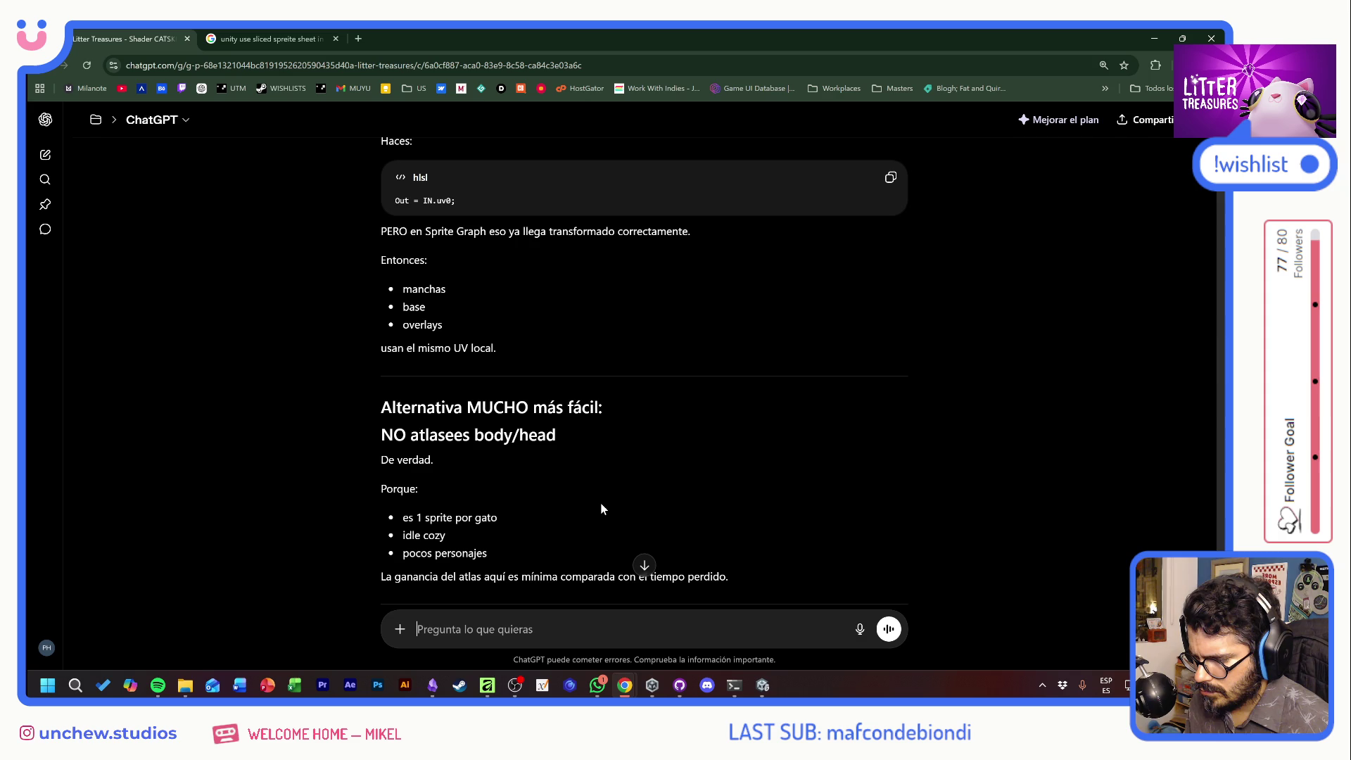
pyautogui.scroll(-3, 601, 503)
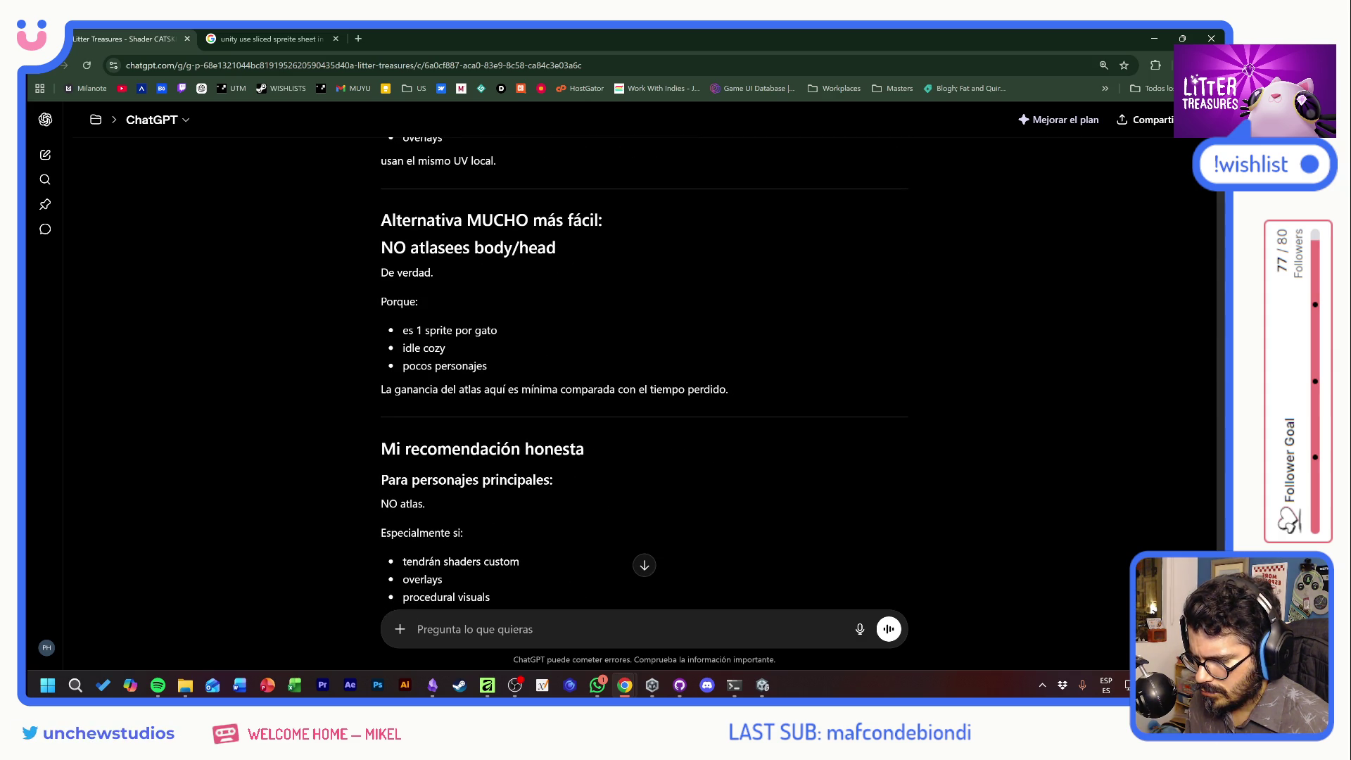
pyautogui.scroll(-3, 644, 370)
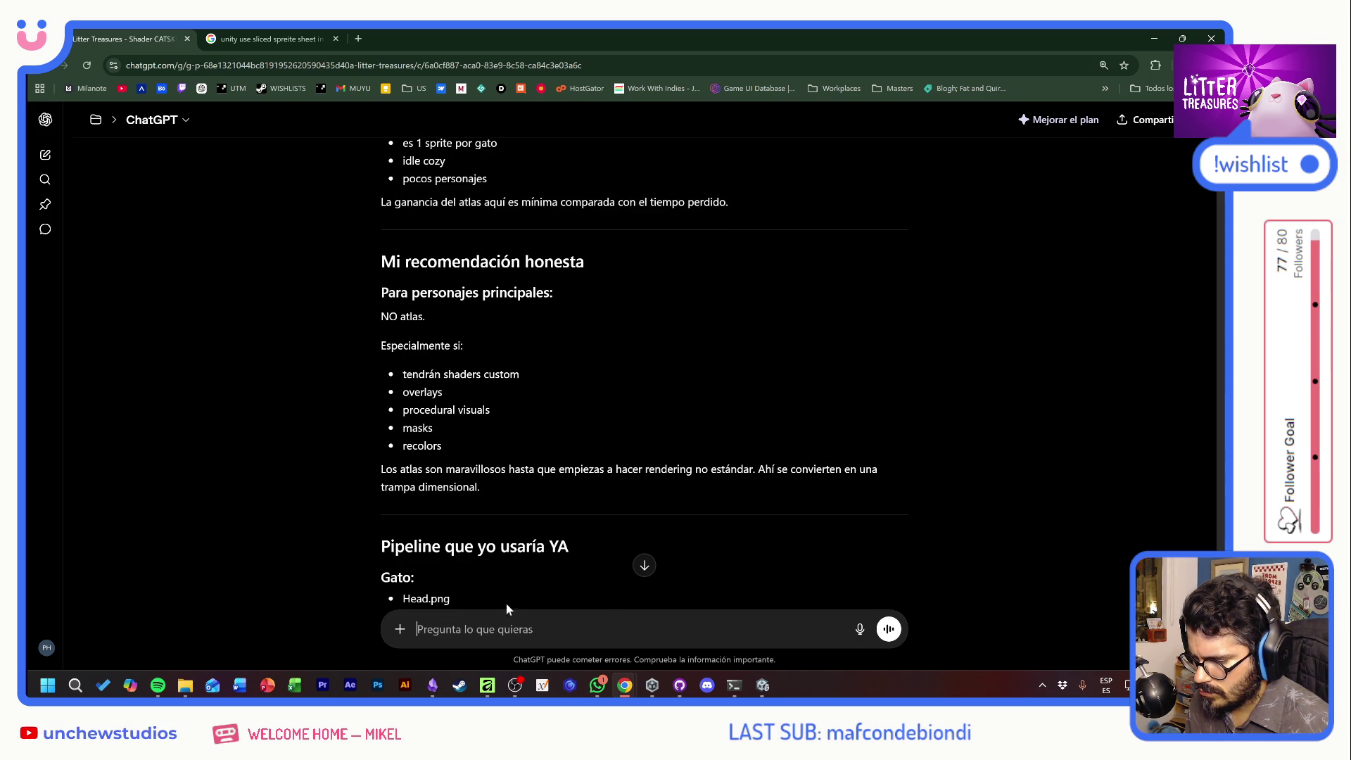
pyautogui.scroll(-2, 508, 604)
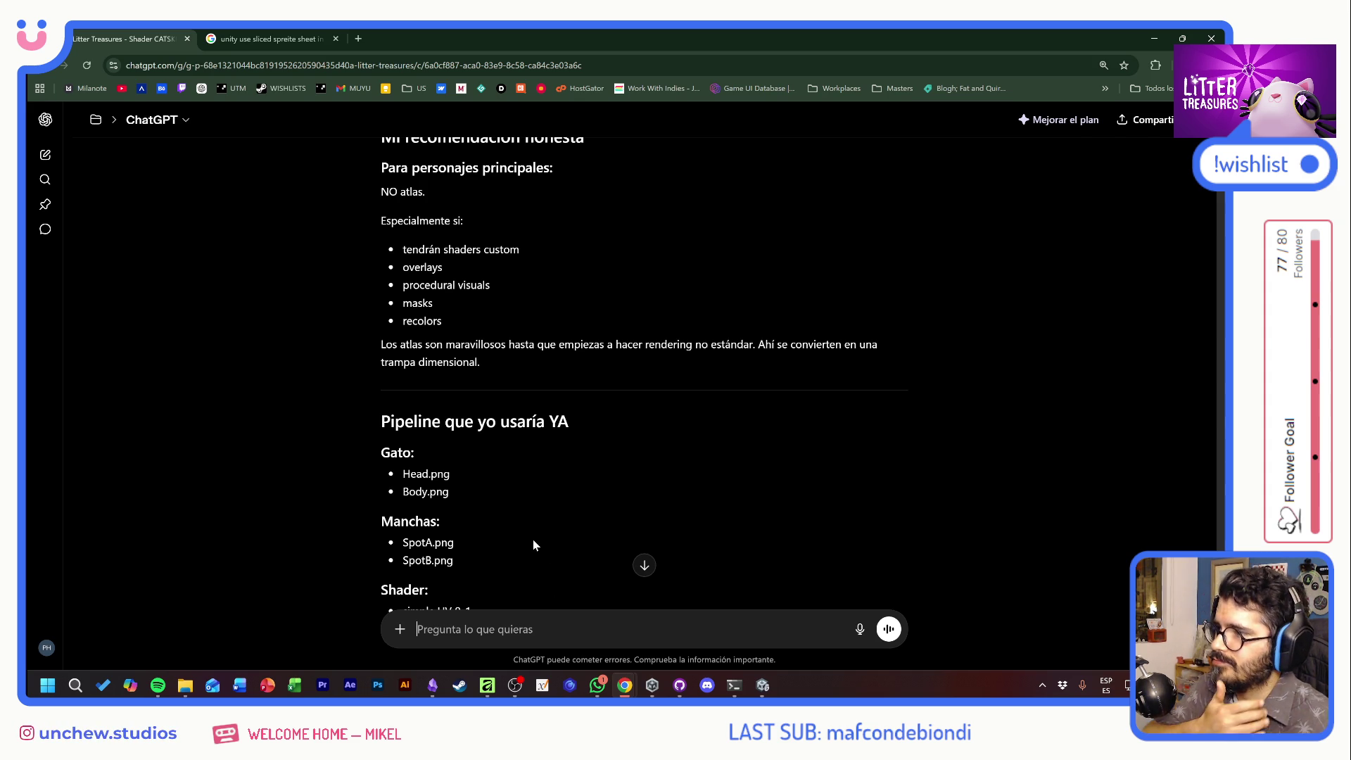
pyautogui.scroll(-3, 540, 541)
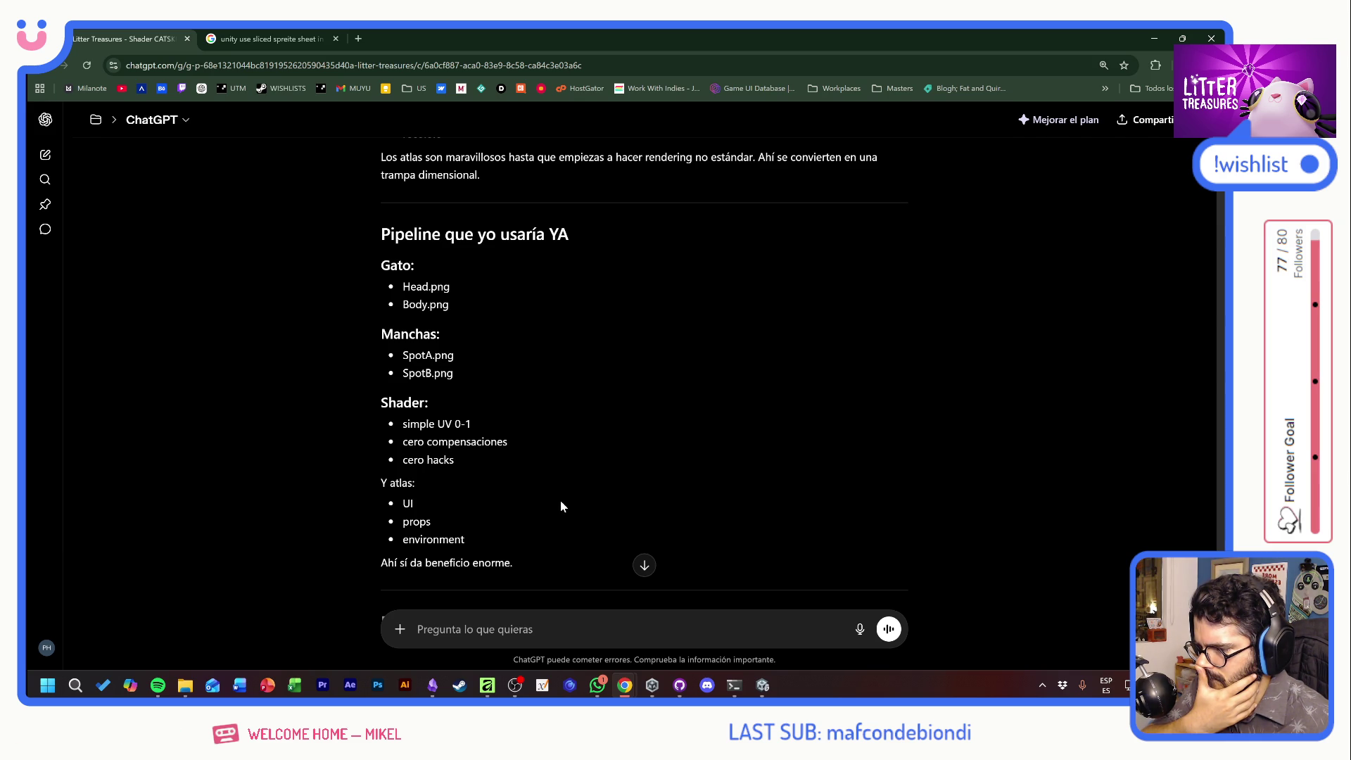
pyautogui.scroll(-1, 561, 502)
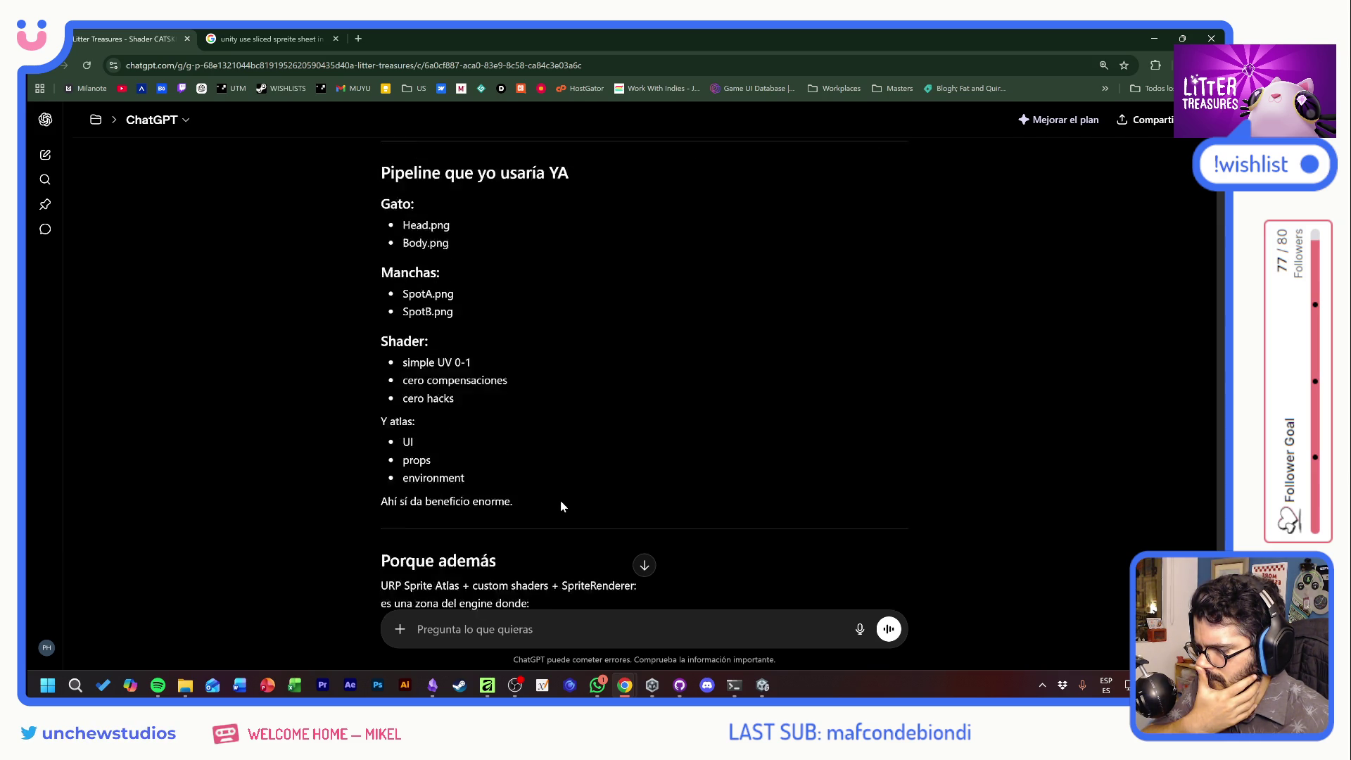
pyautogui.scroll(-2, 561, 506)
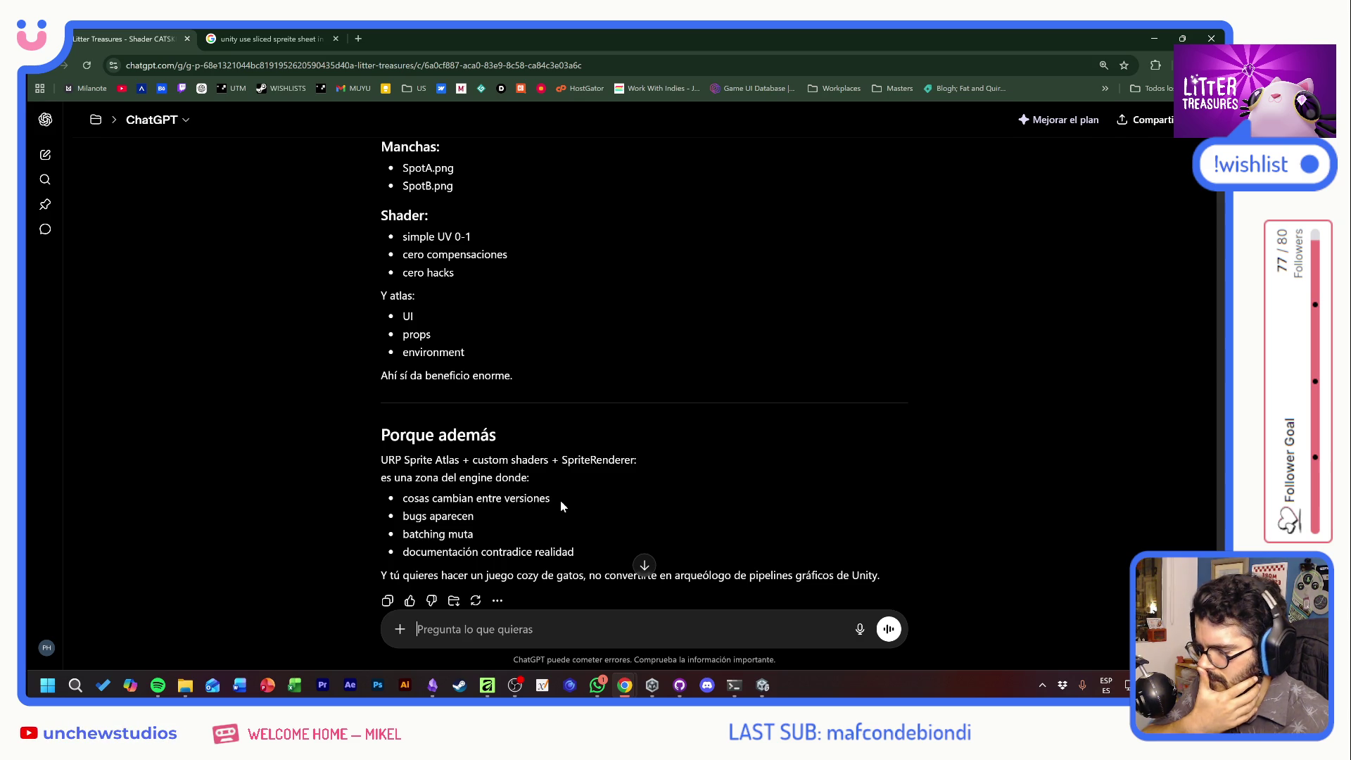
# Set the texture sample's space to Object, keeping its type as Default
pyautogui.hotkey('alt', 'Tab')
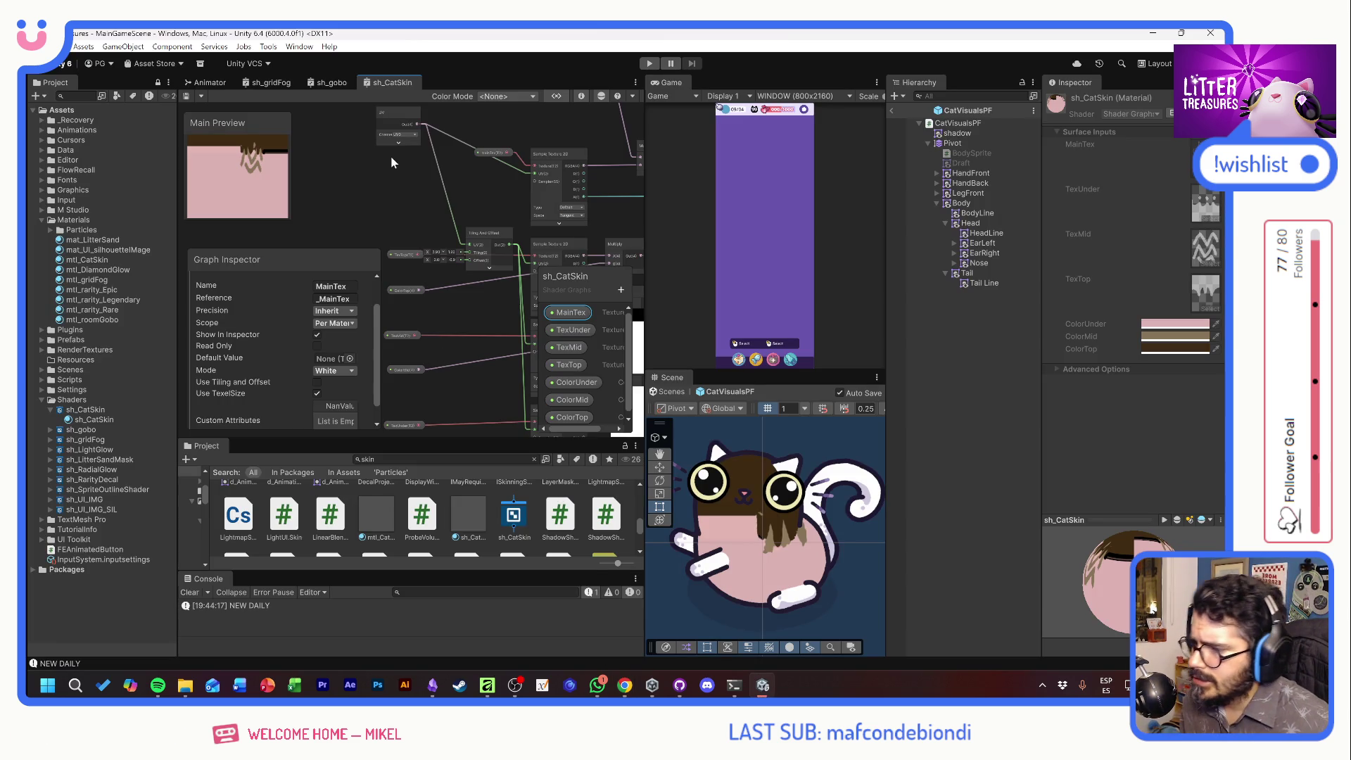
pyautogui.moveTo(392, 162); pyautogui.dragTo(365, 213)
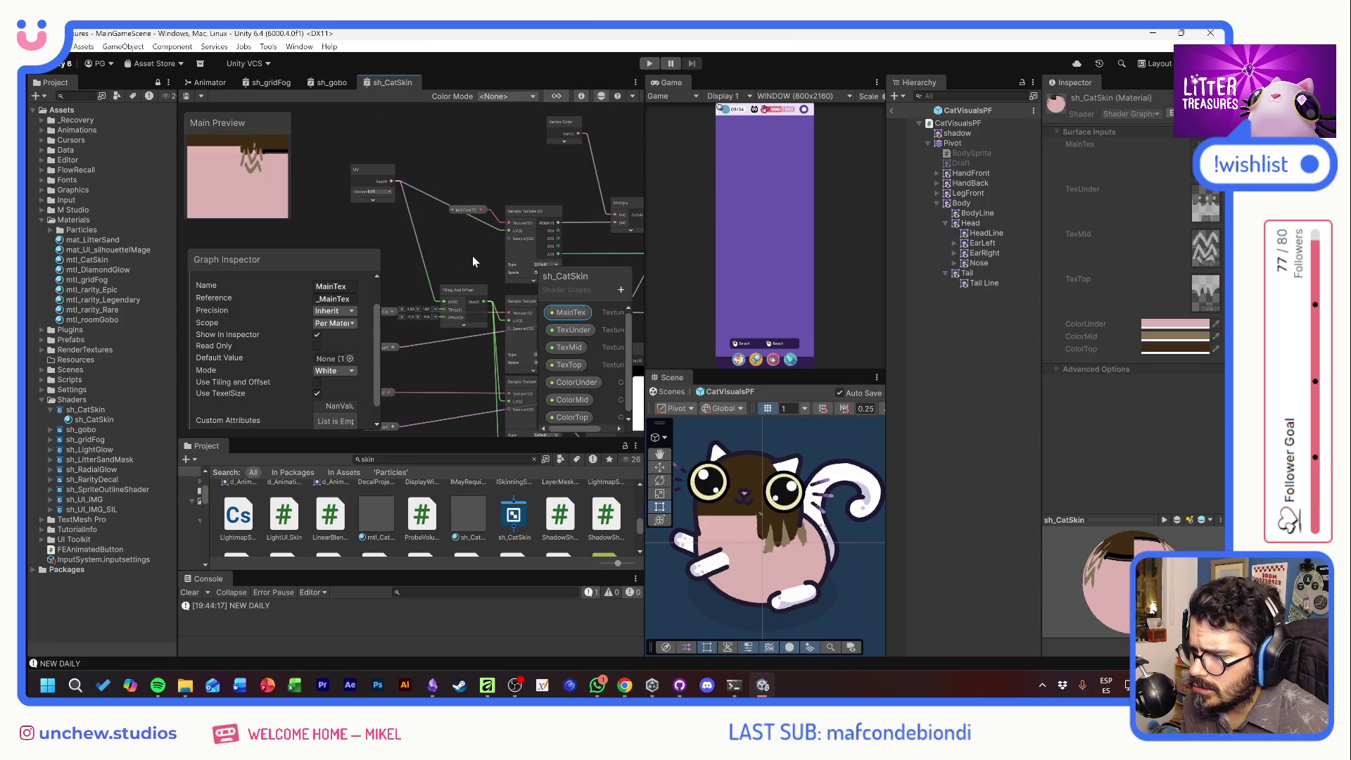
pyautogui.moveTo(472, 256); pyautogui.dragTo(443, 216)
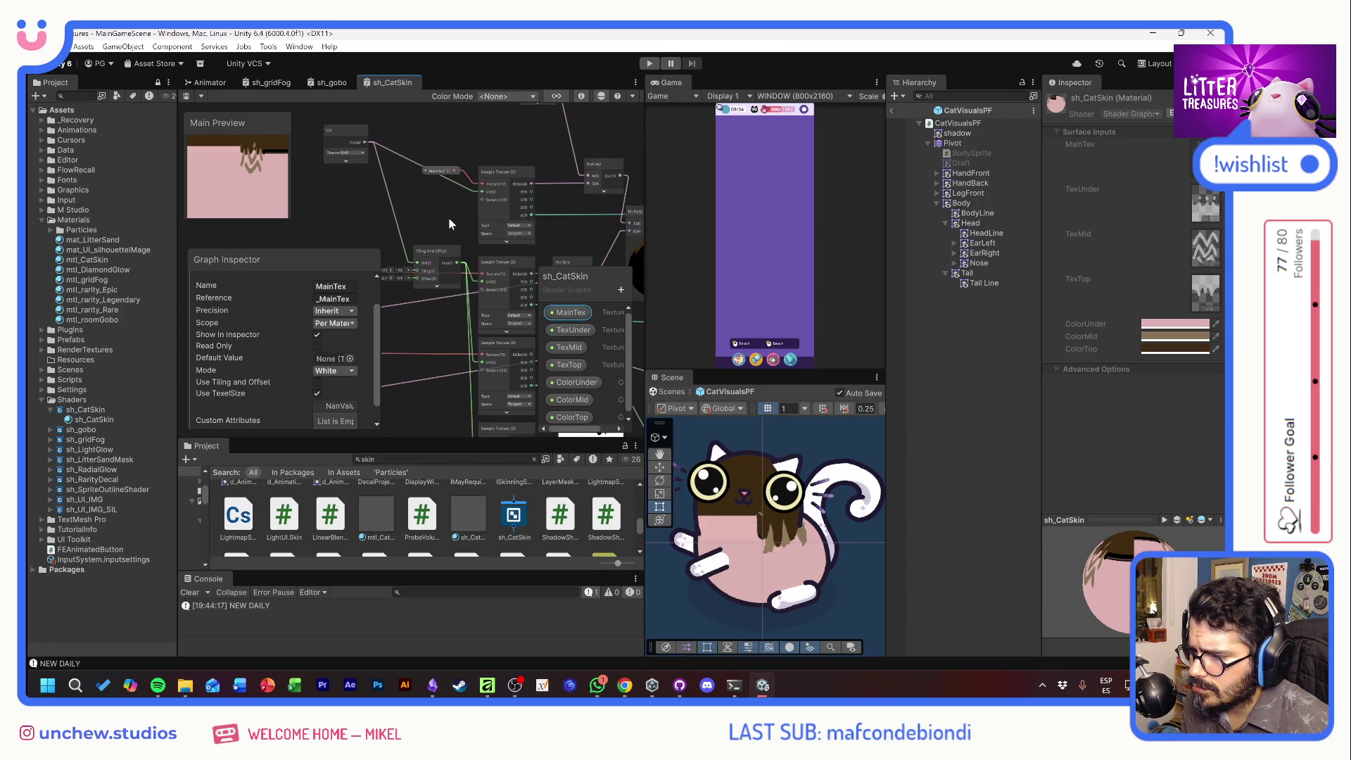
pyautogui.click(519, 233)
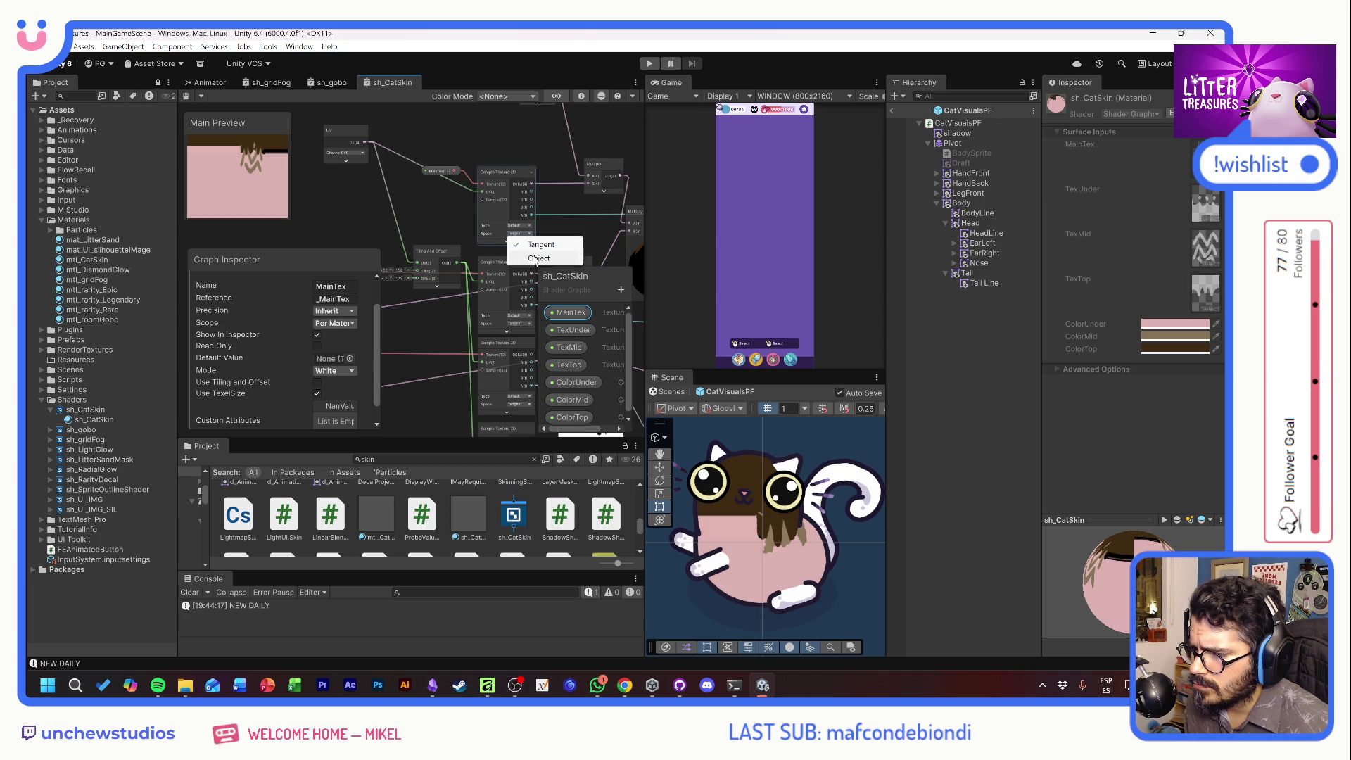
pyautogui.click(535, 258)
pyautogui.click(518, 226)
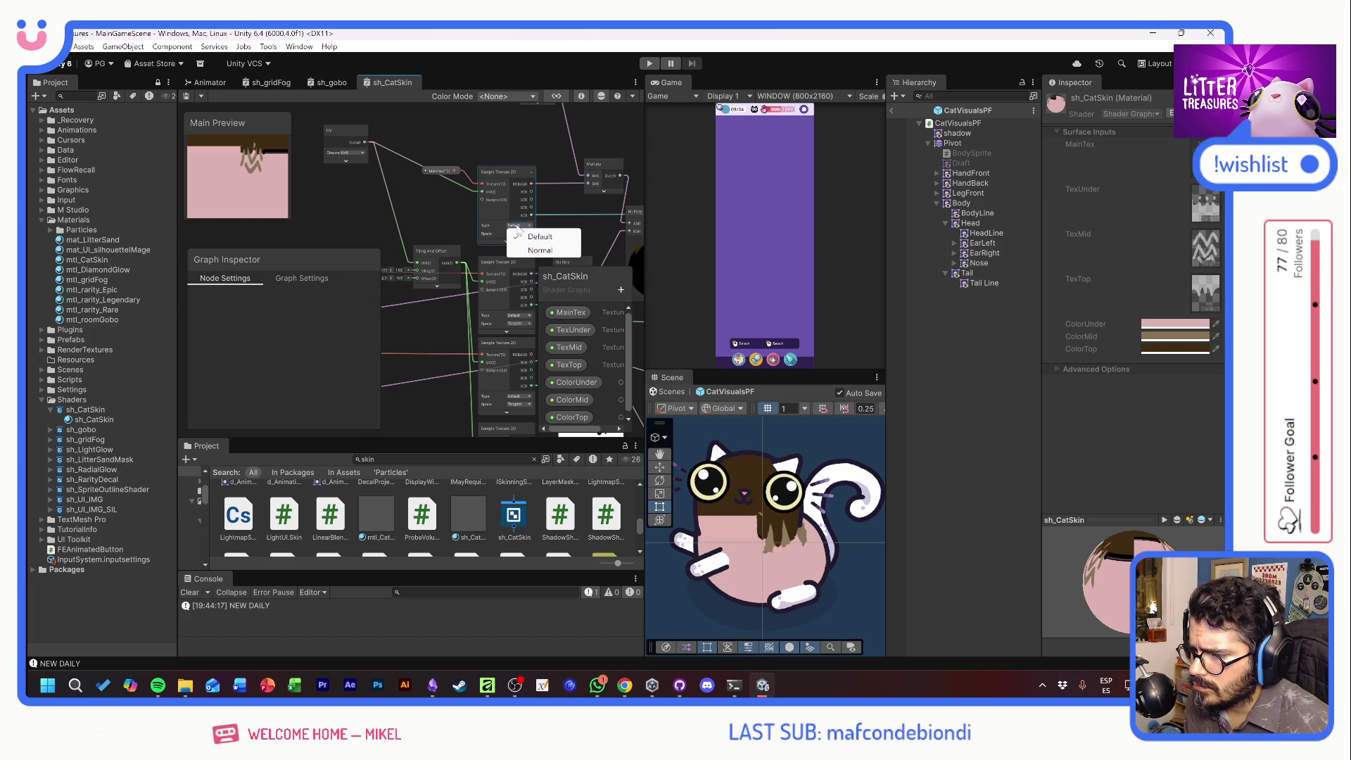
pyautogui.click(454, 220)
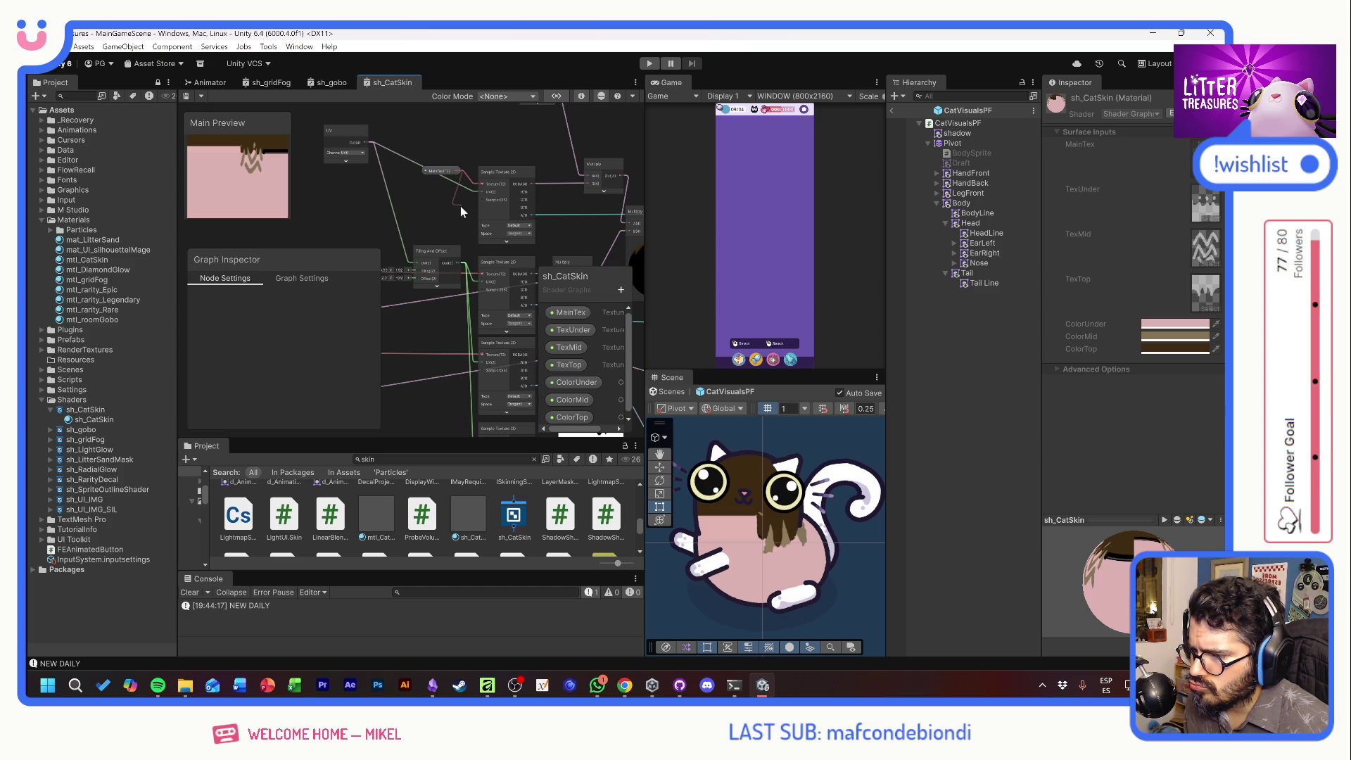
# Add a Texture Size node beside the UV node and delete the Tiling And Offset node
pyautogui.press('space')
pyautogui.write('tex')
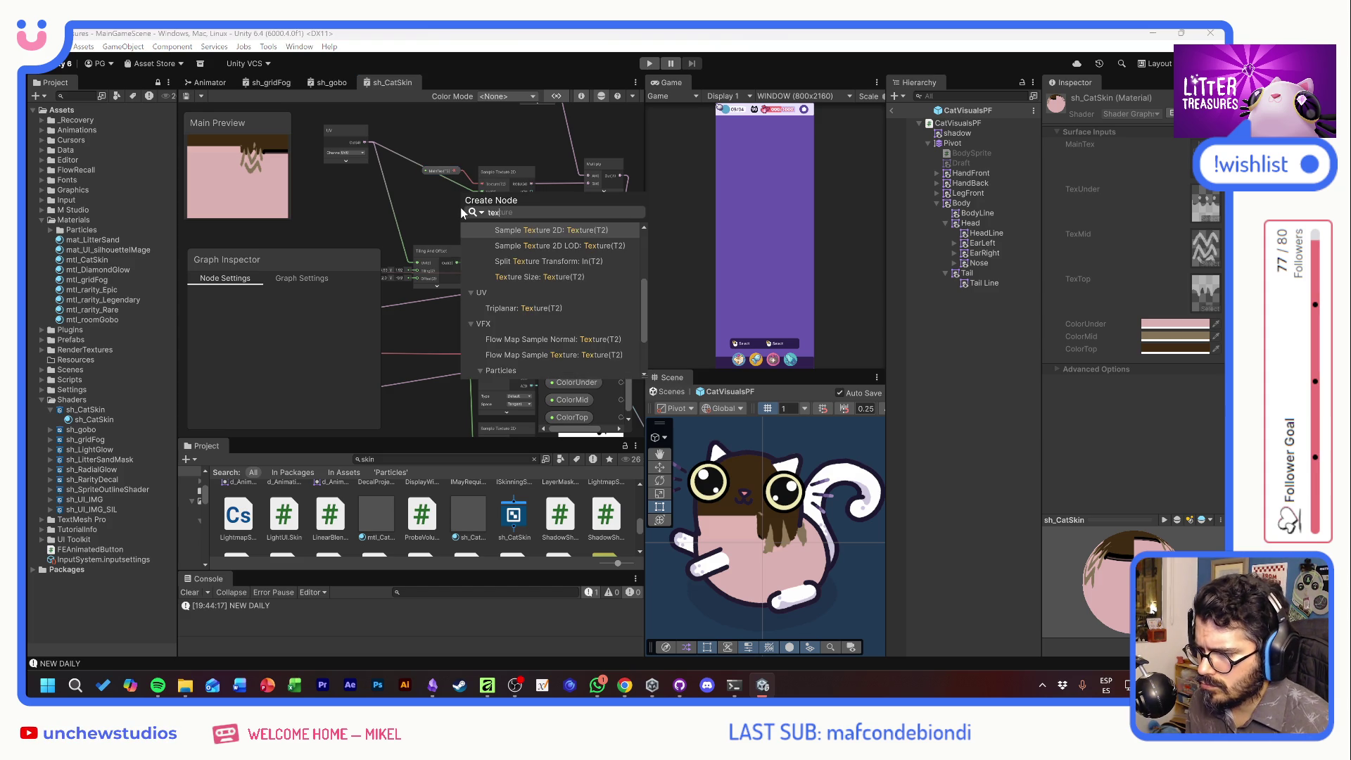
pyautogui.write('e')
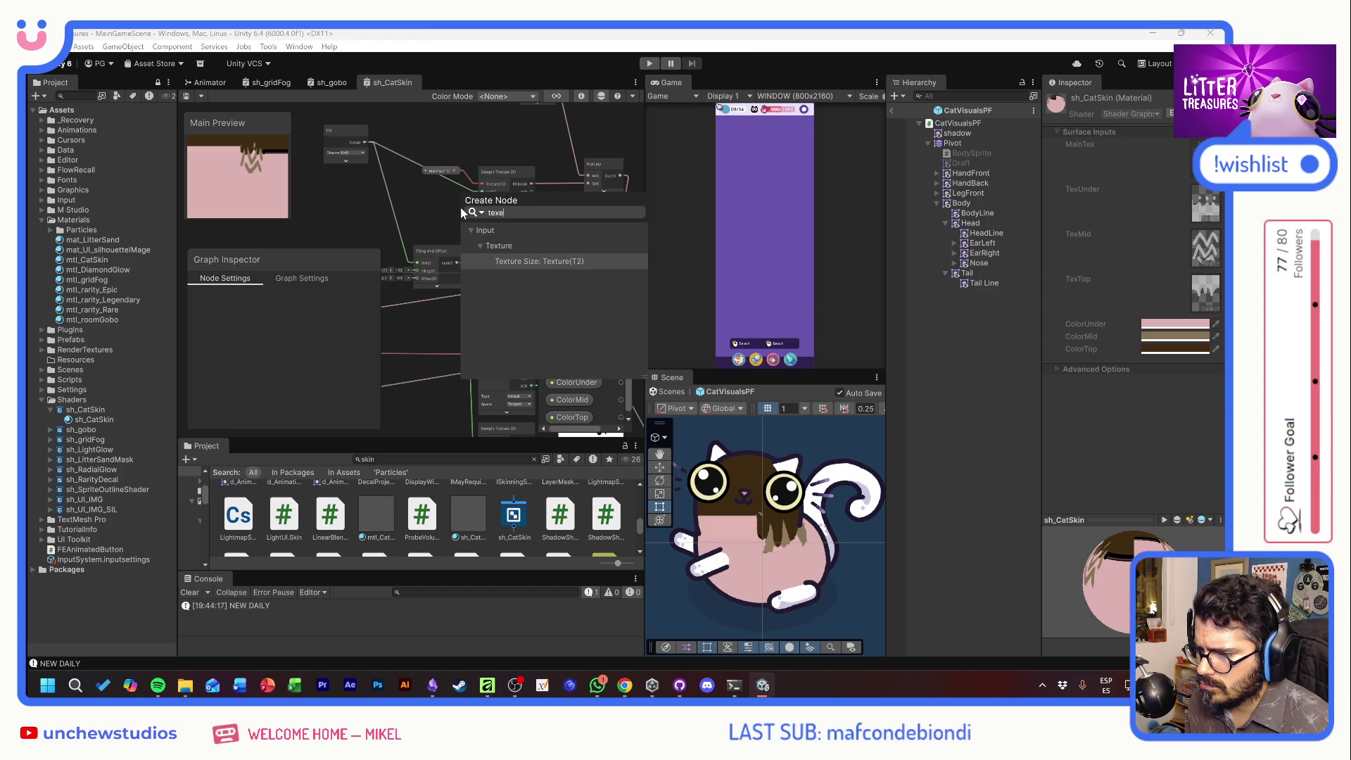
pyautogui.click(509, 259)
pyautogui.moveTo(478, 219)
pyautogui.mouseDown()
pyautogui.moveTo(418, 201)
pyautogui.moveTo(470, 197)
pyautogui.mouseUp()
pyautogui.scroll(1, 470, 197)
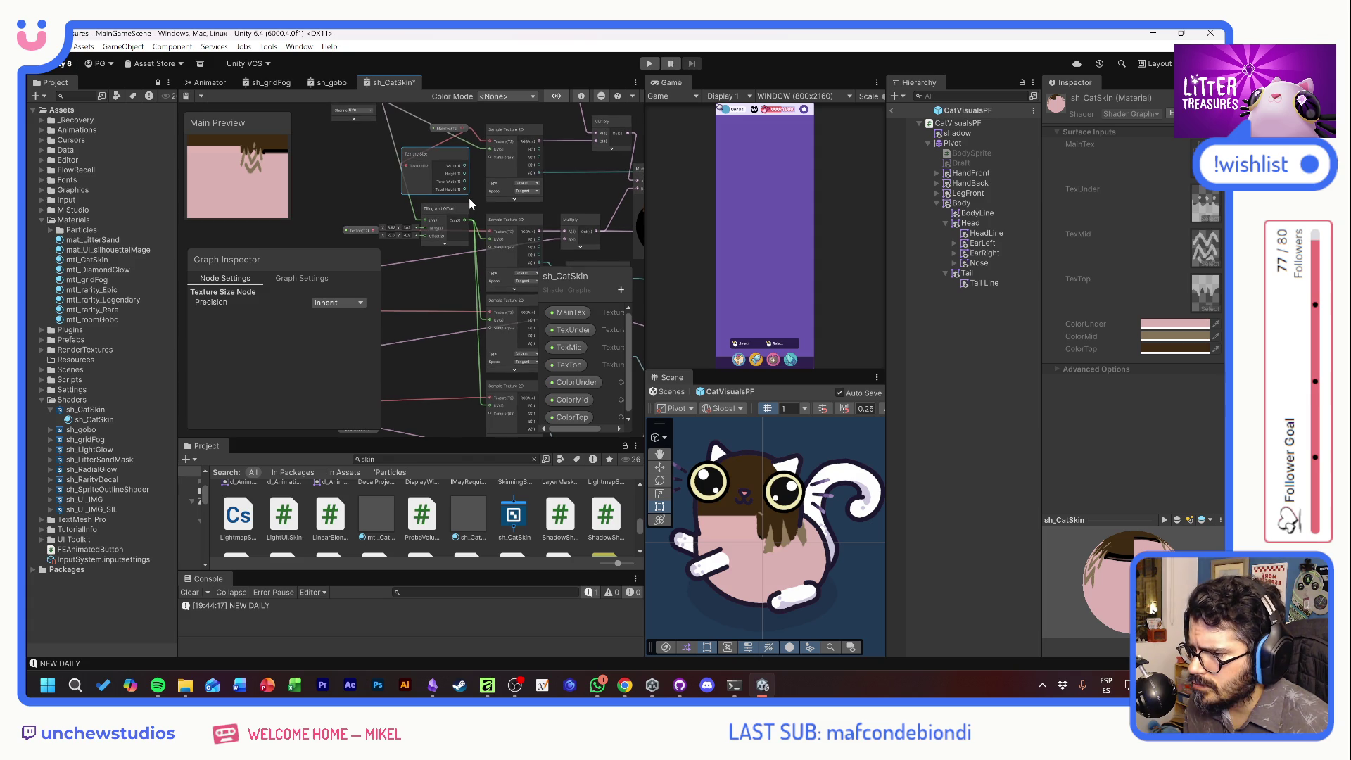
pyautogui.click(451, 212)
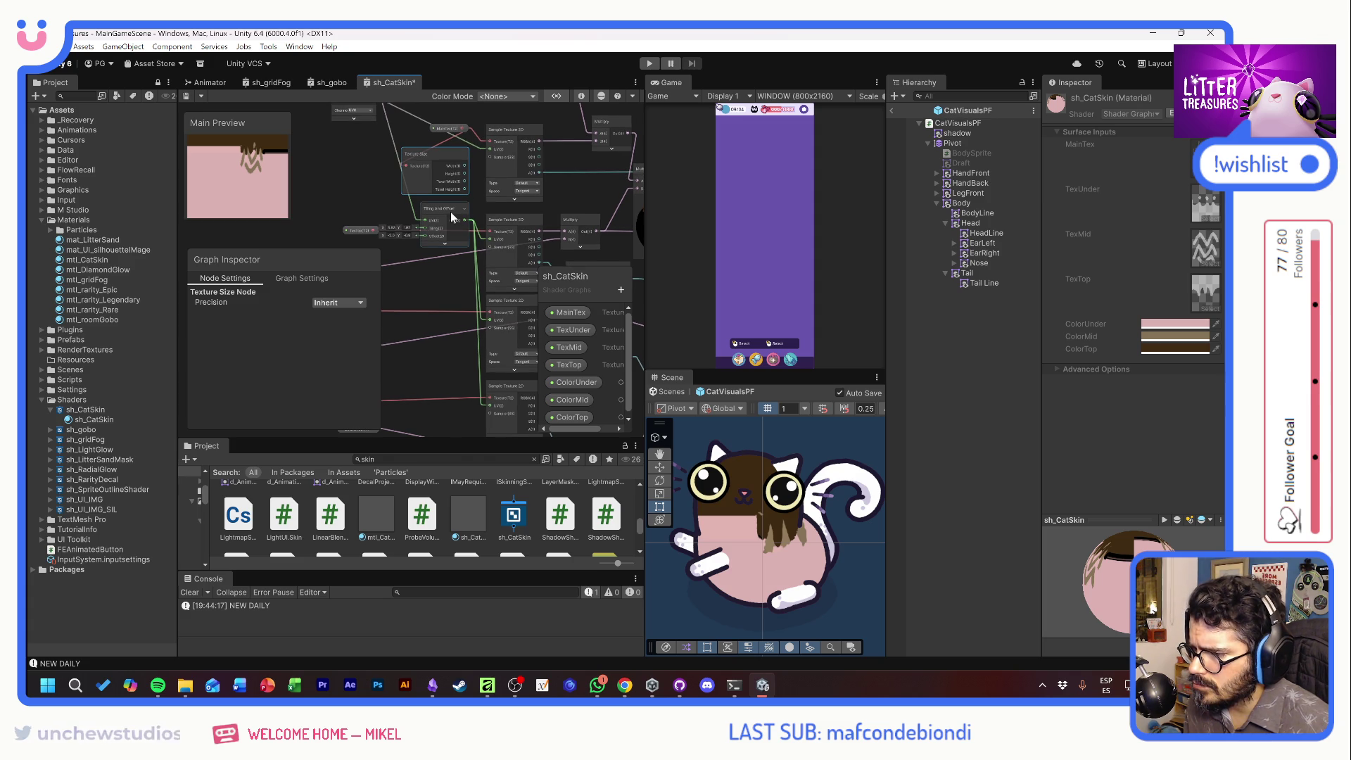
pyautogui.press('Delete')
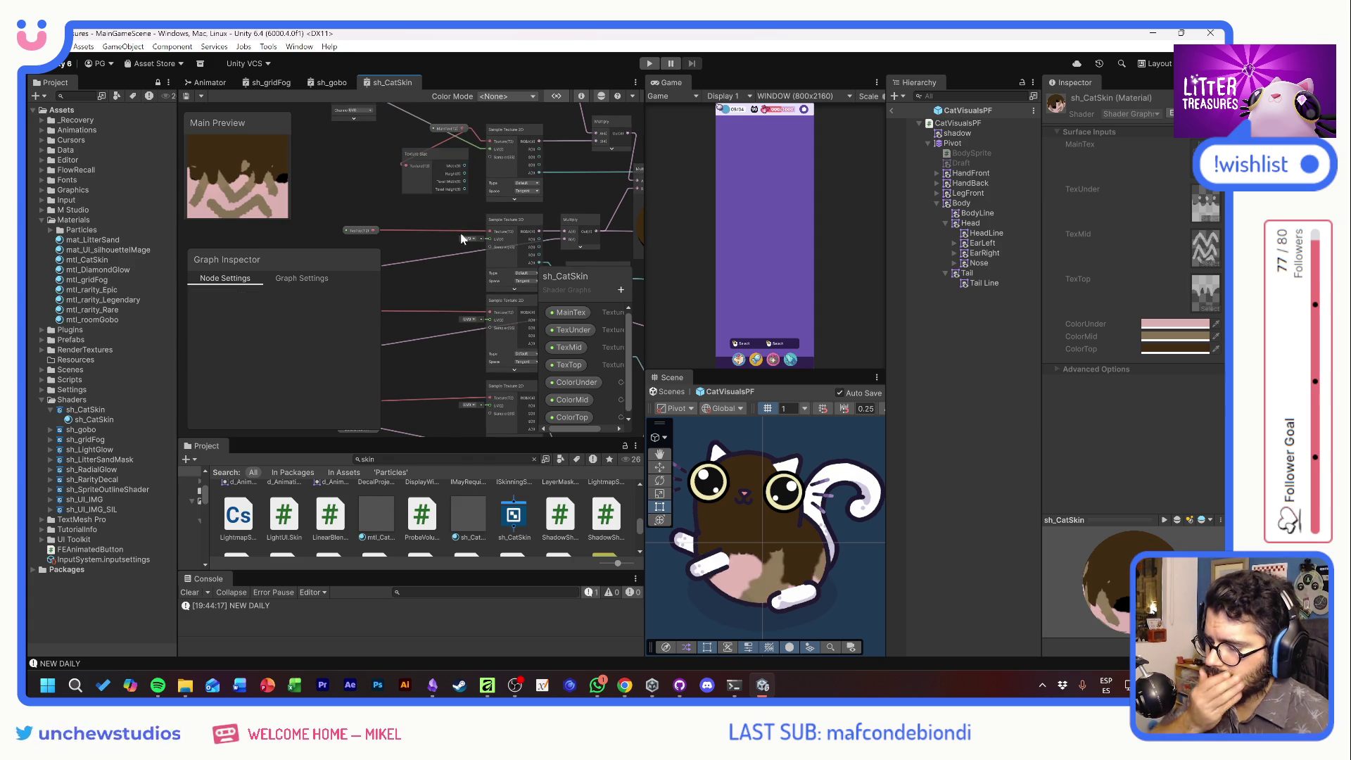
# Try UV4 on the second Sample Texture 2D, revert to UV0, and save the graph
pyautogui.click(470, 239)
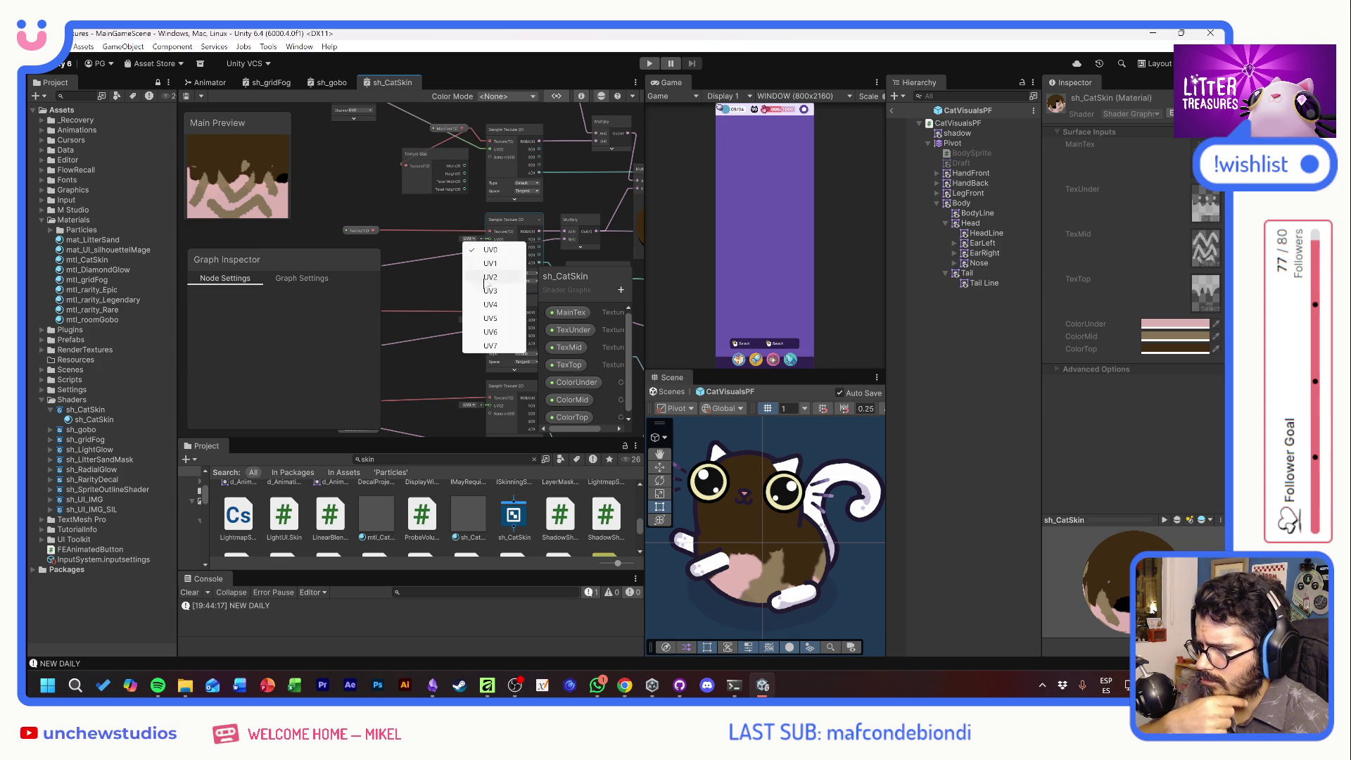
pyautogui.click(490, 305)
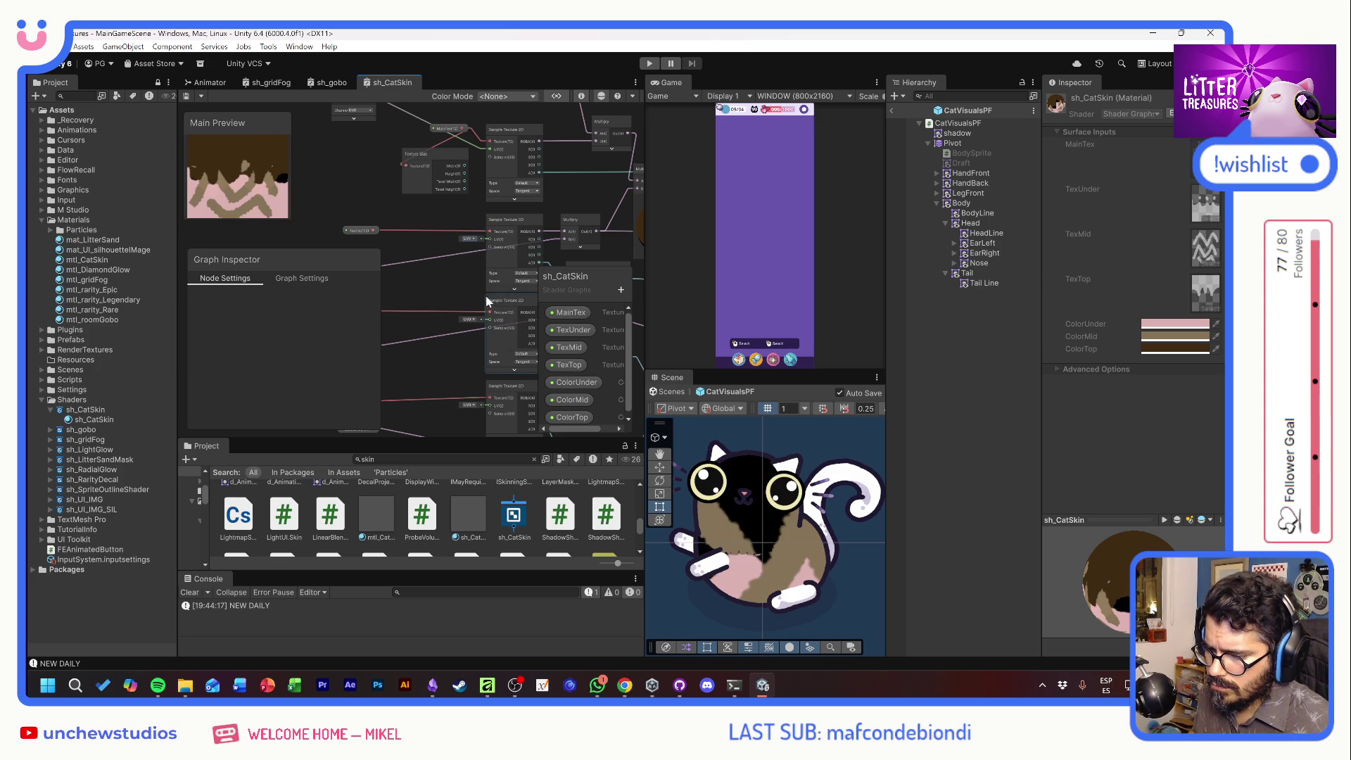
pyautogui.click(470, 239)
pyautogui.click(481, 251)
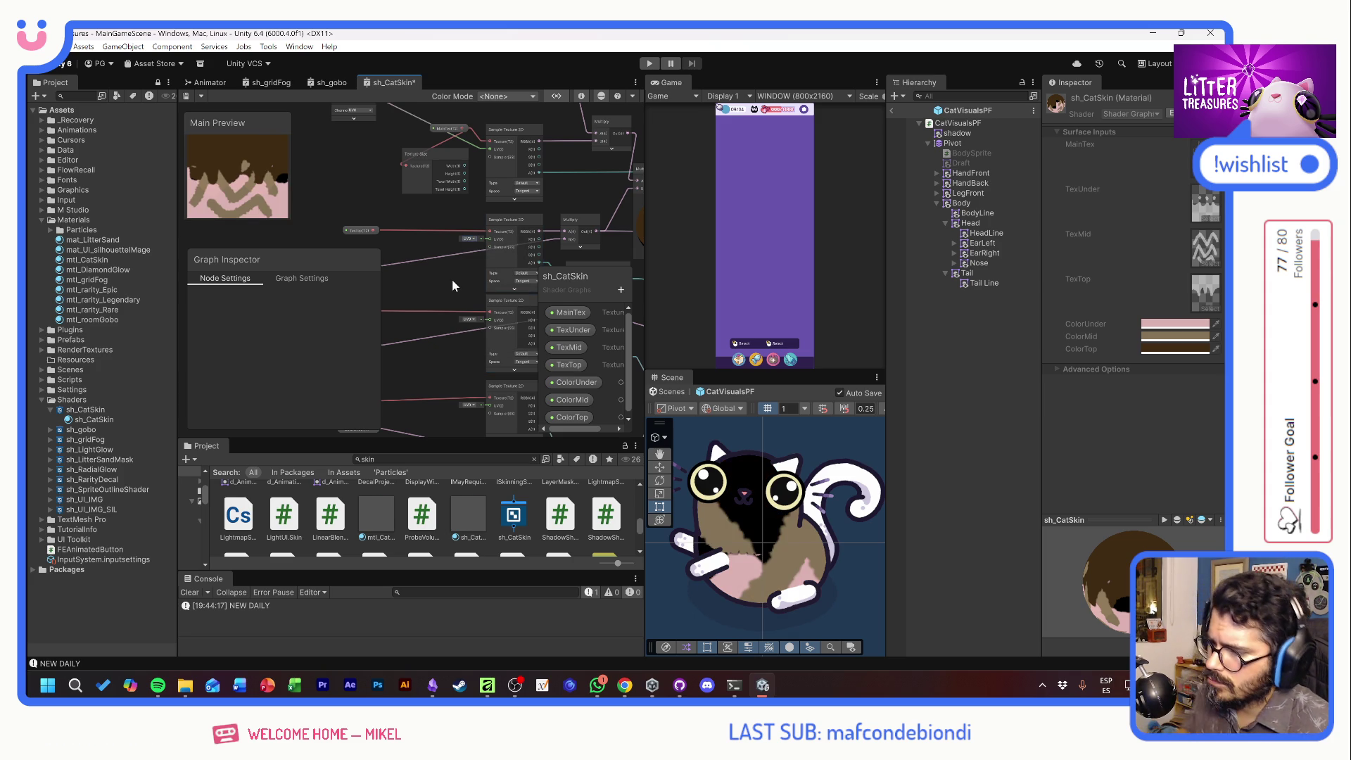
pyautogui.hotkey('ctrl', 's')
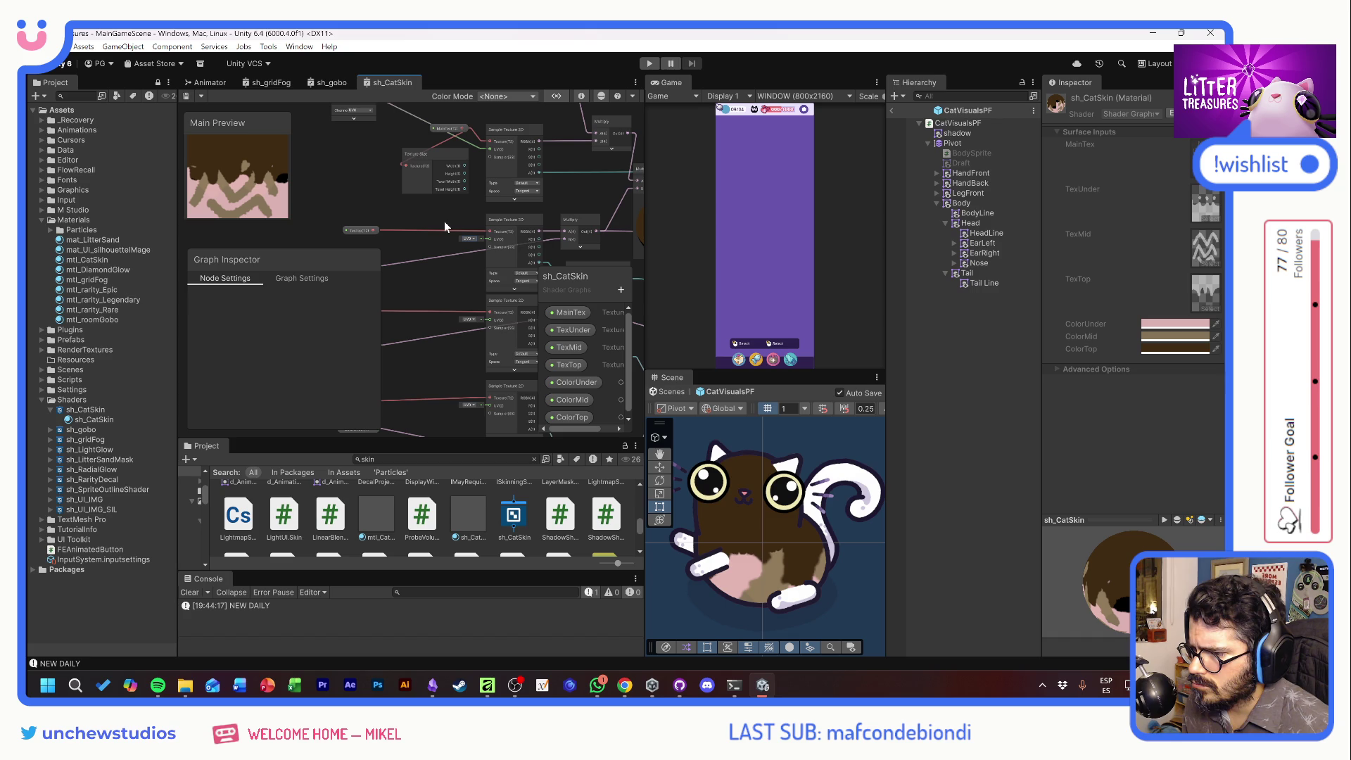
# Delete the Texture Size node and save the graph
pyautogui.click(441, 154)
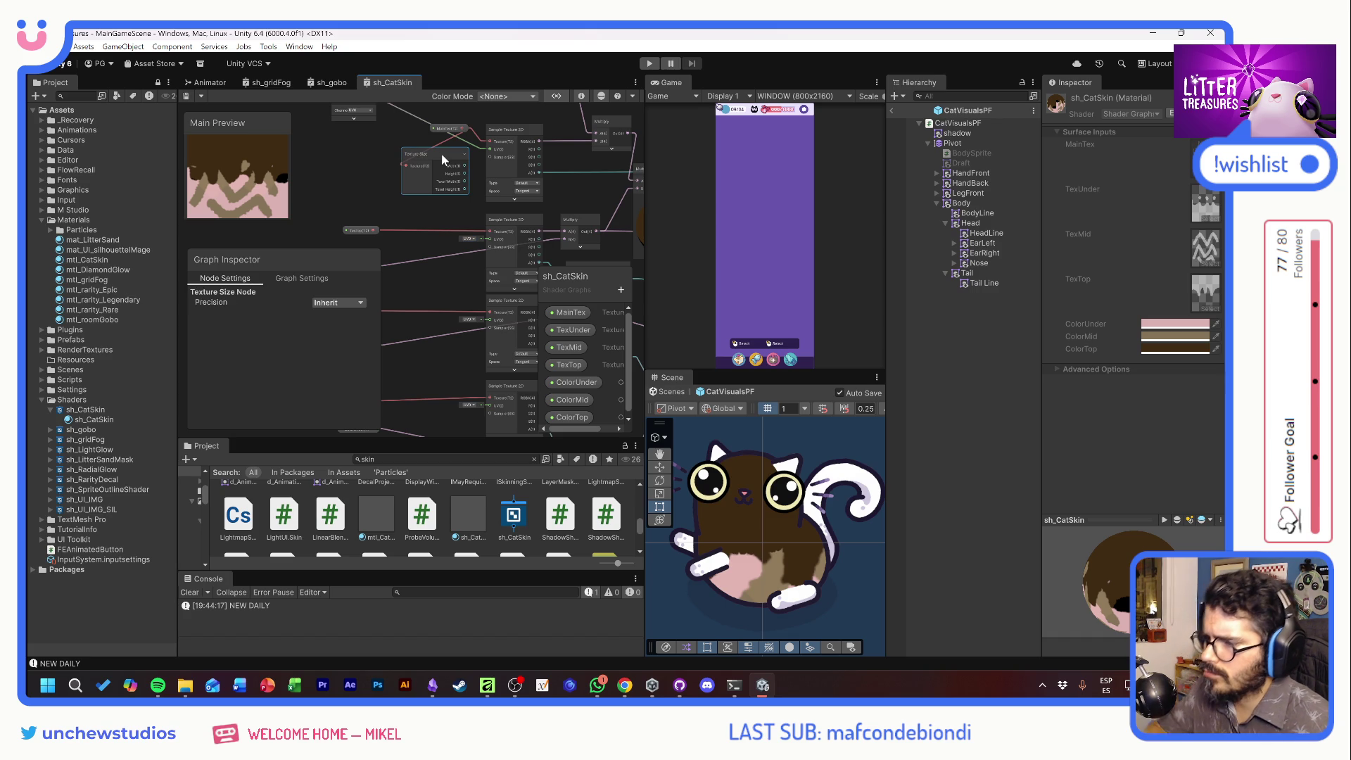
pyautogui.press('Delete')
pyautogui.hotkey('ctrl', 's')
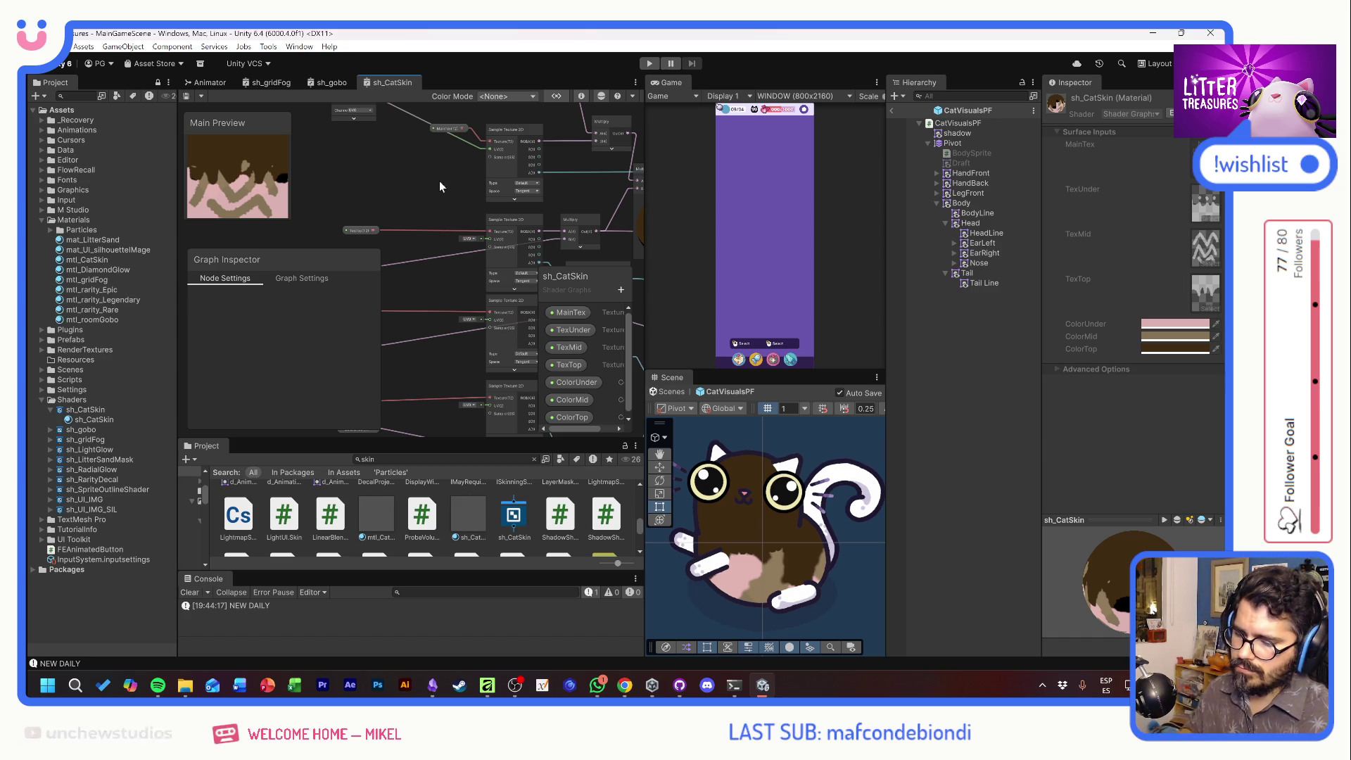
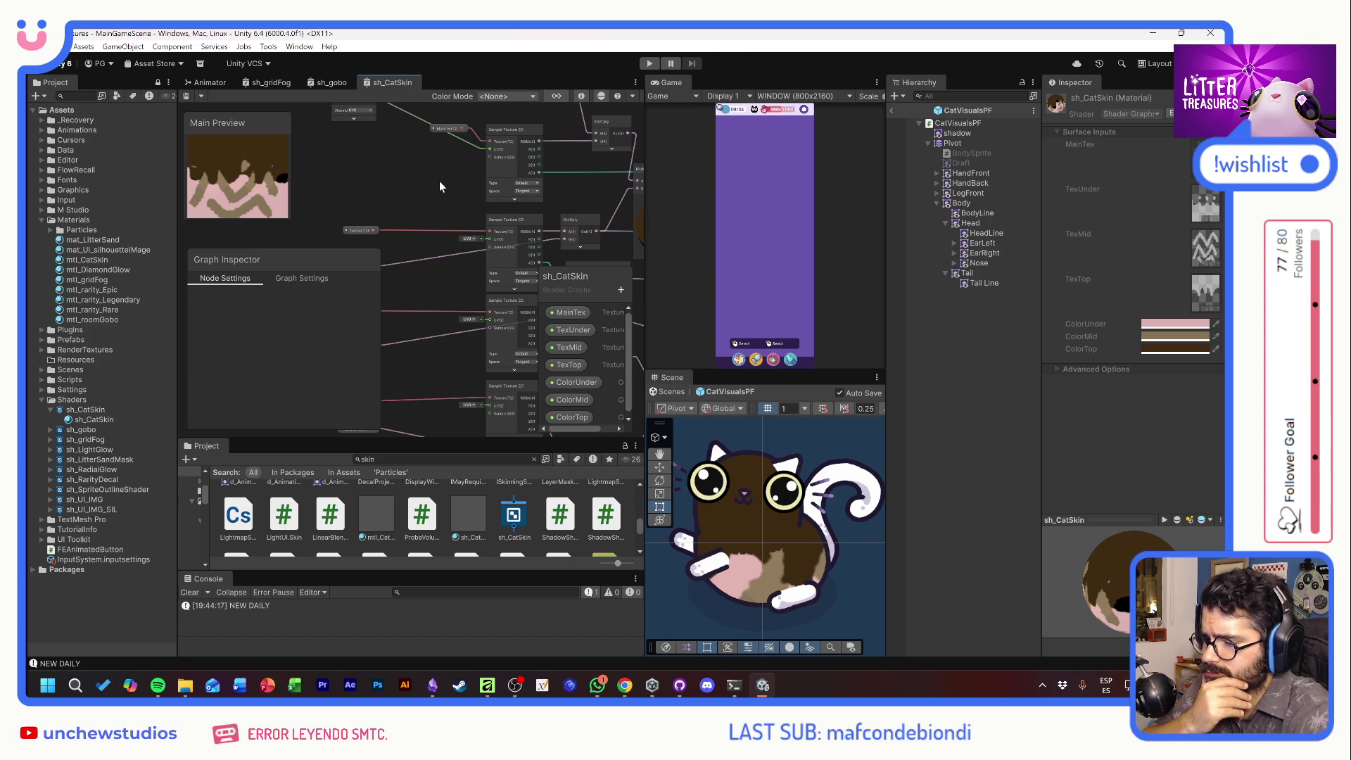
# Wire the UV node's Out into both Sample Texture nodes' UV inputs and save sh_CatSkin
pyautogui.scroll(1, 441, 180)
pyautogui.scroll(-2, 441, 180)
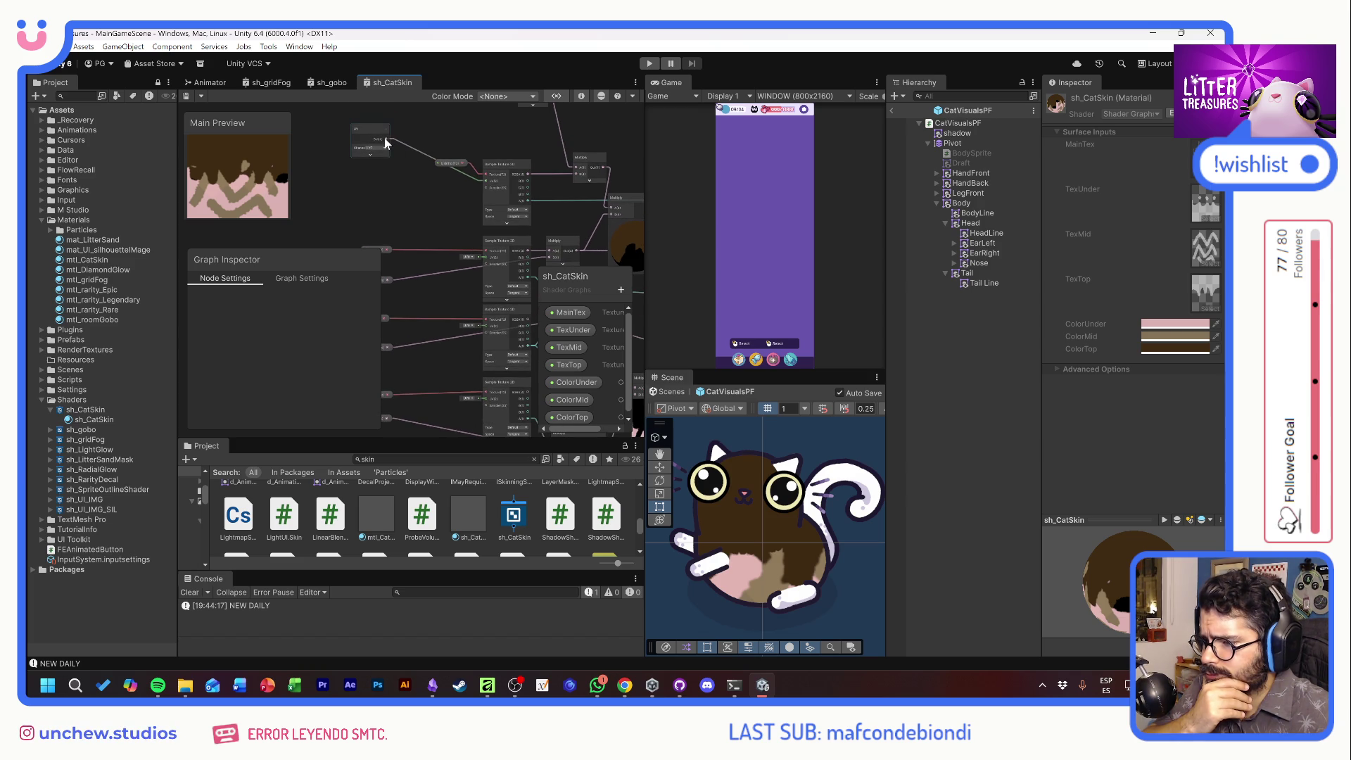
pyautogui.hotkey('ctrl', 'z')
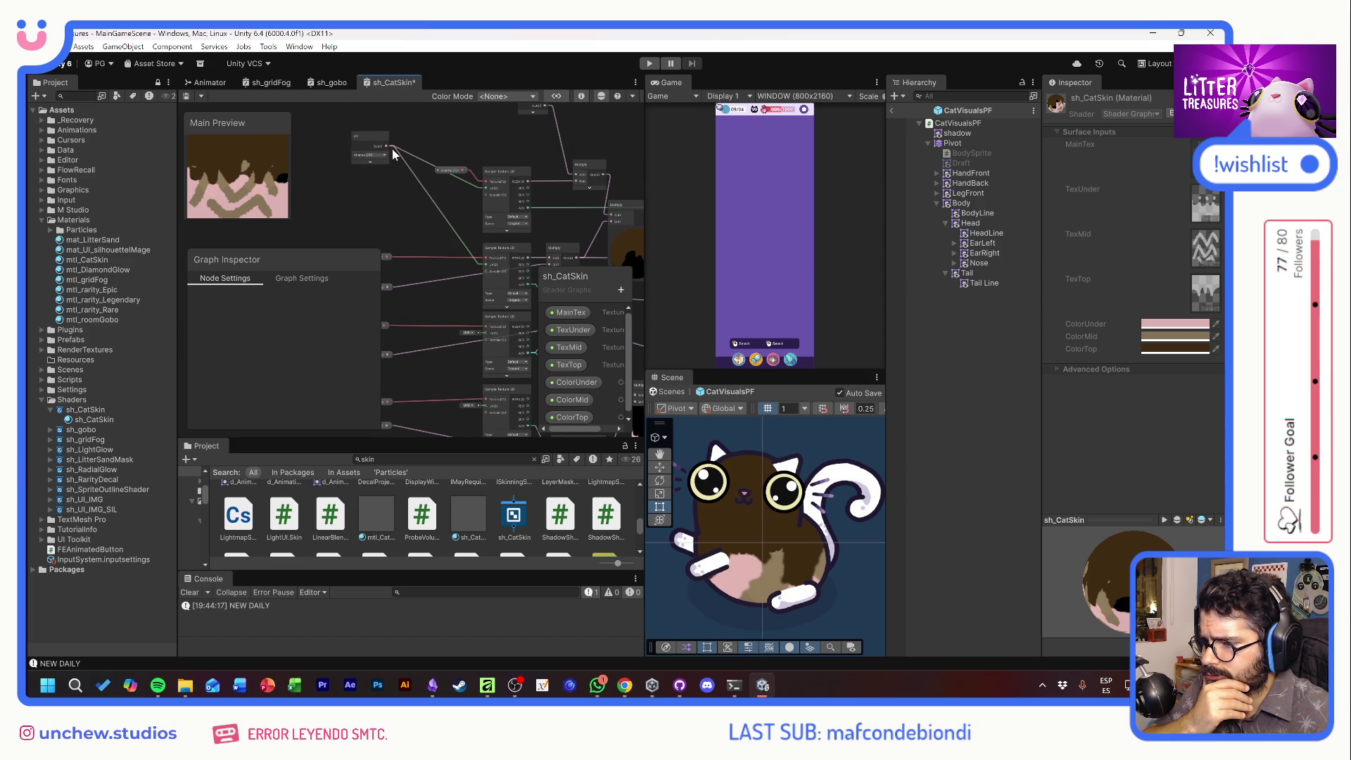
pyautogui.moveTo(388, 148); pyautogui.dragTo(484, 331)
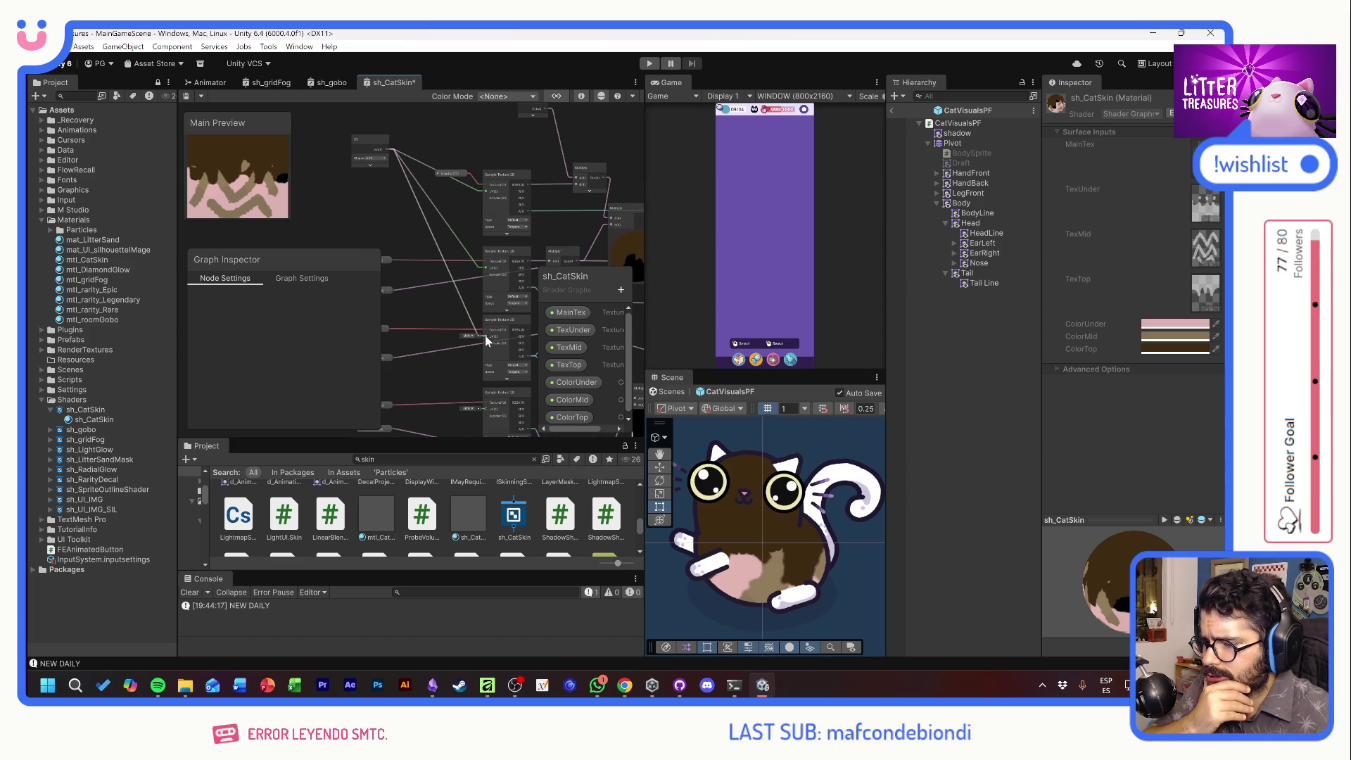
pyautogui.moveTo(384, 148)
pyautogui.mouseDown()
pyautogui.moveTo(484, 389)
pyautogui.moveTo(484, 340)
pyautogui.mouseUp()
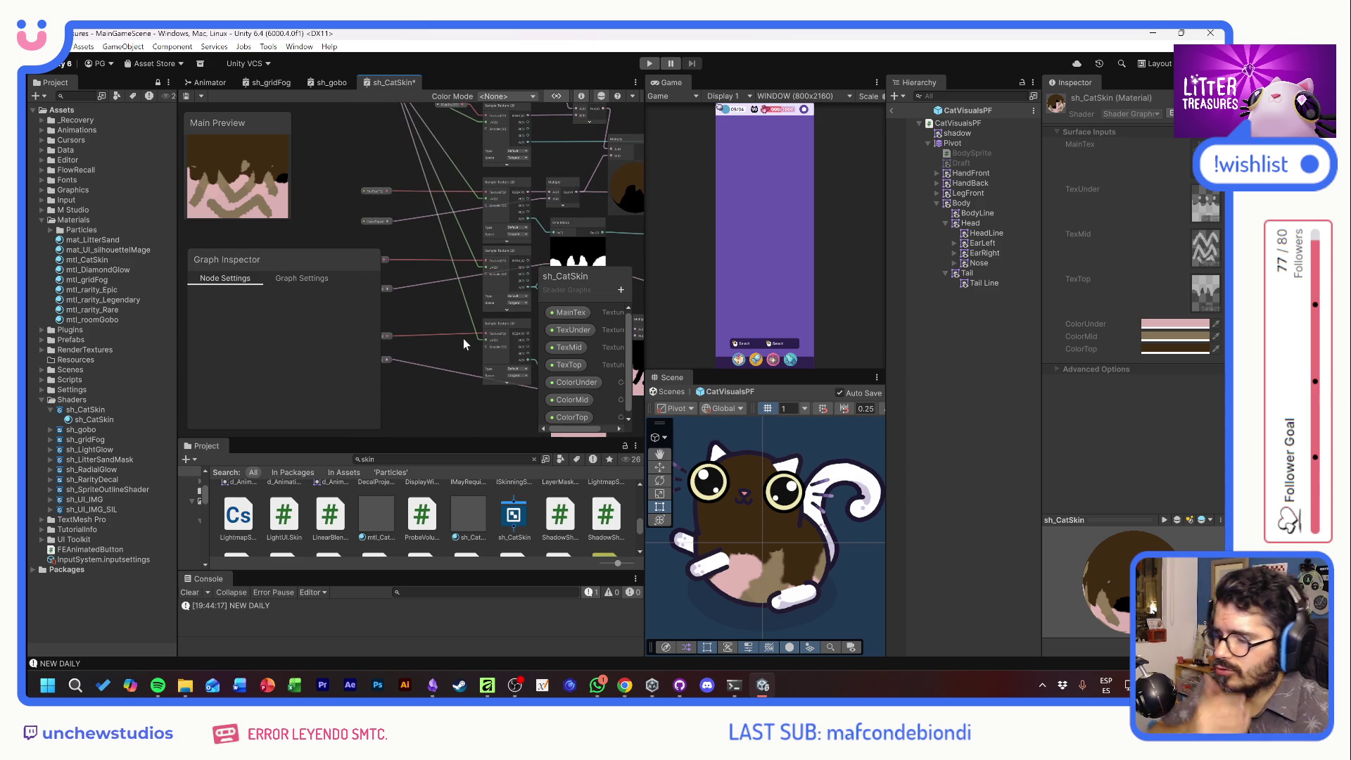
pyautogui.hotkey('ctrl', 's')
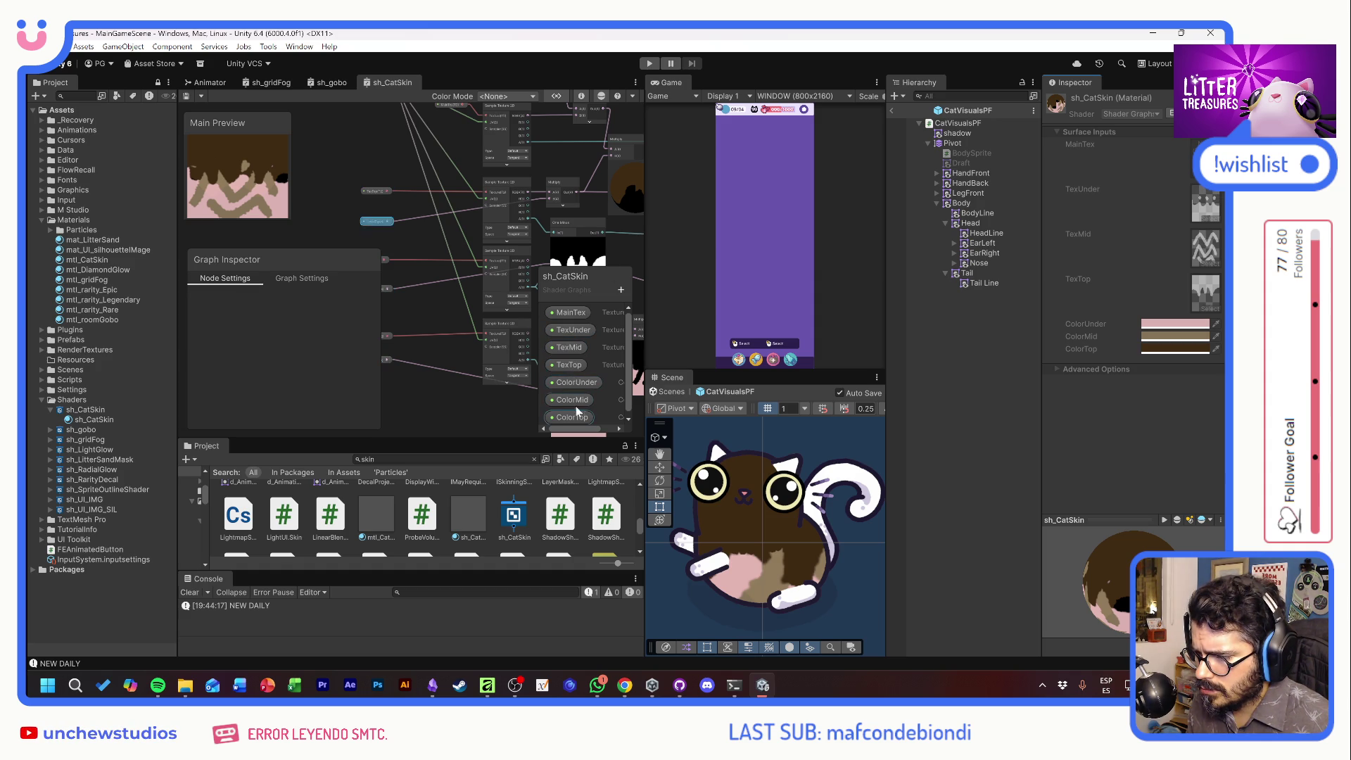
pyautogui.click(570, 312)
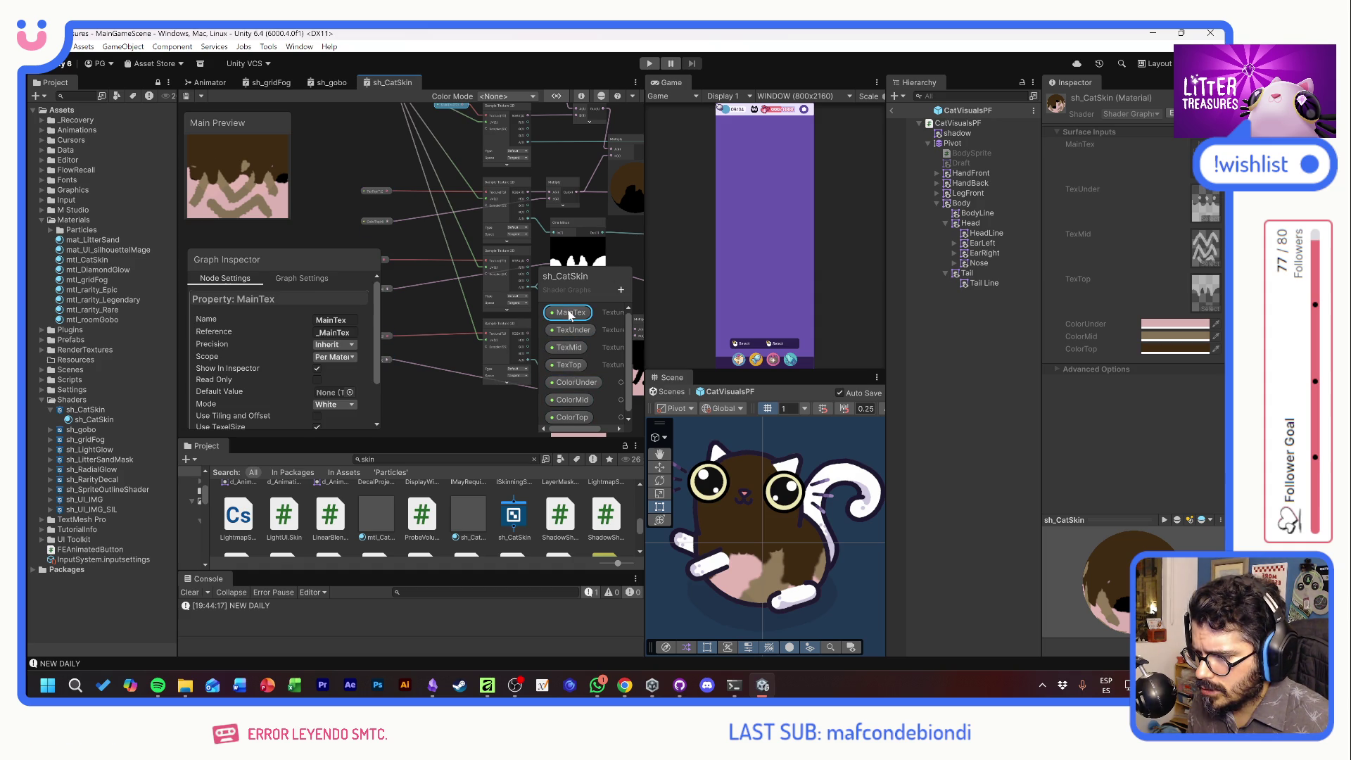
# Try textures as MainTex's default value, ending on a CatSkin texture
pyautogui.click(349, 393)
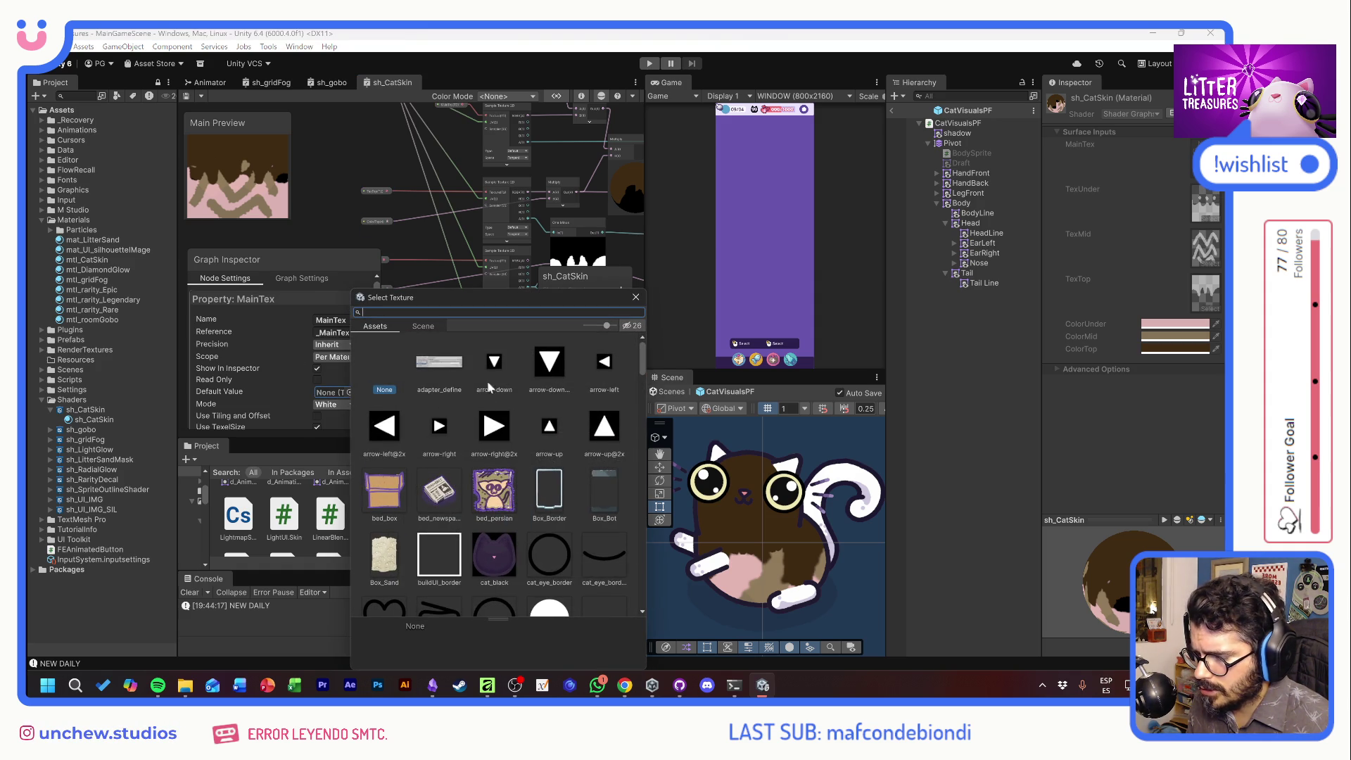
pyautogui.write('body')
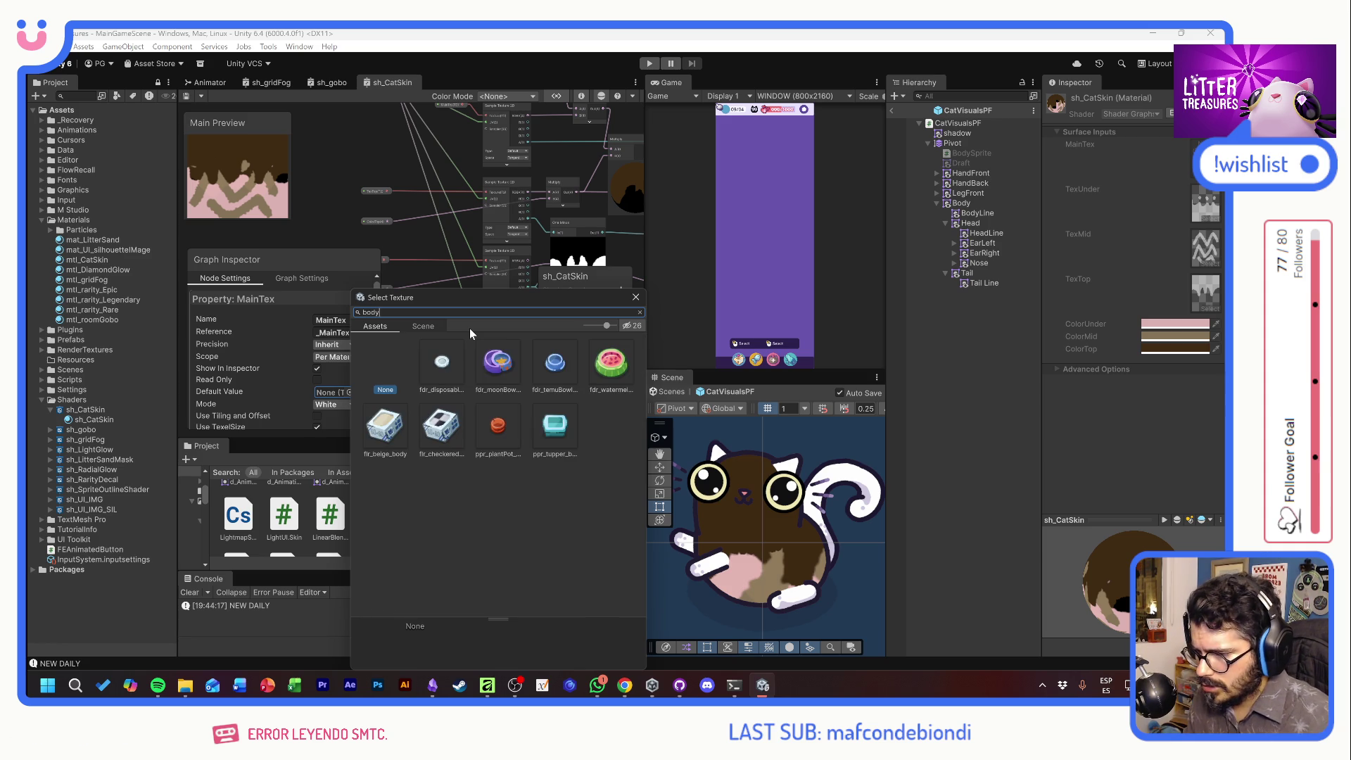
pyautogui.click(495, 363)
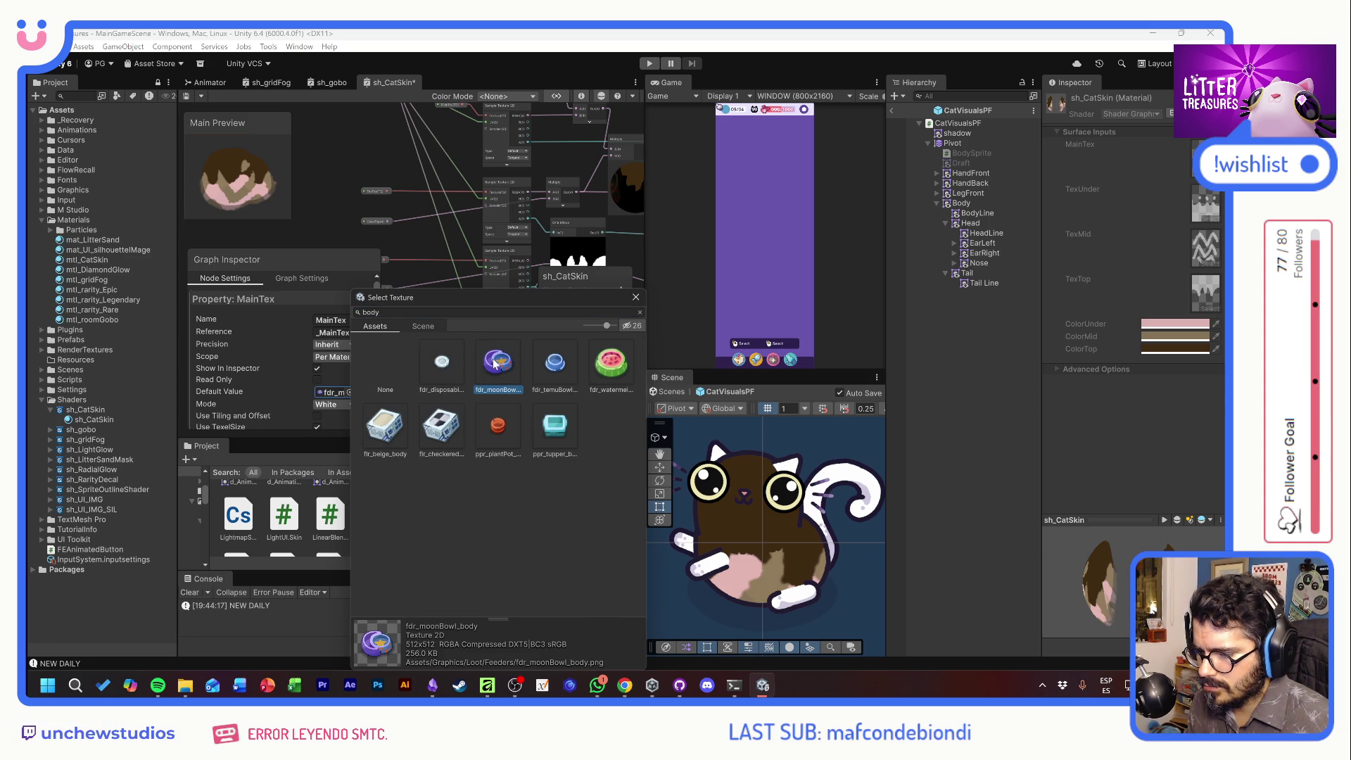
pyautogui.click(639, 312)
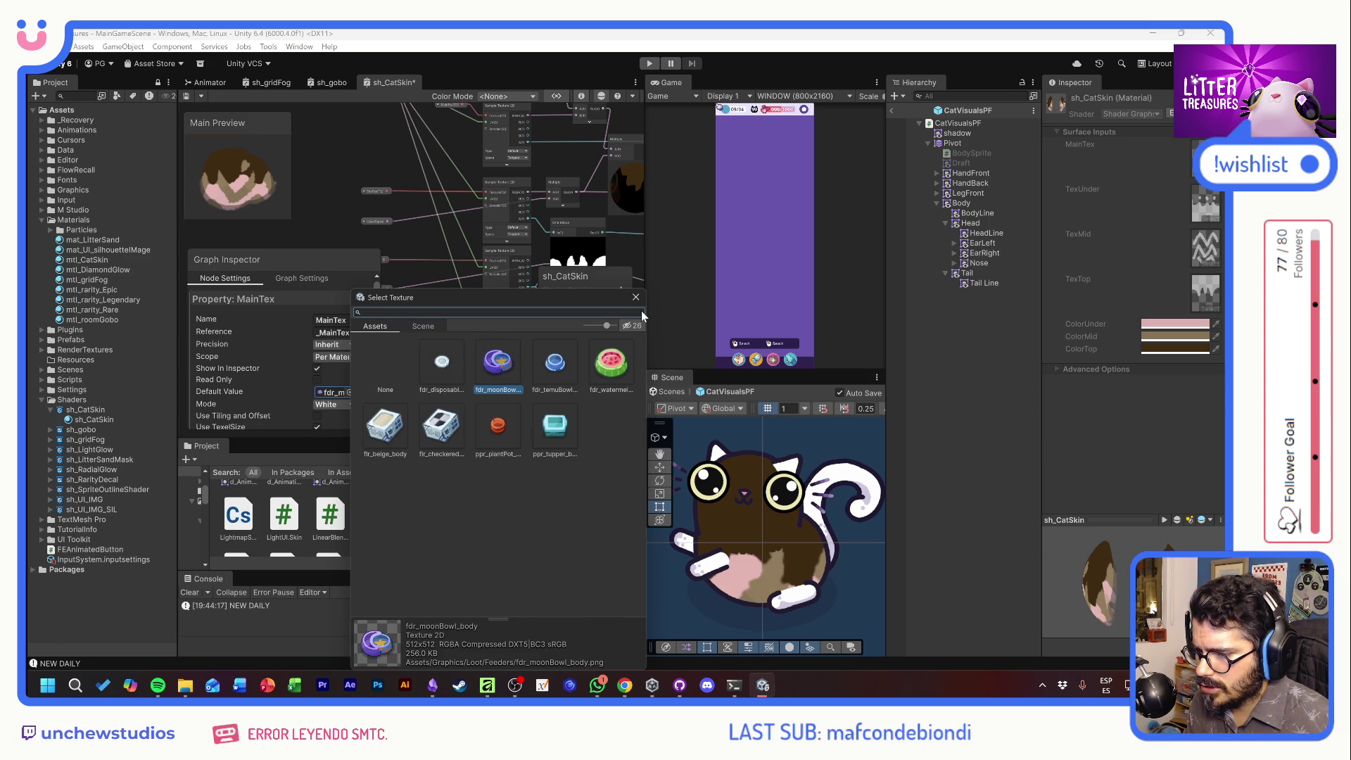
pyautogui.scroll(-10, 560, 470)
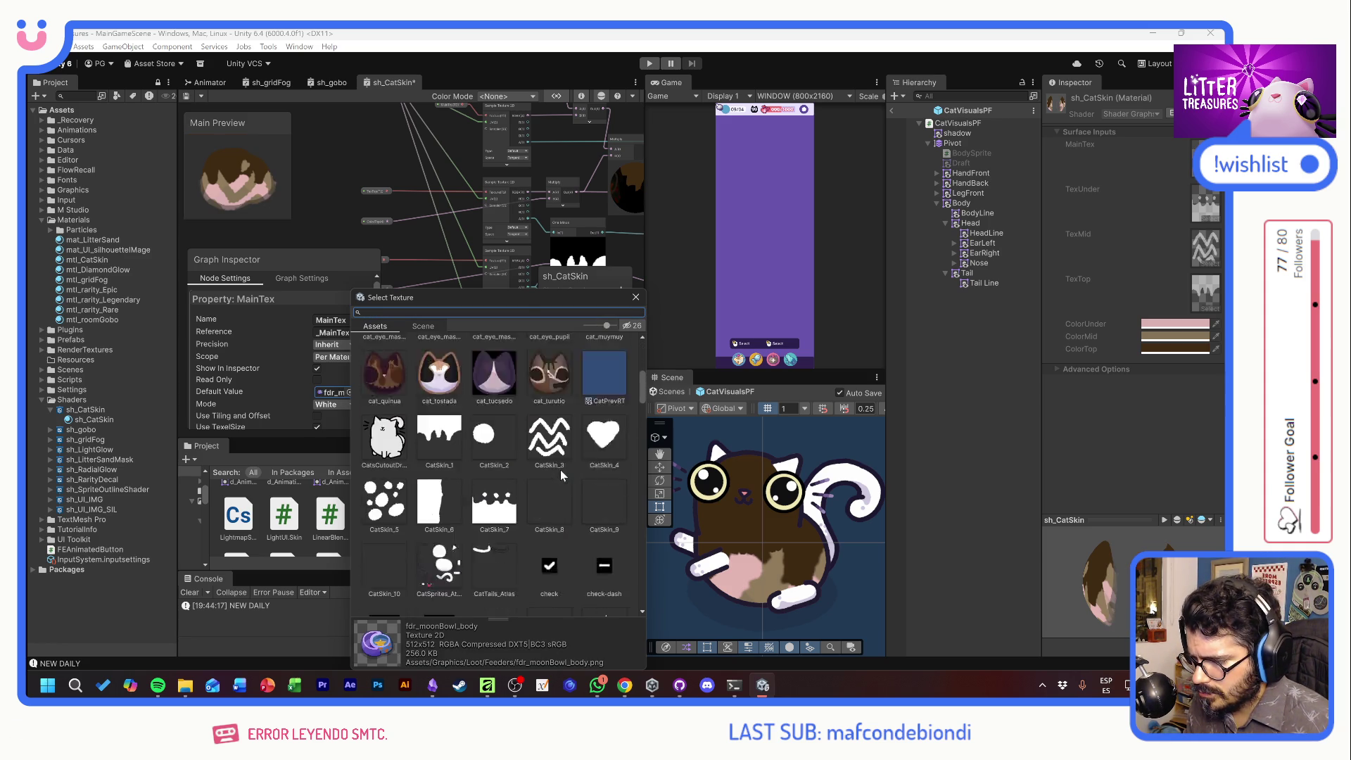
pyautogui.scroll(3, 560, 470)
pyautogui.doubleClick(471, 376)
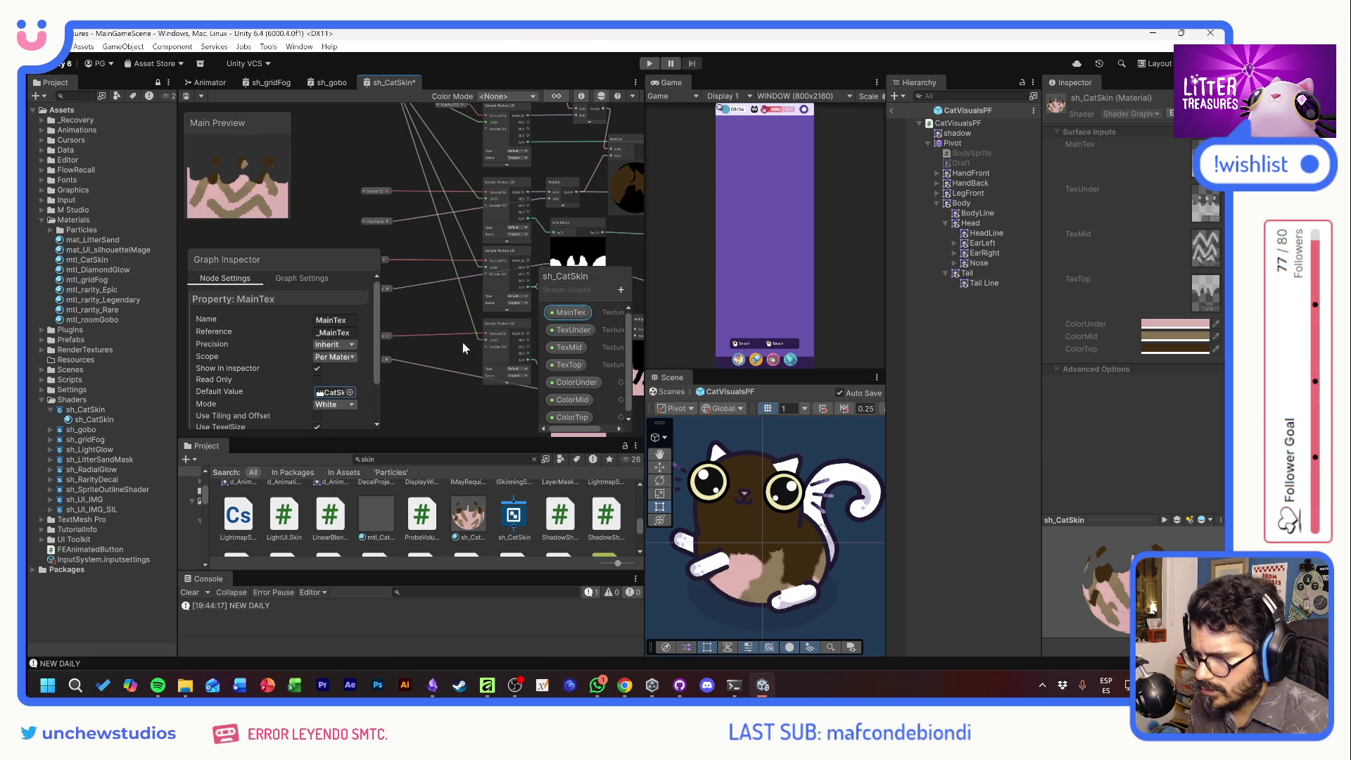
# Save the graph, then revert MainTex's default texture back to None
pyautogui.hotkey('ctrl', 's')
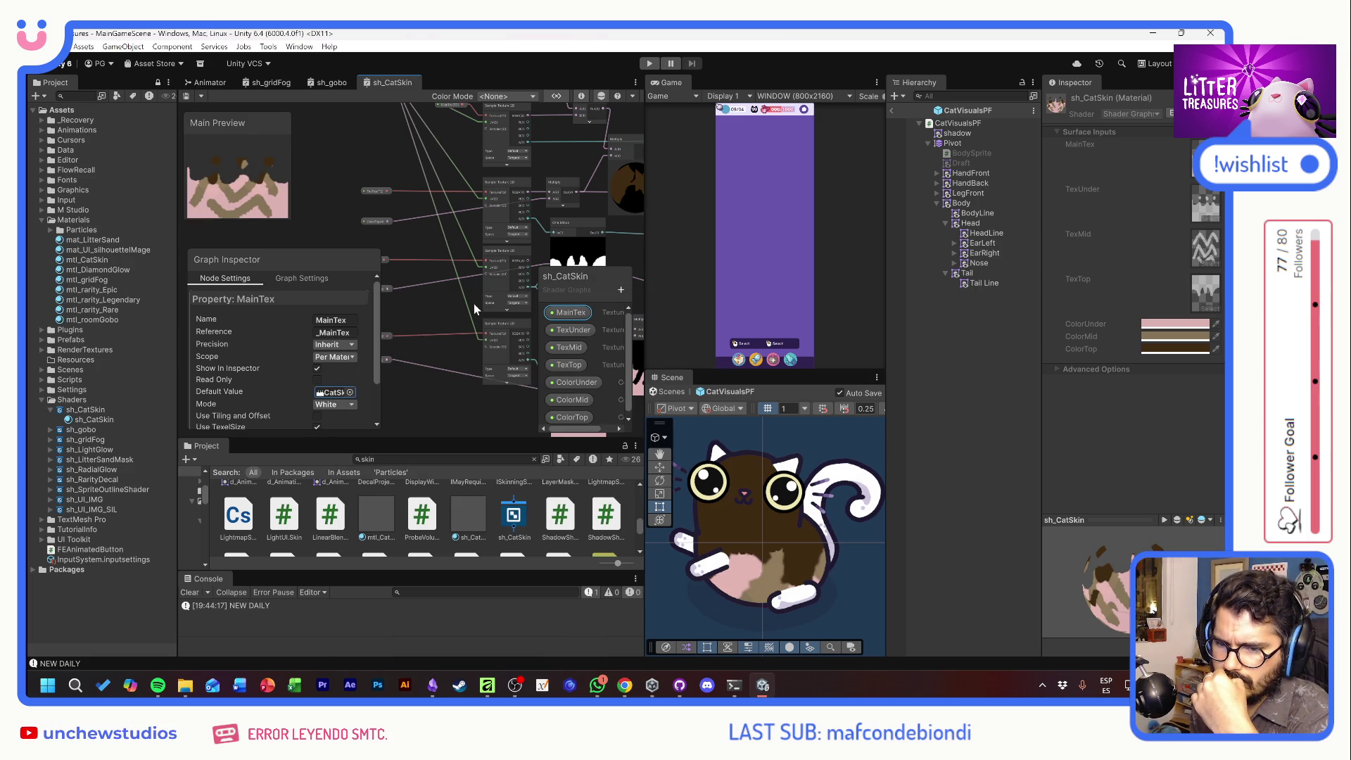
pyautogui.hotkey('ctrl', 'z')
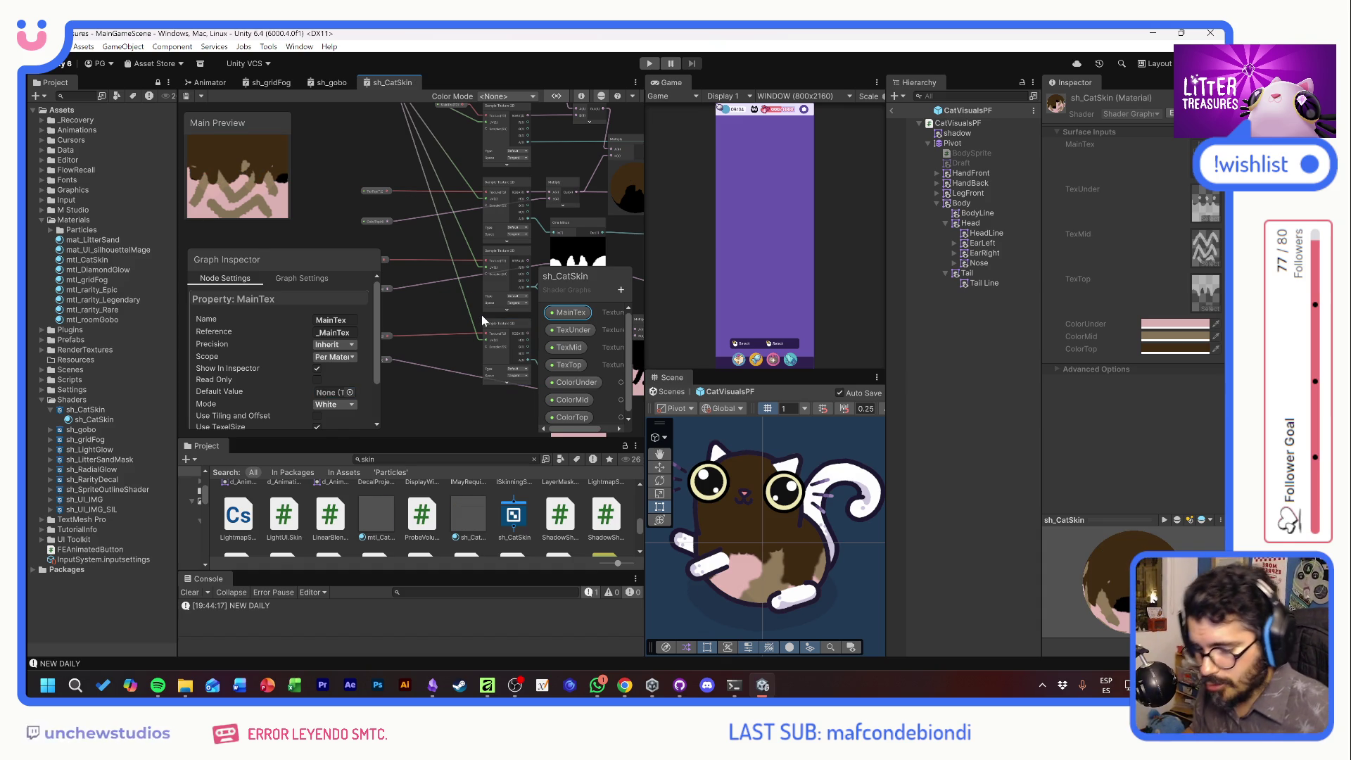
pyautogui.click(498, 691)
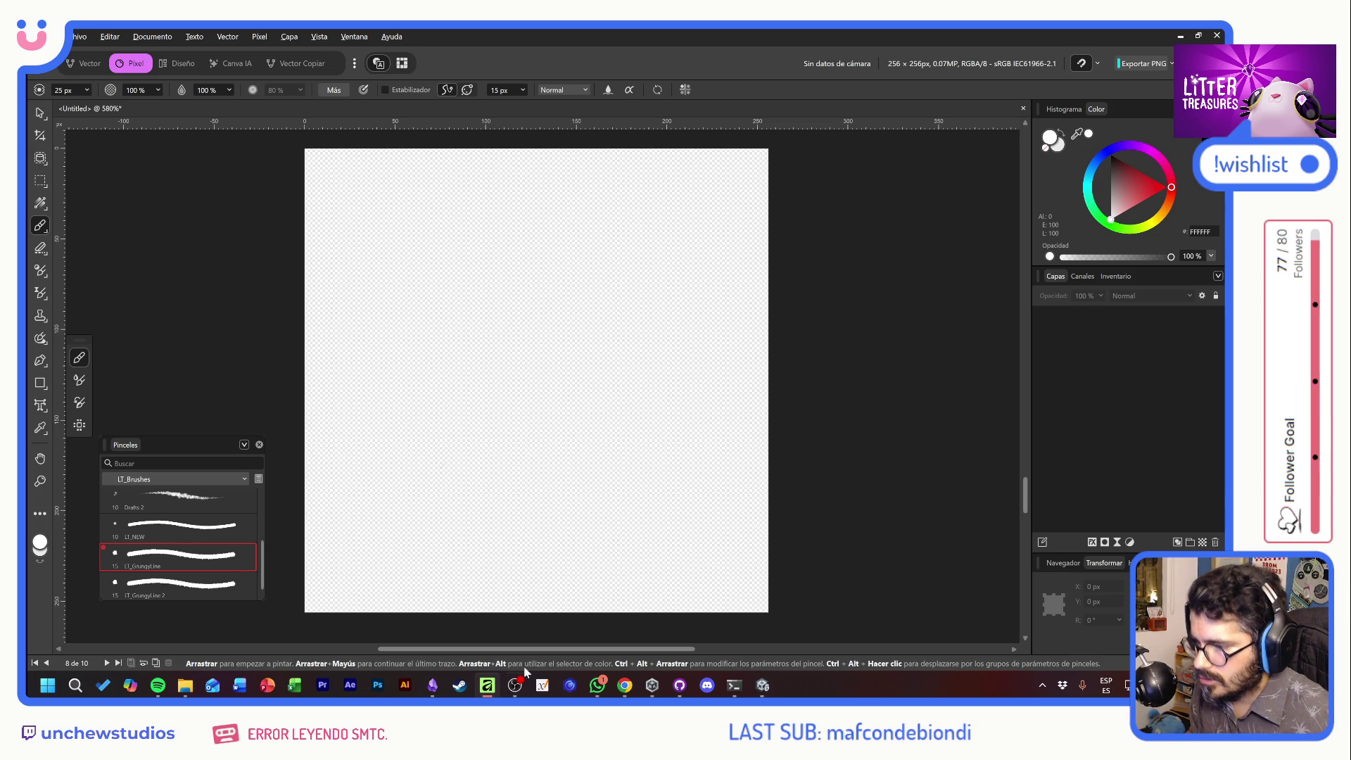
# Open CatSprites_Atlas.af from the recent files list
pyautogui.click(76, 38)
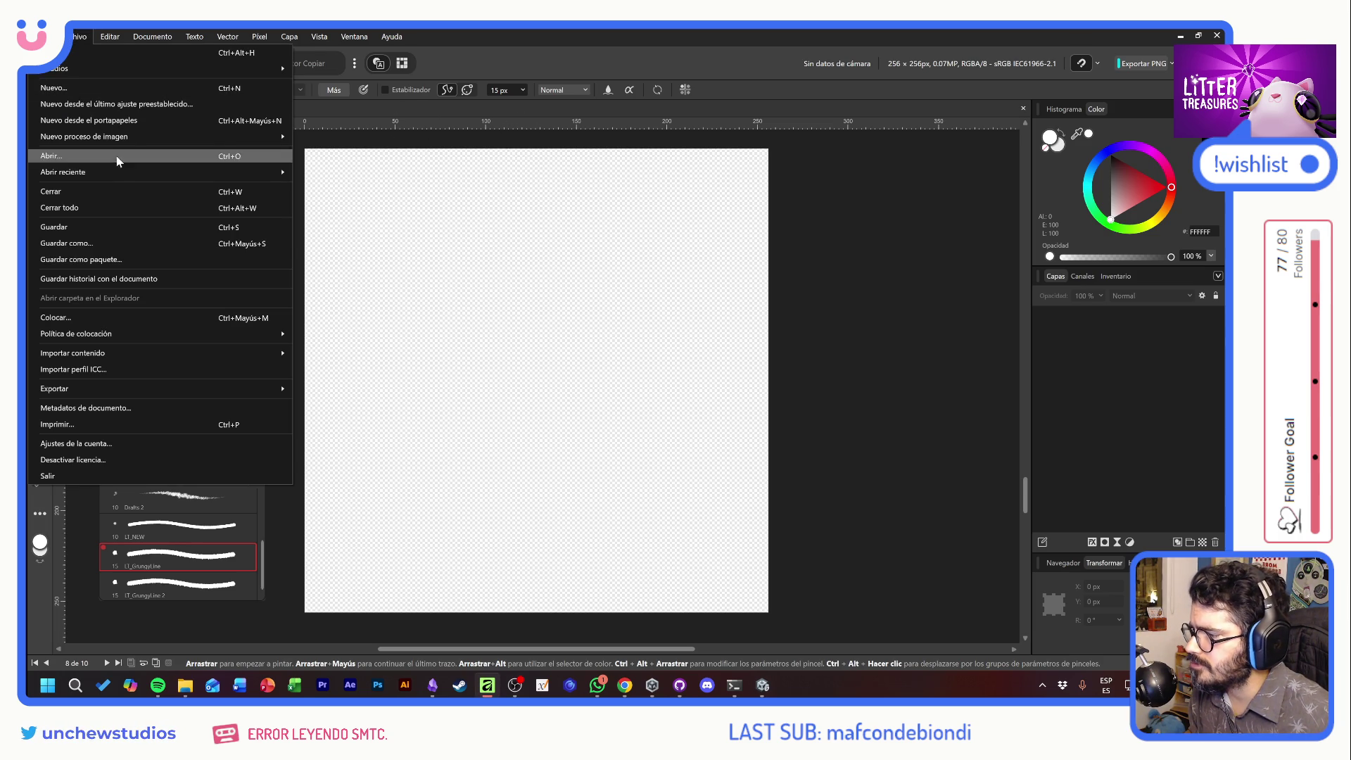
pyautogui.moveTo(118, 175)
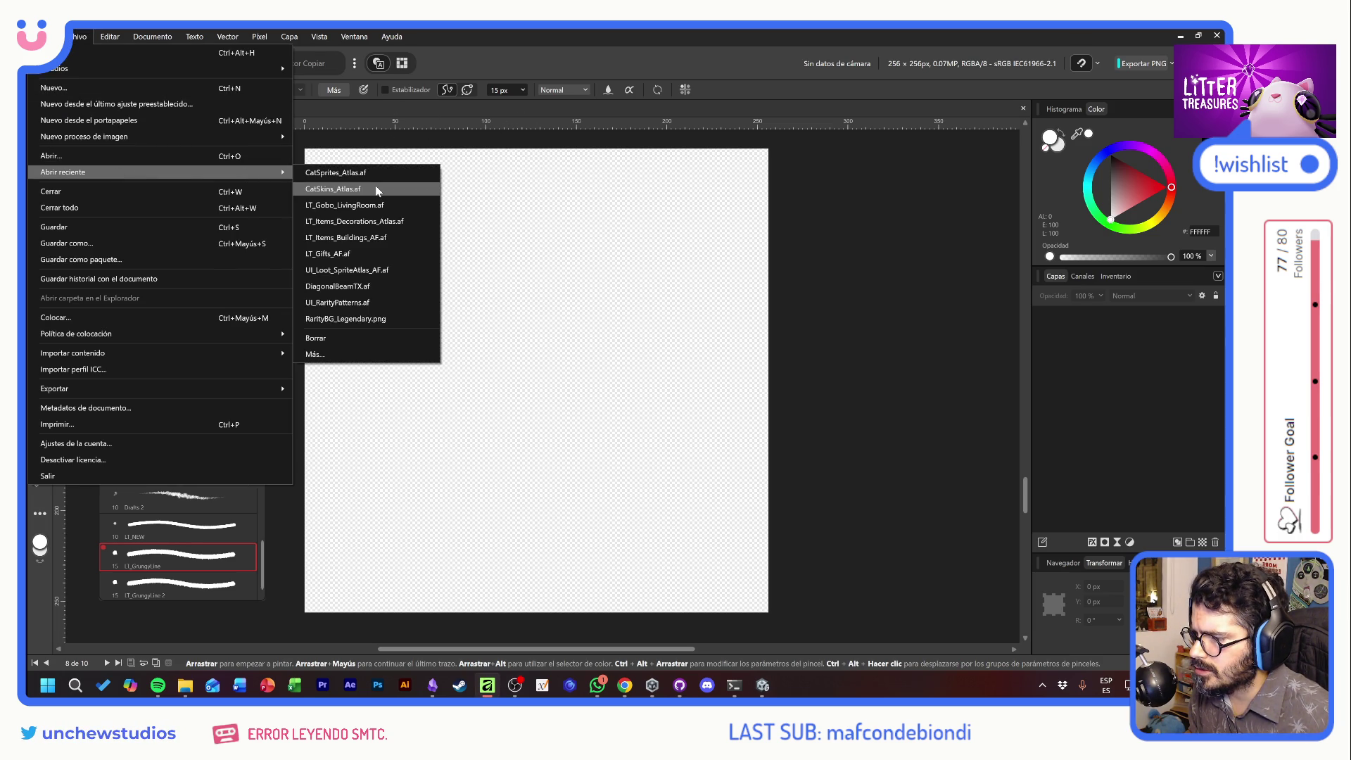
pyautogui.click(358, 173)
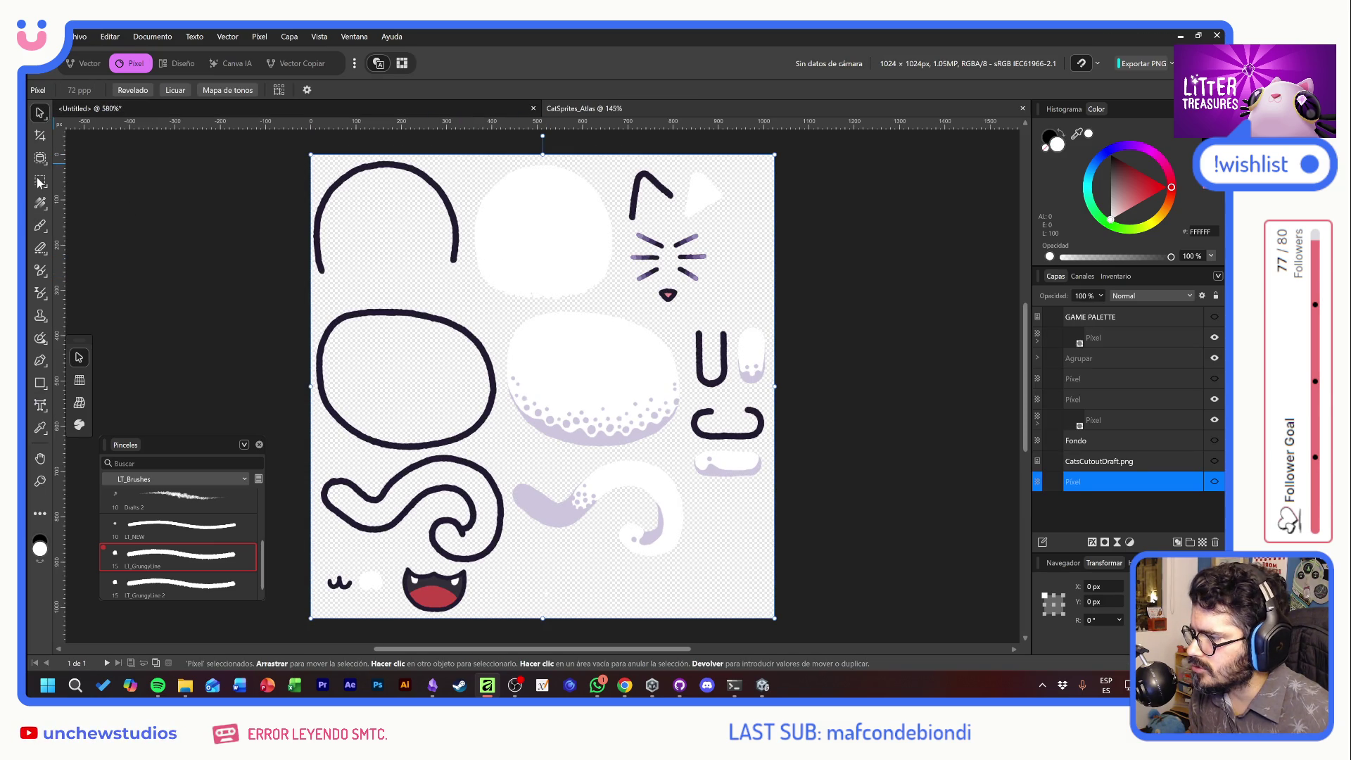
# Select and deselect the white artwork layer of the atlas
pyautogui.click(529, 205)
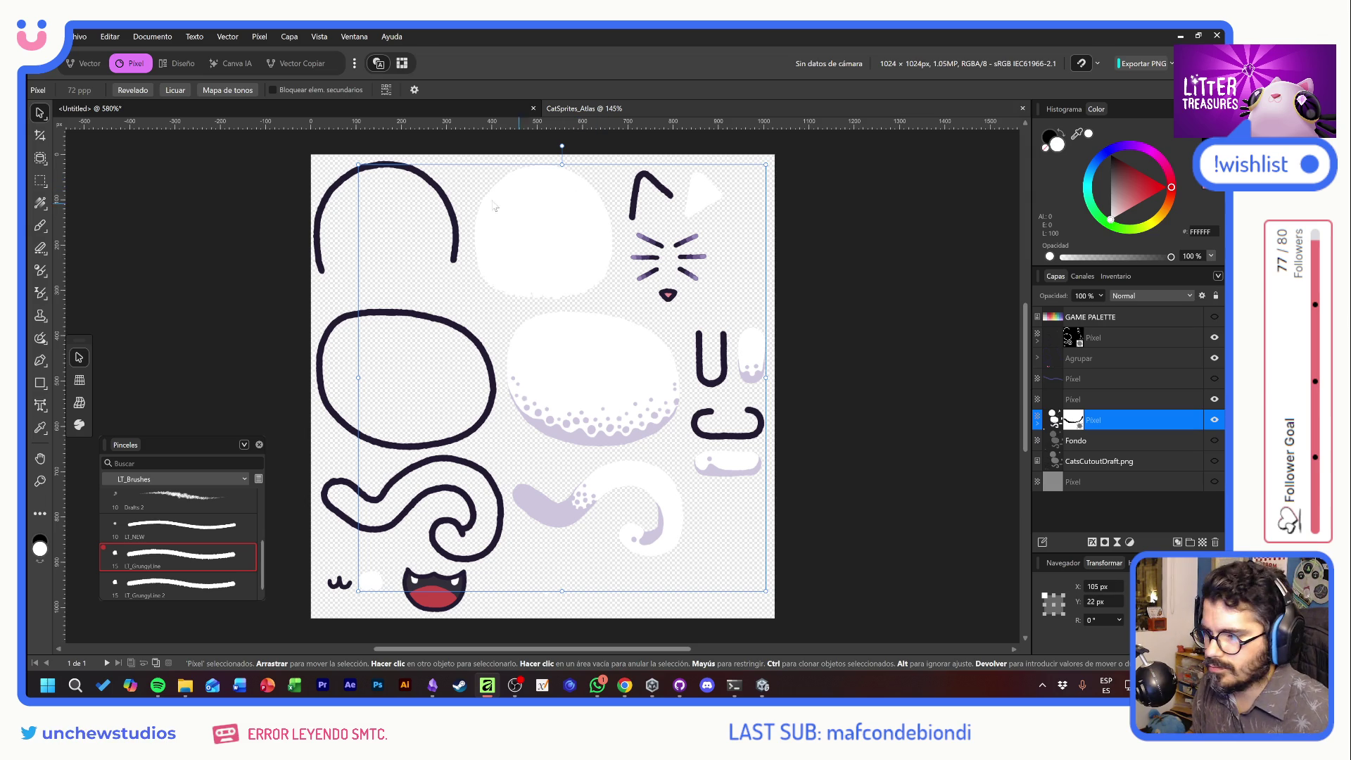
pyautogui.click(270, 204)
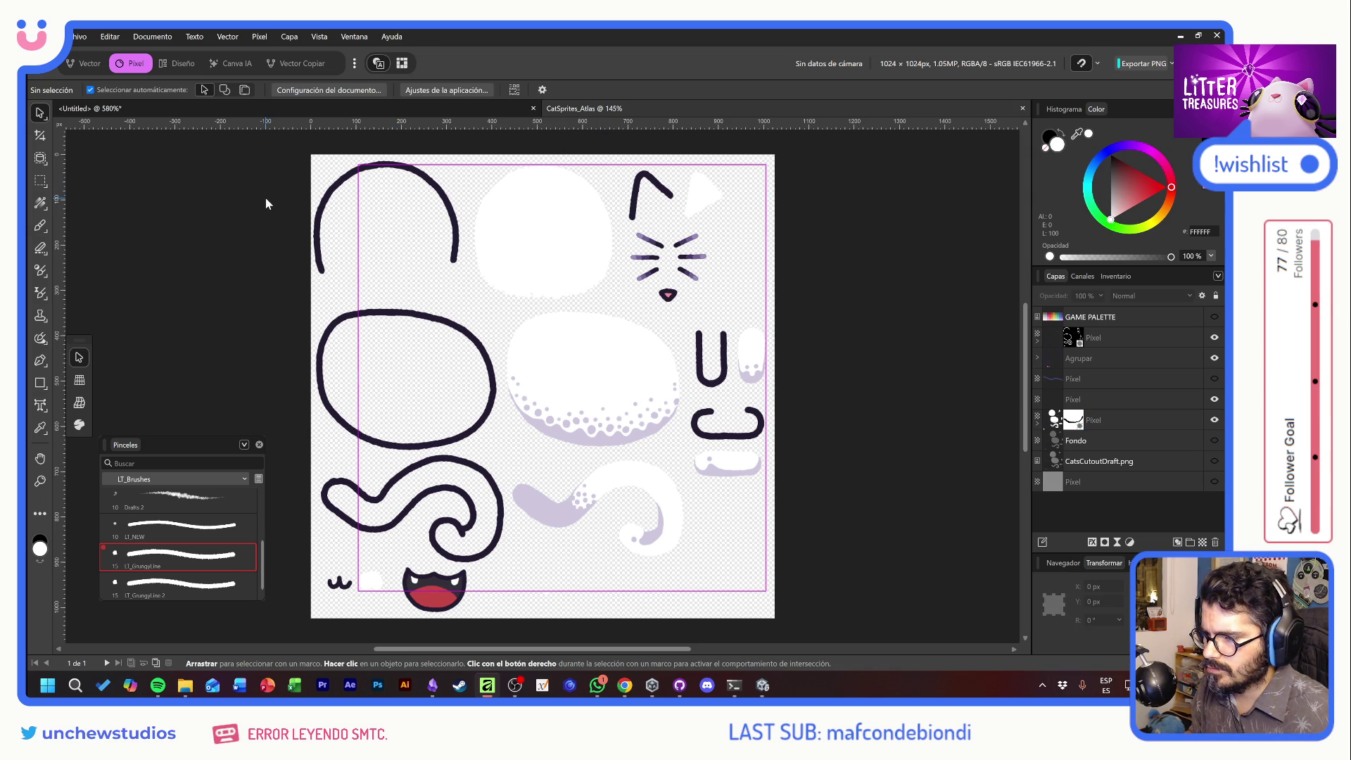
pyautogui.click(587, 339)
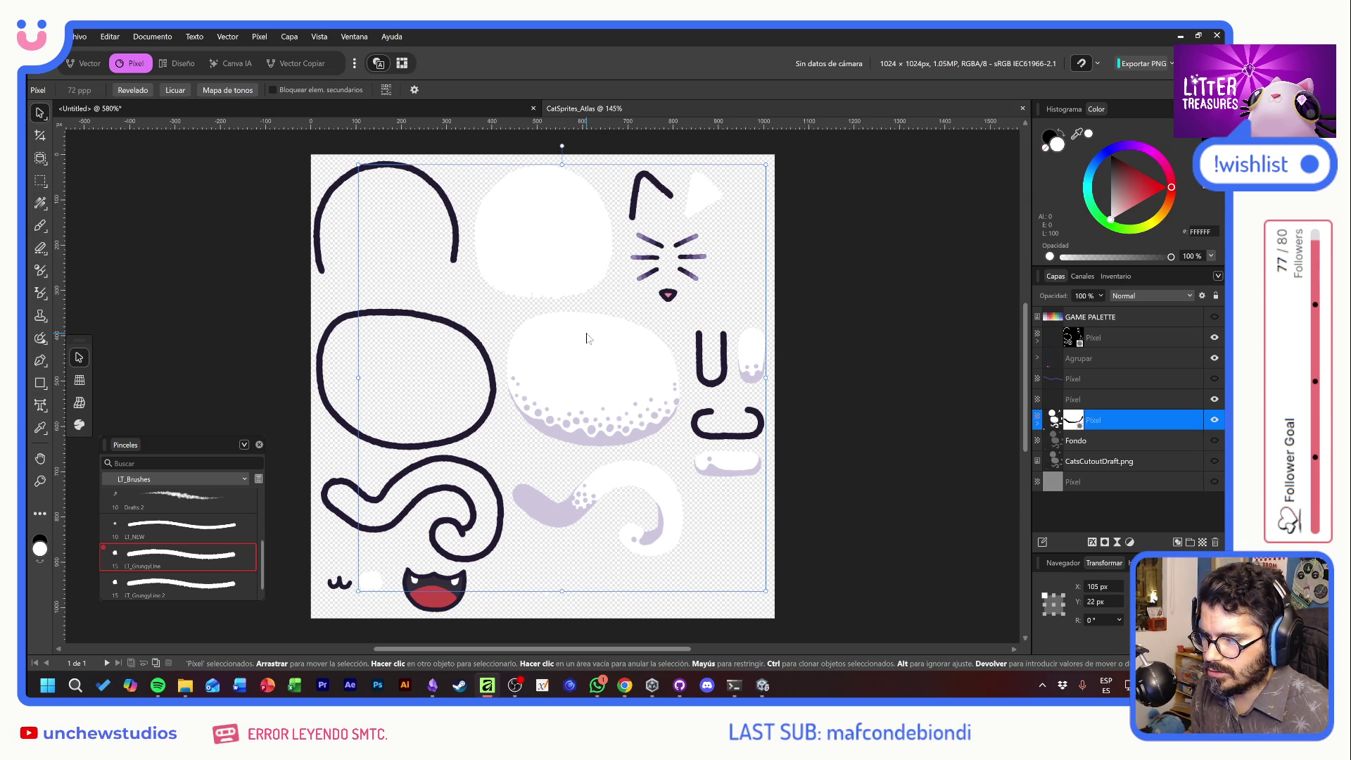
pyautogui.click(875, 356)
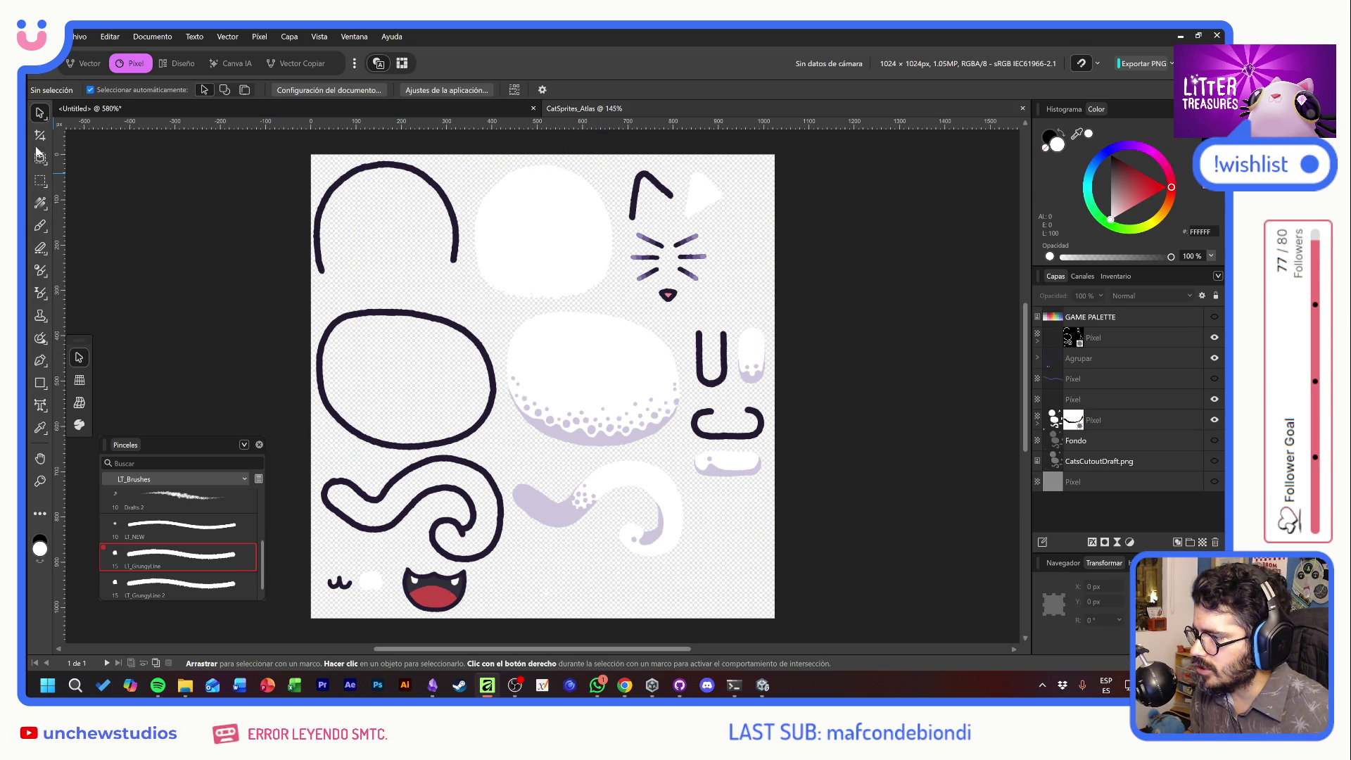
pyautogui.click(40, 135)
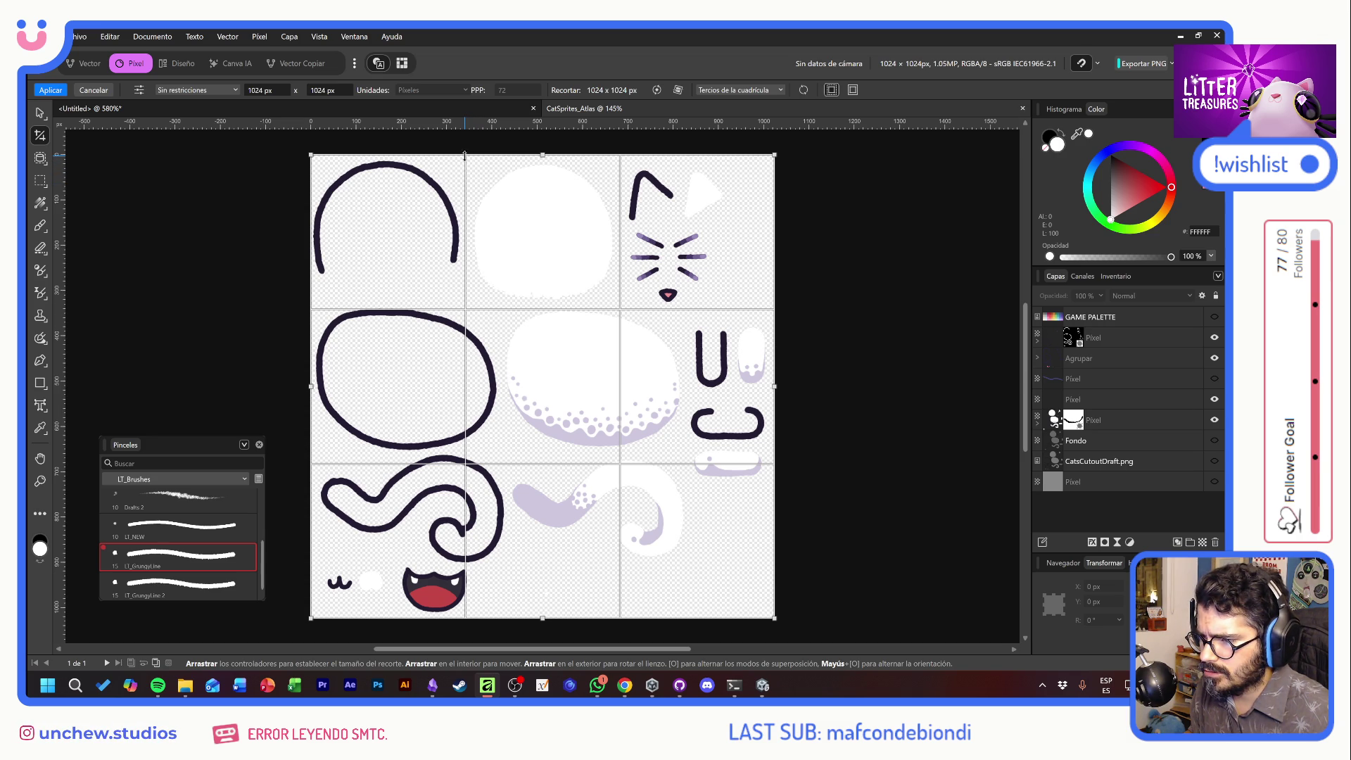
# Crop the atlas to the top white circular head piece, 334×336 px
pyautogui.moveTo(467, 306); pyautogui.dragTo(619, 157)
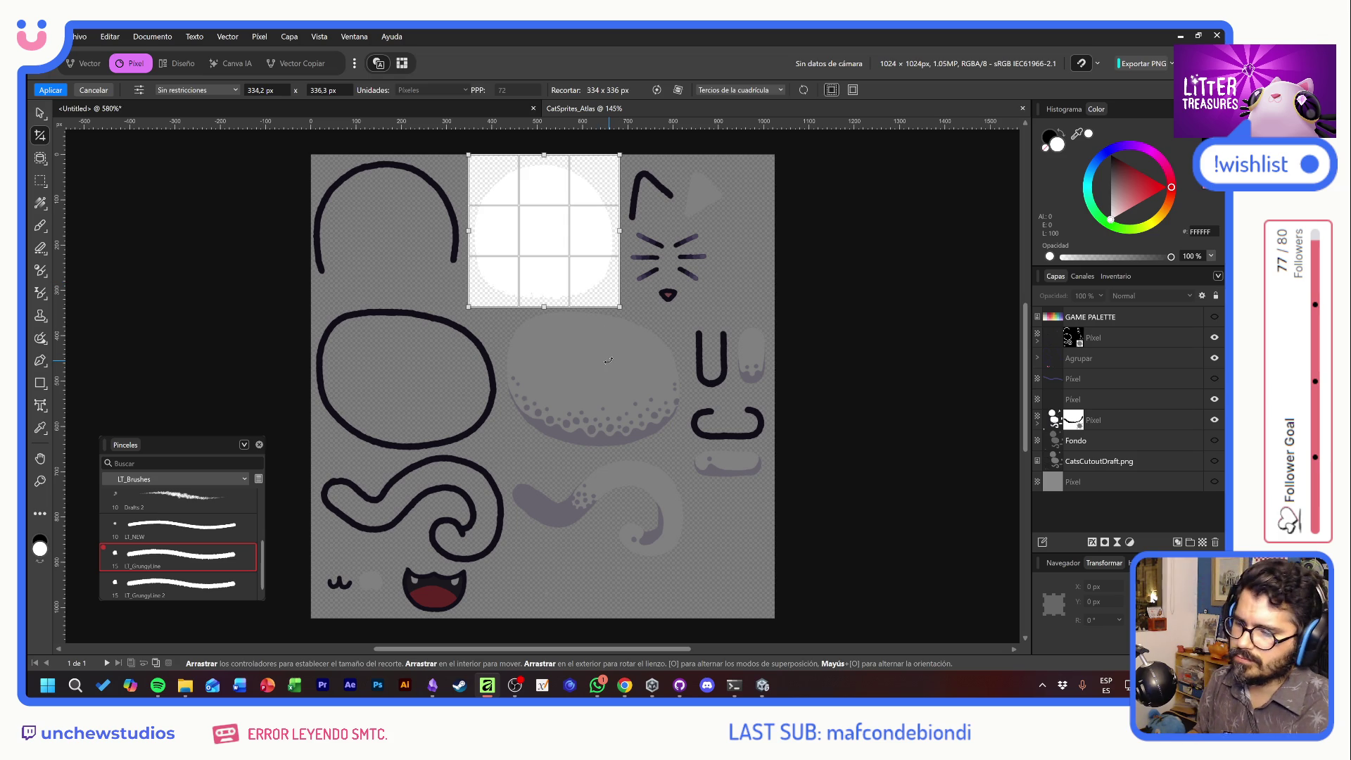
pyautogui.press('h')
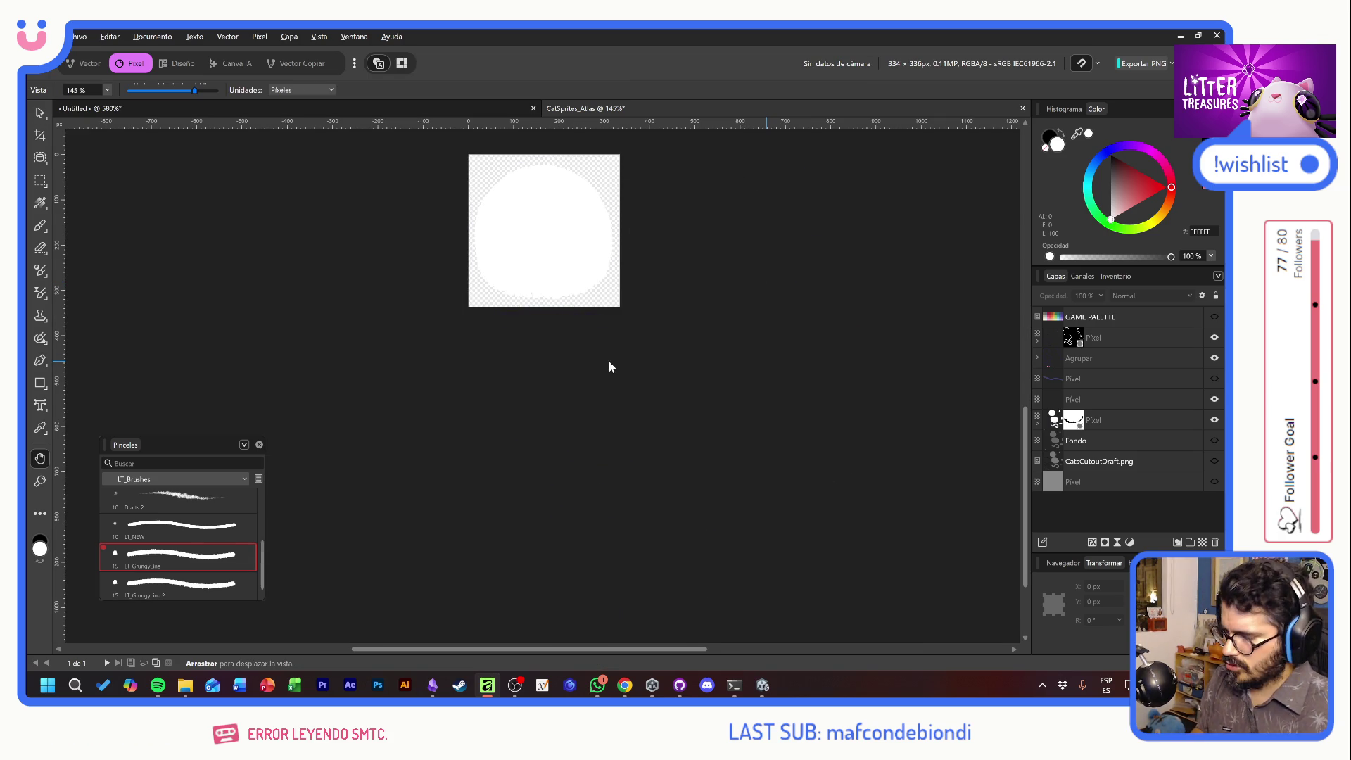
pyautogui.hotkey('ctrl', 'alt', 'shift', 'w')
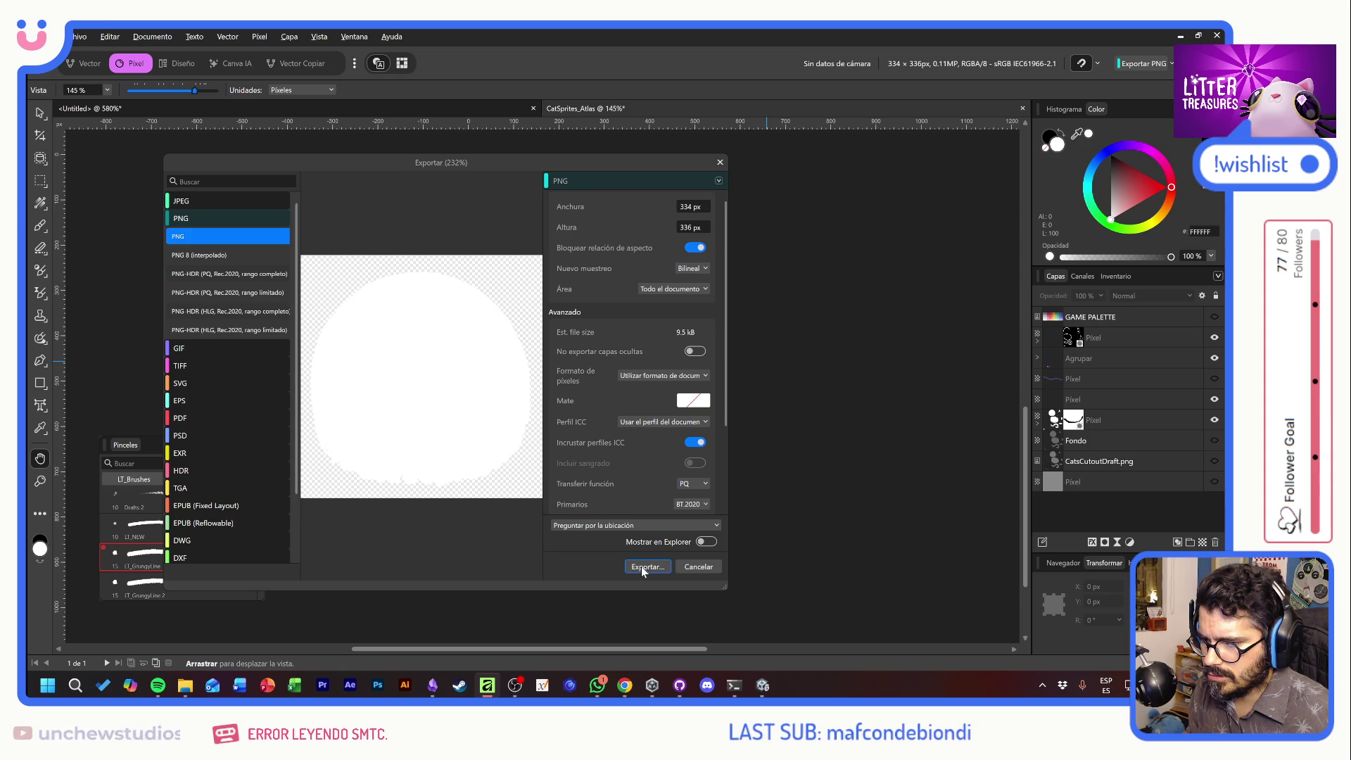
# Export the cropped head as a PNG named CatHead into the Cats/v2 folder
pyautogui.click(641, 567)
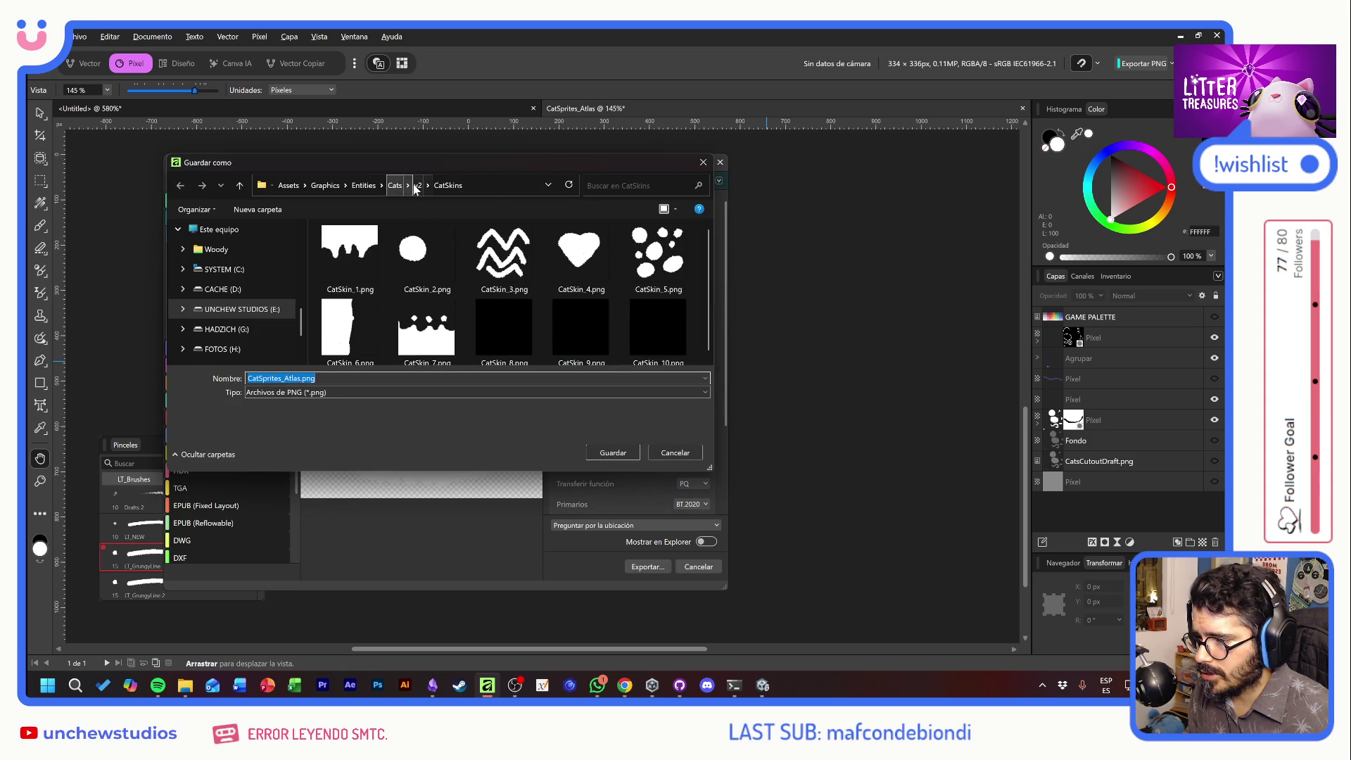
pyautogui.click(418, 185)
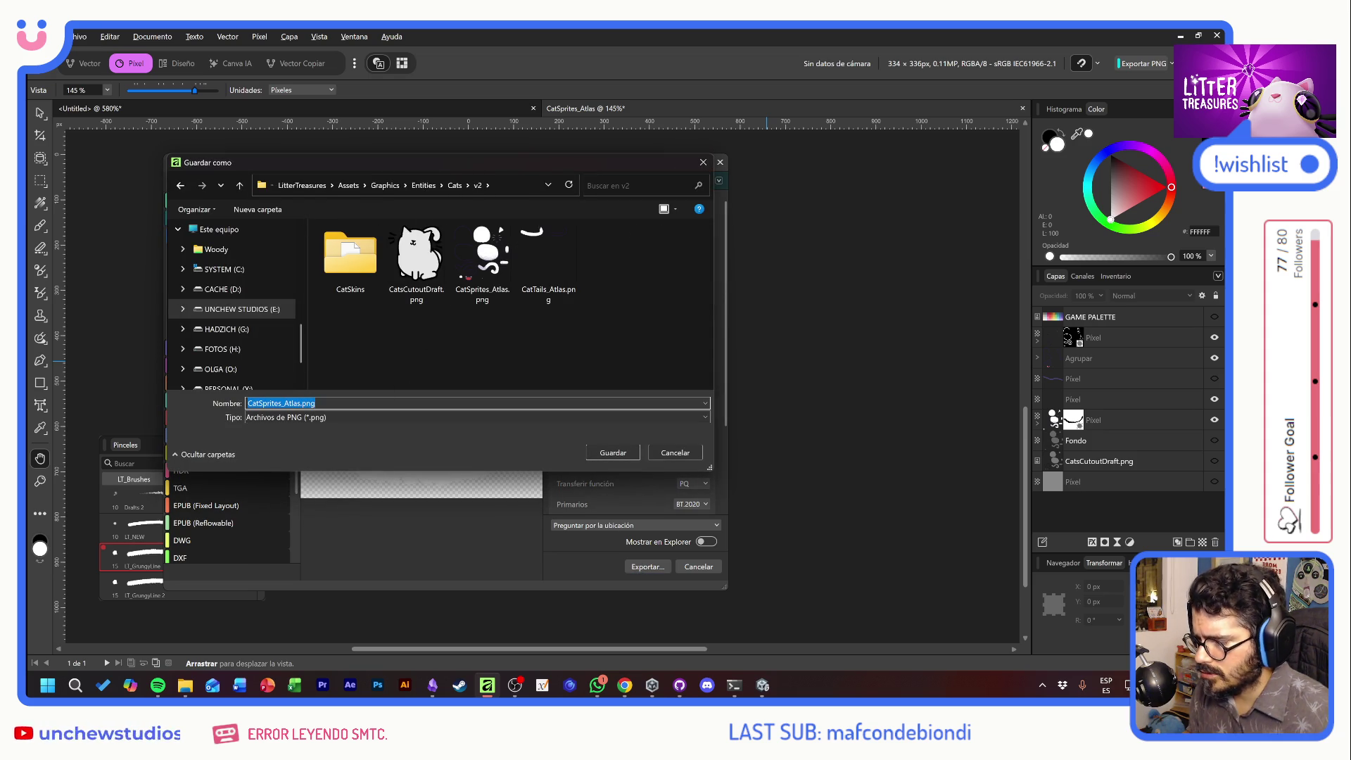
pyautogui.write('Cat')
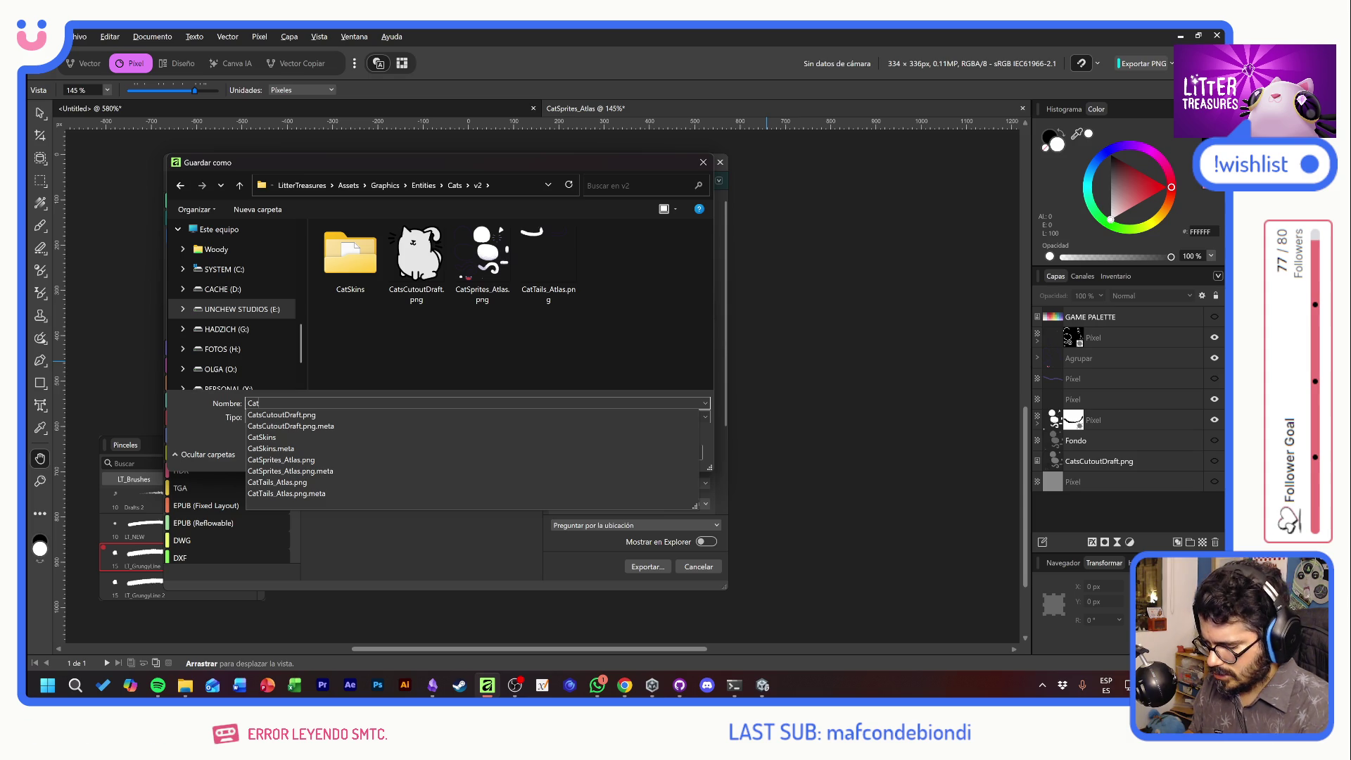
pyautogui.write('Head')
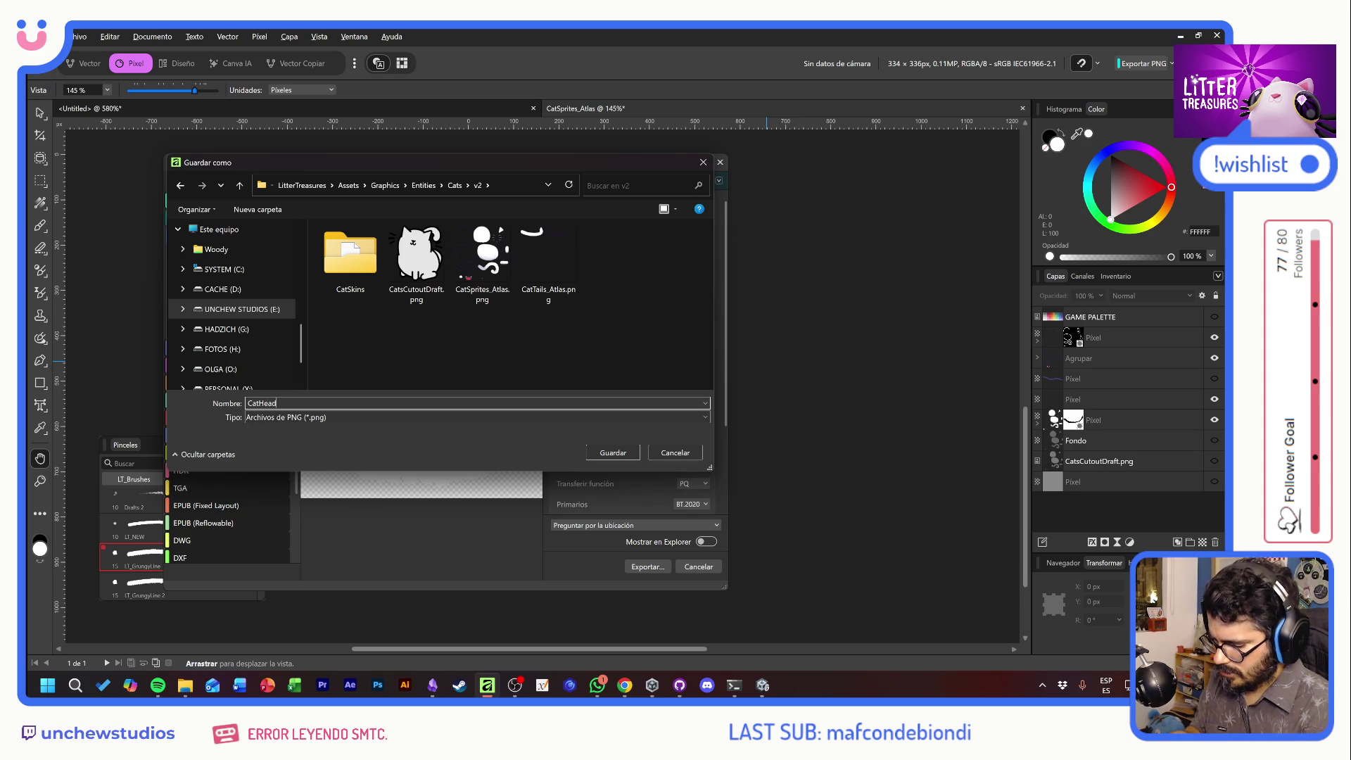
pyautogui.press('Return')
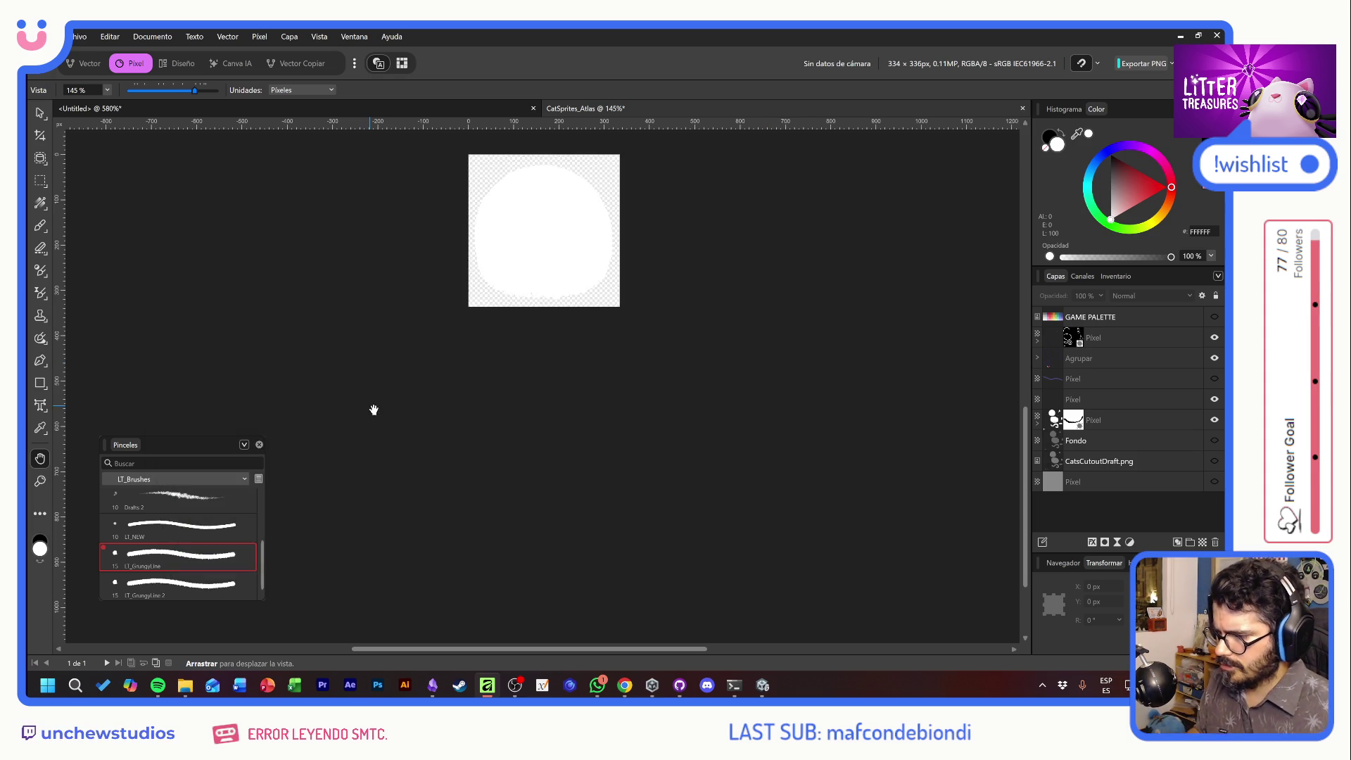
pyautogui.hotkey('alt', 'Tab')
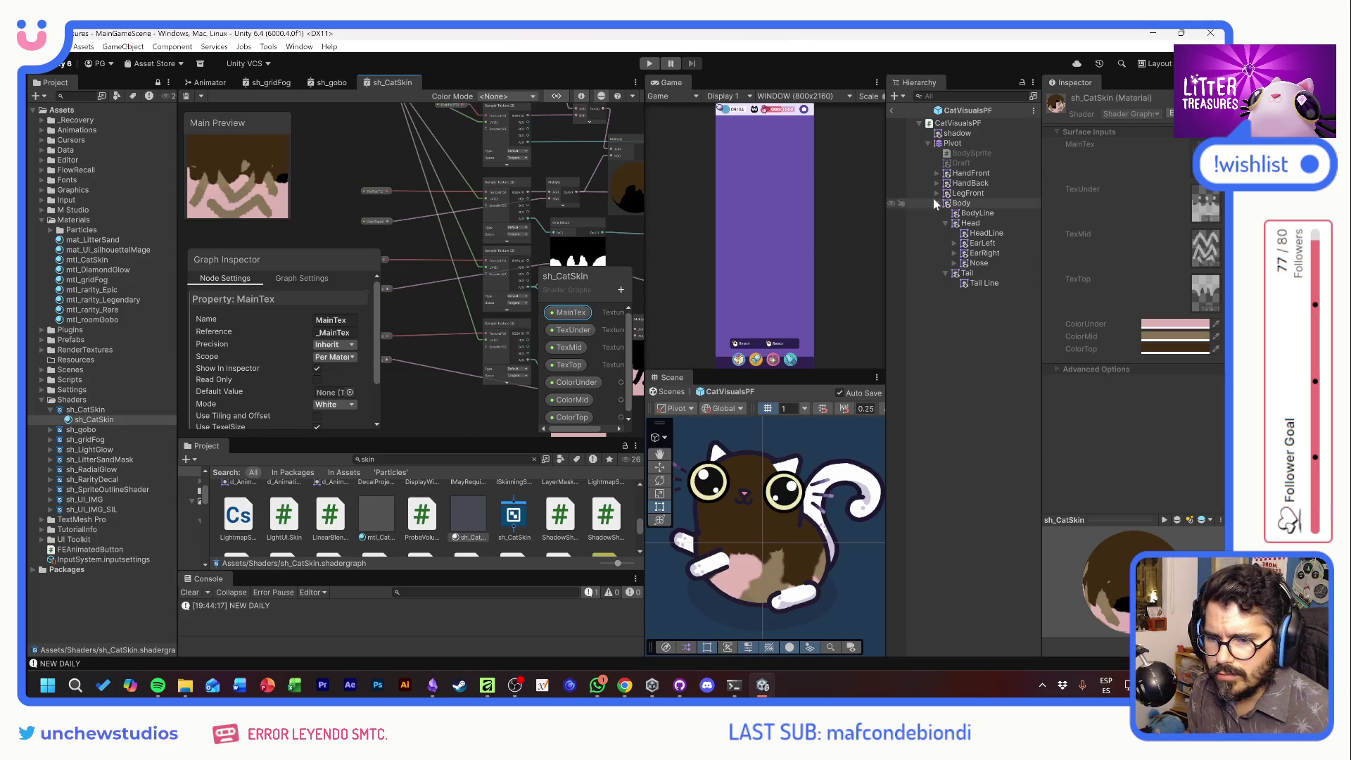
# Set CatHead_BG's Texture Type to Sprite (2D and UI), Sprite Mode Single, and apply
pyautogui.click(466, 461)
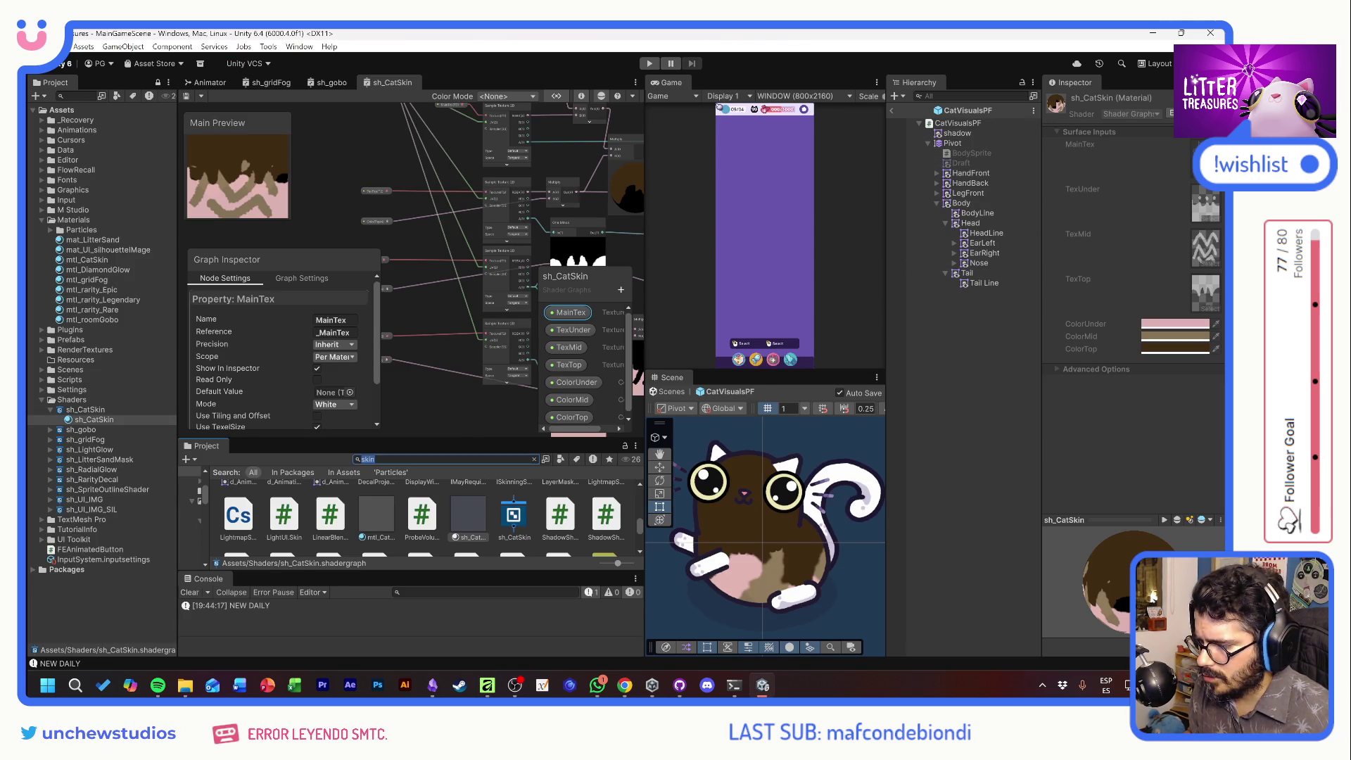
pyautogui.write('cath')
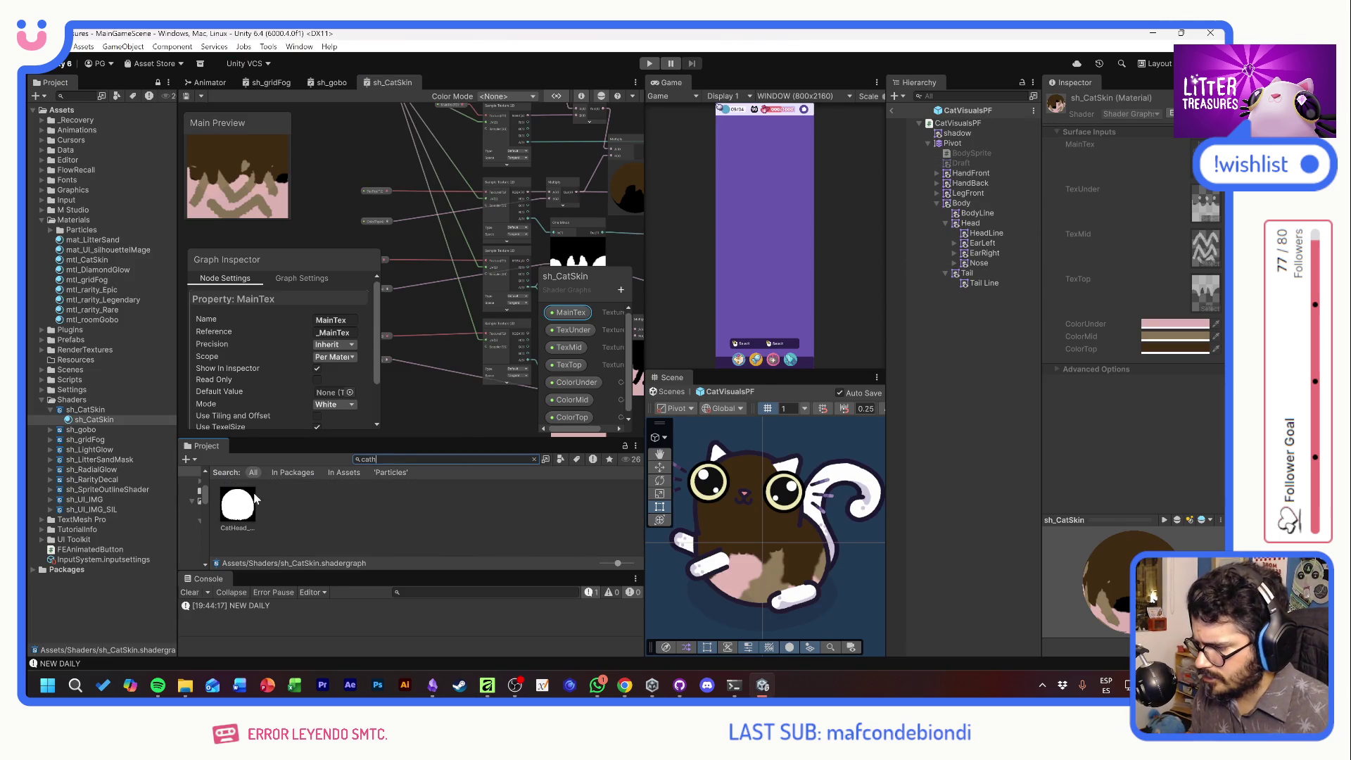
pyautogui.click(253, 501)
pyautogui.click(1156, 141)
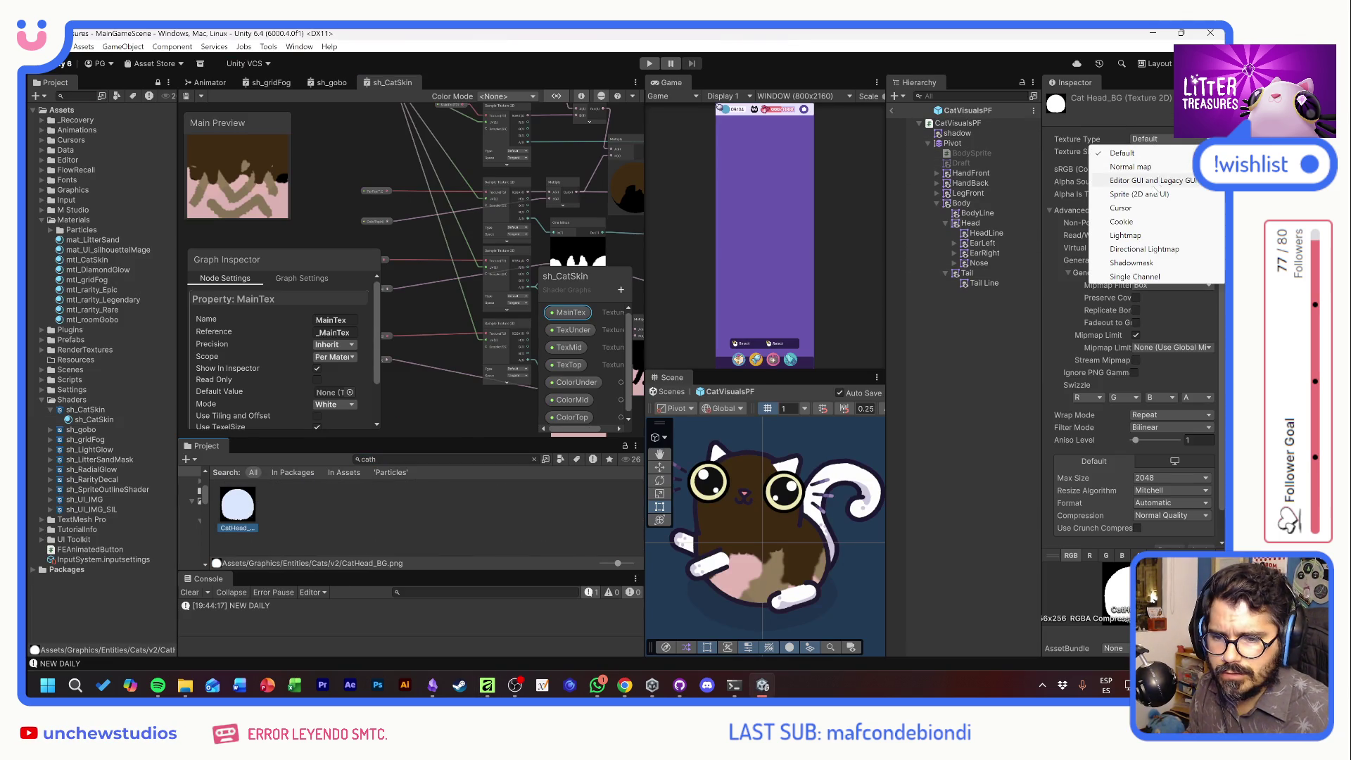
pyautogui.click(1152, 172)
pyautogui.click(1151, 170)
pyautogui.click(1153, 197)
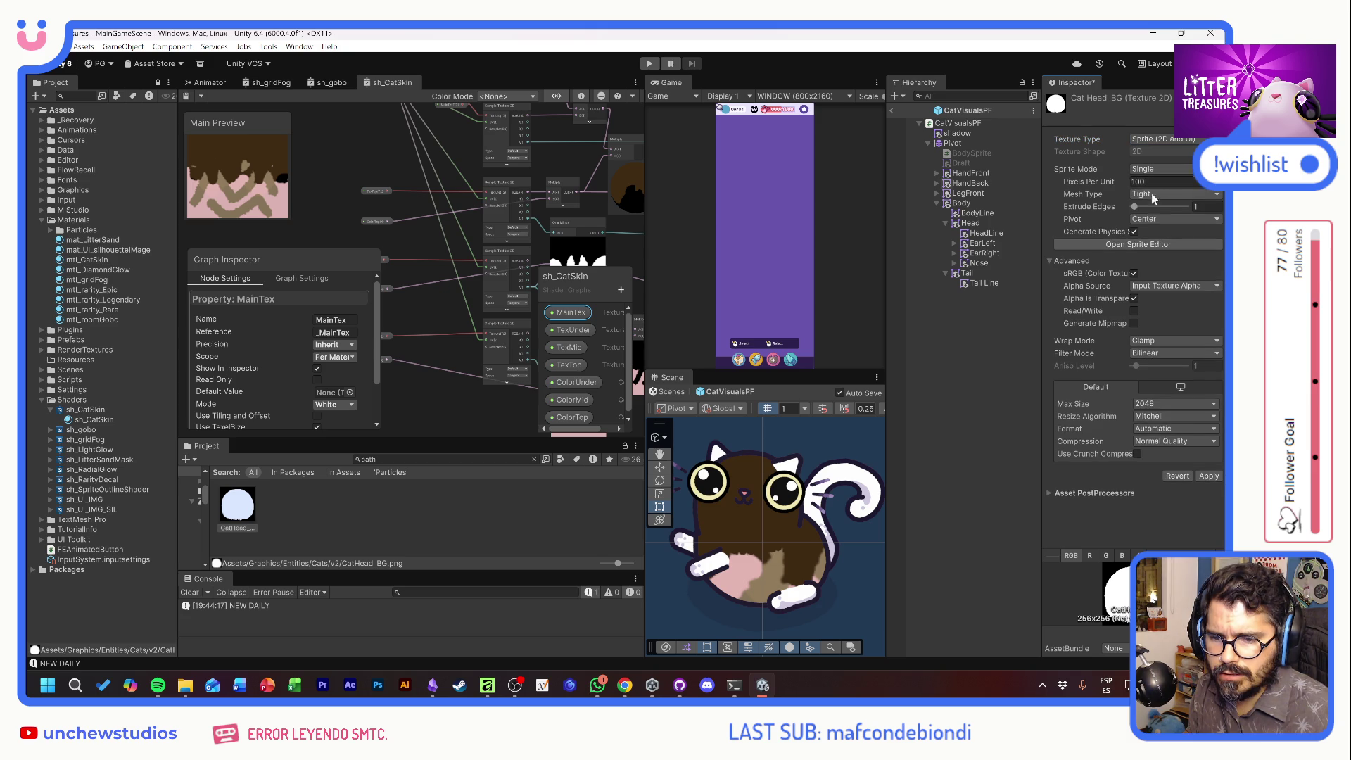
pyautogui.click(1138, 244)
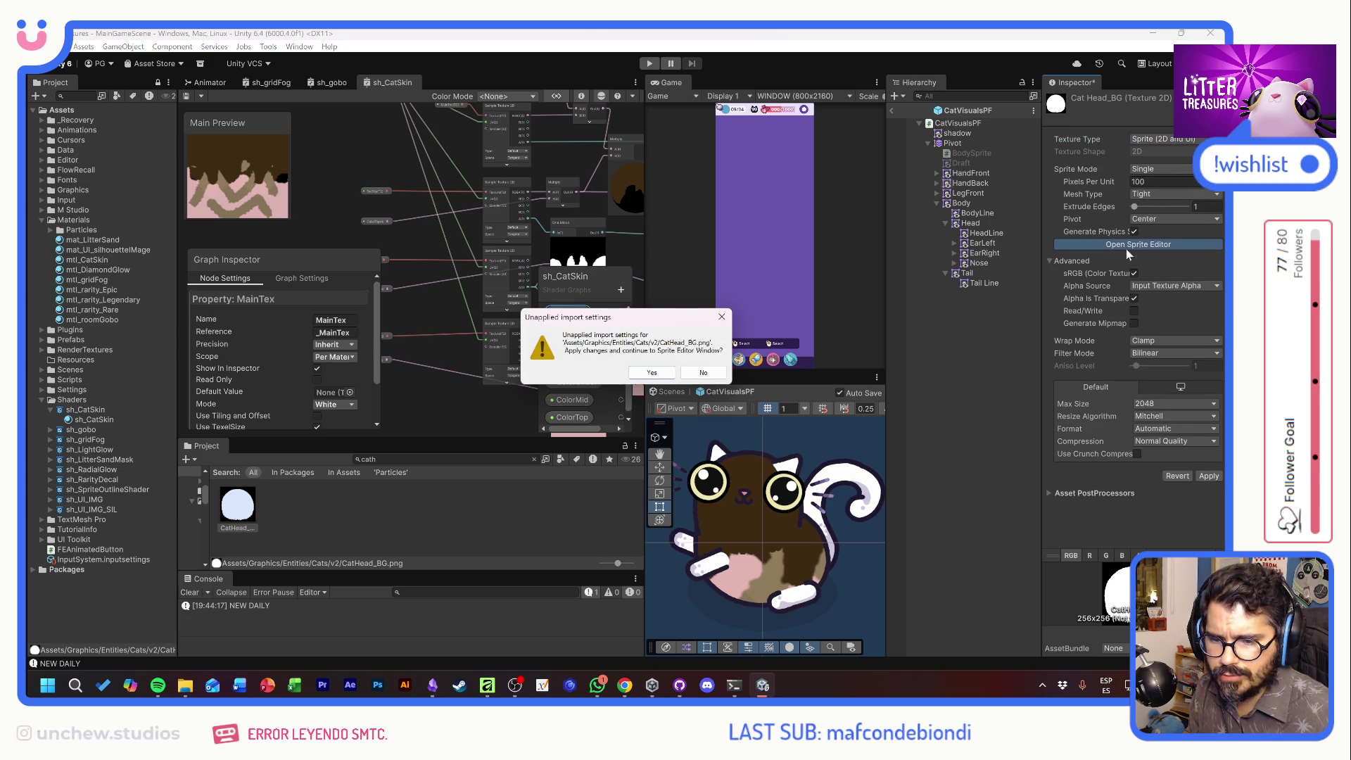
pyautogui.click(652, 373)
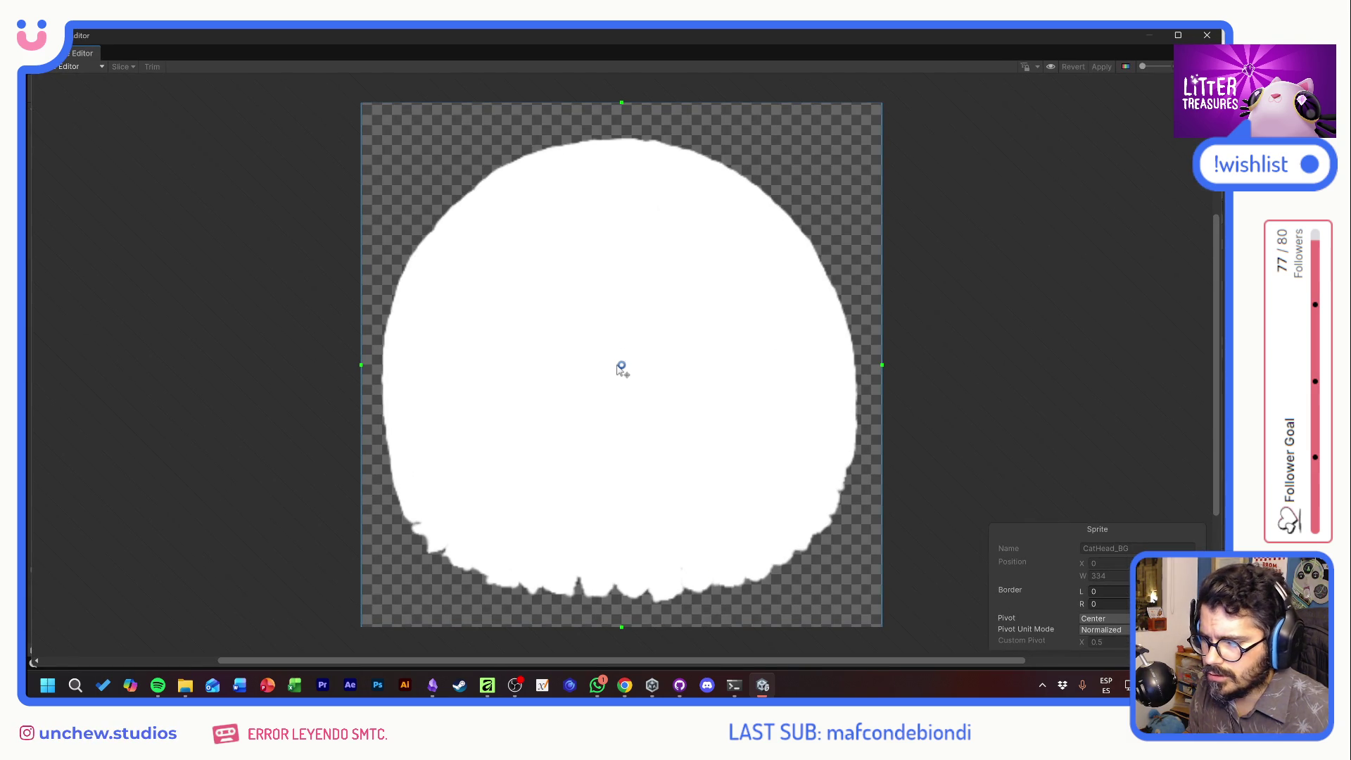
# Move the CatHead_BG pivot down to about 0.50, 0.24 and apply it
pyautogui.moveTo(621, 367); pyautogui.dragTo(622, 499)
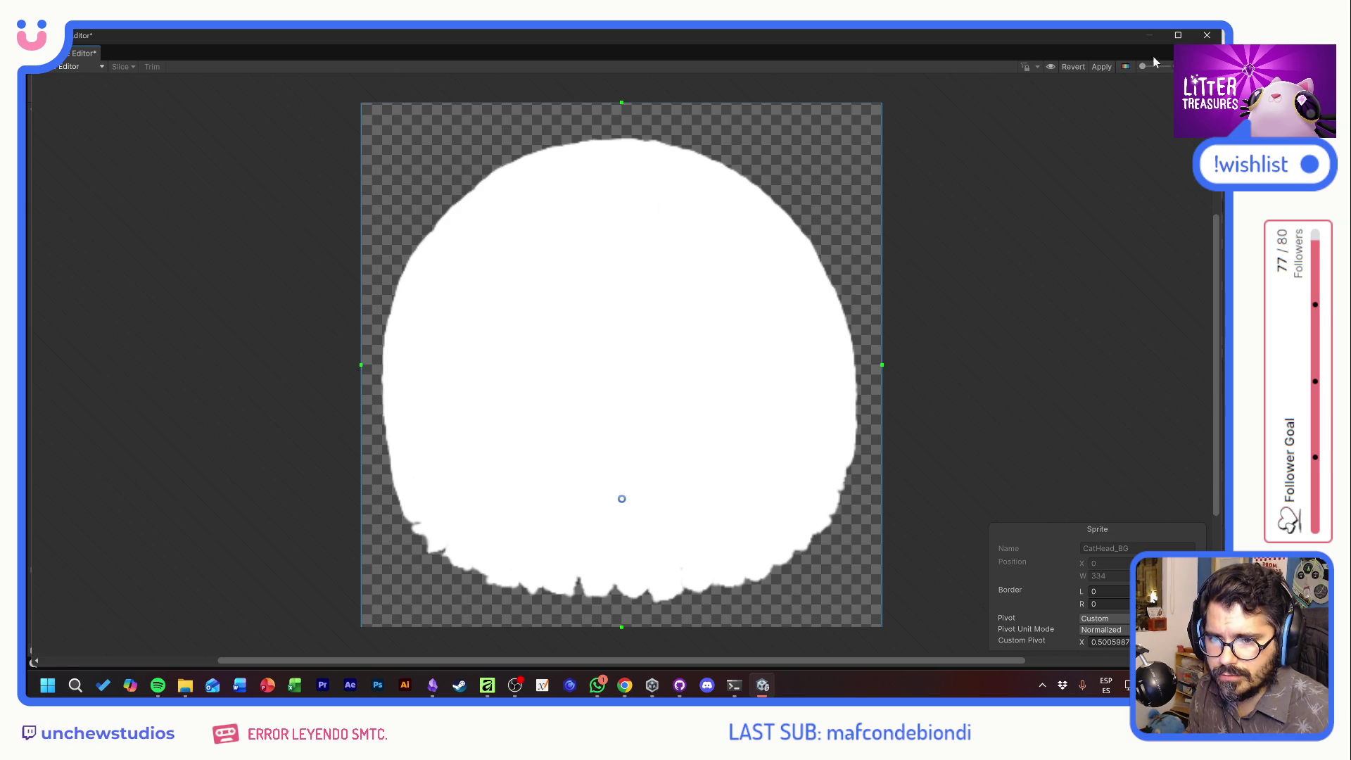
pyautogui.click(1102, 66)
pyautogui.click(1207, 34)
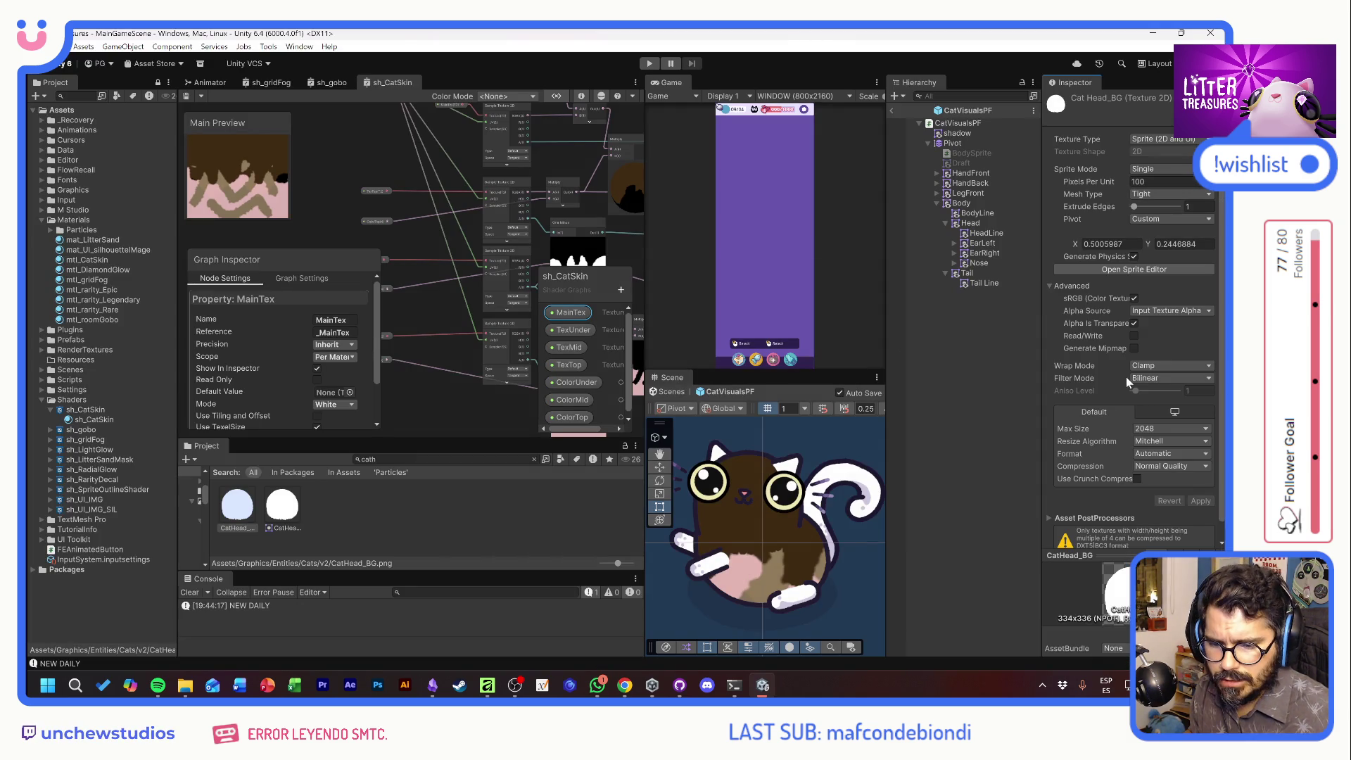
# Limit CatHead_BG's Max Size to 512
pyautogui.click(1170, 429)
pyautogui.click(1172, 497)
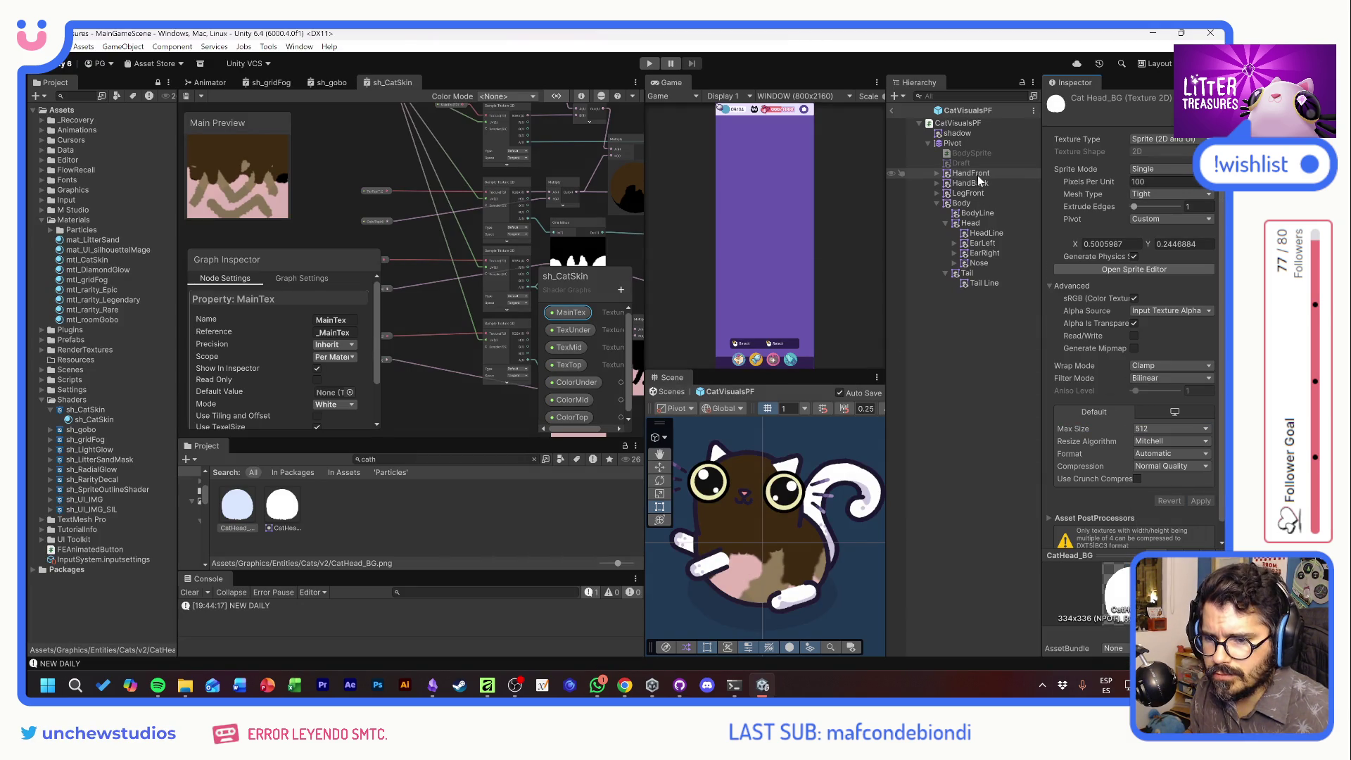
pyautogui.click(985, 222)
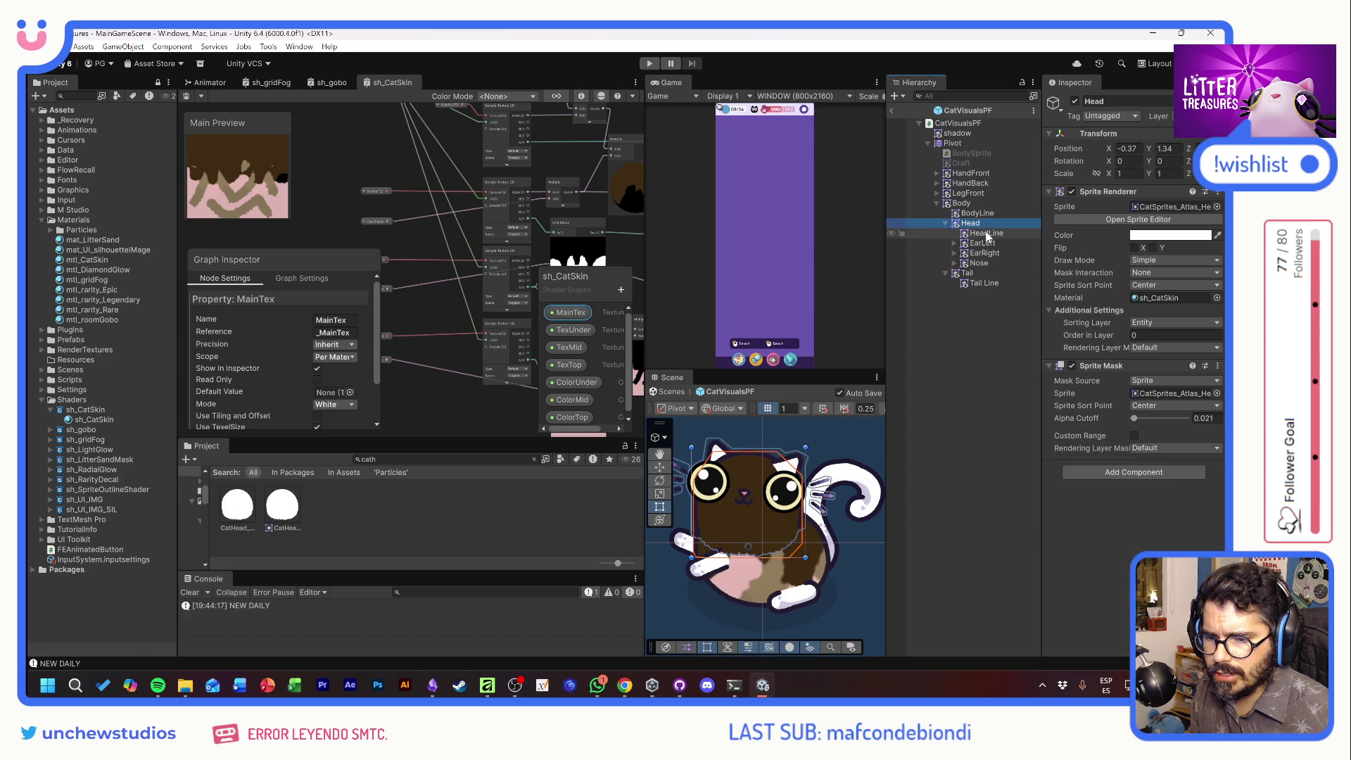
# Compare head sprites and assign CatHead_BG to the Head object's Sprite field
pyautogui.click(1217, 207)
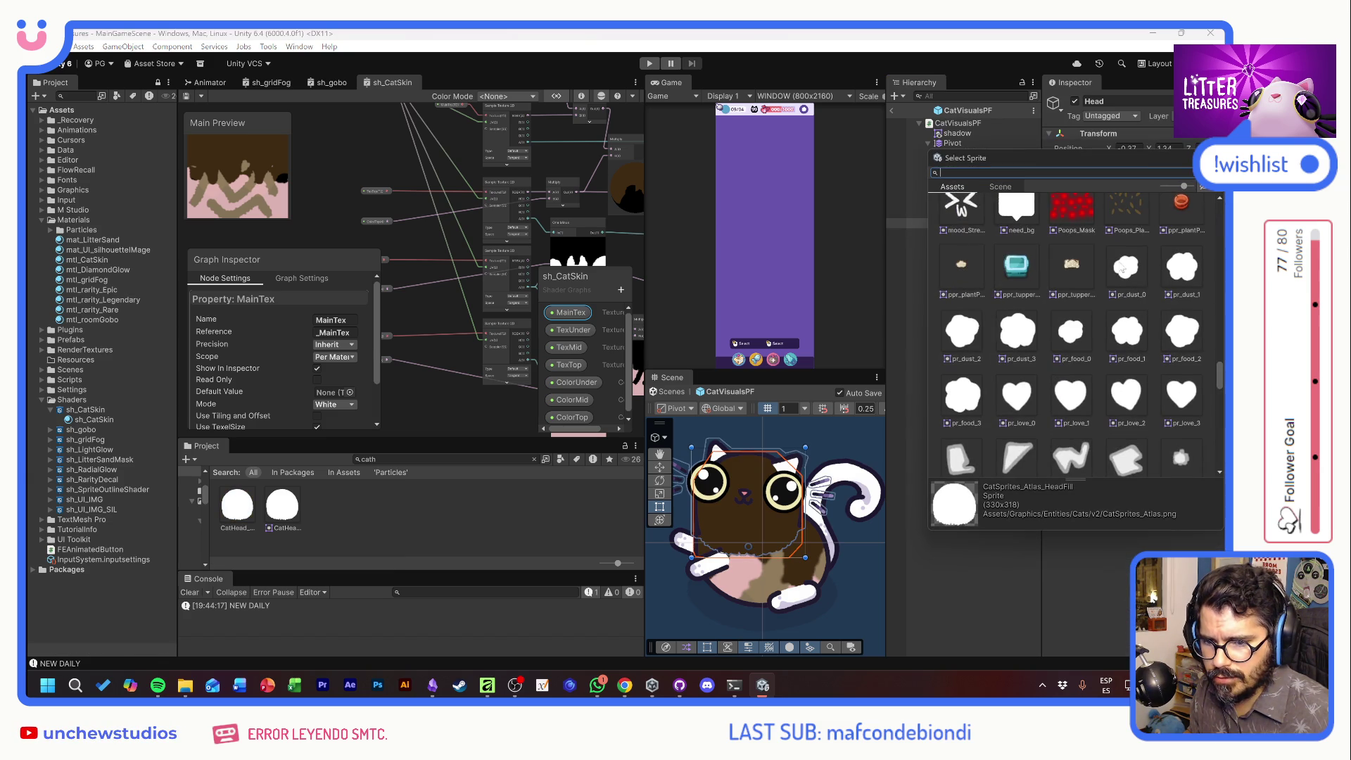
pyautogui.write('head')
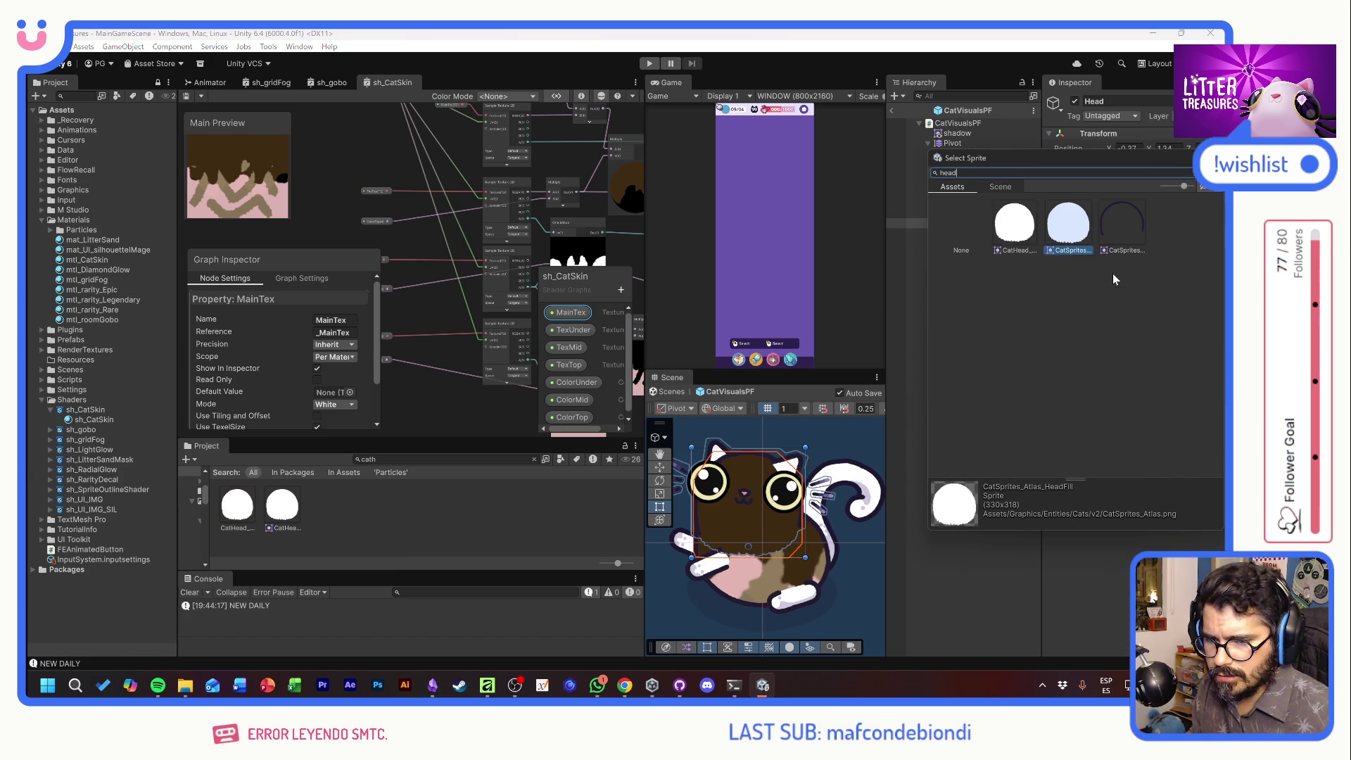
pyautogui.click(1024, 238)
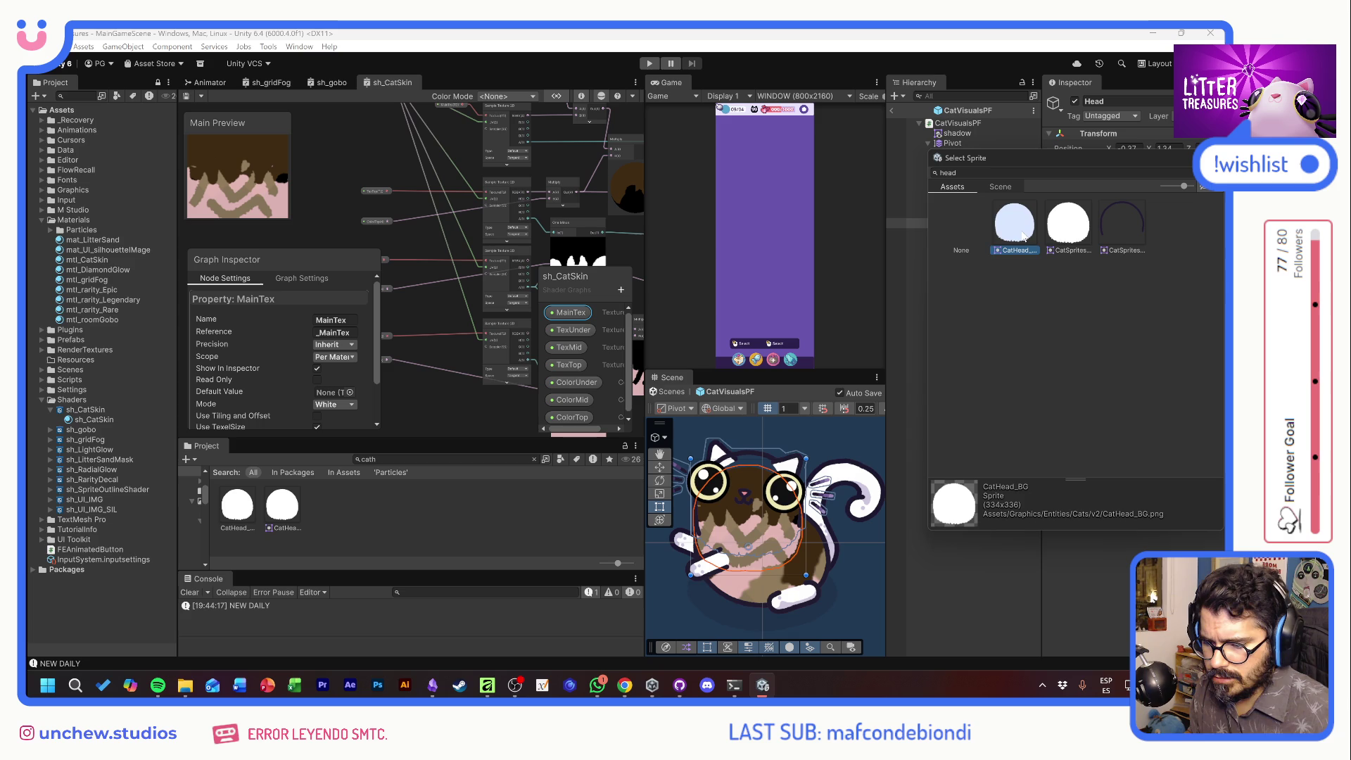
pyautogui.click(1082, 221)
pyautogui.click(1024, 225)
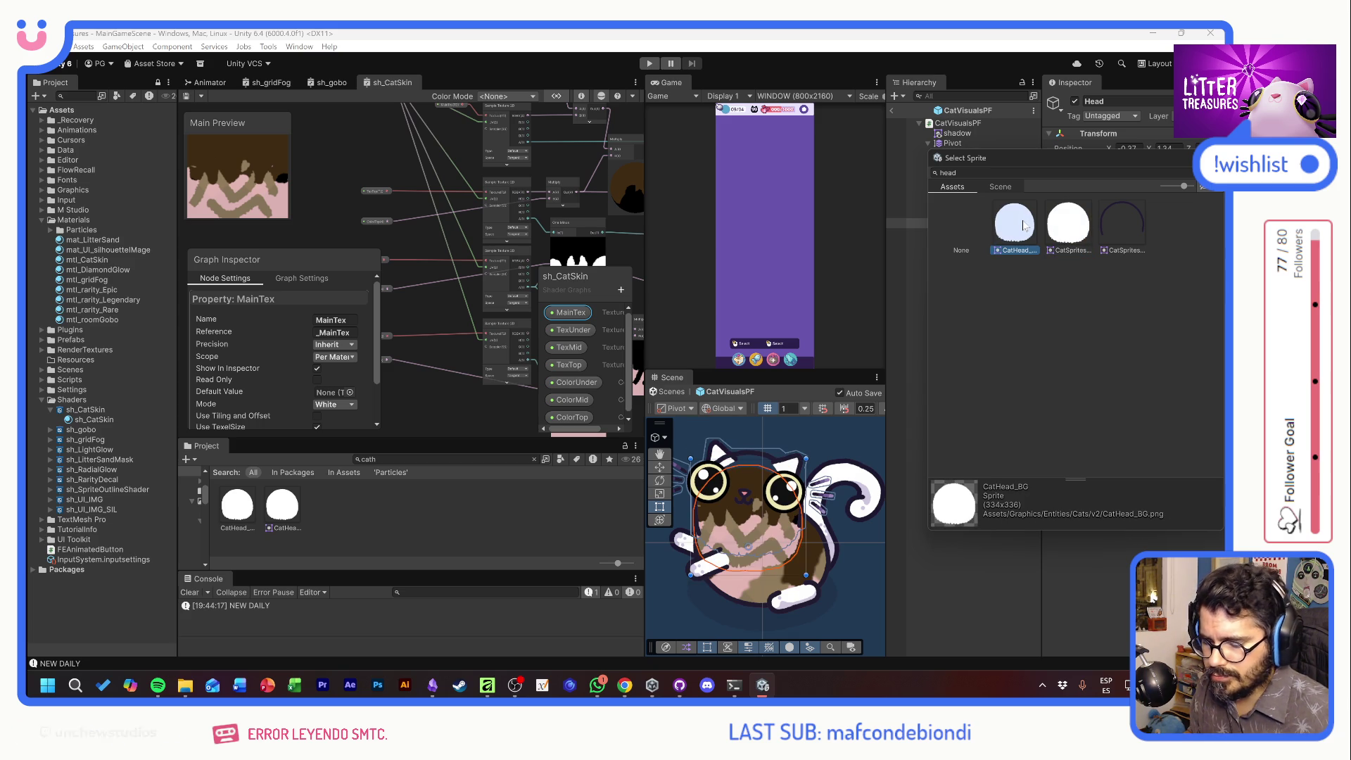
pyautogui.click(1068, 225)
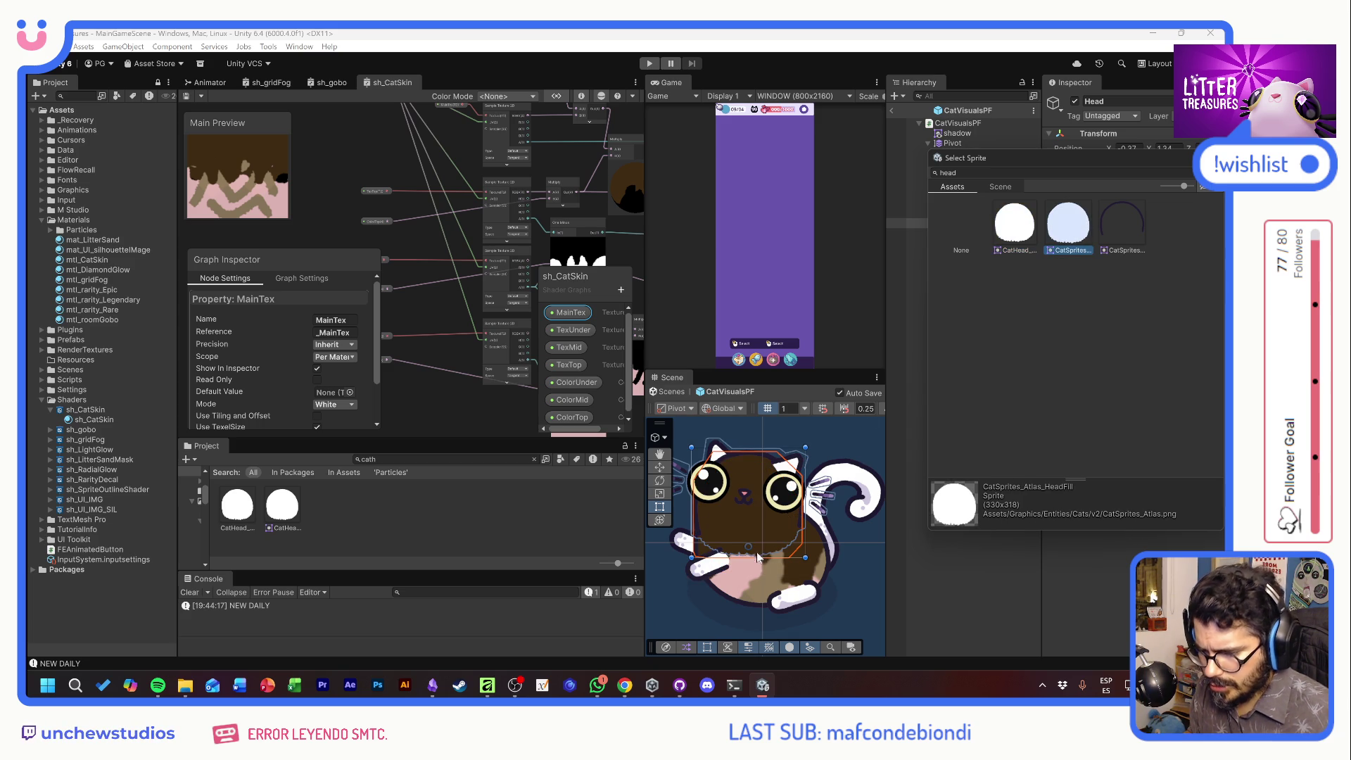
pyautogui.click(1022, 227)
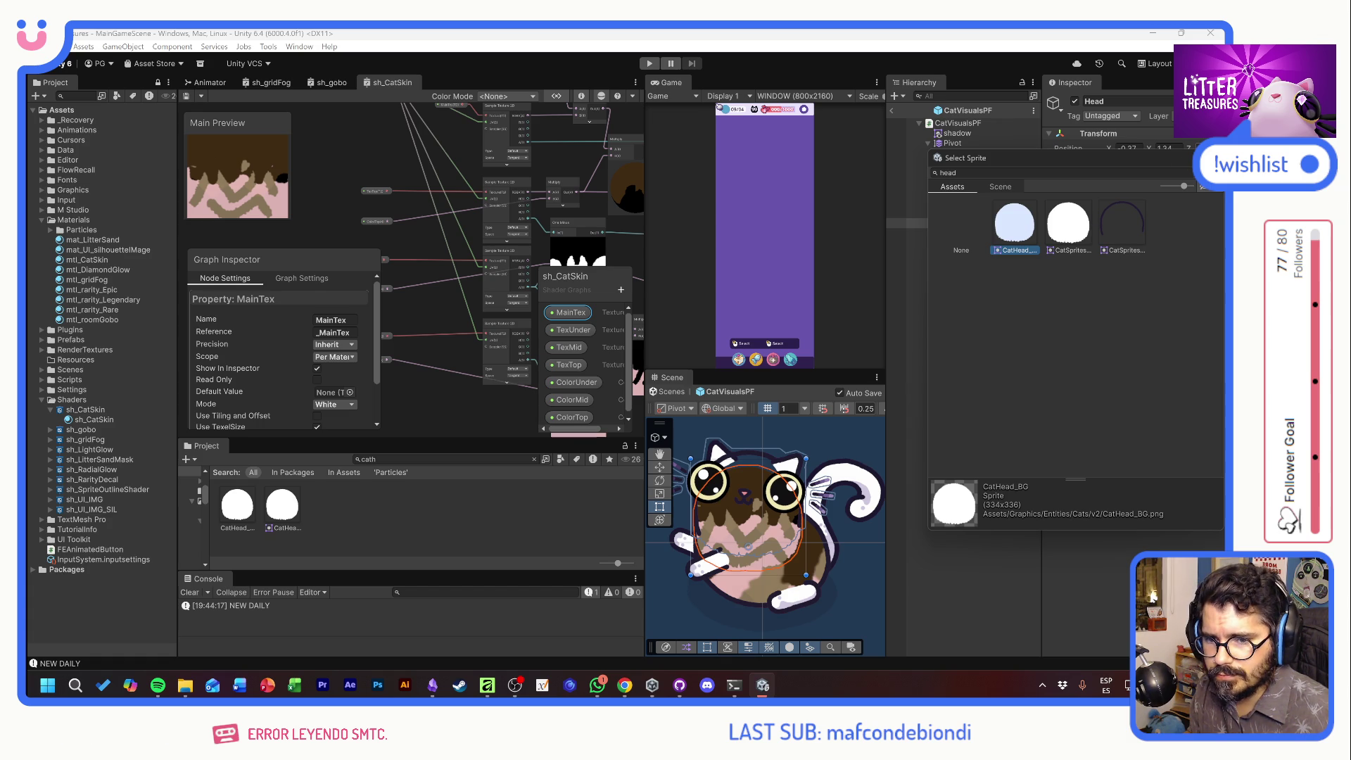
pyautogui.press('Return')
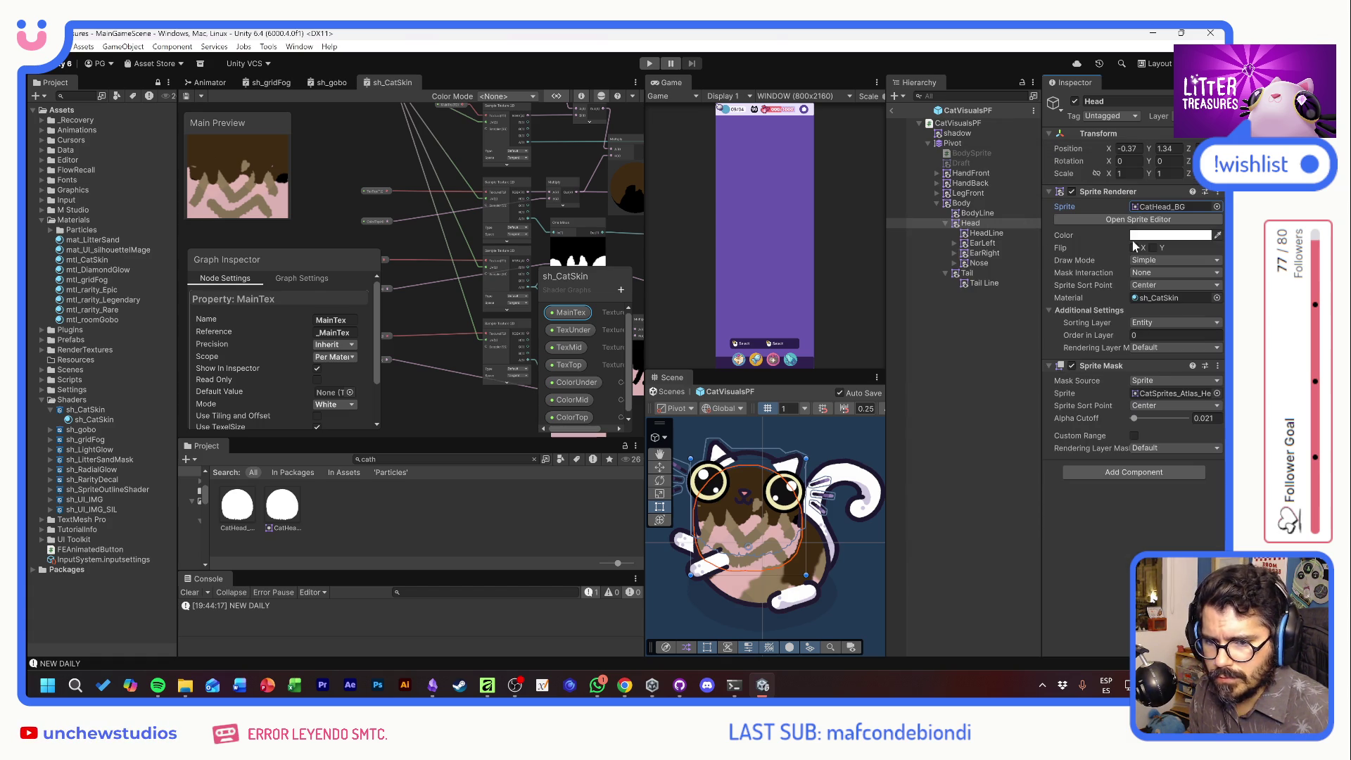
pyautogui.doubleClick(1168, 207)
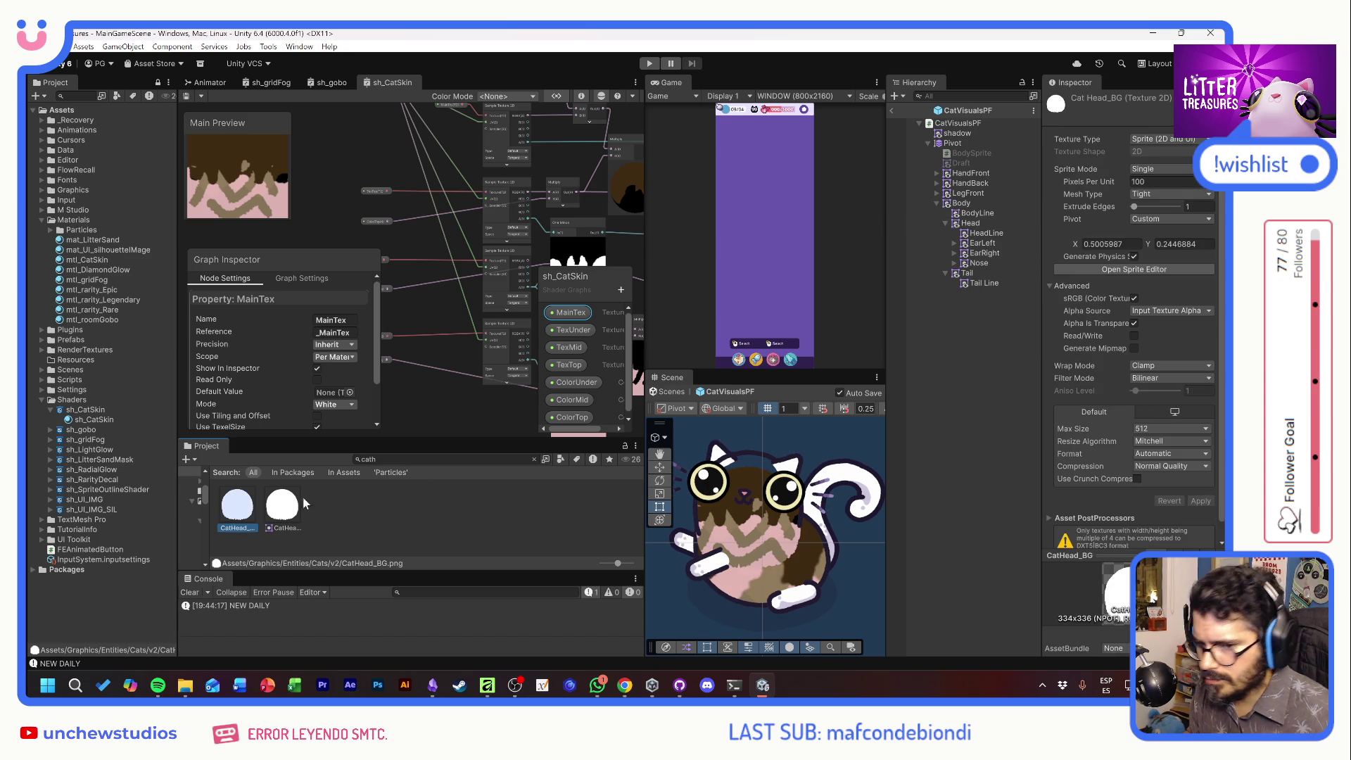
# Drop the CatHead_BG pivot lower, setting Custom Pivot X to 0.5, and close the Sprite Editor
pyautogui.click(1141, 270)
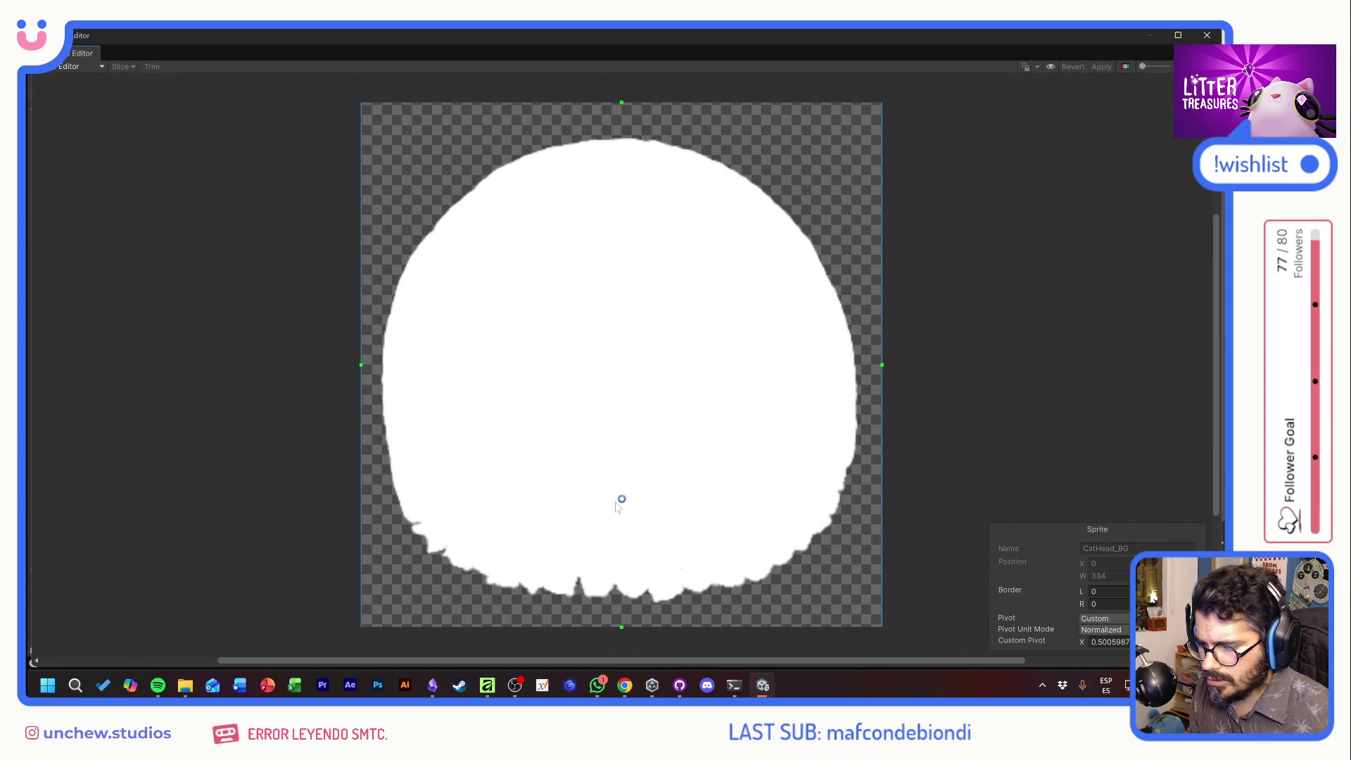
pyautogui.moveTo(622, 498); pyautogui.dragTo(622, 563)
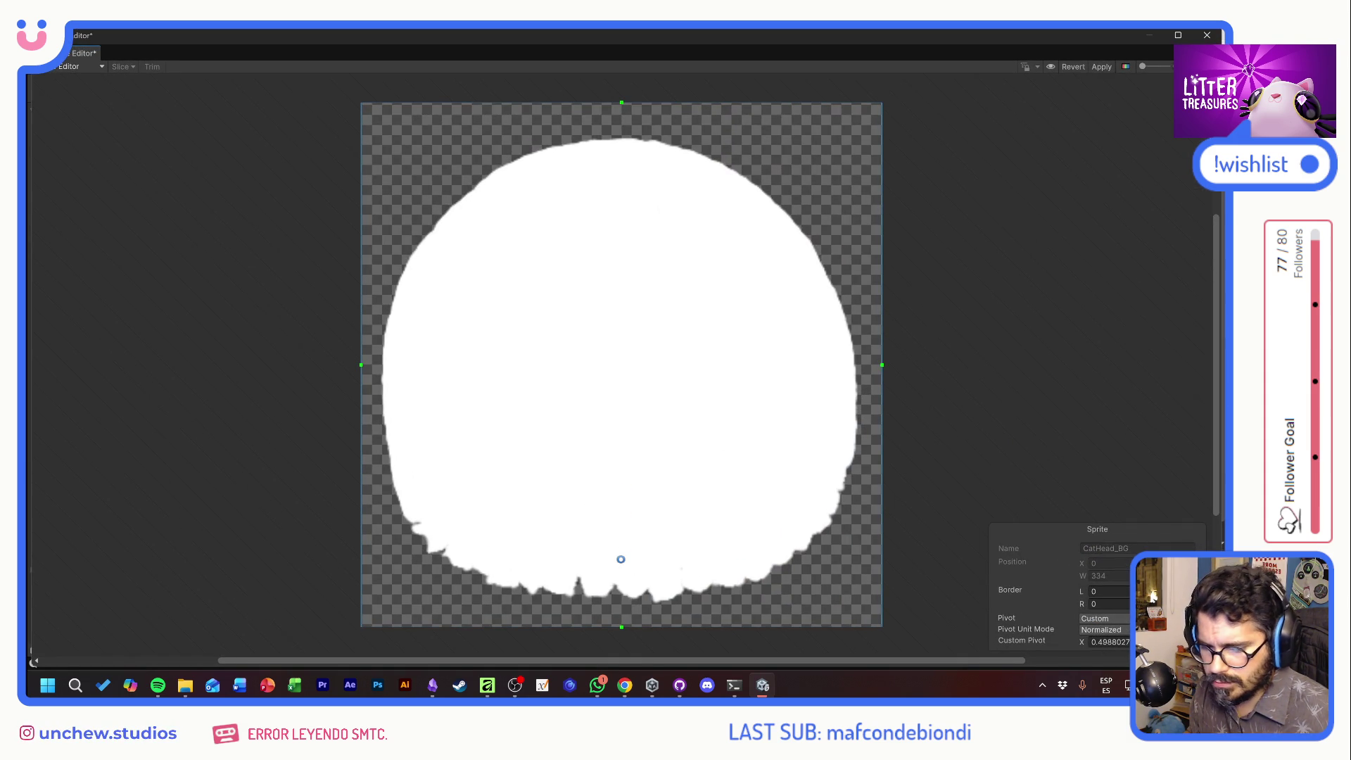
pyautogui.click(1110, 642)
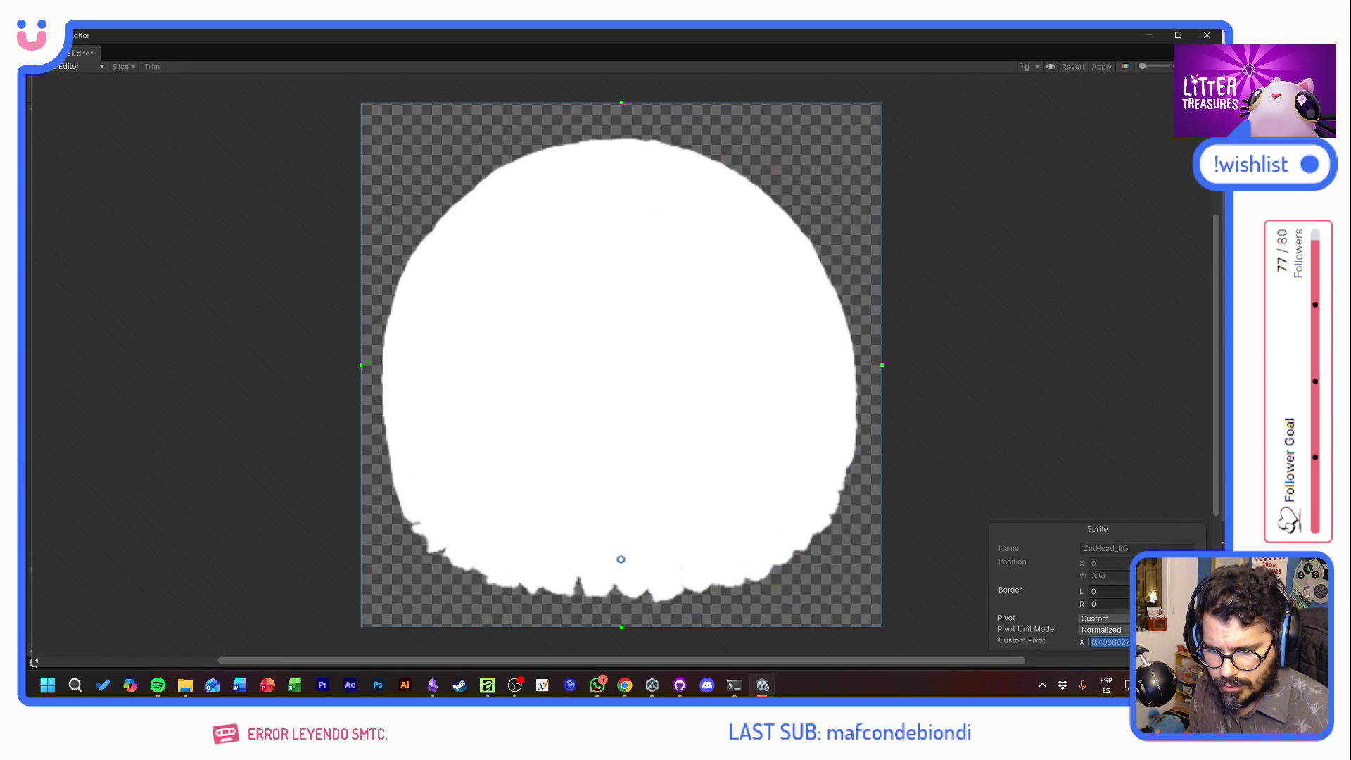
pyautogui.write('5')
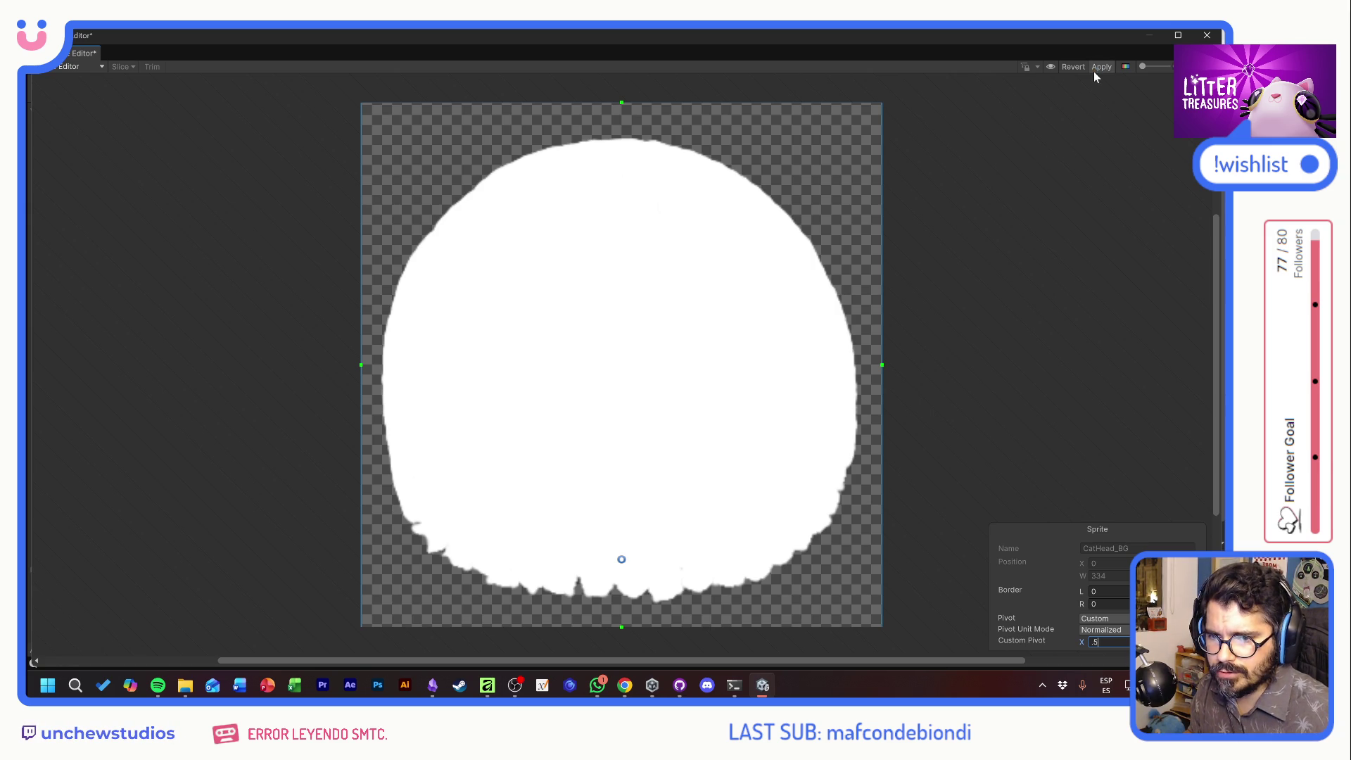
pyautogui.click(1178, 34)
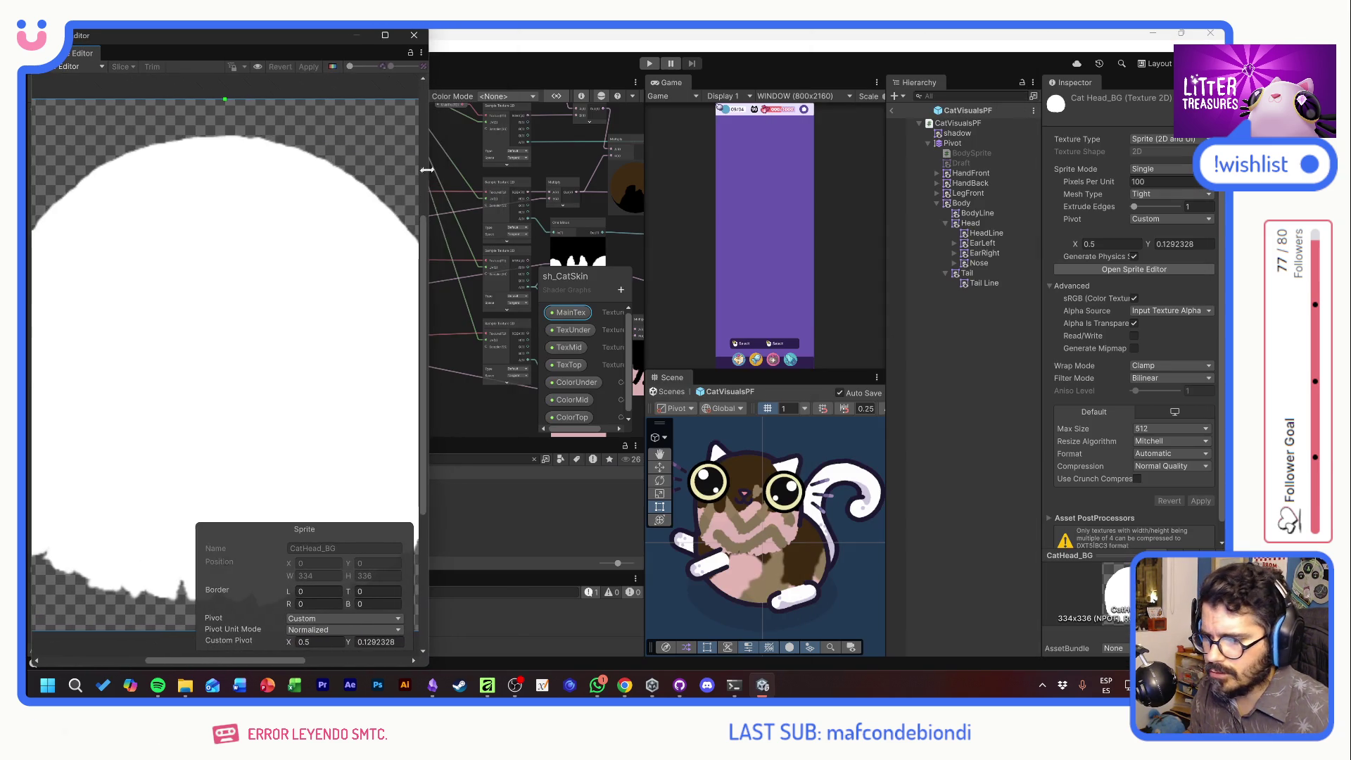
pyautogui.moveTo(426, 185); pyautogui.dragTo(444, 184)
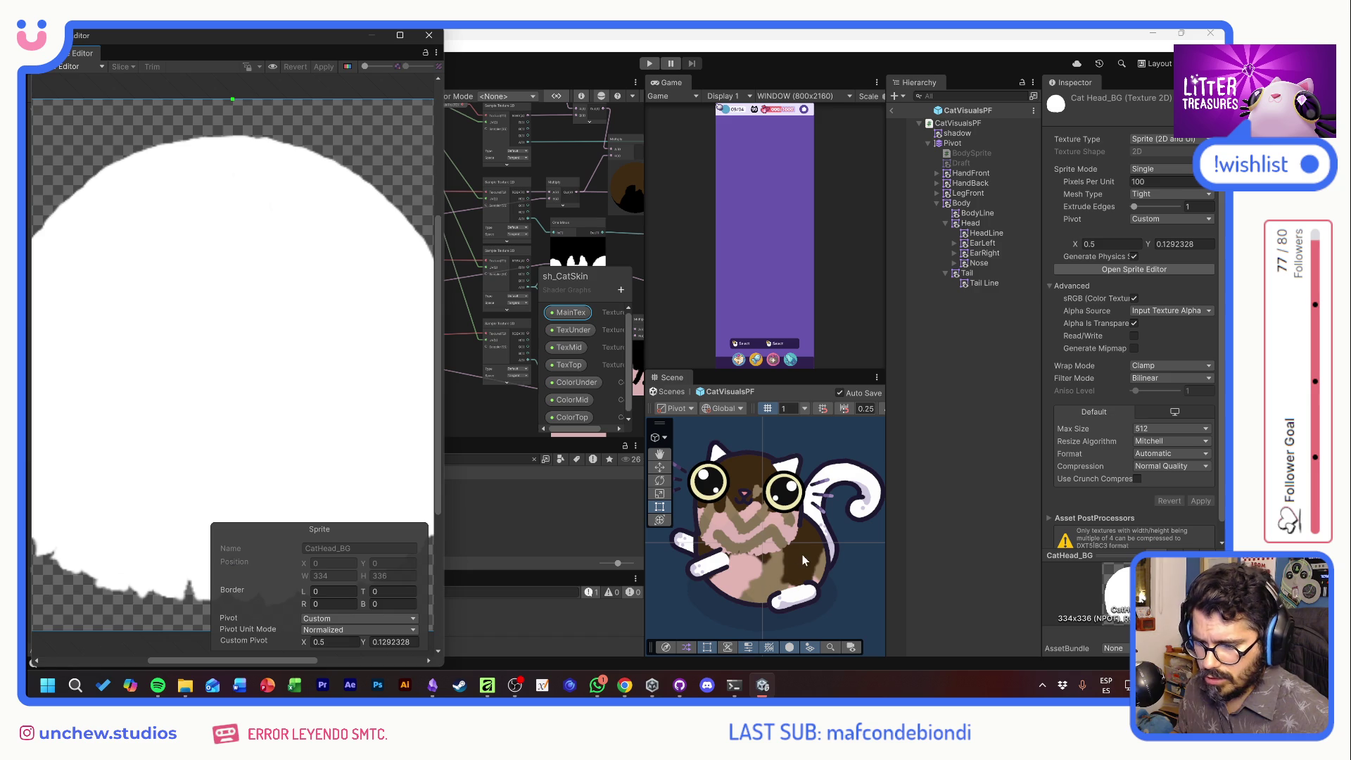
pyautogui.click(428, 36)
pyautogui.hotkey('alt', 'Tab')
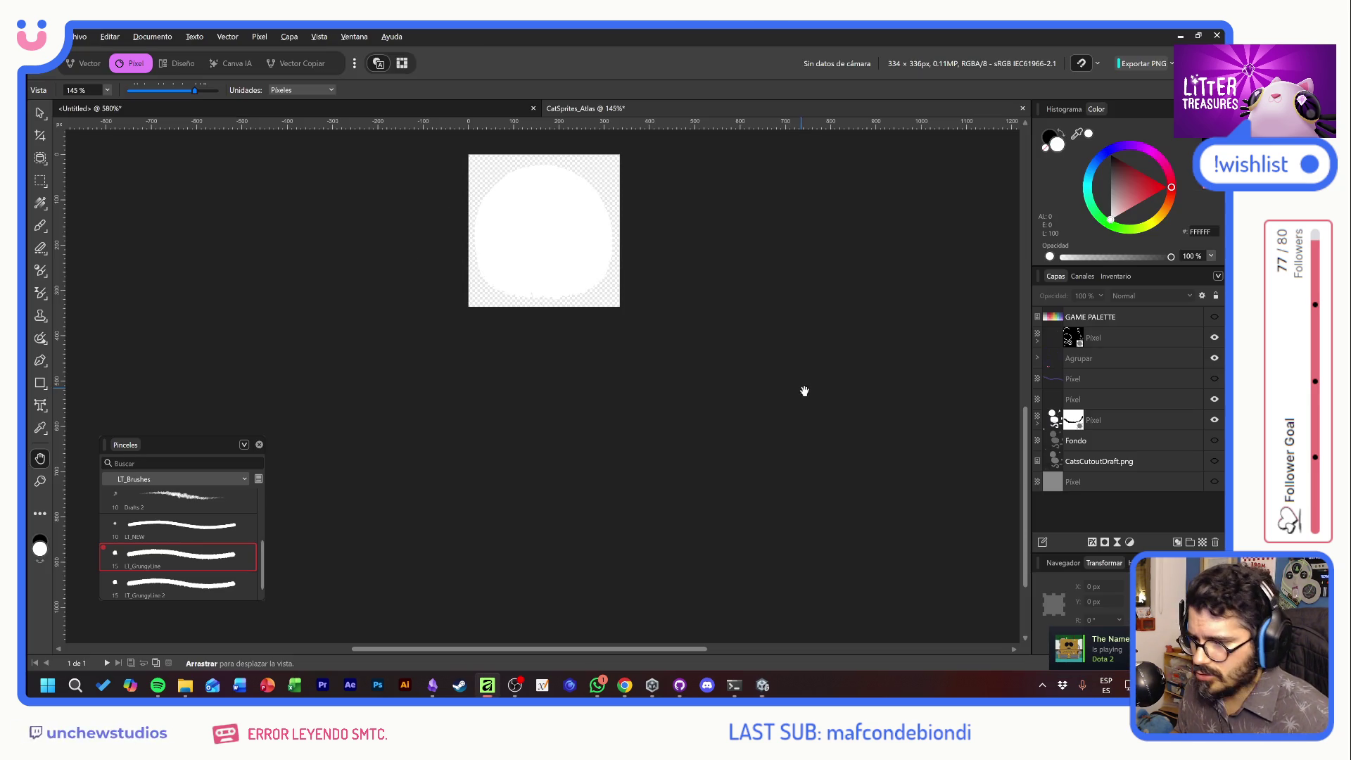
# Crop the full atlas down to the 398×310 cat body piece
pyautogui.hotkey('ctrl', '0')
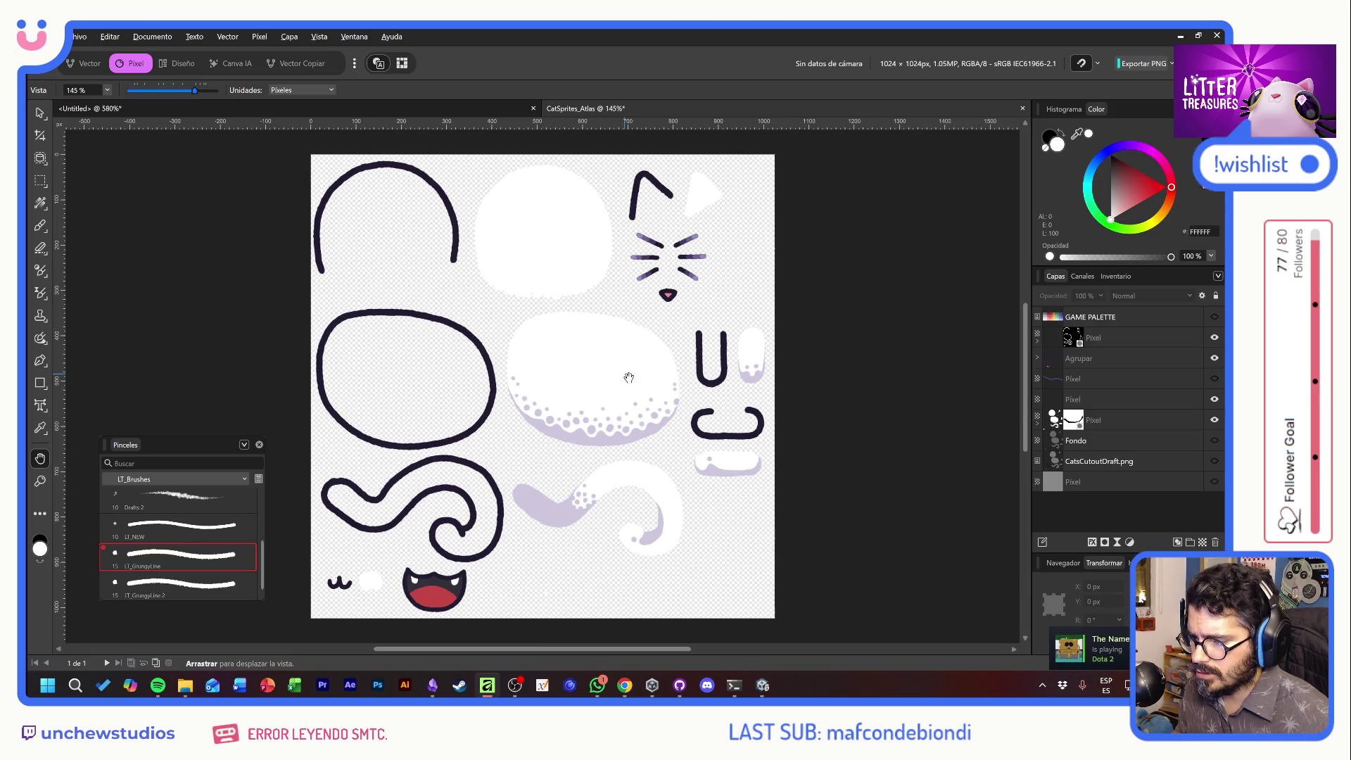
pyautogui.click(41, 138)
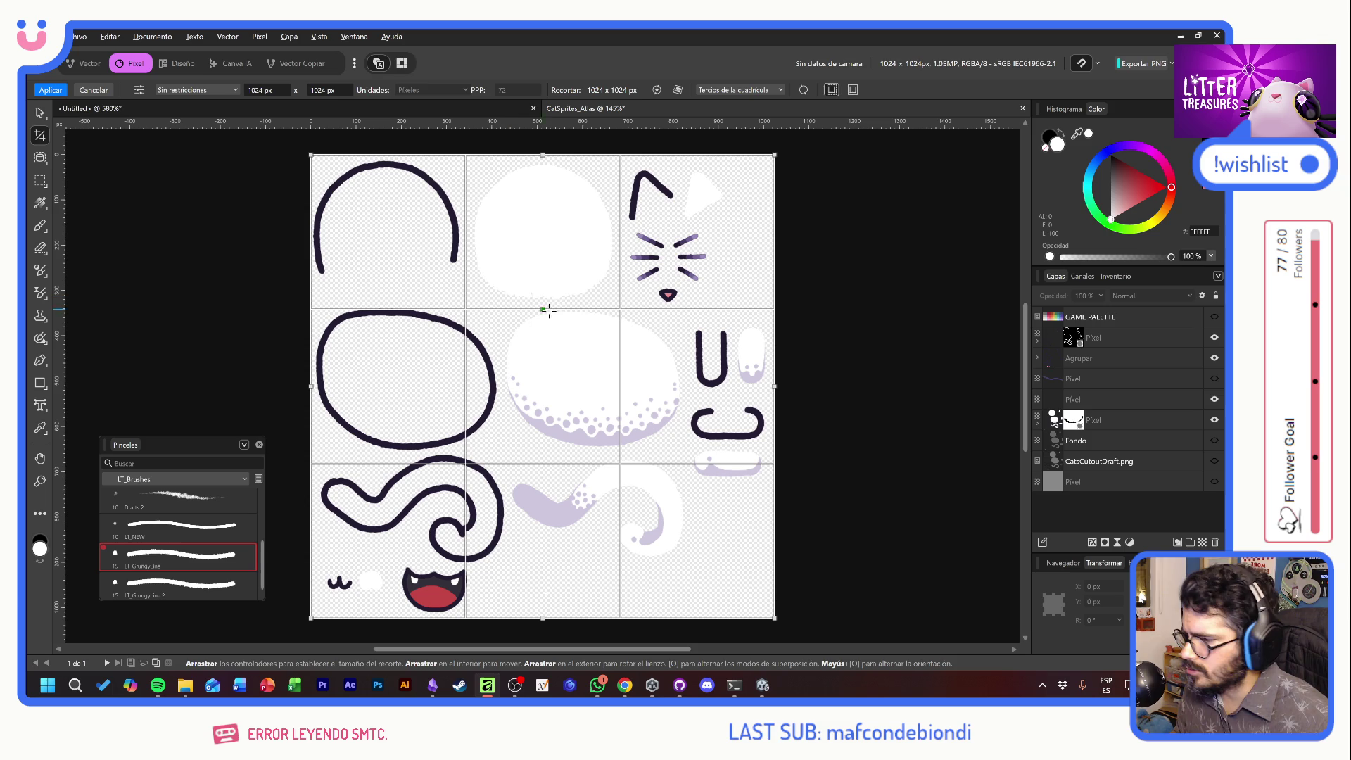
pyautogui.moveTo(504, 310)
pyautogui.mouseDown()
pyautogui.moveTo(646, 439)
pyautogui.moveTo(707, 453)
pyautogui.moveTo(683, 448)
pyautogui.mouseUp()
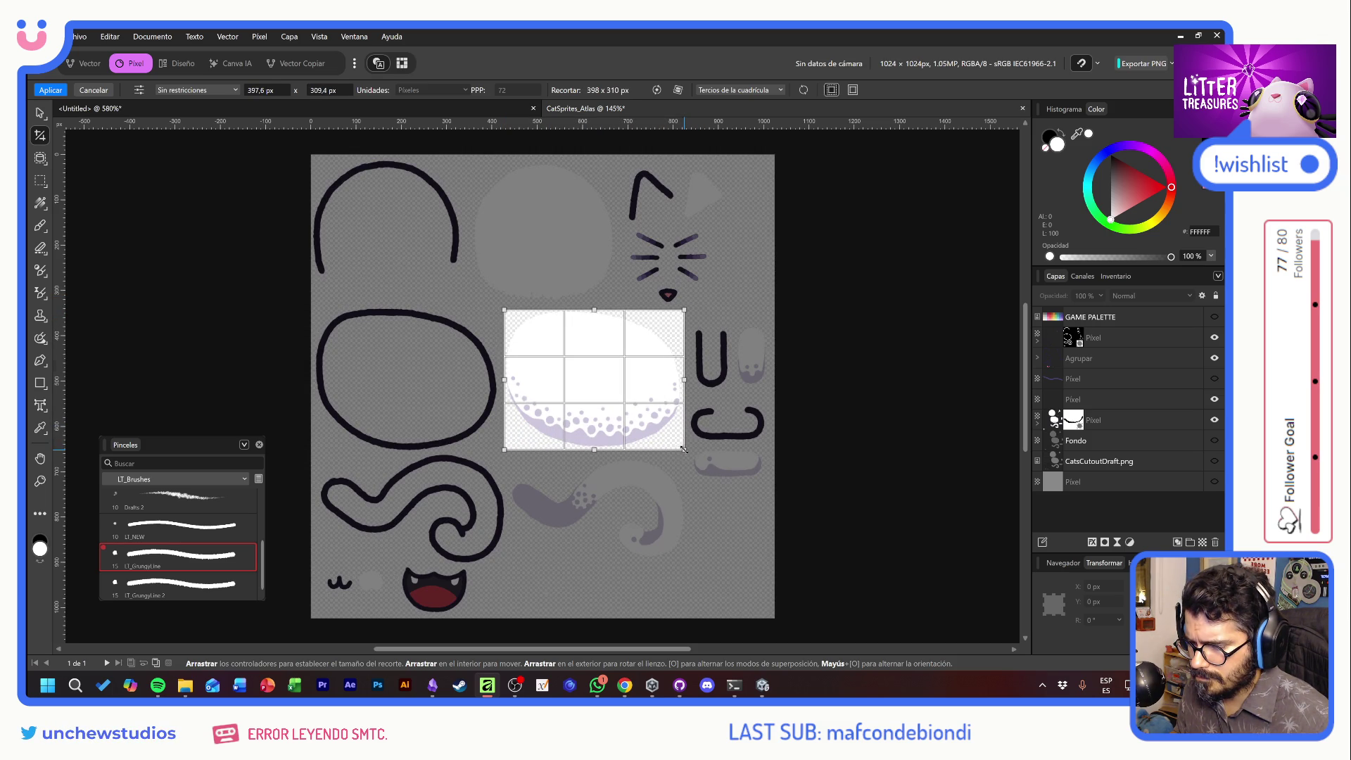
pyautogui.press('h')
pyautogui.hotkey('ctrl', 'alt', 'shift', 'w')
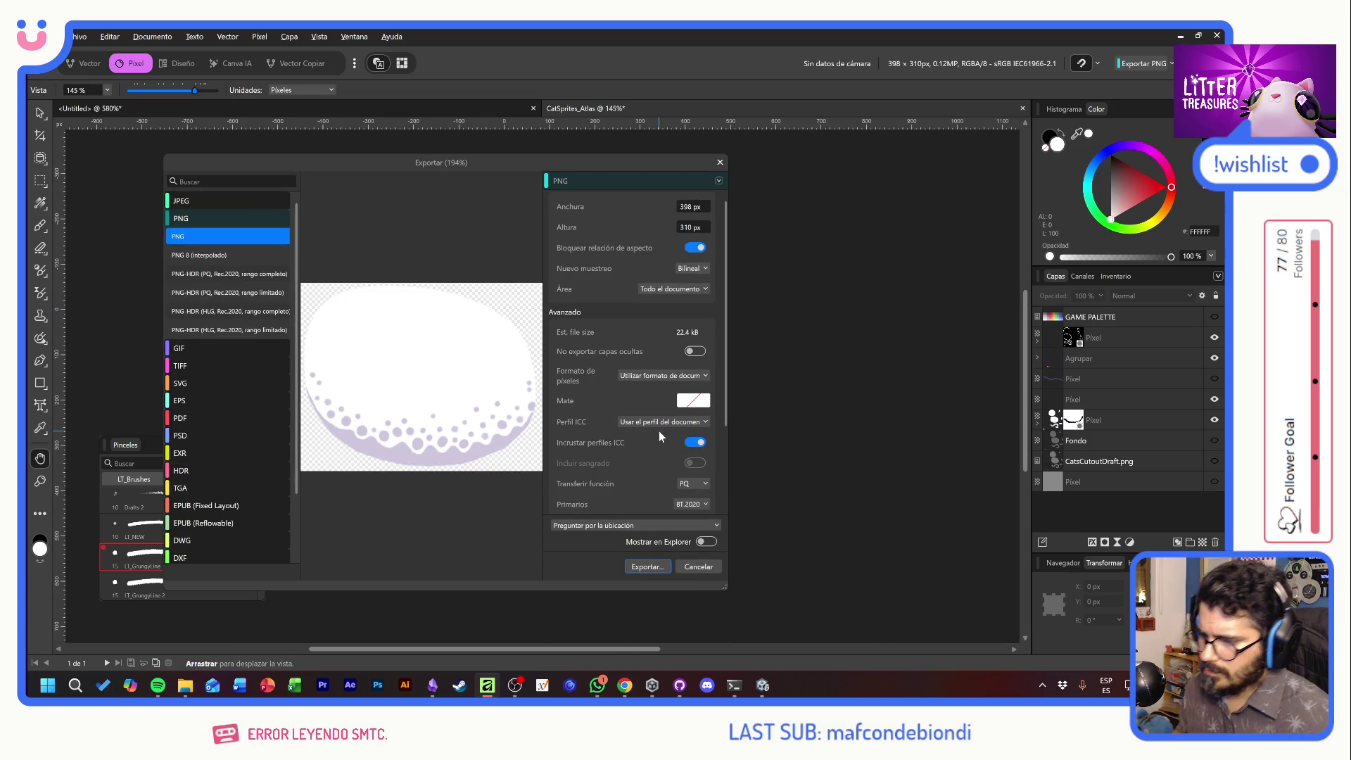
# Export the body crop as CatBody_BG.png into Cats/v2 and restore the full atlas
pyautogui.click(648, 567)
pyautogui.click(415, 257)
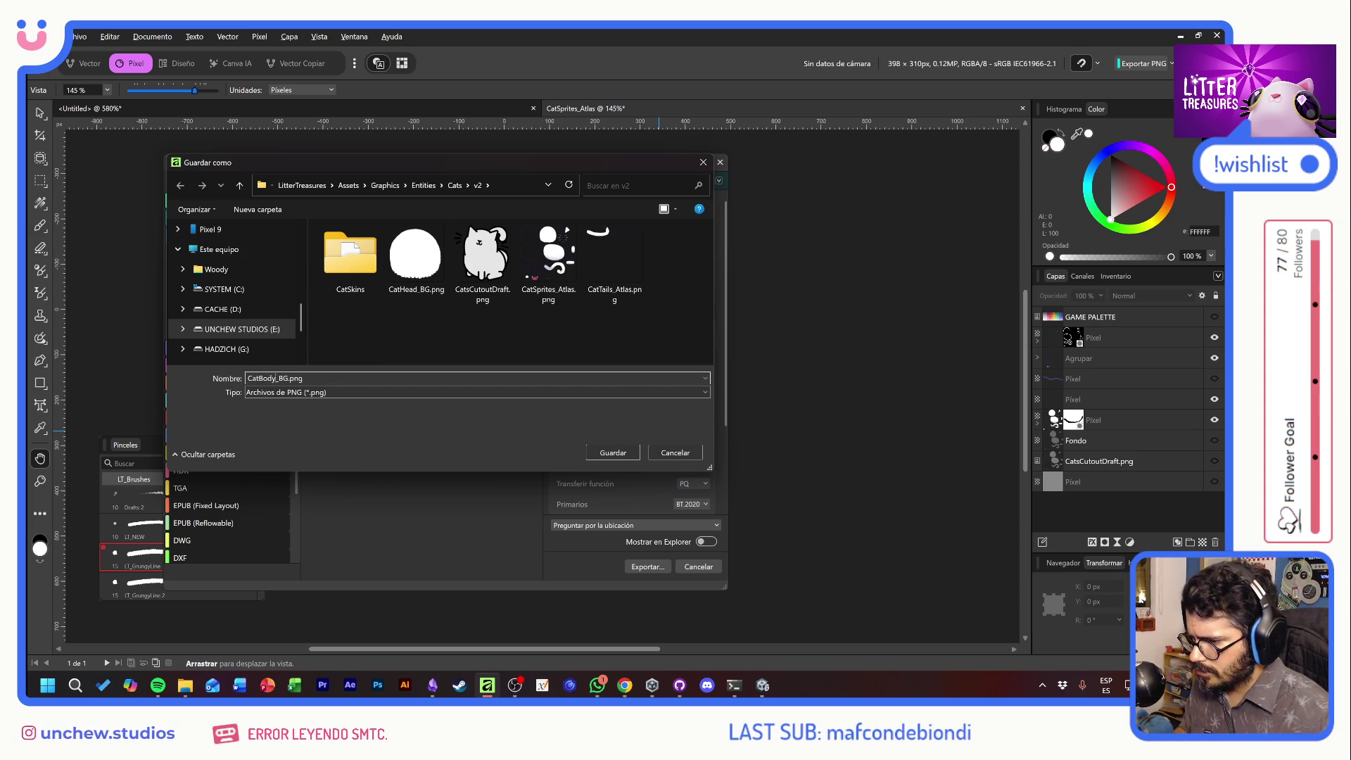
pyautogui.press('Return')
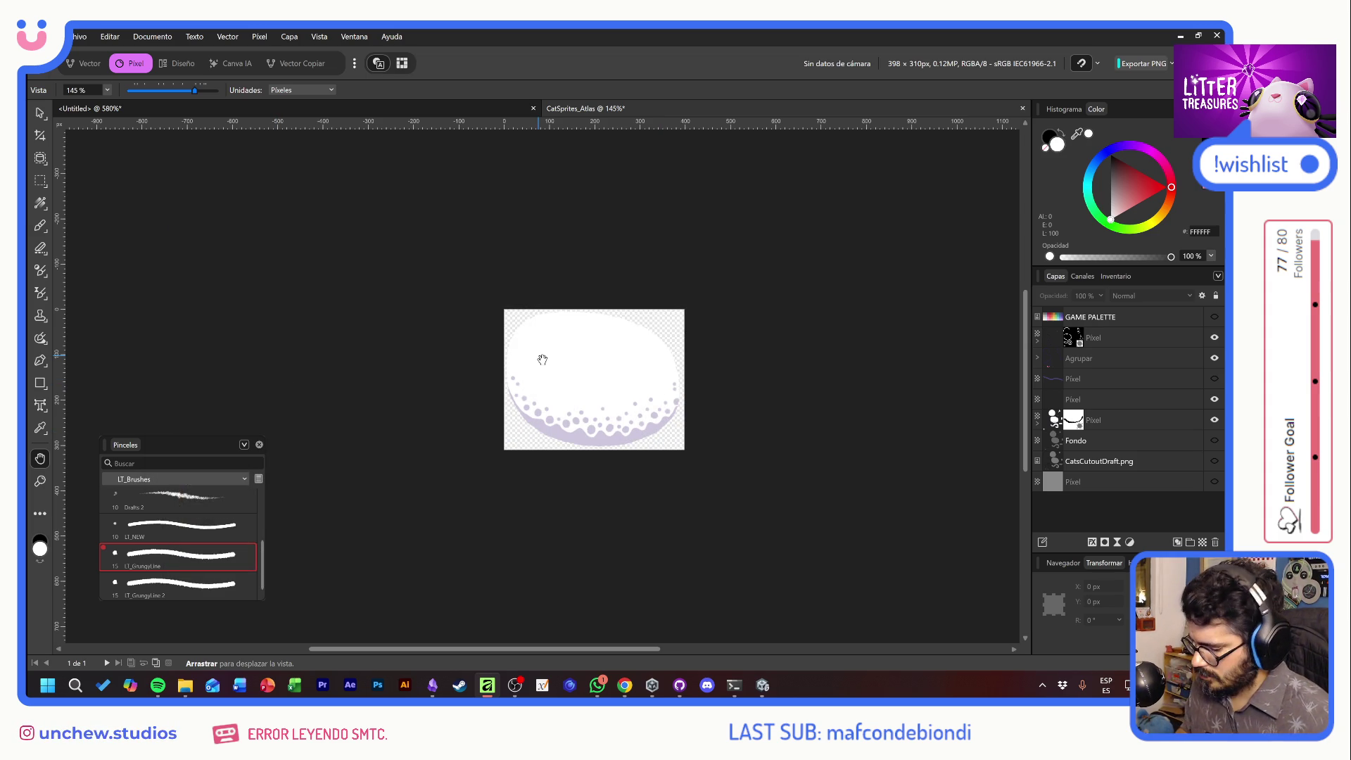
pyautogui.hotkey('ctrl', 'z')
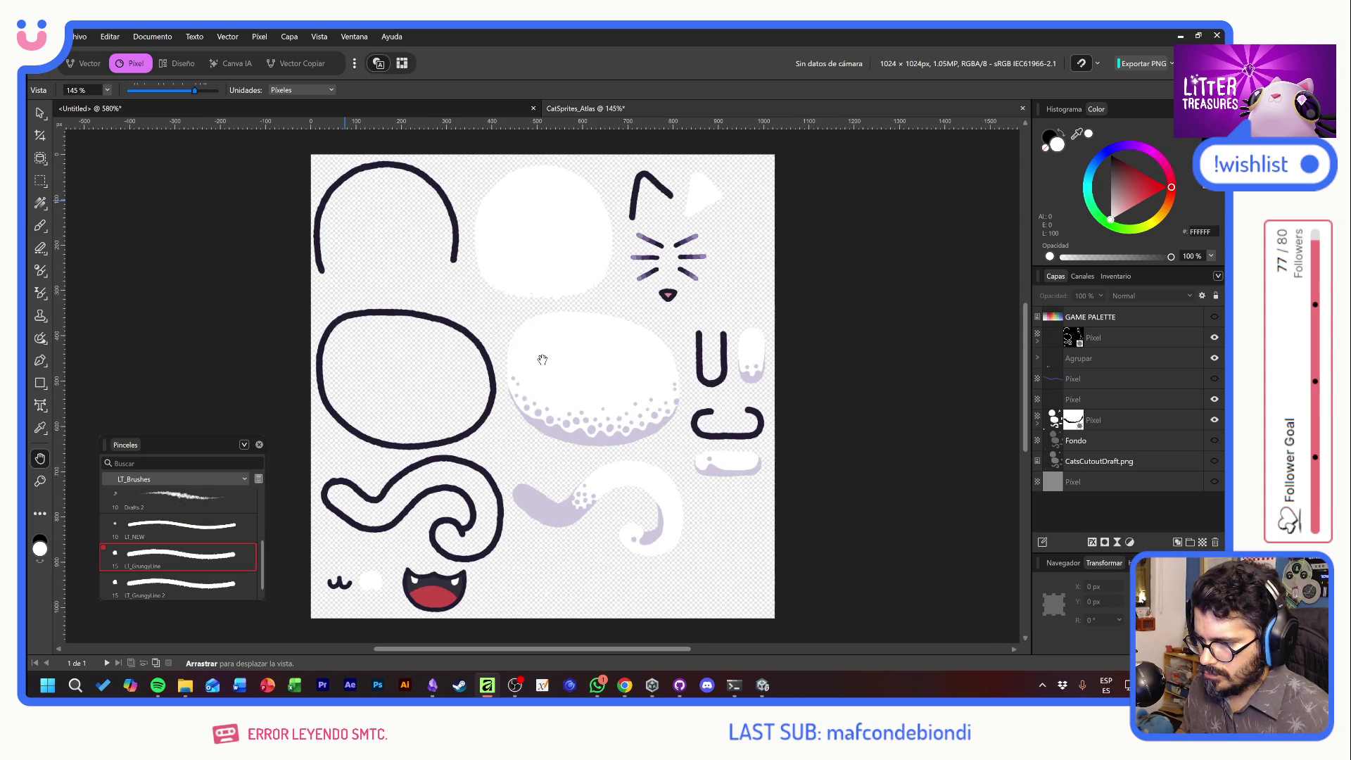
pyautogui.hotkey('alt', 'Tab')
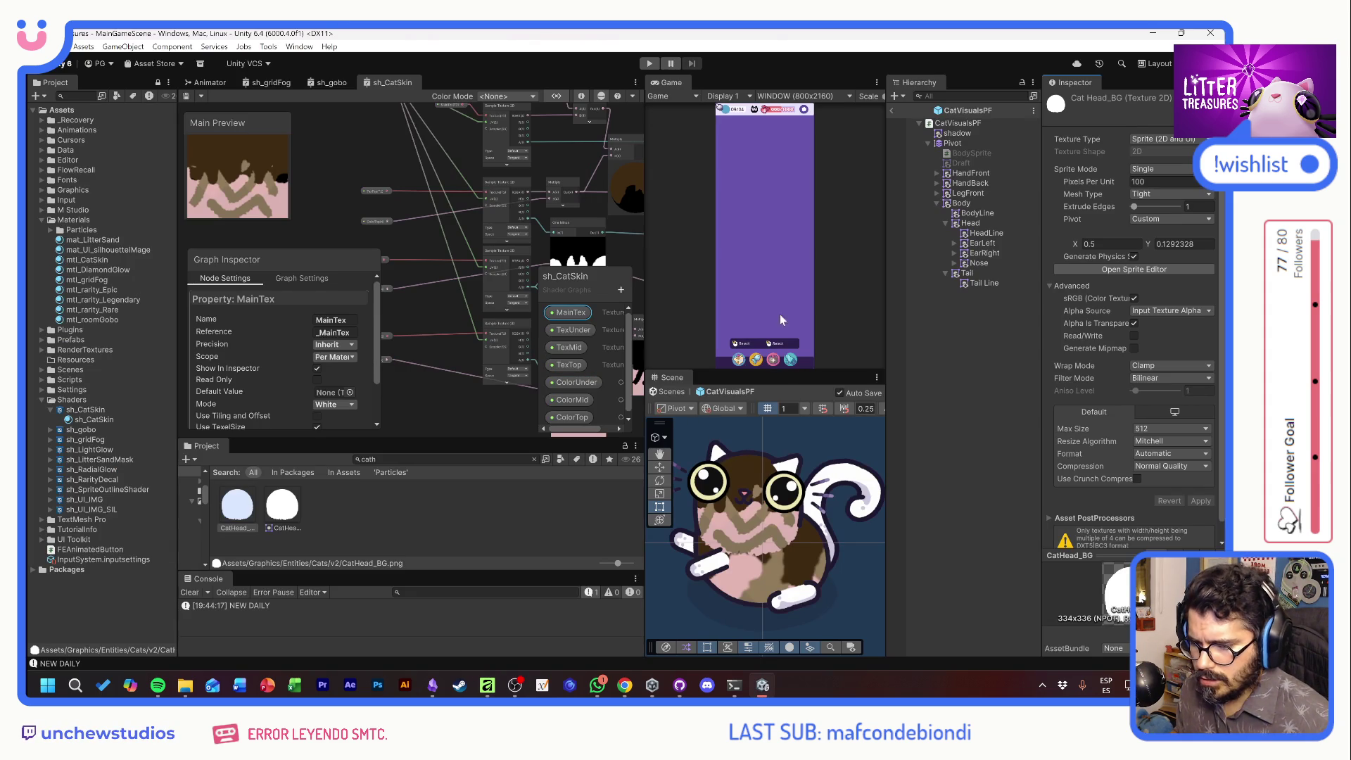
# Search the Project for 'catb' and select the CatBody_BG texture
pyautogui.click(422, 459)
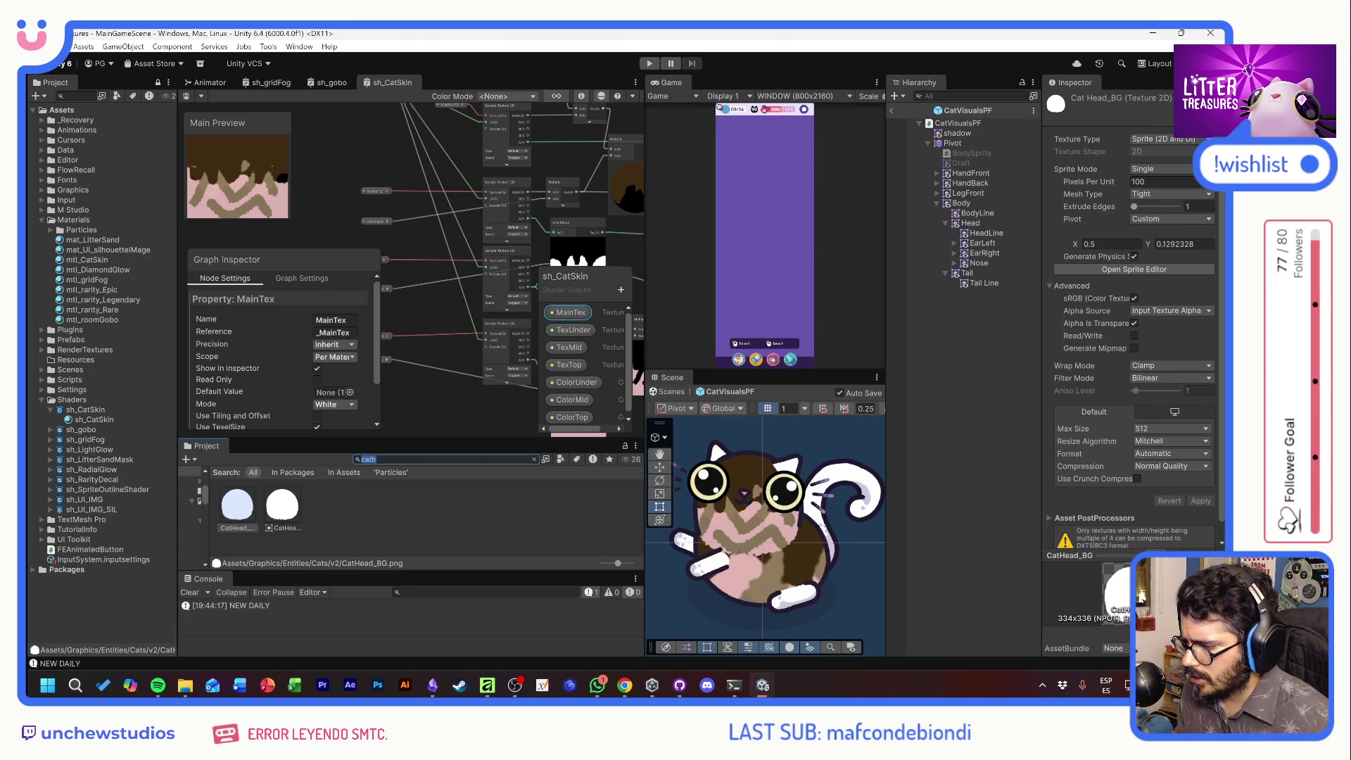
pyautogui.press('BackSpace')
pyautogui.write('b')
pyautogui.click(282, 505)
# Import CatBody_BG as a Sprite (2D and UI) with a 512 max size and apply
pyautogui.click(1155, 138)
pyautogui.click(1139, 195)
pyautogui.click(1172, 169)
pyautogui.click(1158, 180)
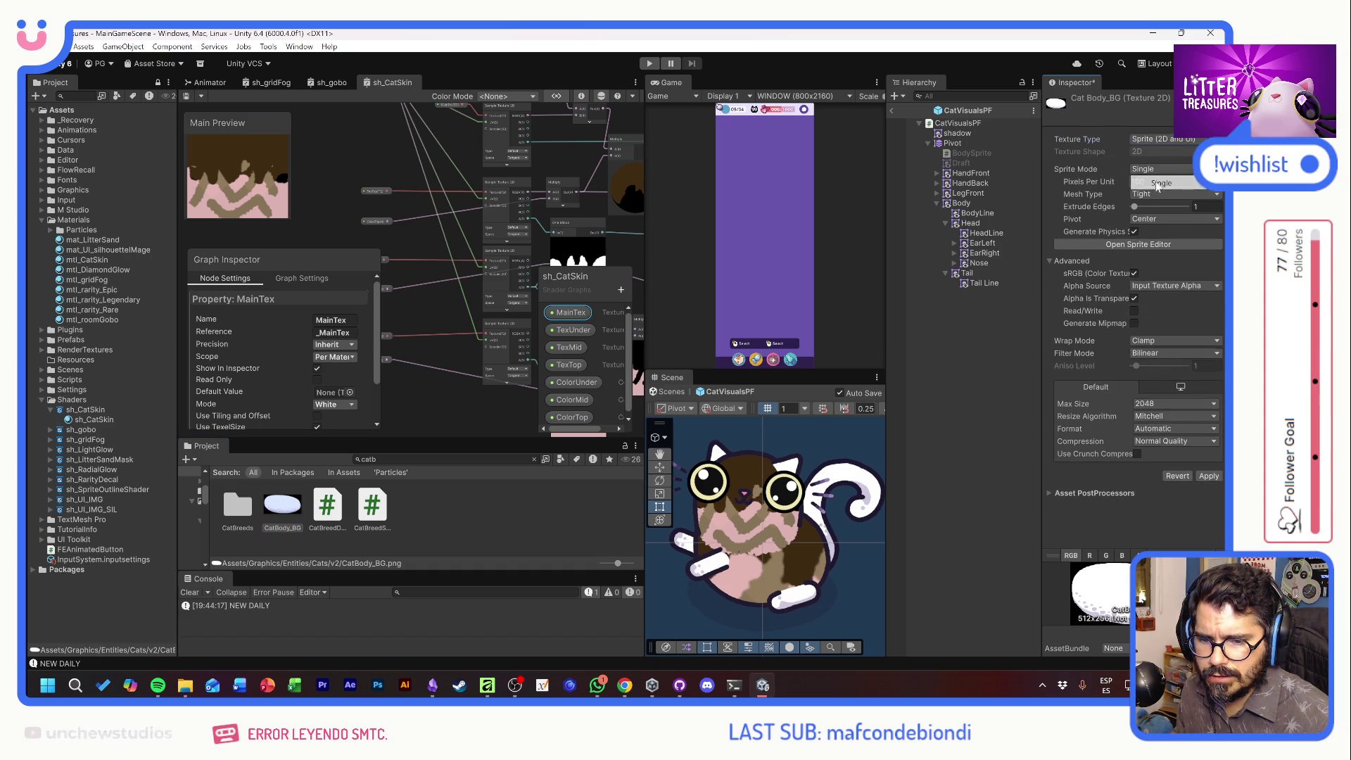
pyautogui.click(1155, 406)
pyautogui.click(1161, 458)
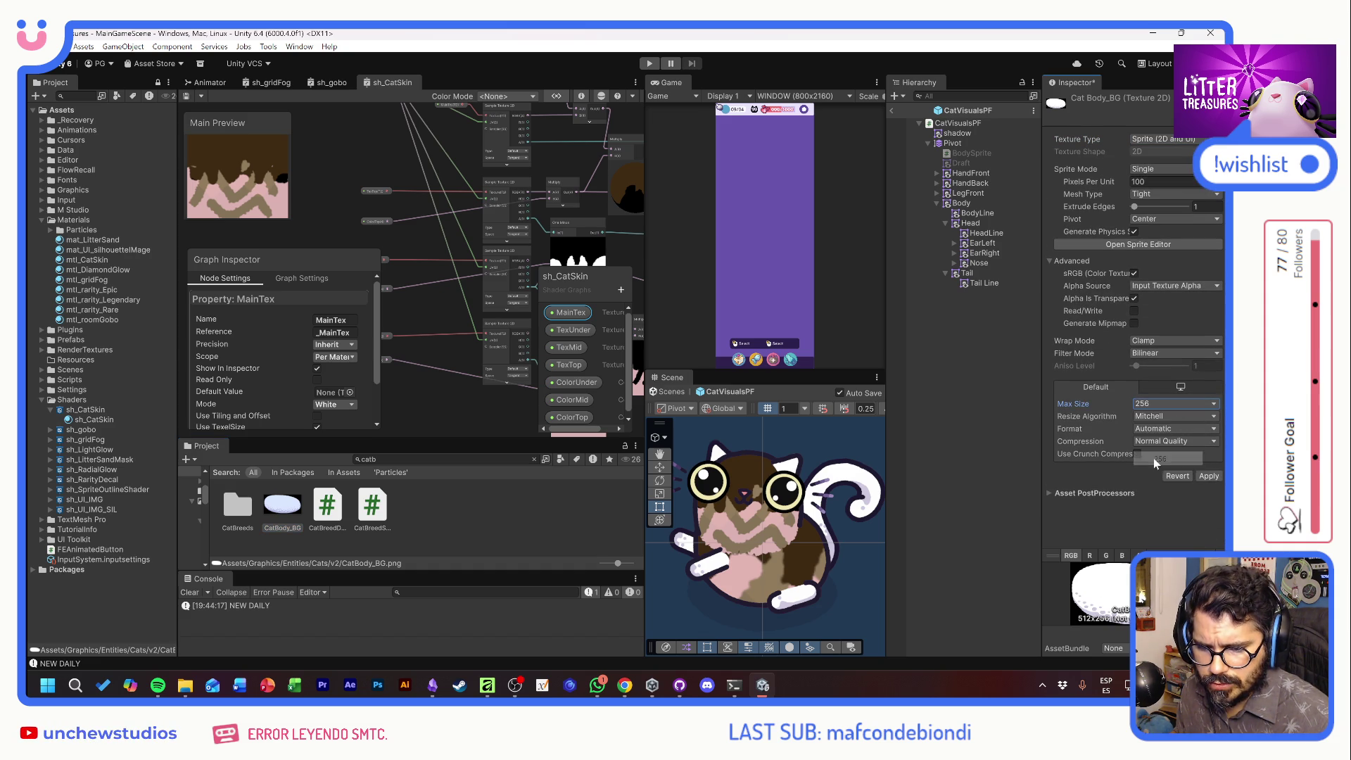
pyautogui.click(1158, 406)
pyautogui.click(1162, 473)
pyautogui.click(1210, 476)
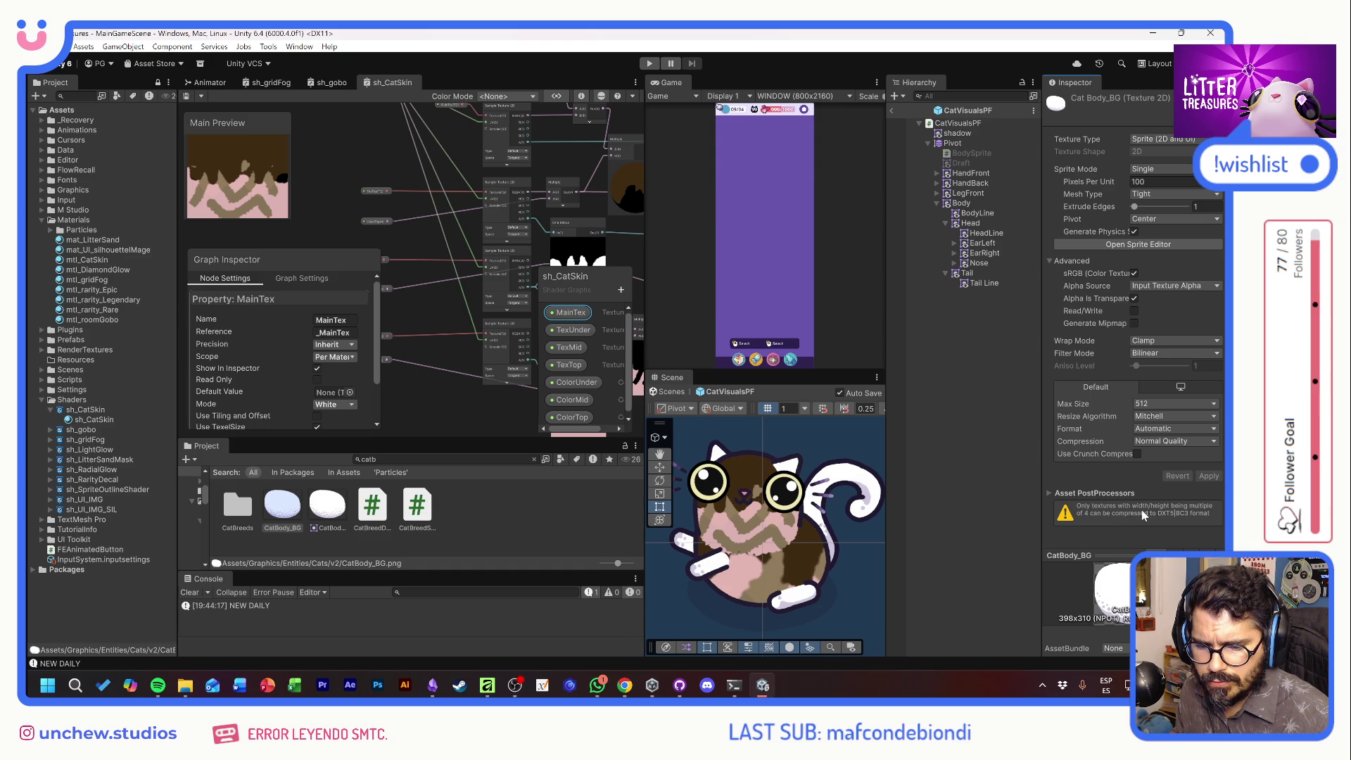
# Keep max size 512 and Normal Quality compression, then open the Sprite Editor
pyautogui.click(1144, 407)
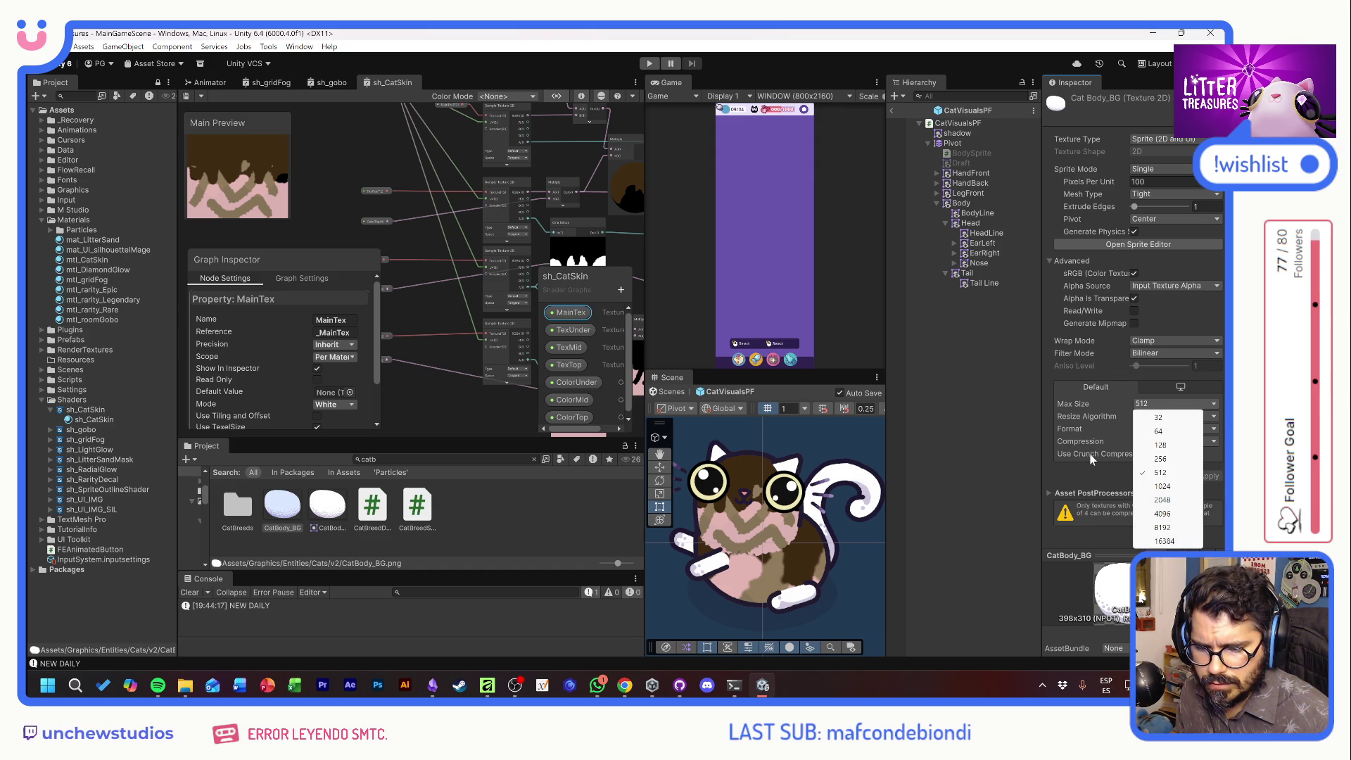
pyautogui.click(1080, 481)
pyautogui.click(1154, 442)
pyautogui.click(1091, 480)
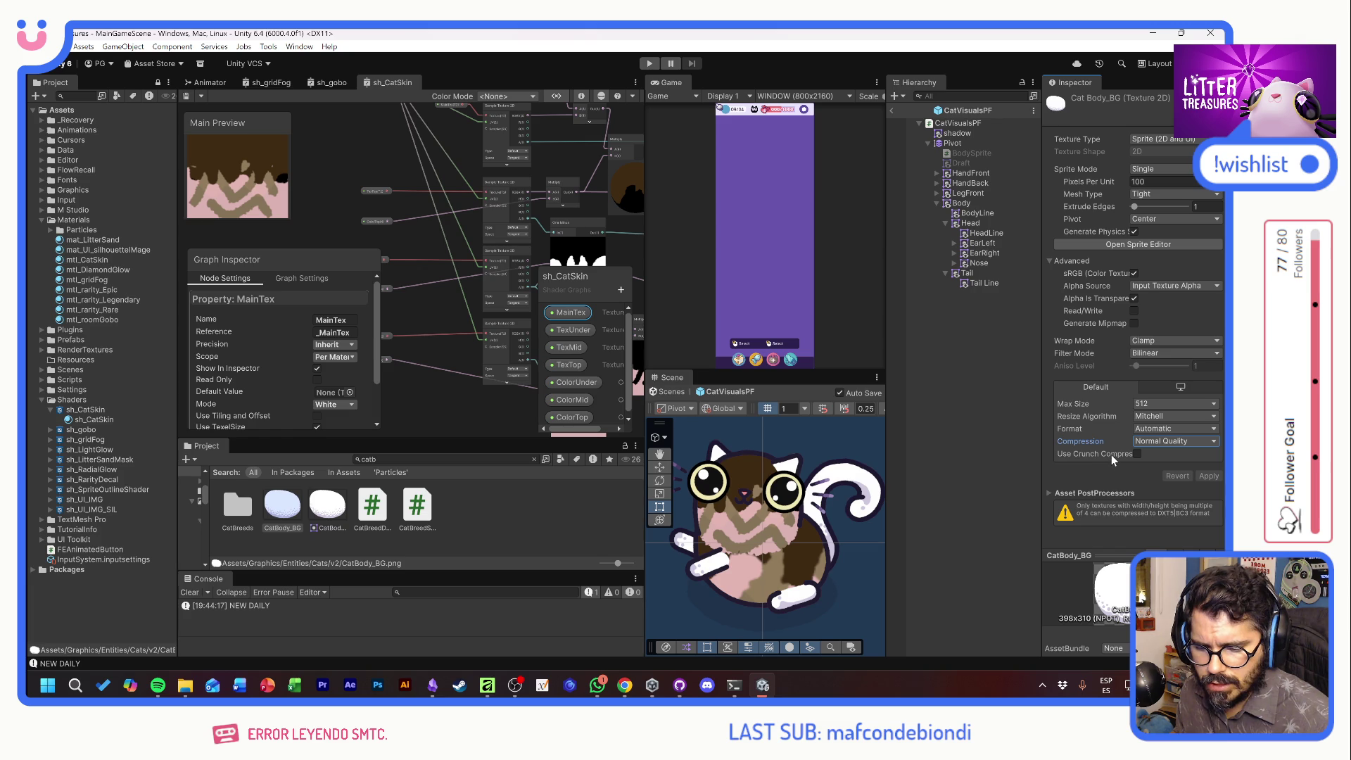
pyautogui.click(1129, 246)
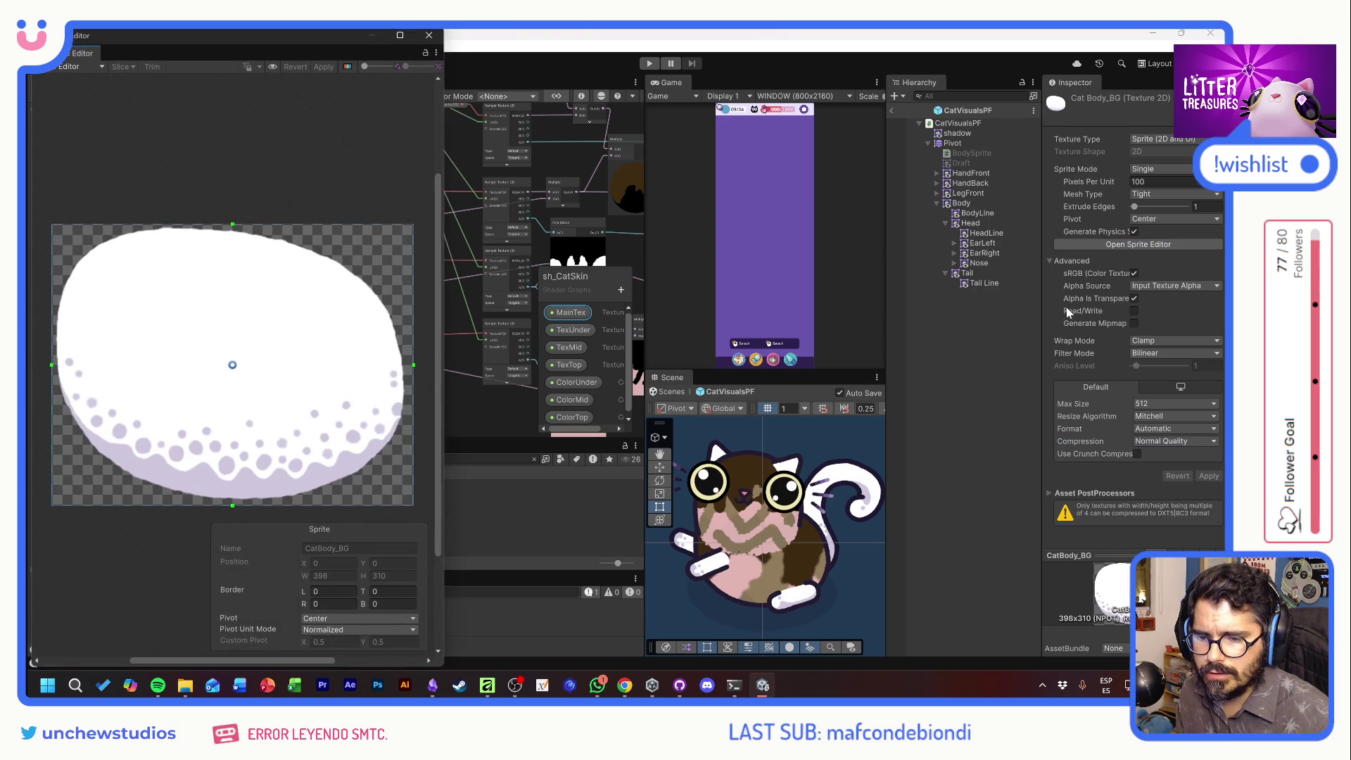
# Move CatBody_BG's pivot to the bottom centre with Custom Pivot X 0.5 and apply
pyautogui.moveTo(233, 364); pyautogui.dragTo(231, 373)
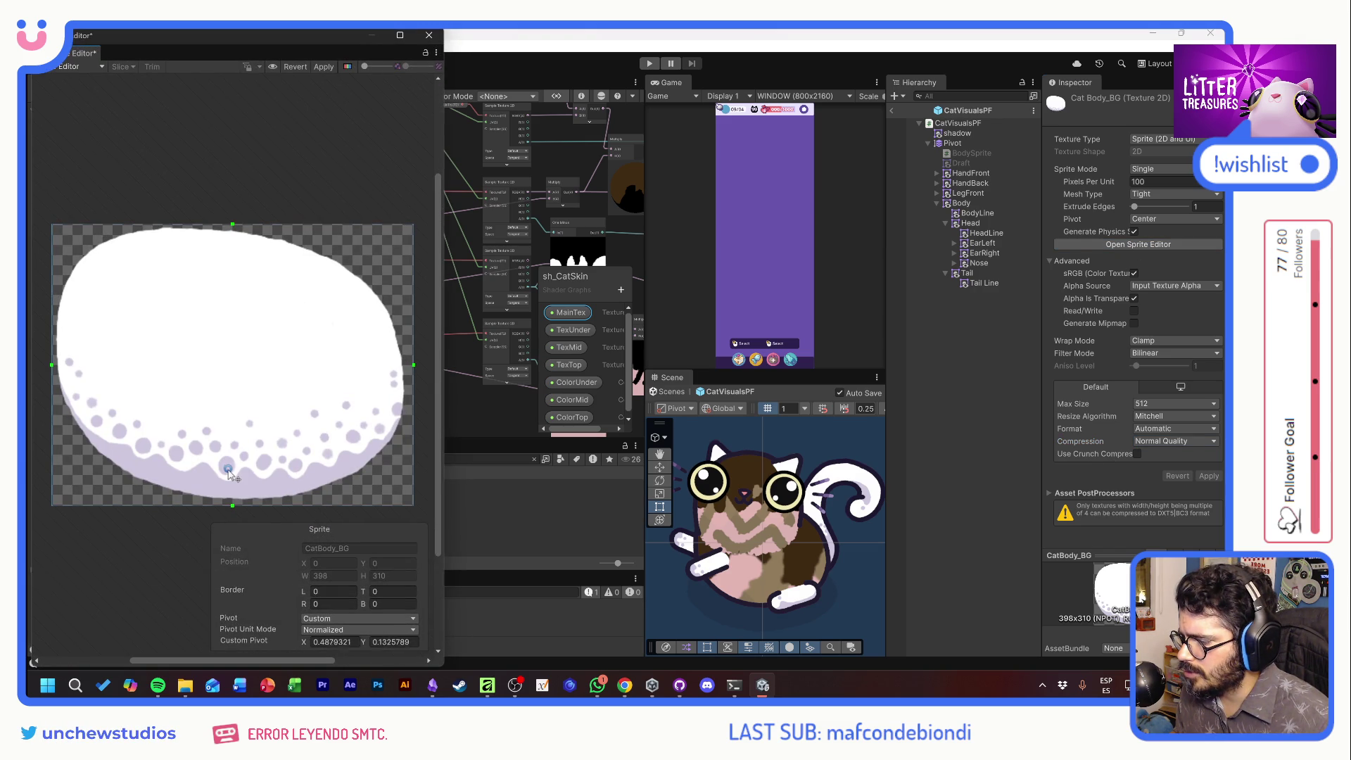
pyautogui.moveTo(233, 472); pyautogui.dragTo(230, 473)
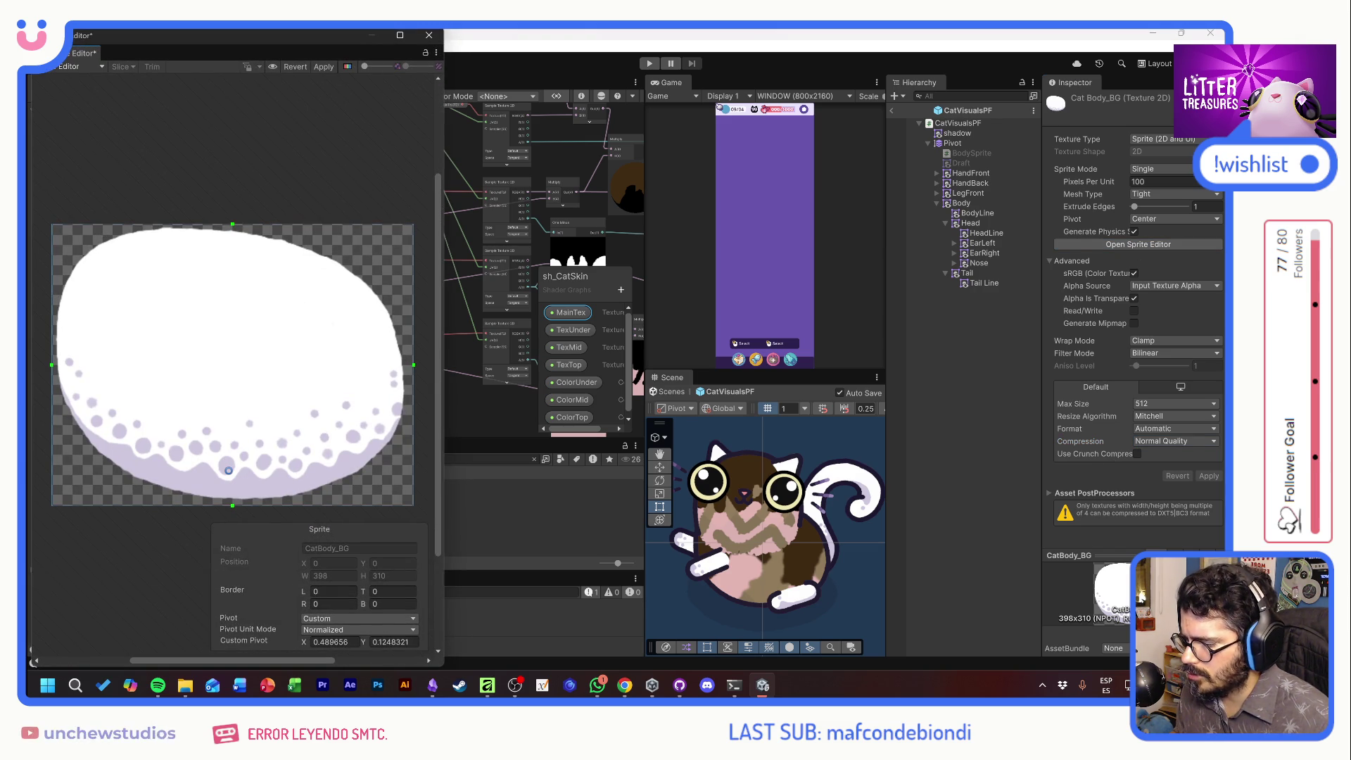
pyautogui.click(331, 642)
pyautogui.write('.5')
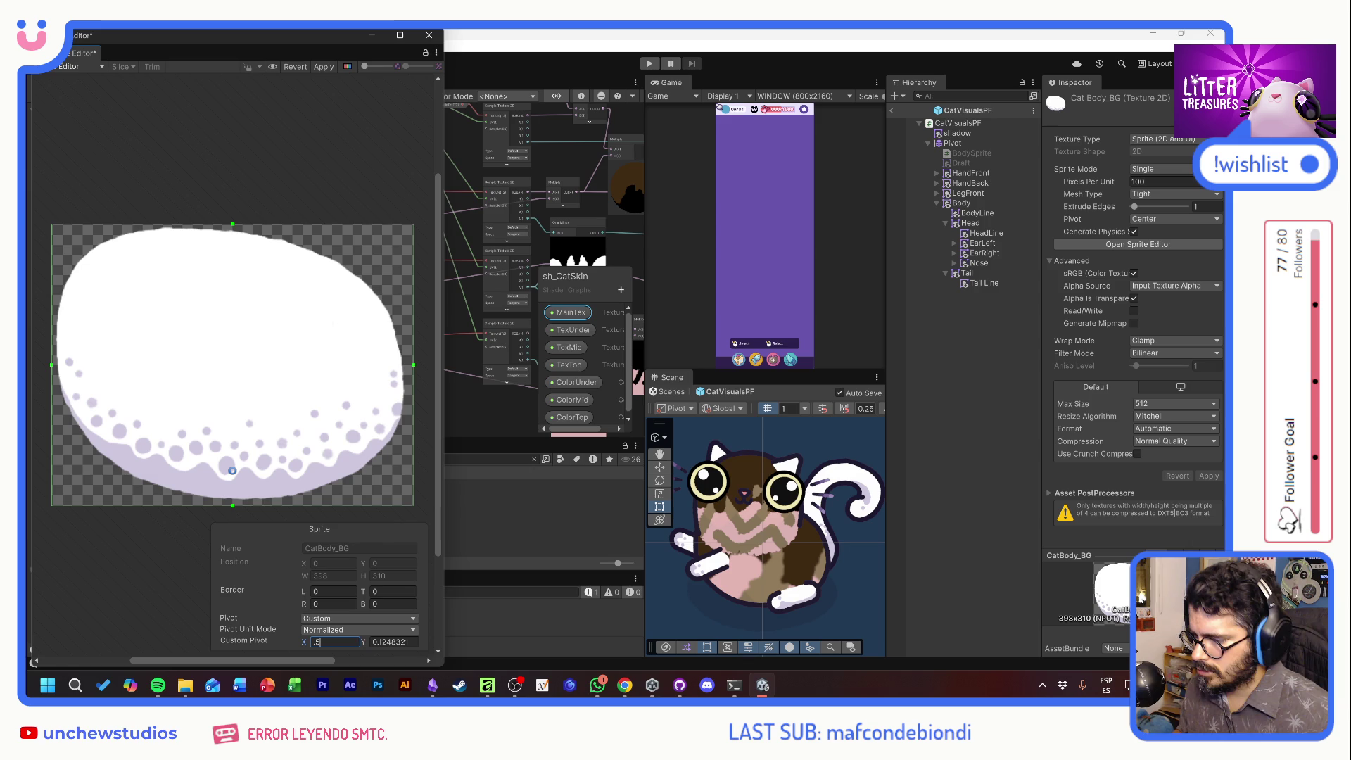
pyautogui.click(321, 69)
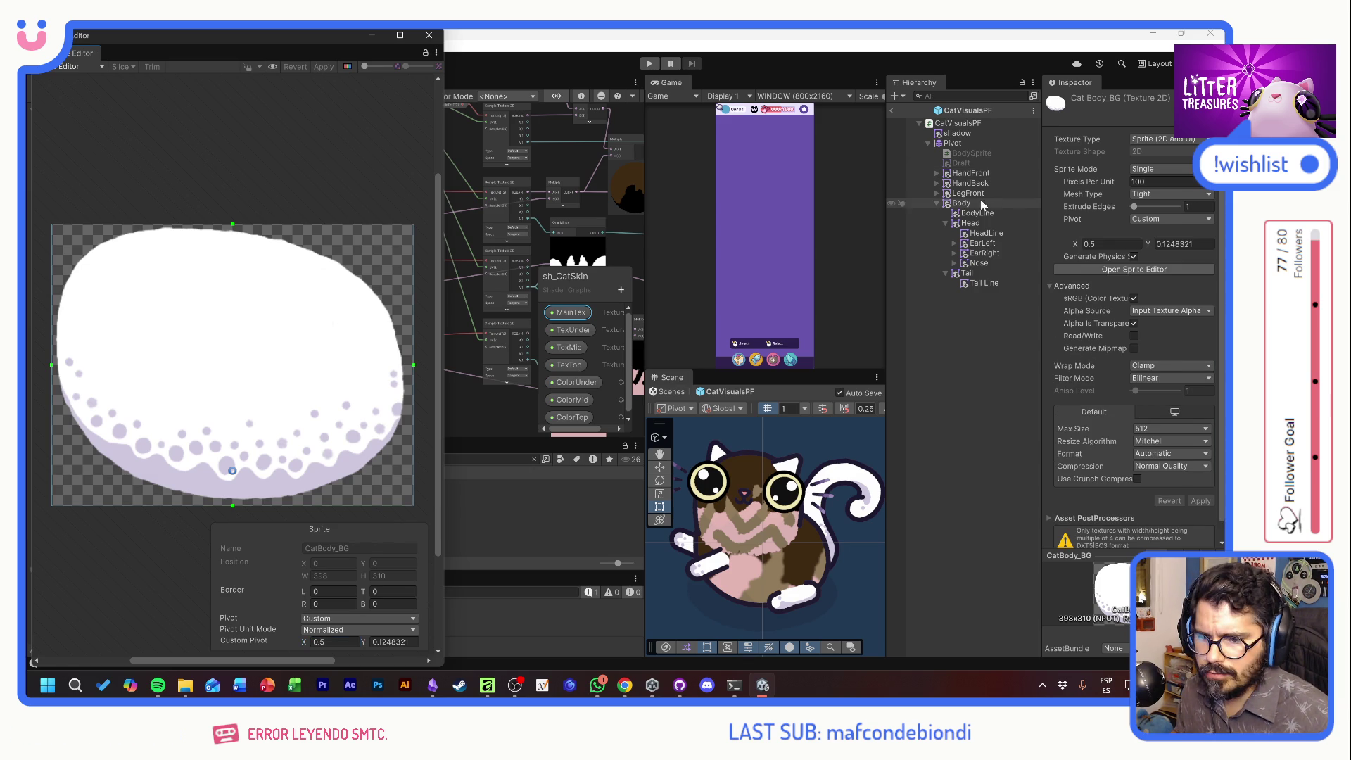
# Assign CatBody_BG as the sprite in the Body's Sprite Renderer
pyautogui.click(961, 203)
pyautogui.click(1217, 206)
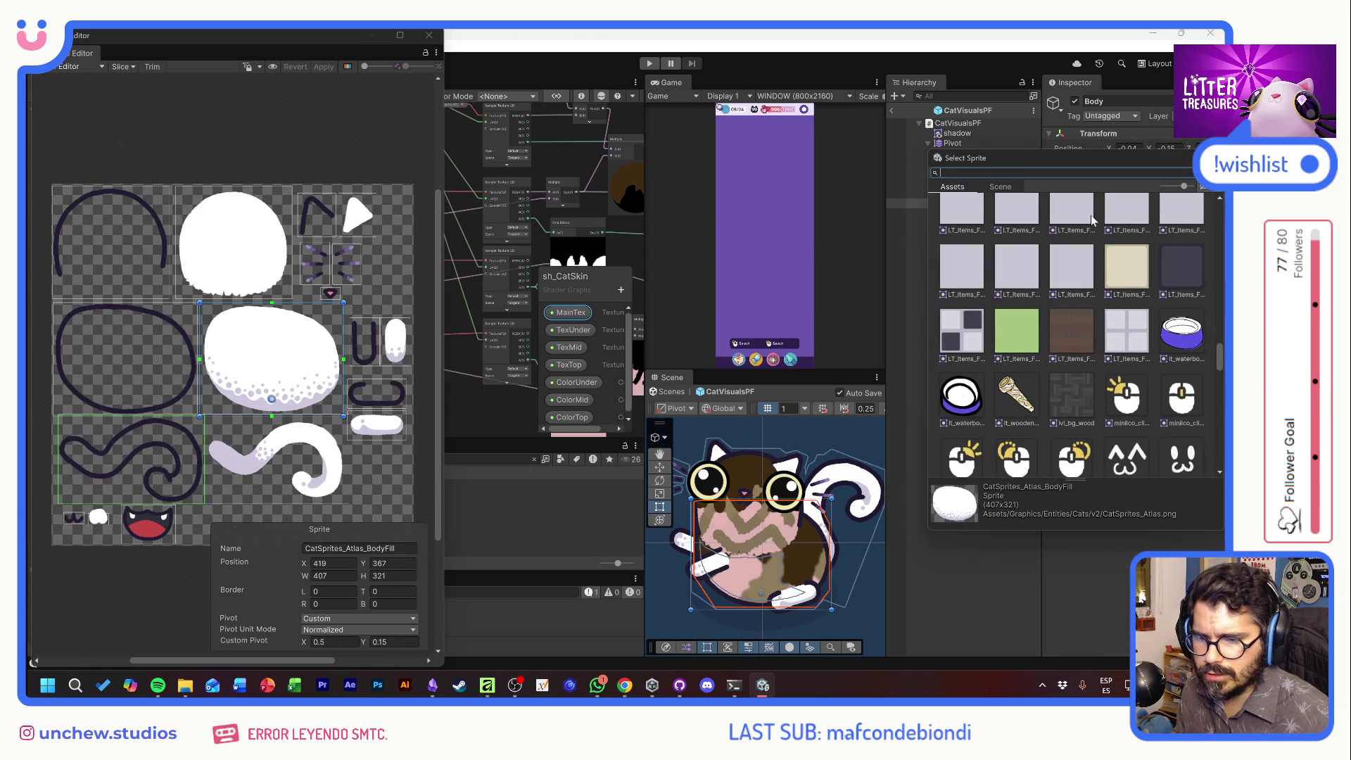
pyautogui.write('body')
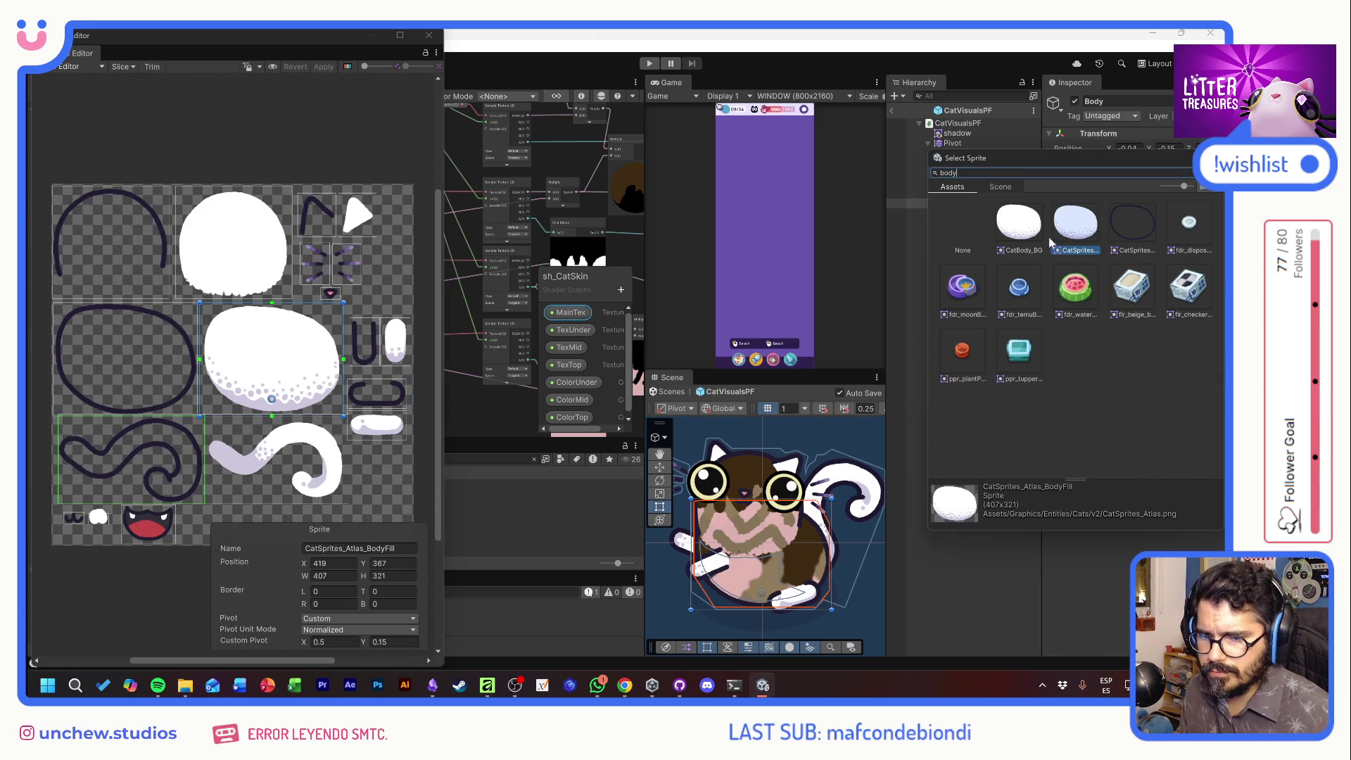
pyautogui.click(1006, 209)
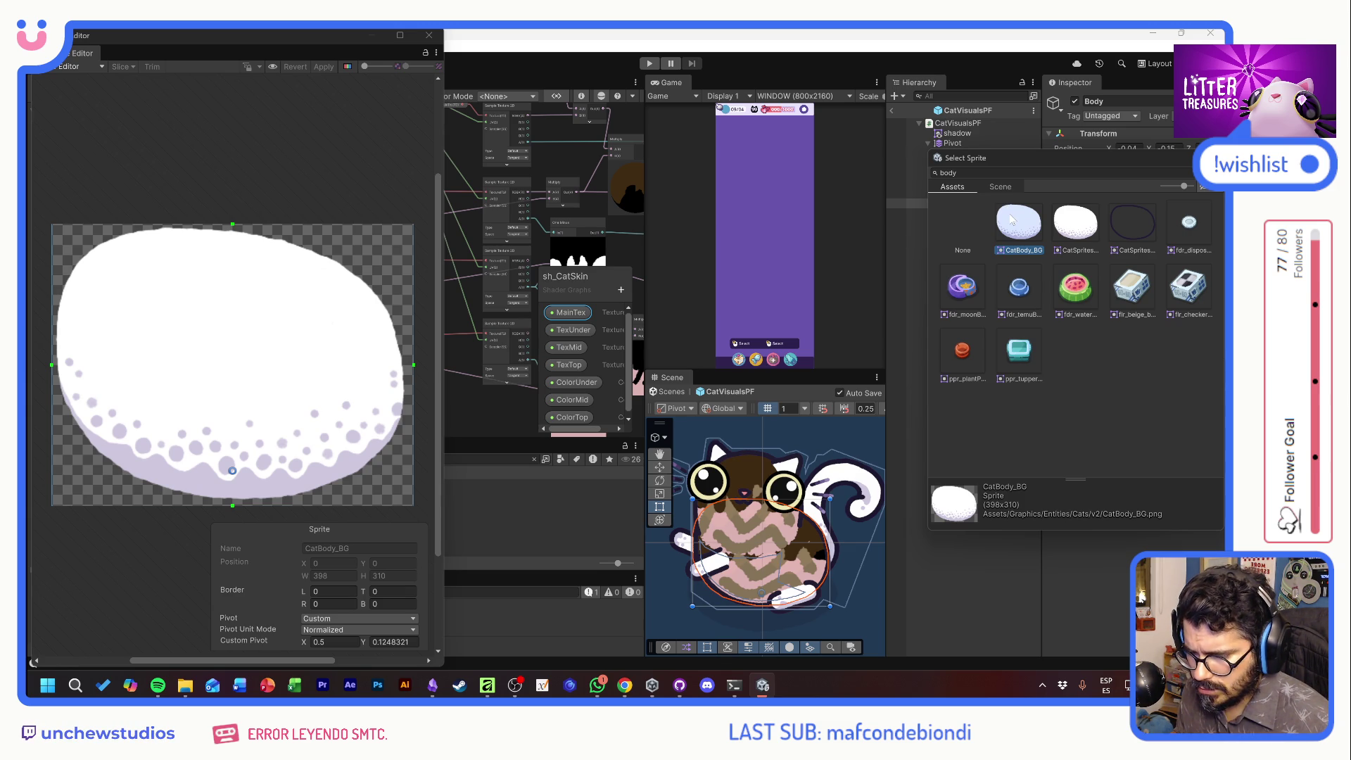
pyautogui.doubleClick(1017, 215)
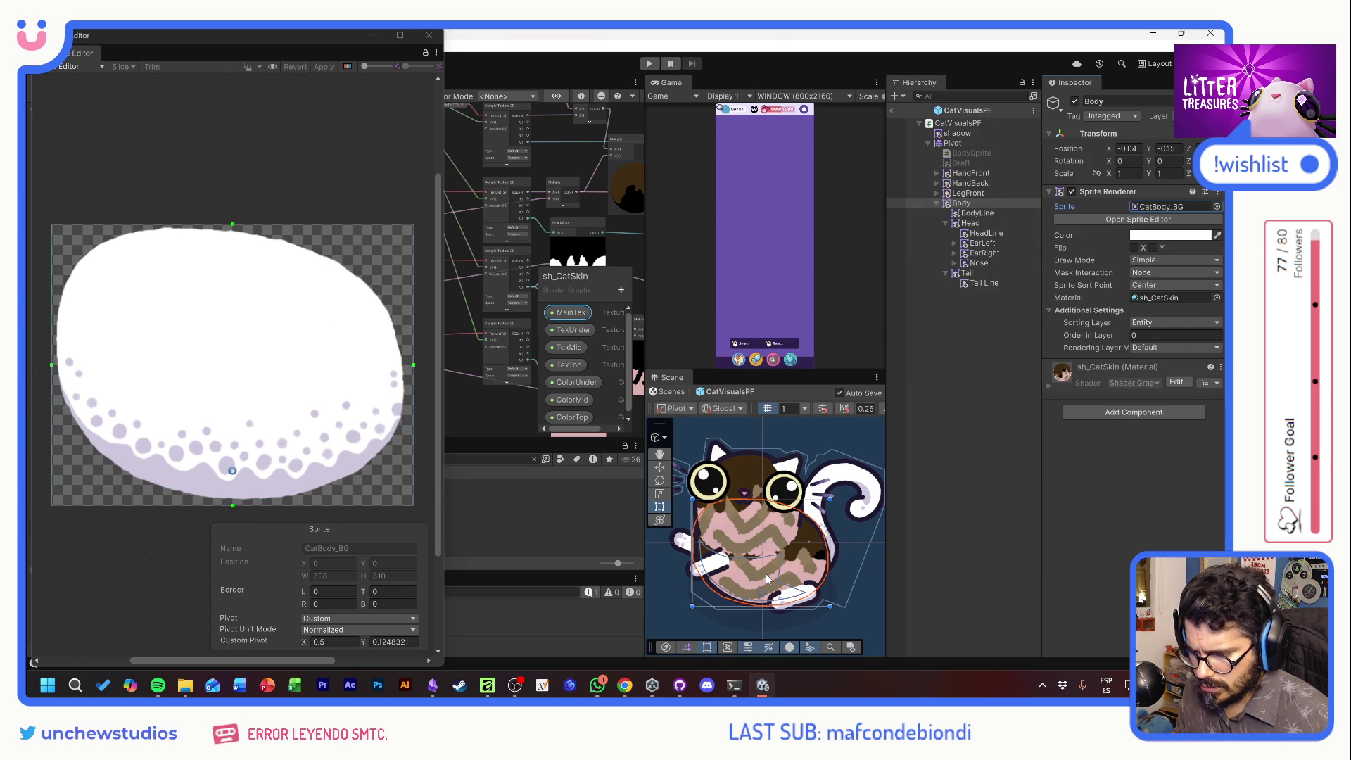
pyautogui.scroll(2, 766, 573)
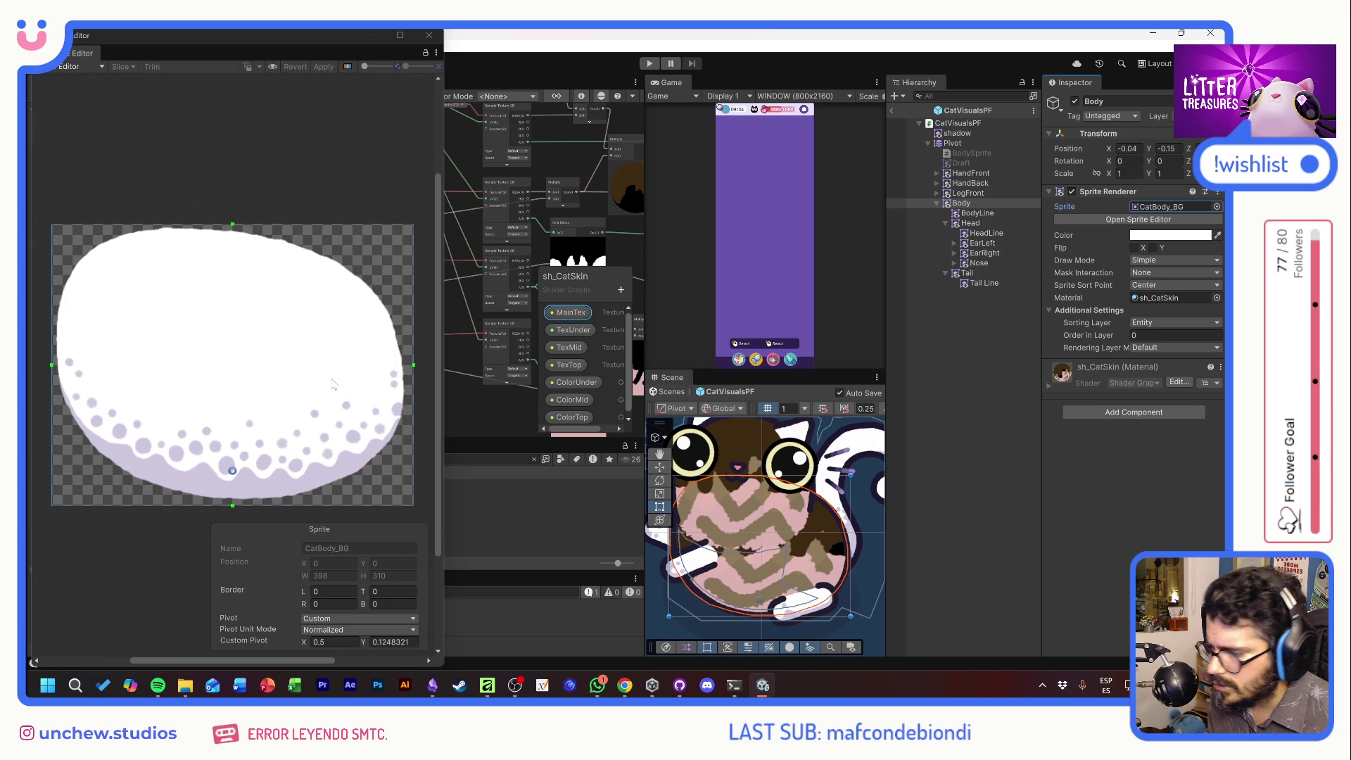
# Nudge CatBody_BG's pivot up to 0.490516, 0.1425392, apply, and close the Sprite Editor
pyautogui.moveTo(233, 471); pyautogui.dragTo(233, 466)
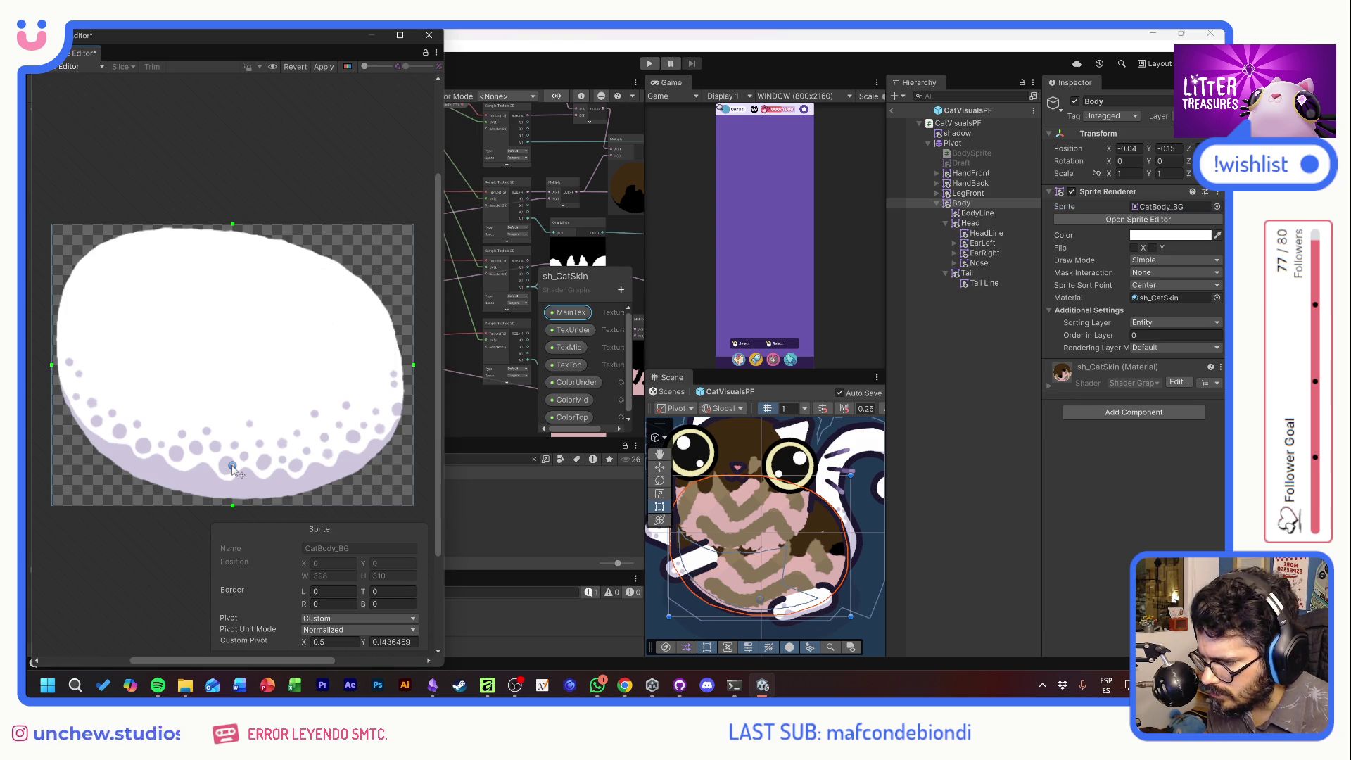
pyautogui.click(324, 67)
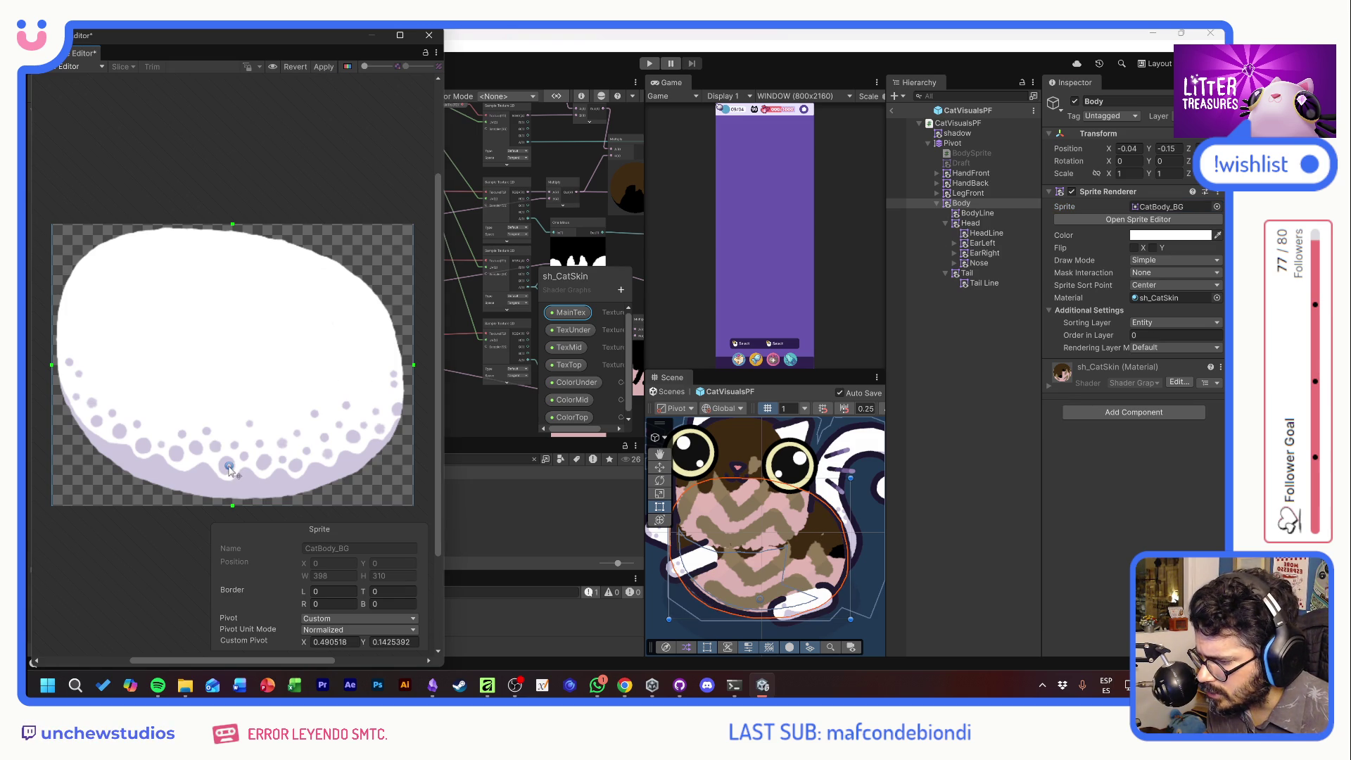
pyautogui.click(325, 66)
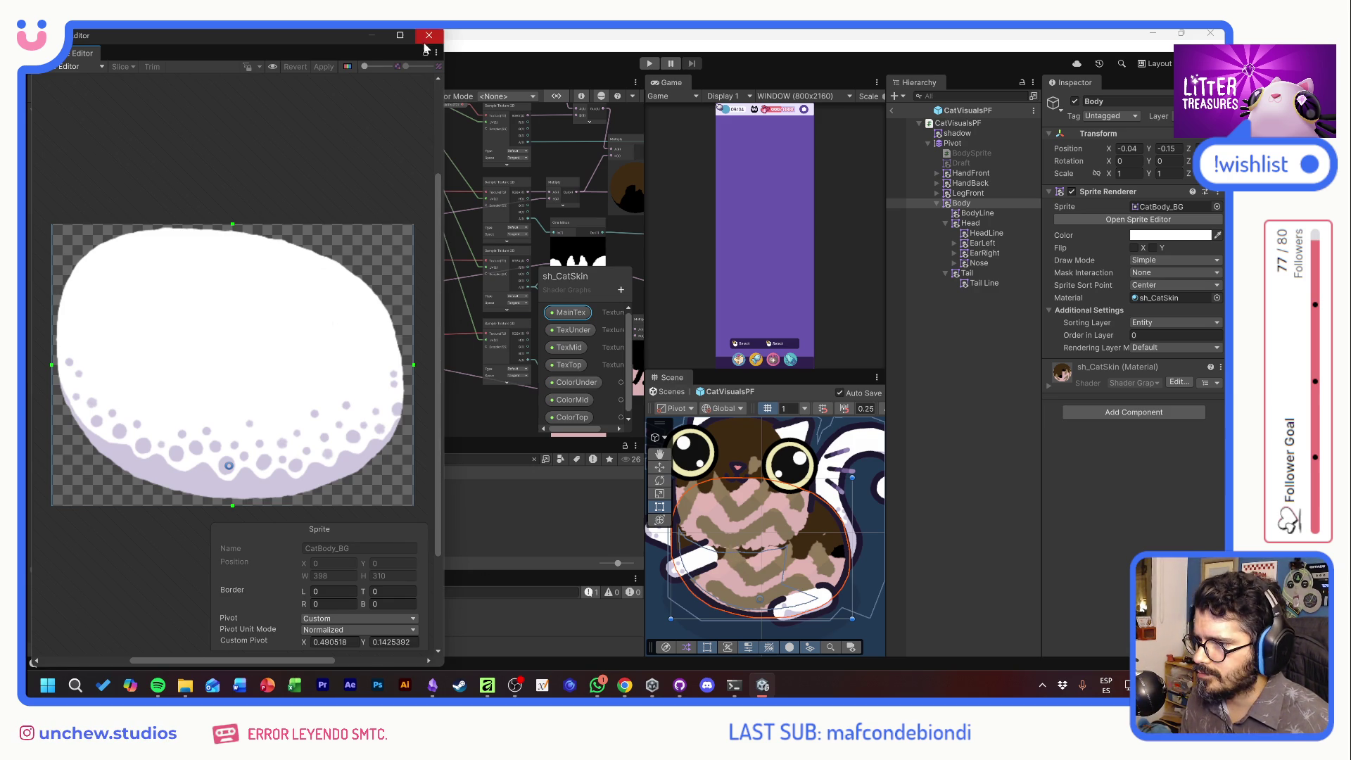
pyautogui.click(428, 36)
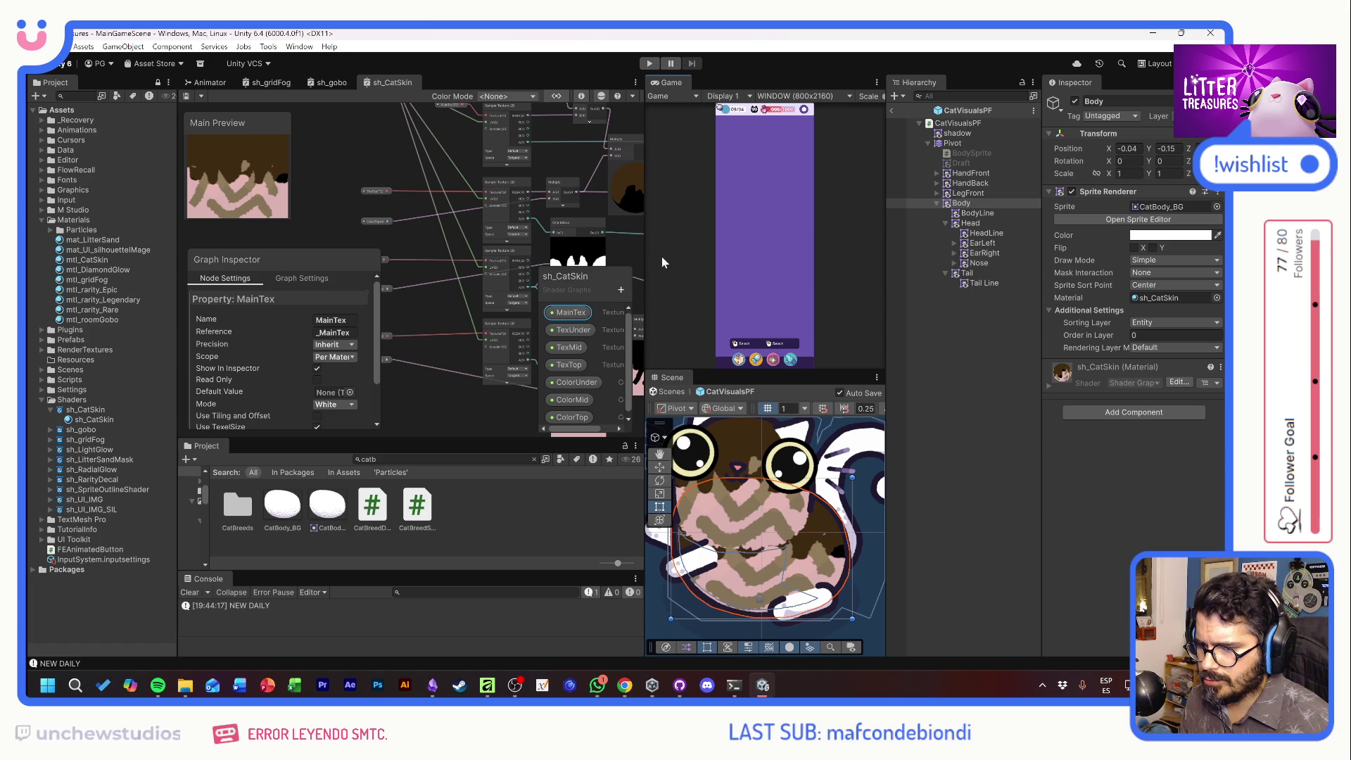
# Enlarge the Game view, play-test the new cat body sprite, then return to Affinity Photo
pyautogui.moveTo(677, 374); pyautogui.dragTo(689, 455)
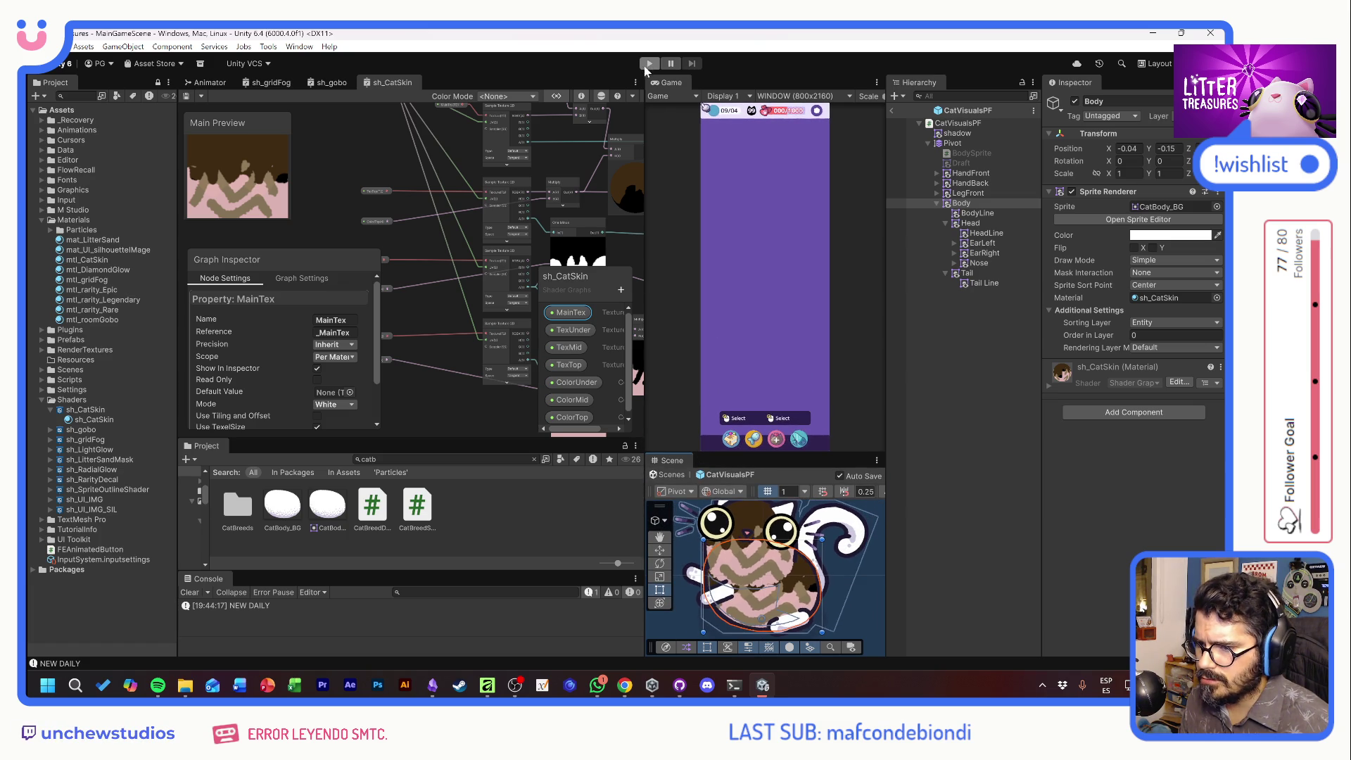
pyautogui.click(644, 65)
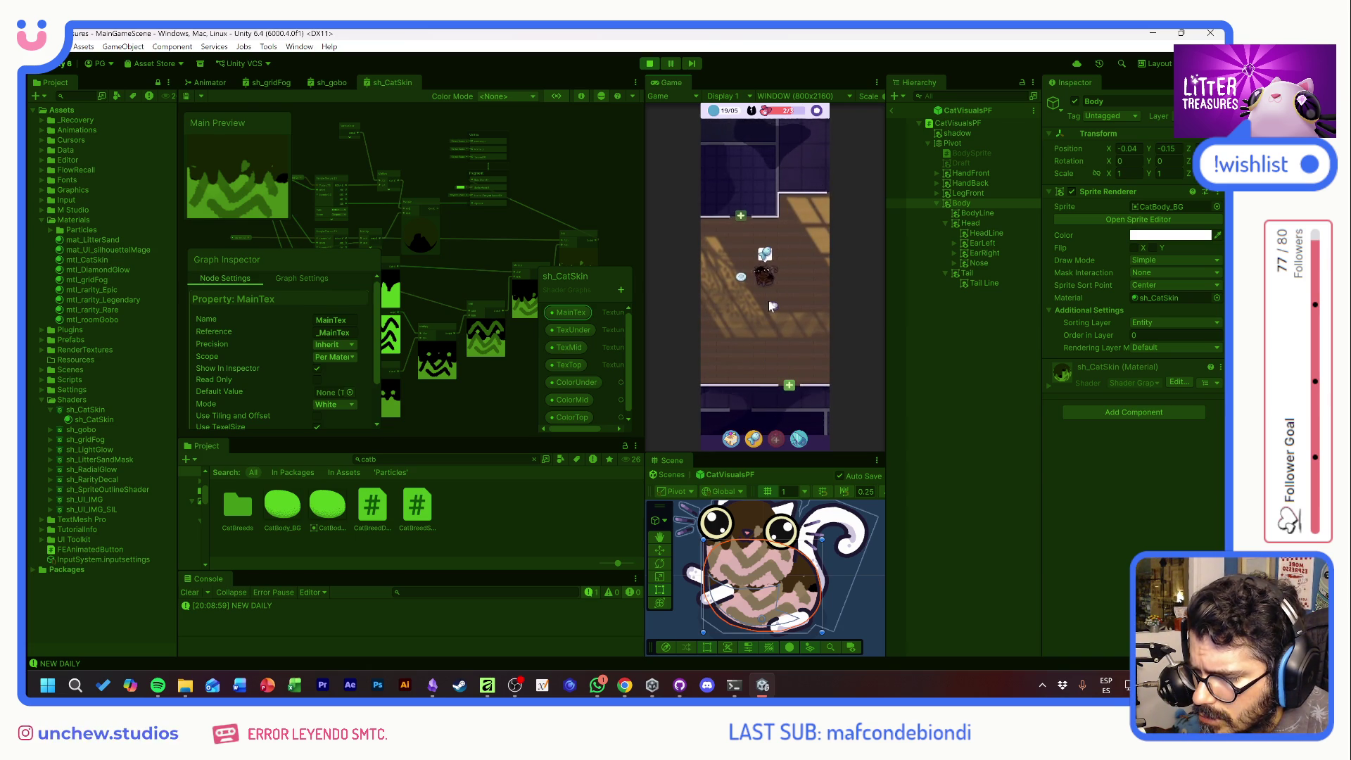
pyautogui.click(649, 65)
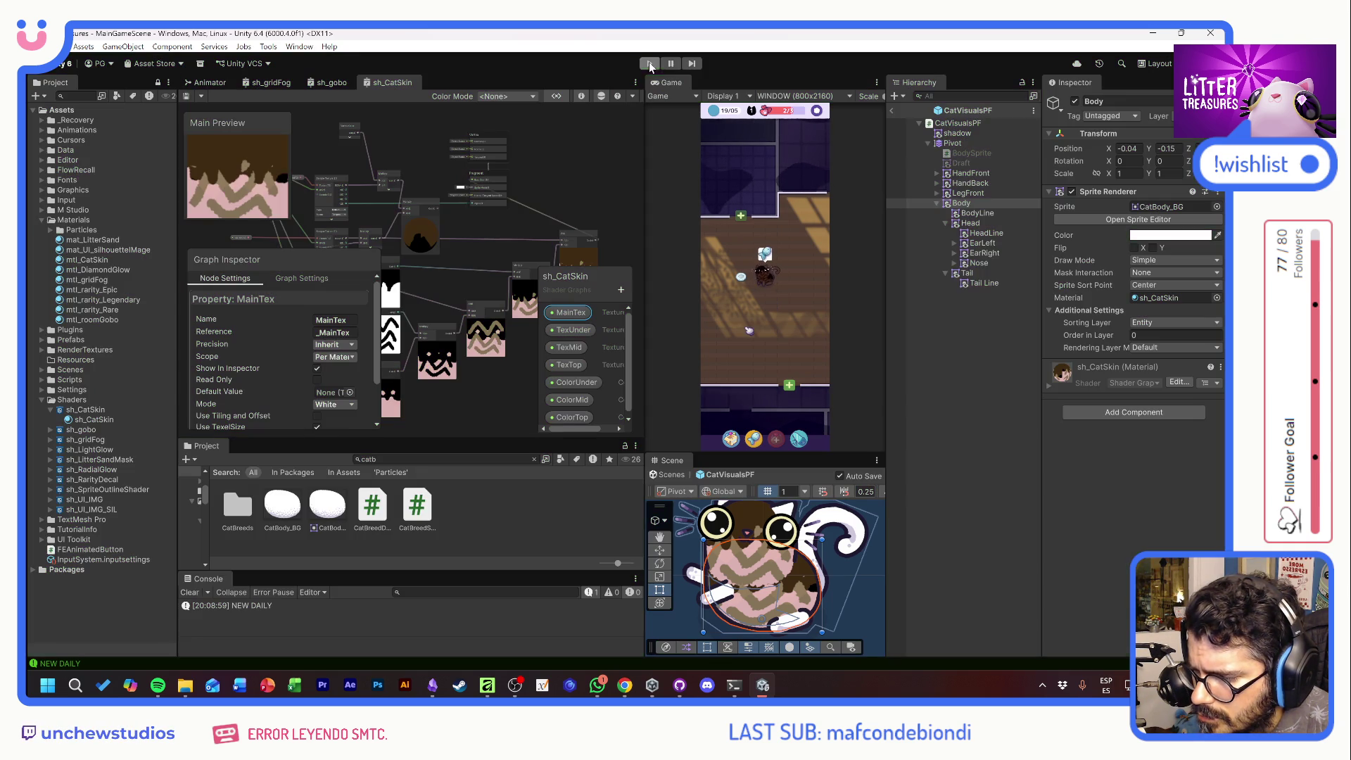
pyautogui.hotkey('alt', 'Tab')
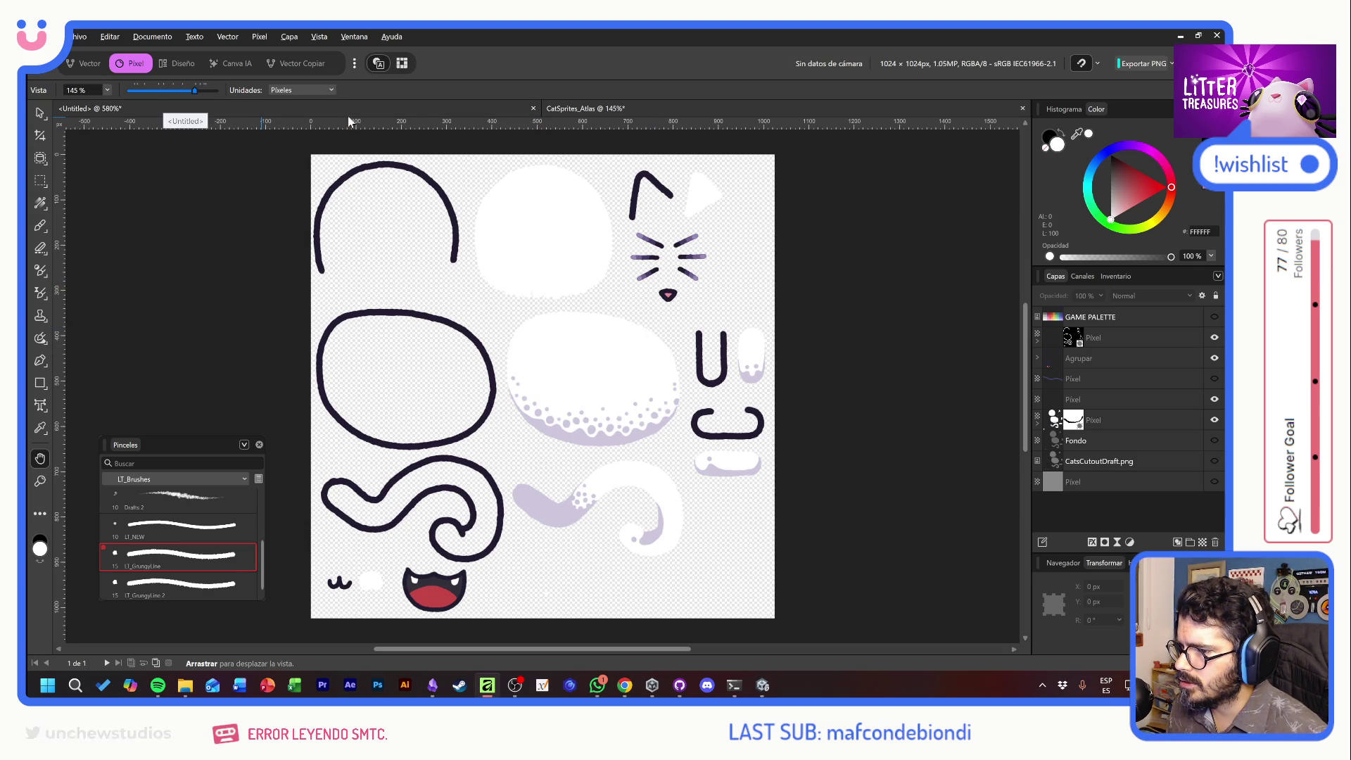
# Save the atlas, open CatHead_BG.png and save it as CatHead_BG.af
pyautogui.hotkey('ctrl', 's')
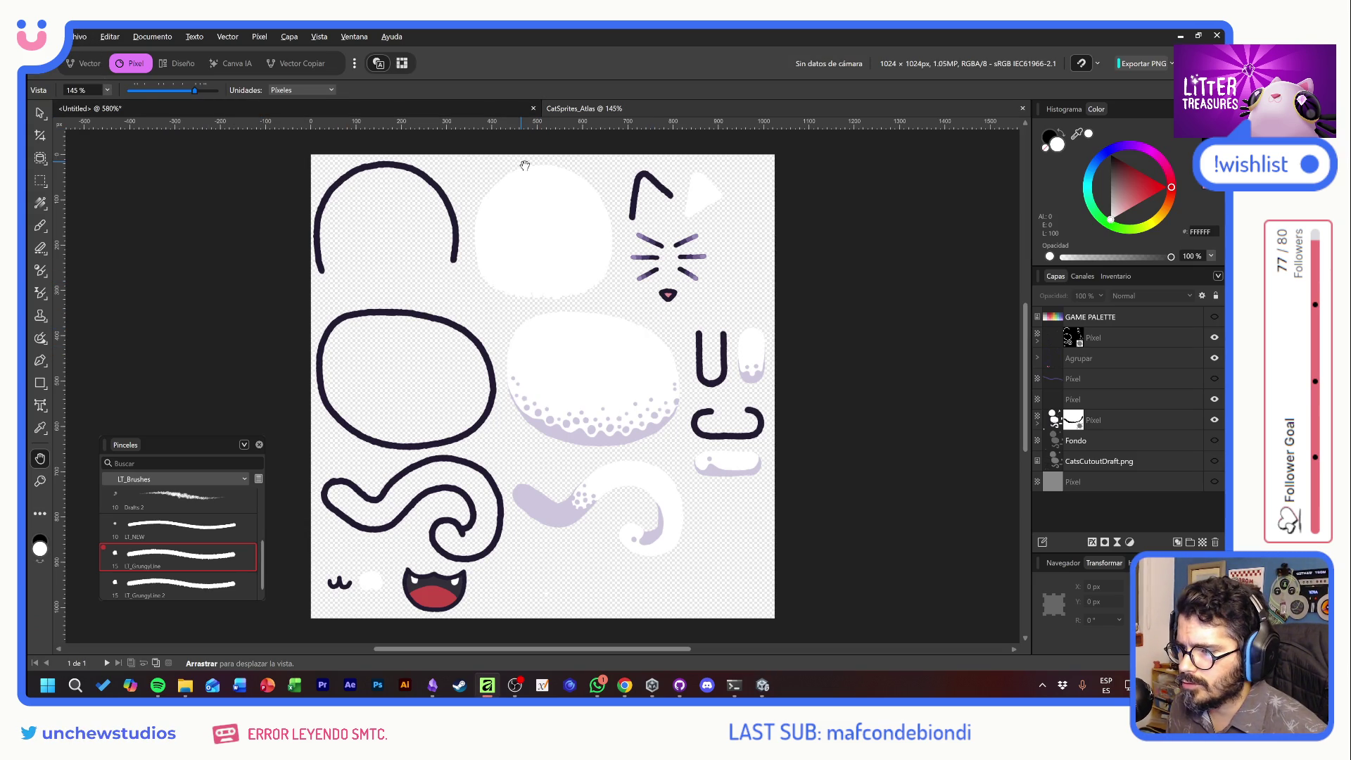
pyautogui.click(79, 37)
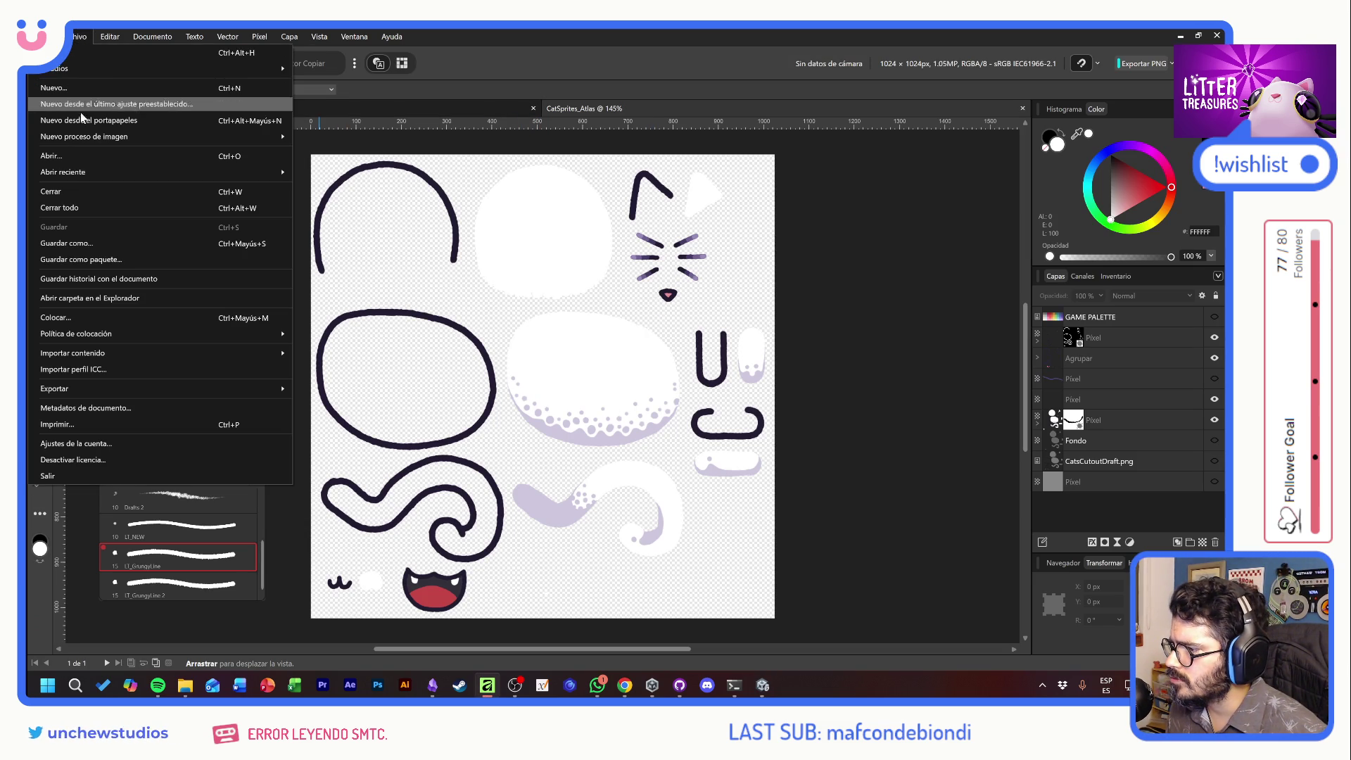
pyautogui.click(85, 158)
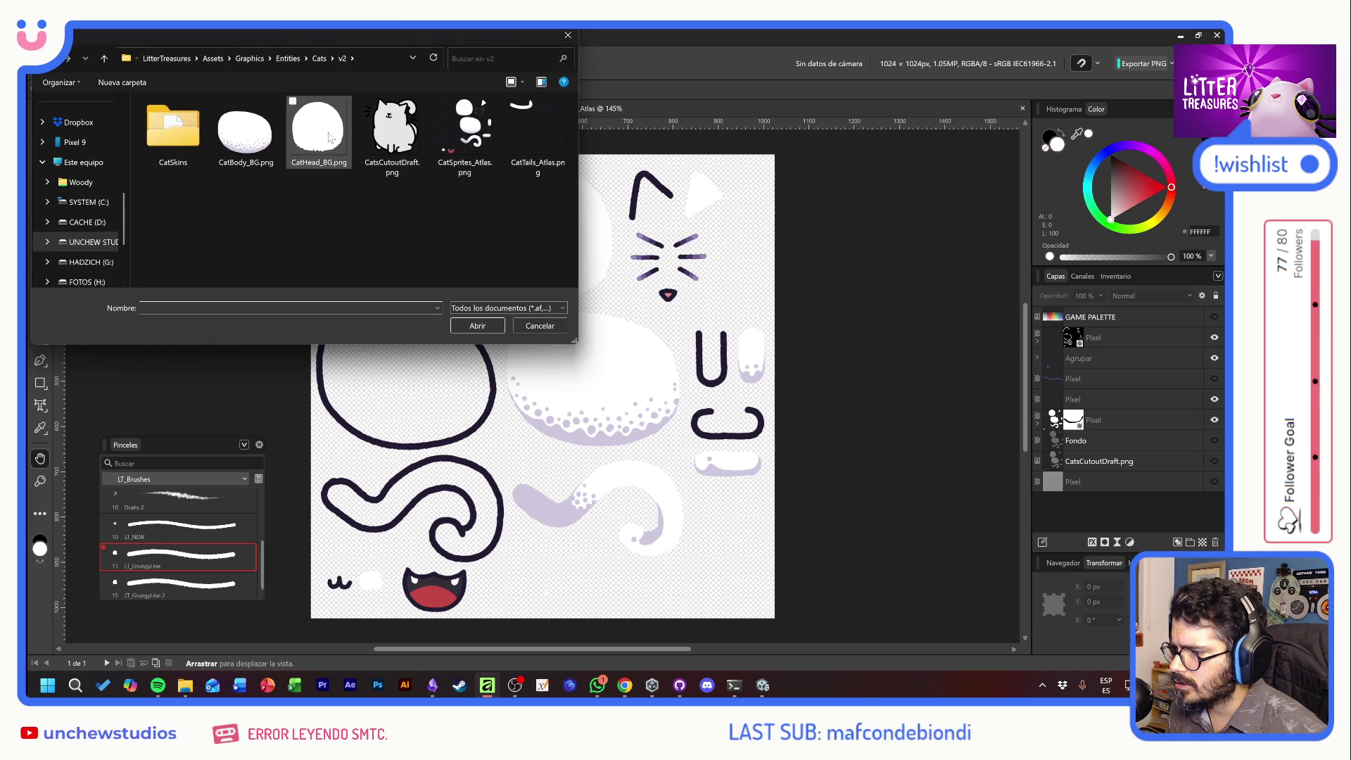
pyautogui.doubleClick(327, 140)
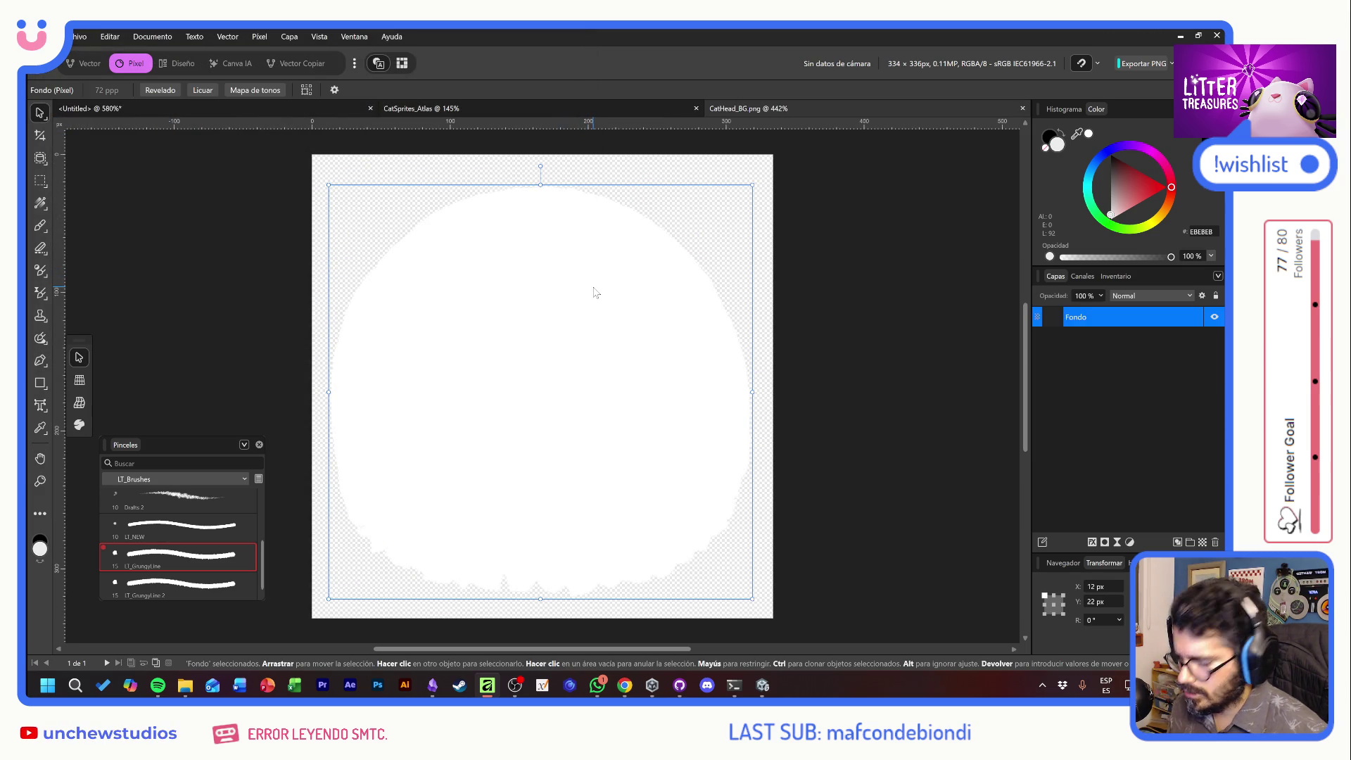
pyautogui.hotkey('ctrl', 's')
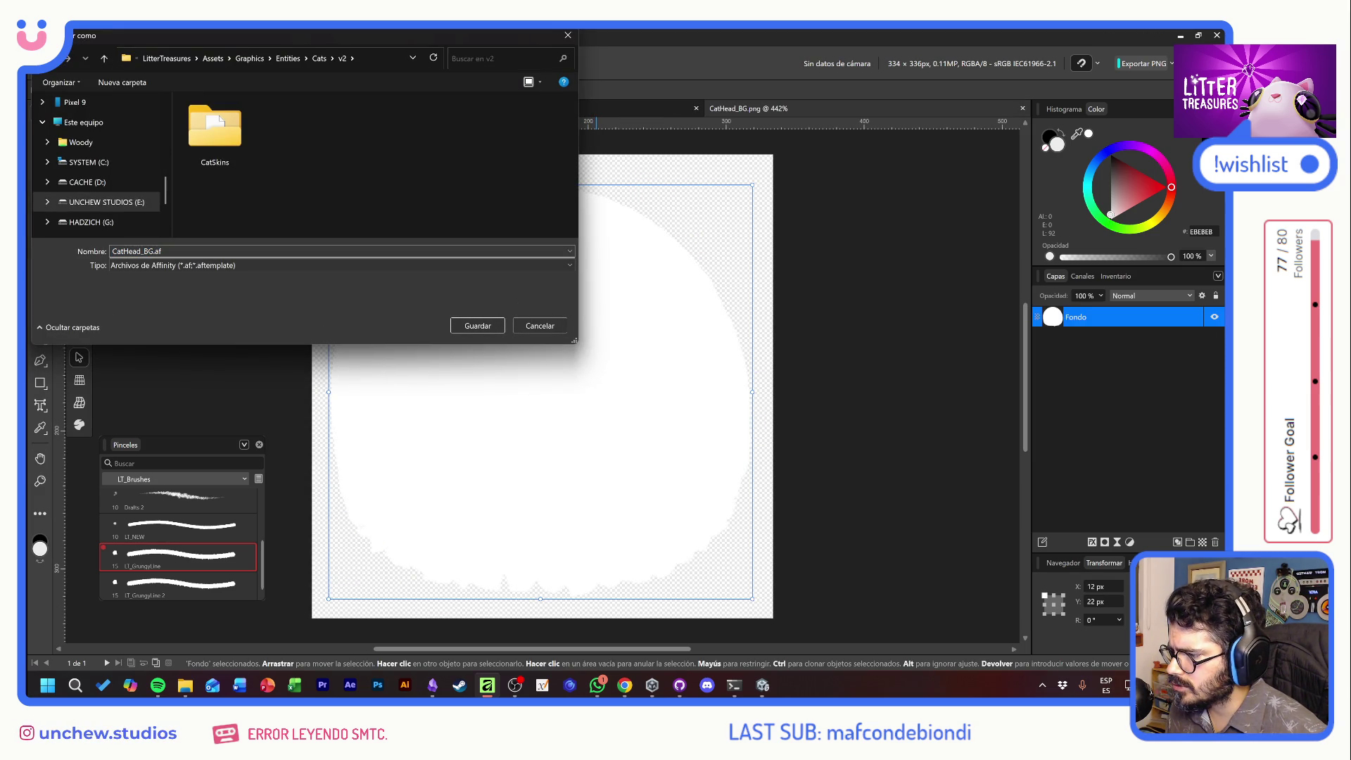
pyautogui.click(477, 326)
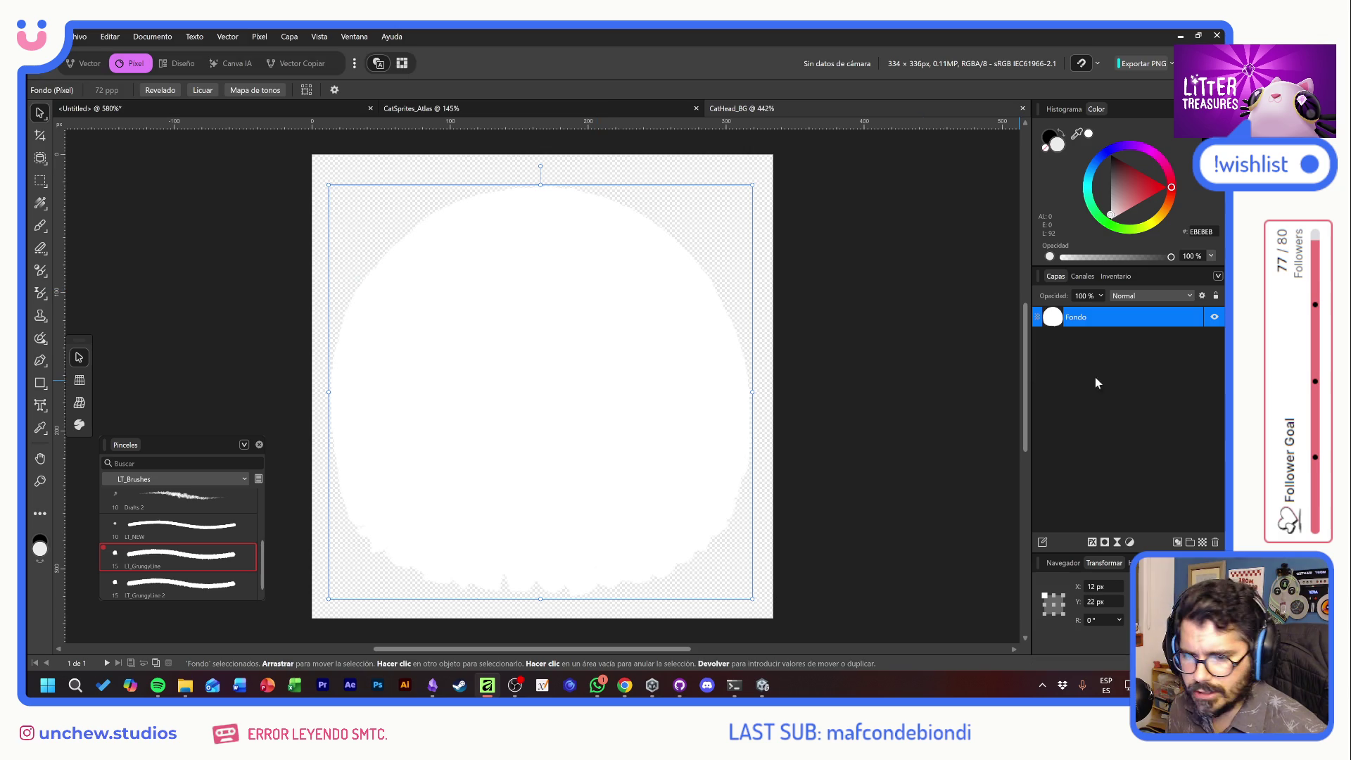
# Mask the Fondo layer, set the Paint Brush to 50% opacity, and add a Pixel layer
pyautogui.click(1103, 546)
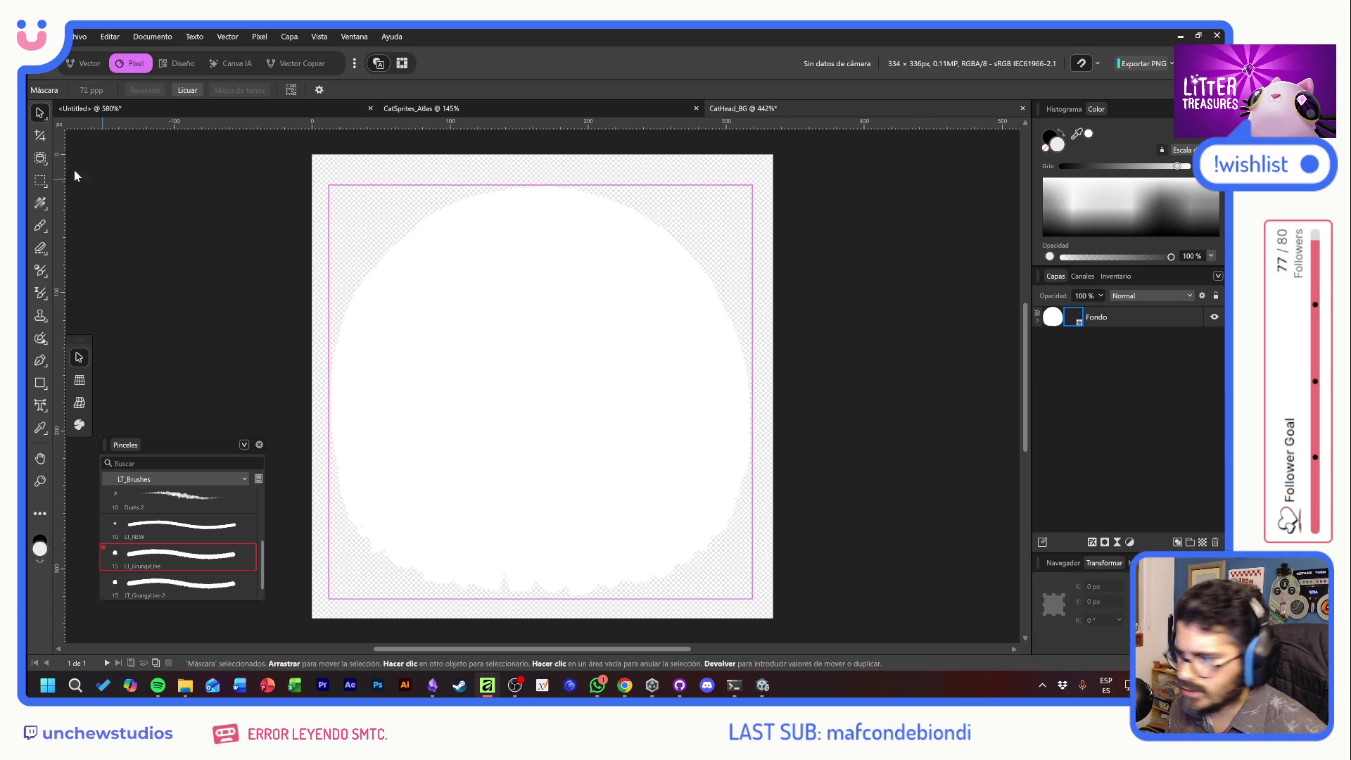
pyautogui.click(40, 226)
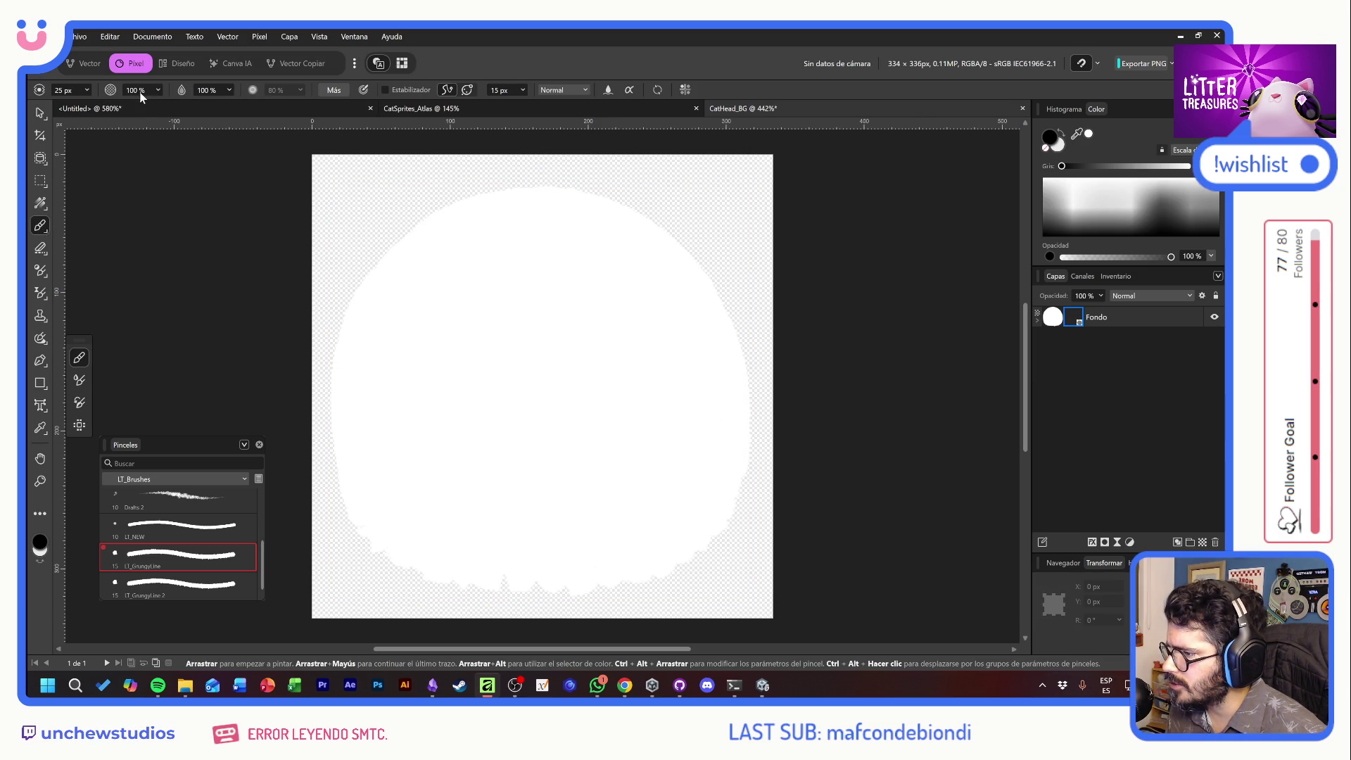
pyautogui.write('50')
pyautogui.press('Return')
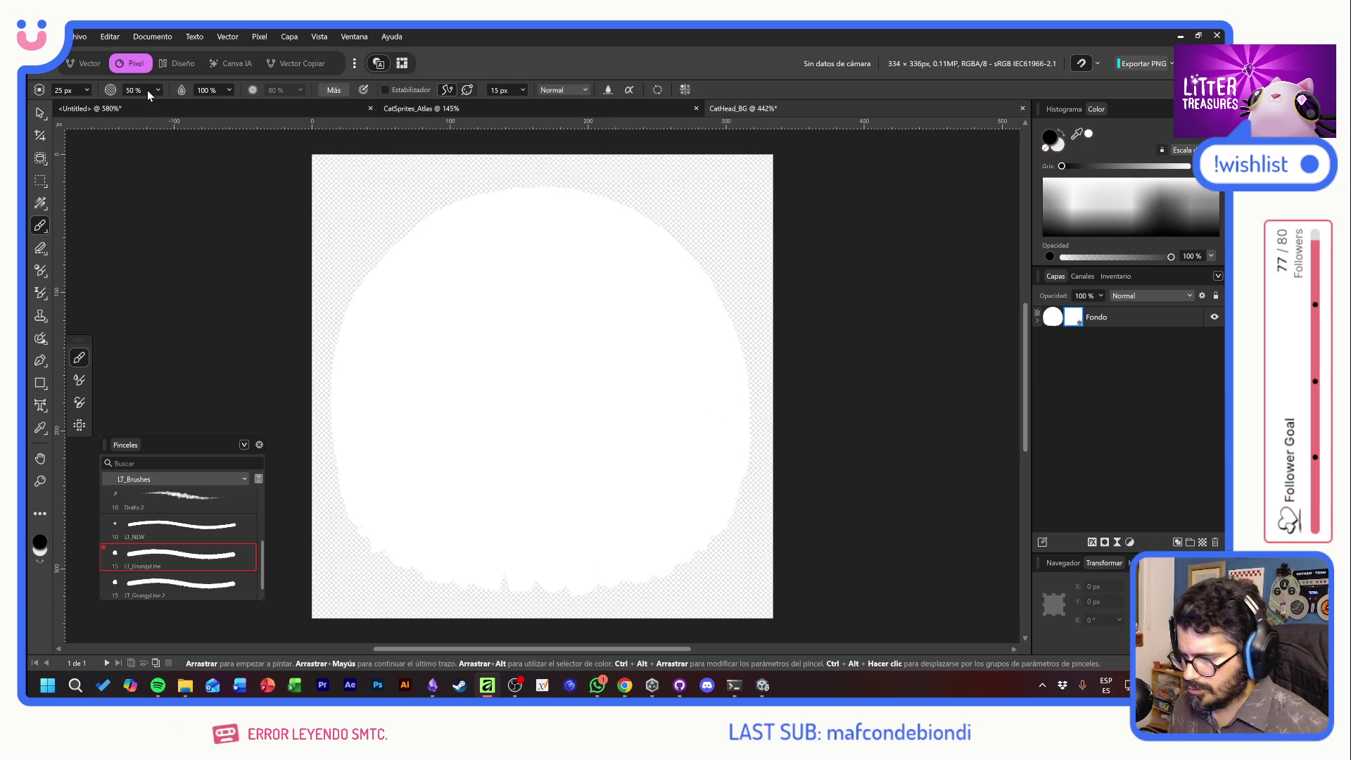
pyautogui.hotkey('ctrl', 'shift', 'n')
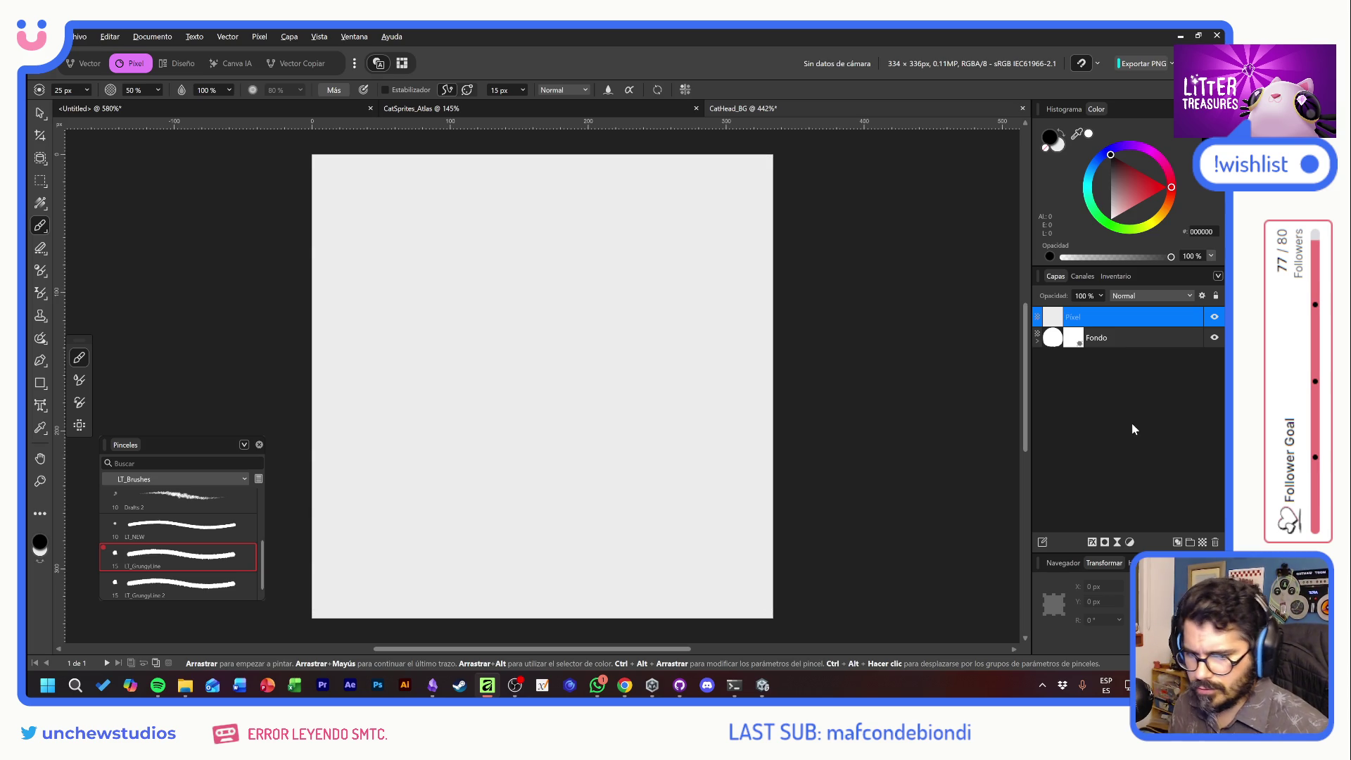
# Put Fondo above the grey backdrop and brush grey, then black, fades along its mask's bottom edge
pyautogui.moveTo(1101, 189); pyautogui.dragTo(1099, 192)
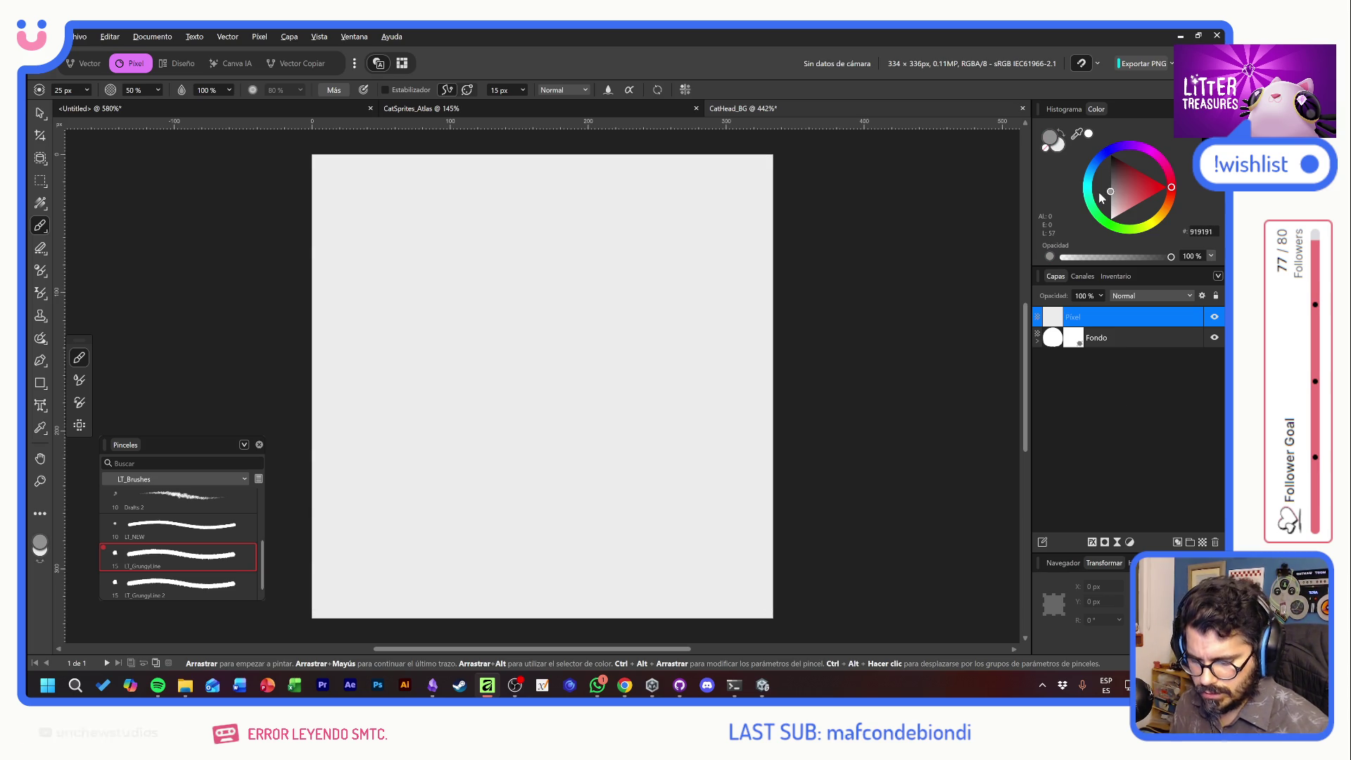
pyautogui.moveTo(1135, 337)
pyautogui.mouseDown()
pyautogui.moveTo(1135, 315)
pyautogui.moveTo(1098, 317)
pyautogui.mouseUp()
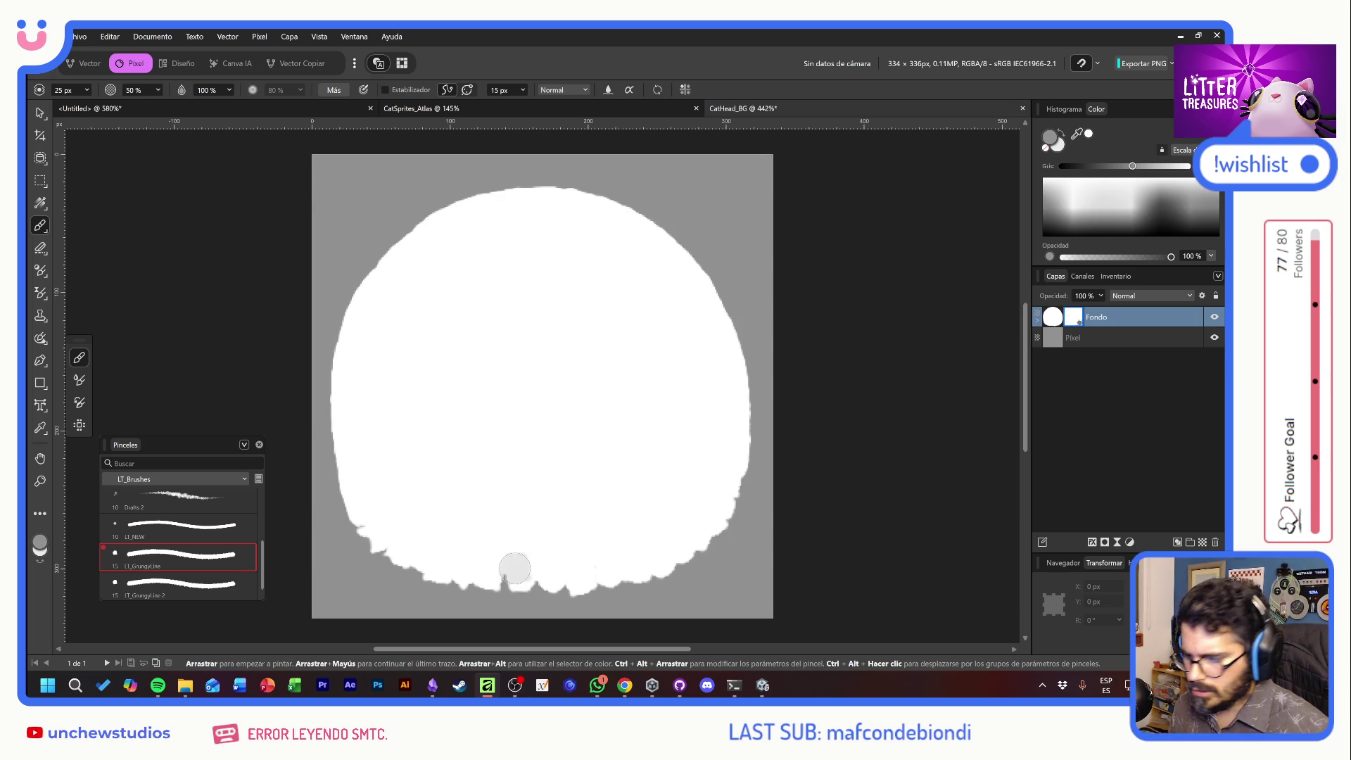
pyautogui.moveTo(337, 524)
pyautogui.mouseDown()
pyautogui.moveTo(423, 567)
pyautogui.moveTo(556, 585)
pyautogui.moveTo(697, 526)
pyautogui.moveTo(738, 468)
pyautogui.mouseUp()
pyautogui.click(682, 415)
pyautogui.hotkey('ctrl', 'z')
pyautogui.hotkey('ctrl', 'z')
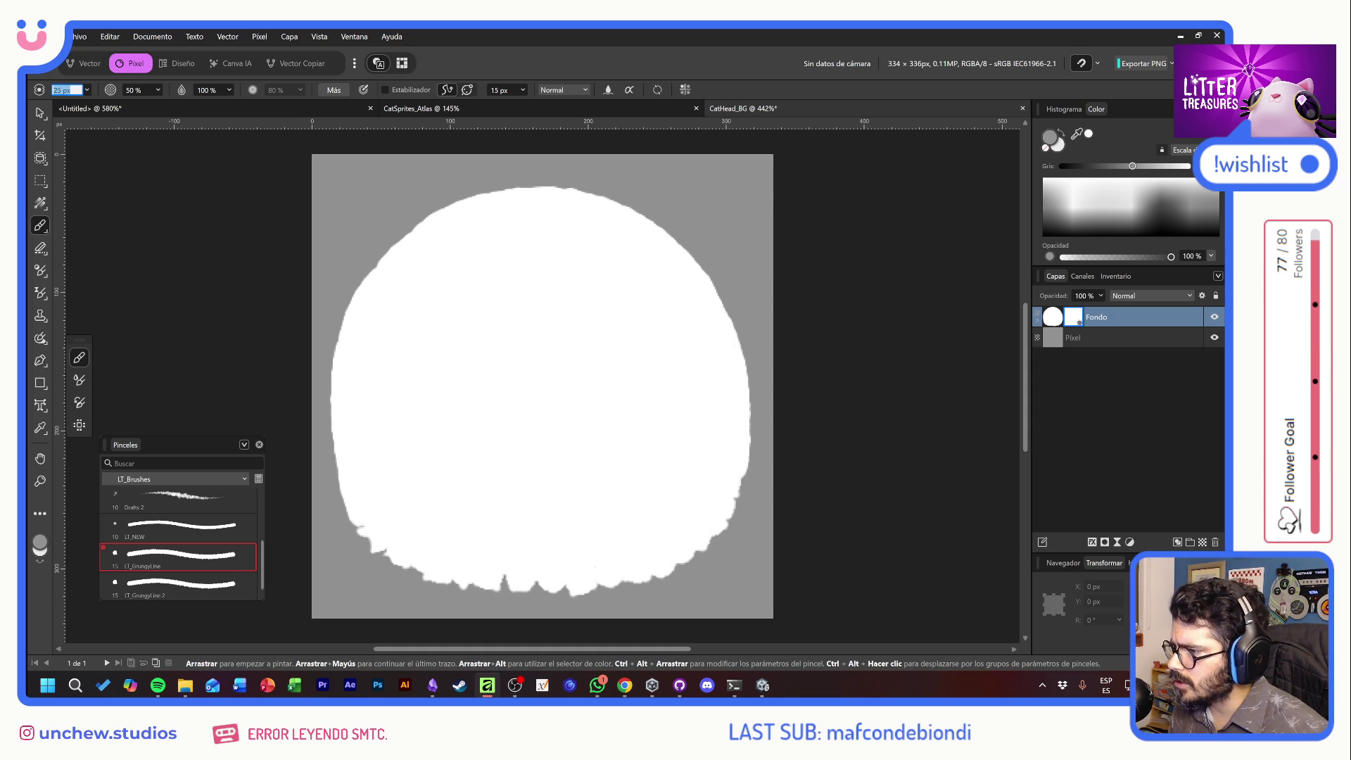
pyautogui.moveTo(336, 548)
pyautogui.mouseDown()
pyautogui.moveTo(563, 592)
pyautogui.moveTo(697, 545)
pyautogui.moveTo(735, 489)
pyautogui.mouseUp()
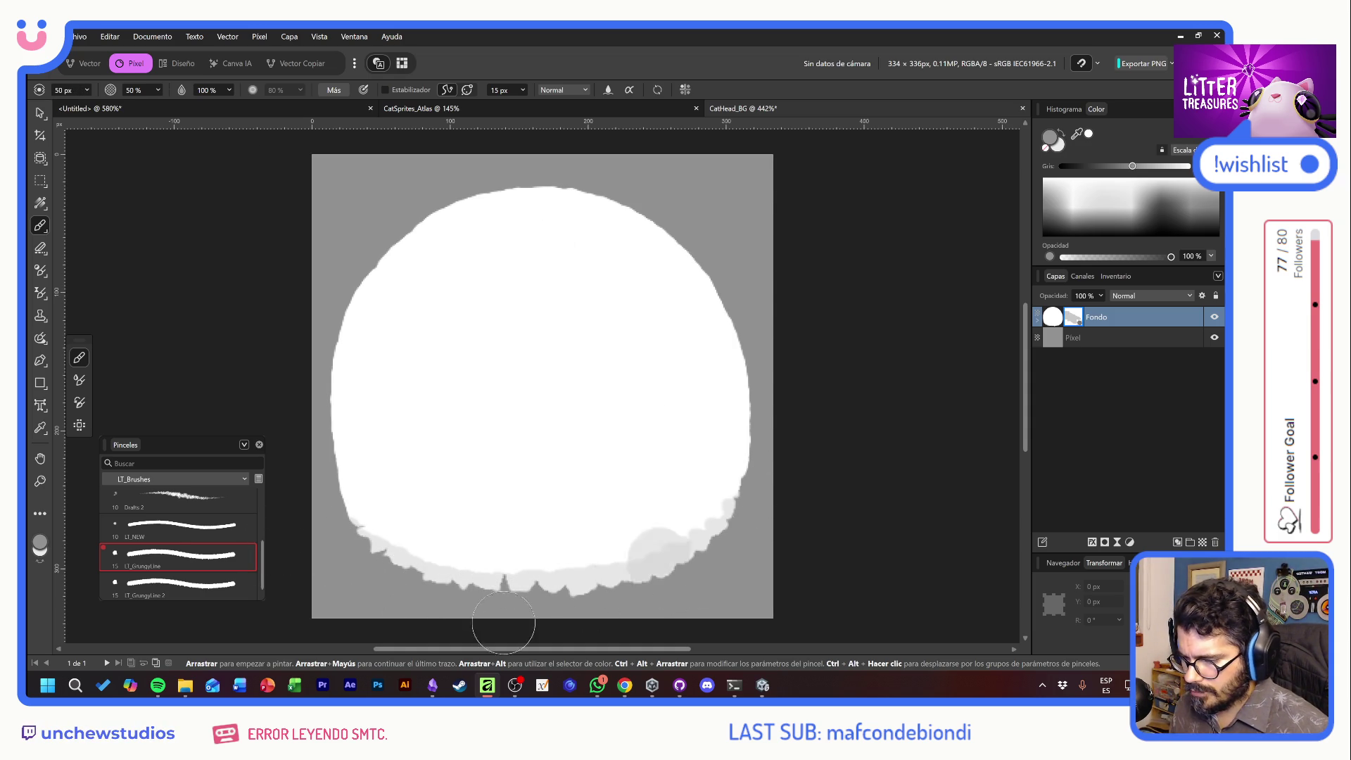
pyautogui.moveTo(378, 545)
pyautogui.mouseDown()
pyautogui.moveTo(504, 580)
pyautogui.moveTo(605, 581)
pyautogui.mouseUp()
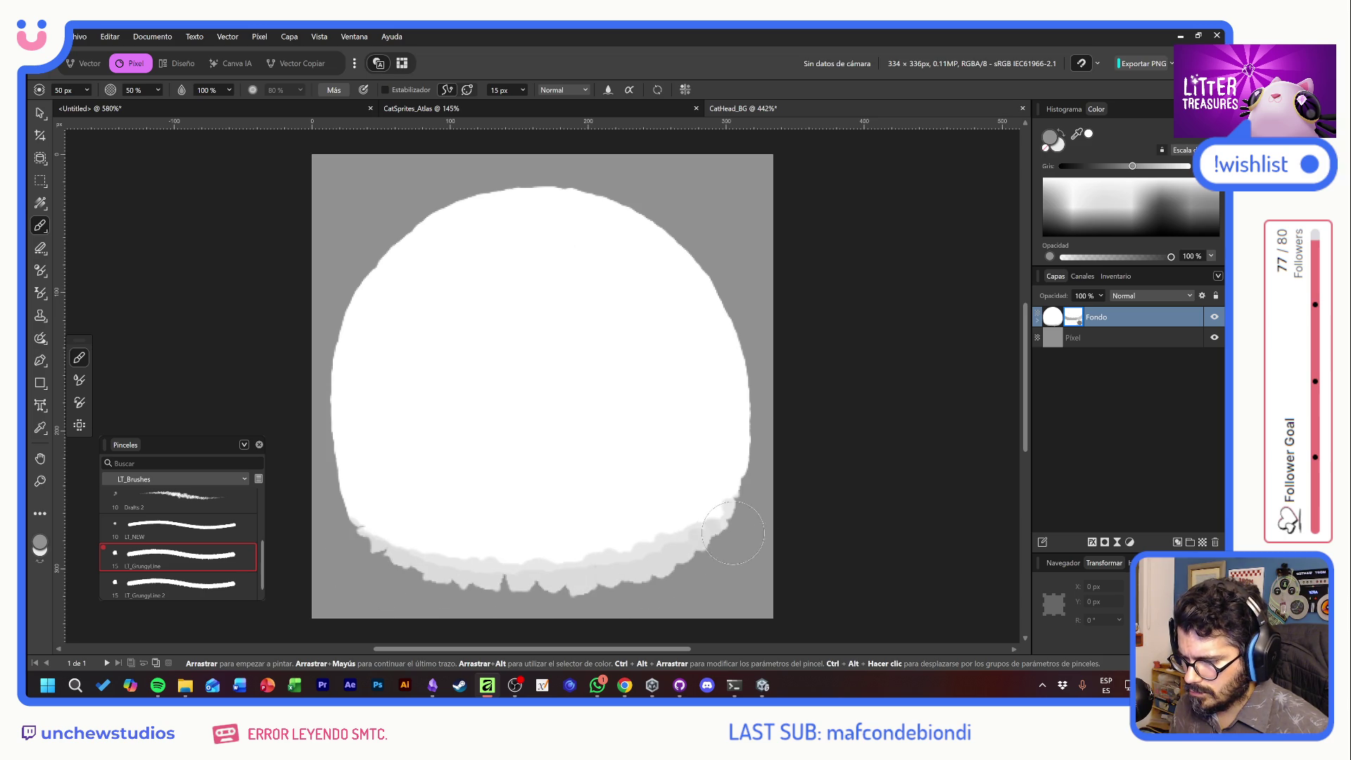
pyautogui.moveTo(400, 568); pyautogui.dragTo(345, 517)
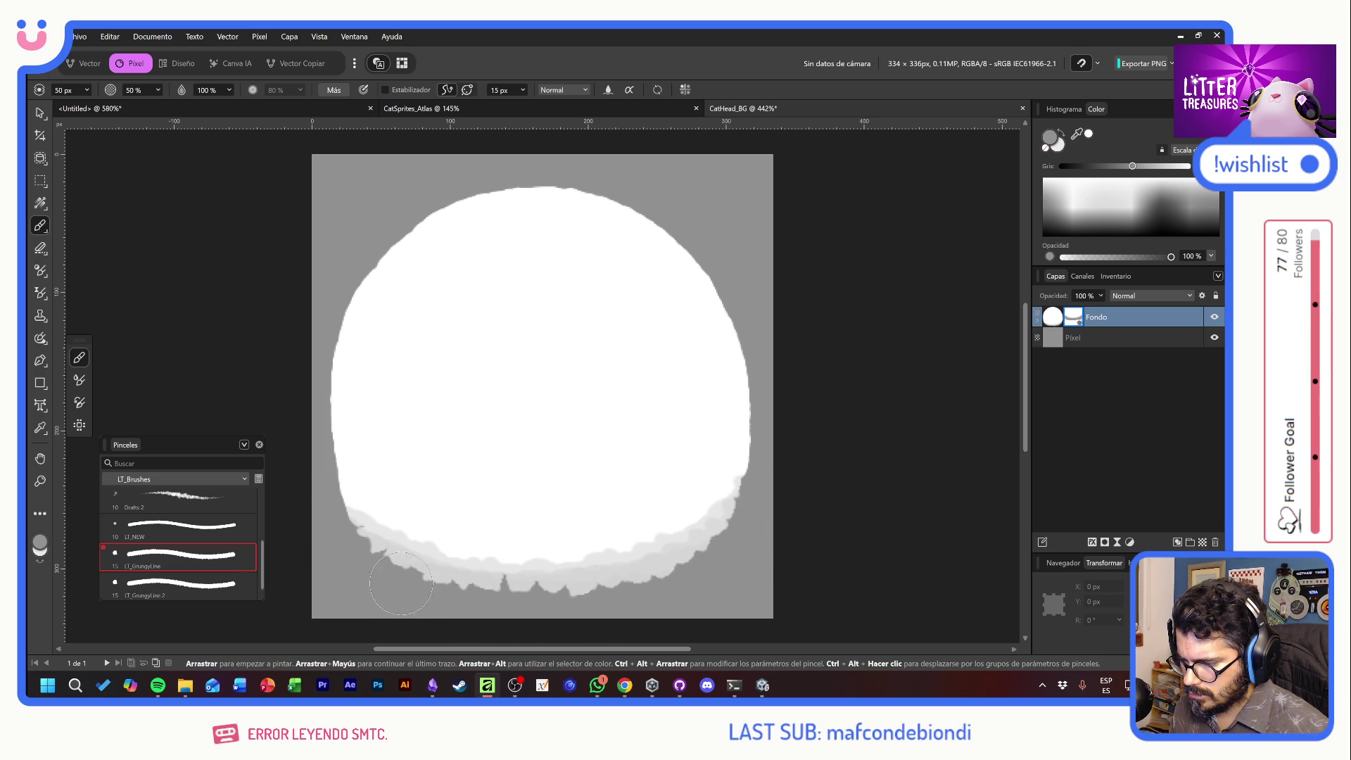
pyautogui.press('d')
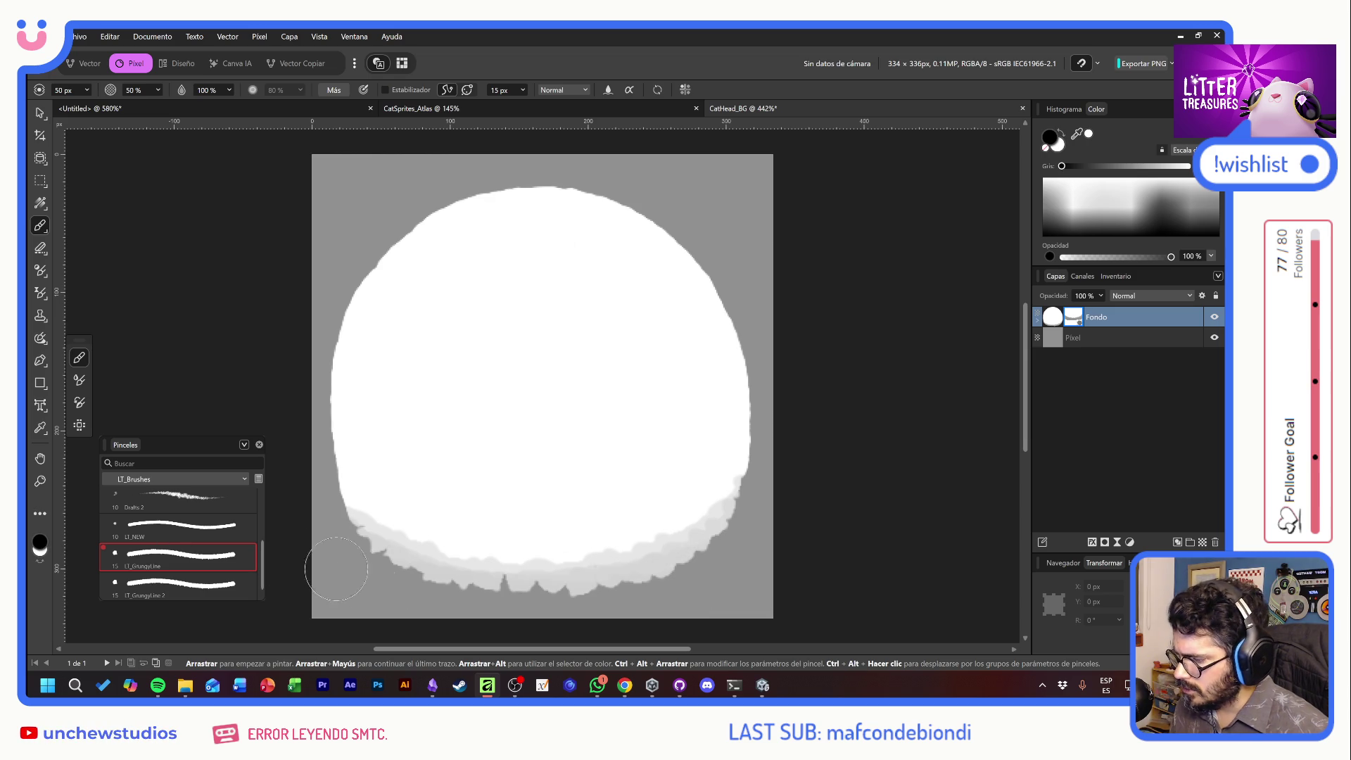
pyautogui.moveTo(367, 572)
pyautogui.mouseDown()
pyautogui.moveTo(467, 598)
pyautogui.moveTo(634, 589)
pyautogui.moveTo(732, 535)
pyautogui.moveTo(732, 517)
pyautogui.moveTo(591, 574)
pyautogui.moveTo(425, 599)
pyautogui.mouseUp()
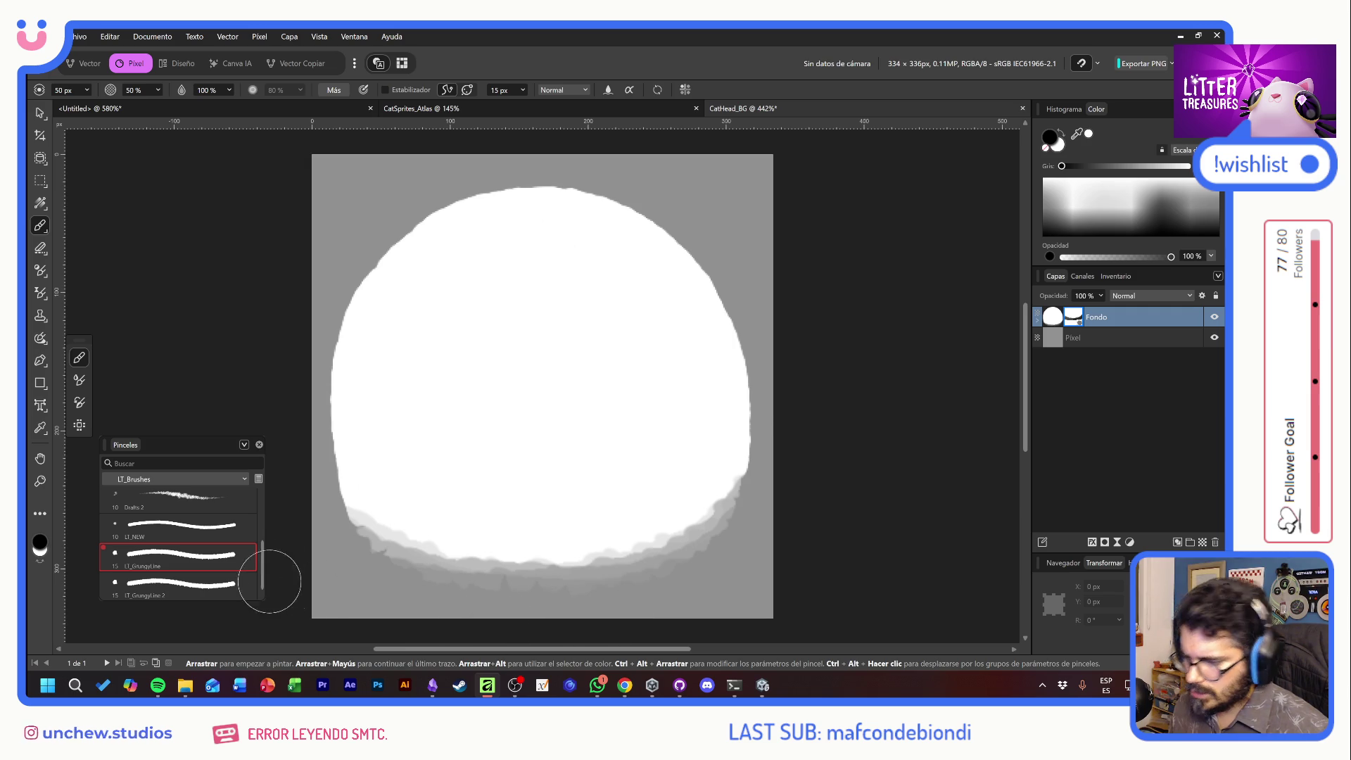
pyautogui.click(40, 113)
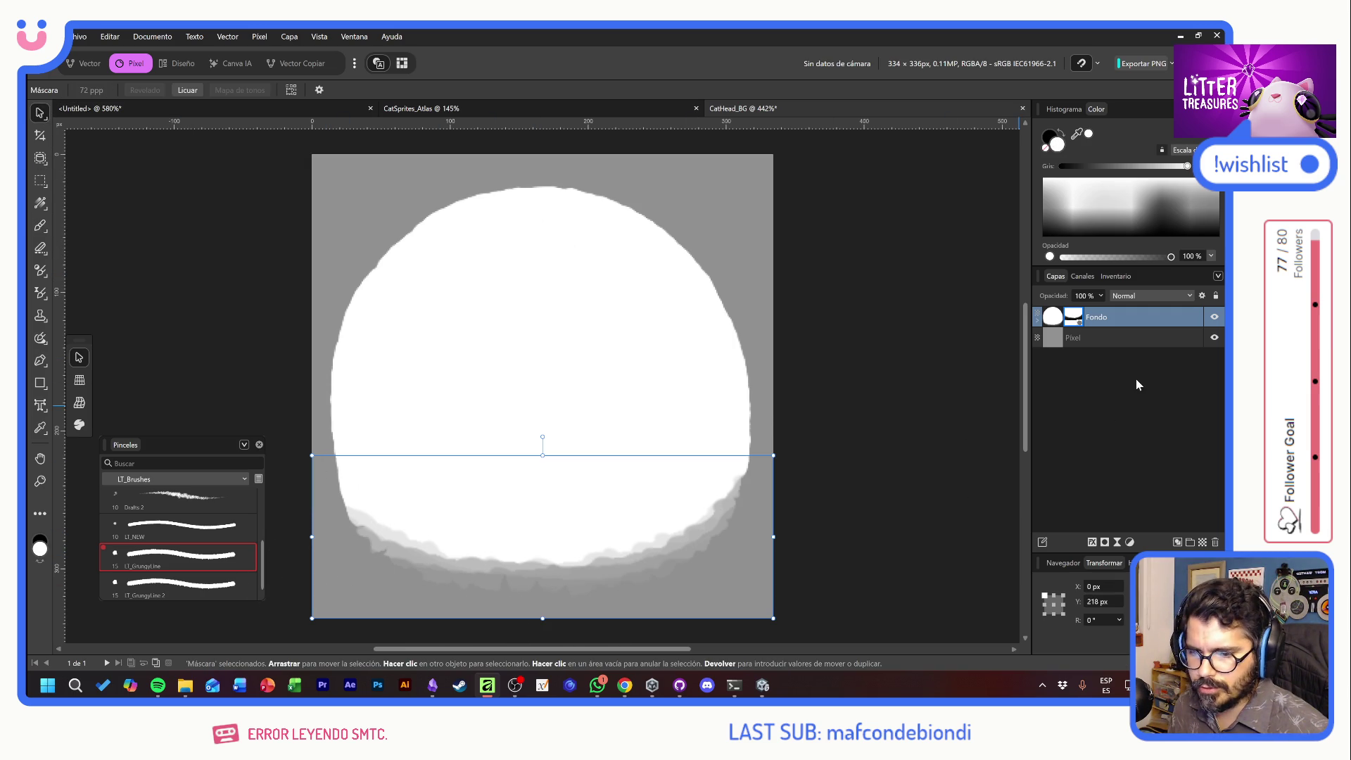
# Hide the Pixel backdrop and export the head as PNG, replacing CatHead_BG.png
pyautogui.click(1214, 338)
pyautogui.press('alt')
pyautogui.hotkey('ctrl', 'alt', 'shift', 'w')
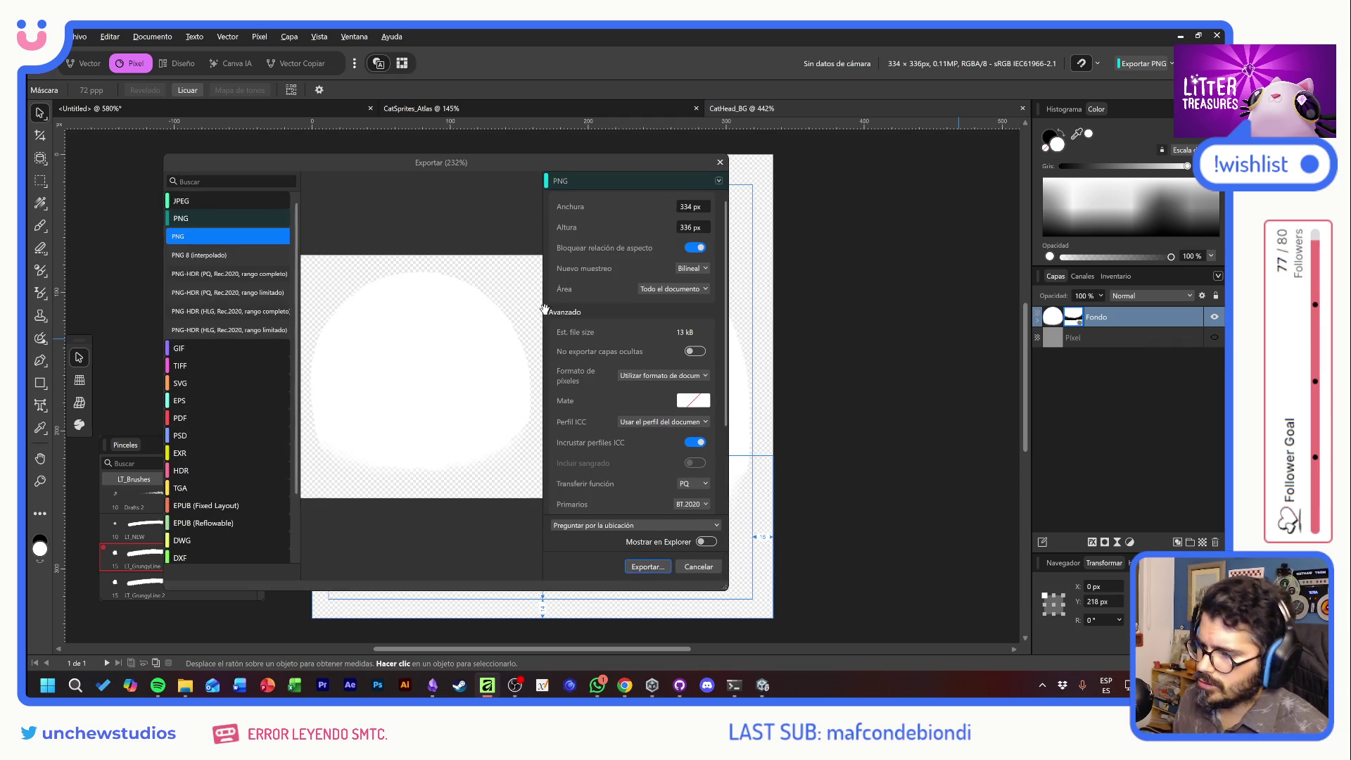
pyautogui.doubleClick(482, 261)
pyautogui.click(672, 408)
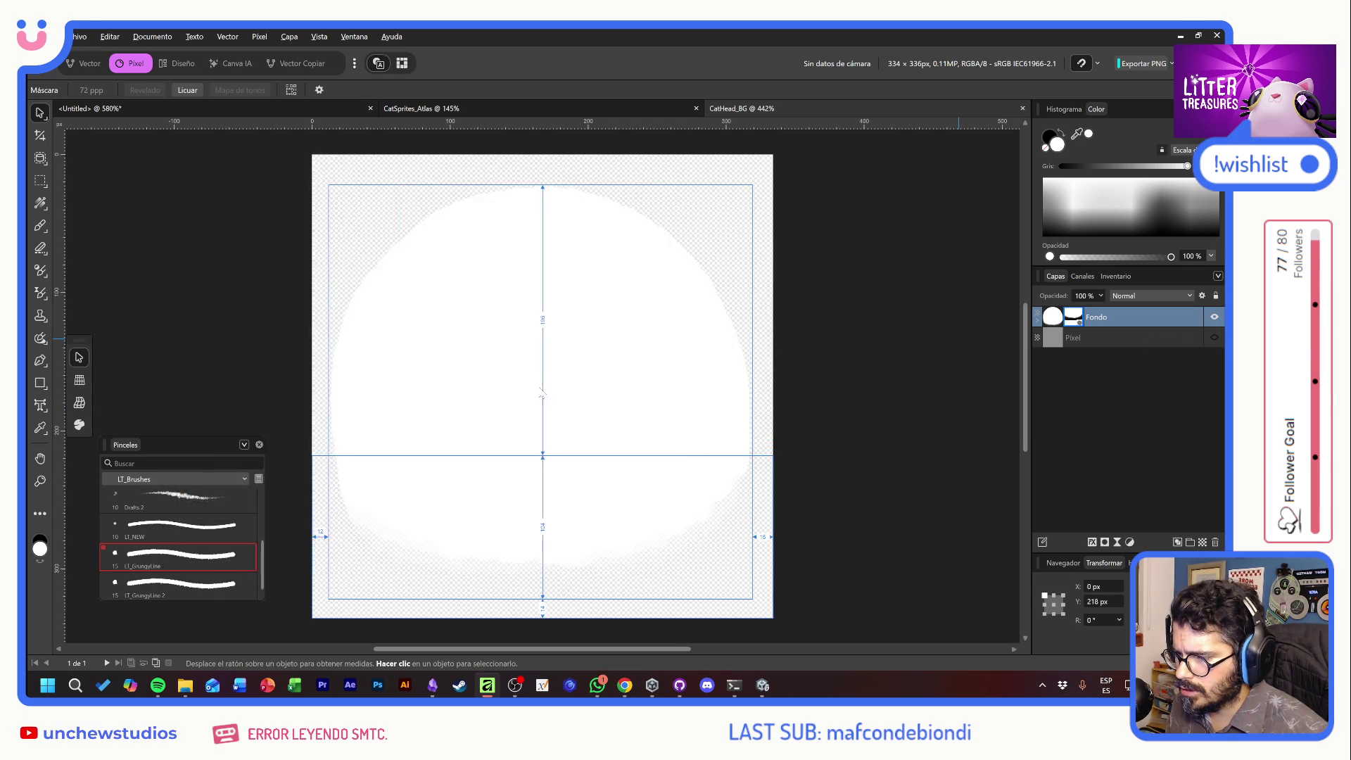
pyautogui.hotkey('alt', 'Tab')
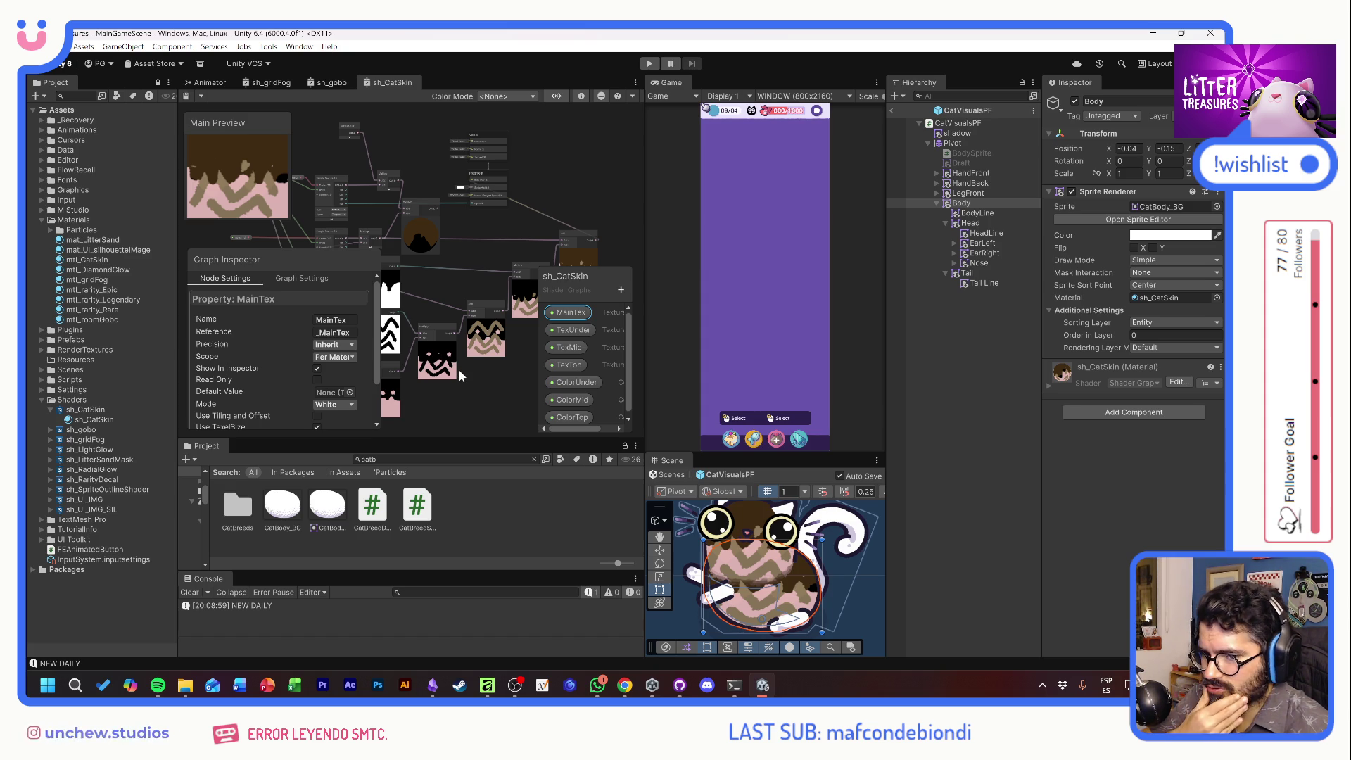
# Pan the Shader Graph to the property nodes and reposition the ColorTop node
pyautogui.moveTo(433, 272); pyautogui.dragTo(554, 187)
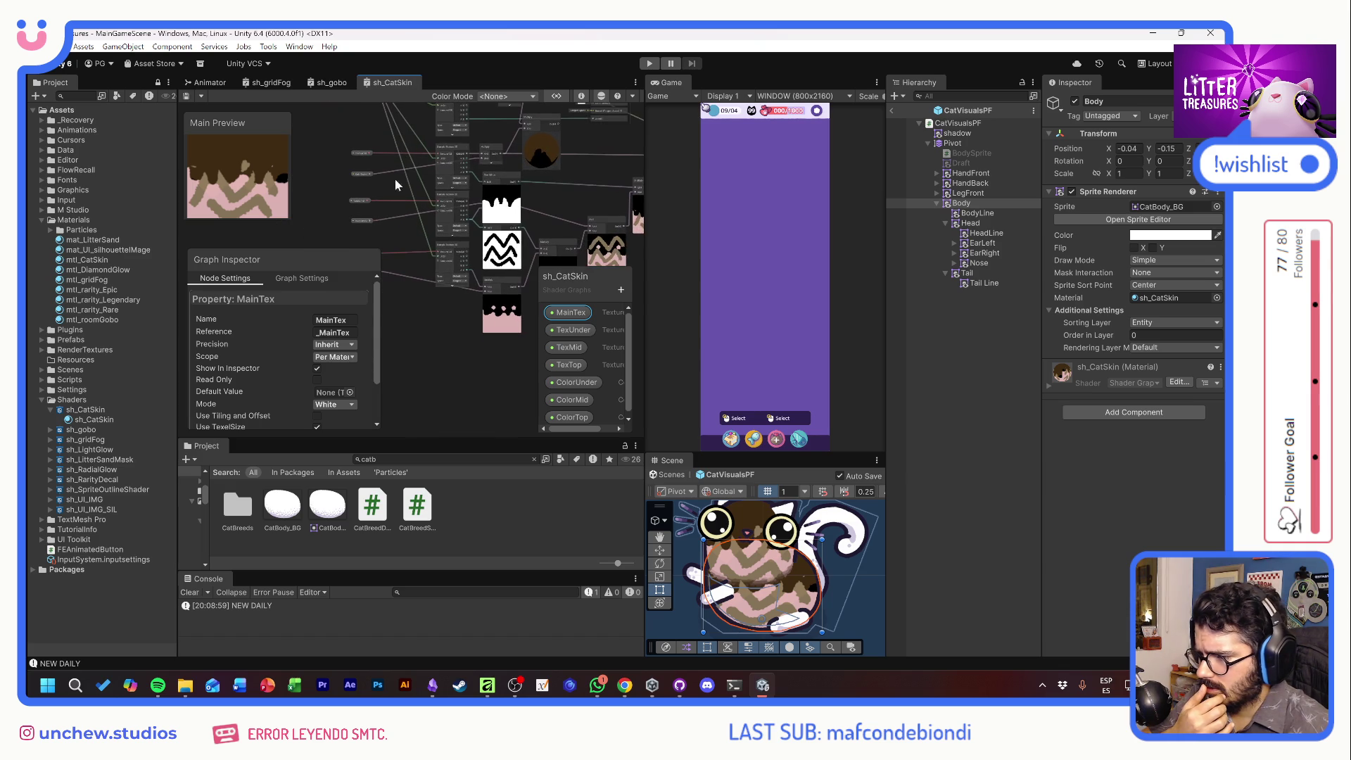
pyautogui.scroll(4, 389, 181)
pyautogui.moveTo(432, 187)
pyautogui.mouseDown()
pyautogui.moveTo(518, 239)
pyautogui.moveTo(482, 313)
pyautogui.mouseUp()
pyautogui.moveTo(398, 293)
pyautogui.mouseDown()
pyautogui.moveTo(398, 273)
pyautogui.moveTo(428, 273)
pyautogui.moveTo(418, 252)
pyautogui.mouseUp()
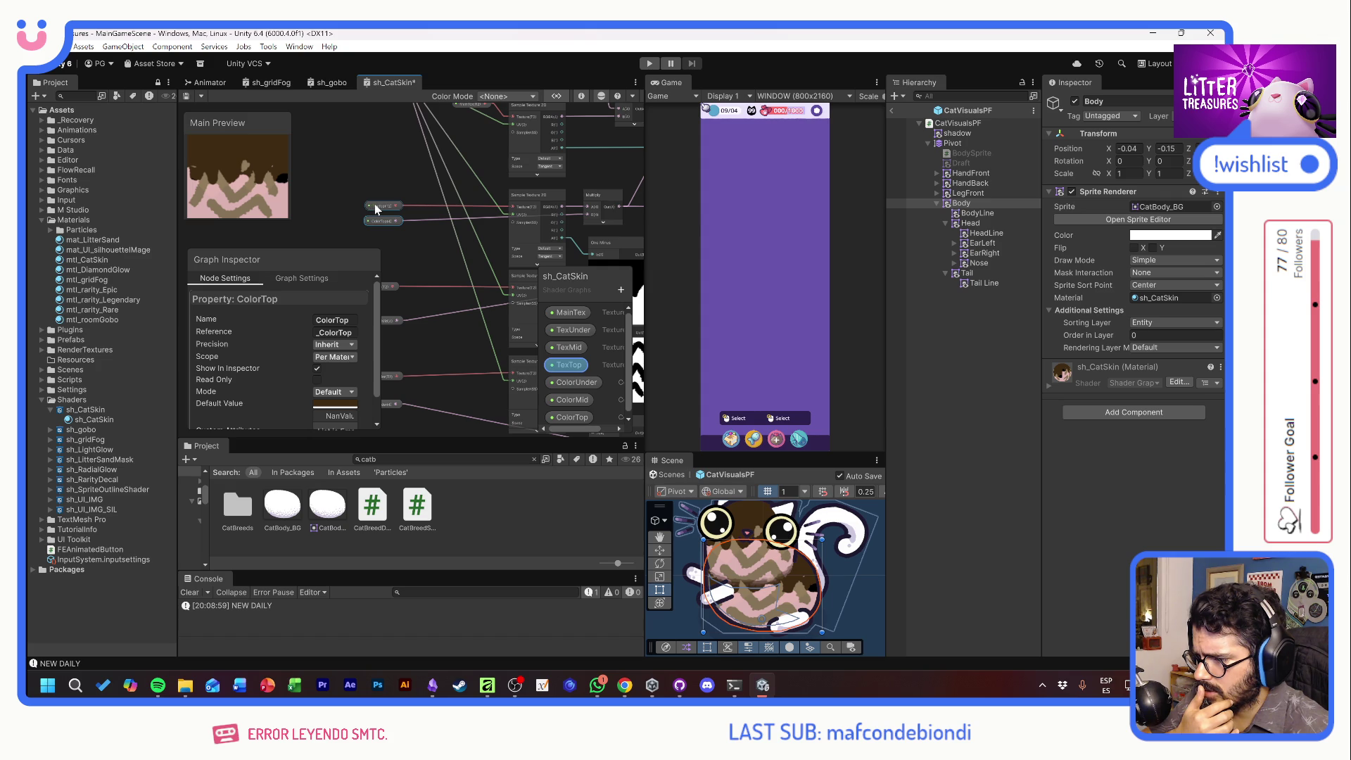
# Enable Use Tiling and Offset on TexUnder, TexMid and TexTop, then check the sh_CatSkin material
pyautogui.click(569, 330)
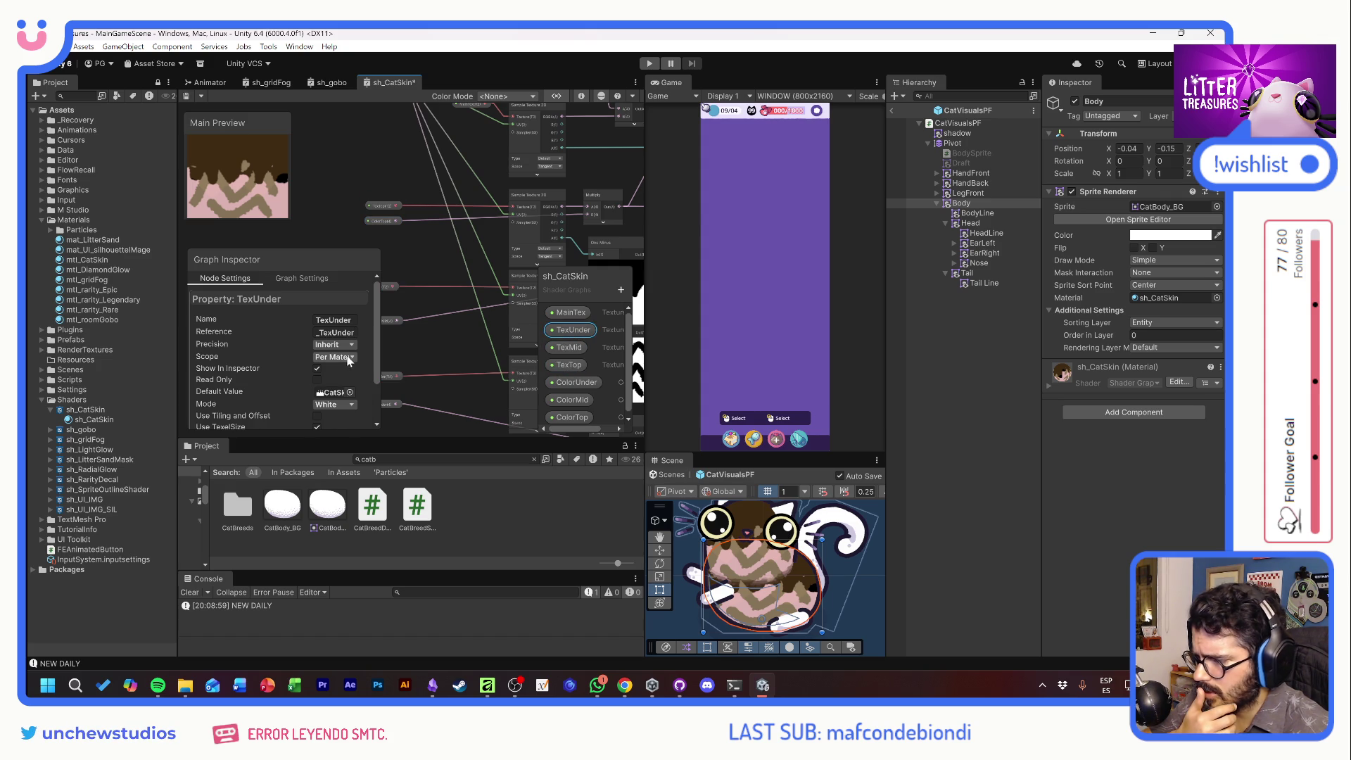
pyautogui.scroll(-3, 285, 387)
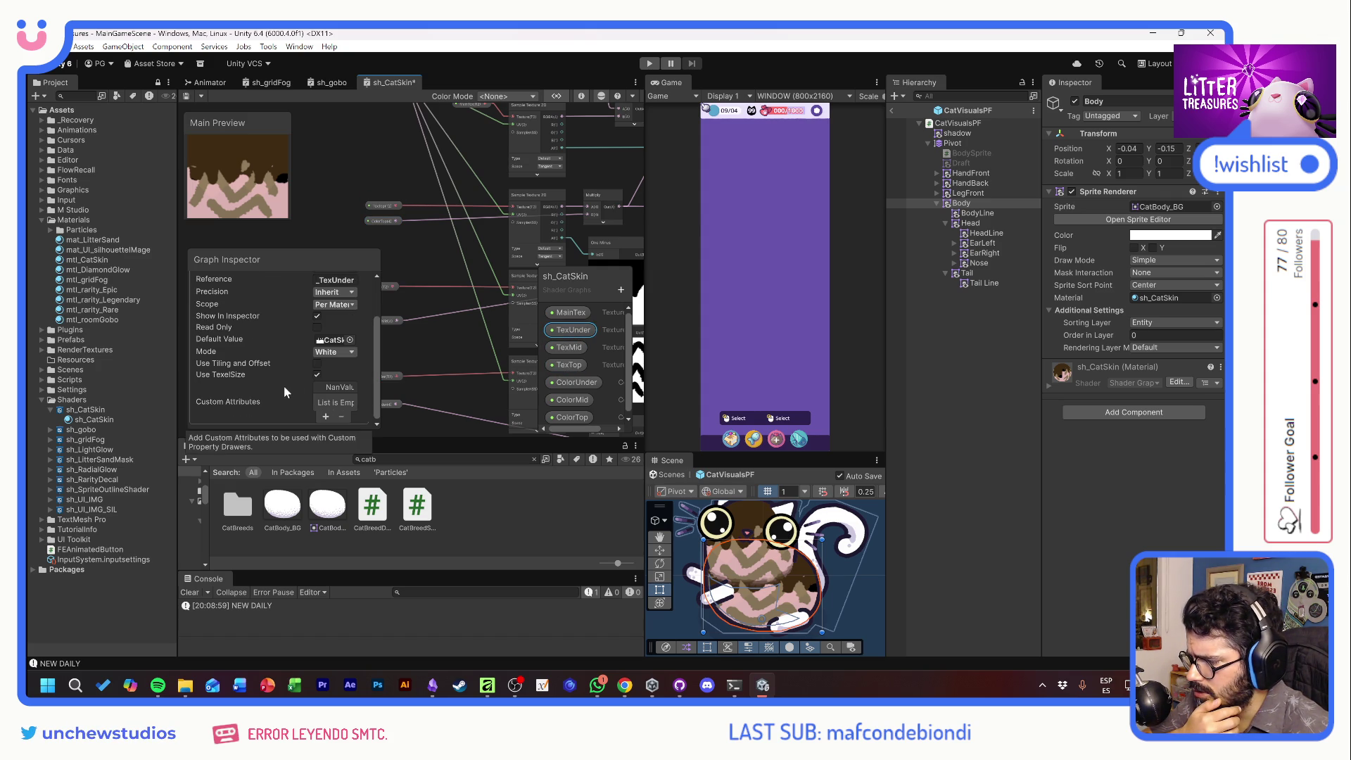
pyautogui.click(317, 364)
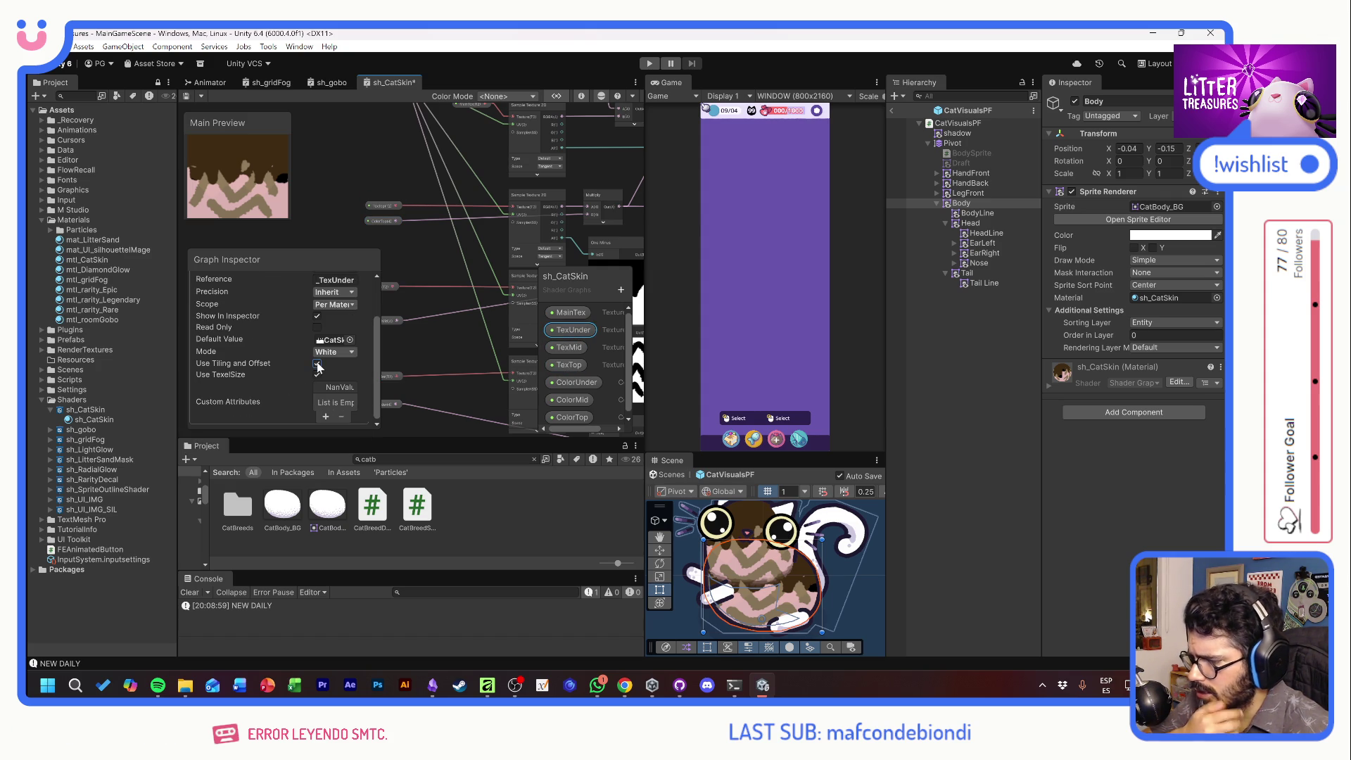
pyautogui.click(580, 348)
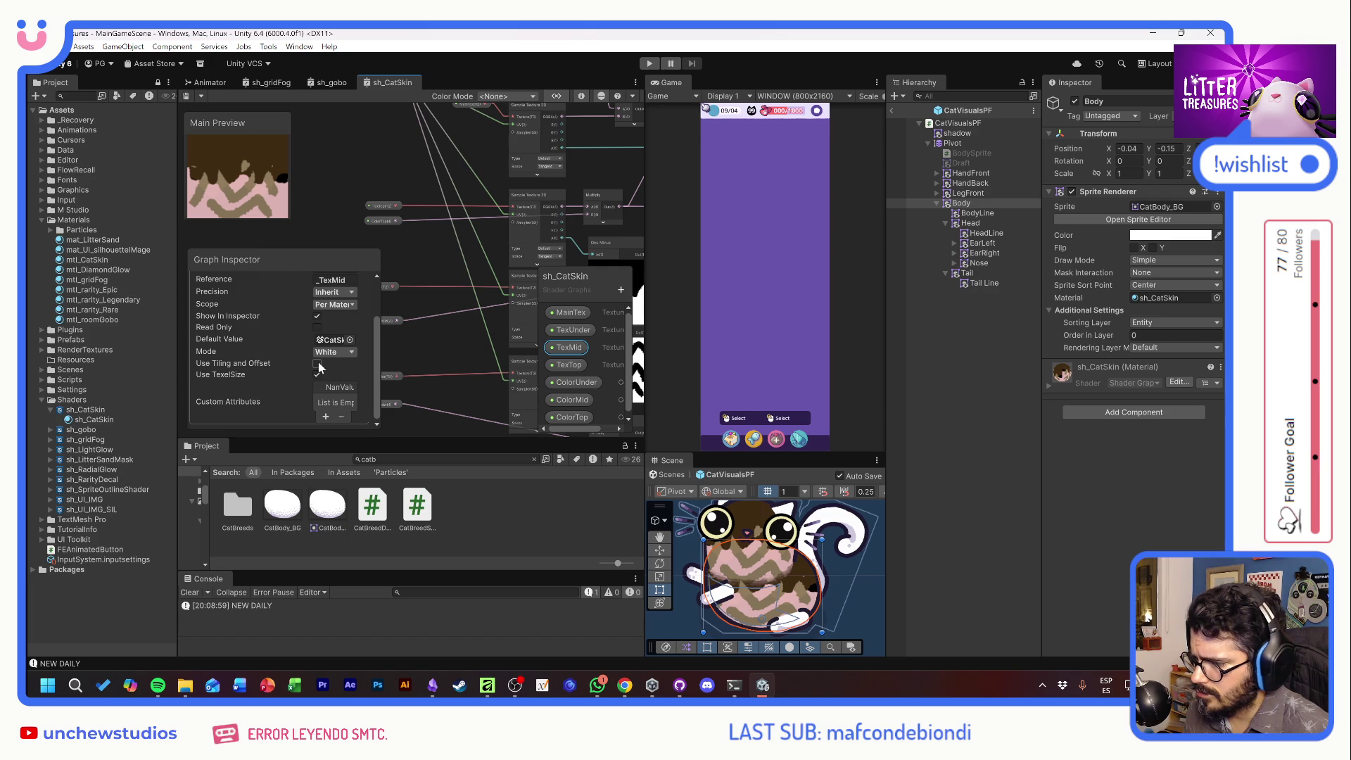
pyautogui.click(572, 365)
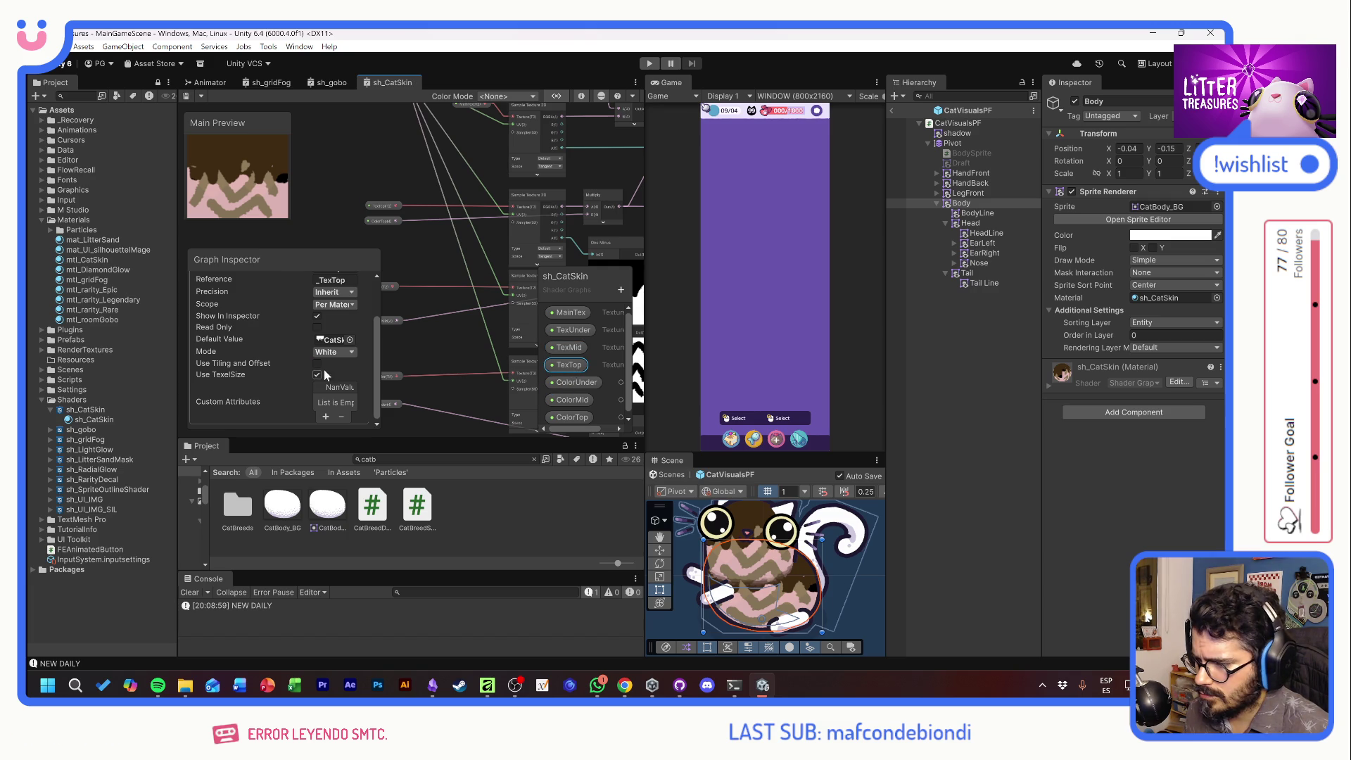
pyautogui.click(317, 364)
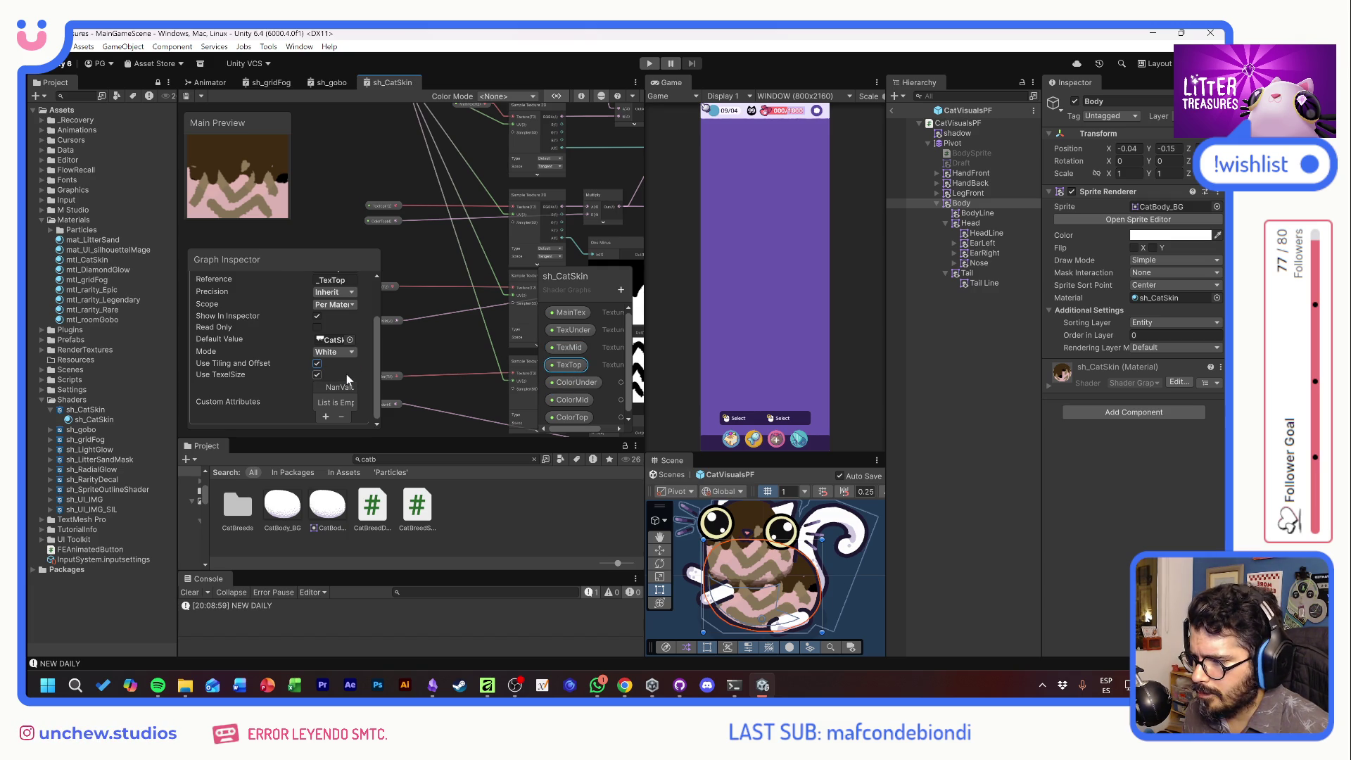
pyautogui.click(96, 420)
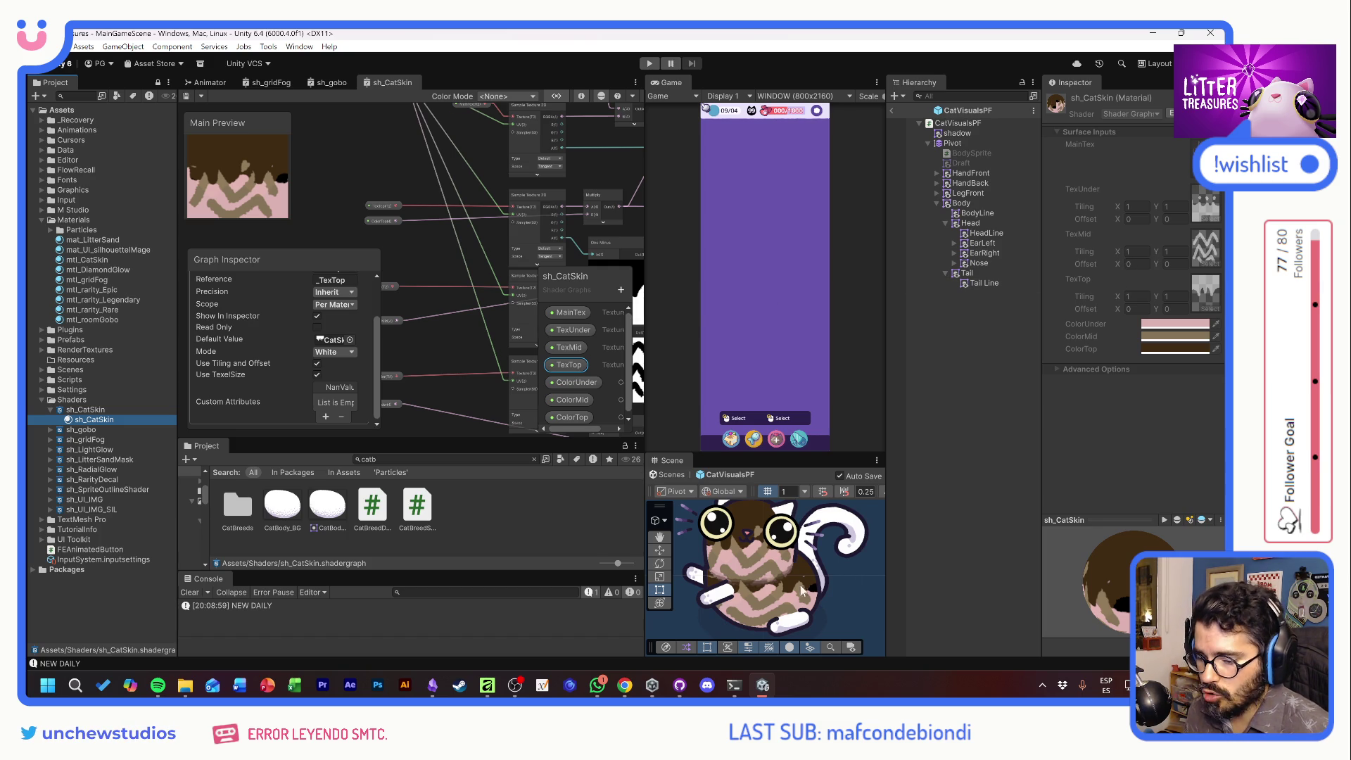
# Nudge the Vertex Color and Multiply nodes into place in the sh_CatSkin graph
pyautogui.moveTo(496, 250); pyautogui.dragTo(413, 180)
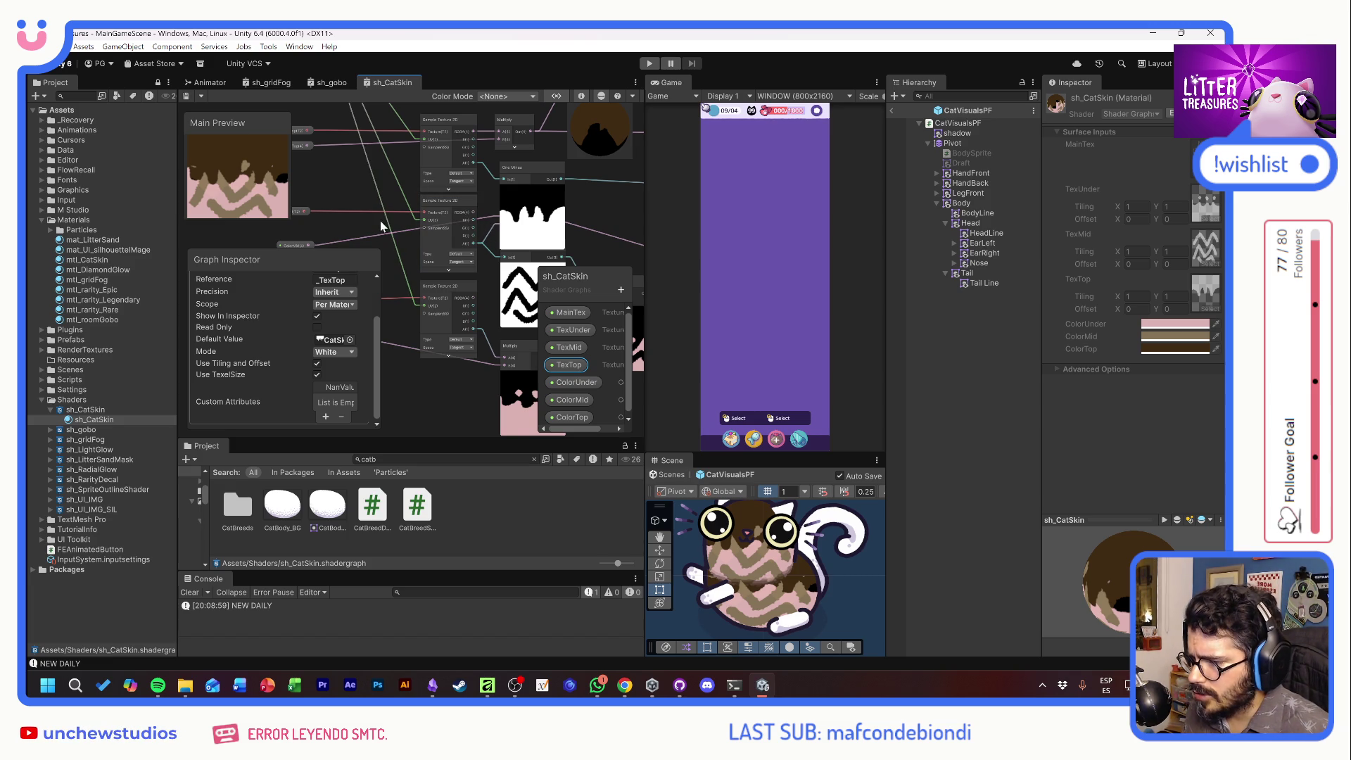
pyautogui.moveTo(370, 217); pyautogui.dragTo(387, 234)
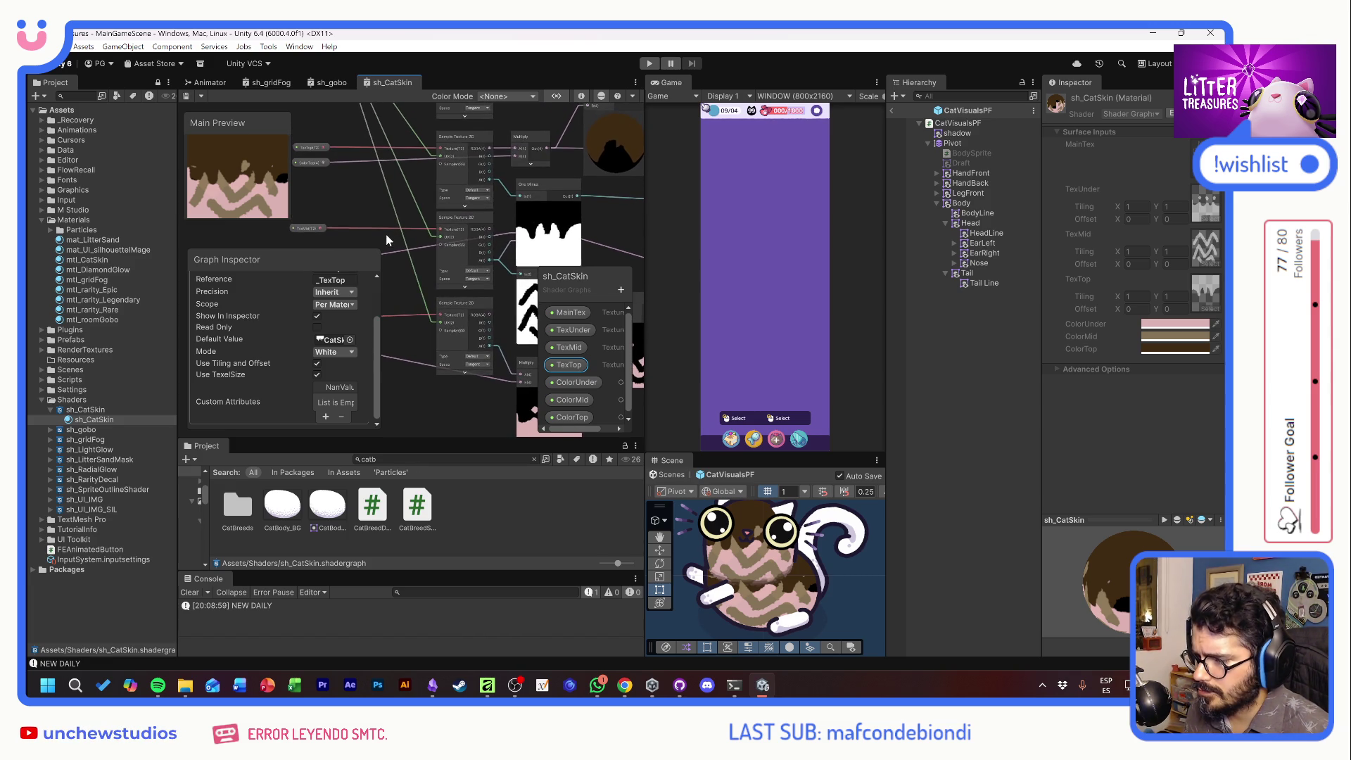
pyautogui.moveTo(601, 230)
pyautogui.mouseDown()
pyautogui.moveTo(505, 201)
pyautogui.moveTo(522, 206)
pyautogui.mouseUp()
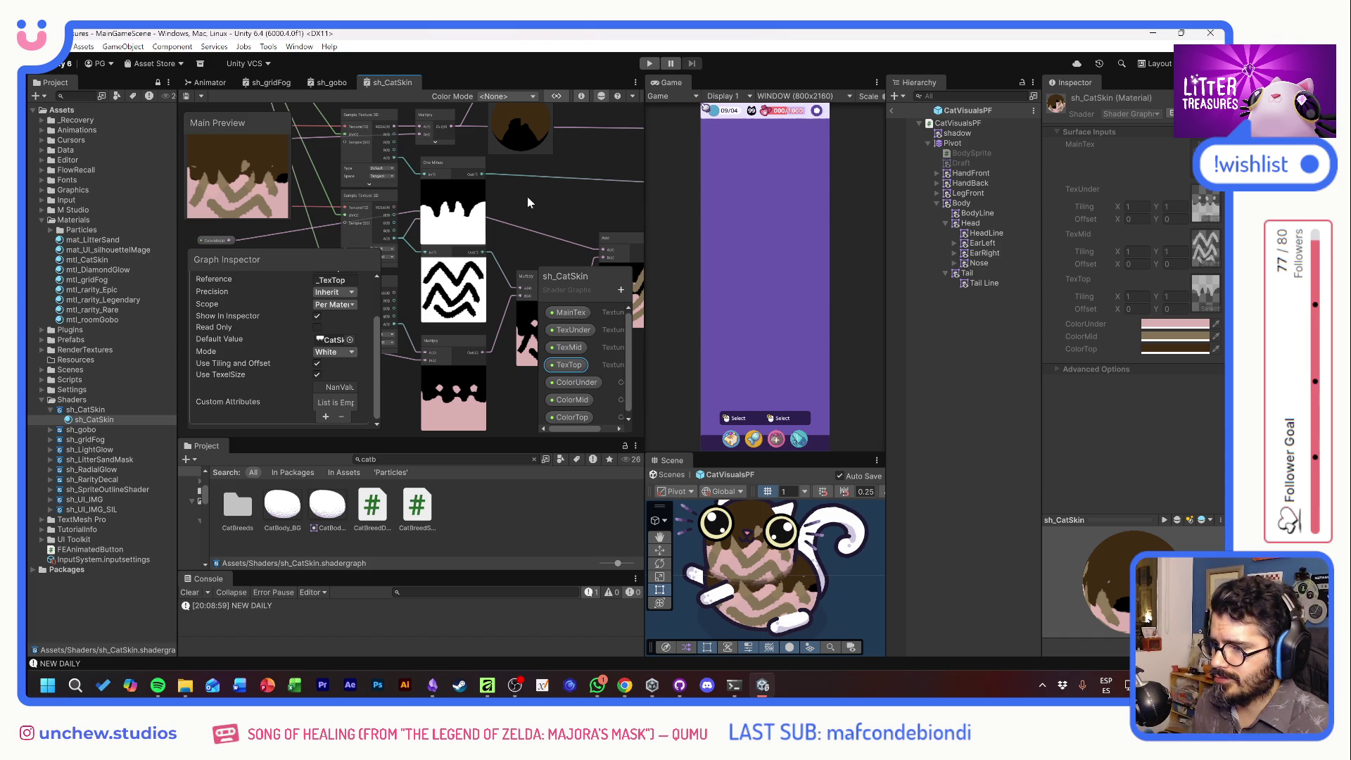
pyautogui.moveTo(510, 181); pyautogui.dragTo(505, 340)
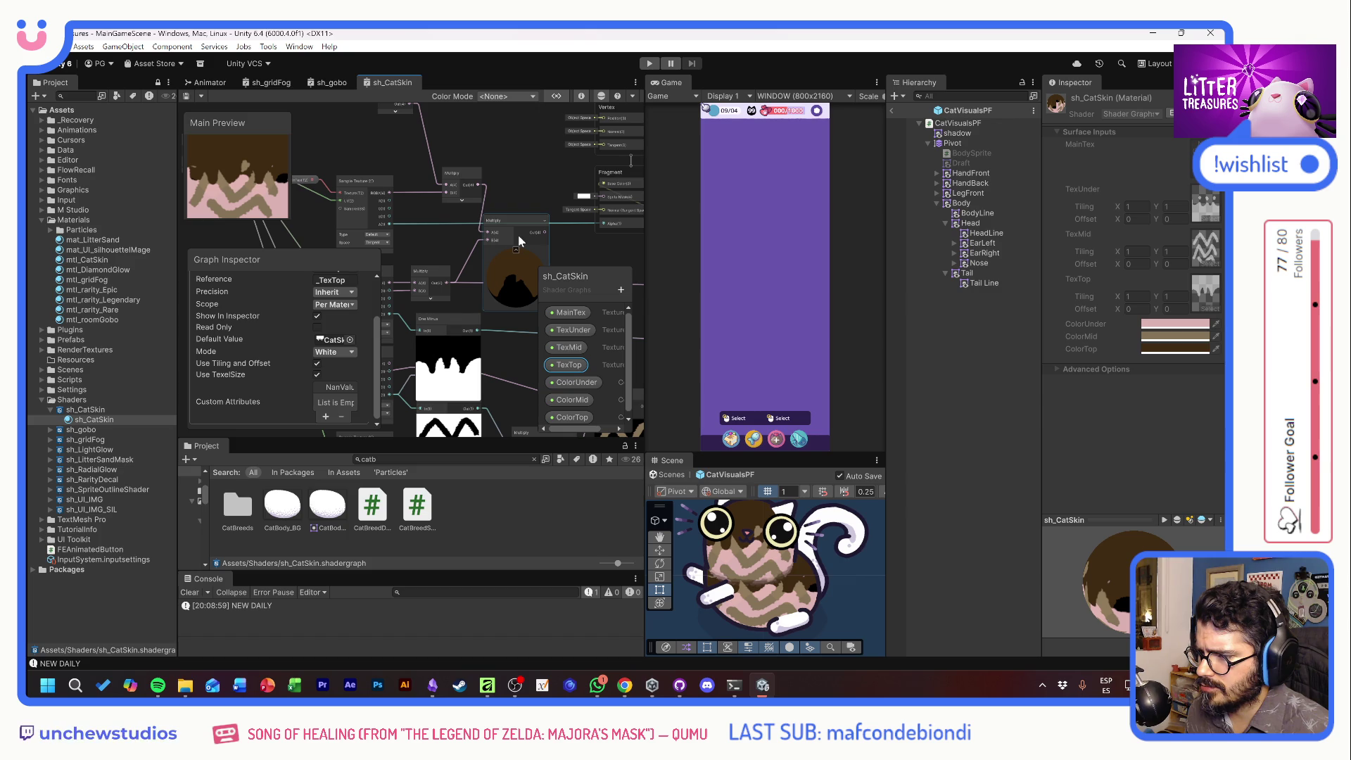
pyautogui.click(436, 182)
pyautogui.moveTo(450, 152); pyautogui.dragTo(462, 183)
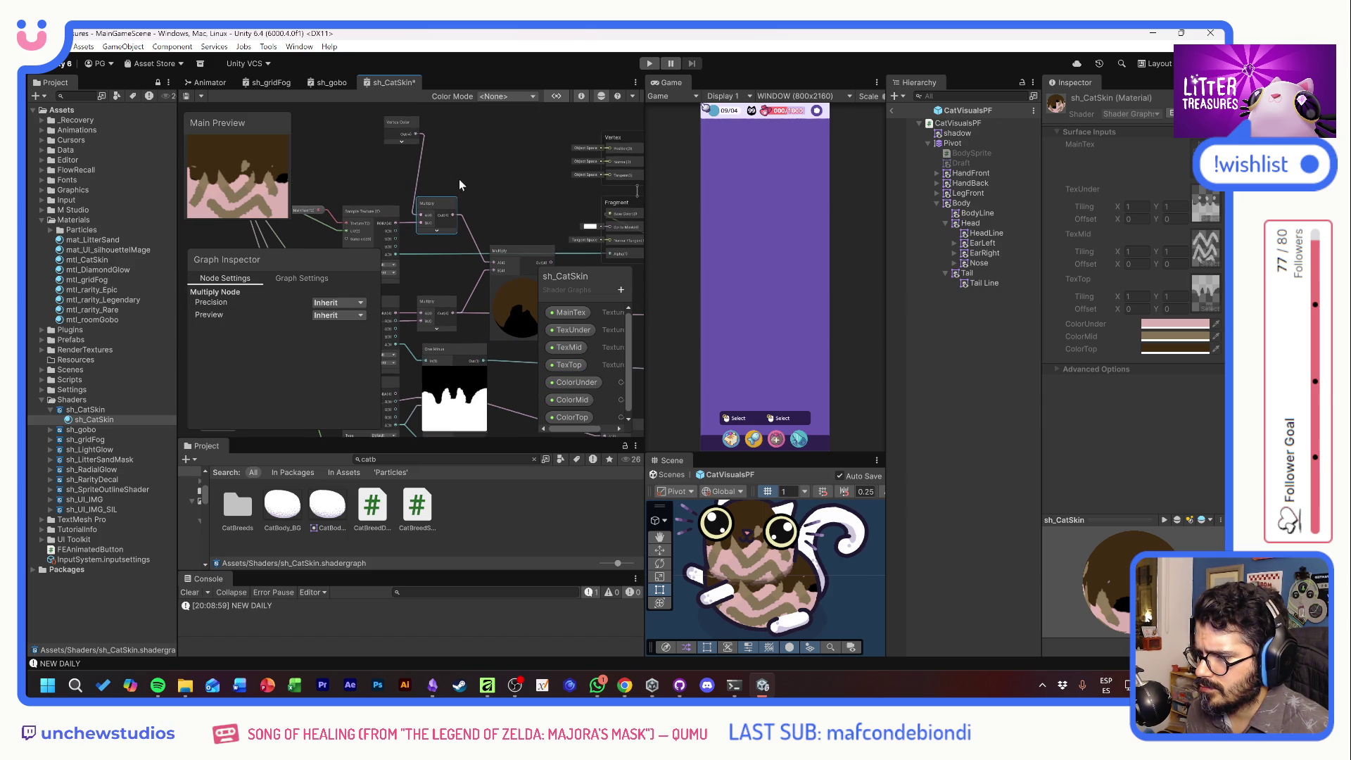
pyautogui.moveTo(403, 121)
pyautogui.mouseDown()
pyautogui.moveTo(386, 175)
pyautogui.moveTo(444, 155)
pyautogui.moveTo(440, 135)
pyautogui.mouseUp()
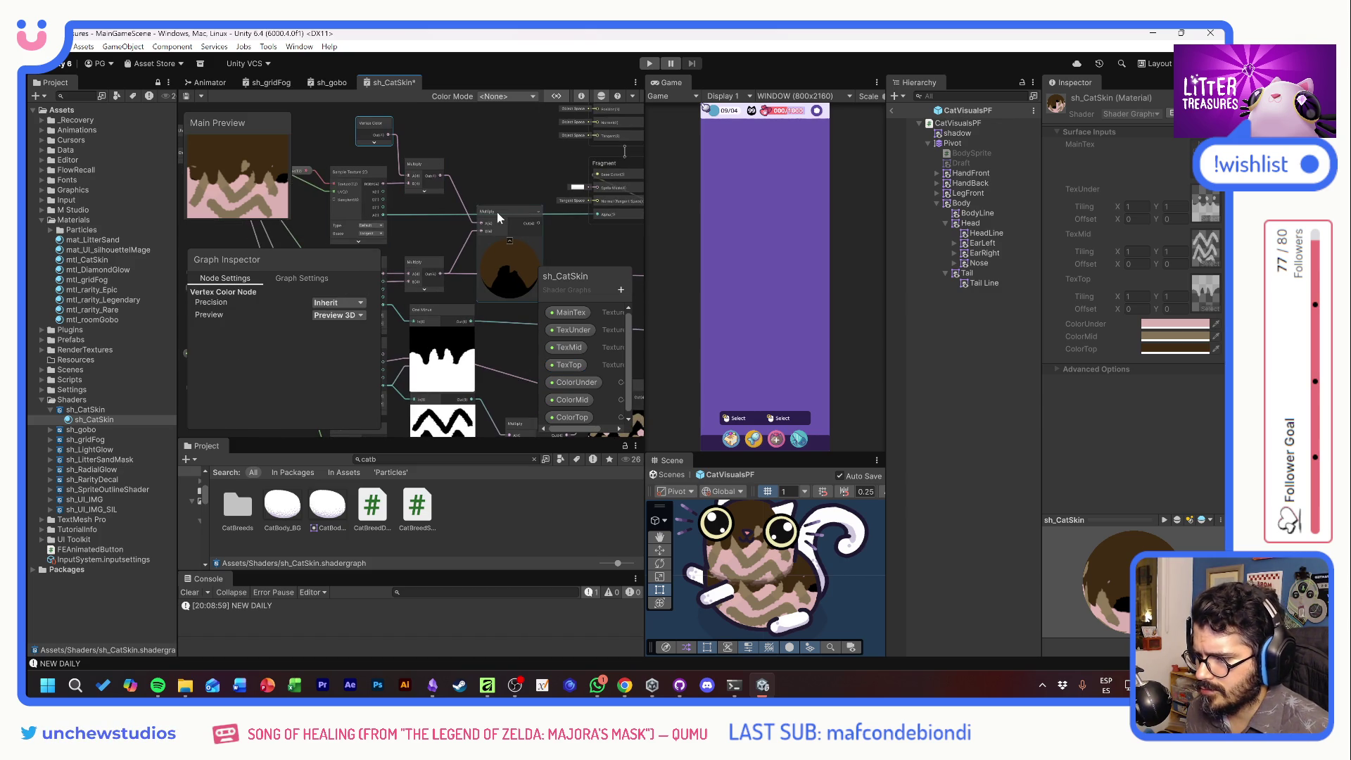
pyautogui.moveTo(497, 213); pyautogui.dragTo(483, 206)
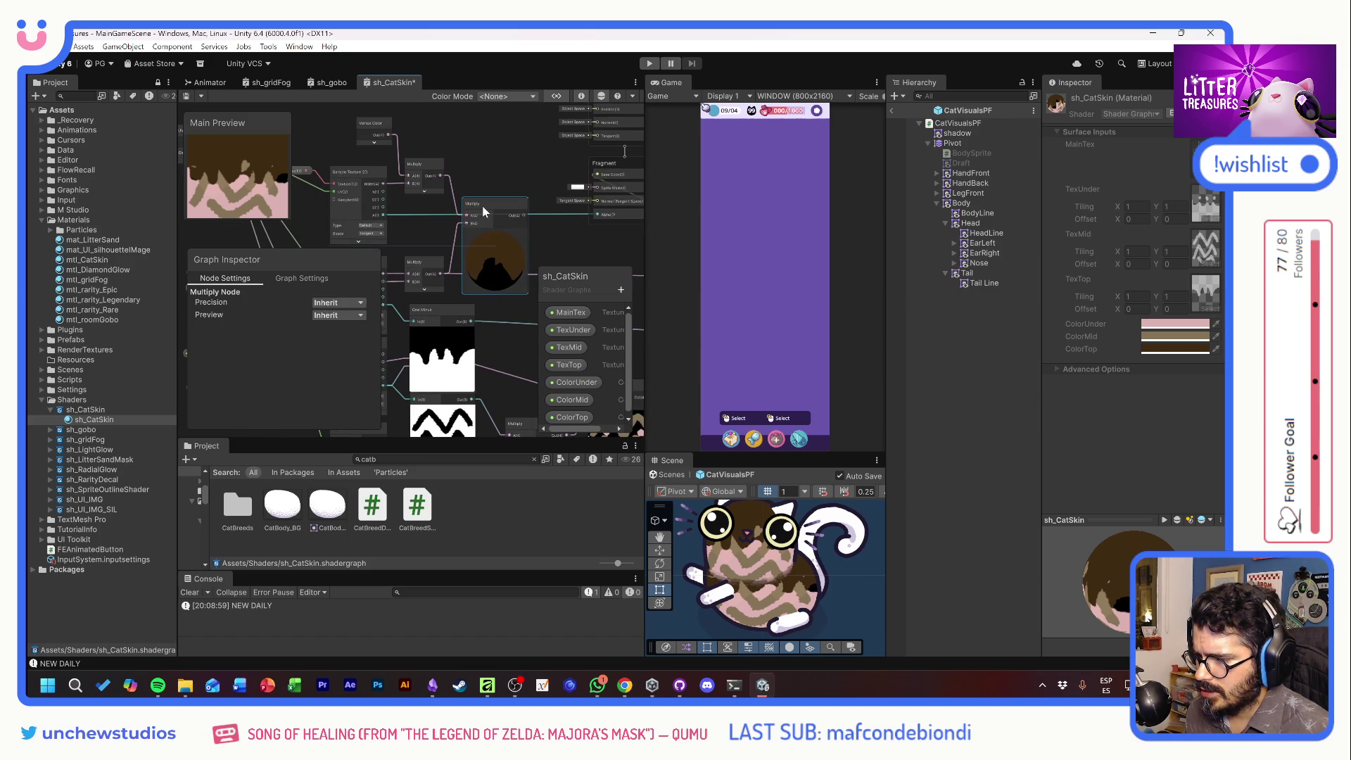
pyautogui.scroll(-4, 504, 239)
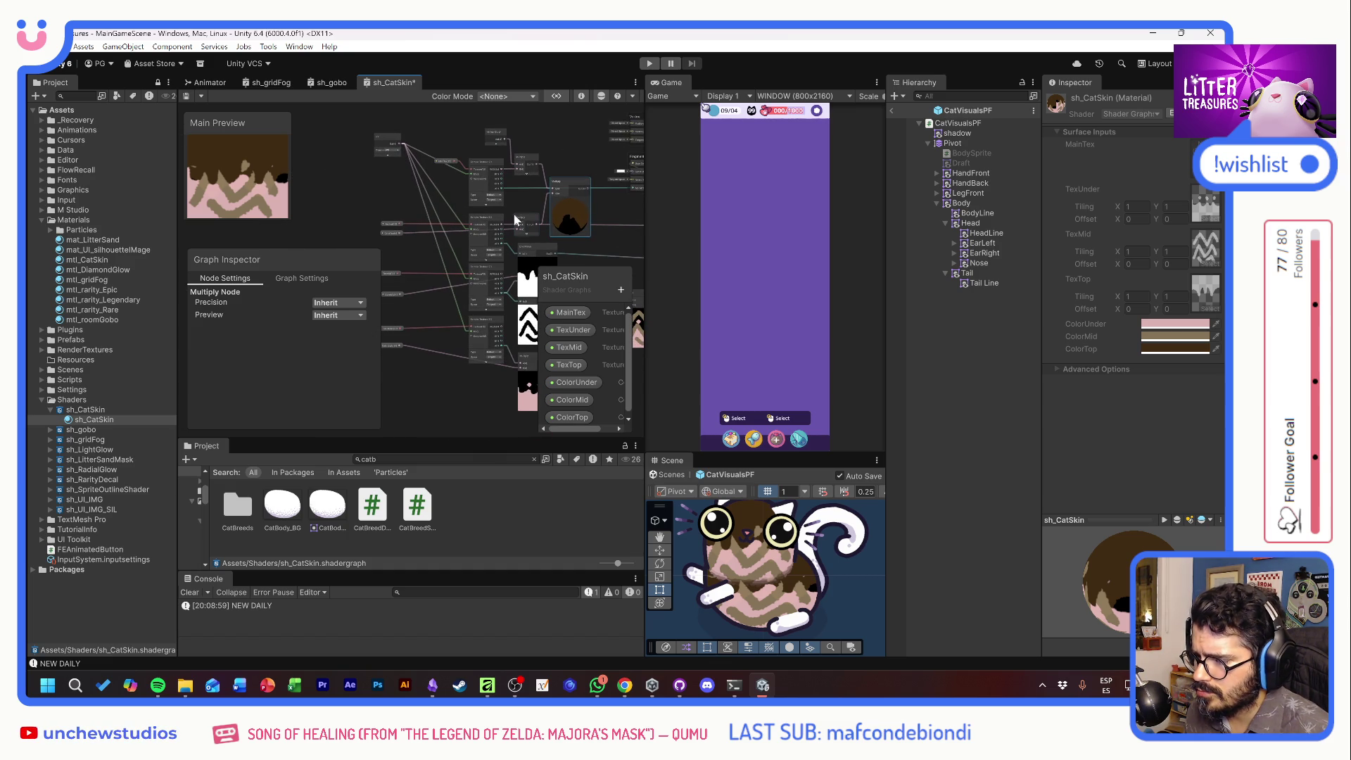
# Shift the MainTex sampling chain left and bring up MainTex's default texture picker
pyautogui.moveTo(367, 130)
pyautogui.mouseDown()
pyautogui.moveTo(595, 211)
pyautogui.moveTo(513, 183)
pyautogui.moveTo(434, 183)
pyautogui.mouseUp()
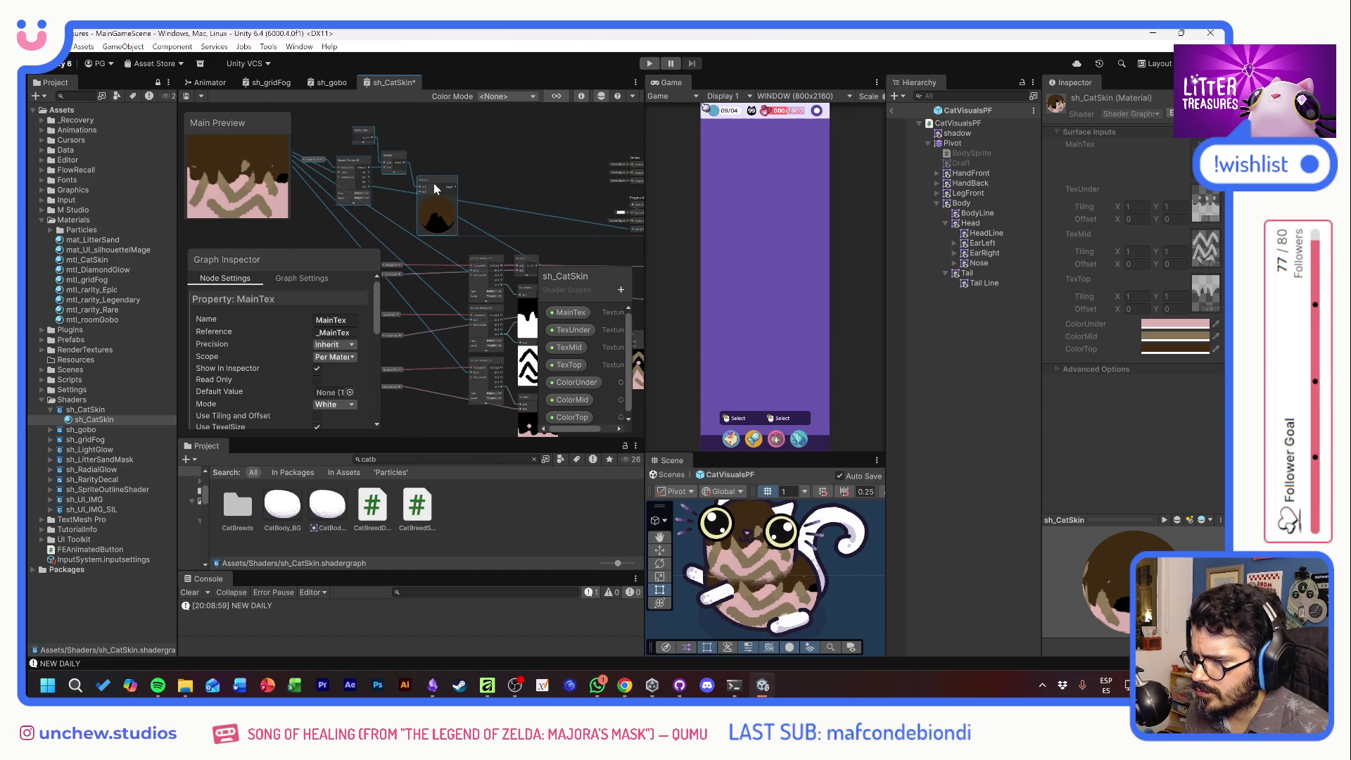
pyautogui.moveTo(498, 221); pyautogui.dragTo(454, 162)
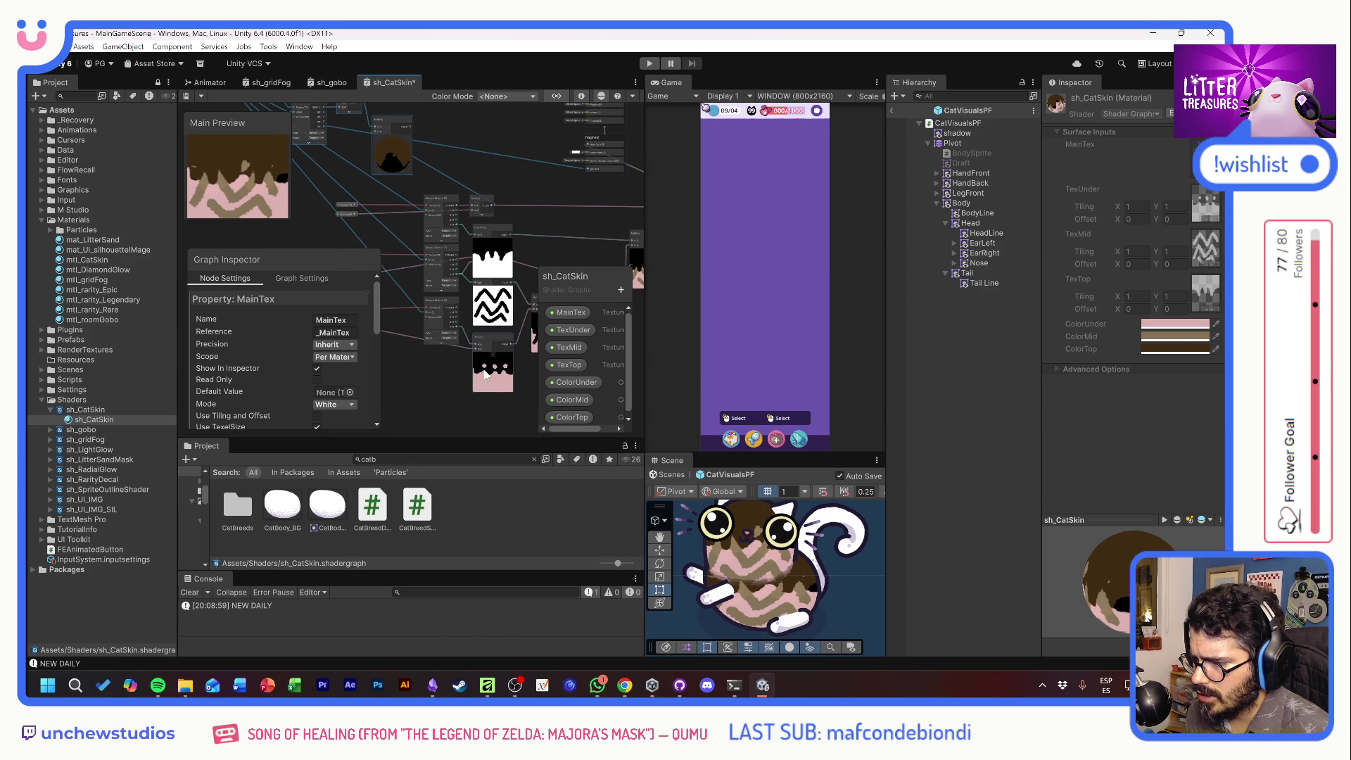
pyautogui.click(423, 357)
pyautogui.moveTo(381, 151)
pyautogui.mouseDown()
pyautogui.moveTo(446, 236)
pyautogui.moveTo(505, 230)
pyautogui.mouseUp()
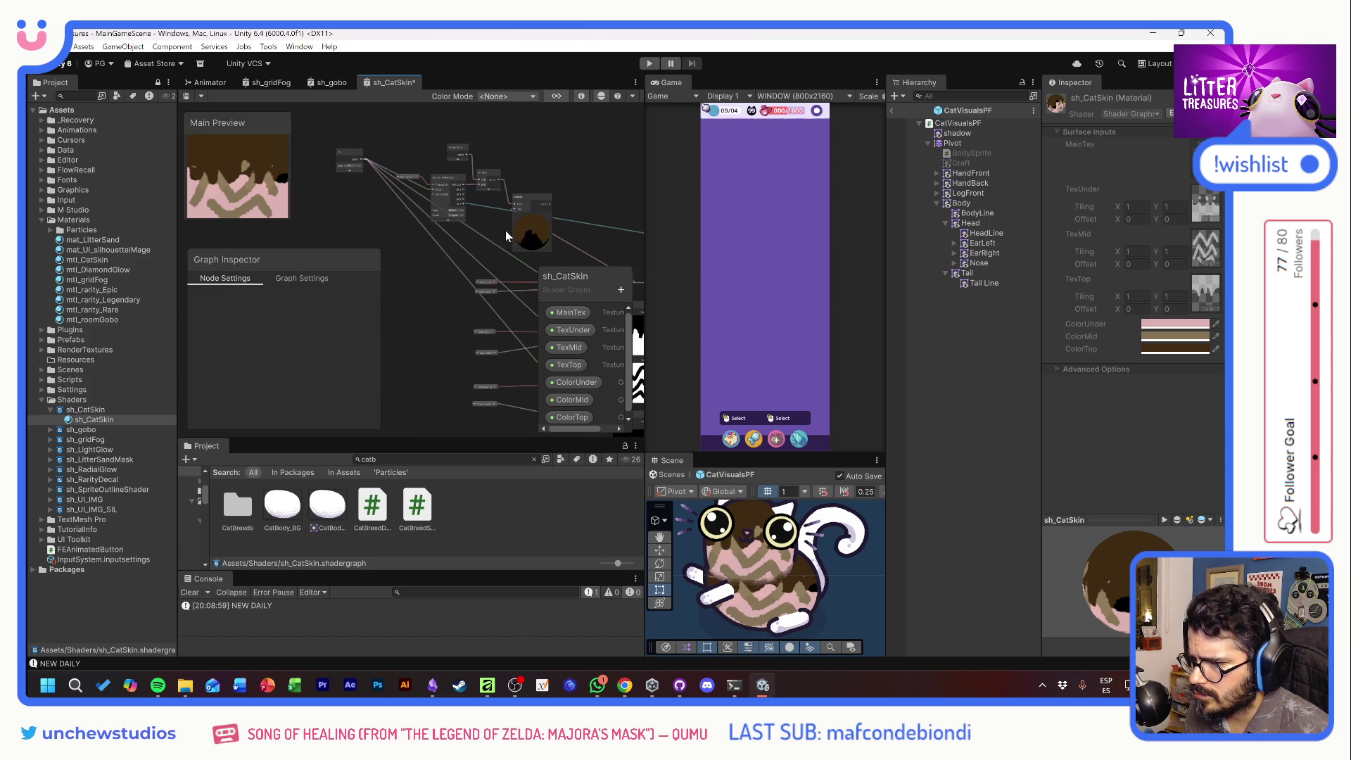
pyautogui.click(355, 159)
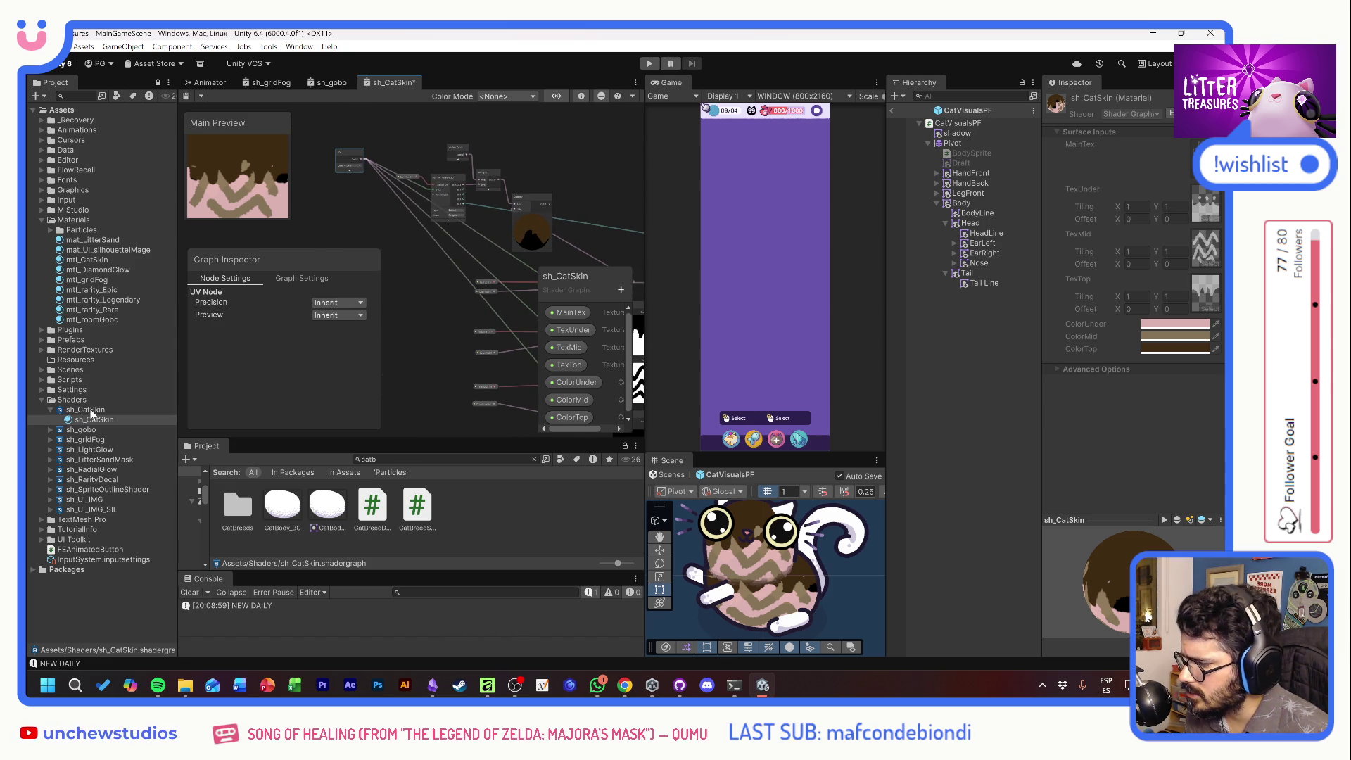
pyautogui.click(571, 314)
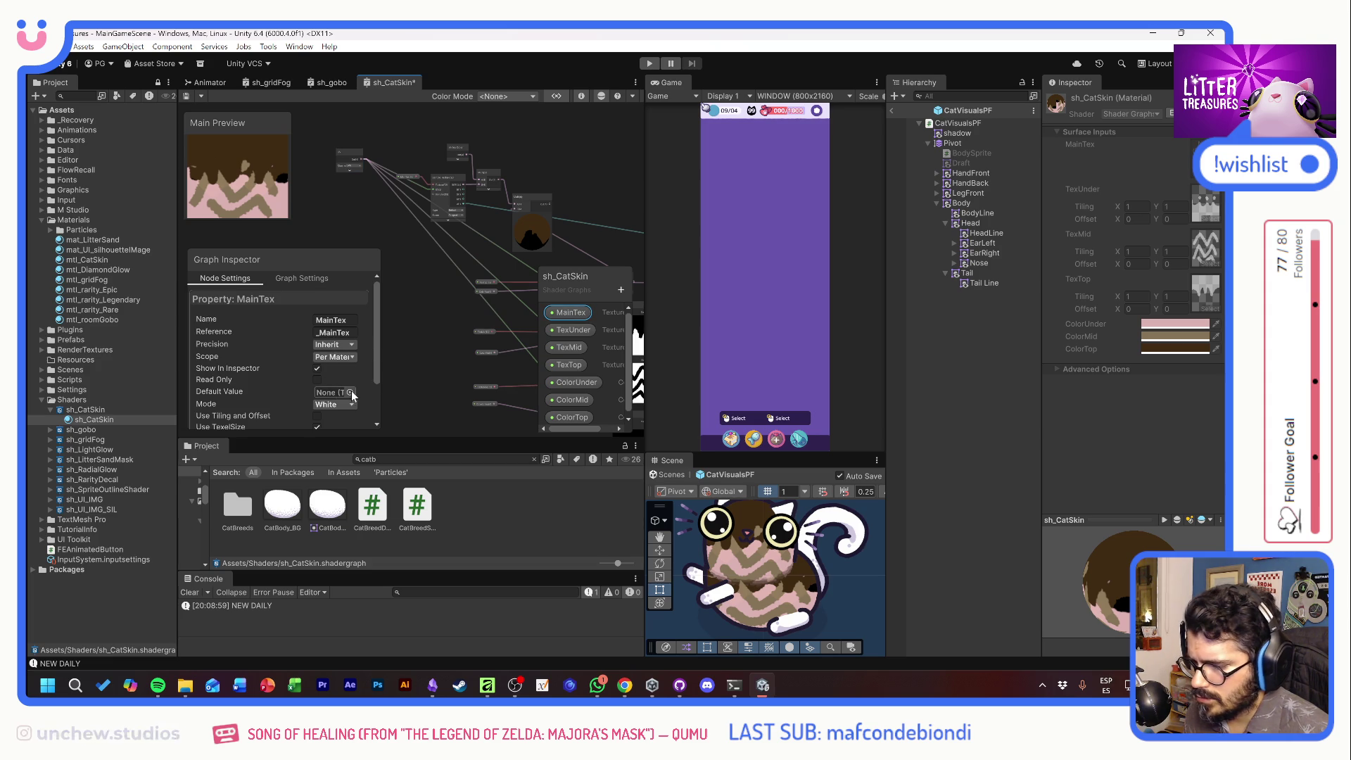
pyautogui.scroll(3, 464, 214)
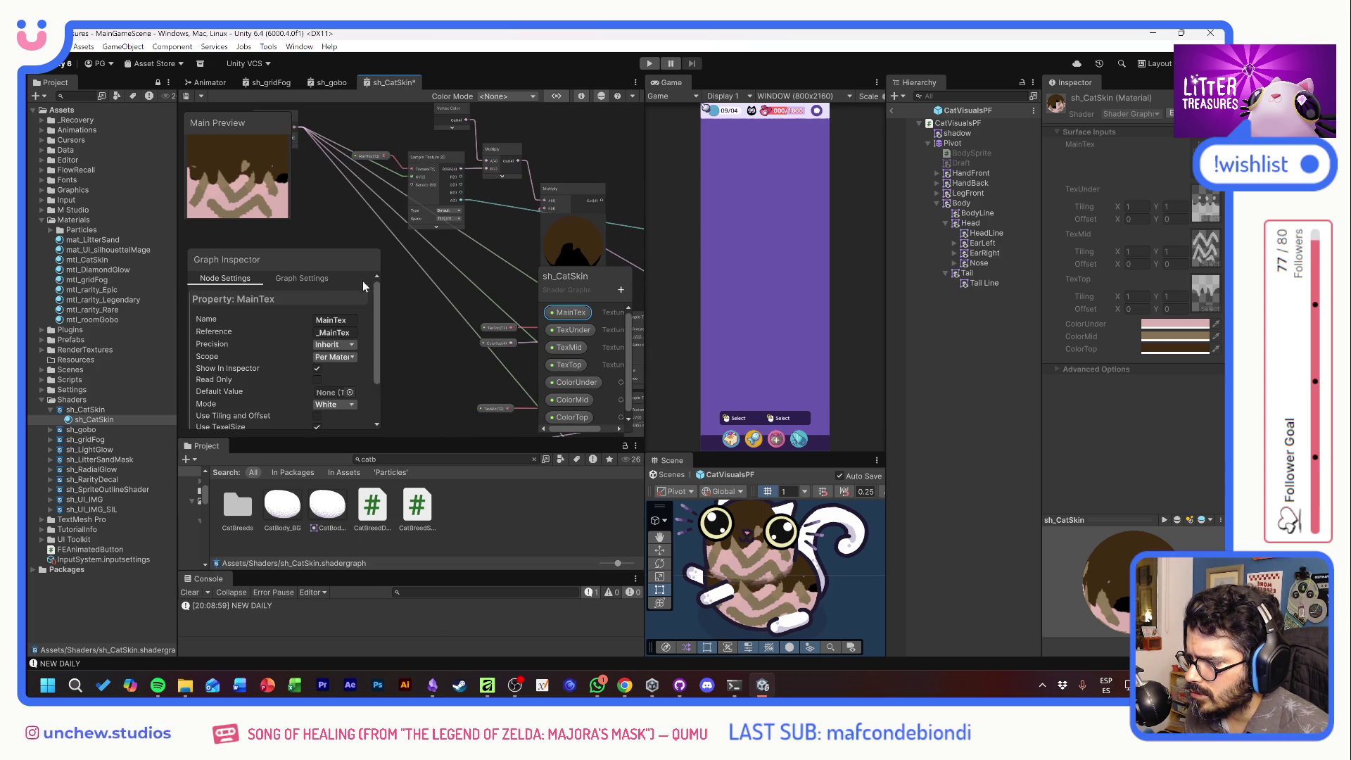
pyautogui.click(349, 392)
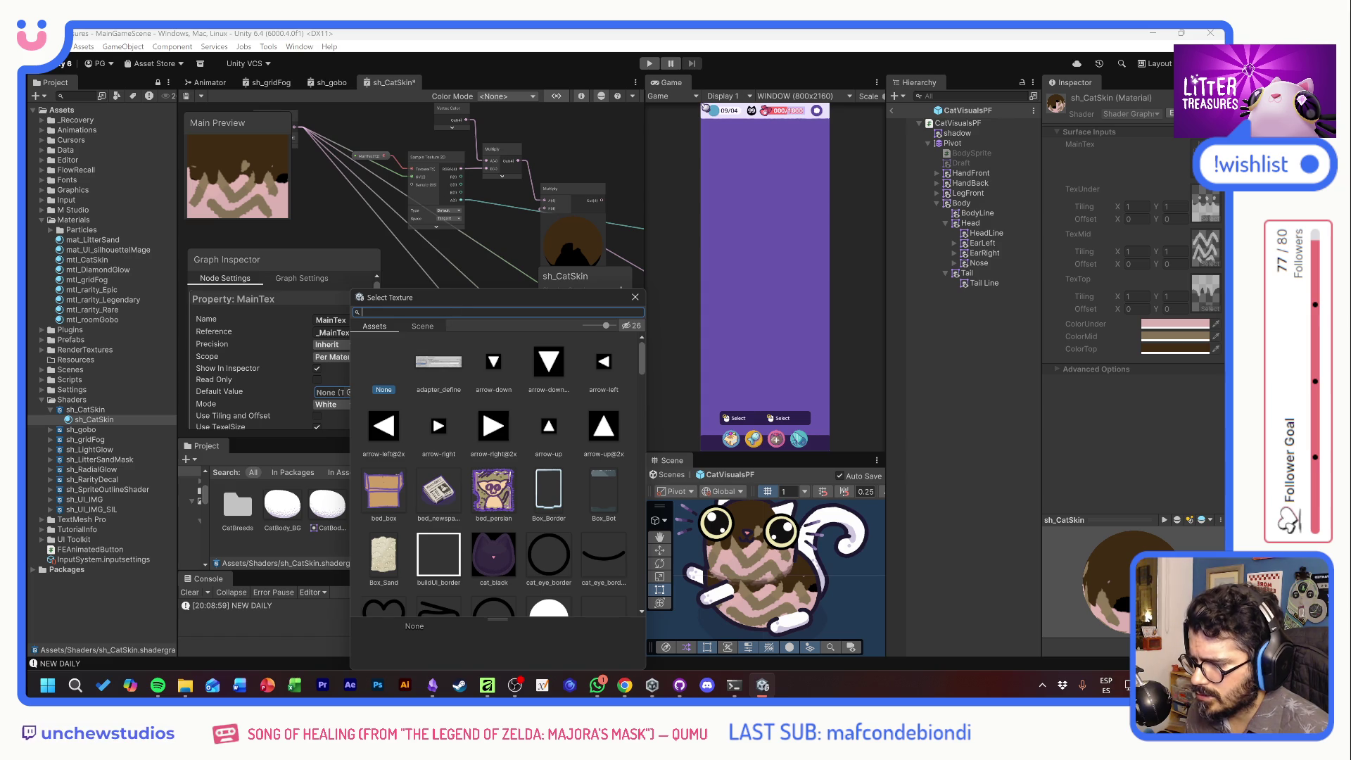
# Set MainTex's default texture to CatBody_BG and save the sh_CatSkin graph
pyautogui.write('cat')
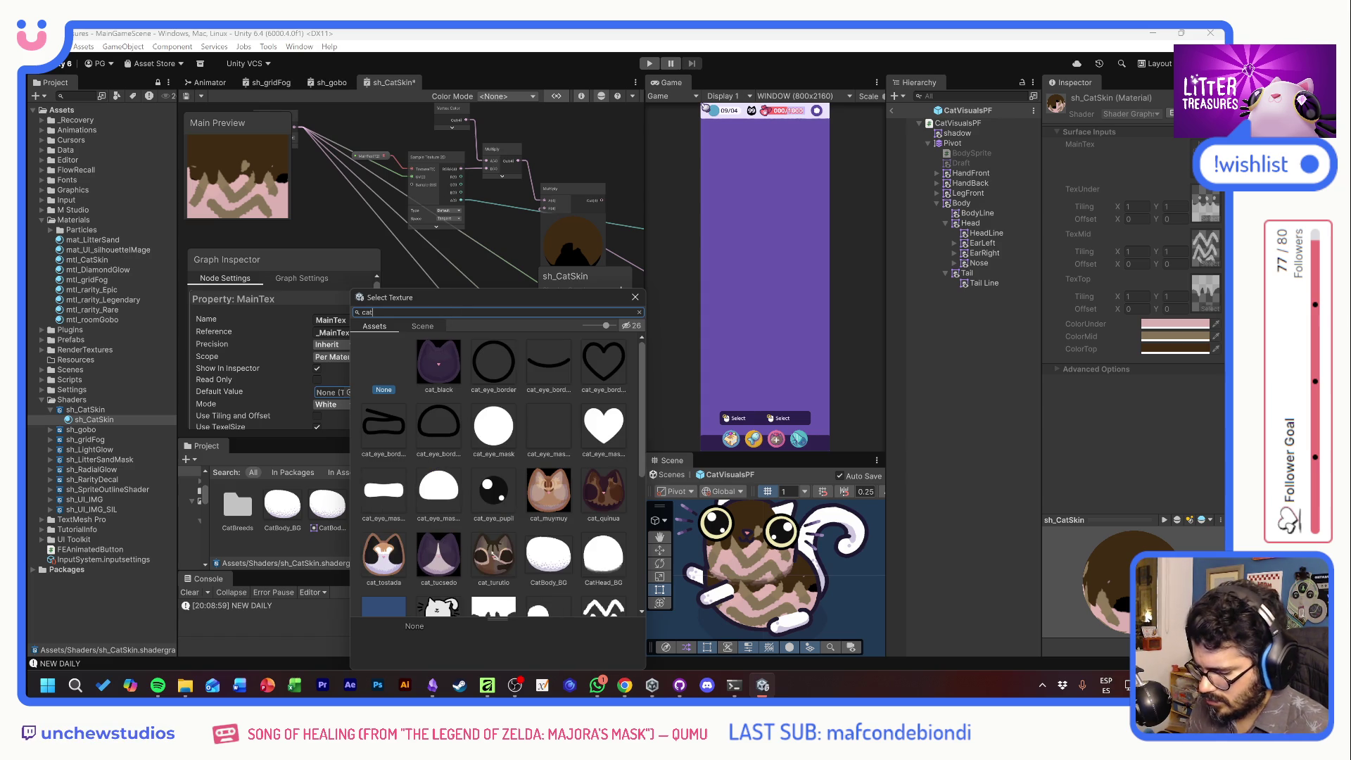
pyautogui.write('b')
pyautogui.doubleClick(445, 368)
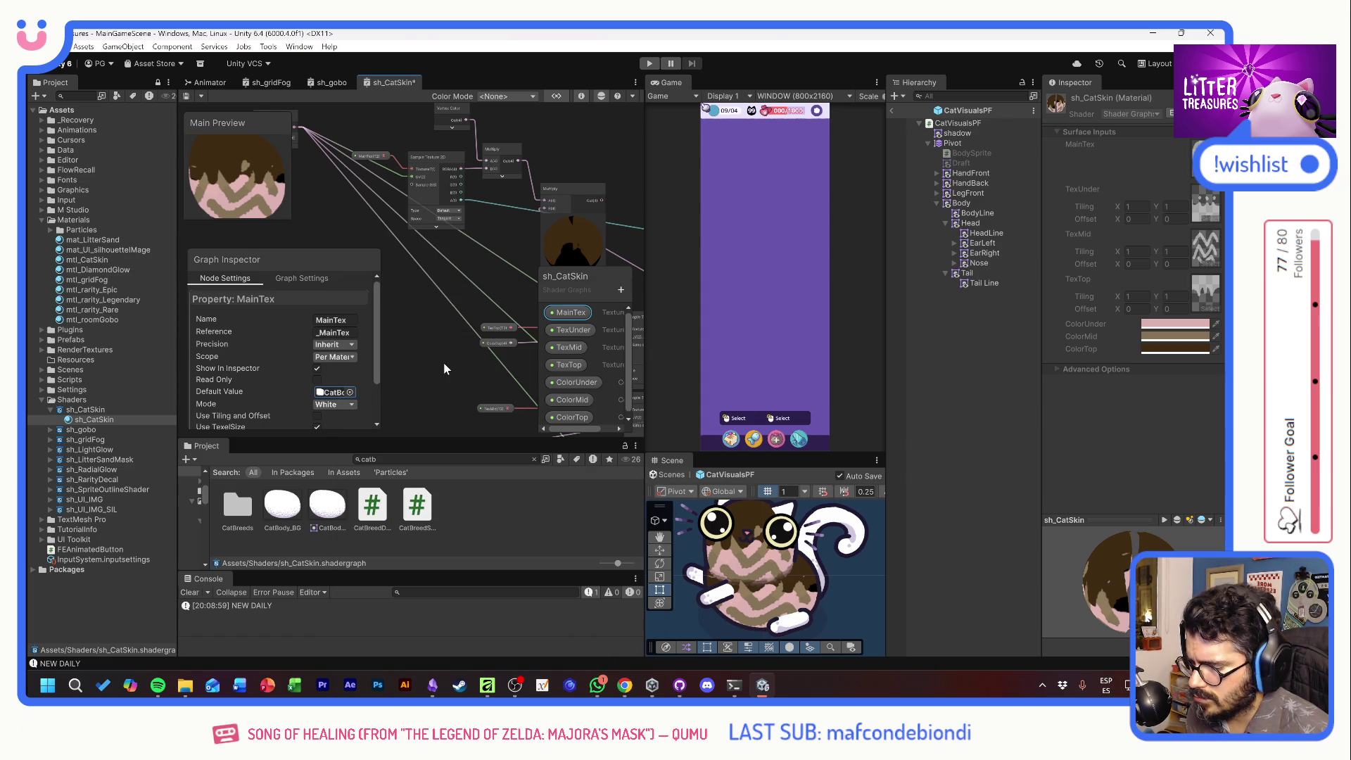
pyautogui.hotkey('ctrl', 's')
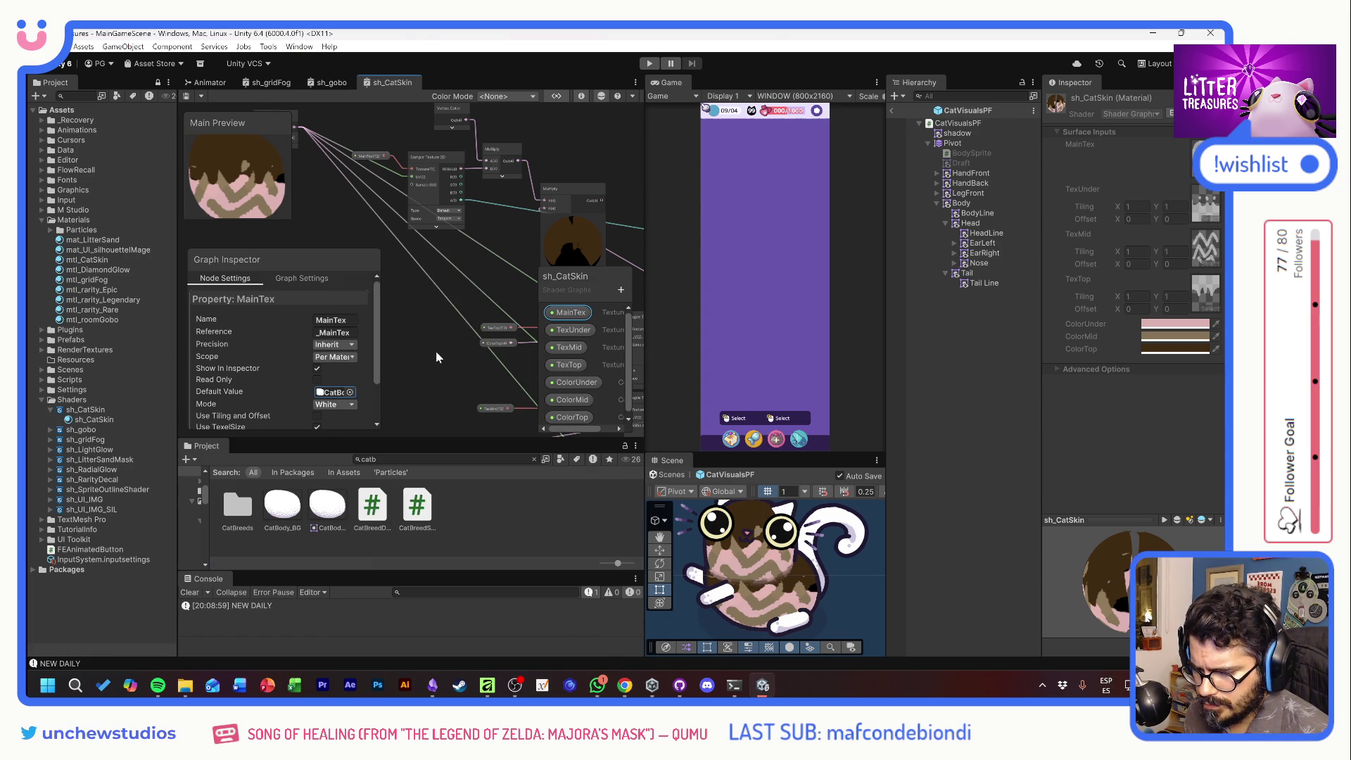
pyautogui.moveTo(436, 352); pyautogui.dragTo(470, 286)
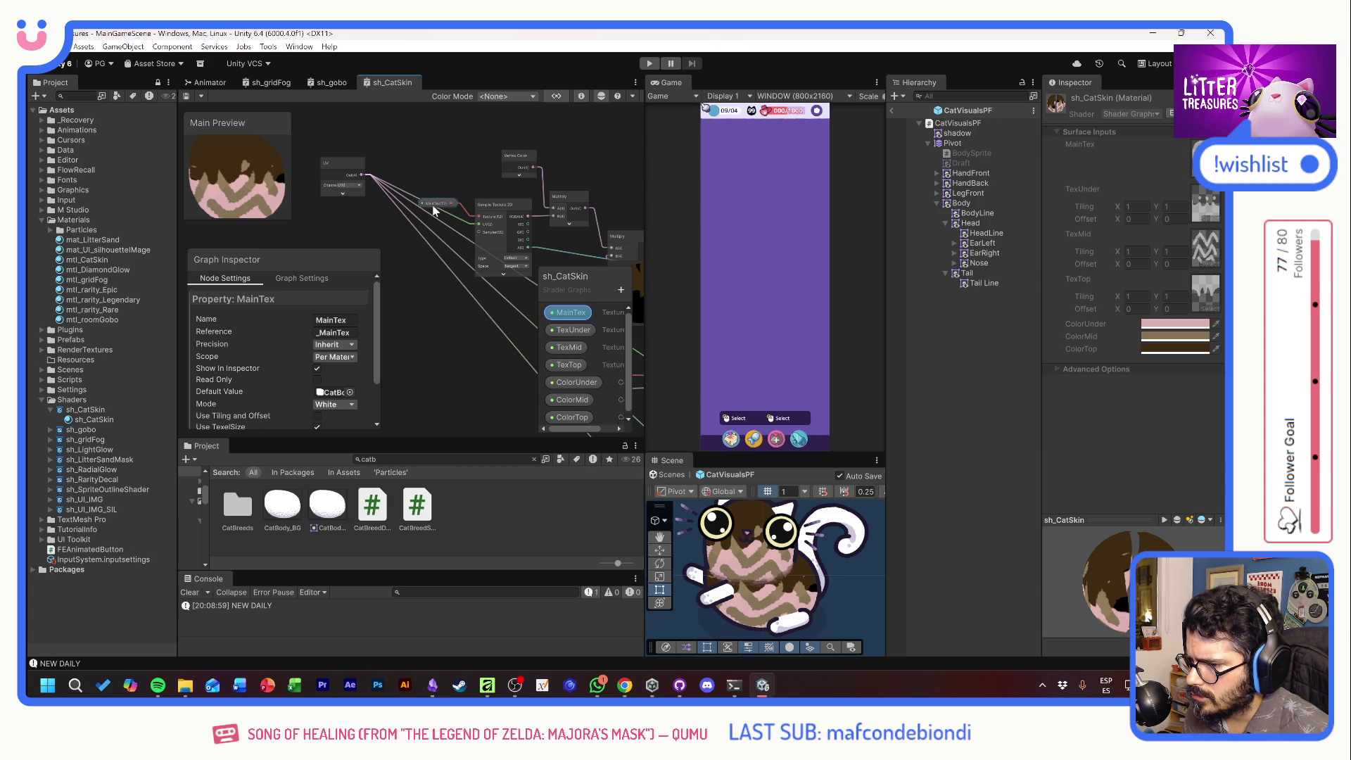
pyautogui.moveTo(548, 234); pyautogui.dragTo(396, 199)
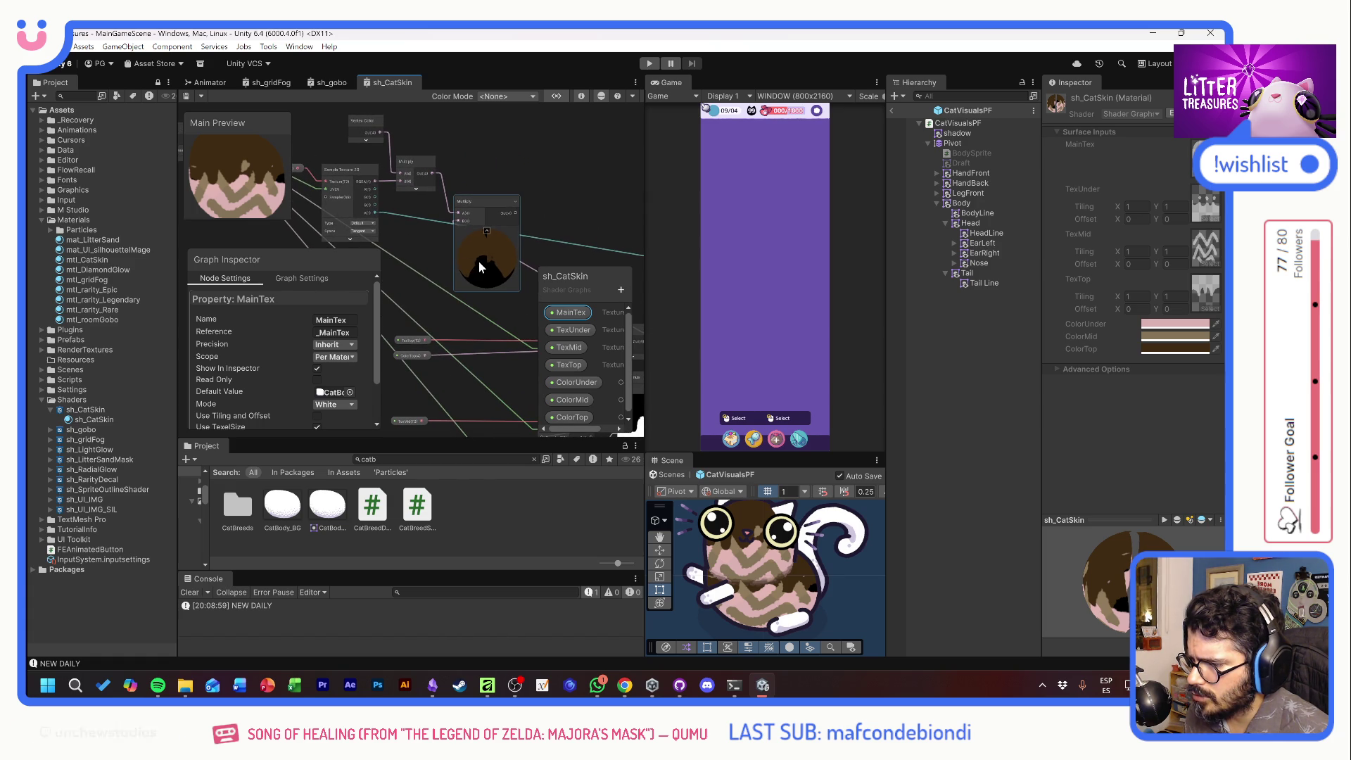
pyautogui.moveTo(479, 260)
pyautogui.mouseDown()
pyautogui.moveTo(423, 229)
pyautogui.moveTo(382, 173)
pyautogui.moveTo(521, 201)
pyautogui.moveTo(611, 201)
pyautogui.moveTo(558, 200)
pyautogui.mouseUp()
pyautogui.hotkey('ctrl', 's')
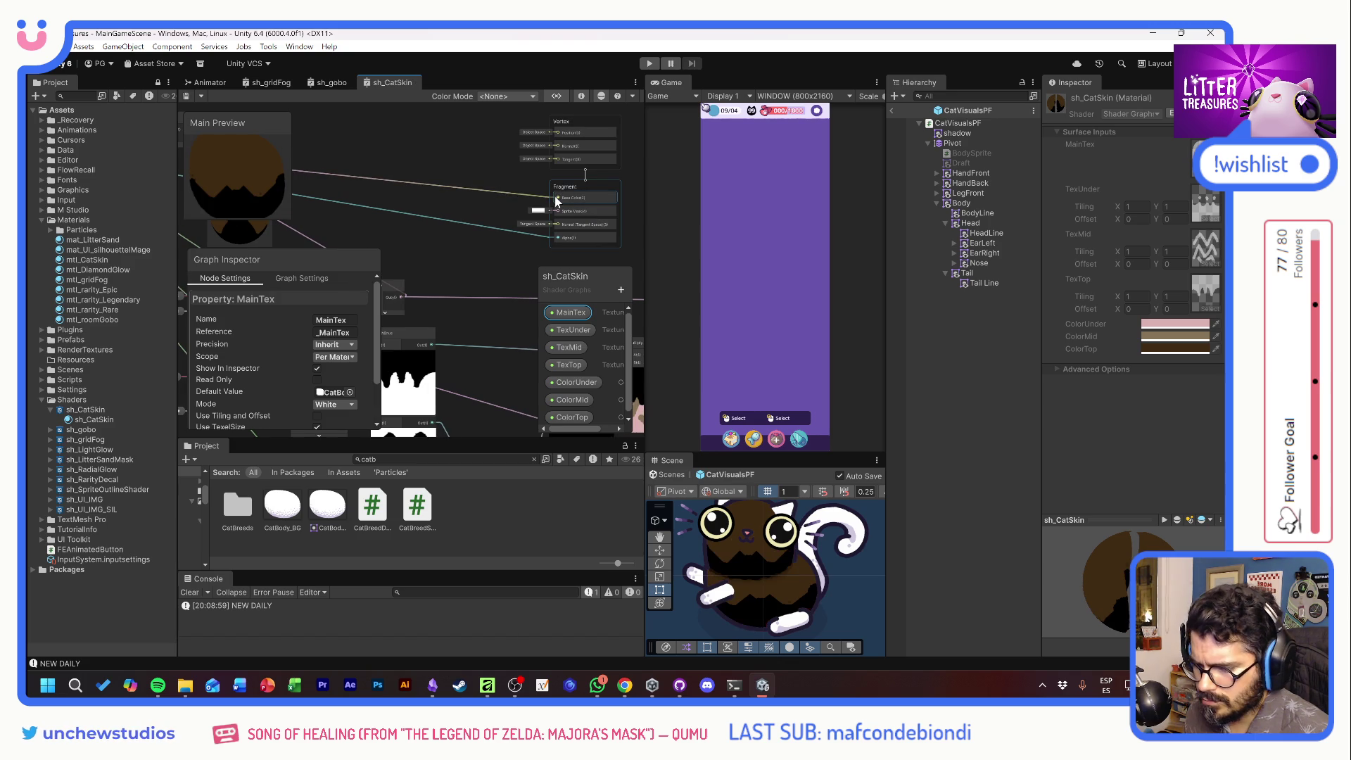
# Inspect the TexUnder and TexTop settings and review the mask Sample Texture nodes
pyautogui.moveTo(557, 200); pyautogui.dragTo(580, 194)
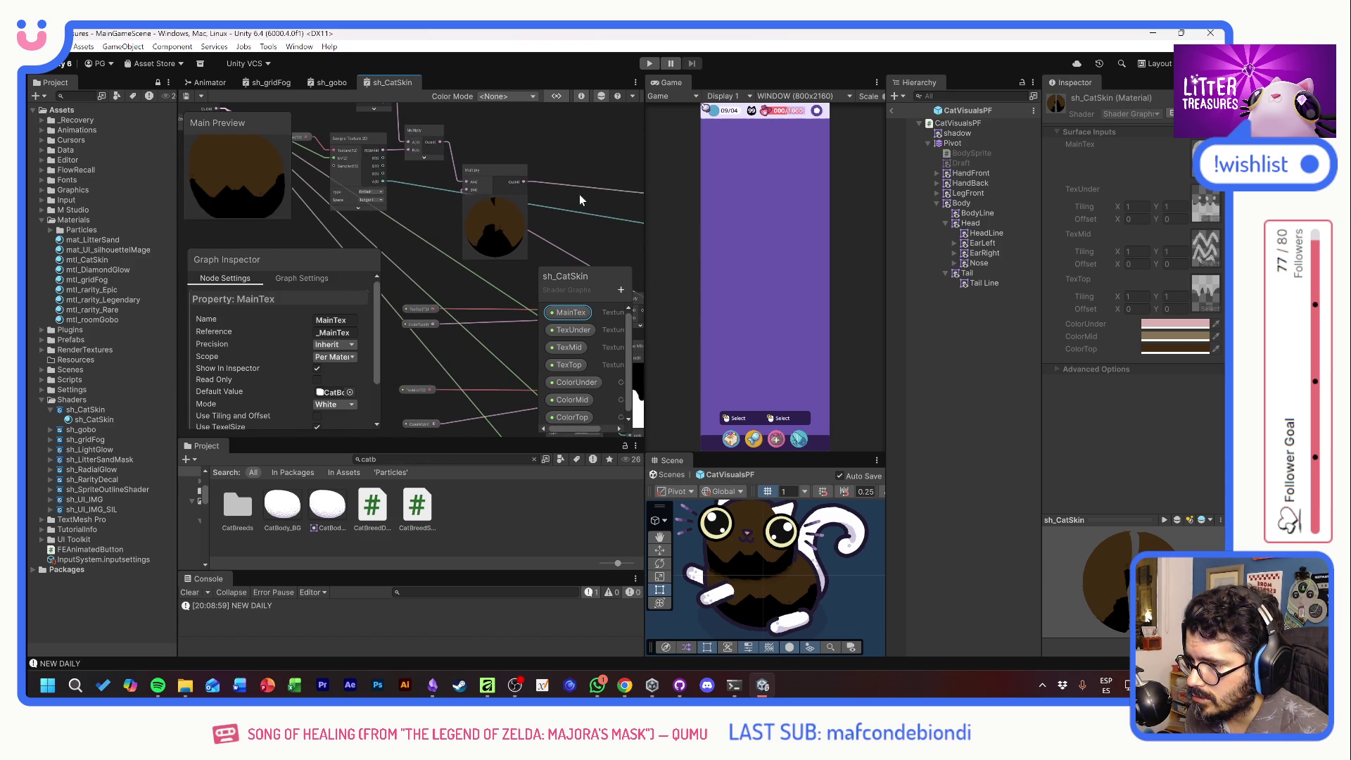
pyautogui.moveTo(435, 210); pyautogui.dragTo(490, 243)
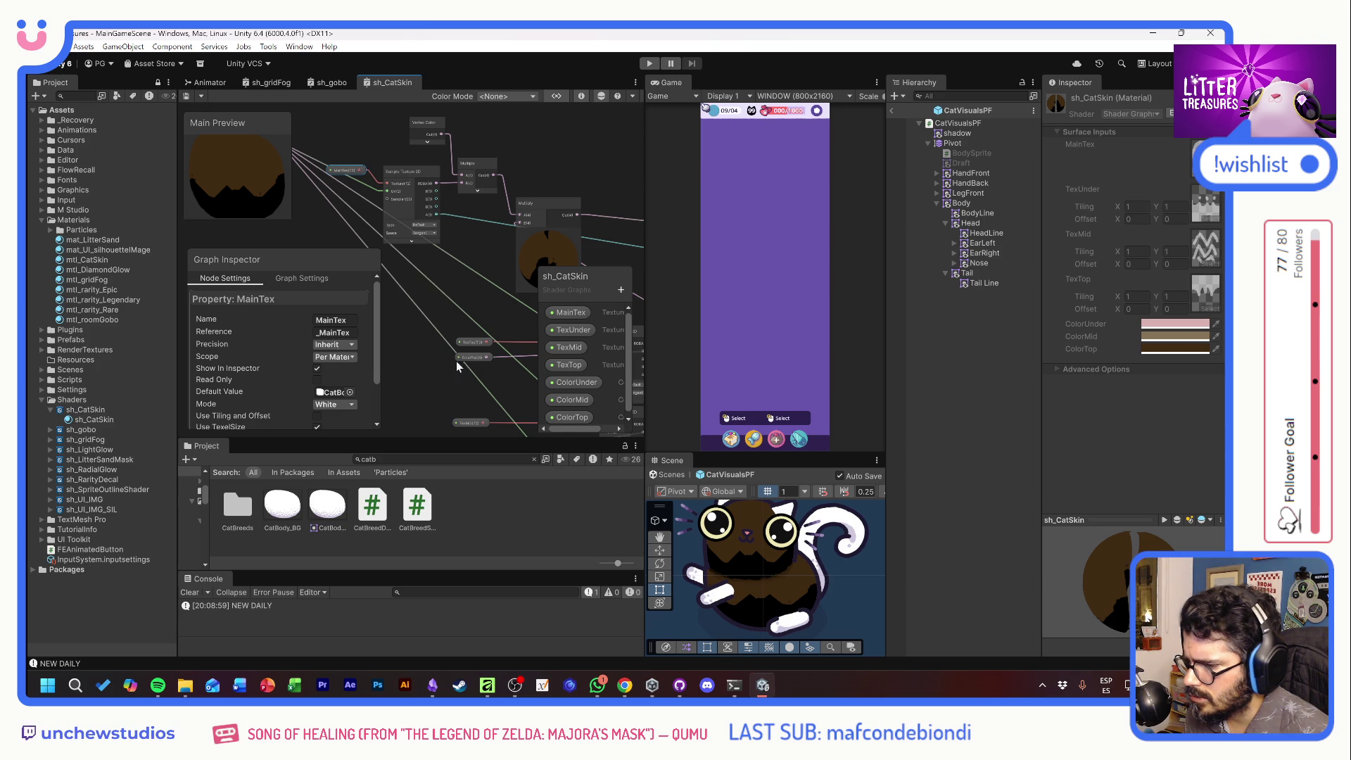
pyautogui.click(577, 328)
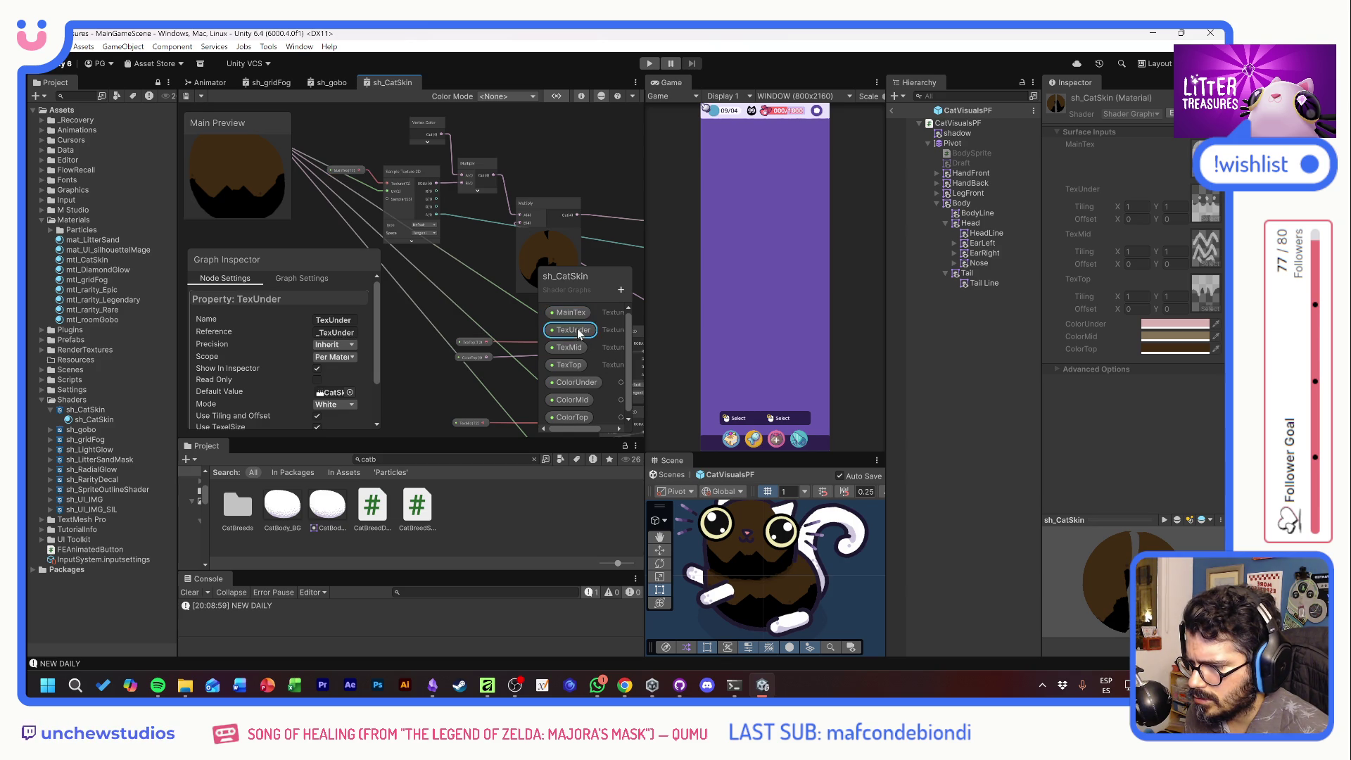
pyautogui.click(566, 364)
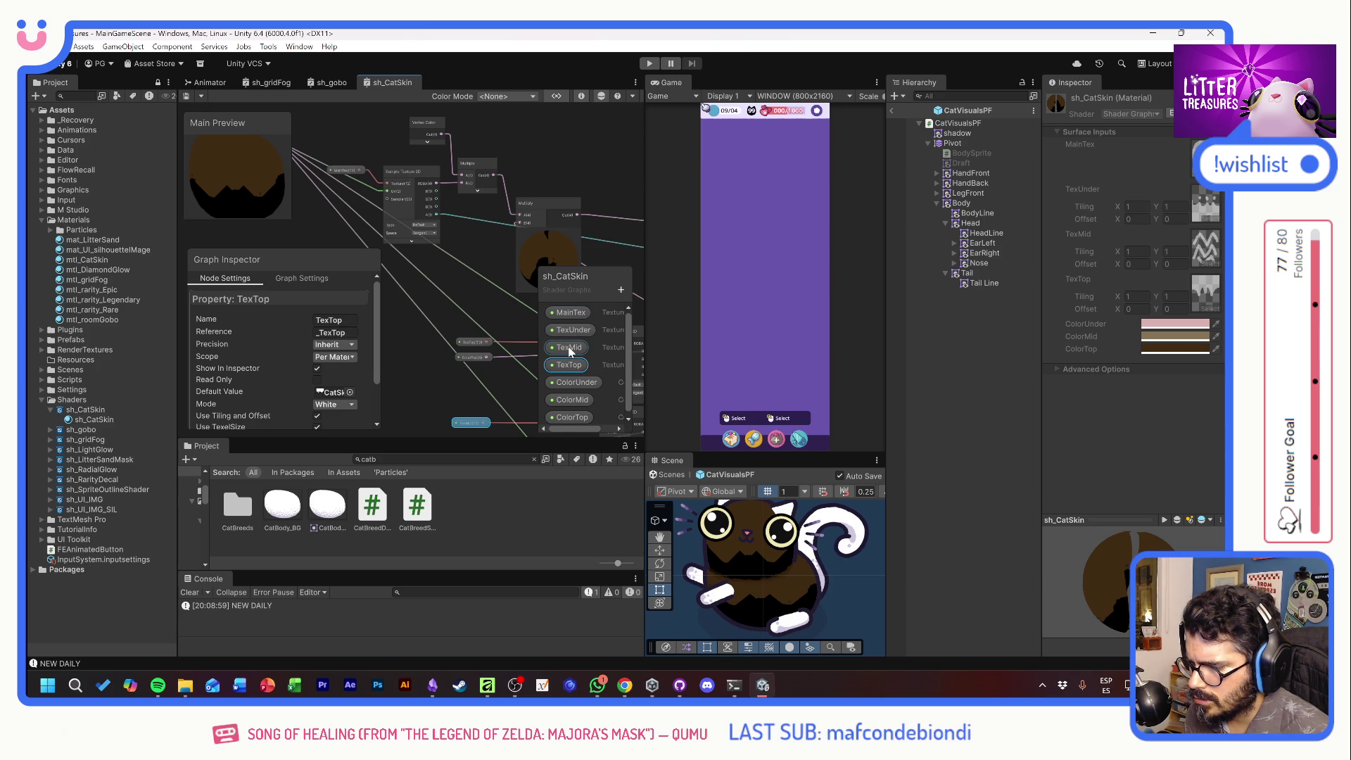
pyautogui.moveTo(486, 319)
pyautogui.mouseDown()
pyautogui.moveTo(378, 274)
pyautogui.moveTo(421, 199)
pyautogui.moveTo(366, 180)
pyautogui.moveTo(504, 226)
pyautogui.mouseUp()
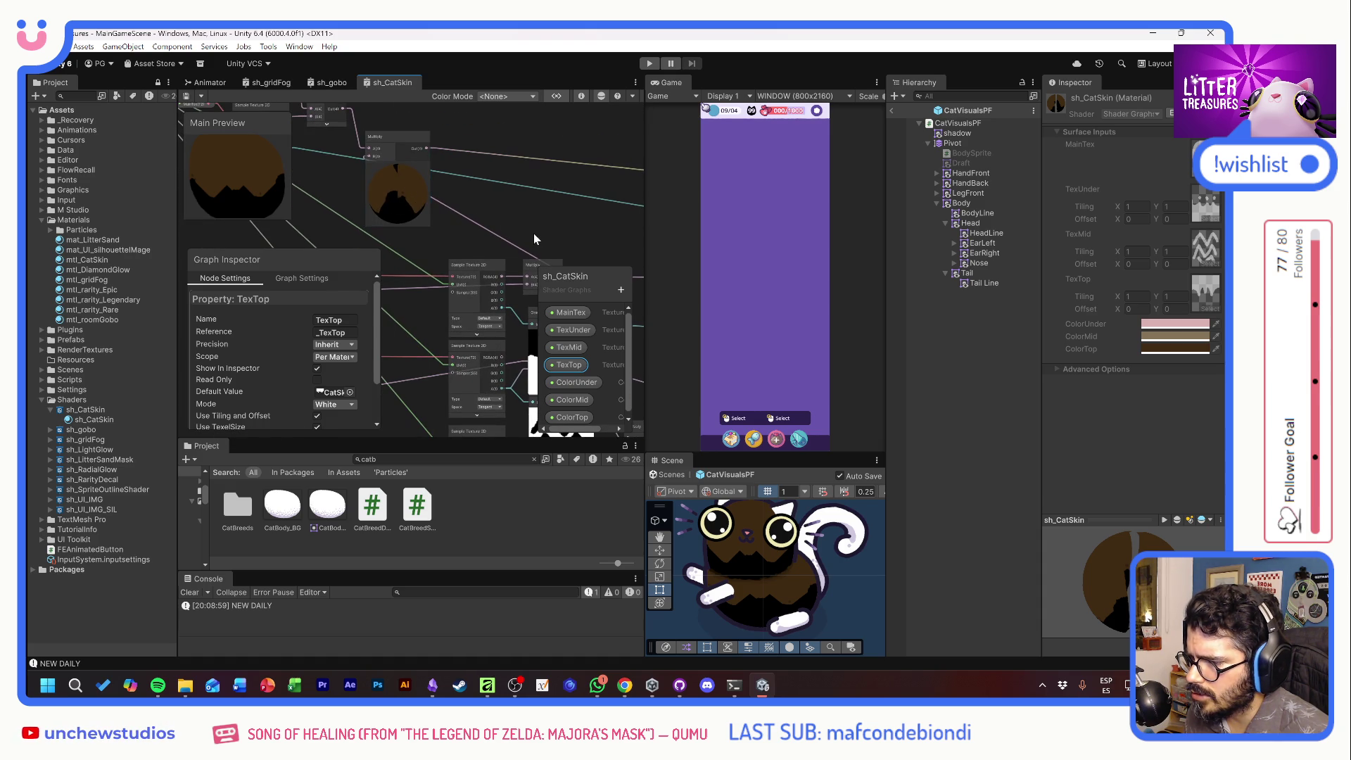
pyautogui.scroll(-1, 531, 243)
pyautogui.moveTo(531, 244)
pyautogui.mouseDown()
pyautogui.moveTo(463, 205)
pyautogui.moveTo(470, 169)
pyautogui.moveTo(387, 136)
pyautogui.moveTo(373, 145)
pyautogui.moveTo(548, 219)
pyautogui.moveTo(461, 206)
pyautogui.mouseUp()
pyautogui.click(461, 210)
# Delete the selected link in sh_CatSkin and save the graph
pyautogui.rightClick(461, 210)
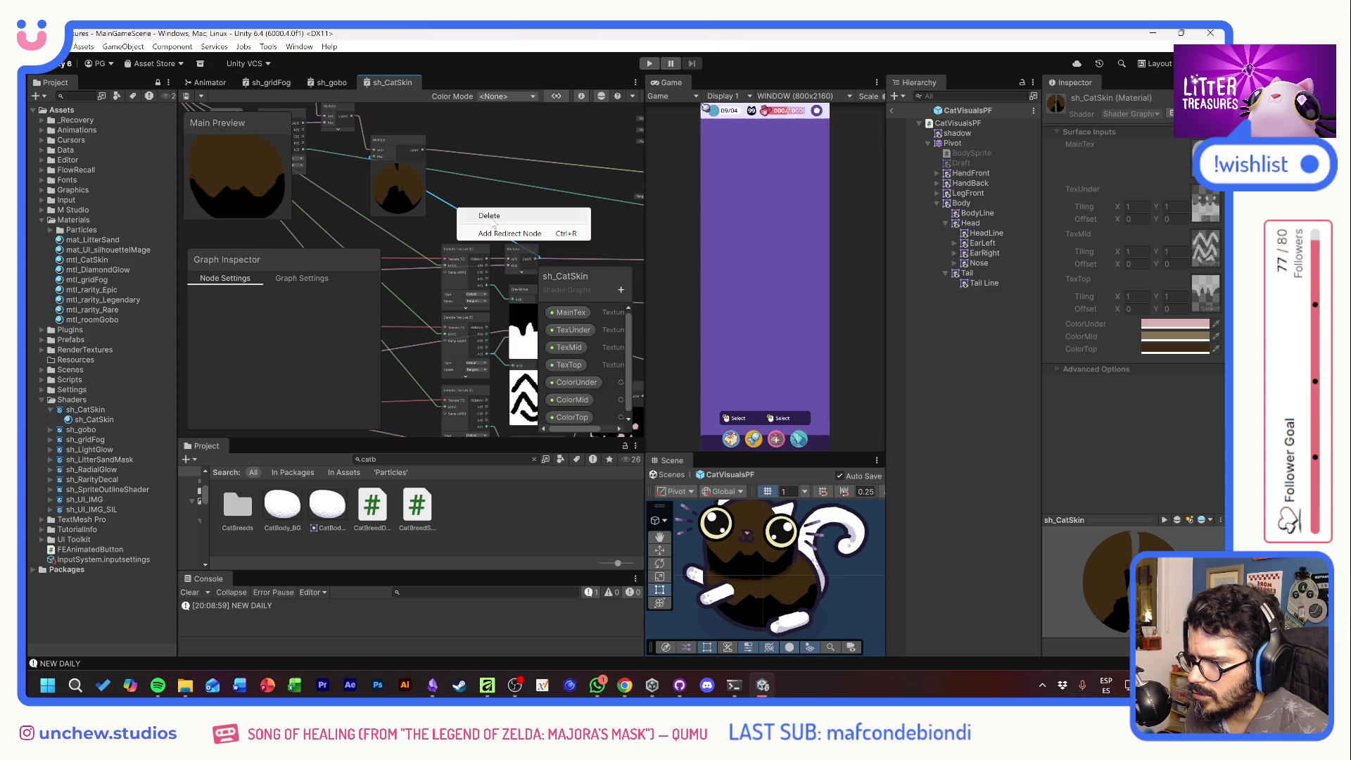
pyautogui.click(484, 214)
pyautogui.hotkey('ctrl', 's')
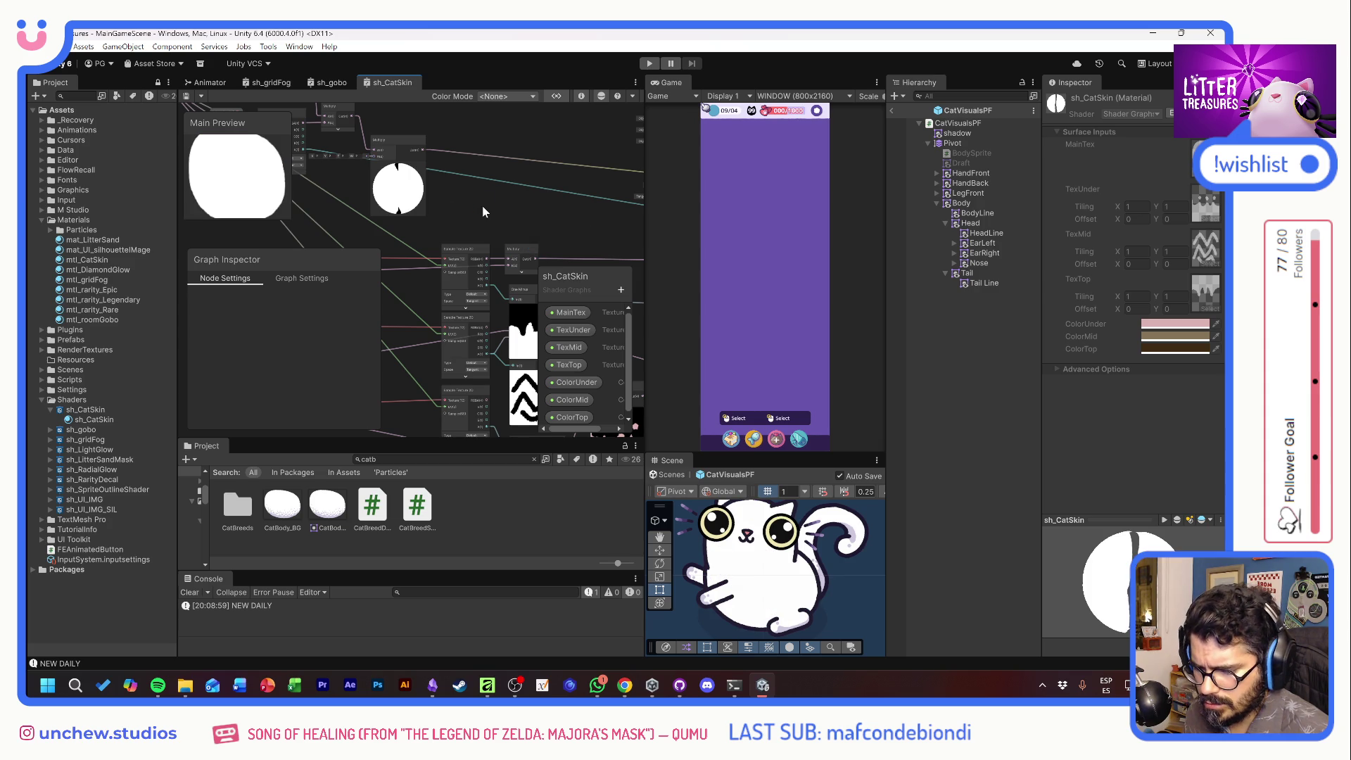
# Change the Multiply node's X, Y, Z and W values from 2 to 1 and save
pyautogui.click(497, 181)
pyautogui.moveTo(496, 177)
pyautogui.mouseDown()
pyautogui.moveTo(496, 157)
pyautogui.moveTo(499, 193)
pyautogui.mouseUp()
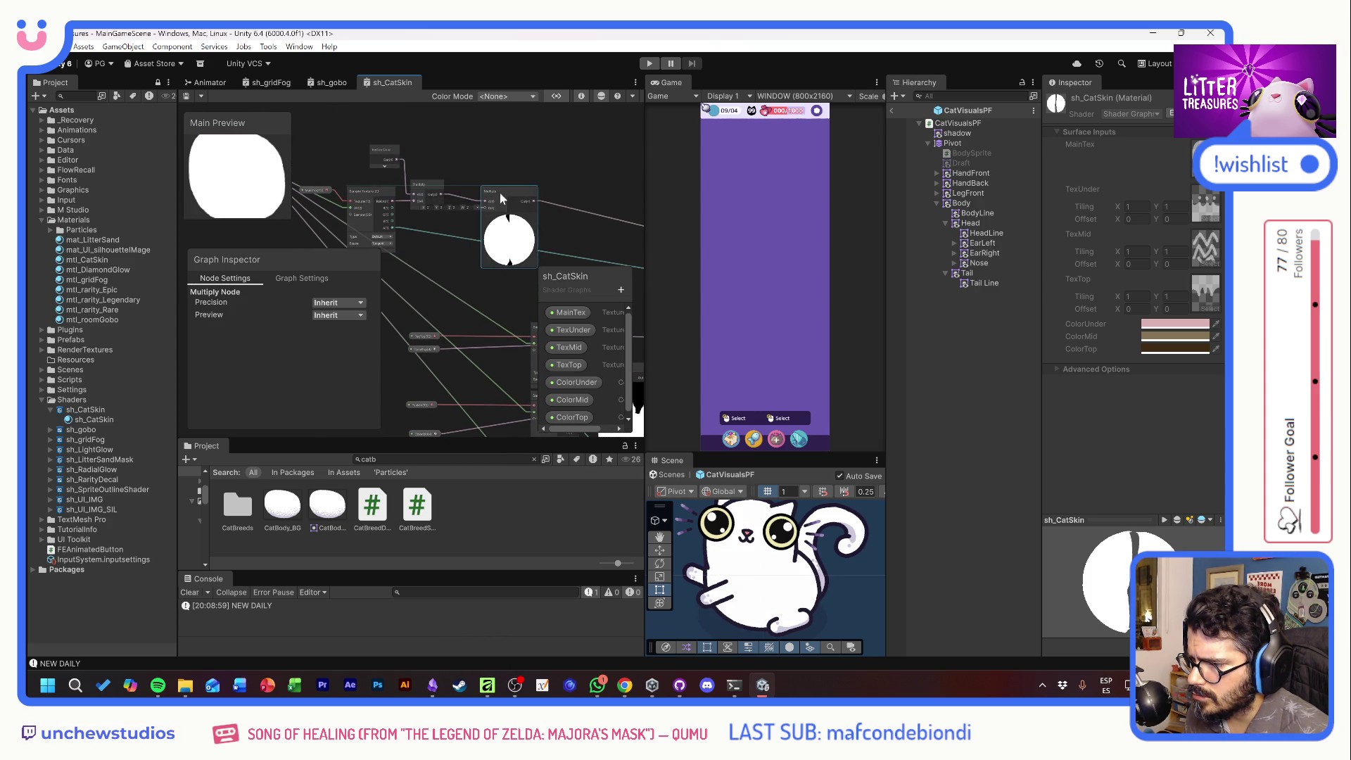
pyautogui.scroll(4, 440, 229)
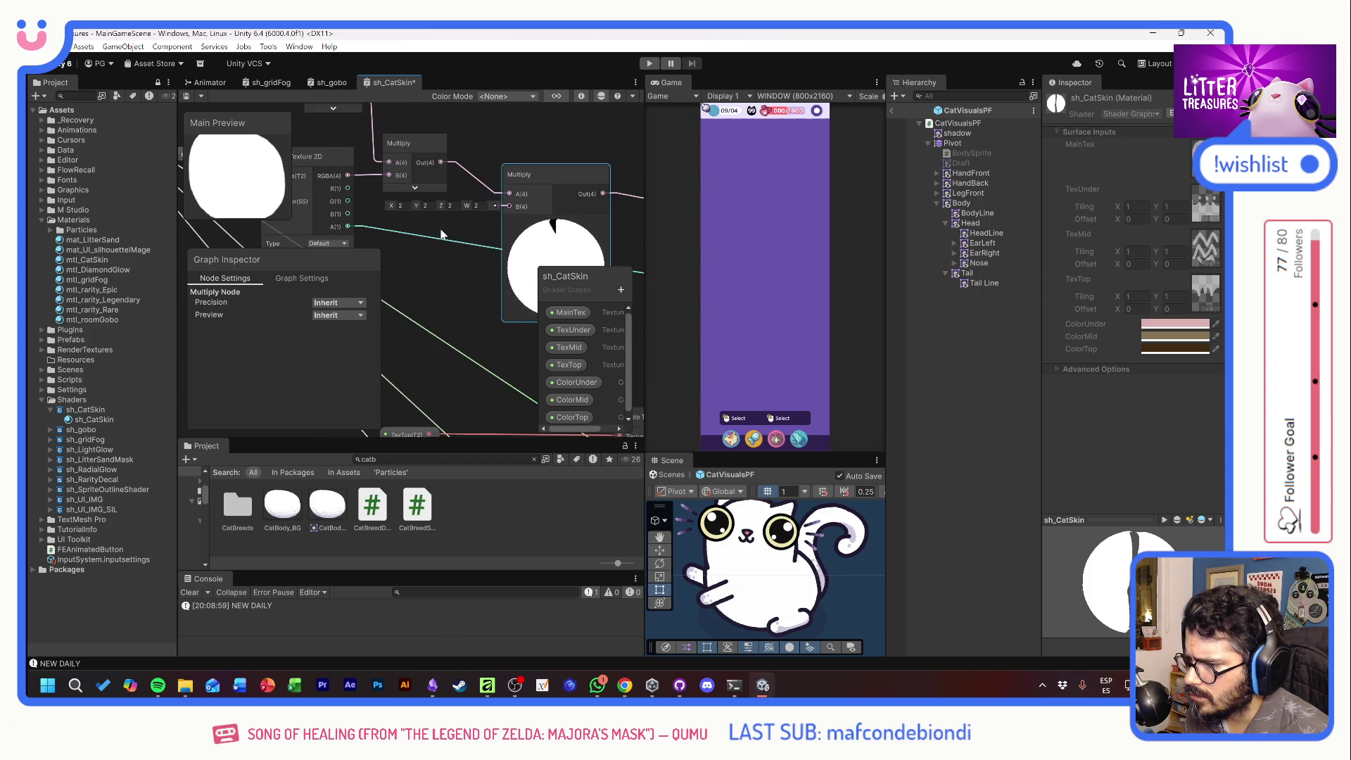
pyautogui.click(409, 206)
pyautogui.write('1')
pyautogui.press('Tab')
pyautogui.write('1')
pyautogui.press('Tab')
pyautogui.write('1')
pyautogui.press('Tab')
pyautogui.write('1')
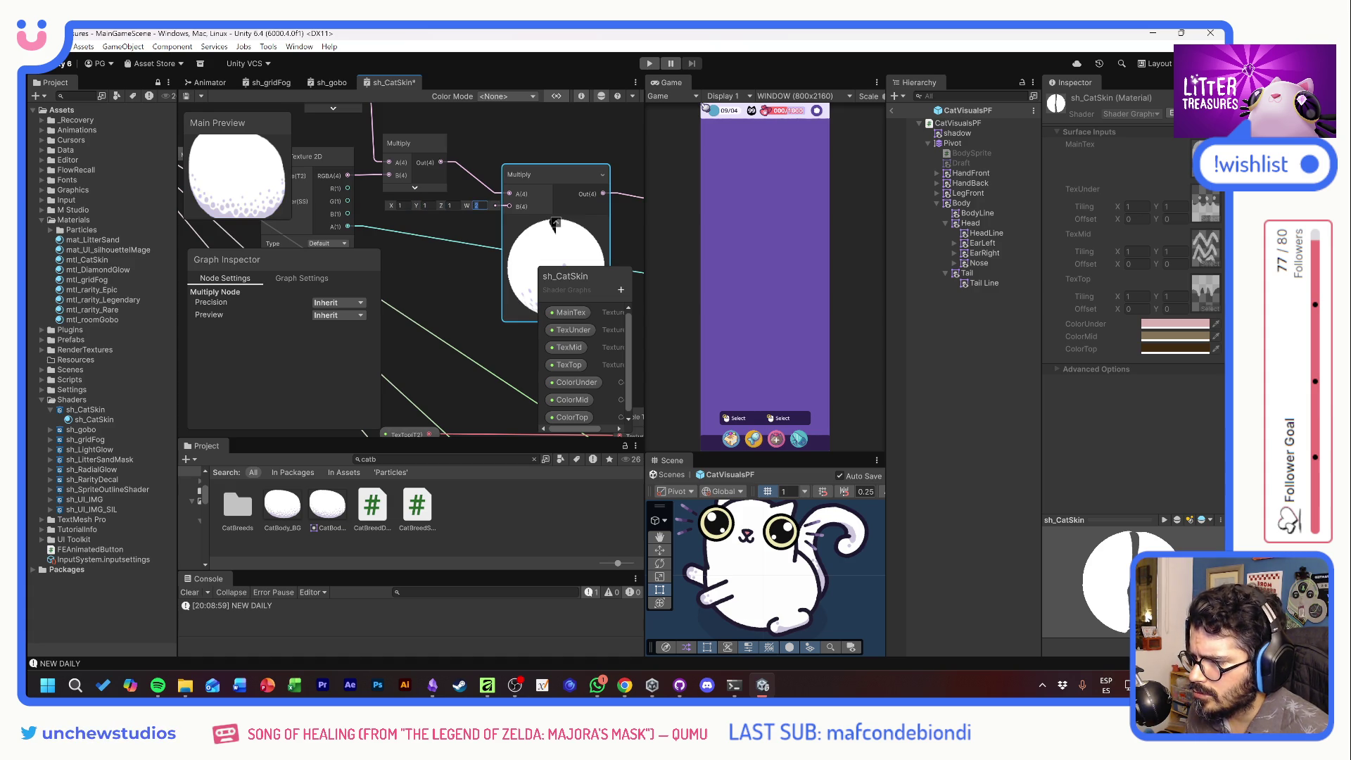
pyautogui.hotkey('ctrl', 's')
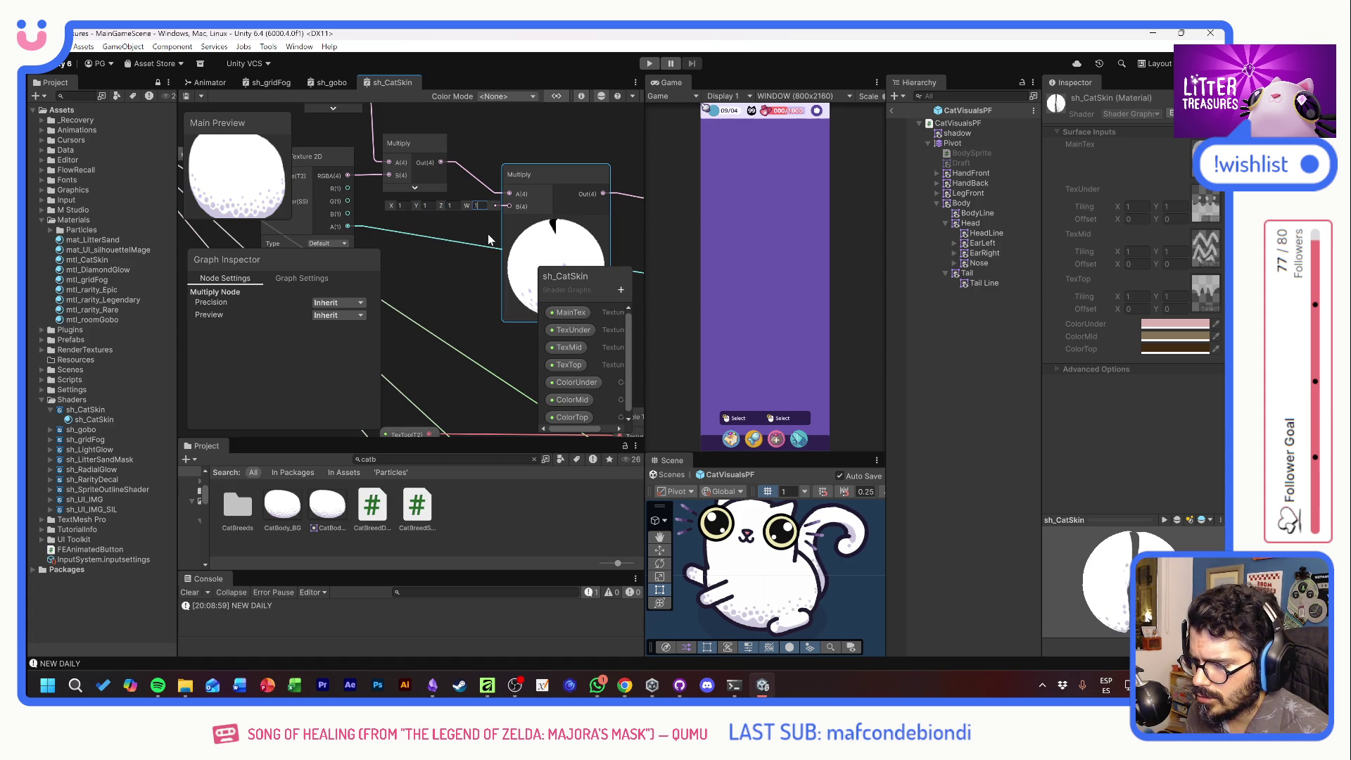
pyautogui.scroll(-3, 483, 225)
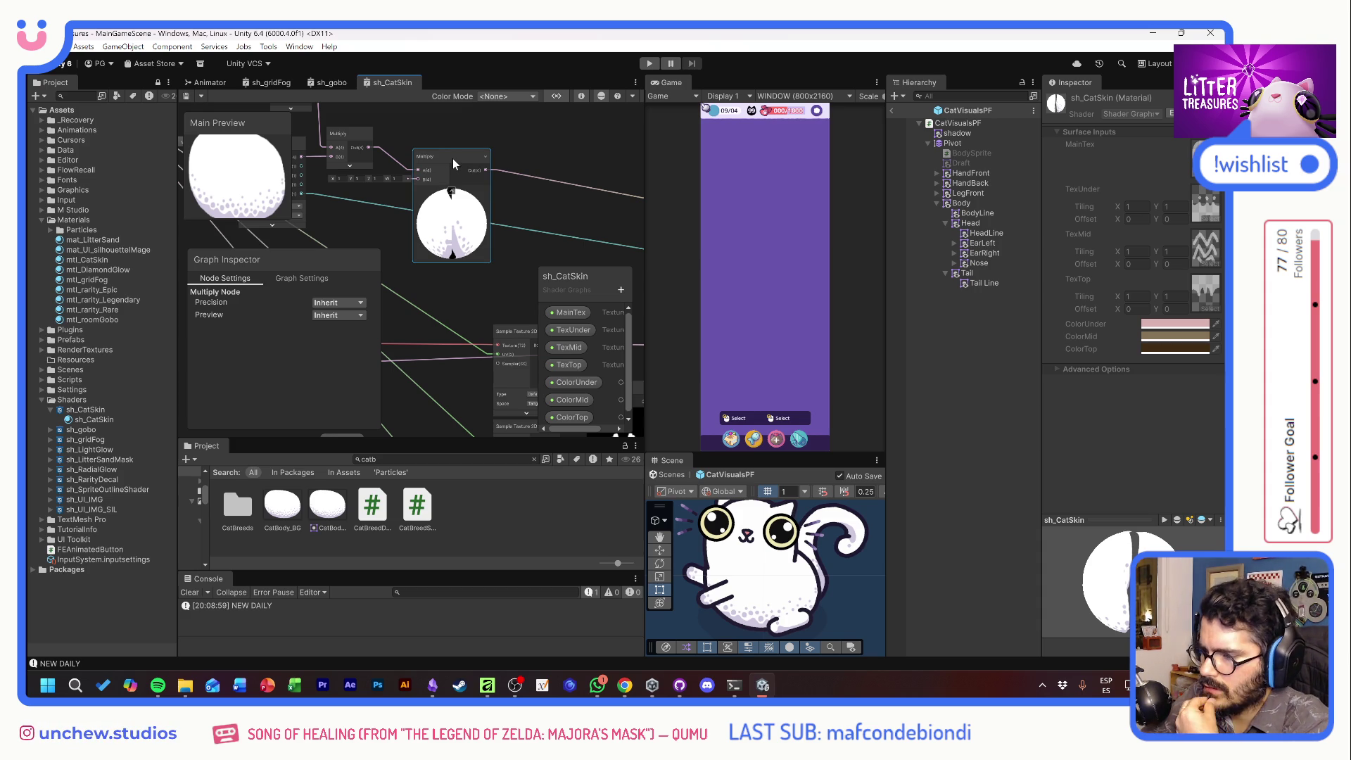
pyautogui.moveTo(411, 139); pyautogui.dragTo(474, 186)
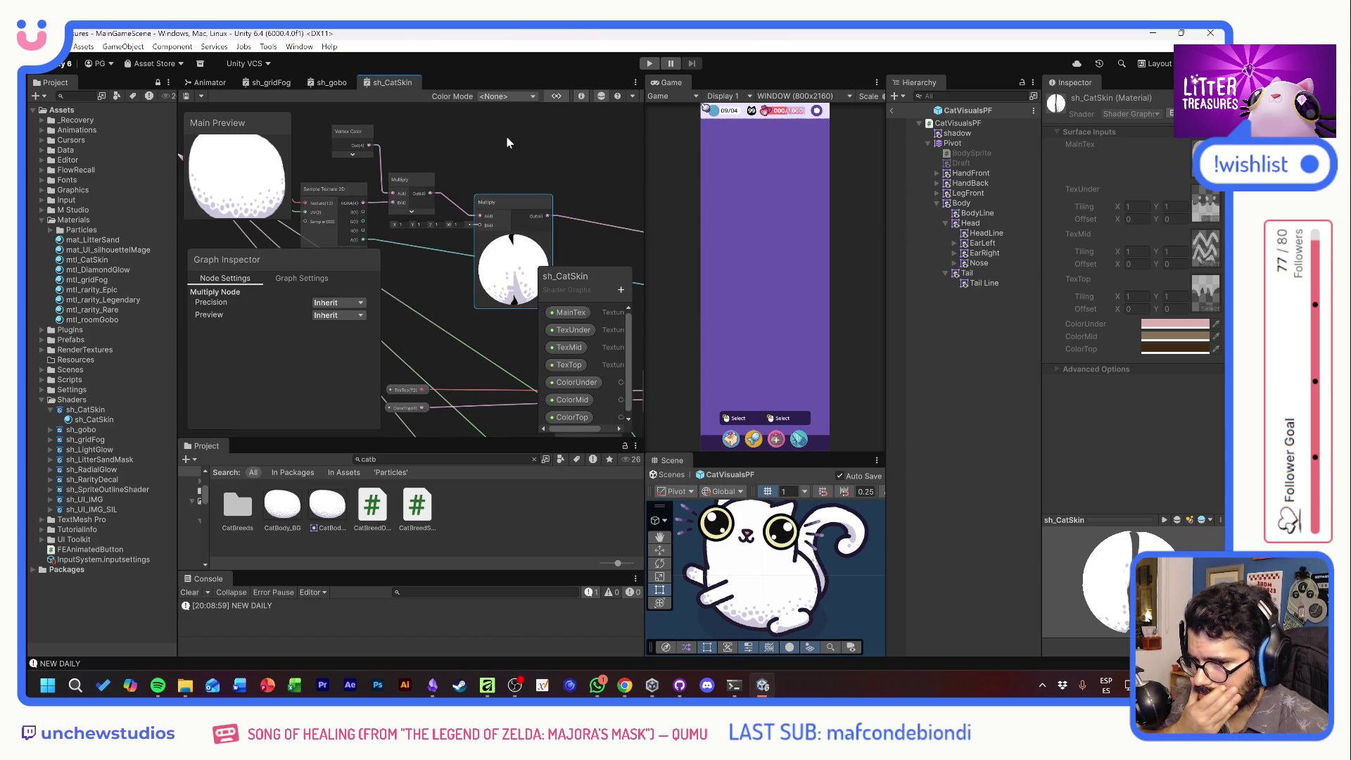
# Try red, pale pink and light green tints on the cat's Body sprite colour
pyautogui.click(970, 204)
pyautogui.click(1145, 236)
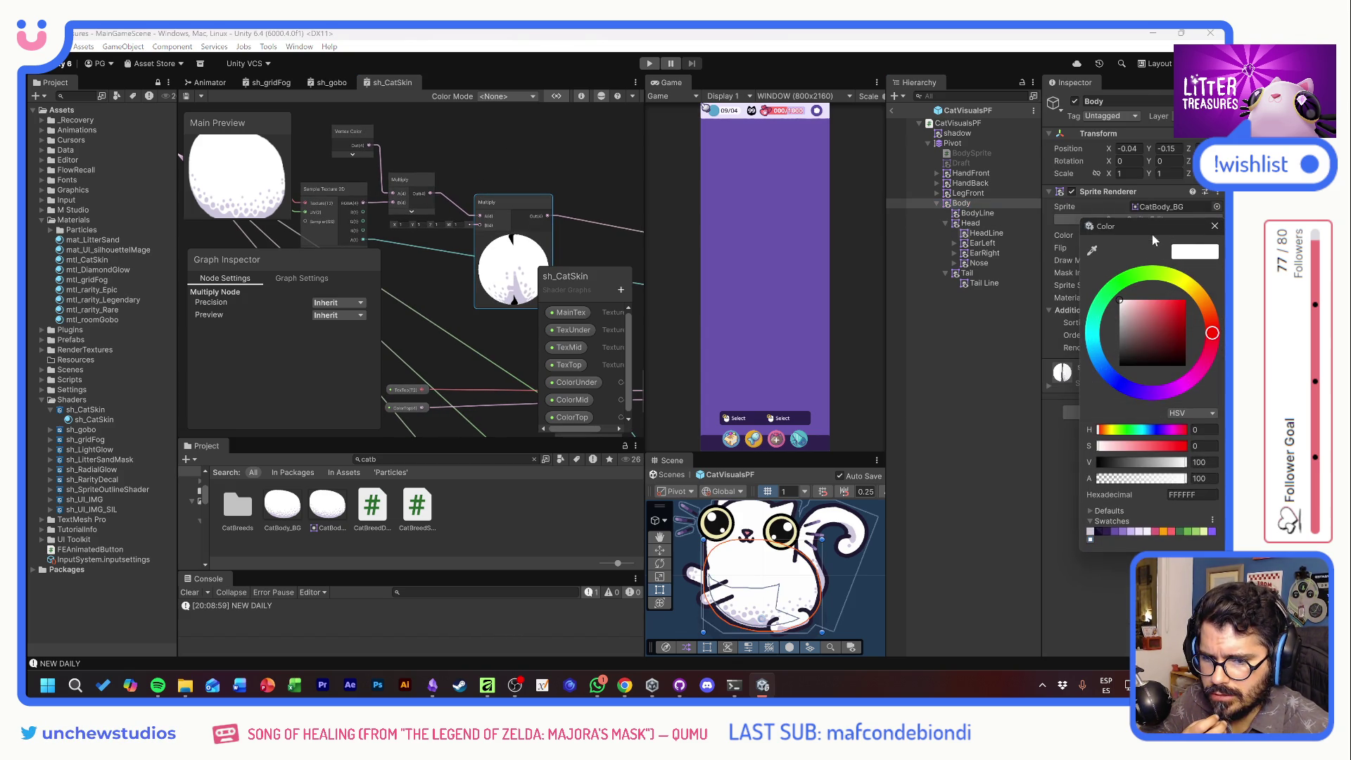
pyautogui.click(1159, 318)
pyautogui.moveTo(1159, 319); pyautogui.dragTo(1133, 316)
pyautogui.click(1162, 283)
pyautogui.click(1146, 311)
pyautogui.click(601, 168)
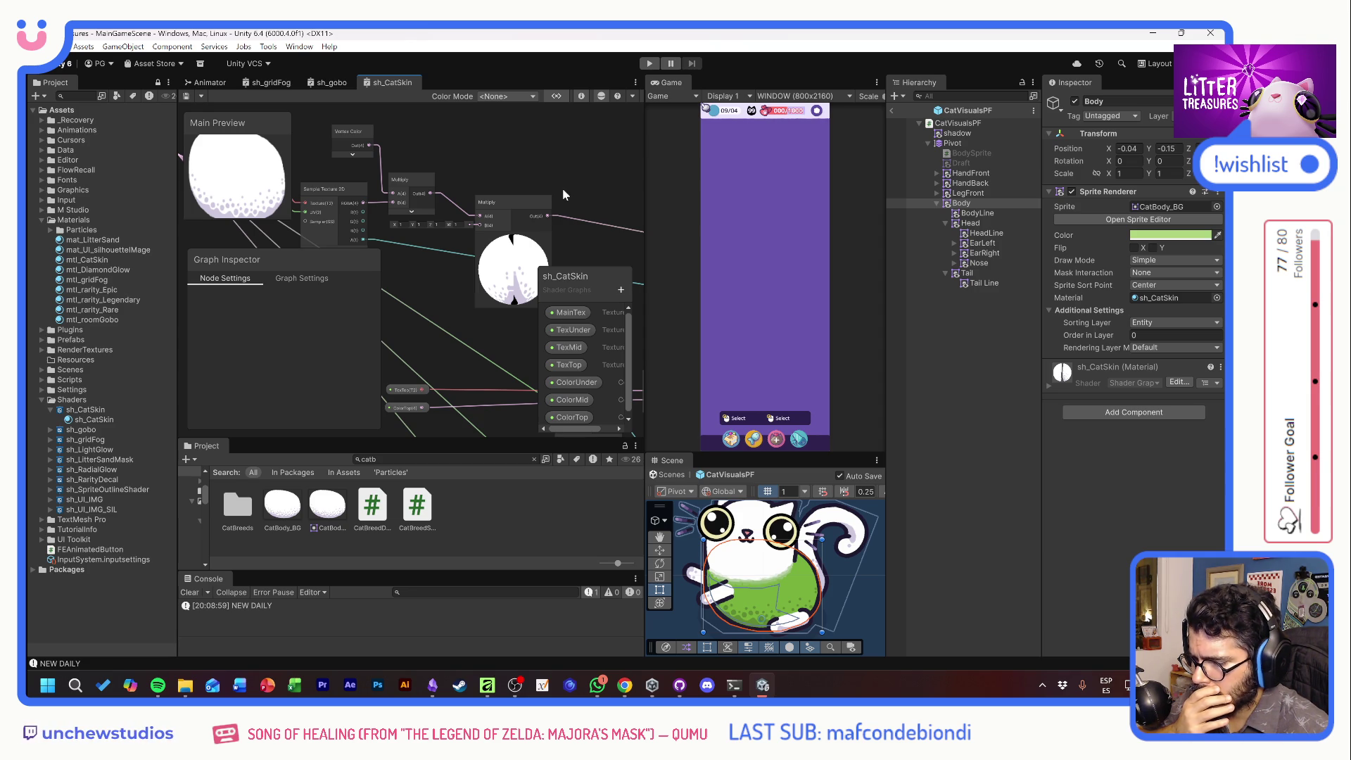
# Pan the graph until the mask Sample Texture 2D nodes and previews are visible
pyautogui.scroll(-3, 473, 184)
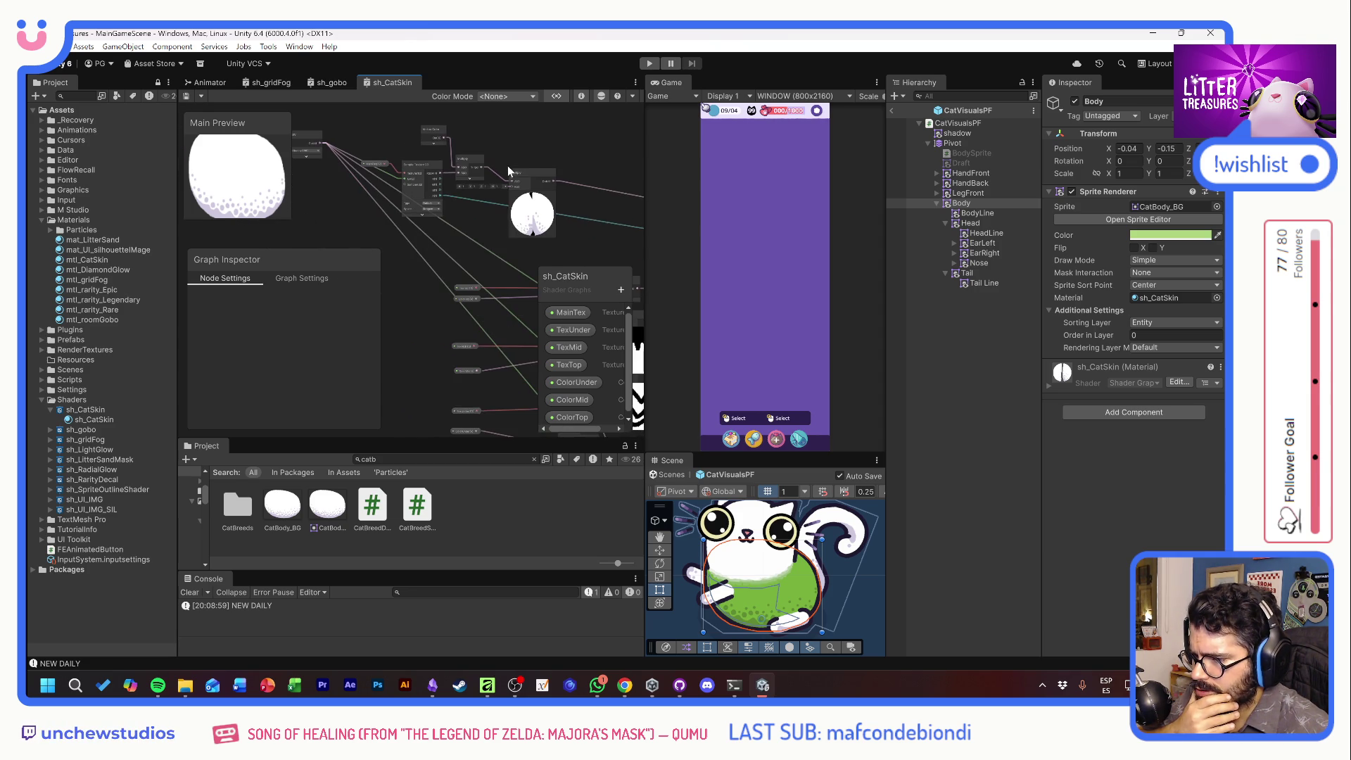
pyautogui.moveTo(496, 226); pyautogui.dragTo(393, 135)
pyautogui.moveTo(412, 201); pyautogui.dragTo(407, 196)
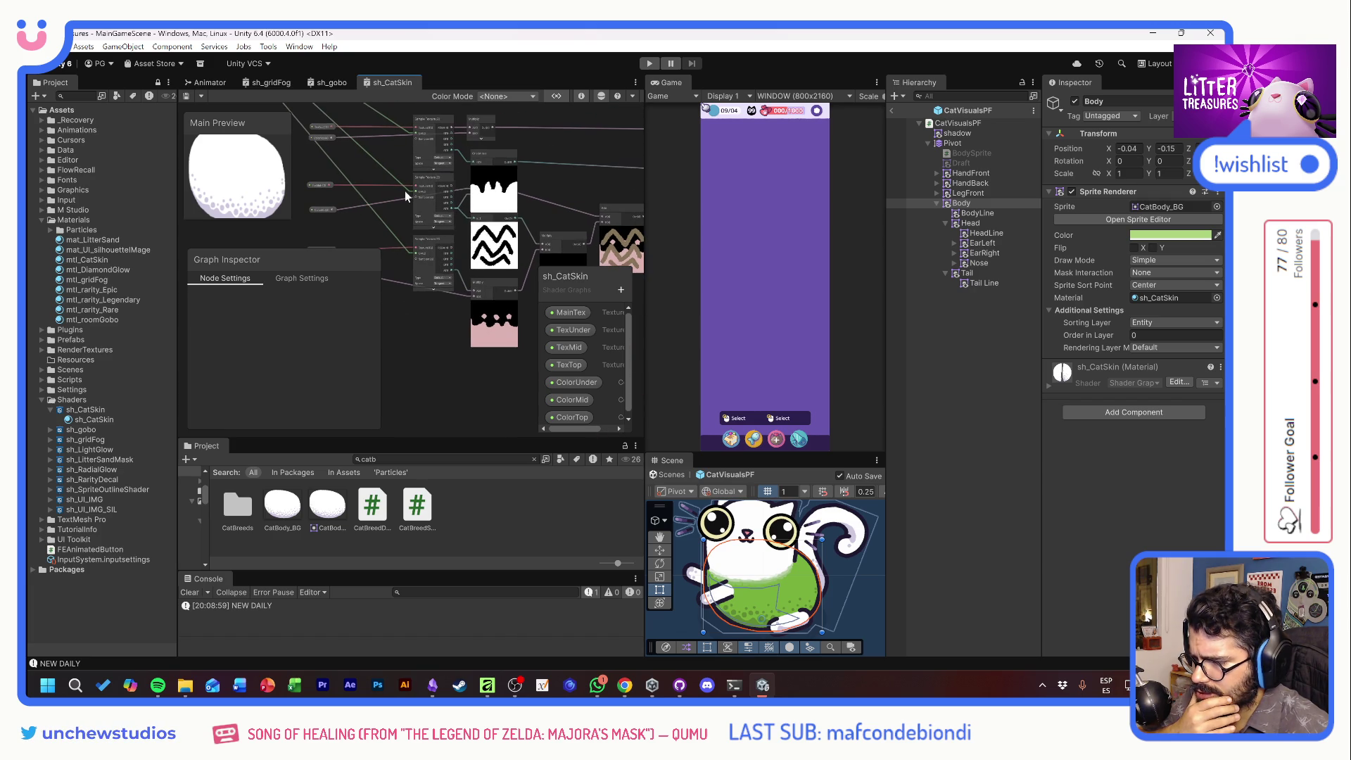
pyautogui.moveTo(487, 303)
pyautogui.mouseDown()
pyautogui.moveTo(480, 248)
pyautogui.moveTo(438, 242)
pyautogui.moveTo(494, 338)
pyautogui.mouseUp()
pyautogui.moveTo(414, 143); pyautogui.dragTo(436, 210)
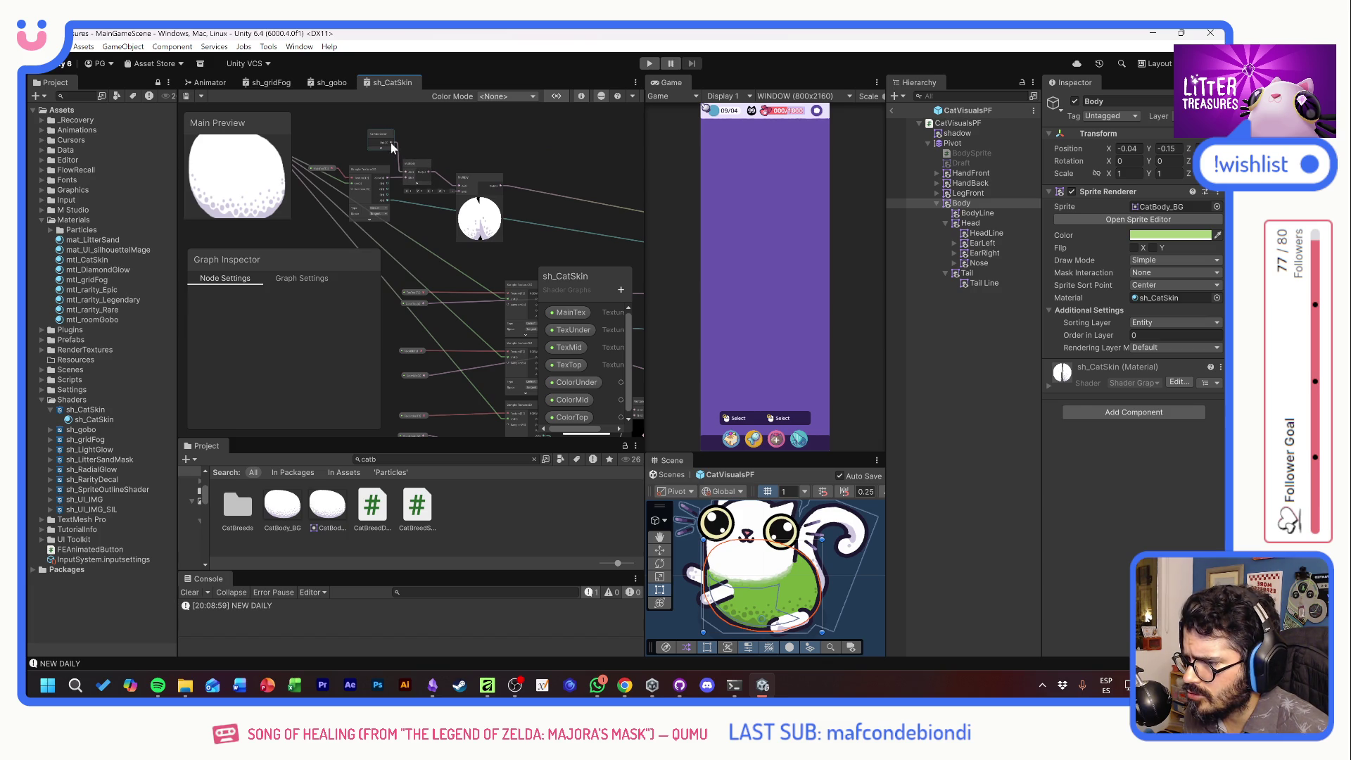
pyautogui.moveTo(436, 156)
pyautogui.mouseDown()
pyautogui.moveTo(442, 125)
pyautogui.moveTo(424, 118)
pyautogui.mouseUp()
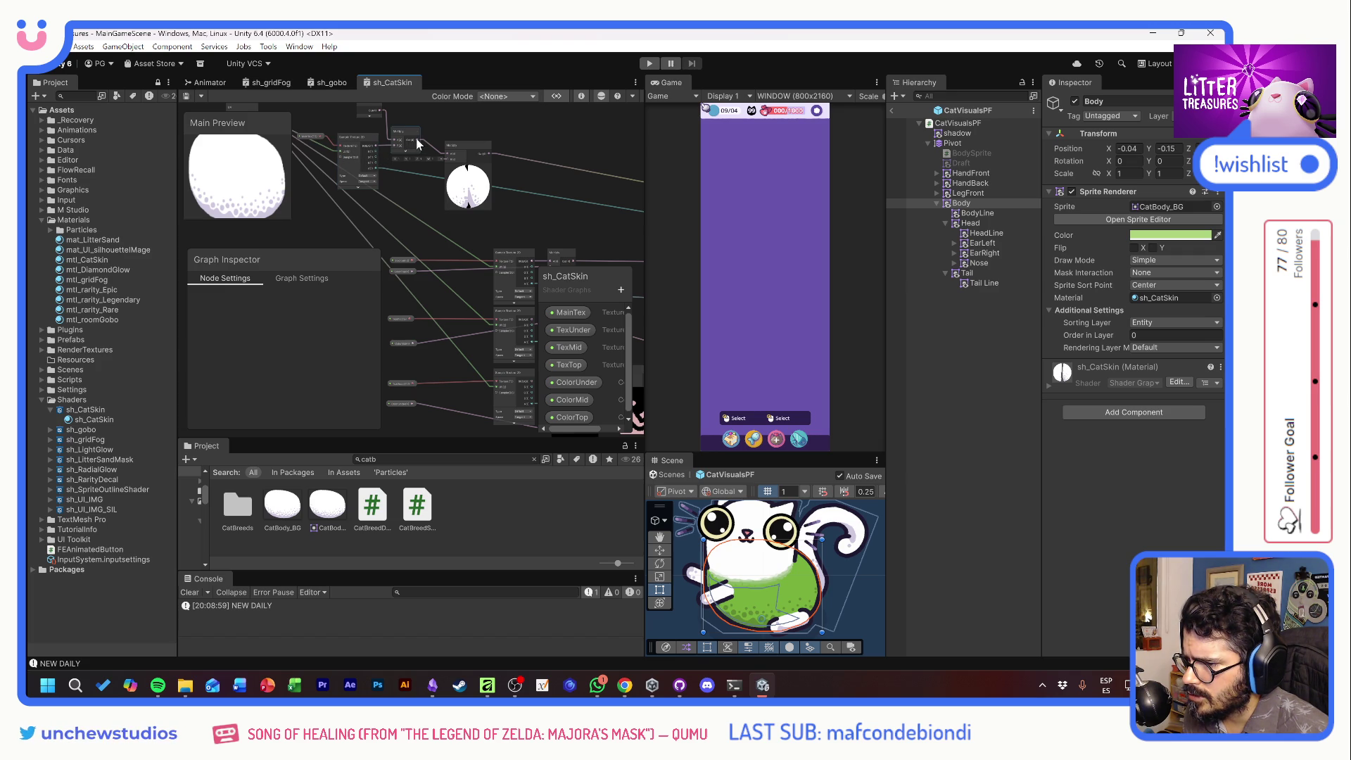
pyautogui.moveTo(428, 185); pyautogui.dragTo(389, 162)
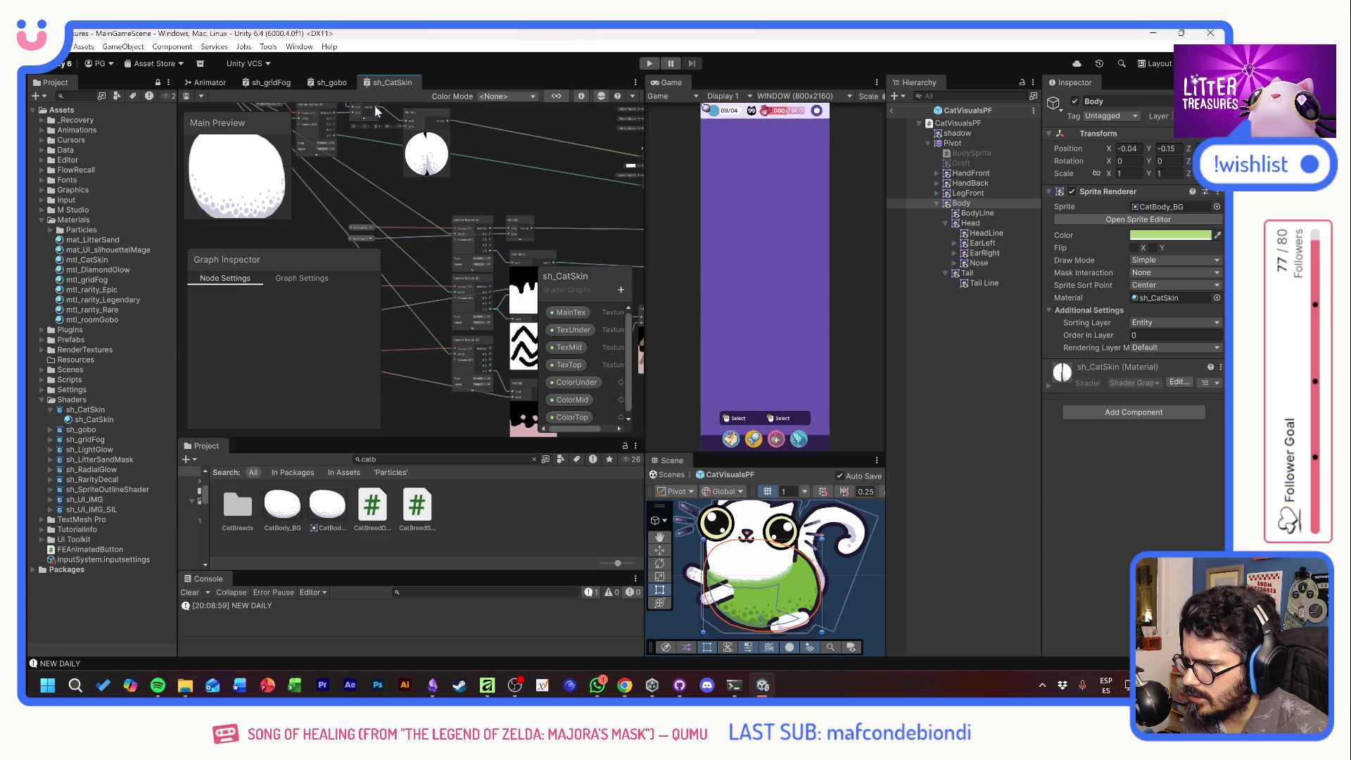
pyautogui.press('space')
# Add a Preview node from the 'previ' search and position it beside the Multiply node
pyautogui.write('previ')
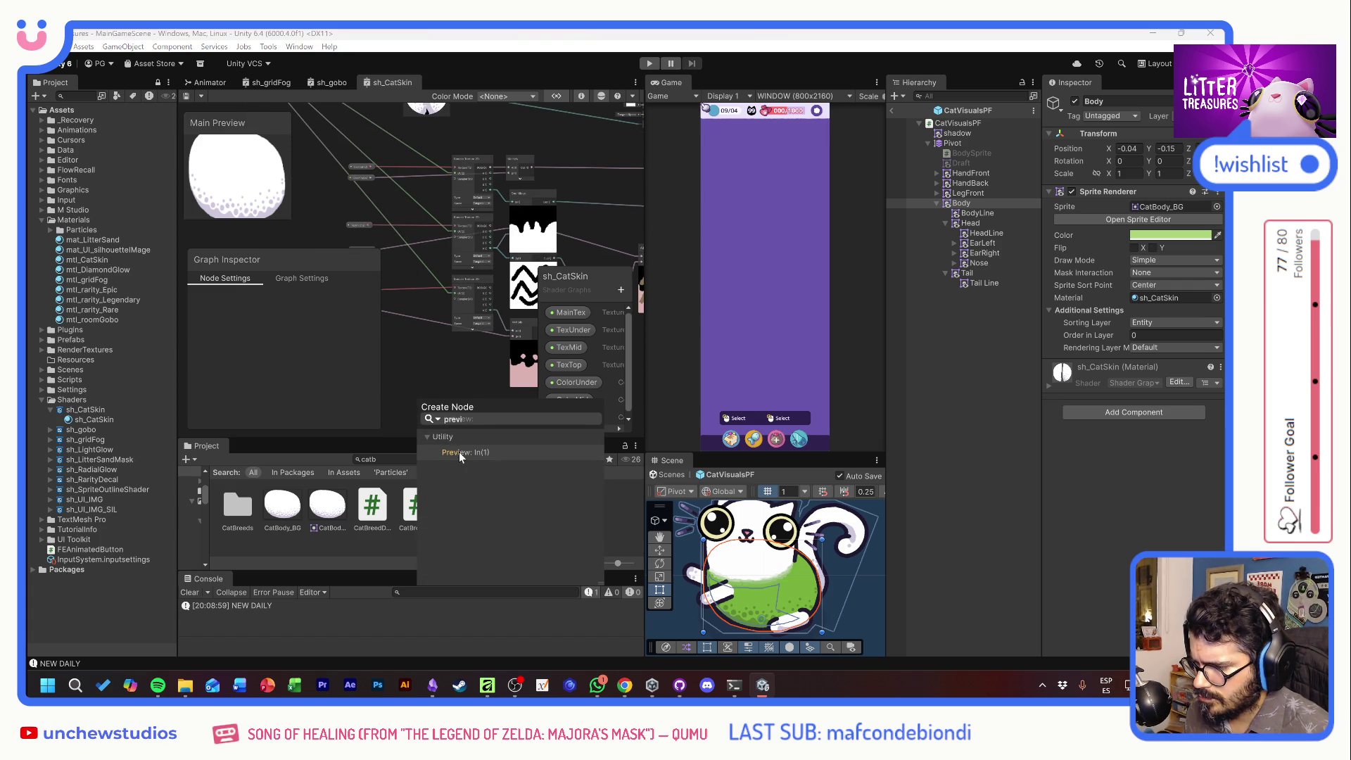
pyautogui.click(459, 452)
pyautogui.scroll(1, 456, 380)
pyautogui.click(411, 320)
pyautogui.moveTo(410, 320); pyautogui.dragTo(422, 262)
pyautogui.scroll(2, 464, 276)
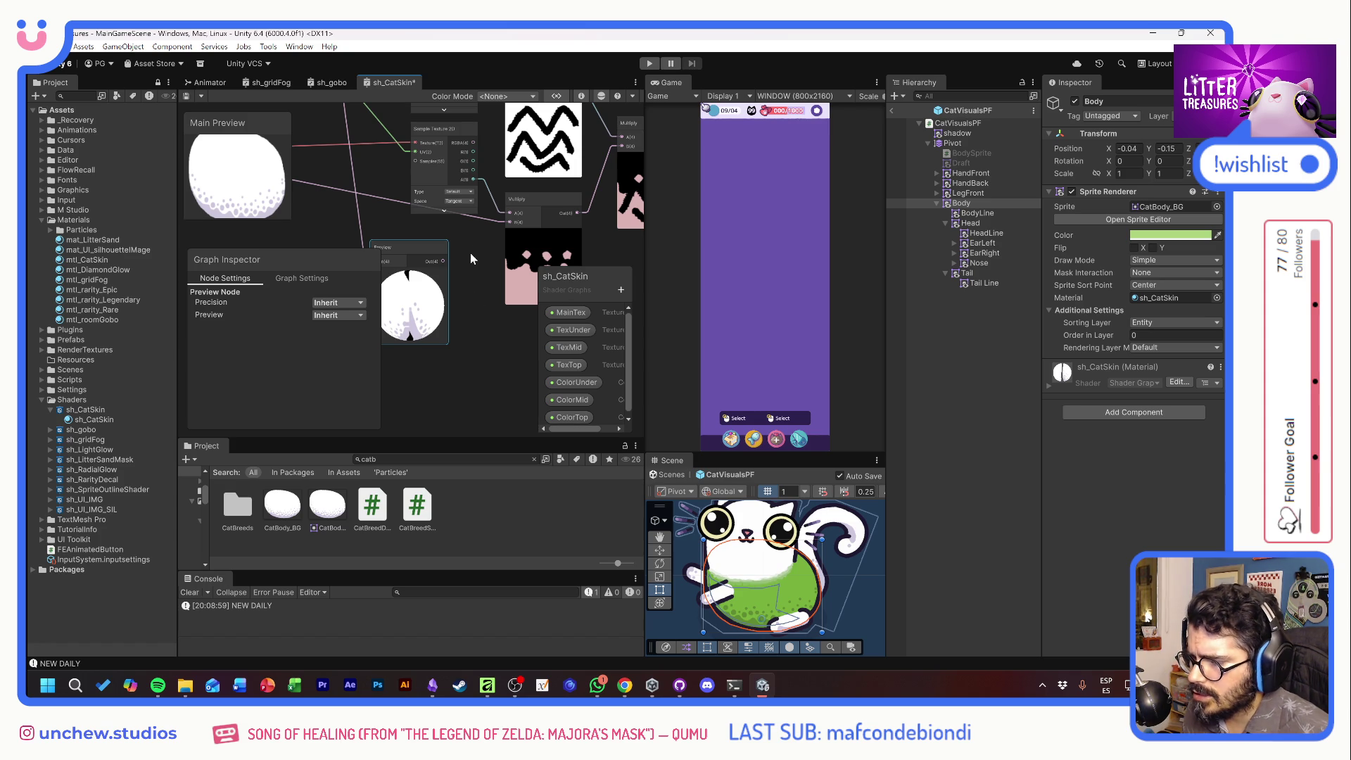
pyautogui.moveTo(443, 239); pyautogui.dragTo(434, 293)
pyautogui.moveTo(493, 227)
pyautogui.mouseDown()
pyautogui.moveTo(450, 282)
pyautogui.moveTo(488, 281)
pyautogui.moveTo(475, 282)
pyautogui.moveTo(438, 197)
pyautogui.moveTo(464, 212)
pyautogui.moveTo(336, 220)
pyautogui.moveTo(510, 204)
pyautogui.mouseUp()
pyautogui.hotkey('ctrl', 'z')
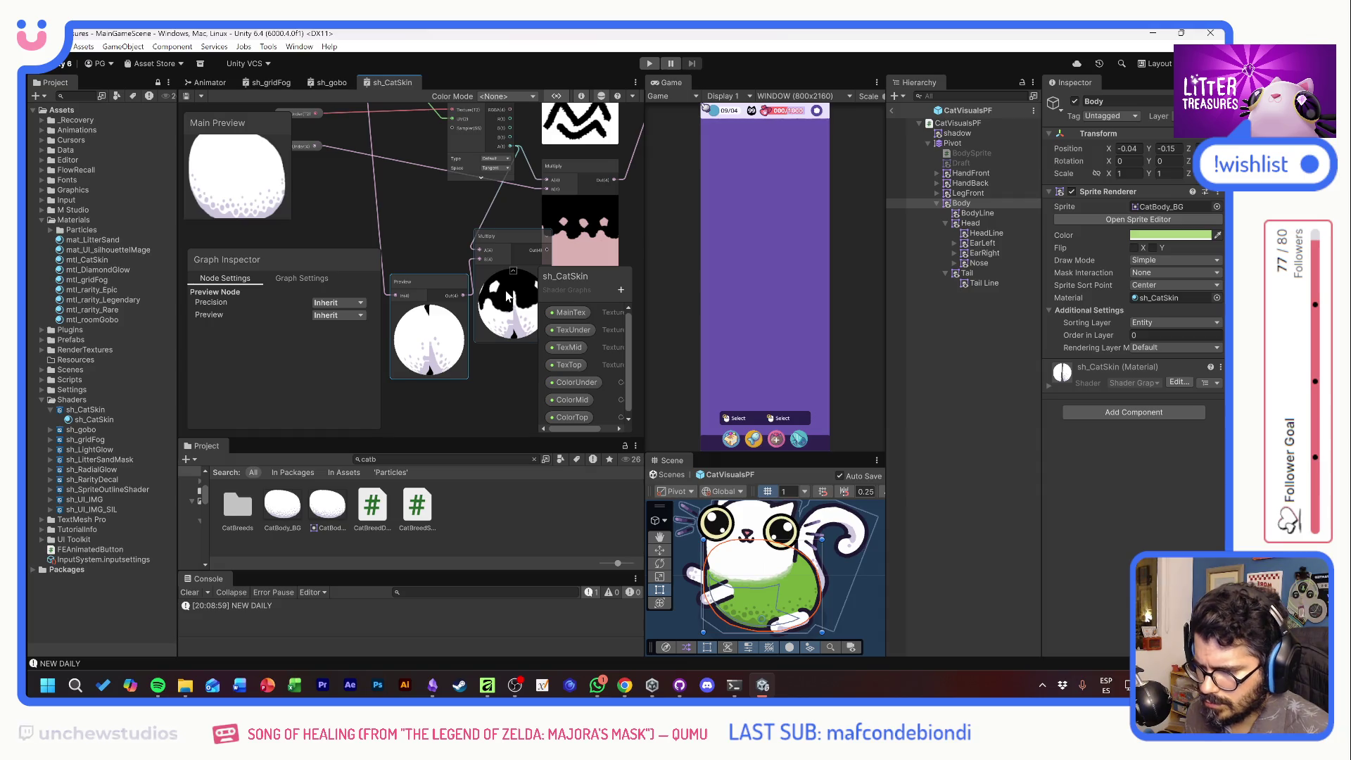
pyautogui.moveTo(445, 286); pyautogui.dragTo(426, 278)
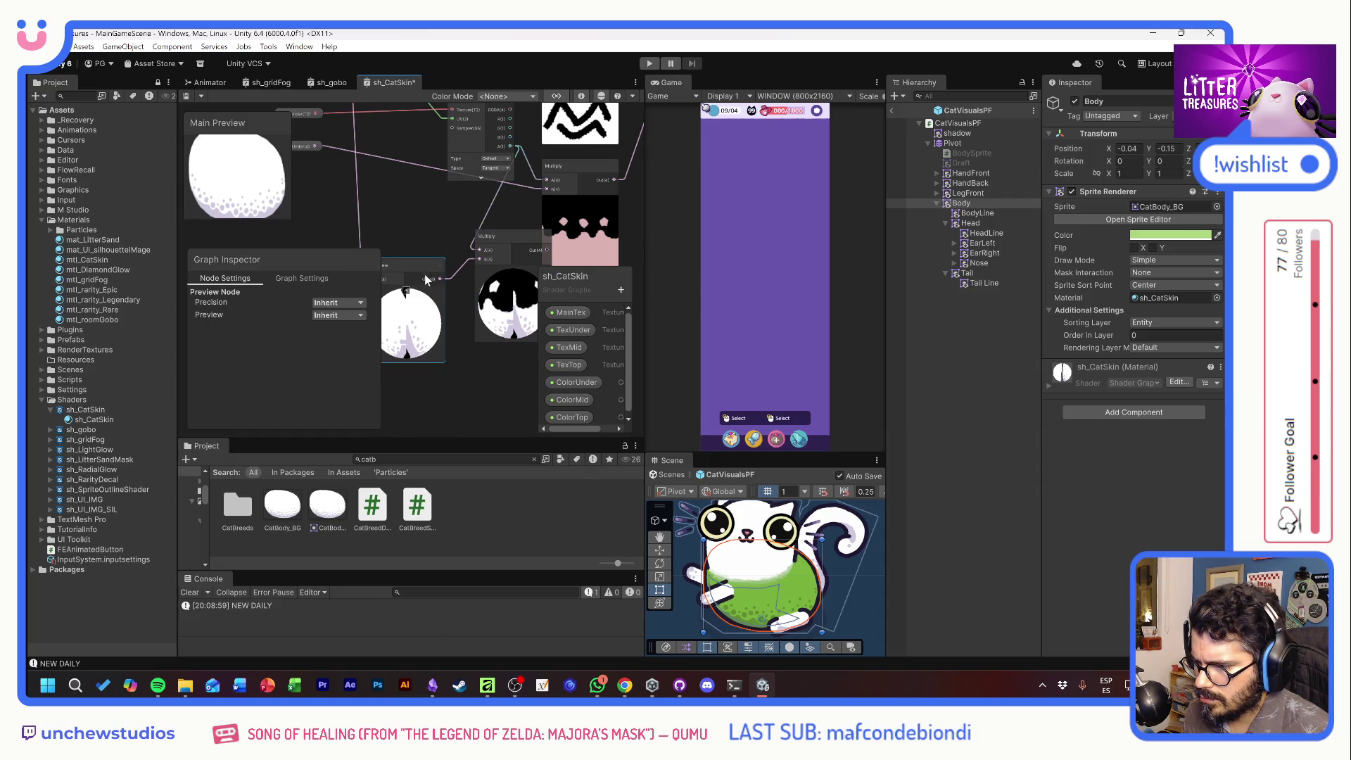
pyautogui.moveTo(495, 245); pyautogui.dragTo(482, 255)
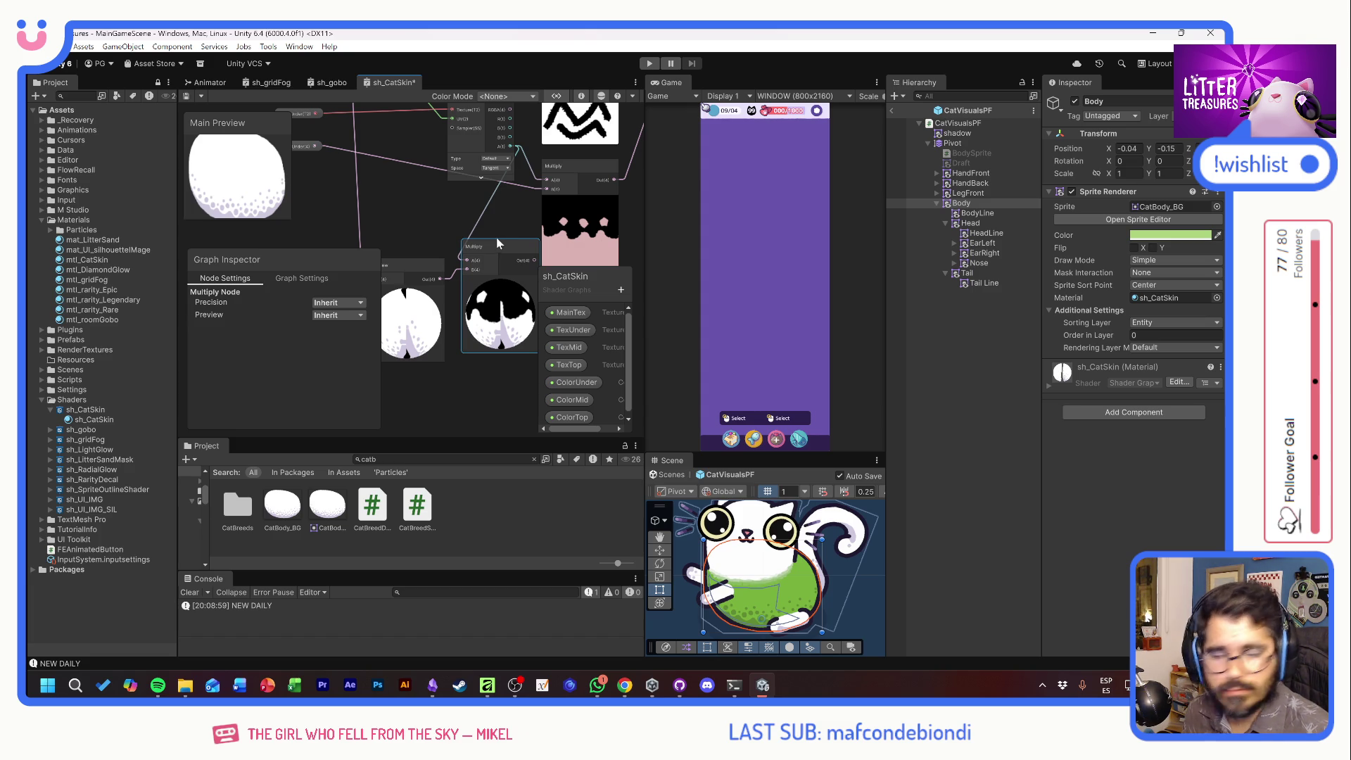
# Widen the graph area and bring the One Minus, Multiply and Add mask nodes into view
pyautogui.moveTo(512, 226)
pyautogui.mouseDown()
pyautogui.moveTo(461, 243)
pyautogui.moveTo(497, 225)
pyautogui.moveTo(501, 248)
pyautogui.moveTo(481, 233)
pyautogui.moveTo(457, 239)
pyautogui.moveTo(462, 289)
pyautogui.mouseUp()
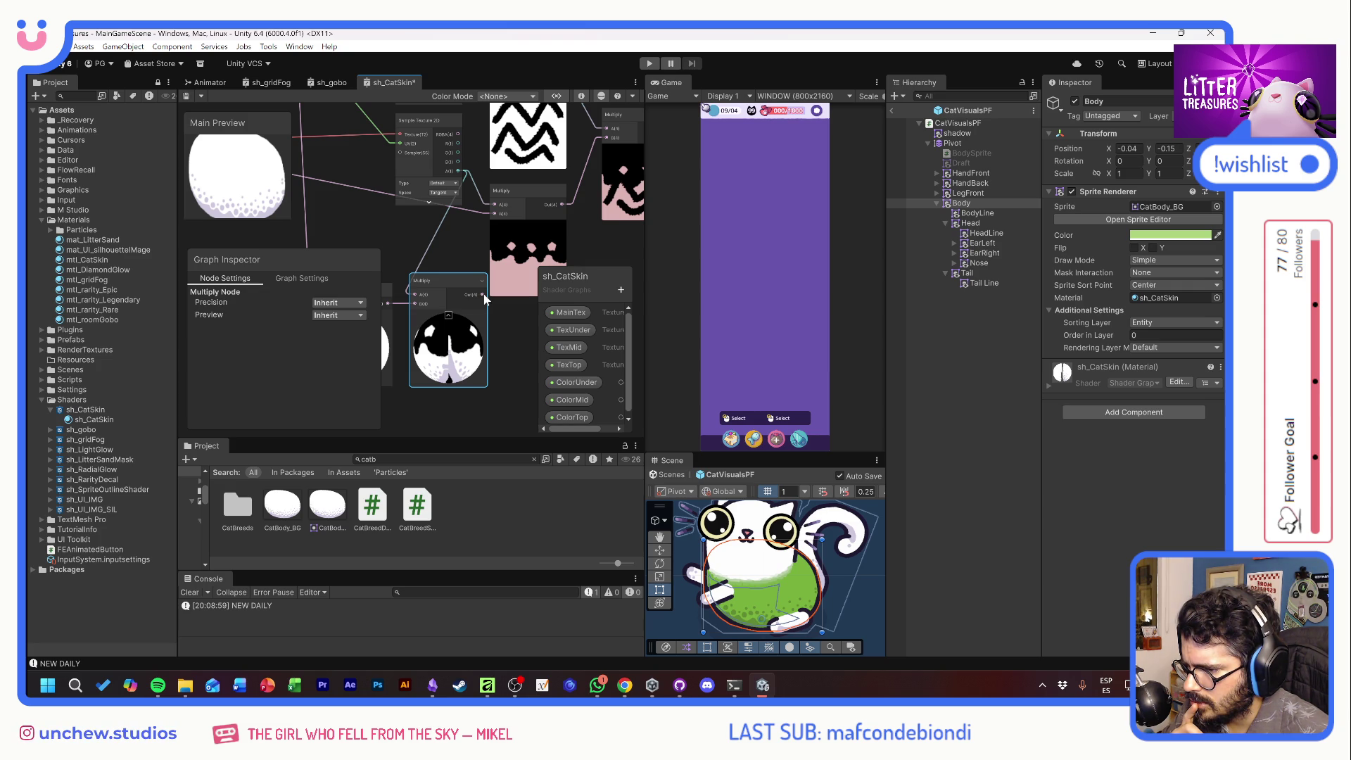
pyautogui.moveTo(463, 248)
pyautogui.mouseDown()
pyautogui.moveTo(530, 221)
pyautogui.moveTo(438, 286)
pyautogui.moveTo(467, 253)
pyautogui.moveTo(466, 230)
pyautogui.mouseUp()
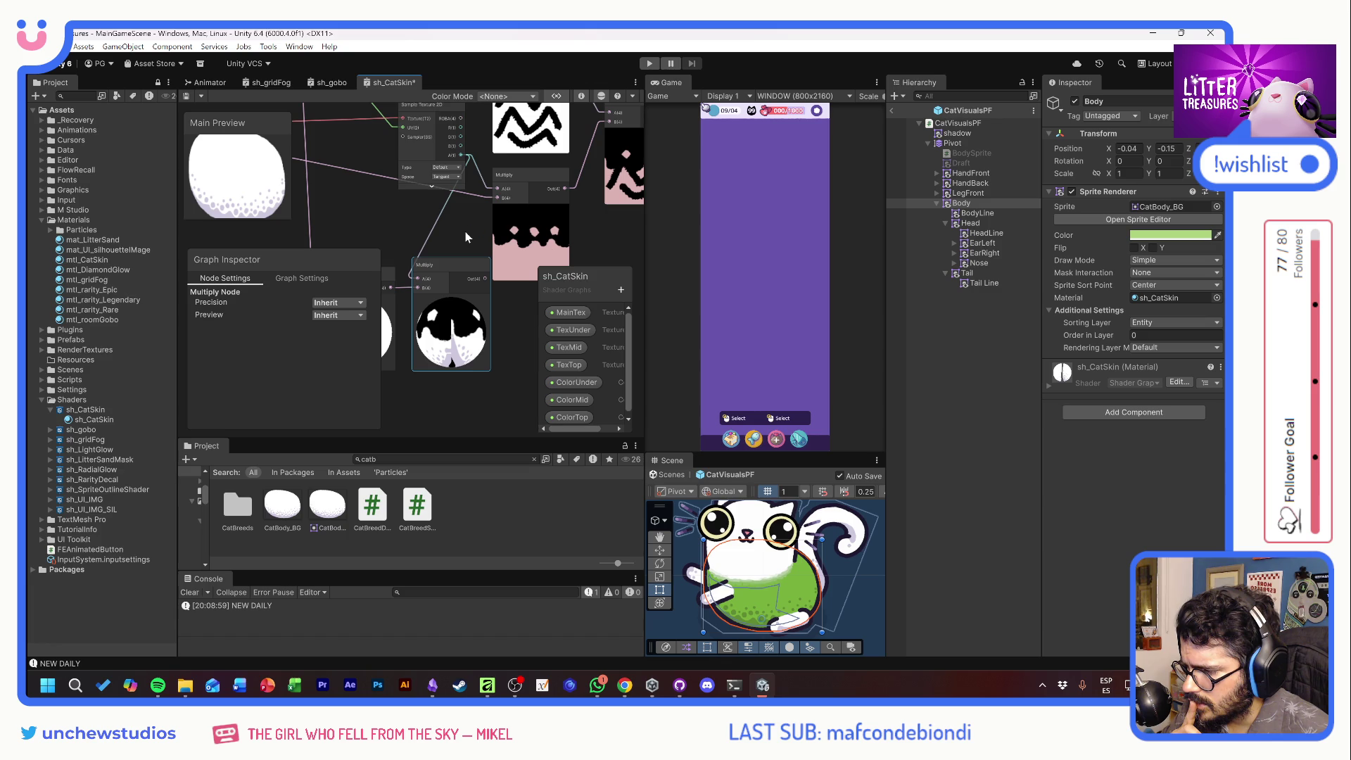
pyautogui.moveTo(466, 231); pyautogui.dragTo(470, 235)
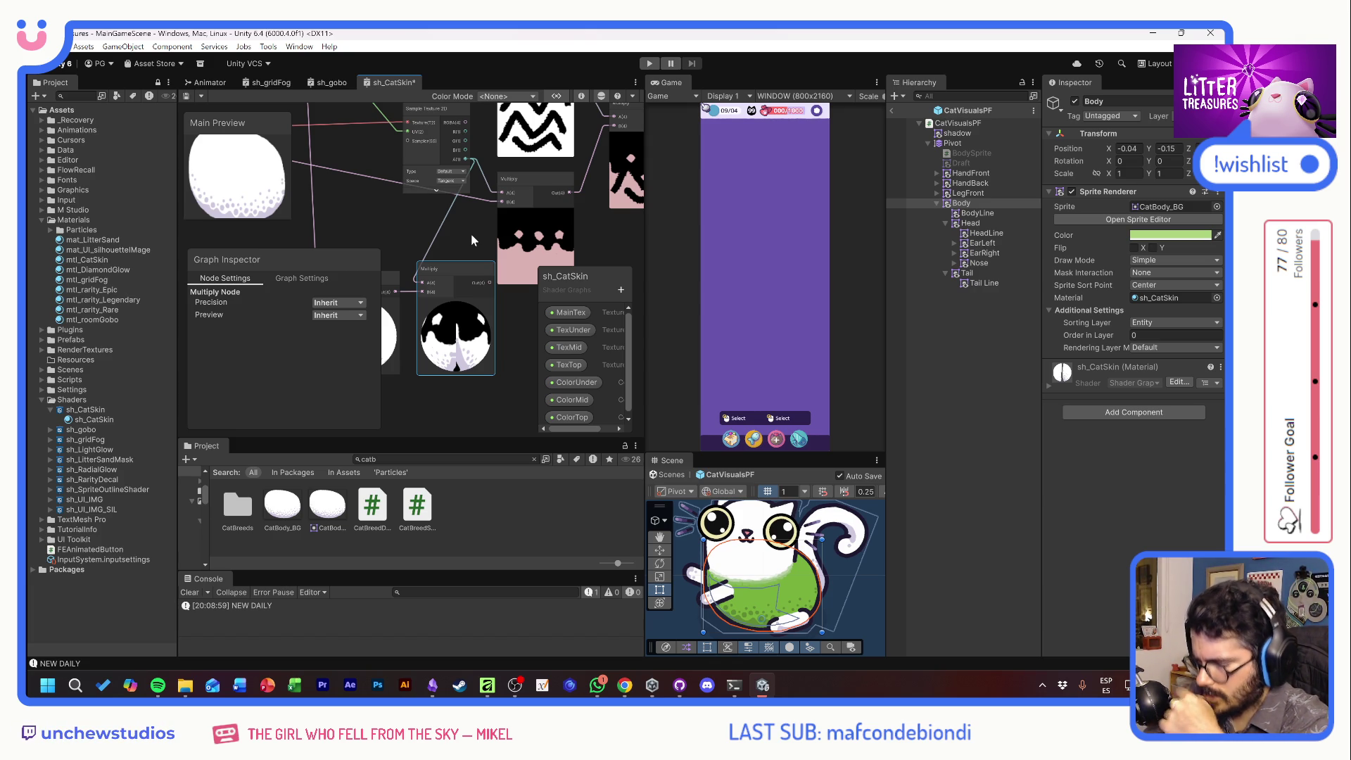
pyautogui.moveTo(645, 211); pyautogui.dragTo(687, 217)
pyautogui.moveTo(534, 281)
pyautogui.mouseDown()
pyautogui.moveTo(520, 230)
pyautogui.moveTo(553, 193)
pyautogui.moveTo(473, 155)
pyautogui.moveTo(456, 493)
pyautogui.mouseUp()
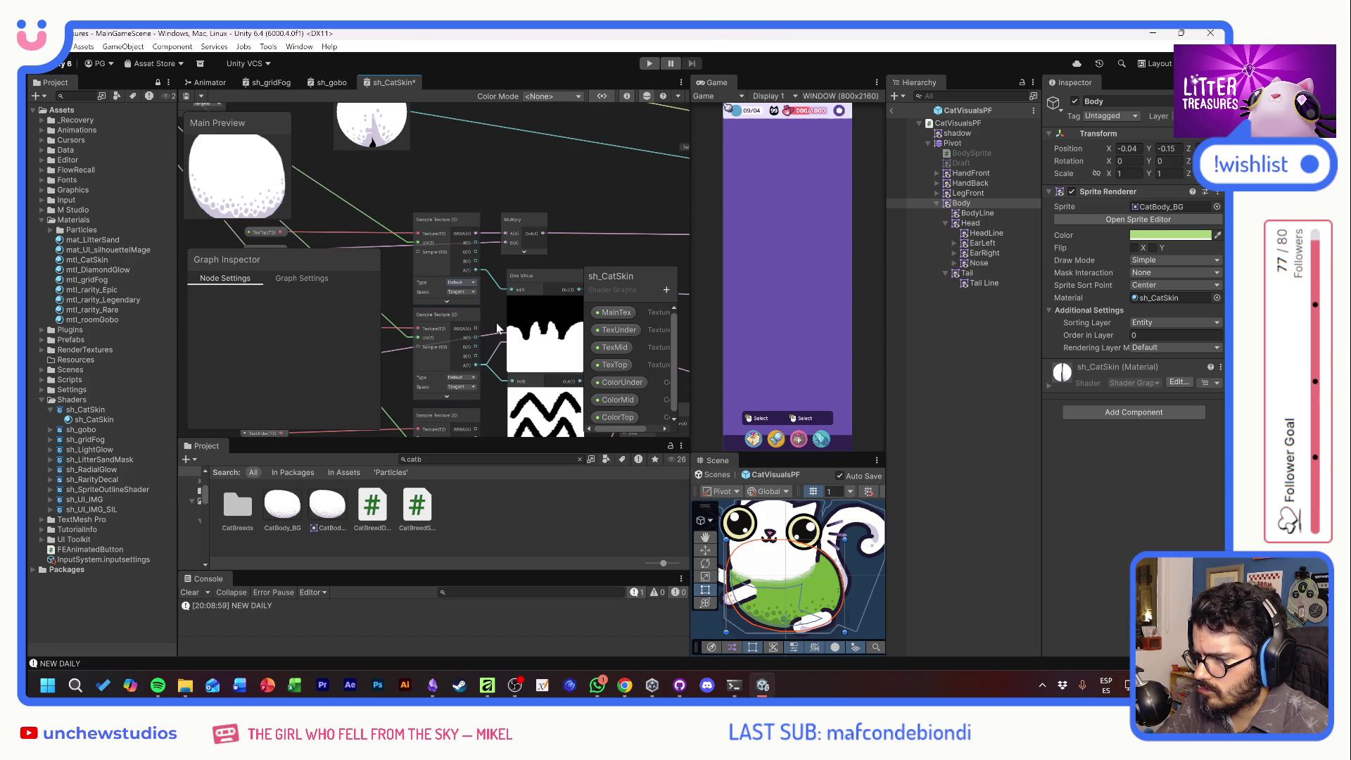
pyautogui.moveTo(495, 321); pyautogui.dragTo(421, 138)
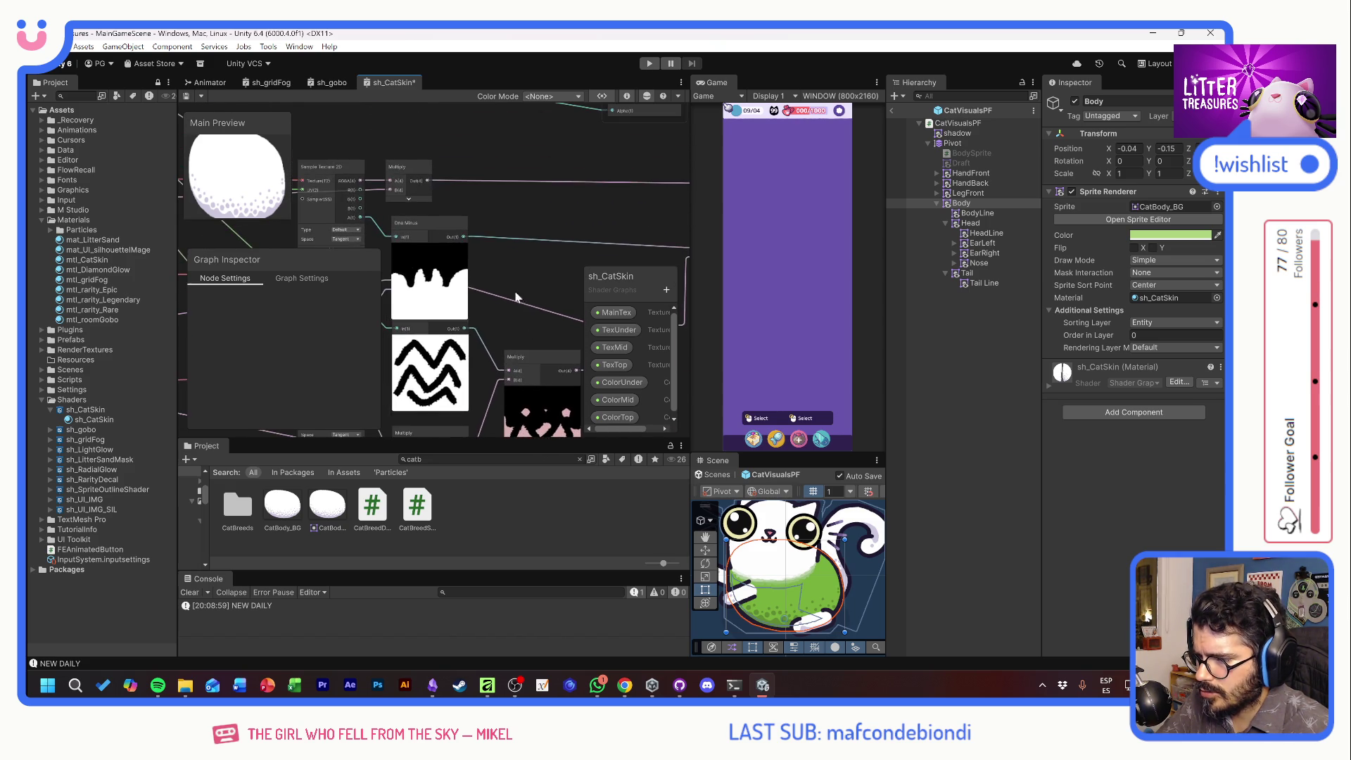
pyautogui.moveTo(569, 193); pyautogui.dragTo(428, 209)
pyautogui.moveTo(560, 140)
pyautogui.mouseDown()
pyautogui.moveTo(475, 206)
pyautogui.moveTo(576, 234)
pyautogui.mouseUp()
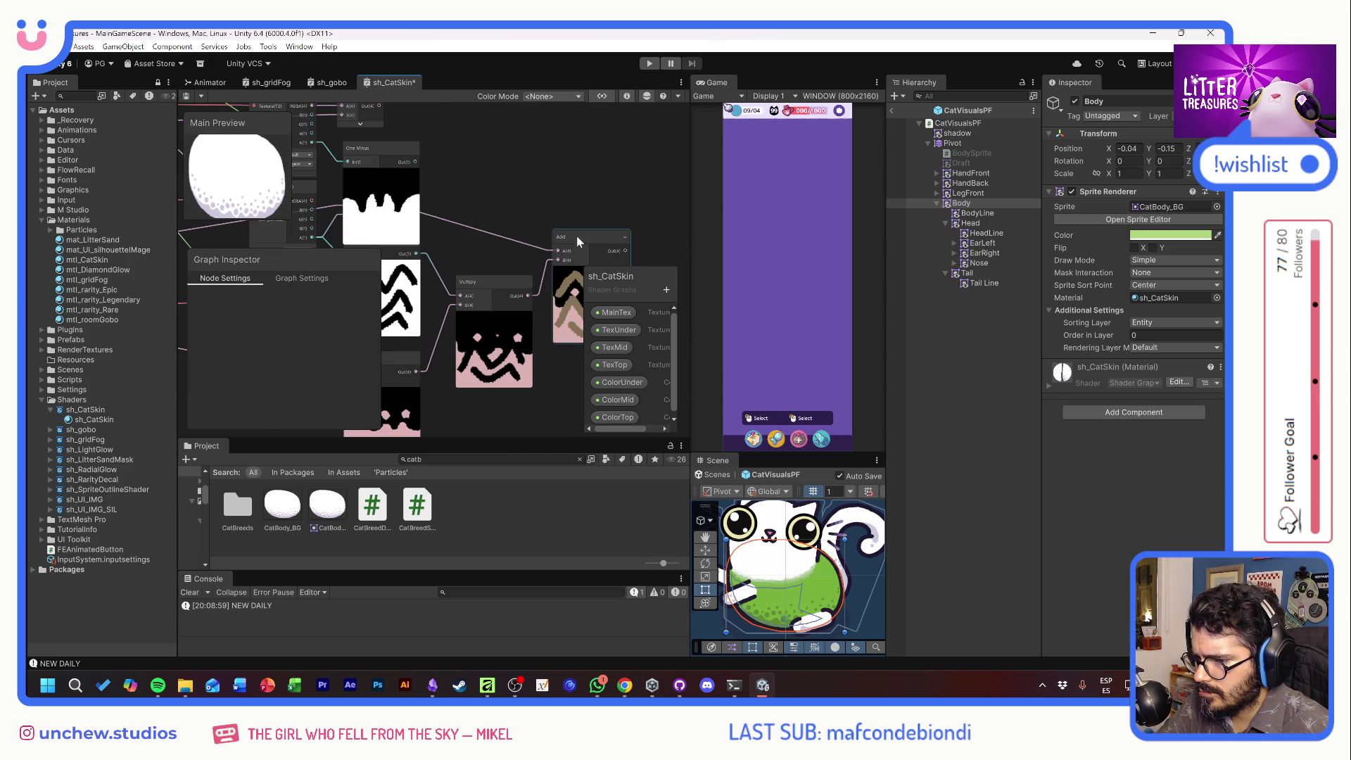
# Delete the Add, Multiply and One Minus mask-combining nodes and save the graph
pyautogui.press('Delete')
pyautogui.click(488, 277)
pyautogui.press('Delete')
pyautogui.moveTo(417, 338); pyautogui.dragTo(487, 232)
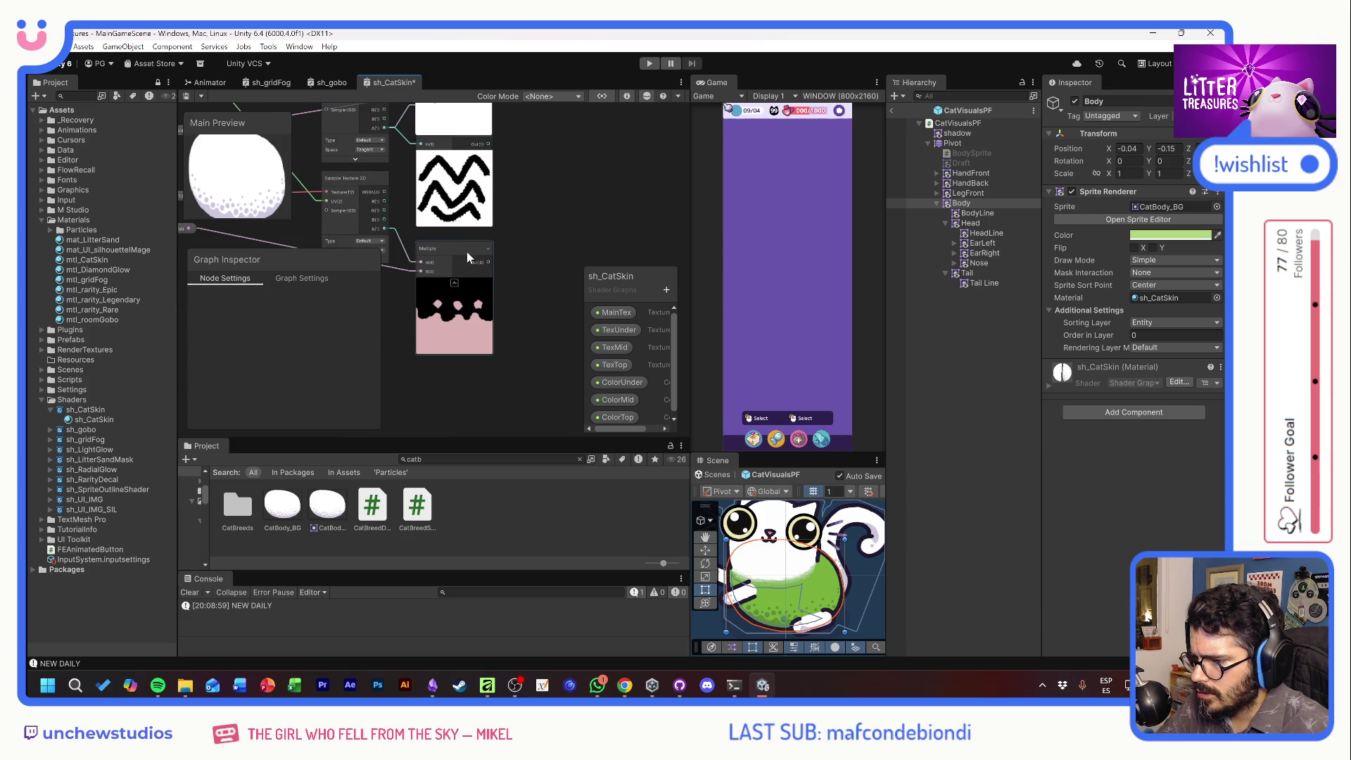
pyautogui.click(467, 252)
pyautogui.press('Delete')
pyautogui.click(472, 242)
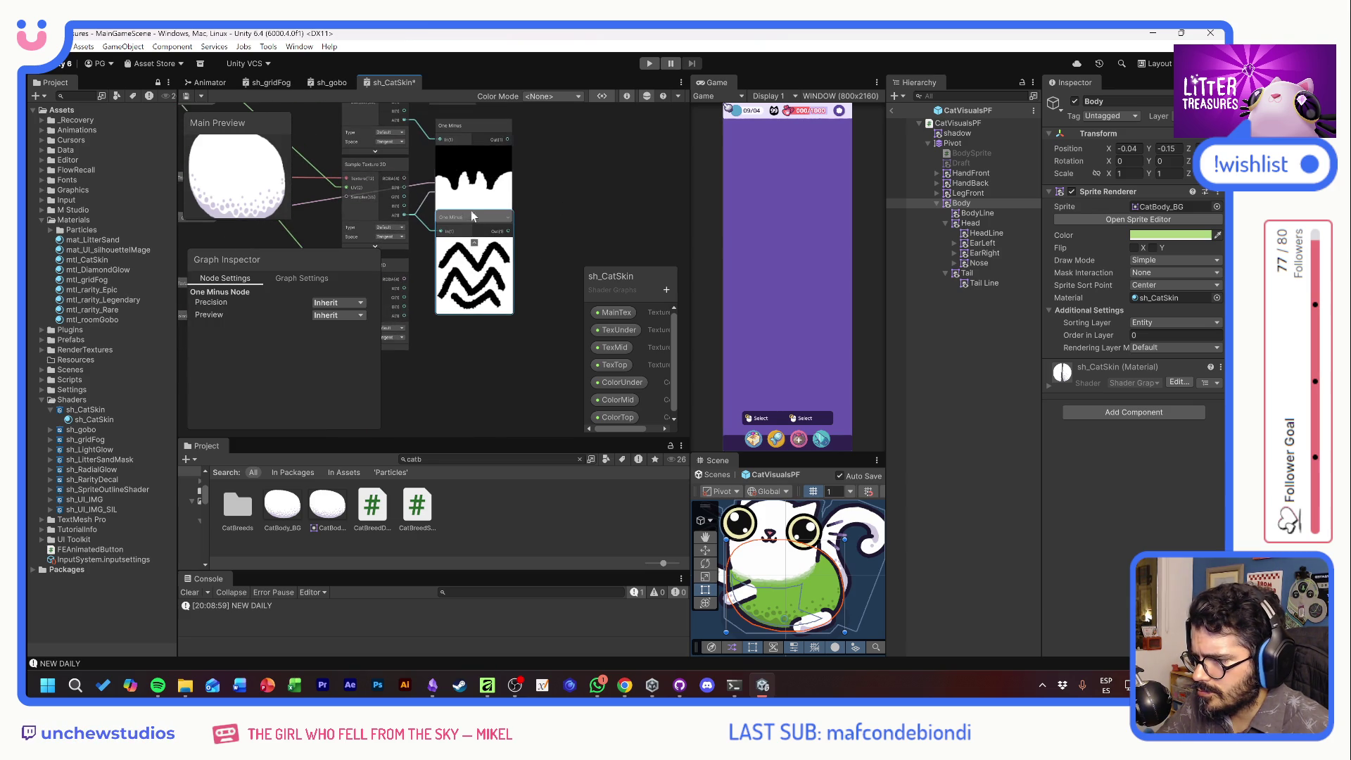
pyautogui.hotkey('ctrl', 'z')
pyautogui.hotkey('ctrl', 'z')
pyautogui.press('Delete')
pyautogui.click(461, 309)
pyautogui.press('Delete')
pyautogui.moveTo(461, 310)
pyautogui.mouseDown()
pyautogui.moveTo(559, 163)
pyautogui.moveTo(608, 194)
pyautogui.mouseUp()
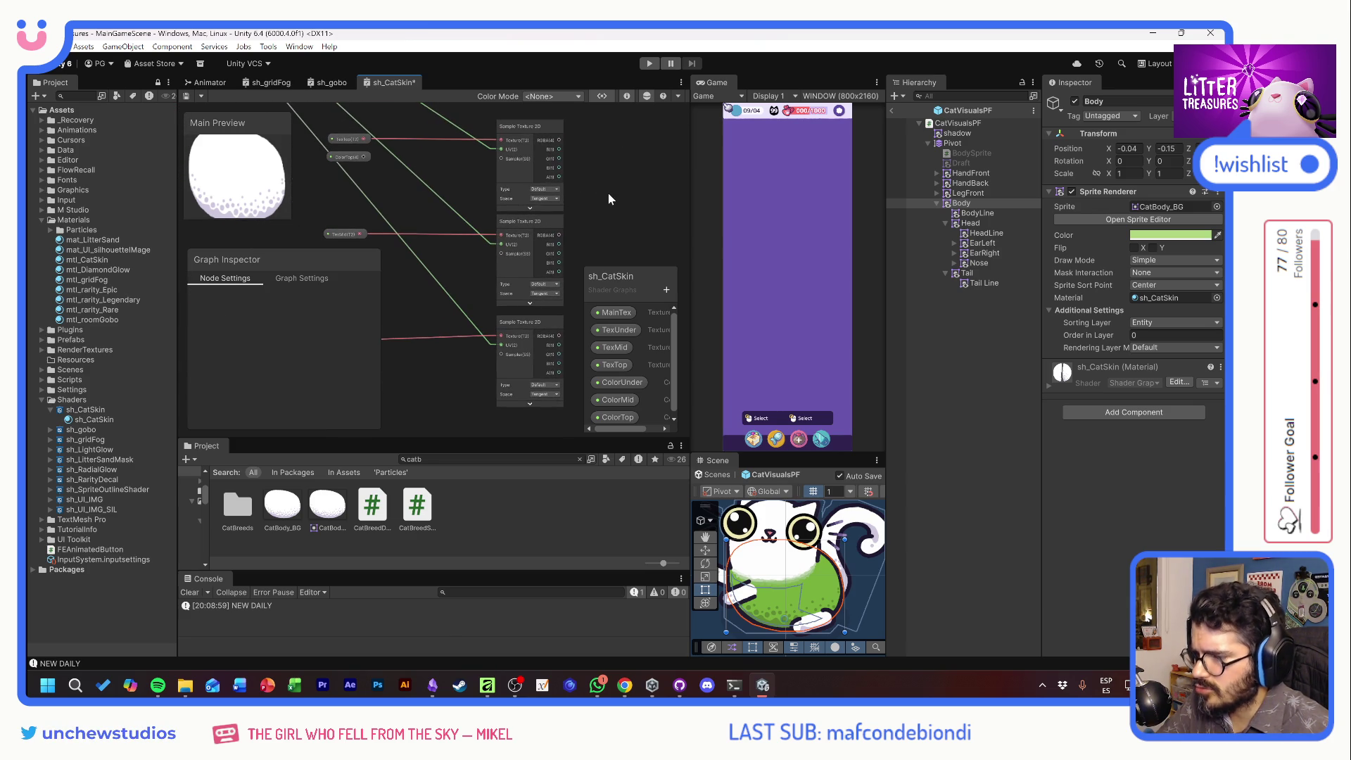
pyautogui.hotkey('ctrl', 's')
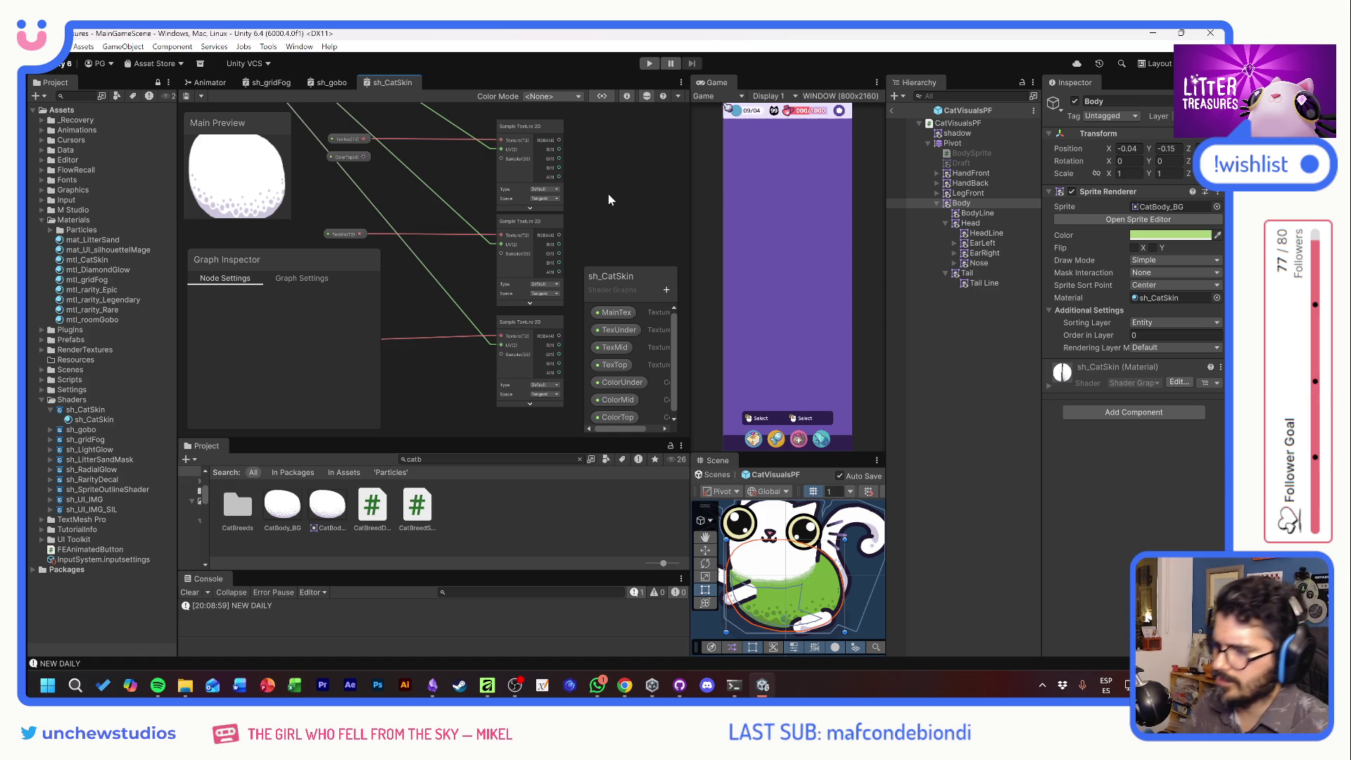
# Select the upper Multiply node and pan over to the Vertex Color node
pyautogui.moveTo(620, 163); pyautogui.dragTo(536, 297)
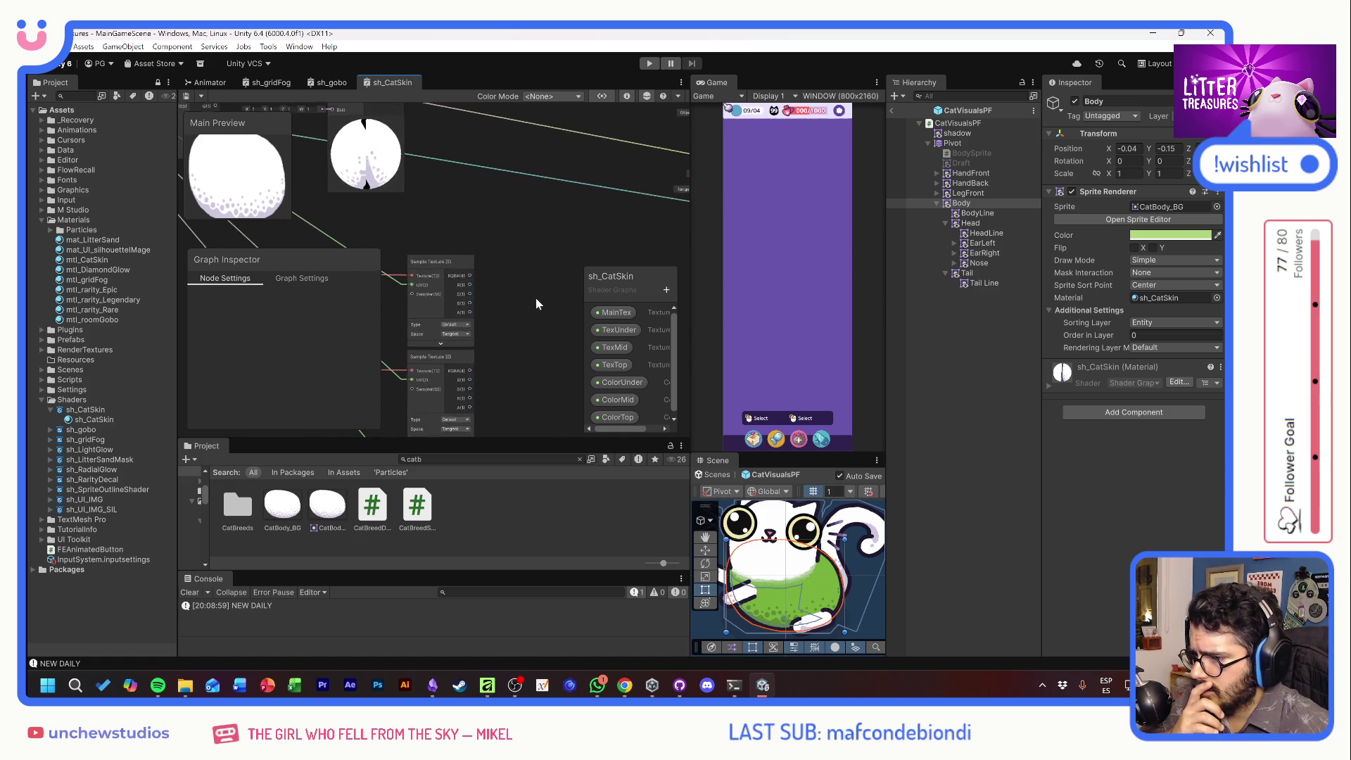
pyautogui.click(447, 160)
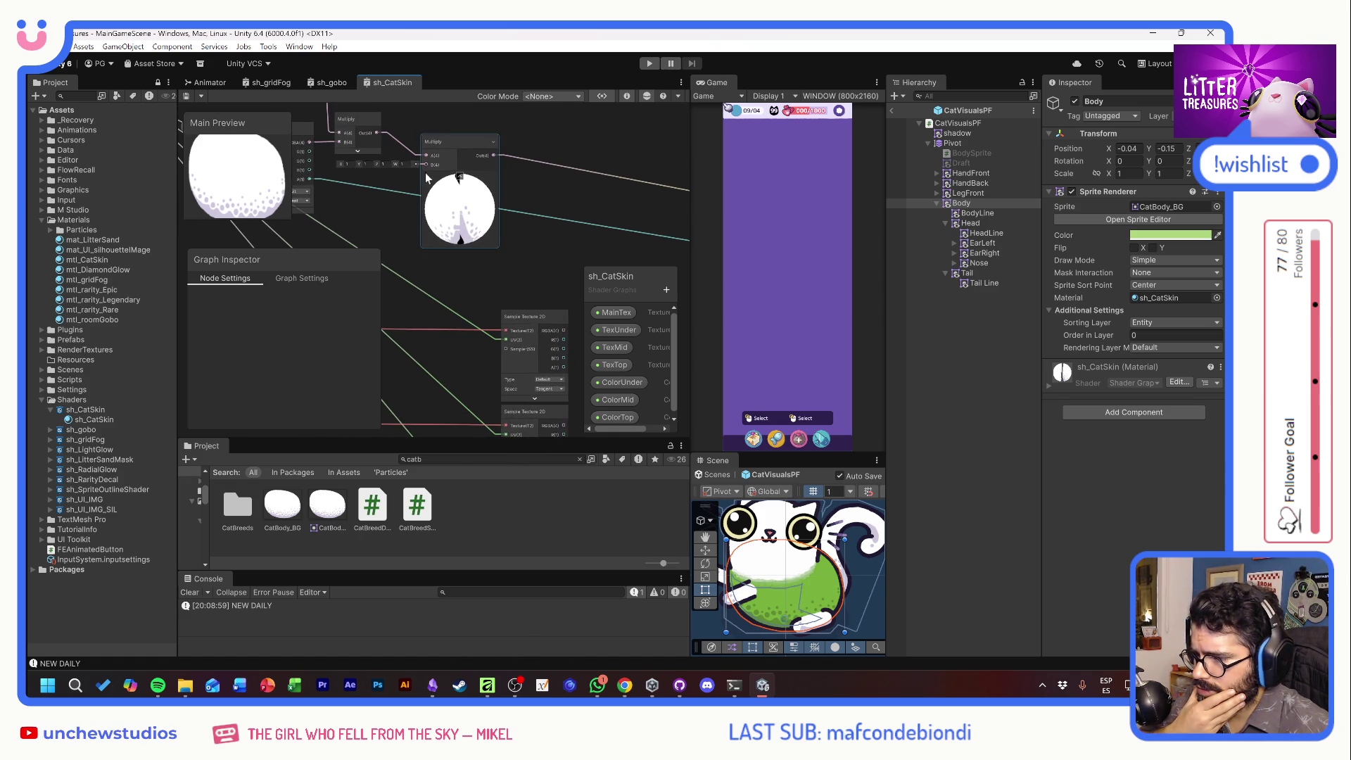
pyautogui.moveTo(318, 100); pyautogui.dragTo(386, 179)
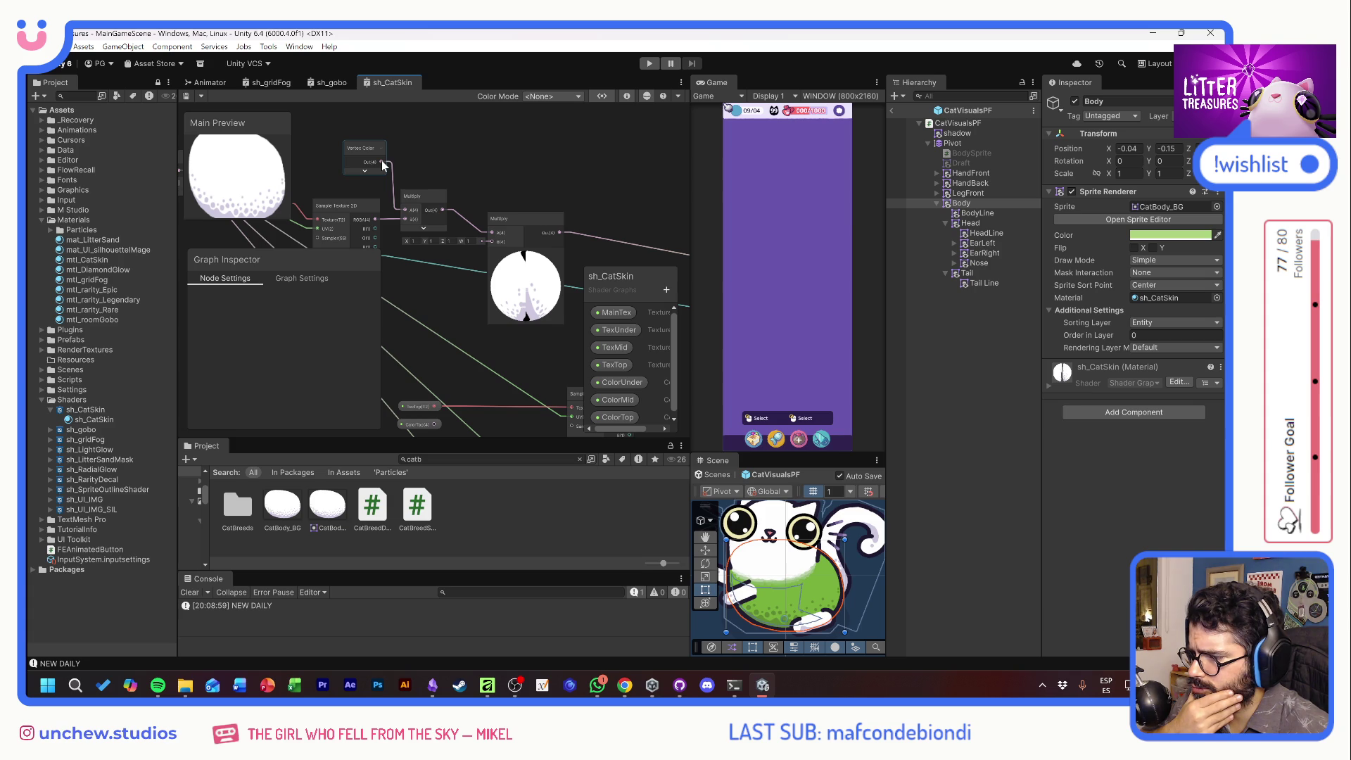
pyautogui.moveTo(416, 260)
pyautogui.mouseDown()
pyautogui.moveTo(467, 223)
pyautogui.moveTo(458, 239)
pyautogui.mouseUp()
pyautogui.rightClick(479, 224)
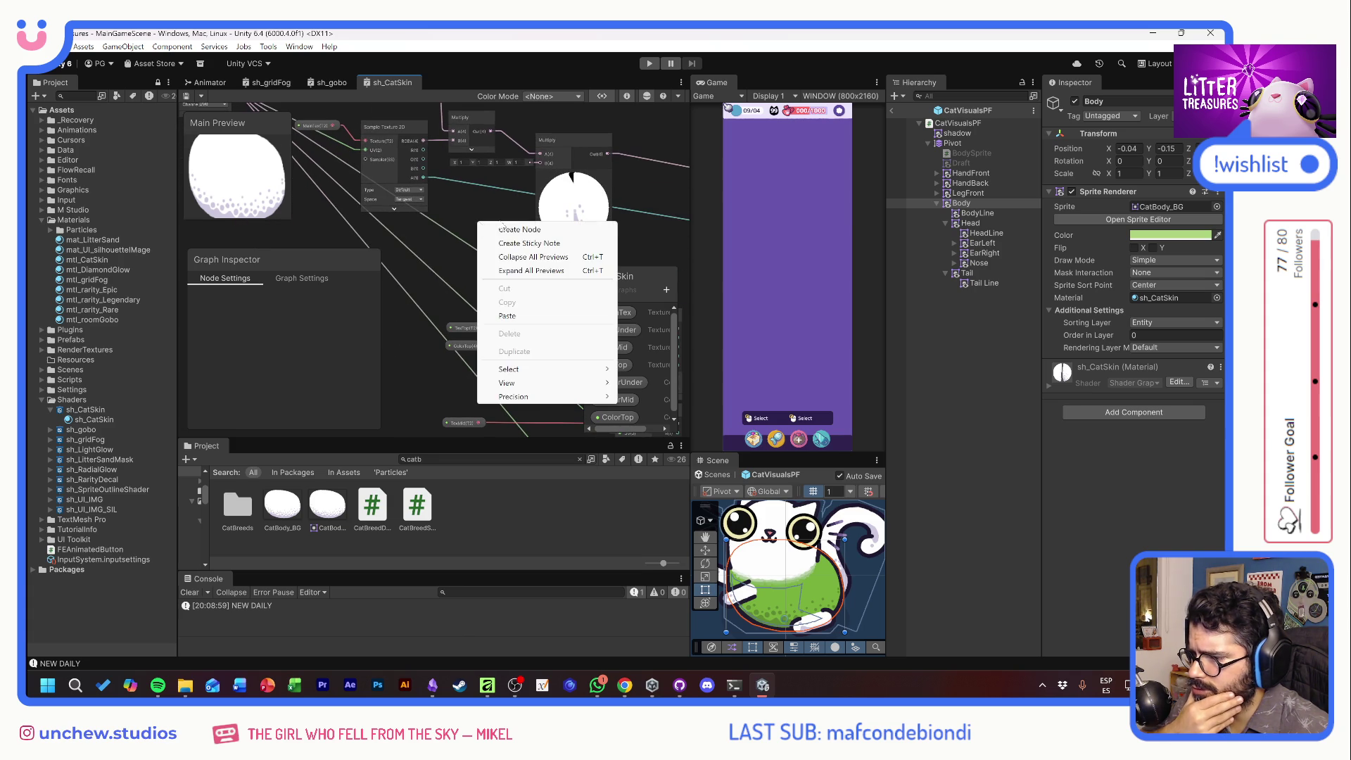
pyautogui.click(516, 231)
pyautogui.write('sampl')
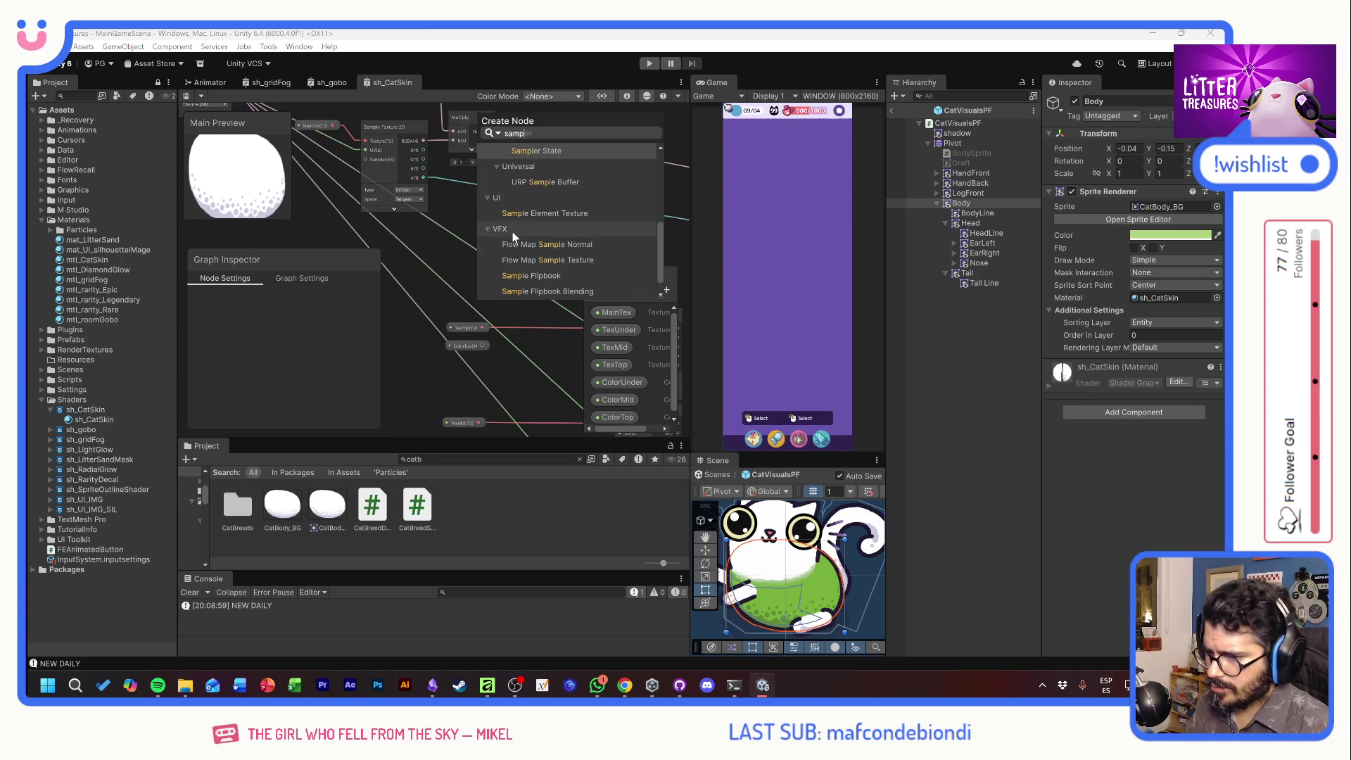
pyautogui.scroll(3, 583, 247)
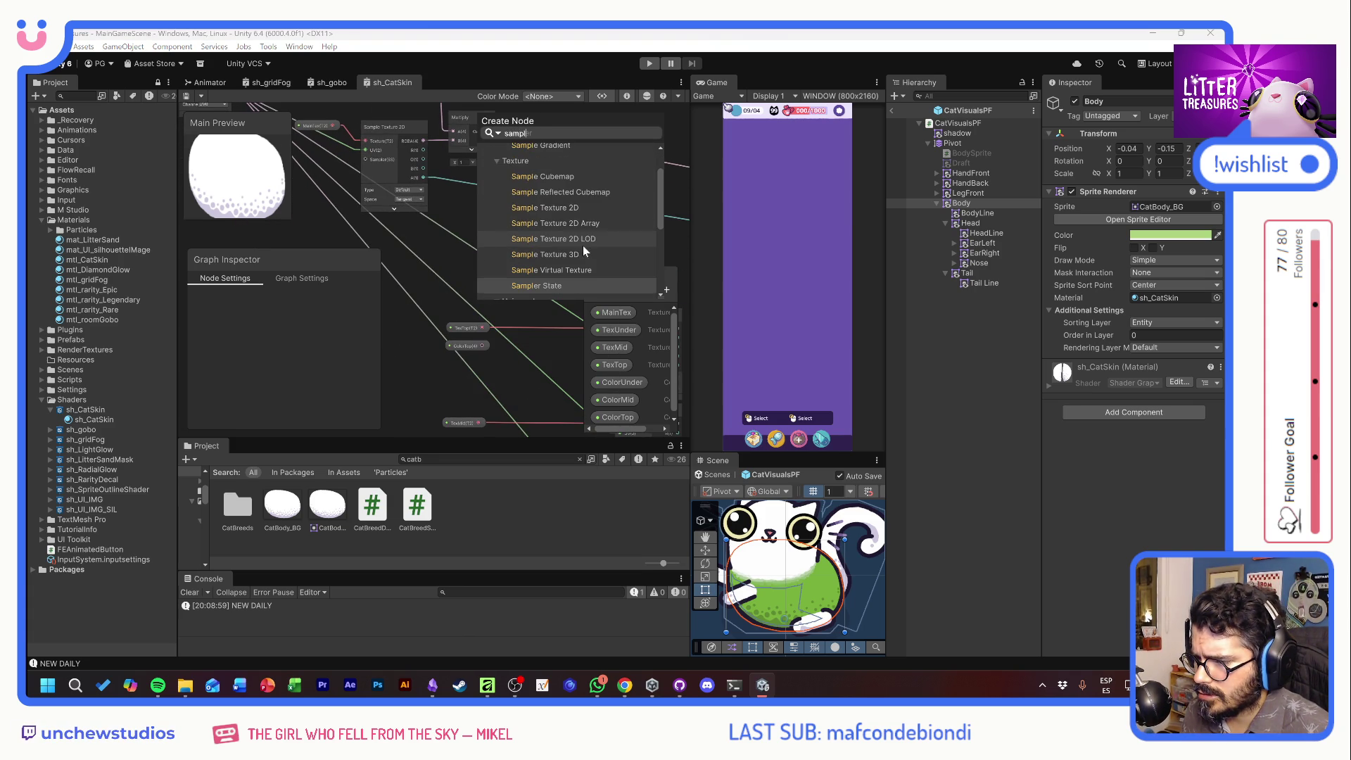
pyautogui.click(556, 207)
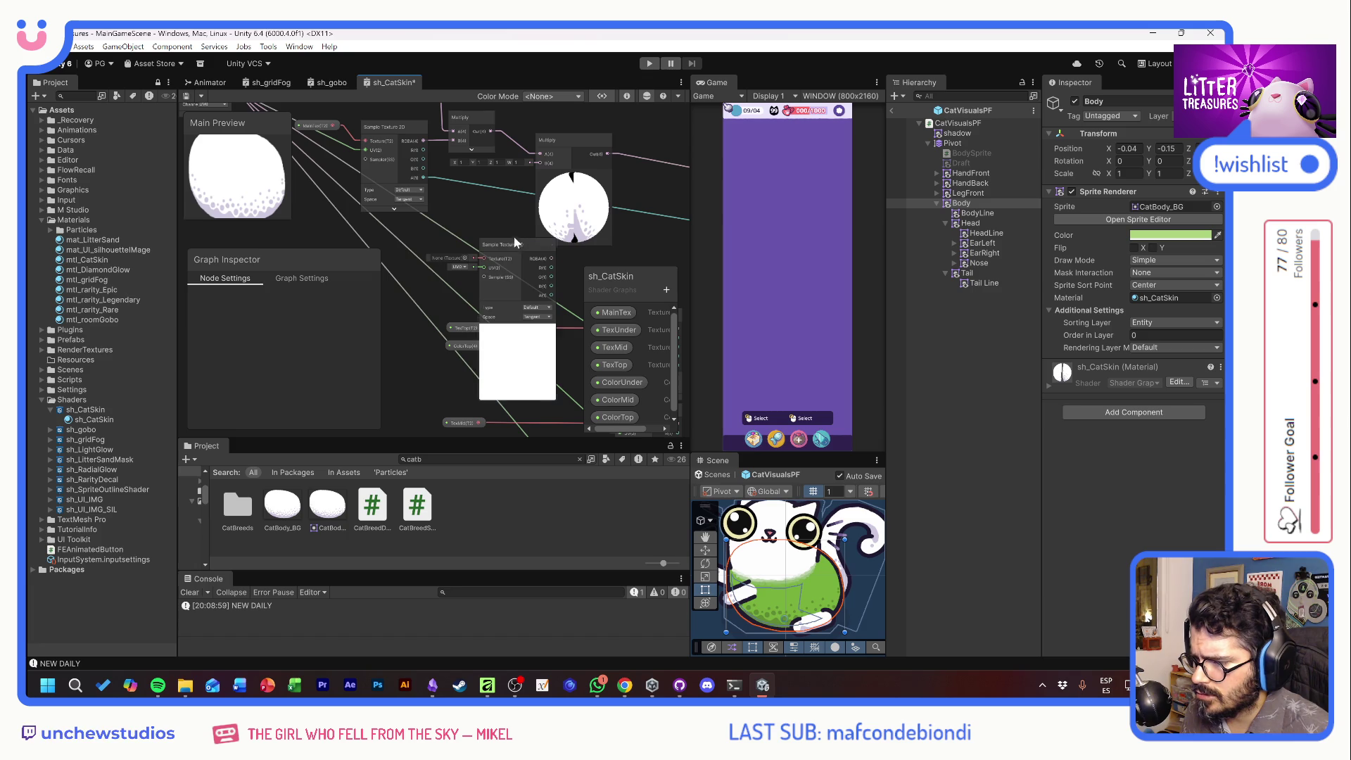
pyautogui.moveTo(473, 235); pyautogui.dragTo(467, 225)
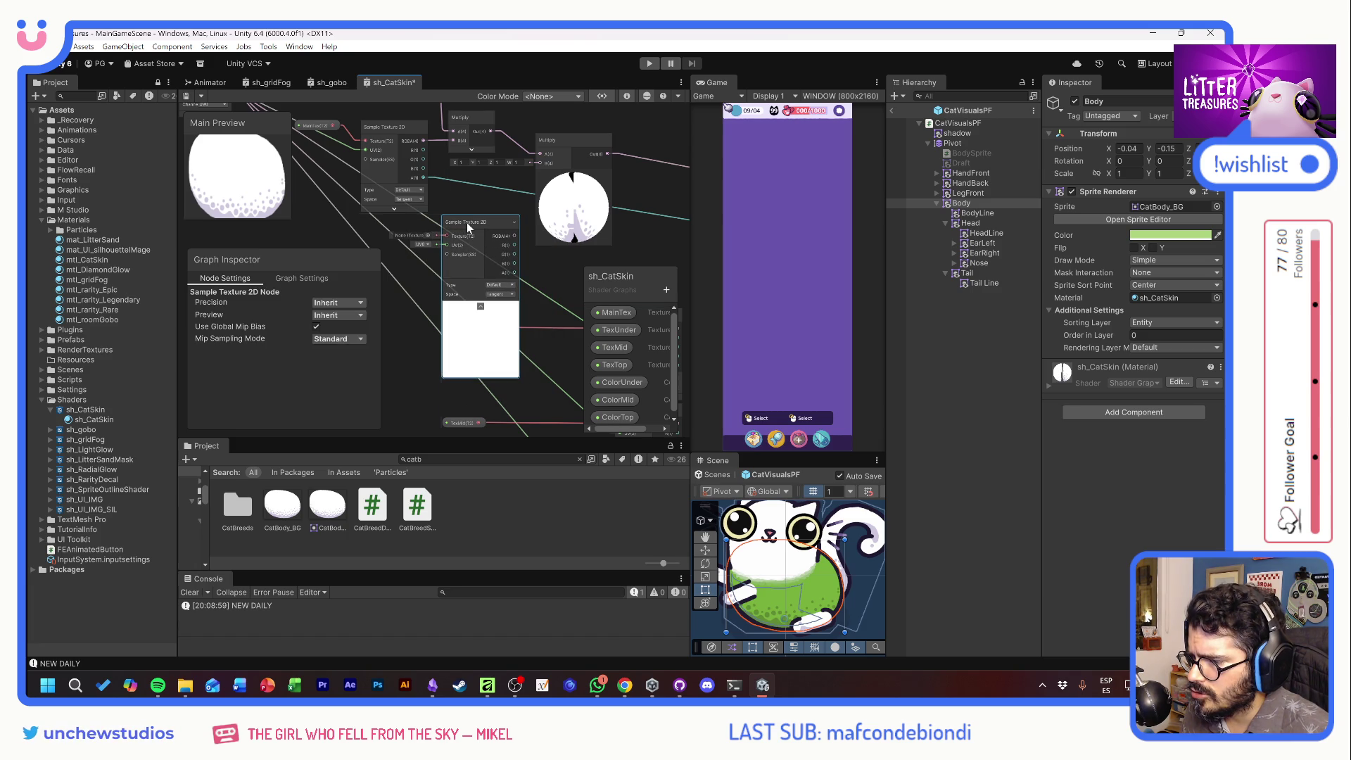
pyautogui.click(480, 307)
pyautogui.moveTo(352, 160); pyautogui.dragTo(435, 217)
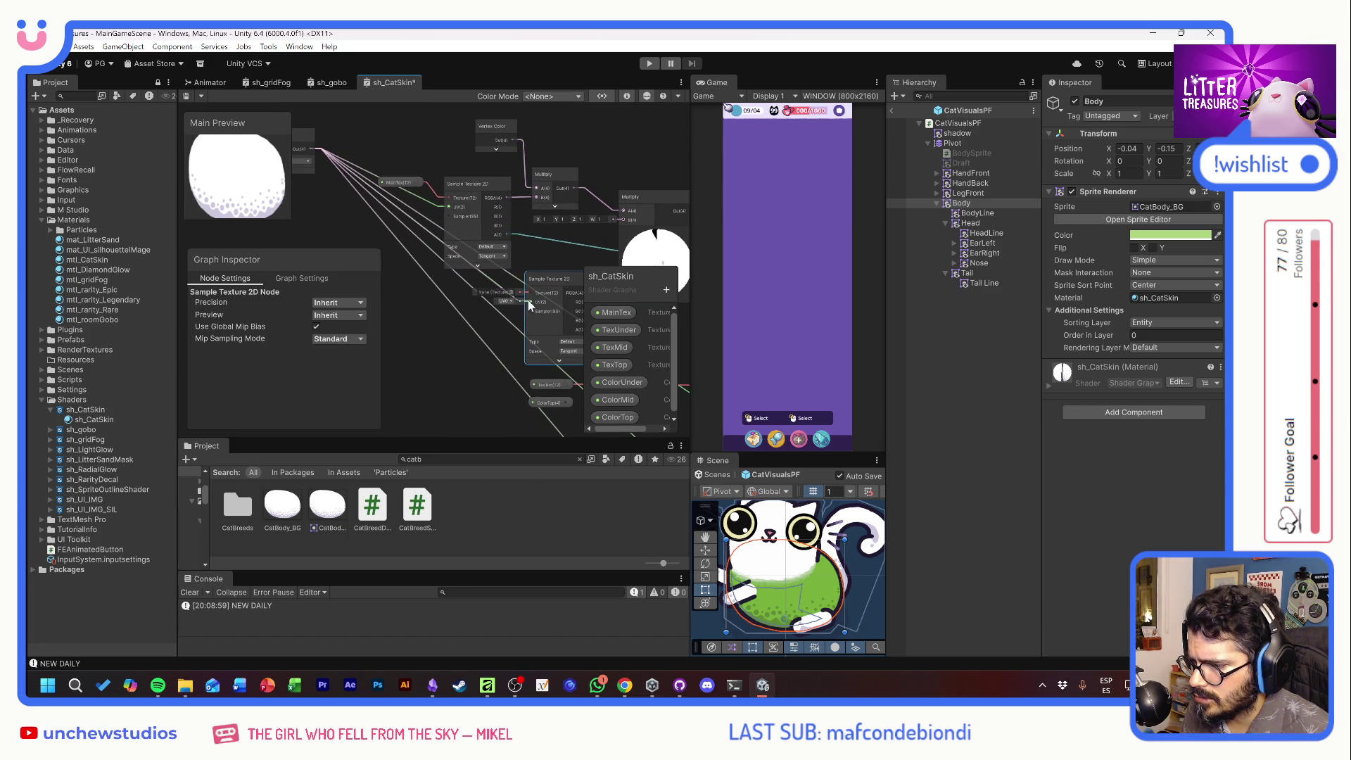
pyautogui.moveTo(549, 274)
pyautogui.mouseDown()
pyautogui.moveTo(512, 229)
pyautogui.moveTo(446, 224)
pyautogui.moveTo(458, 236)
pyautogui.mouseUp()
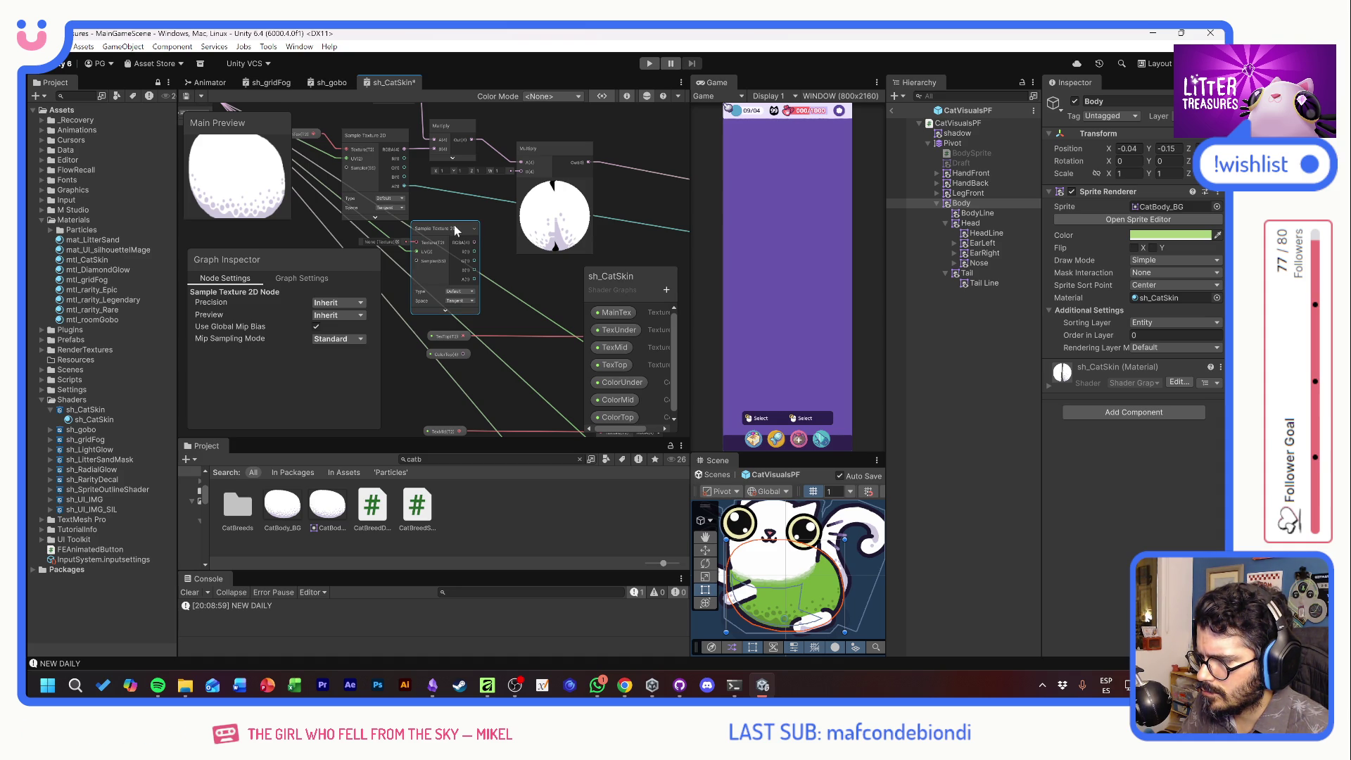
pyautogui.hotkey('ctrl', 'z')
pyautogui.moveTo(470, 214); pyautogui.dragTo(457, 269)
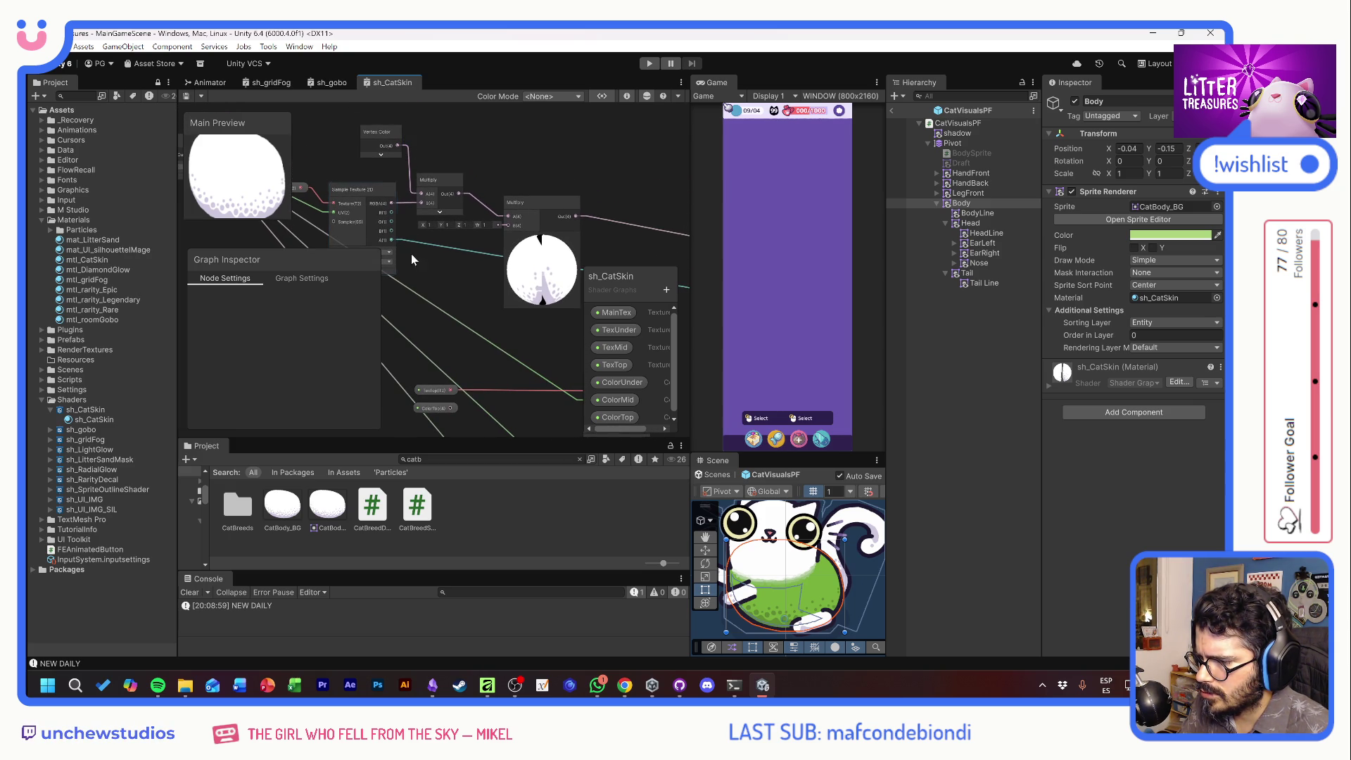
pyautogui.moveTo(445, 284); pyautogui.dragTo(448, 257)
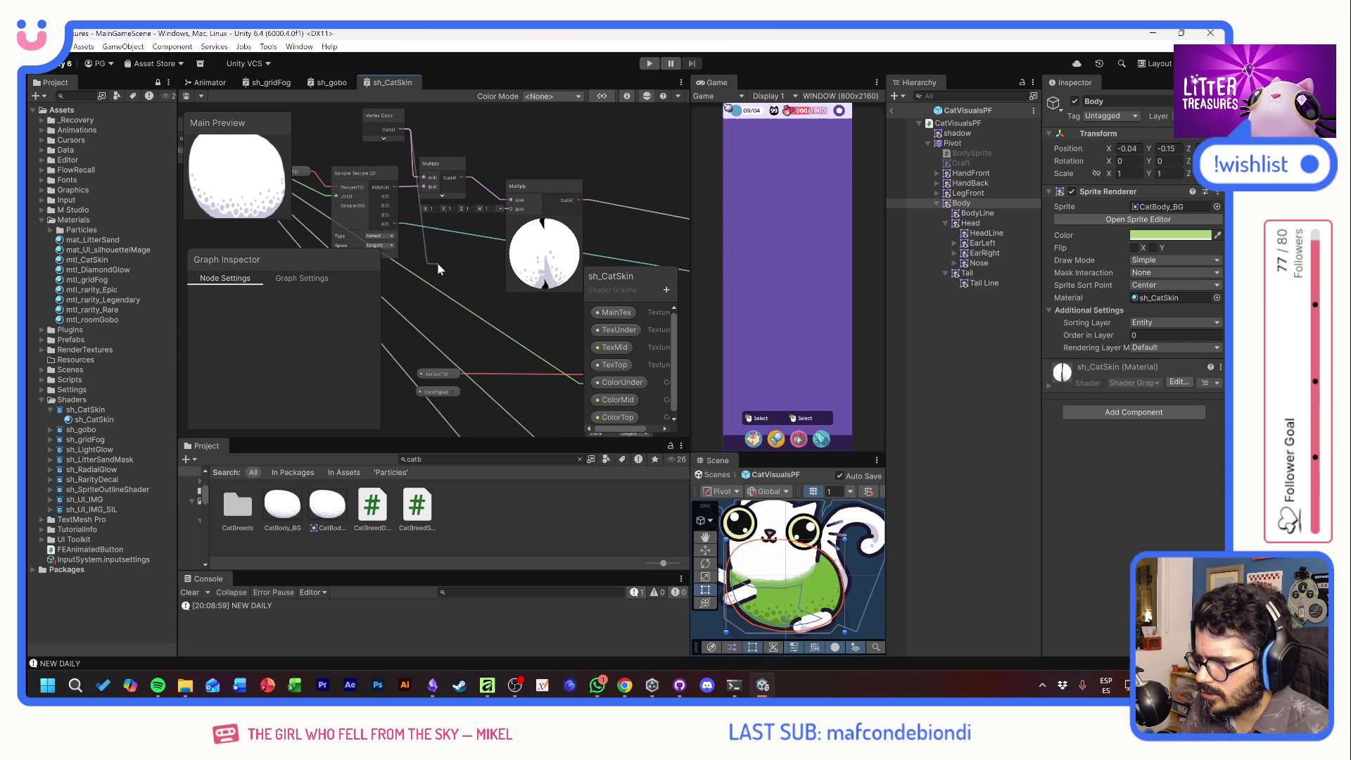
# Add a Multiply node fed by the texture's A output
pyautogui.press('space')
pyautogui.write('mul')
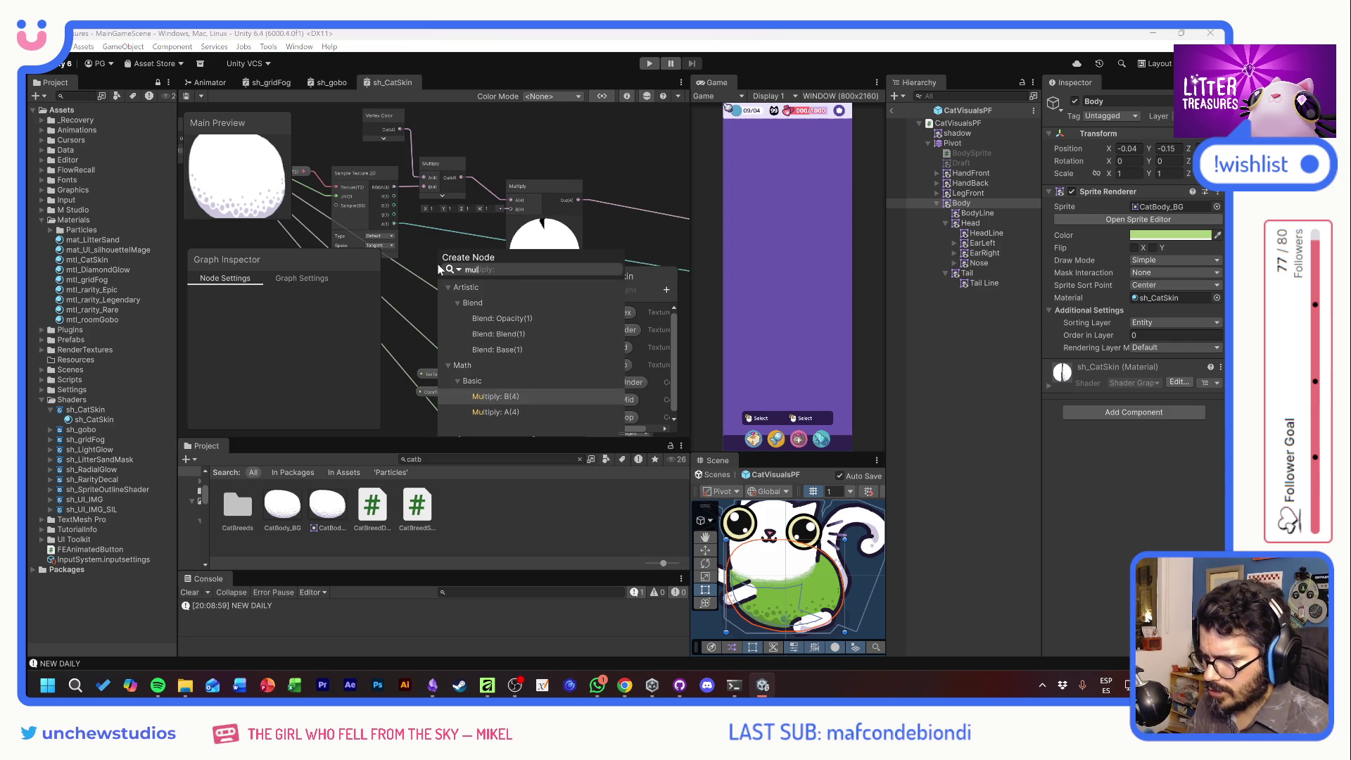
pyautogui.click(495, 413)
pyautogui.moveTo(396, 227)
pyautogui.mouseDown()
pyautogui.moveTo(436, 289)
pyautogui.moveTo(461, 248)
pyautogui.mouseUp()
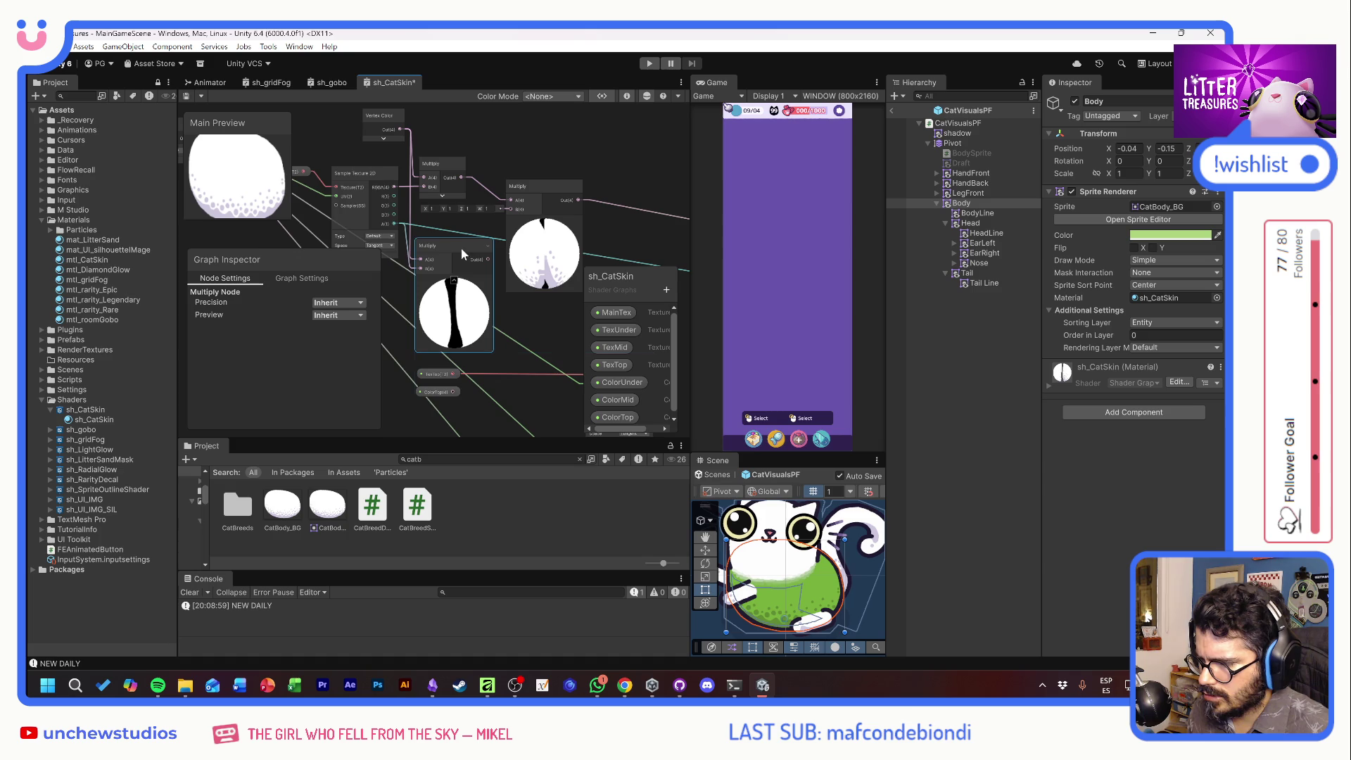
# Delete the upper Multiply node, move the new one into its place, and save
pyautogui.scroll(-3, 466, 259)
pyautogui.click(514, 219)
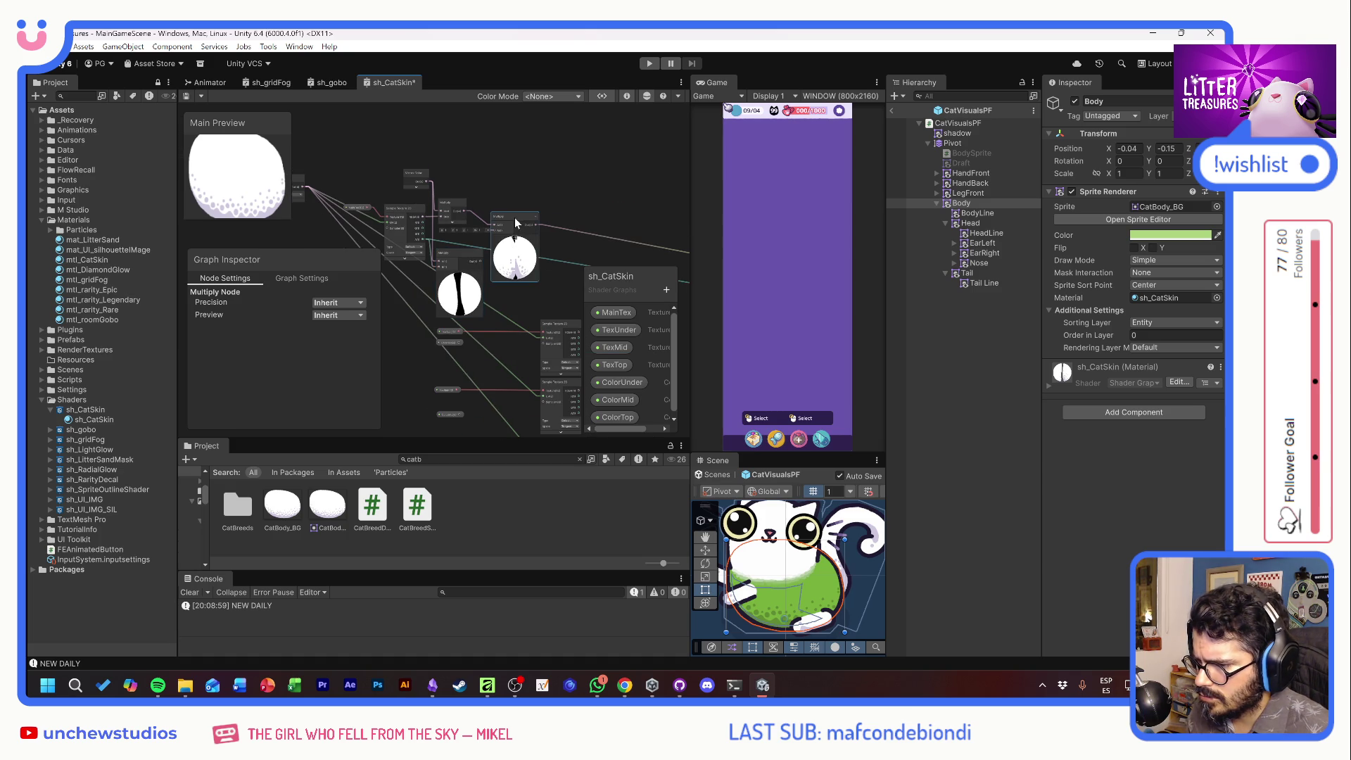
pyautogui.press('Delete')
pyautogui.moveTo(461, 276)
pyautogui.mouseDown()
pyautogui.moveTo(468, 197)
pyautogui.moveTo(396, 193)
pyautogui.moveTo(609, 233)
pyautogui.moveTo(611, 221)
pyautogui.mouseUp()
pyautogui.hotkey('ctrl', 's')
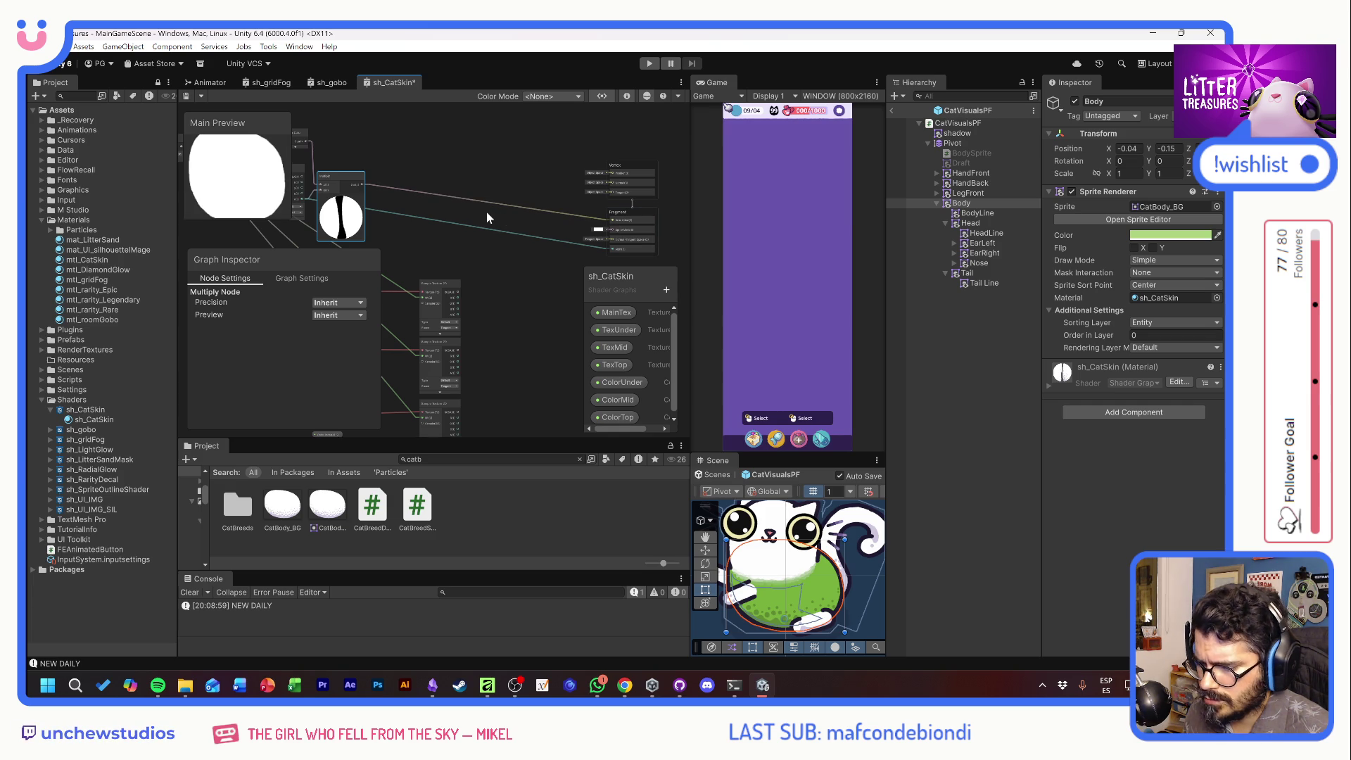
# Move the UV node lower and the Multiply node beside the textures, then select ColorUnder
pyautogui.moveTo(408, 233)
pyautogui.mouseDown()
pyautogui.moveTo(510, 210)
pyautogui.moveTo(518, 244)
pyautogui.moveTo(574, 212)
pyautogui.mouseUp()
pyautogui.scroll(3, 457, 248)
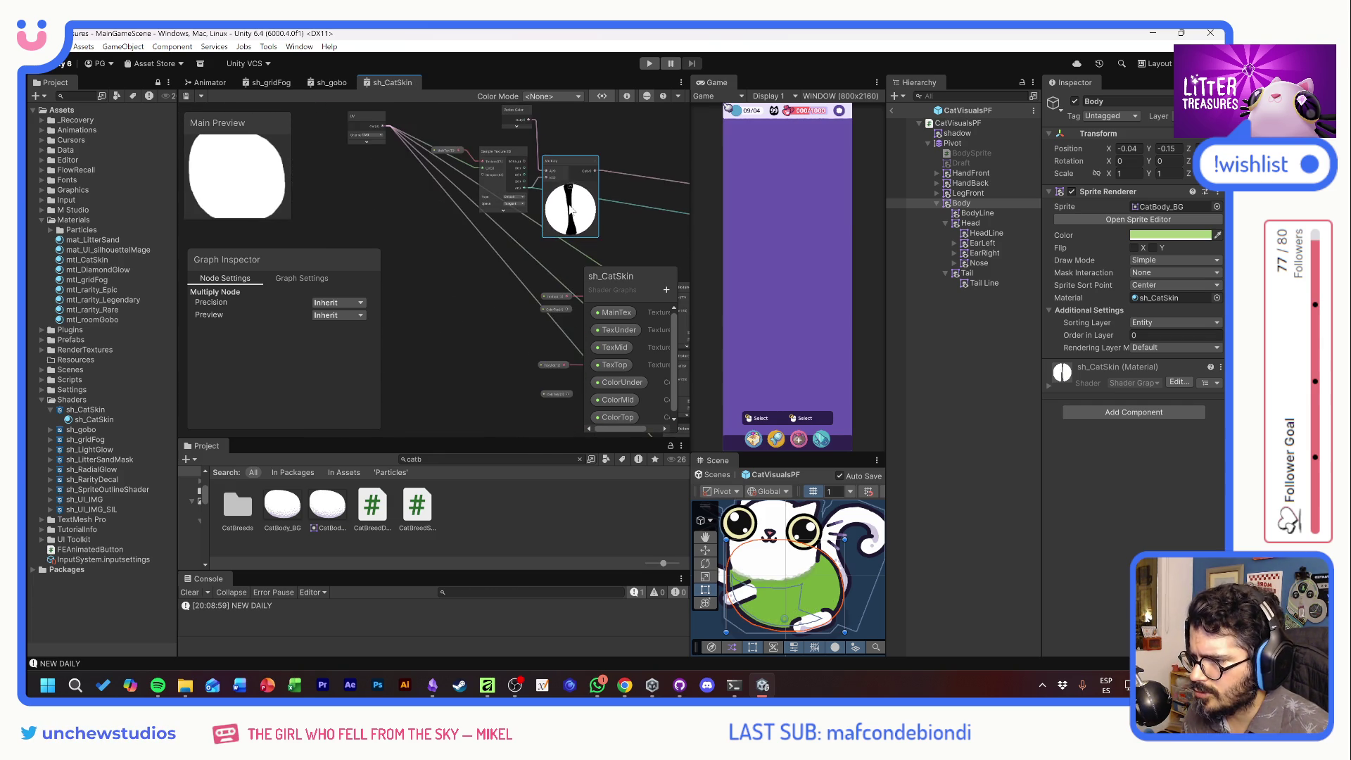
pyautogui.scroll(-1, 335, 146)
pyautogui.moveTo(333, 117)
pyautogui.mouseDown()
pyautogui.moveTo(422, 310)
pyautogui.moveTo(407, 298)
pyautogui.mouseUp()
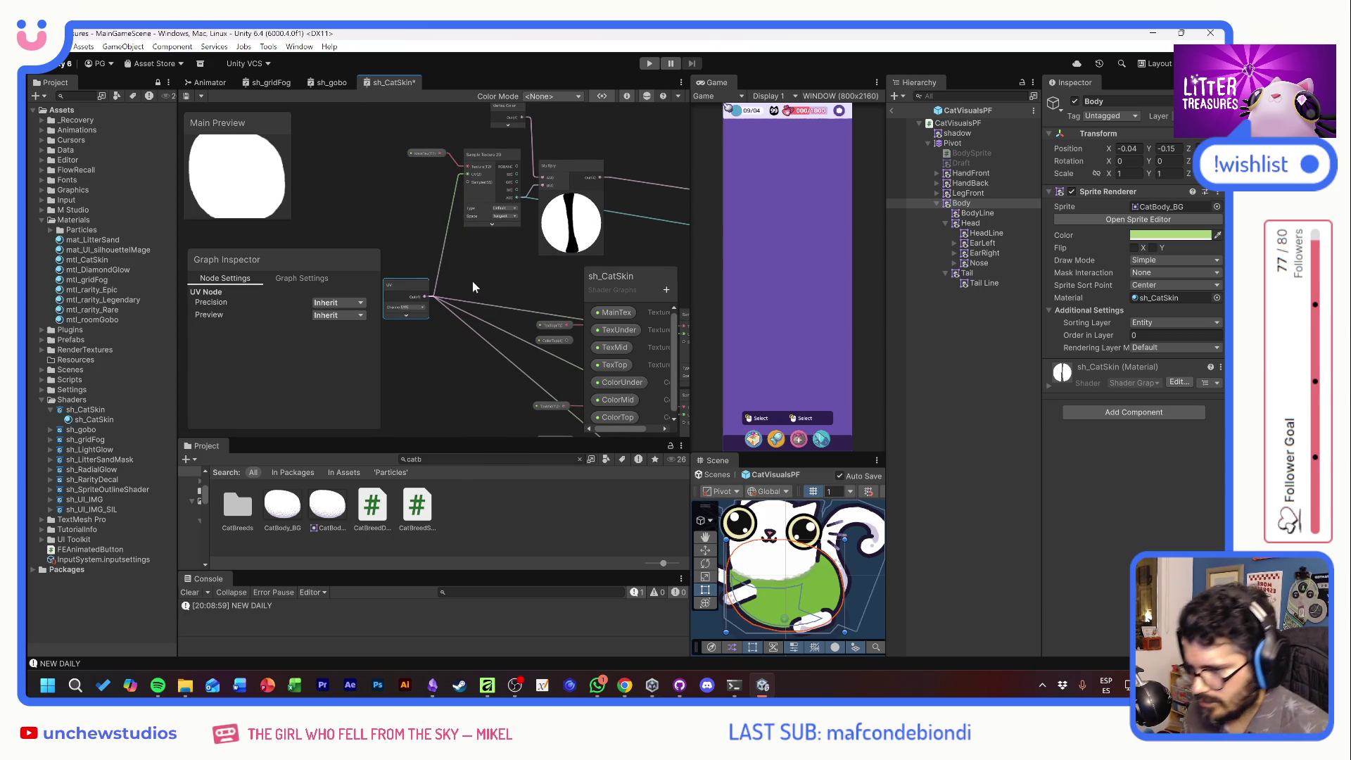
pyautogui.moveTo(543, 285)
pyautogui.mouseDown()
pyautogui.moveTo(415, 244)
pyautogui.moveTo(403, 255)
pyautogui.mouseUp()
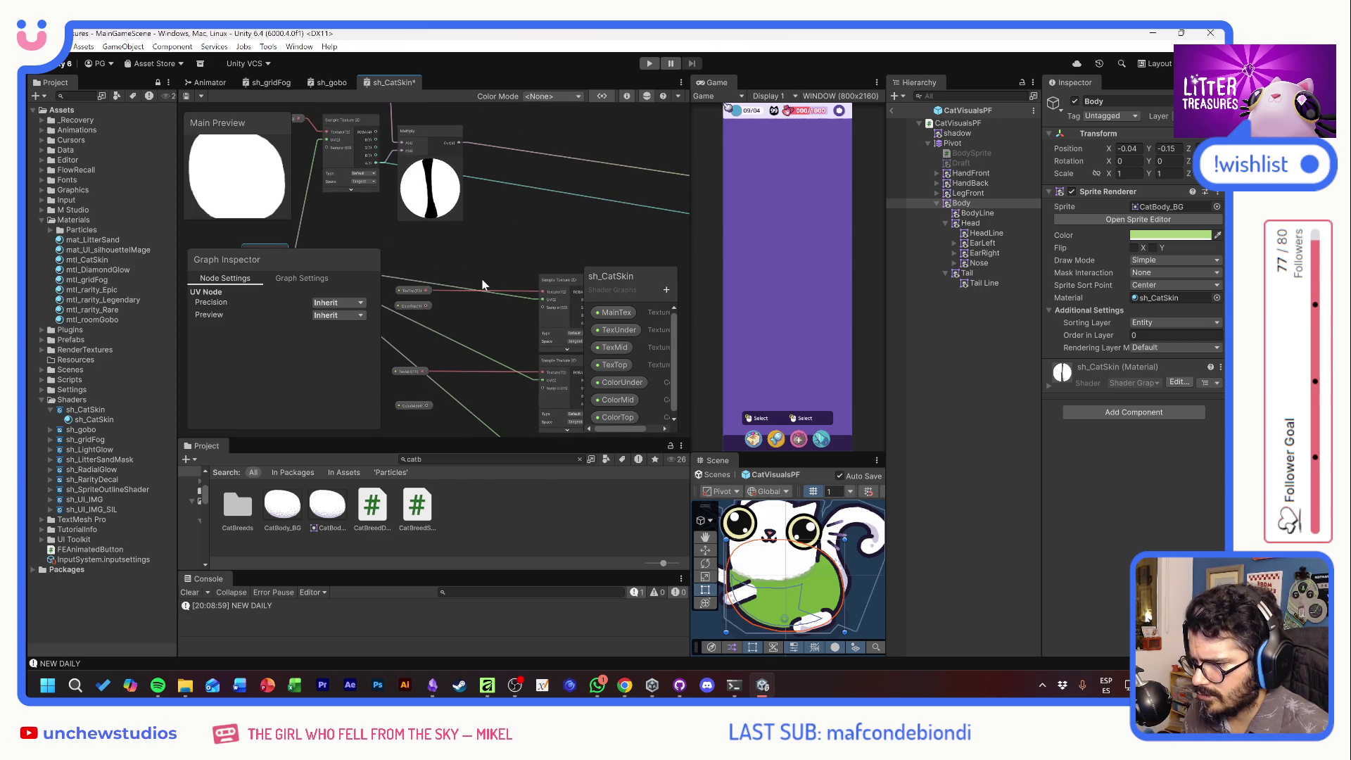
pyautogui.moveTo(419, 137)
pyautogui.mouseDown()
pyautogui.moveTo(497, 136)
pyautogui.moveTo(563, 213)
pyautogui.moveTo(487, 145)
pyautogui.moveTo(495, 188)
pyautogui.moveTo(517, 162)
pyautogui.mouseUp()
pyautogui.moveTo(466, 314); pyautogui.dragTo(589, 257)
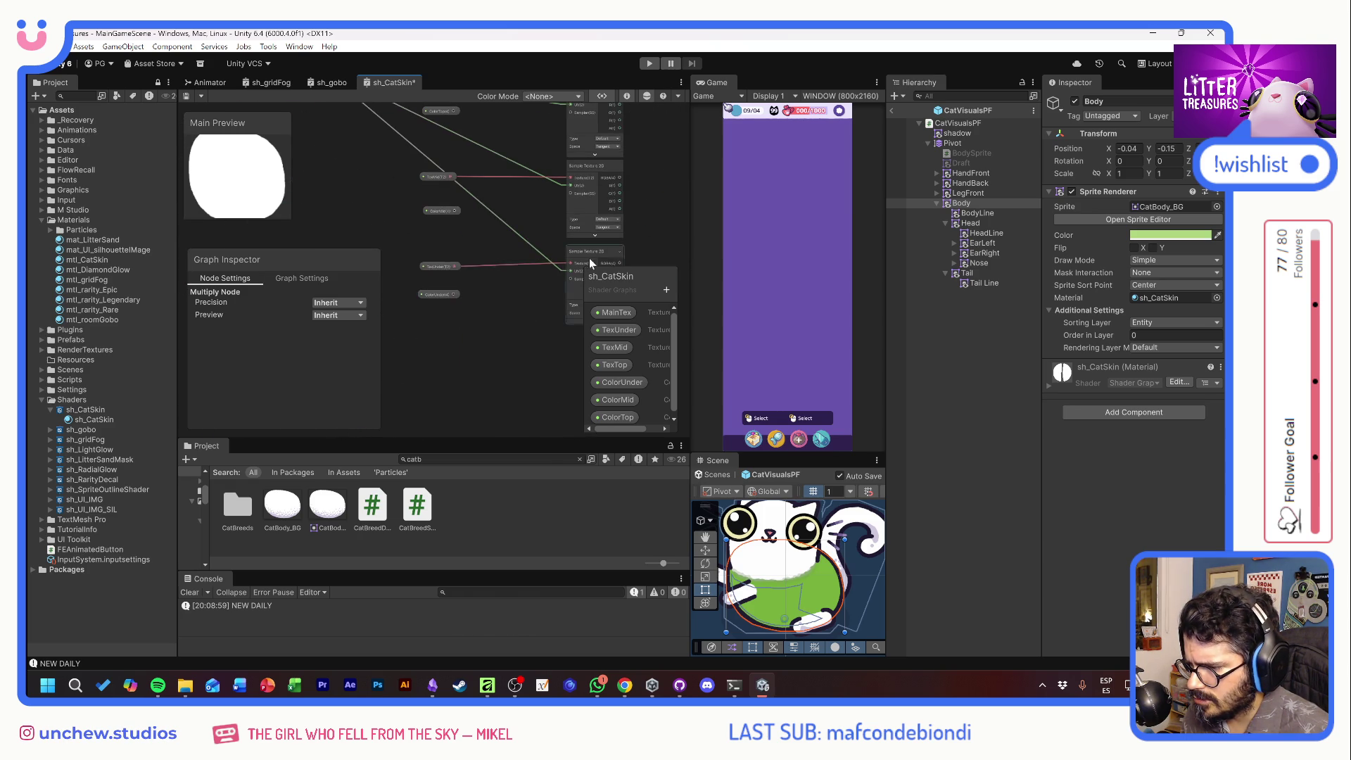
pyautogui.click(442, 289)
pyautogui.scroll(-3, 495, 298)
pyautogui.moveTo(449, 324)
pyautogui.mouseDown()
pyautogui.moveTo(454, 226)
pyautogui.moveTo(568, 206)
pyautogui.moveTo(523, 361)
pyautogui.mouseUp()
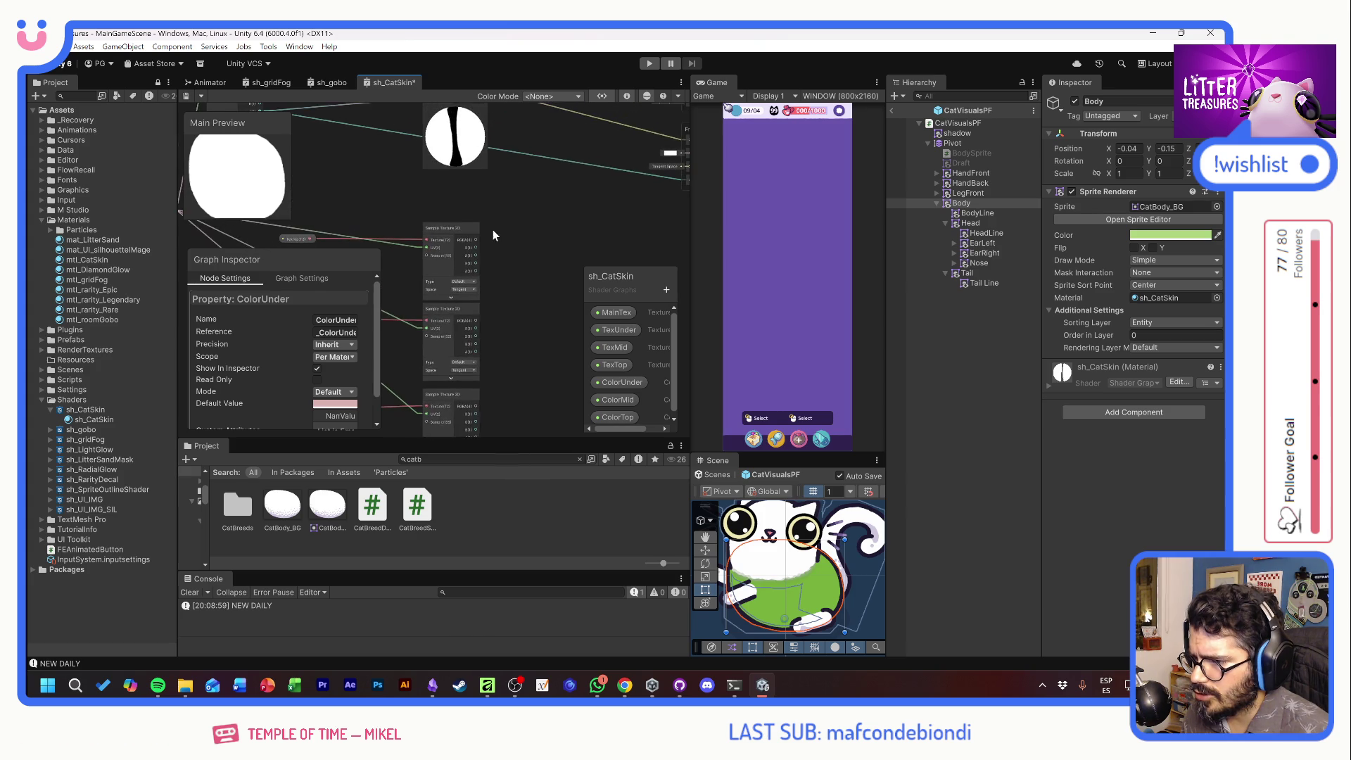
pyautogui.moveTo(478, 142); pyautogui.dragTo(522, 256)
# Add a Lerp node via the 'lerp' search, then search 'mult' from a Sample Texture output
pyautogui.write('lerp')
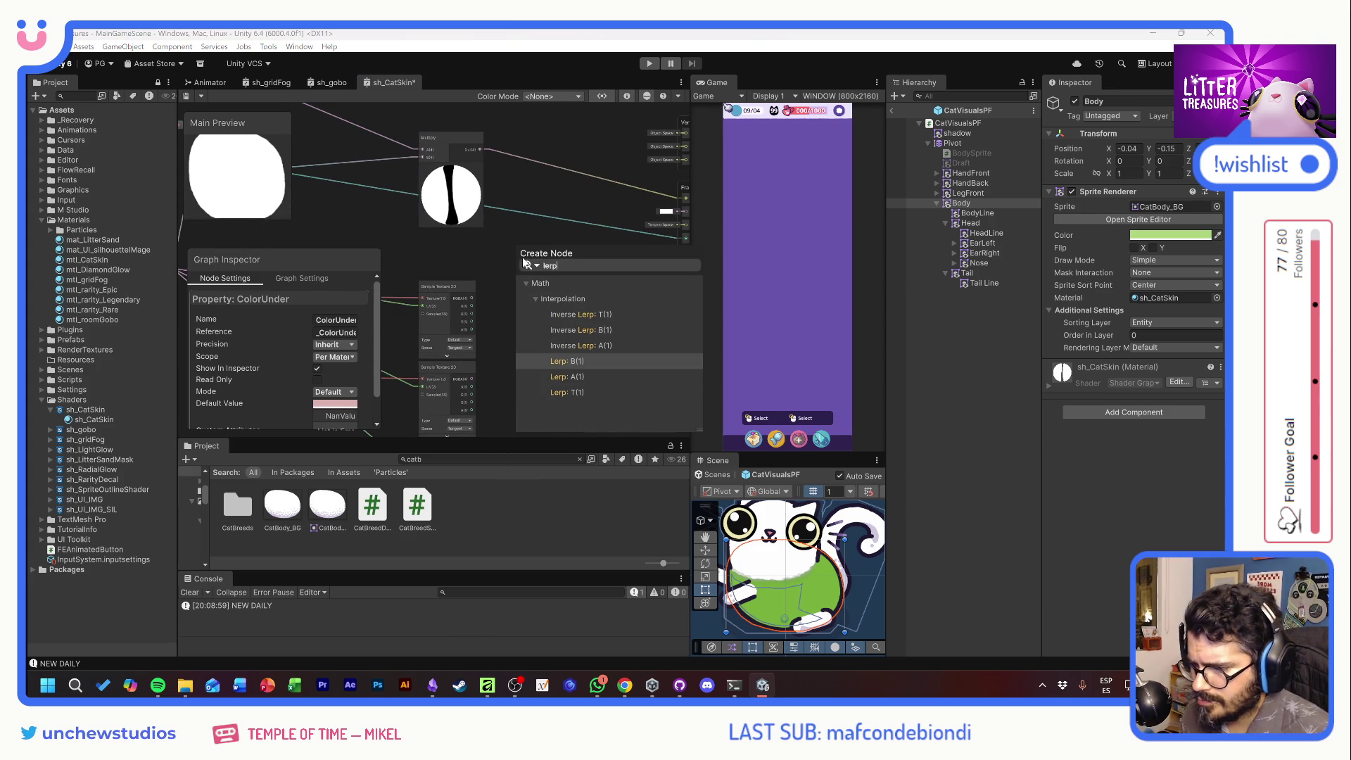
pyautogui.click(580, 378)
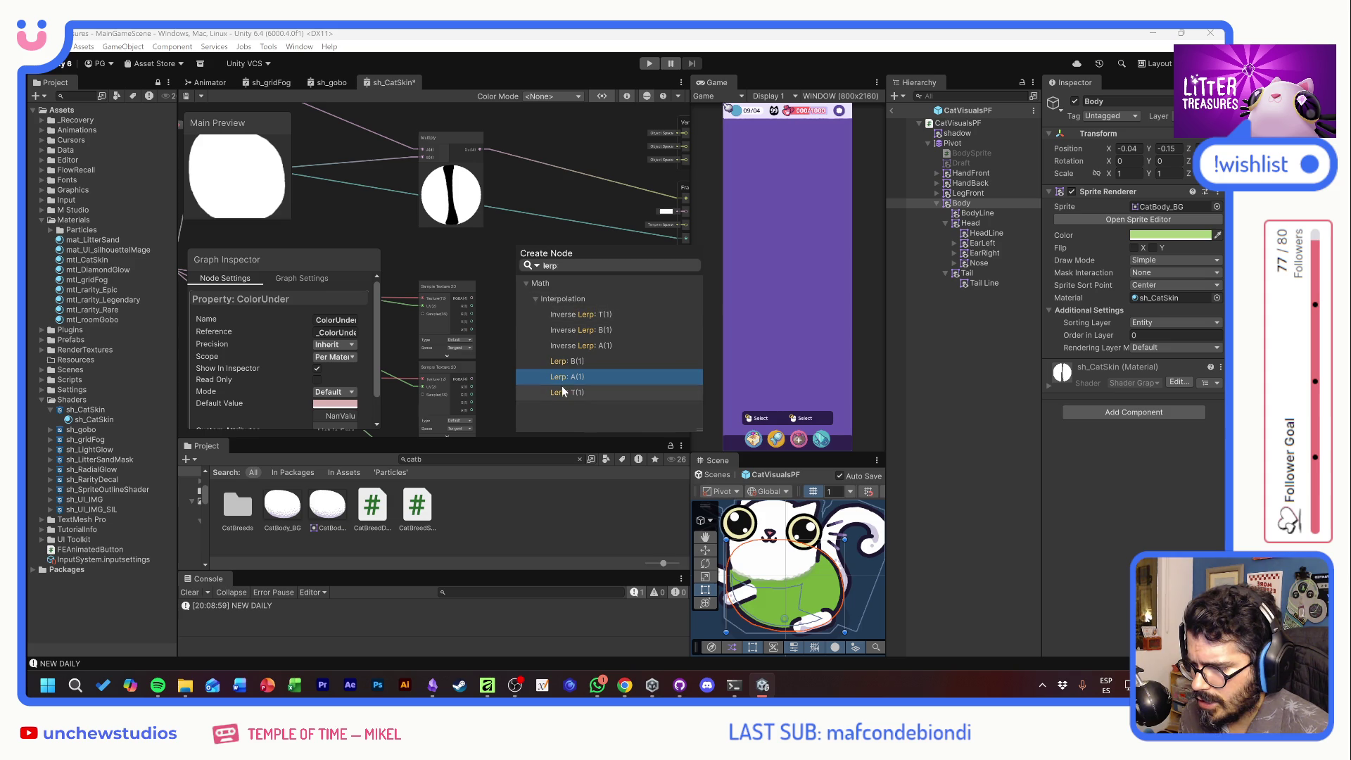
pyautogui.click(564, 377)
pyautogui.moveTo(542, 345); pyautogui.dragTo(568, 256)
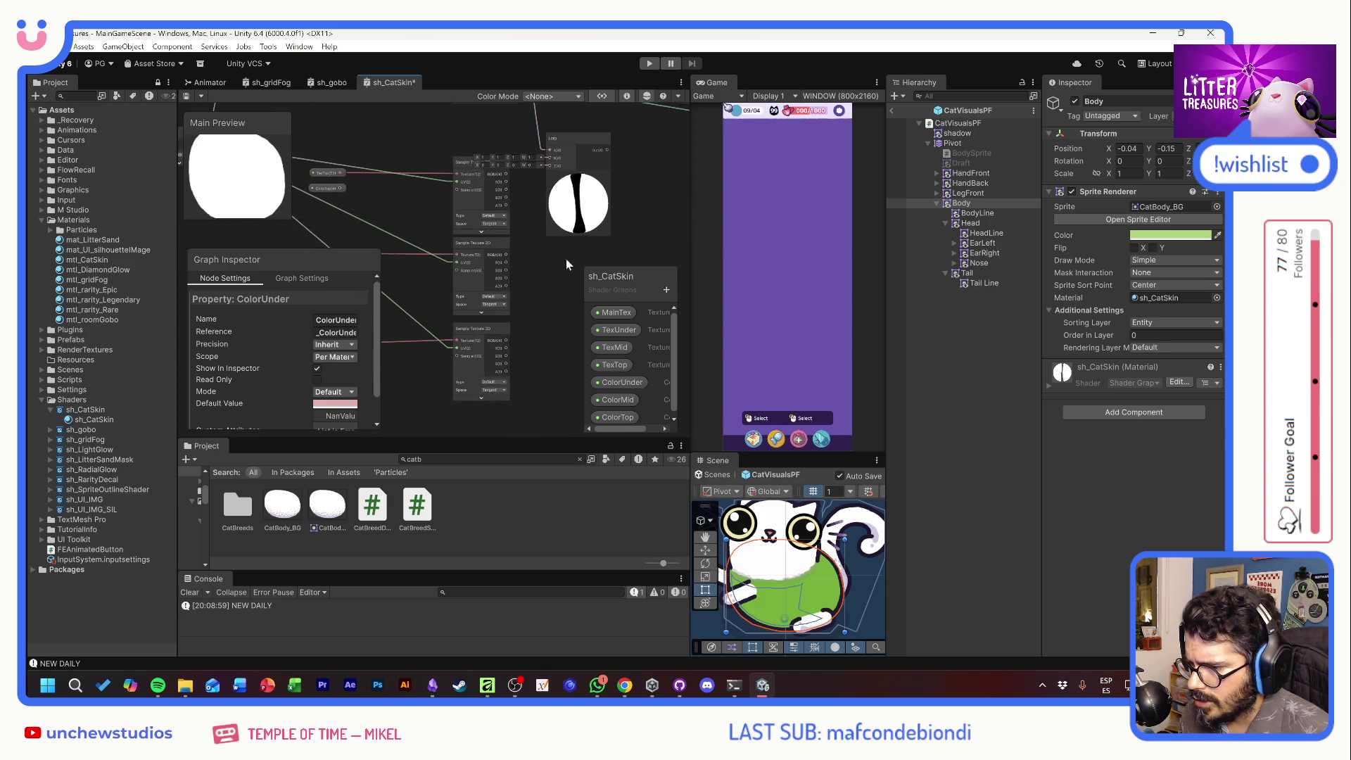
pyautogui.moveTo(545, 314)
pyautogui.mouseDown()
pyautogui.moveTo(611, 206)
pyautogui.moveTo(573, 247)
pyautogui.moveTo(580, 256)
pyautogui.mouseUp()
pyautogui.write('mult')
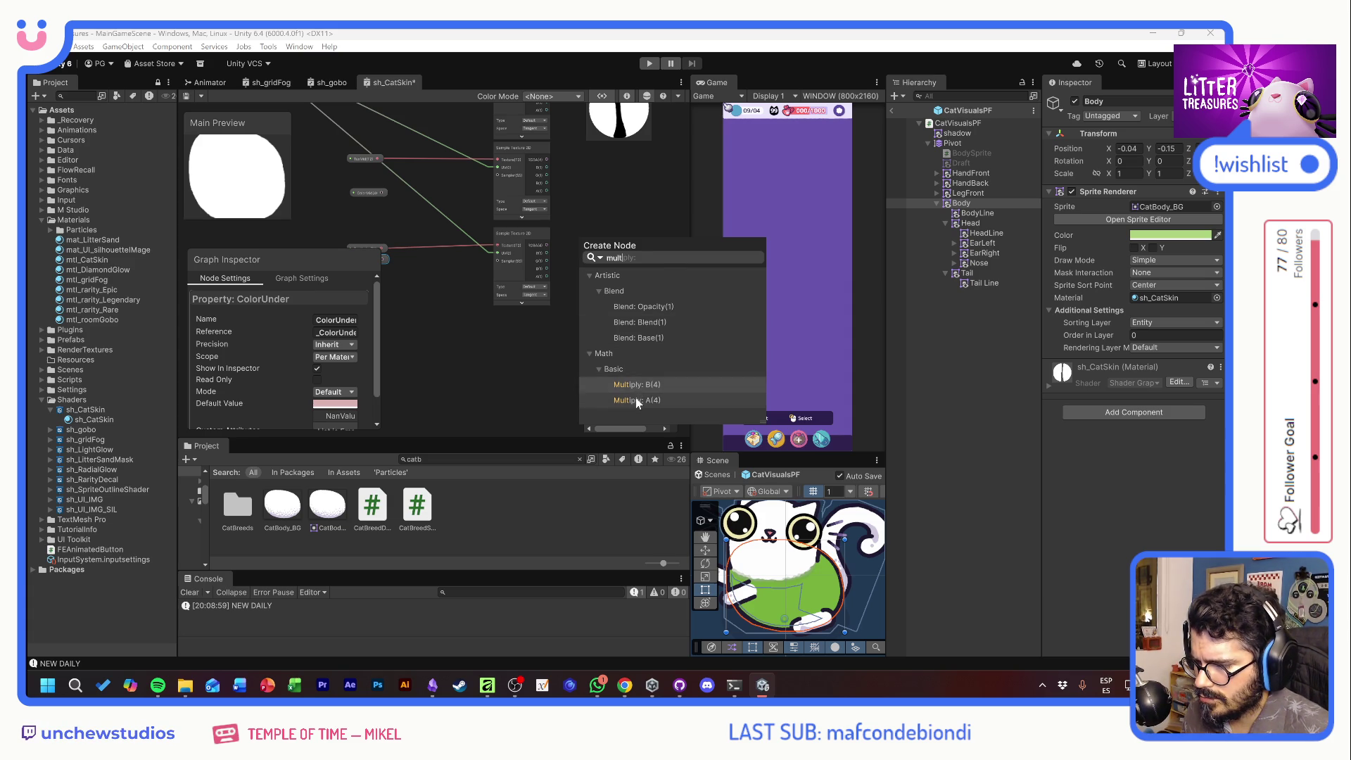
# Multiply the mask texture by ColorUnder, wire the pink result into Lerp, and save
pyautogui.doubleClick(636, 398)
pyautogui.click(583, 260)
pyautogui.moveTo(450, 280); pyautogui.dragTo(514, 217)
pyautogui.moveTo(418, 187)
pyautogui.mouseDown()
pyautogui.moveTo(603, 251)
pyautogui.moveTo(601, 195)
pyautogui.mouseUp()
pyautogui.moveTo(640, 151)
pyautogui.mouseDown()
pyautogui.moveTo(480, 284)
pyautogui.moveTo(513, 327)
pyautogui.mouseUp()
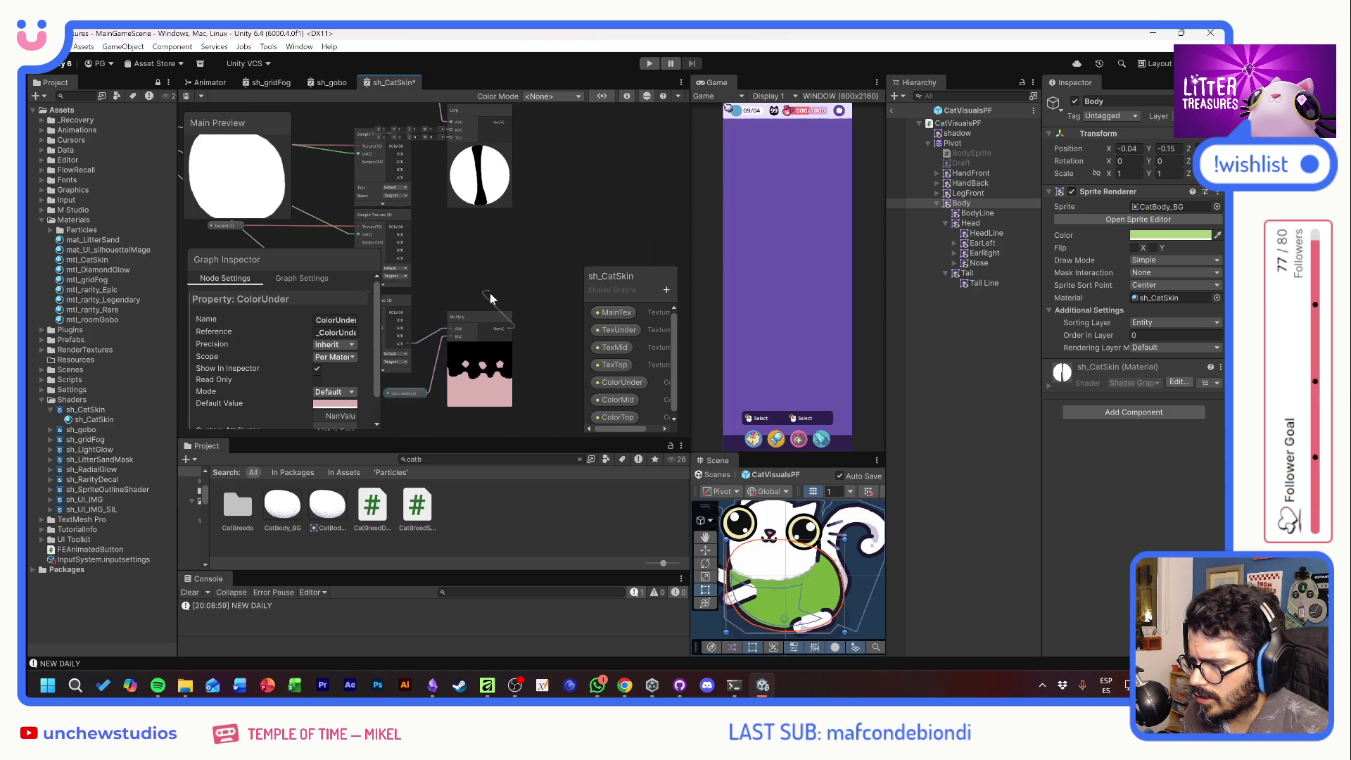
pyautogui.moveTo(500, 283)
pyautogui.mouseDown()
pyautogui.moveTo(525, 301)
pyautogui.moveTo(546, 239)
pyautogui.moveTo(530, 290)
pyautogui.mouseUp()
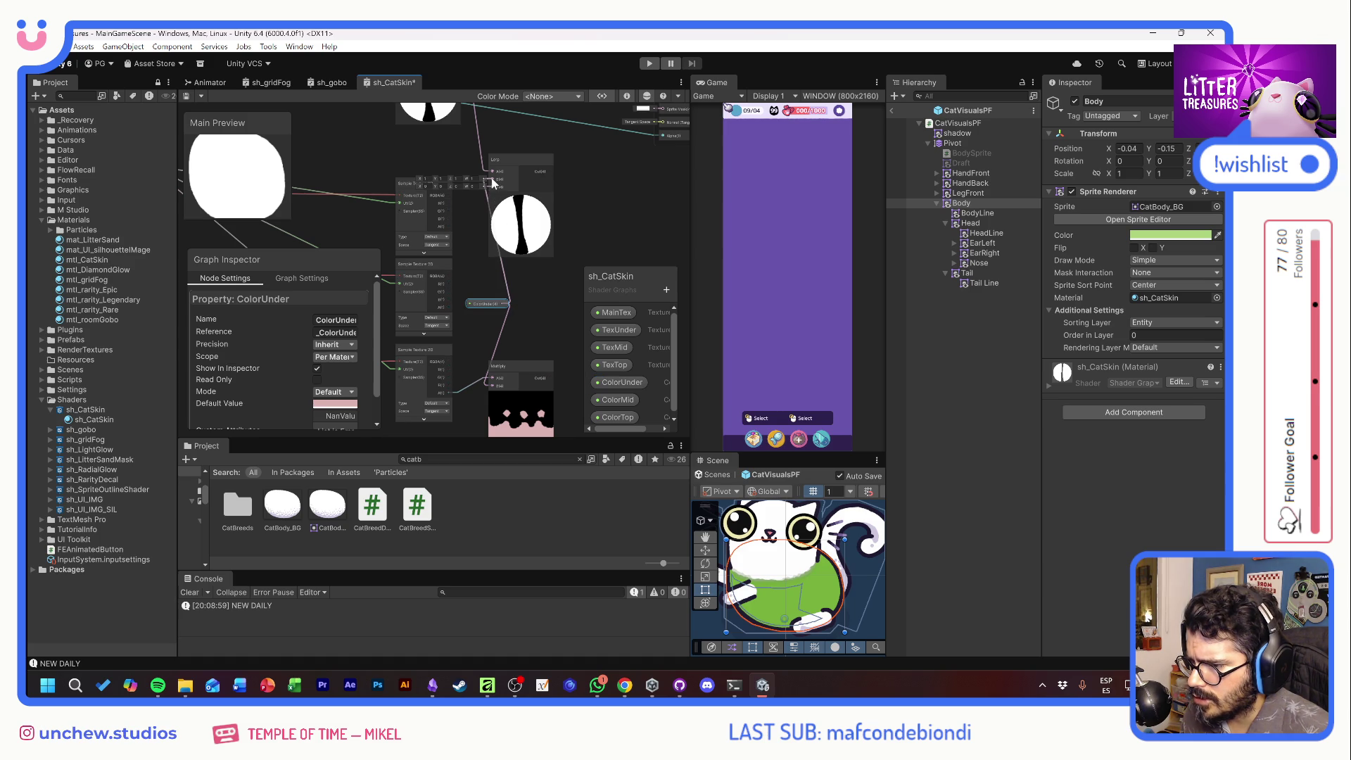
pyautogui.moveTo(510, 159)
pyautogui.mouseDown()
pyautogui.moveTo(530, 196)
pyautogui.moveTo(541, 135)
pyautogui.moveTo(524, 207)
pyautogui.mouseUp()
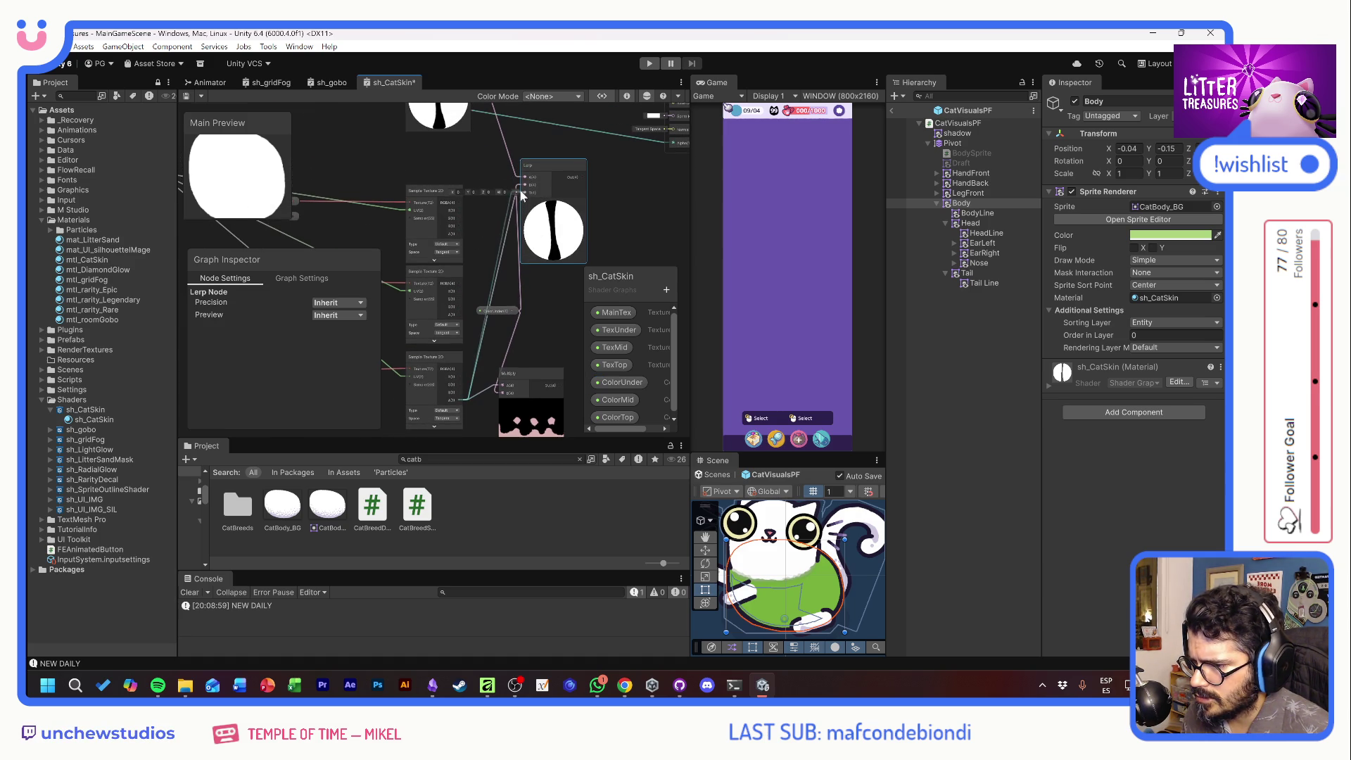
pyautogui.hotkey('ctrl', 's')
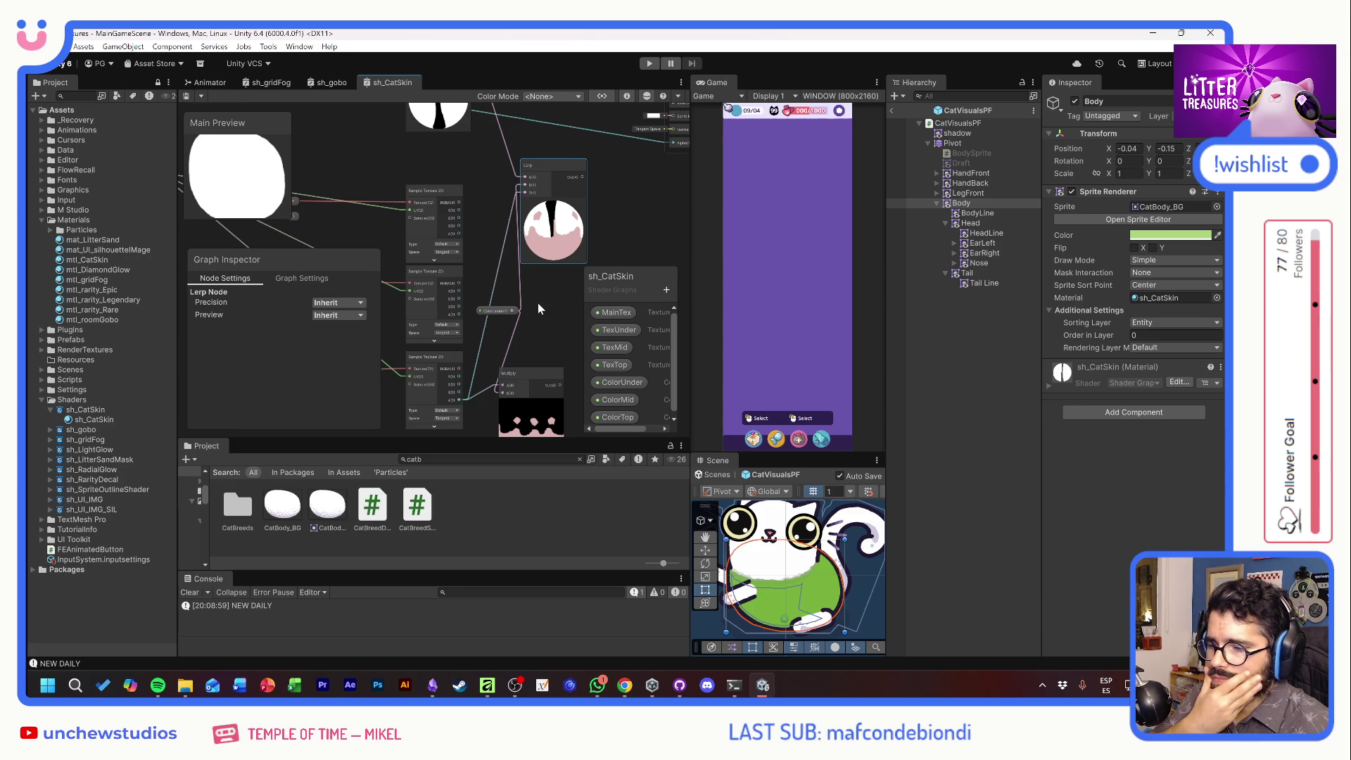
# Connect the Lerp output to the Fragment Base Color and save the graph
pyautogui.moveTo(641, 155)
pyautogui.mouseDown()
pyautogui.moveTo(548, 281)
pyautogui.moveTo(514, 289)
pyautogui.moveTo(580, 229)
pyautogui.mouseUp()
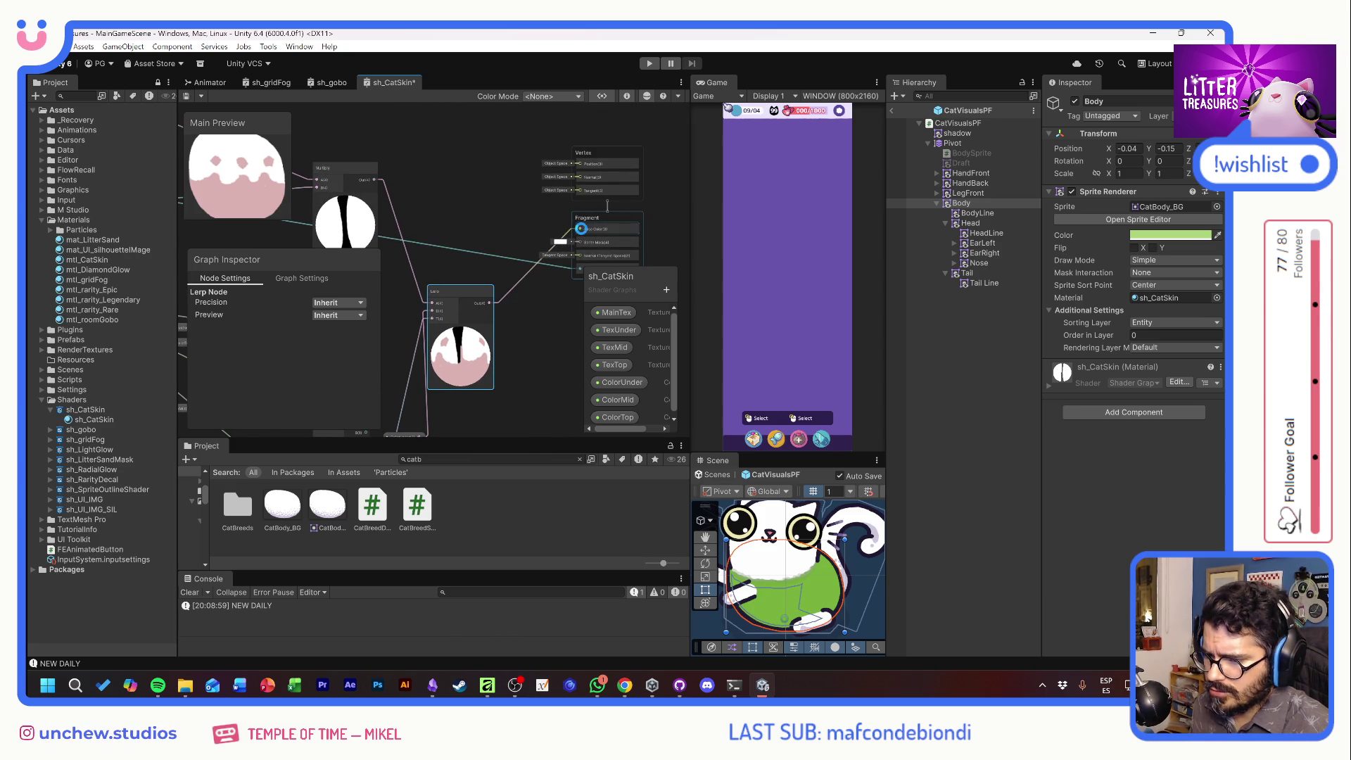
pyautogui.hotkey('ctrl', 's')
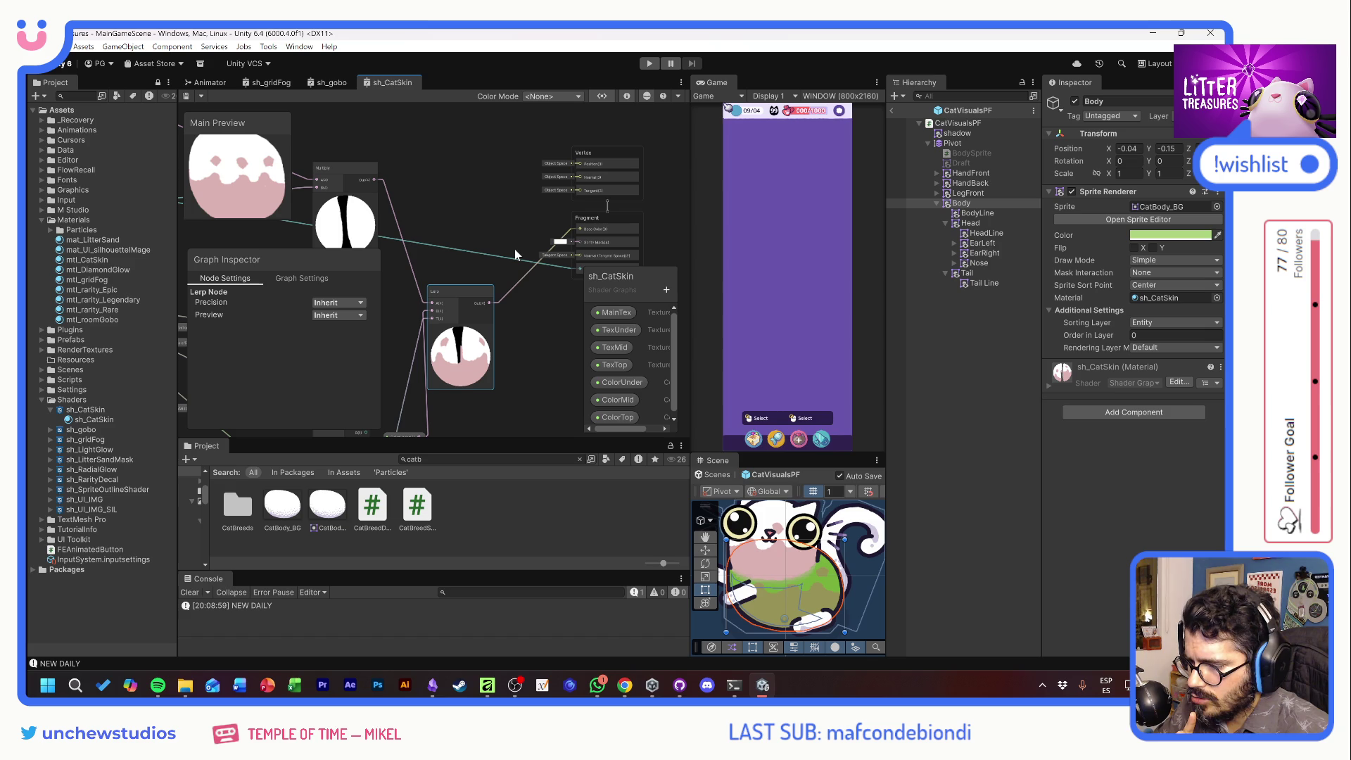
pyautogui.moveTo(532, 298); pyautogui.dragTo(589, 207)
pyautogui.moveTo(459, 204)
pyautogui.mouseDown()
pyautogui.moveTo(509, 249)
pyautogui.moveTo(493, 247)
pyautogui.moveTo(562, 242)
pyautogui.mouseUp()
# Tint the Body sprite a muted green-grey, then return it to white
pyautogui.click(1152, 236)
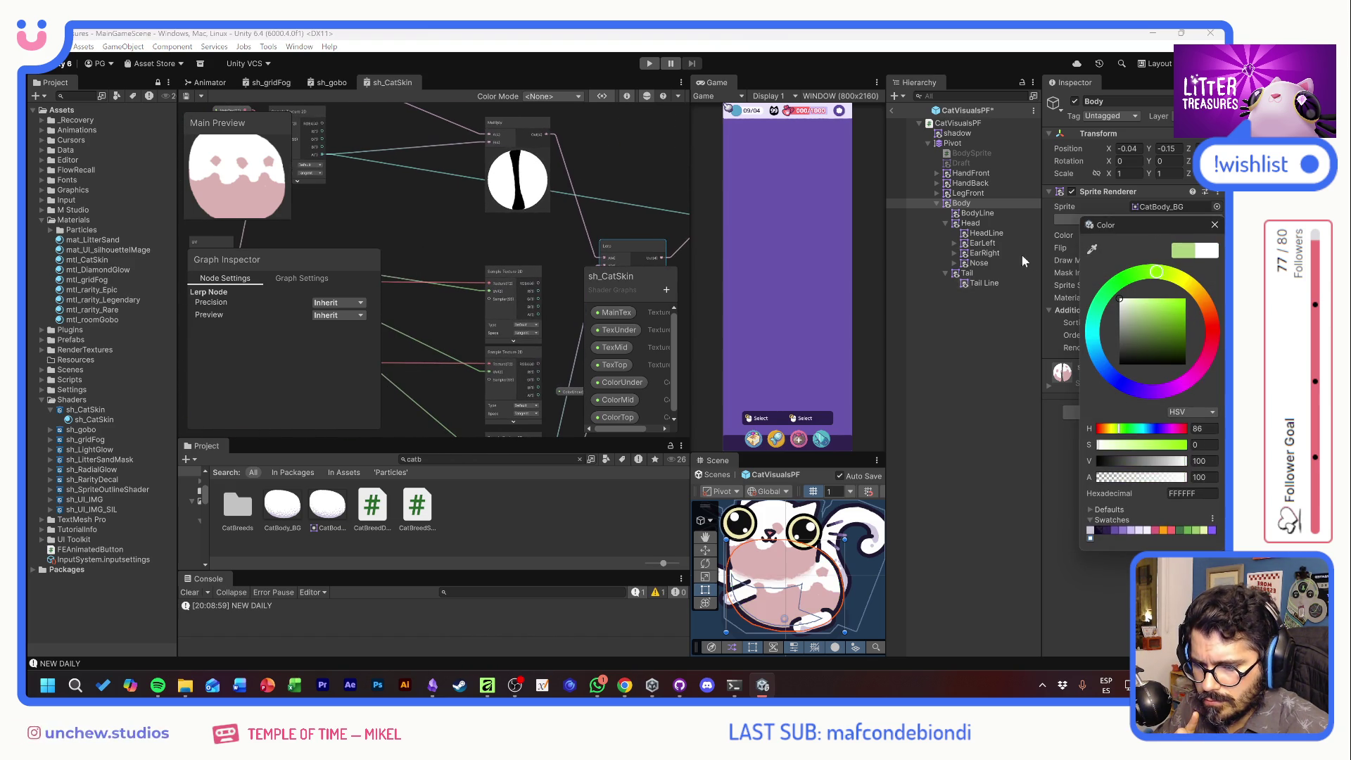
pyautogui.moveTo(1130, 321)
pyautogui.mouseDown()
pyautogui.moveTo(1141, 325)
pyautogui.moveTo(1129, 318)
pyautogui.moveTo(1120, 350)
pyautogui.moveTo(1084, 329)
pyautogui.moveTo(1039, 332)
pyautogui.moveTo(1017, 278)
pyautogui.mouseUp()
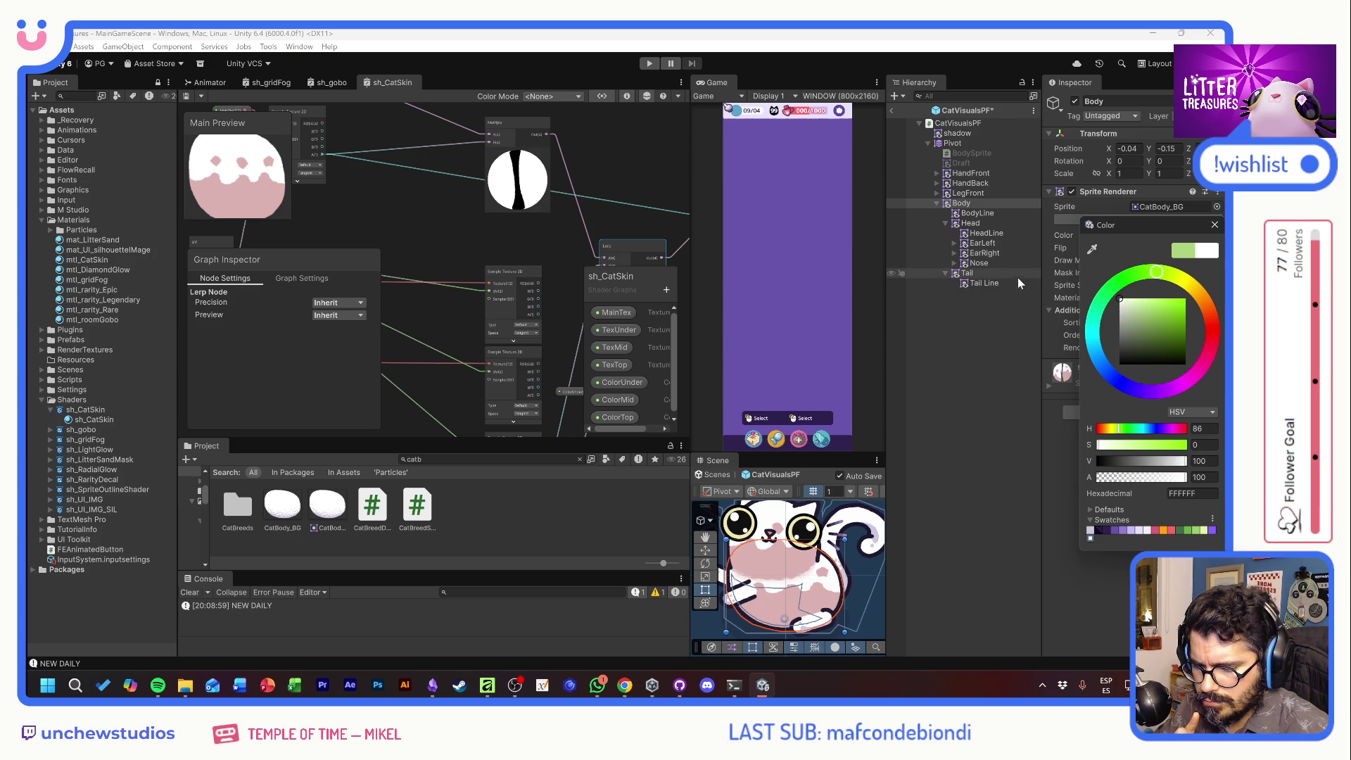
pyautogui.click(1215, 224)
pyautogui.press('f')
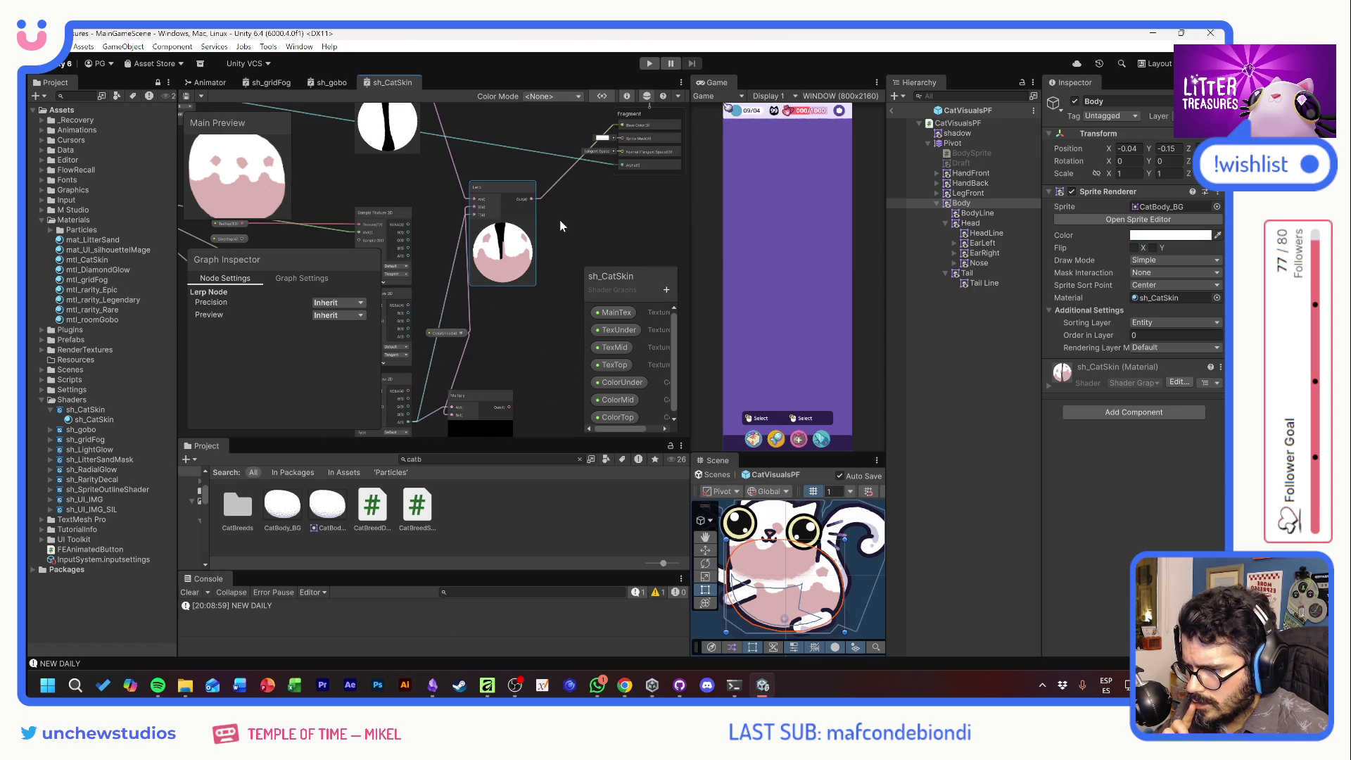
pyautogui.moveTo(566, 218); pyautogui.dragTo(568, 272)
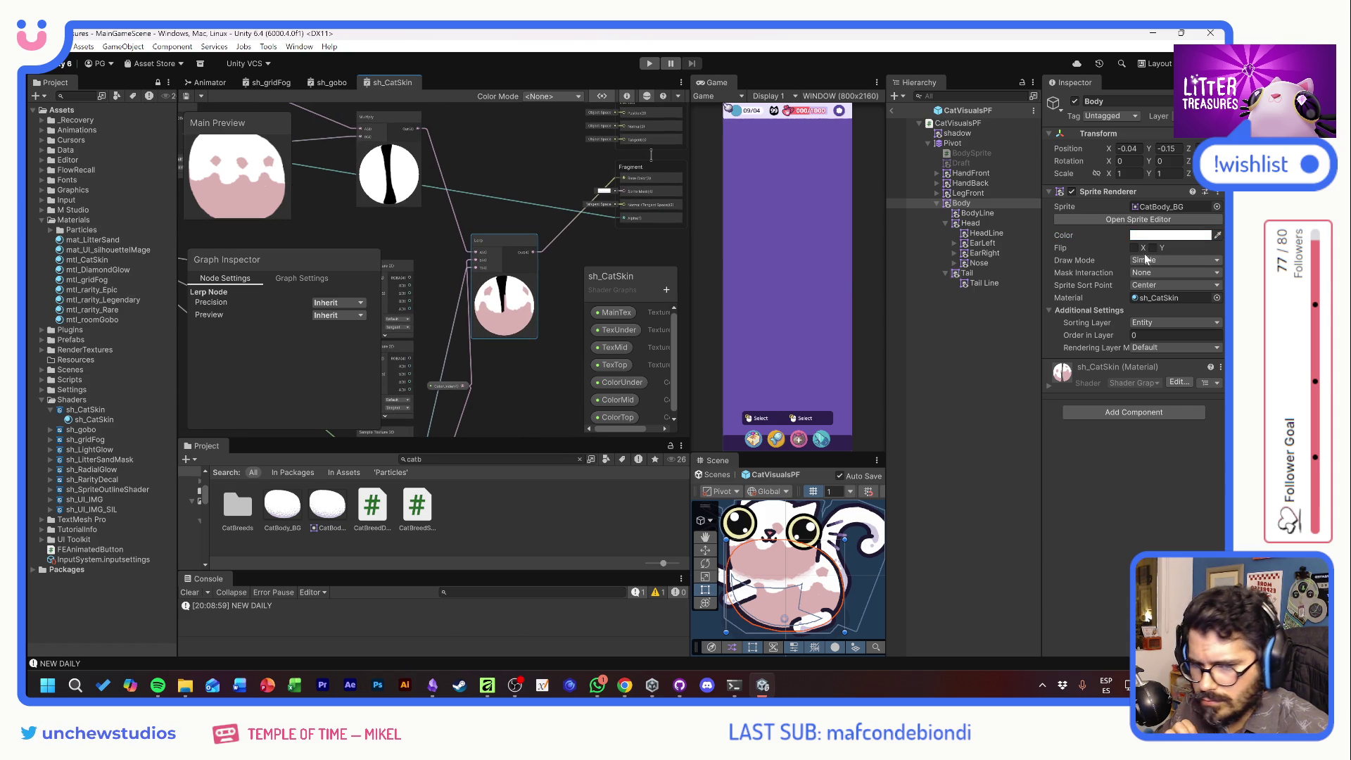
# Try a red tint on the Body sprite
pyautogui.click(1168, 235)
pyautogui.moveTo(1158, 429); pyautogui.dragTo(1189, 408)
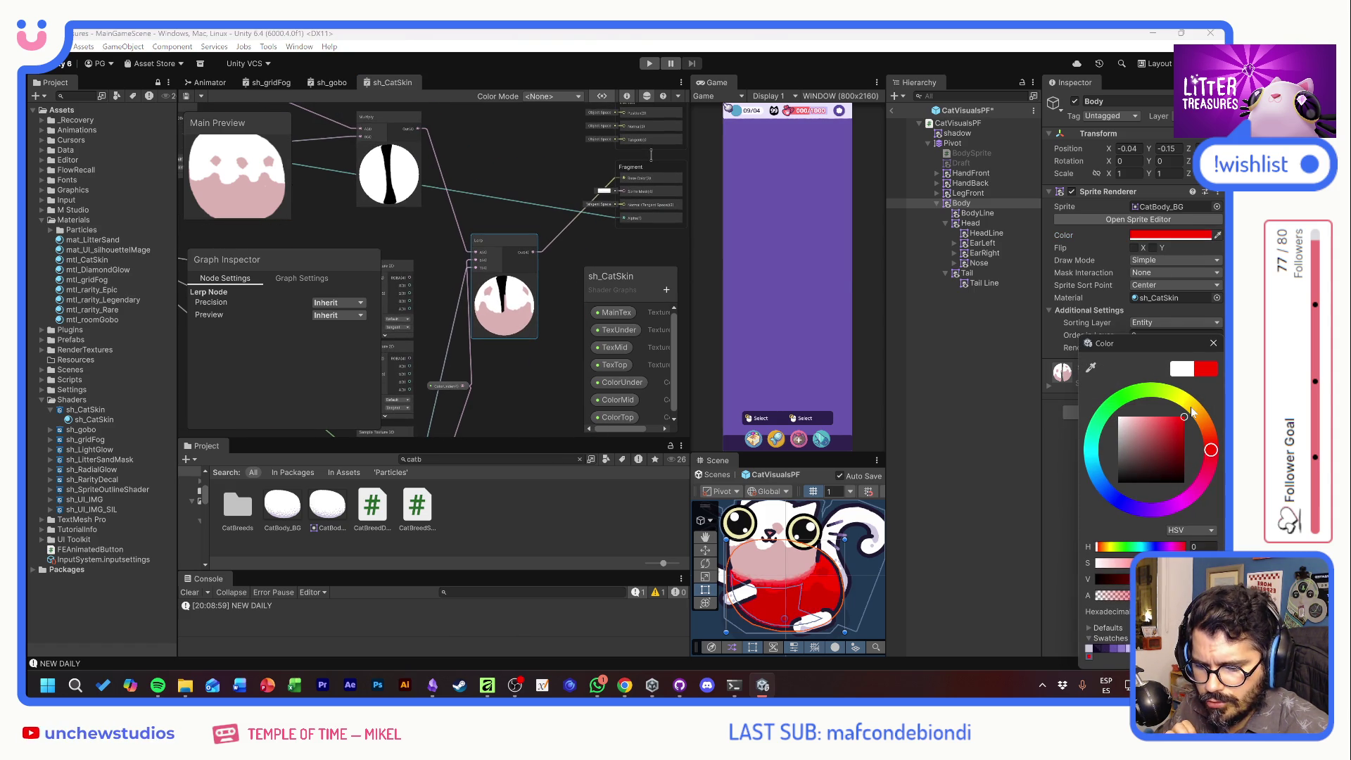
pyautogui.click(1214, 343)
pyautogui.moveTo(483, 221)
pyautogui.mouseDown()
pyautogui.moveTo(524, 205)
pyautogui.moveTo(509, 245)
pyautogui.mouseUp()
# Settle on a grey Body sprite tint to darken the pink skin
pyautogui.click(1171, 235)
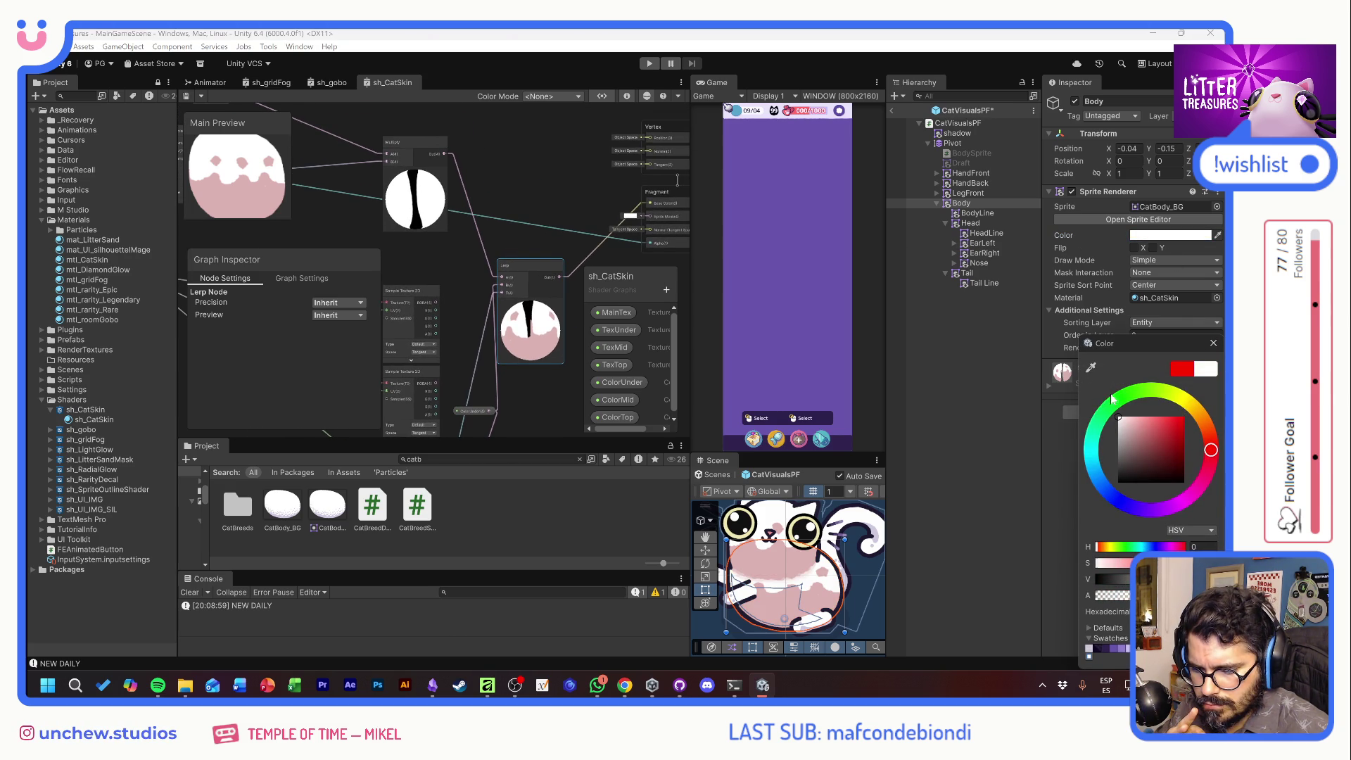
pyautogui.moveTo(1119, 419); pyautogui.dragTo(1093, 452)
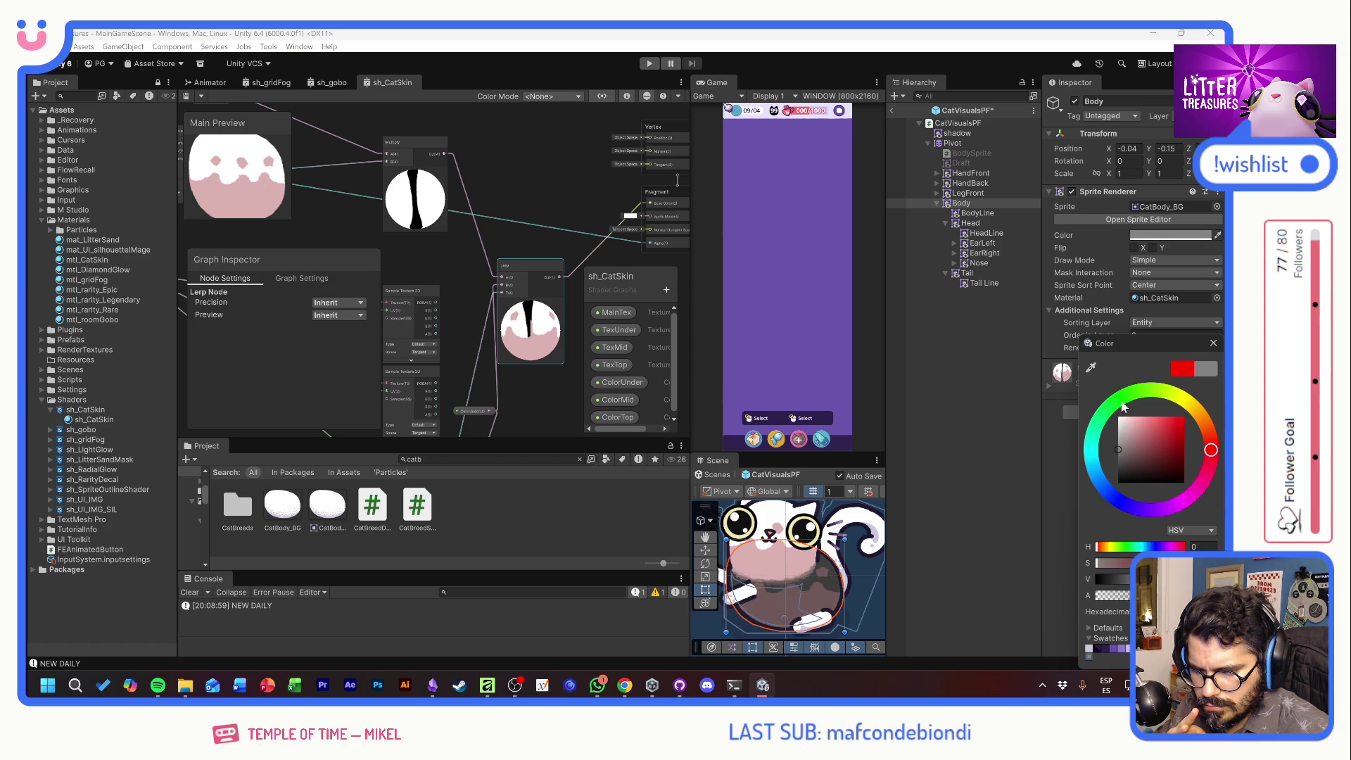
pyautogui.moveTo(1143, 345)
pyautogui.mouseDown()
pyautogui.moveTo(797, 543)
pyautogui.moveTo(738, 547)
pyautogui.moveTo(1050, 440)
pyautogui.moveTo(1088, 402)
pyautogui.mouseUp()
pyautogui.click(1158, 403)
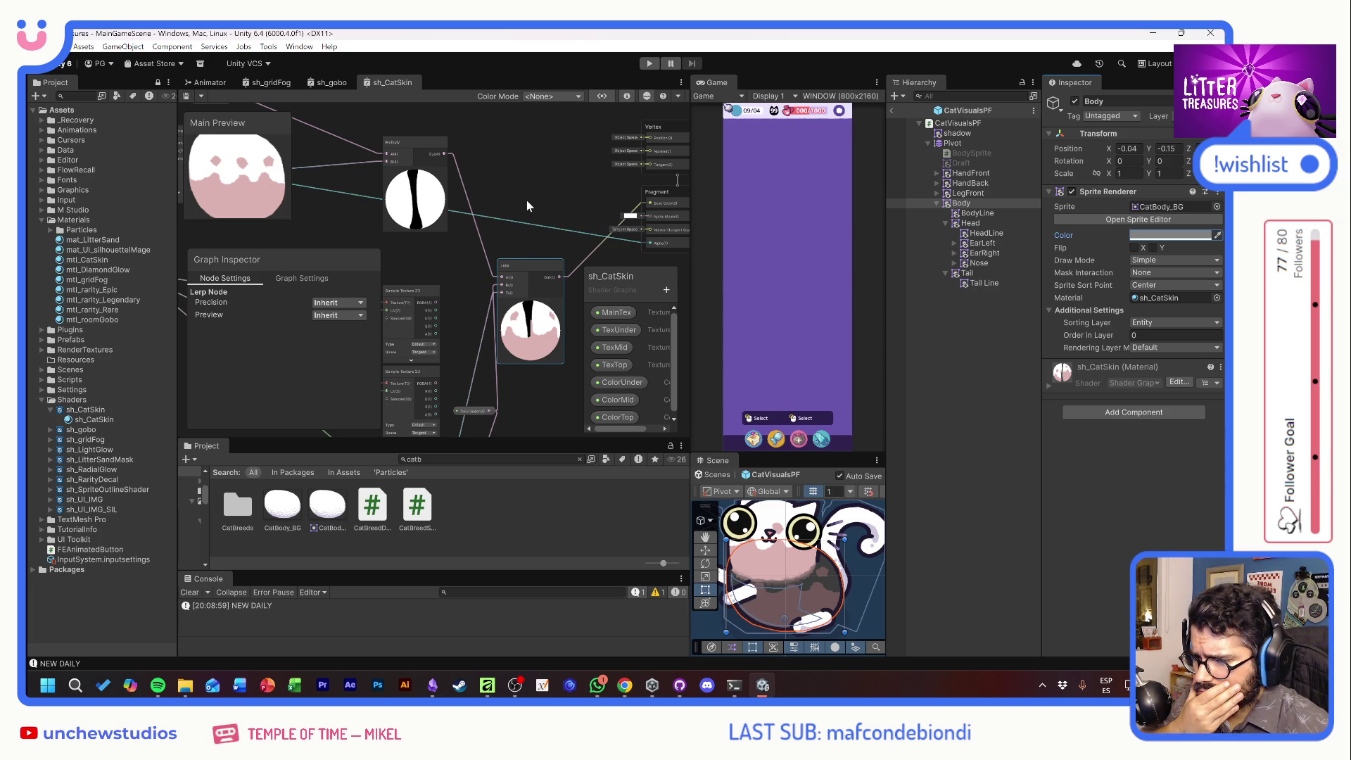
pyautogui.moveTo(526, 196); pyautogui.dragTo(535, 205)
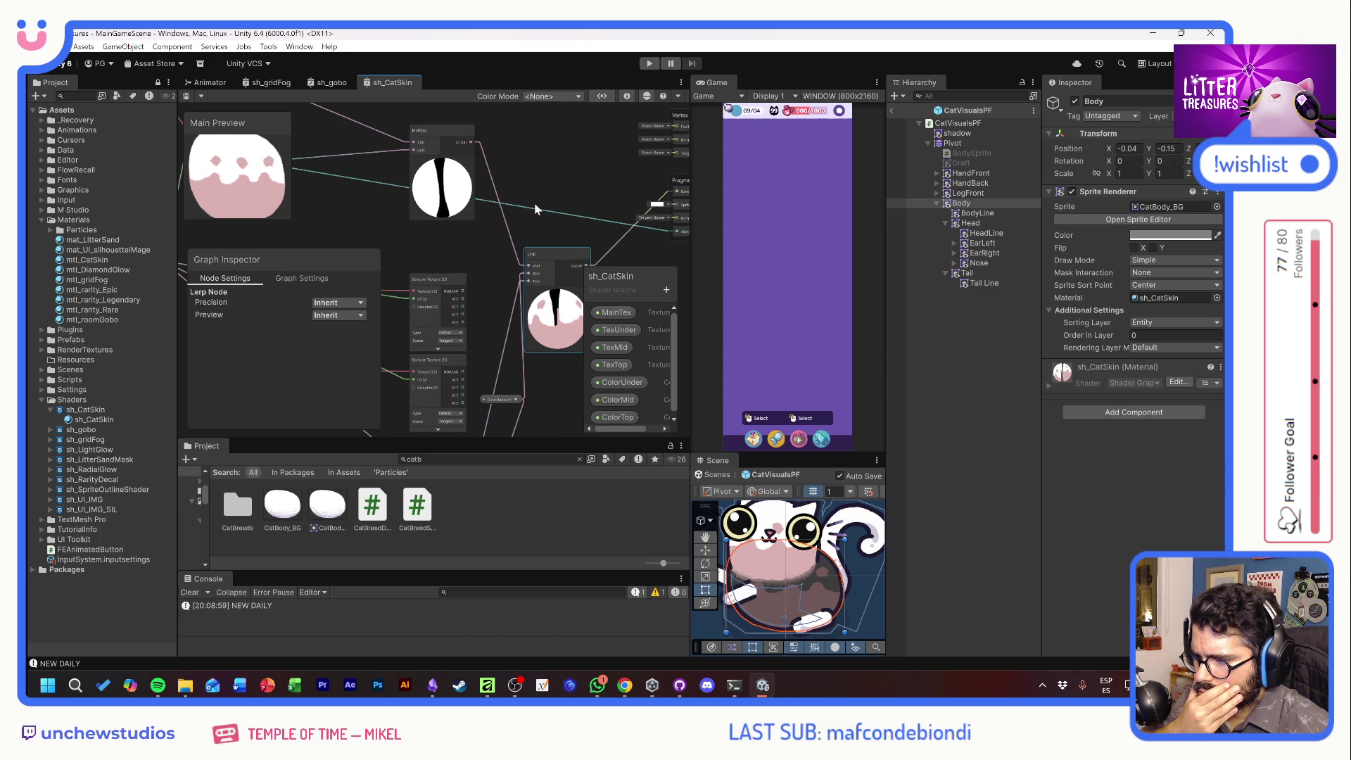
pyautogui.moveTo(573, 190)
pyautogui.mouseDown()
pyautogui.moveTo(614, 243)
pyautogui.moveTo(666, 238)
pyautogui.moveTo(559, 200)
pyautogui.mouseUp()
# Ask ChatGPT why the vertex colour base multiplies again and looks darker, then return to Unity
pyautogui.moveTo(625, 685)
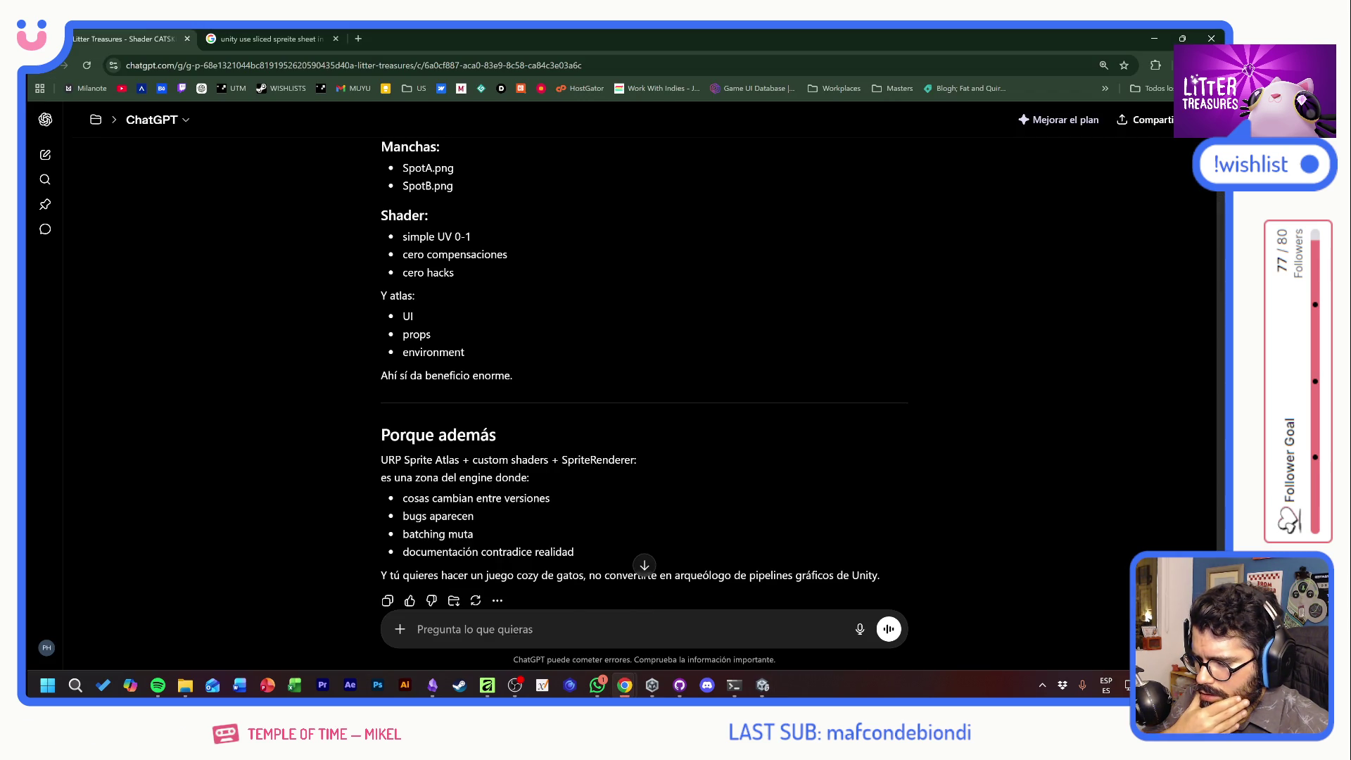
pyautogui.write('ok, ahora fun')
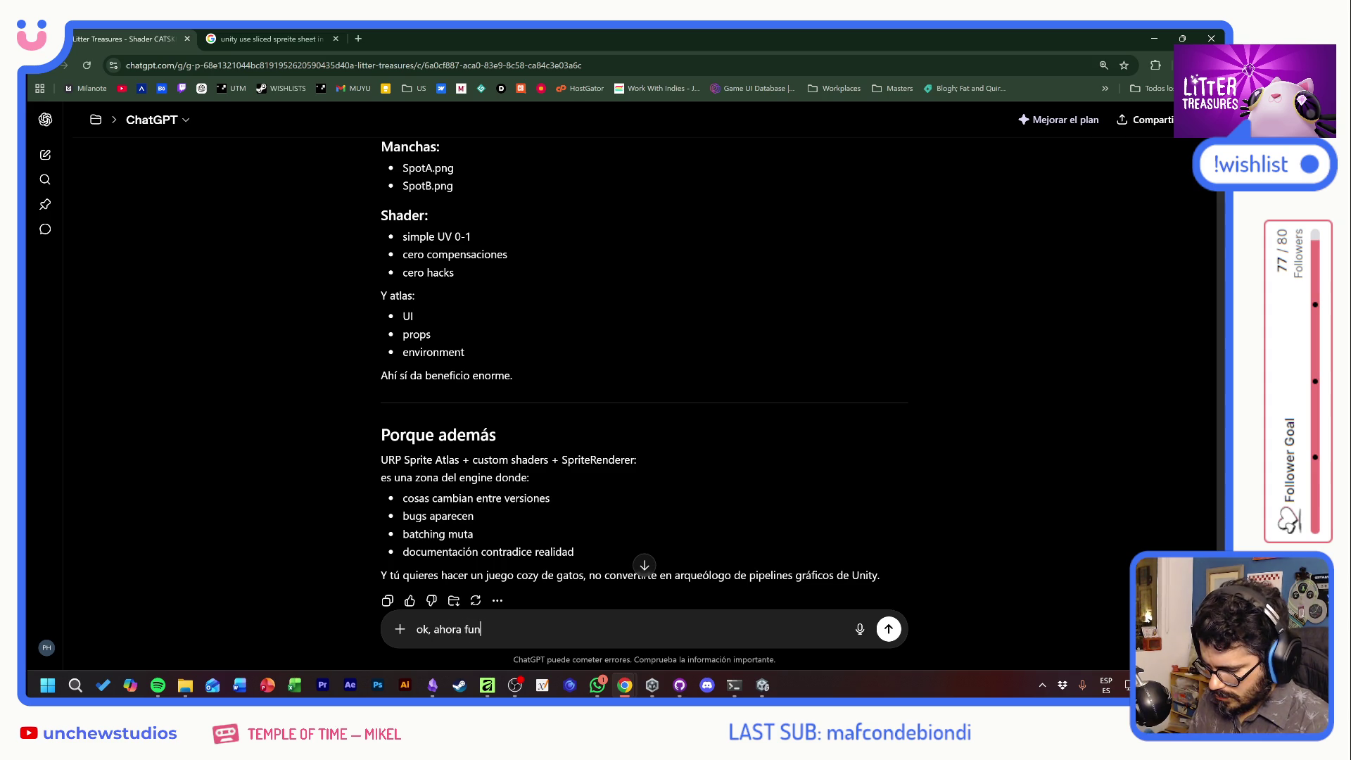
pyautogui.write('ciona pero parece qu')
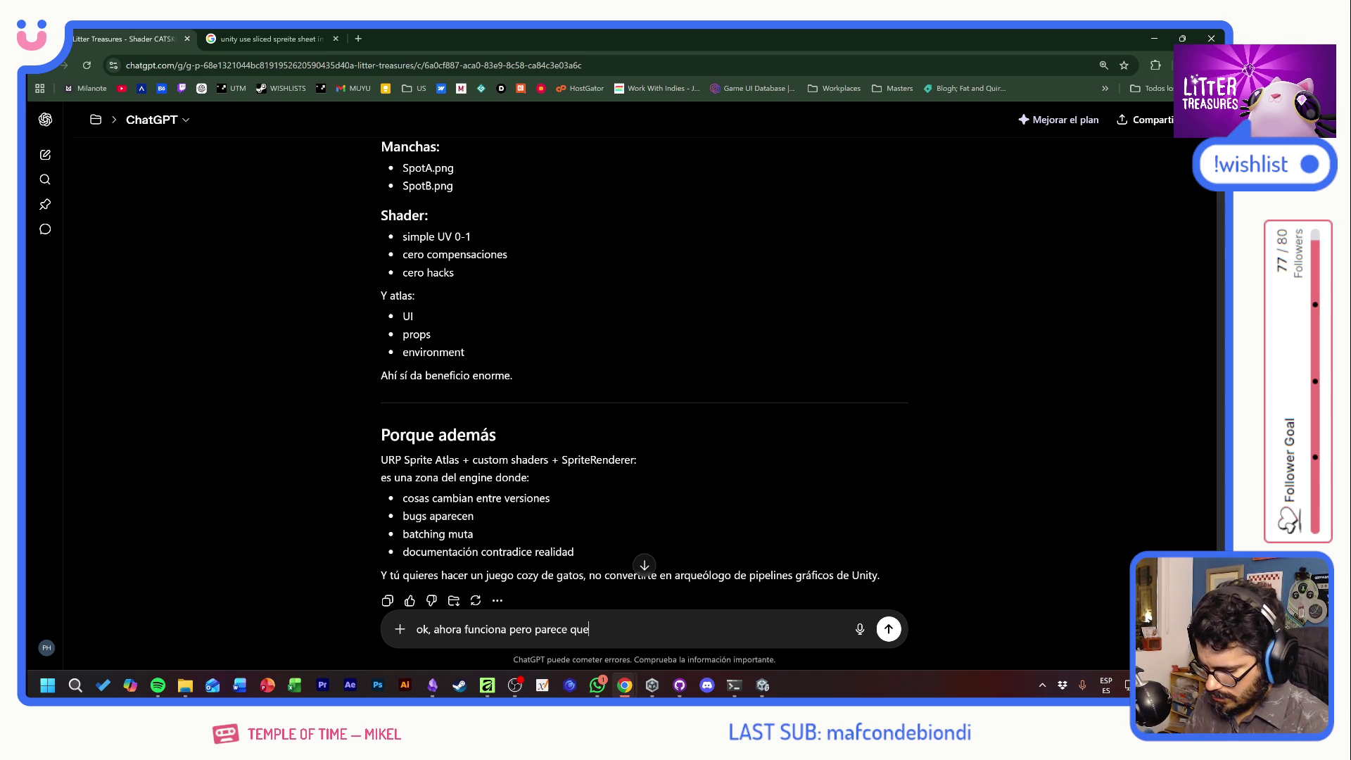
pyautogui.write(' el vertex color que estoy usand')
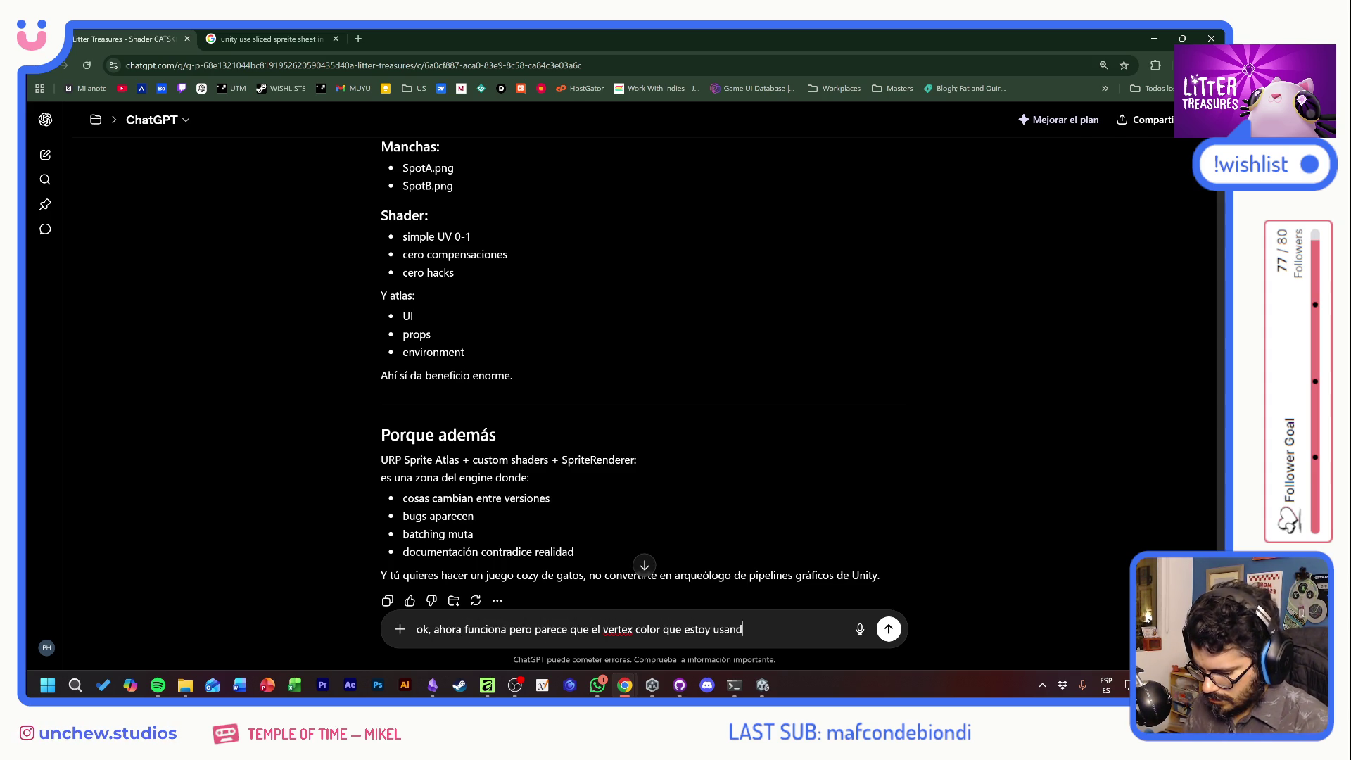
pyautogui.write('o como color base')
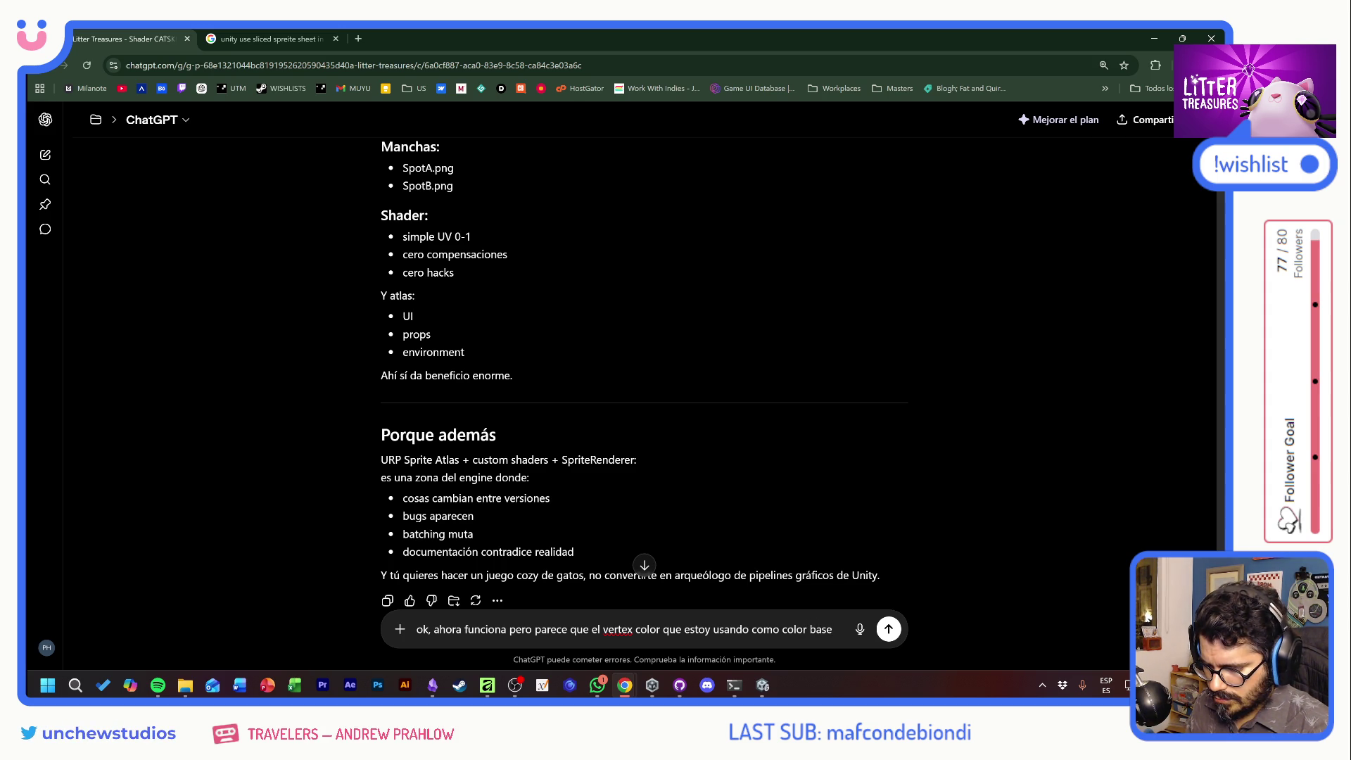
pyautogui.write(', al fina')
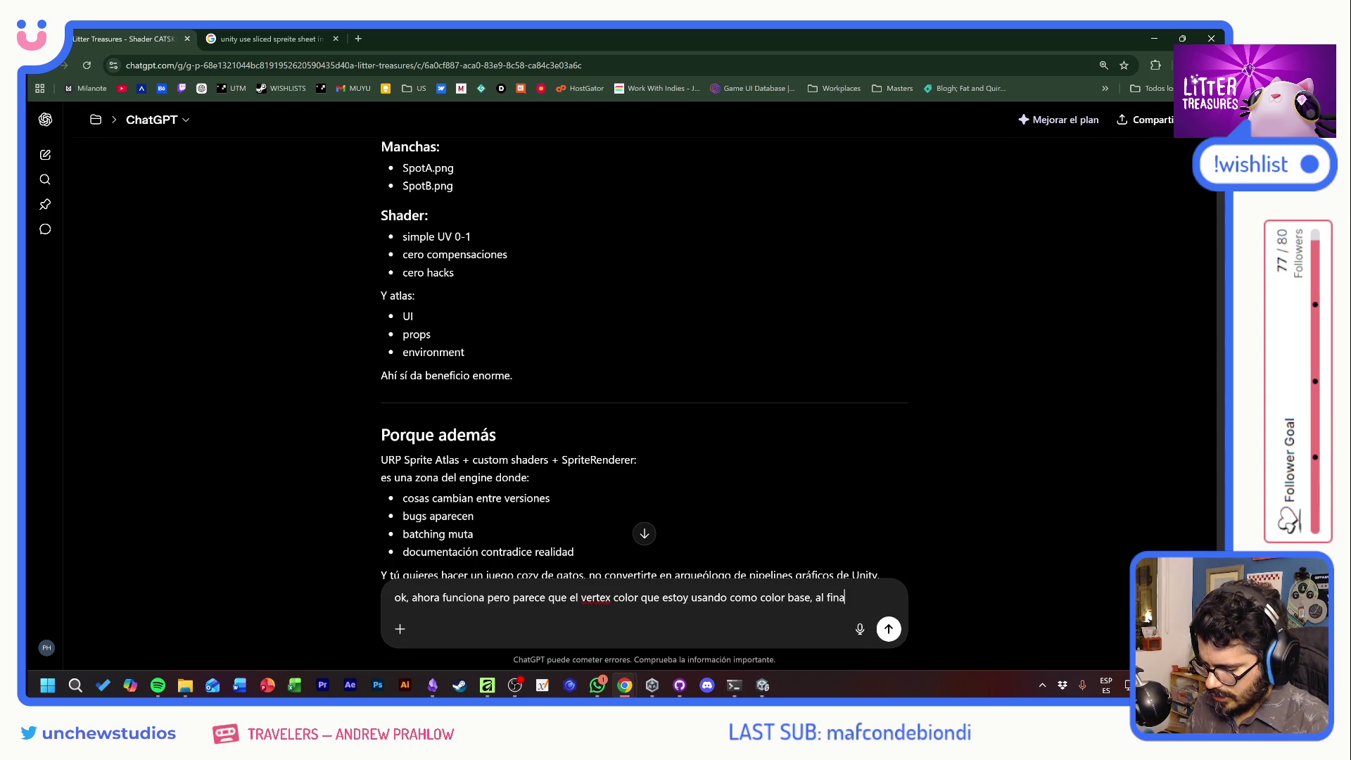
pyautogui.write('l lo esta volviendo a multiplicar')
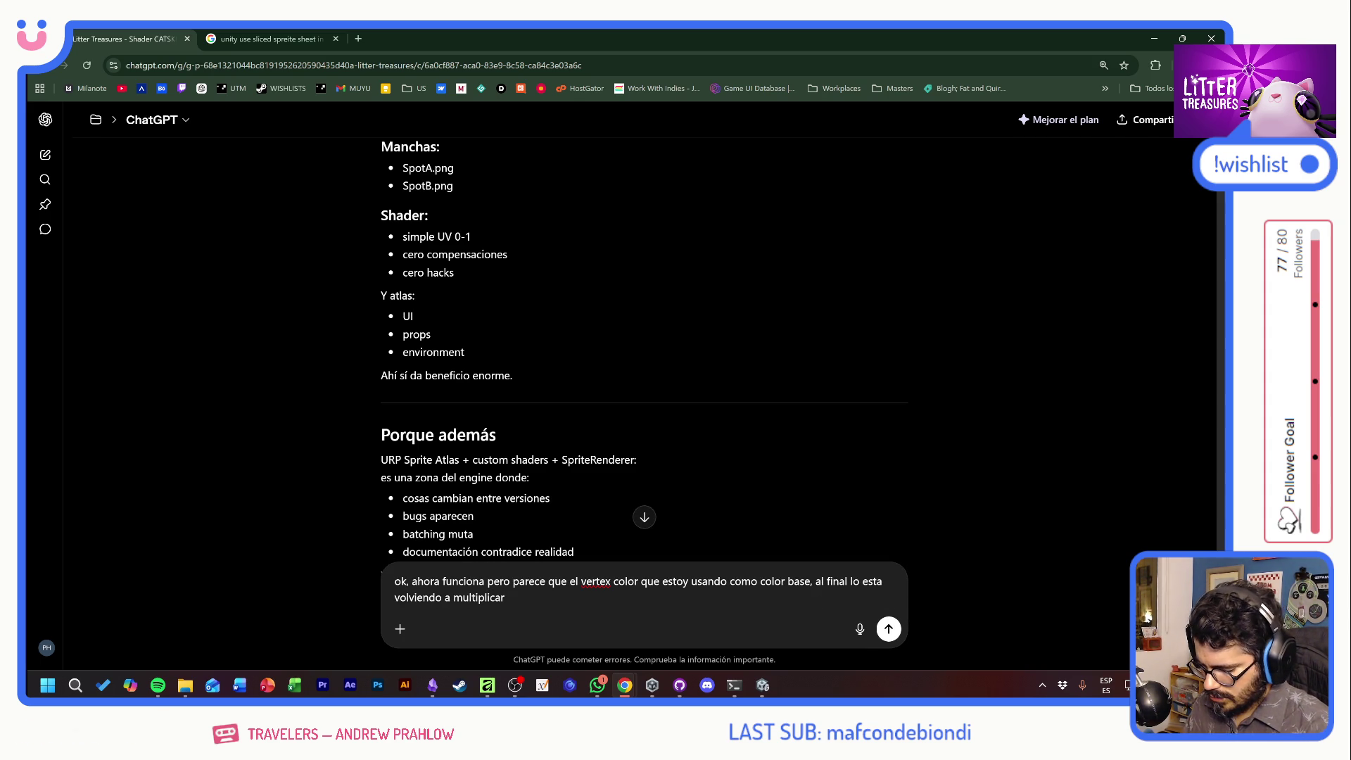
pyautogui.write(' y se ve mas oscuro todo')
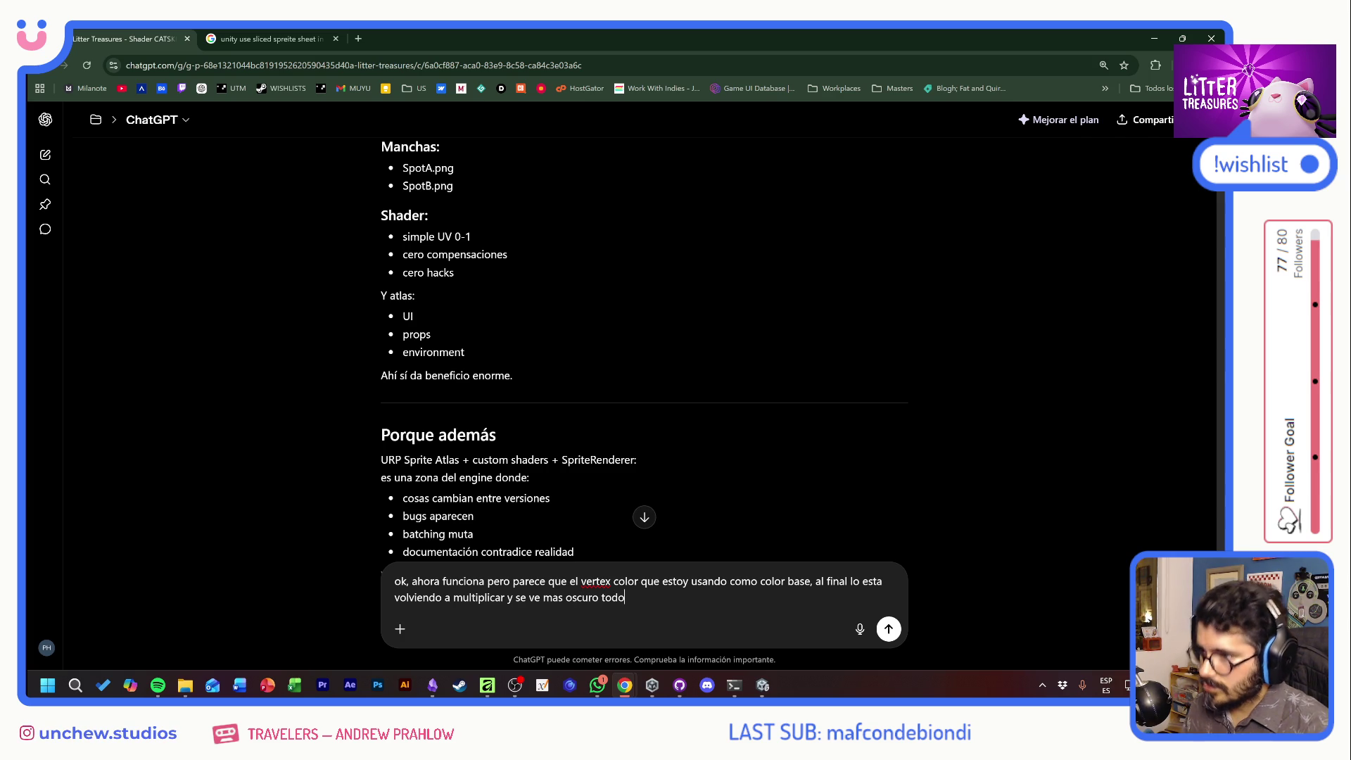
pyautogui.press('Return')
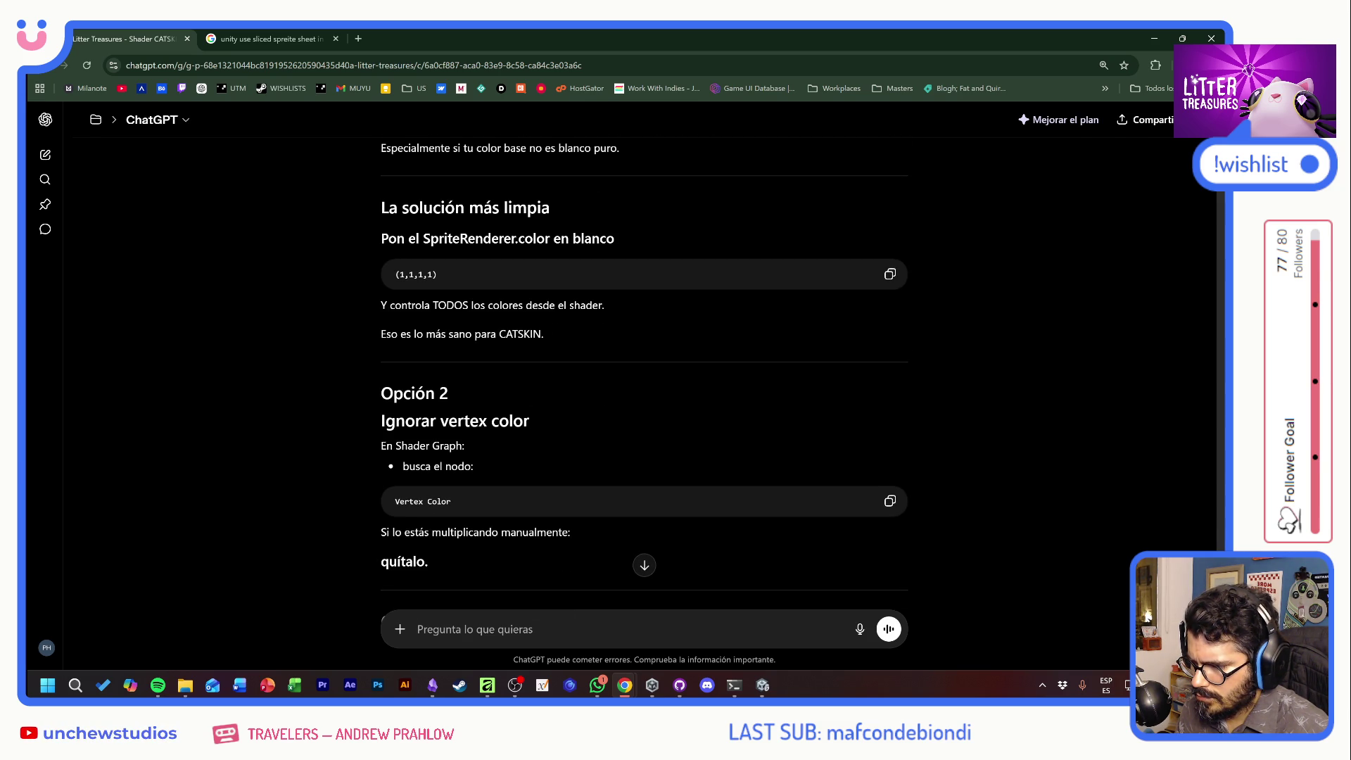
pyautogui.hotkey('alt', 'Tab')
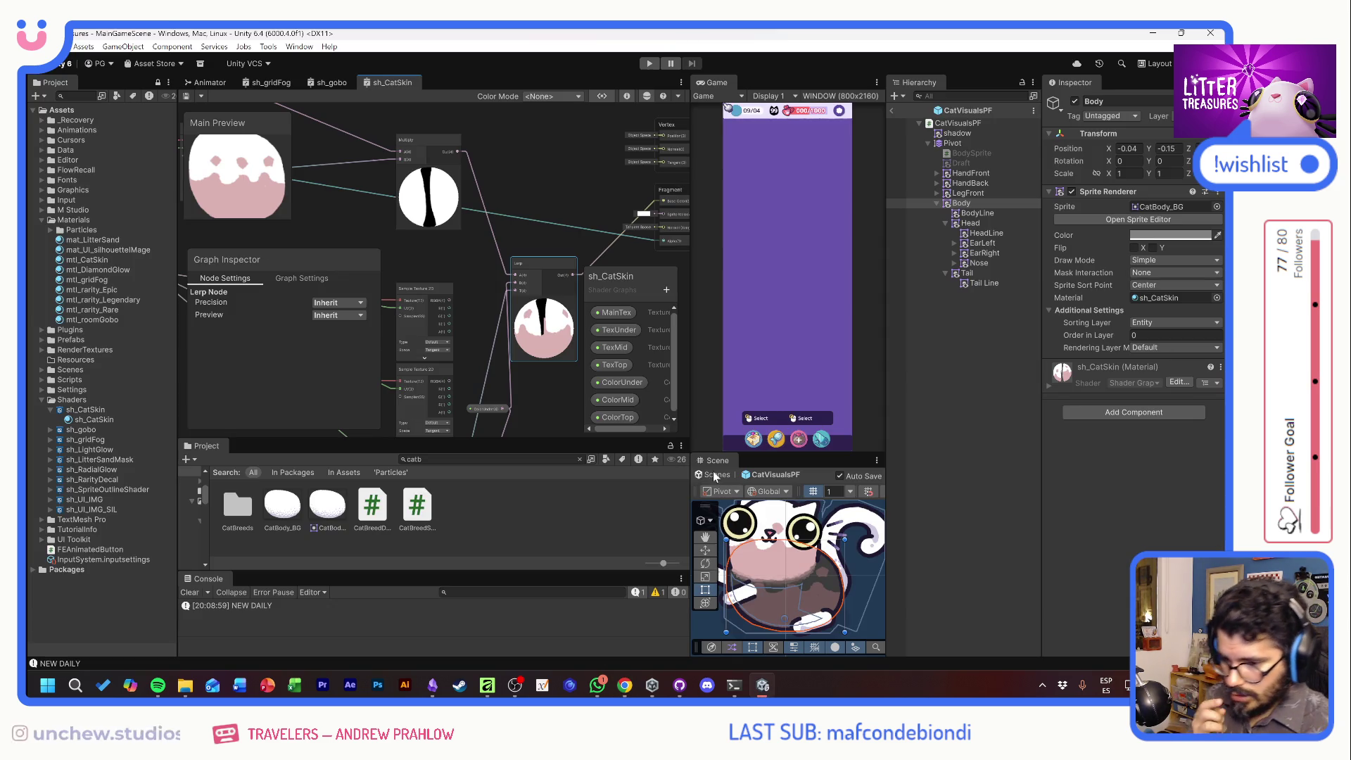
# Add a new Color property to the shader and name it SkinColor
pyautogui.click(666, 290)
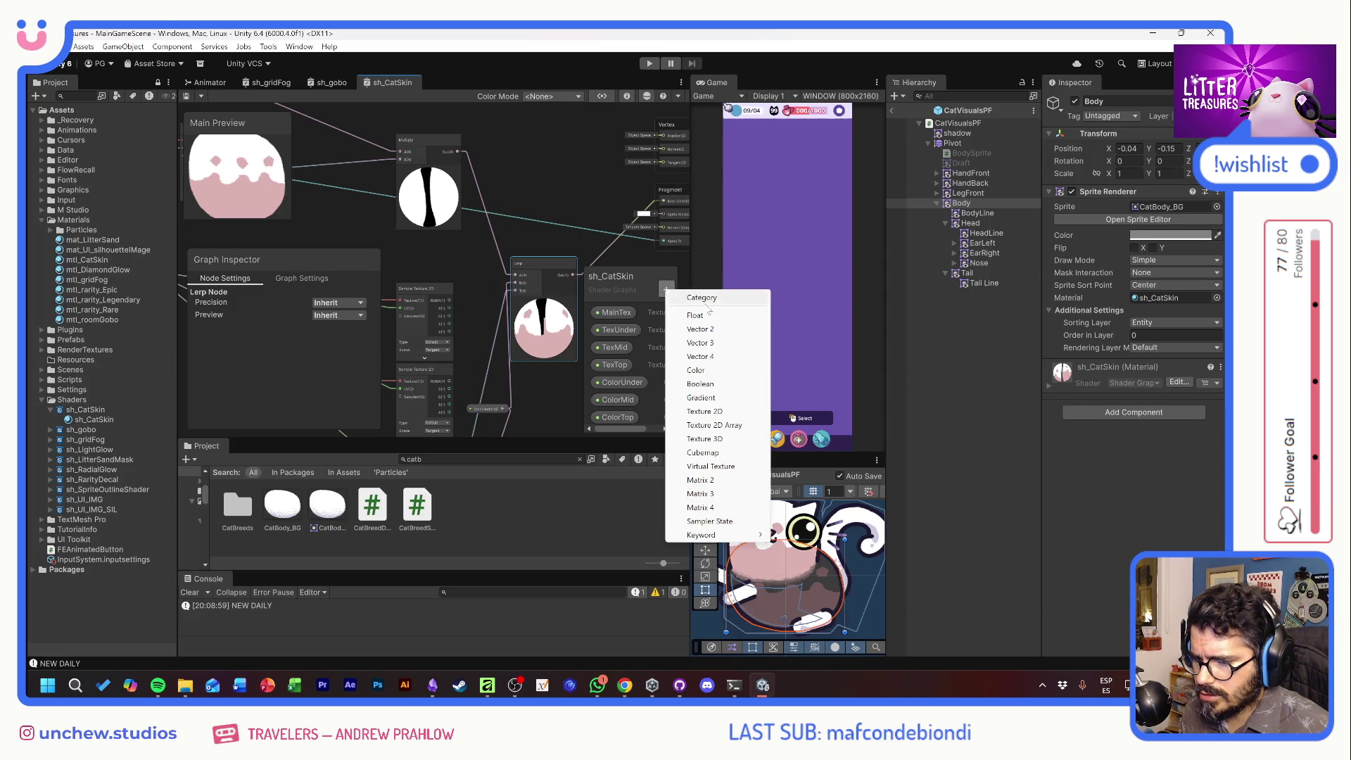
pyautogui.click(711, 370)
pyautogui.write('SKinCOlor')
pyautogui.press('Return')
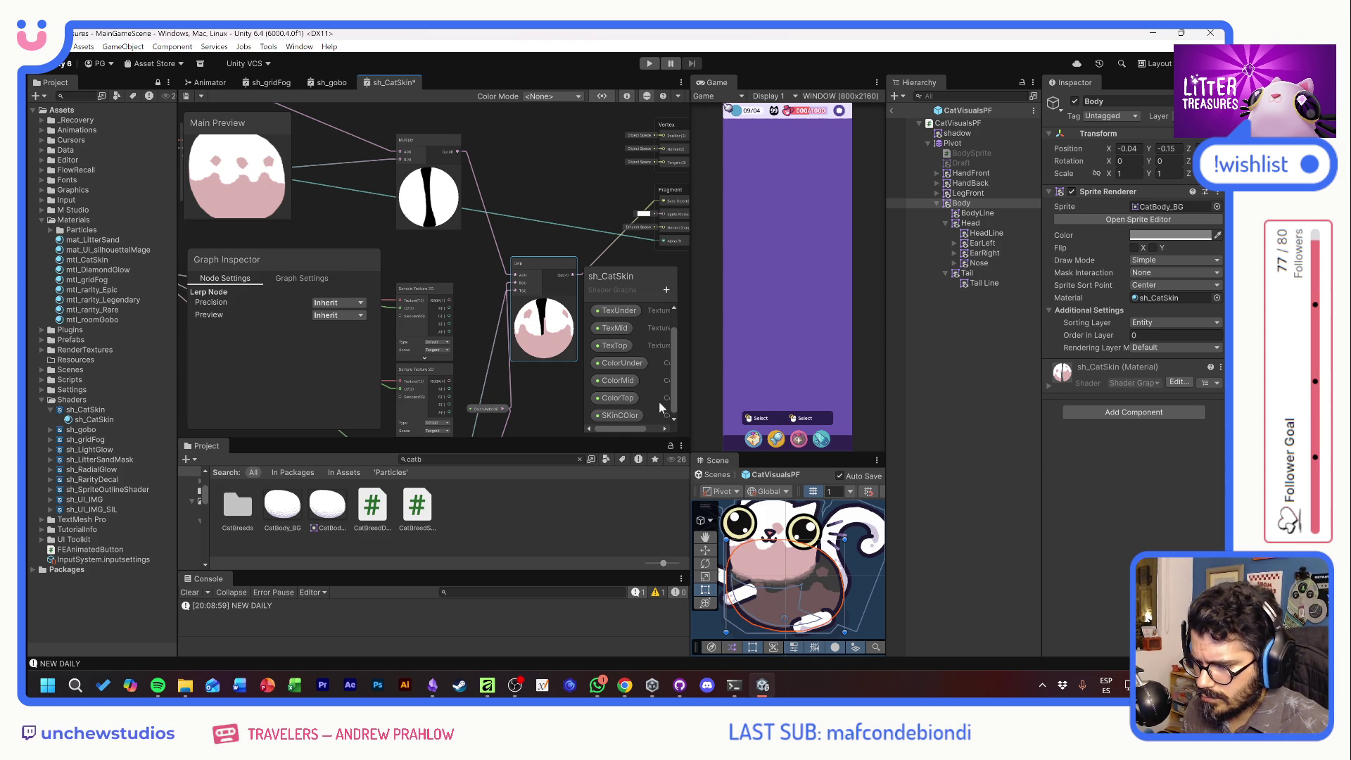
pyautogui.click(617, 418)
pyautogui.doubleClick(616, 418)
pyautogui.write('Skin')
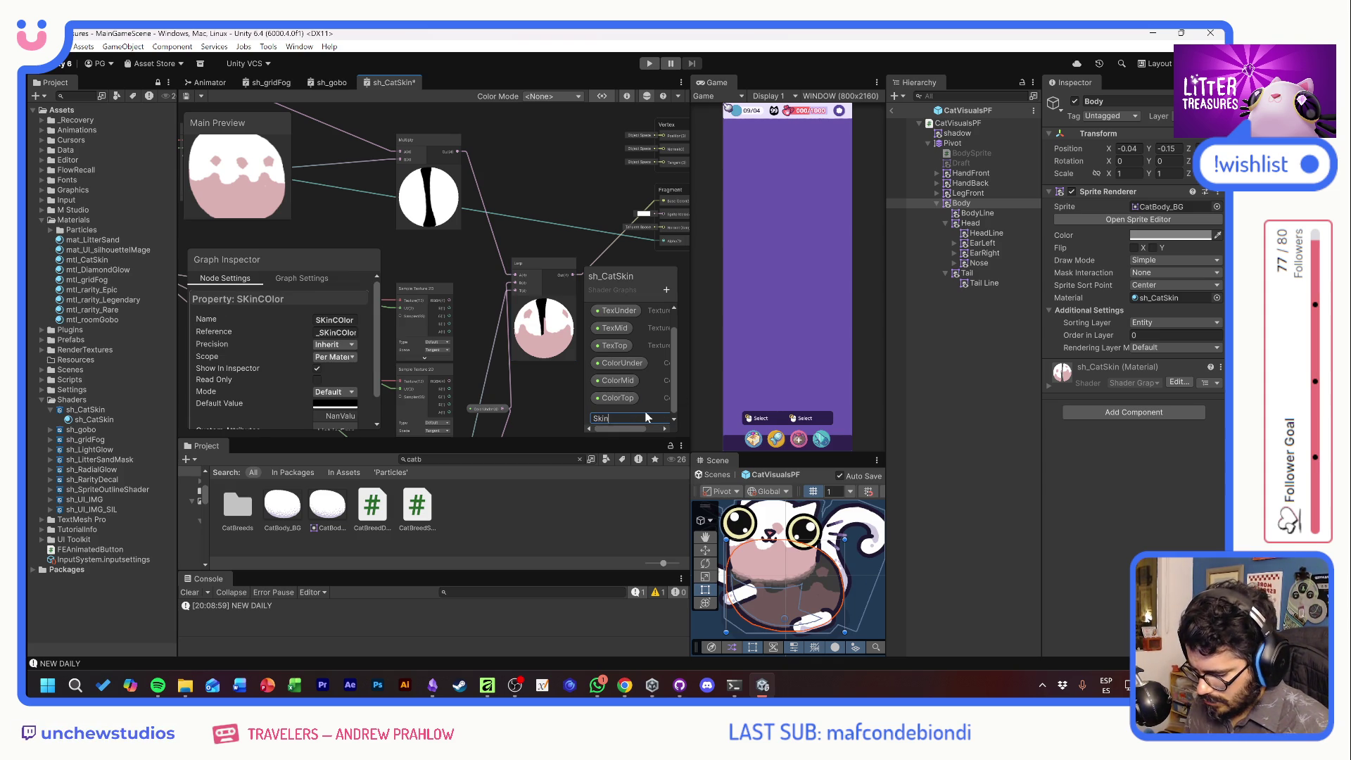
pyautogui.write('Color')
pyautogui.press('Return')
# Delete the Vertex Color node from the graph
pyautogui.moveTo(356, 136); pyautogui.dragTo(512, 296)
pyautogui.click(435, 225)
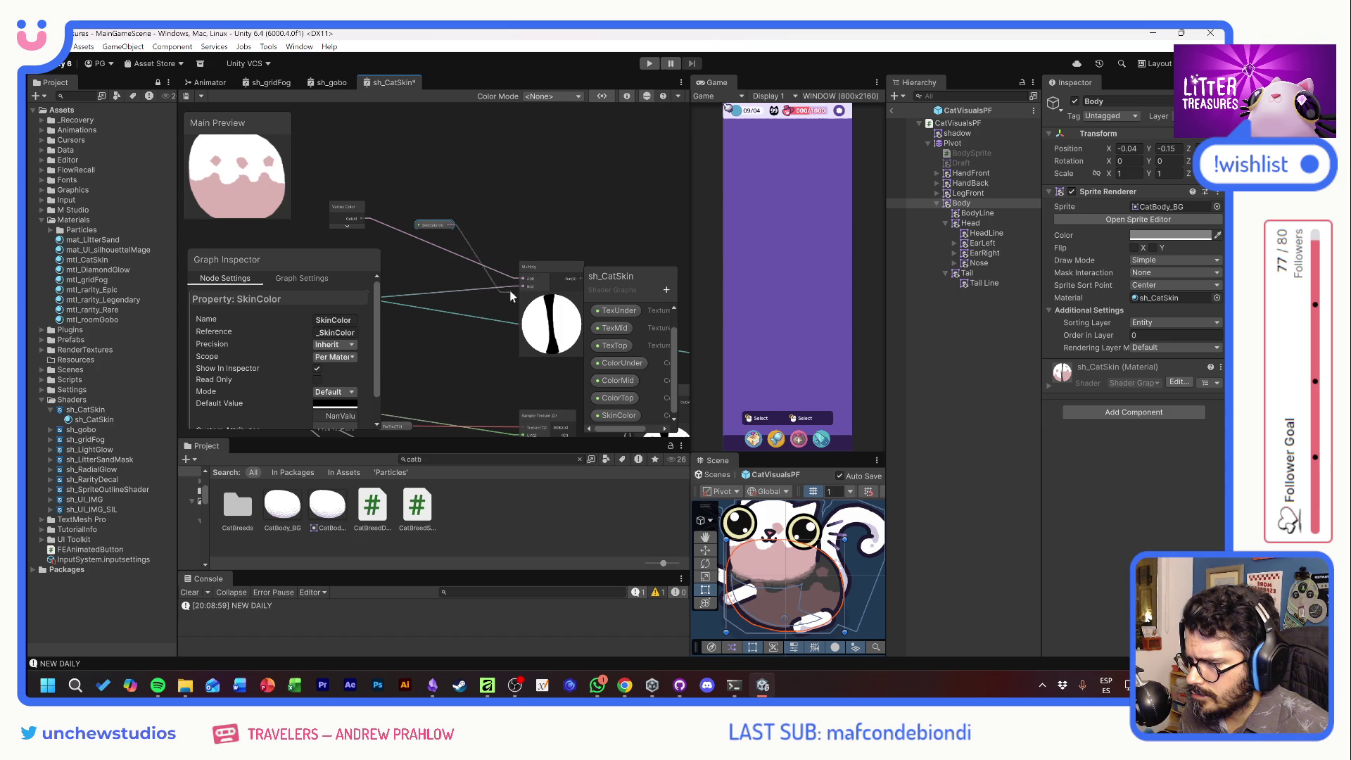
pyautogui.click(348, 210)
pyautogui.press('Delete')
# Set SkinColor's default colour to cyan 76CFC5 and save the shader graph
pyautogui.click(335, 403)
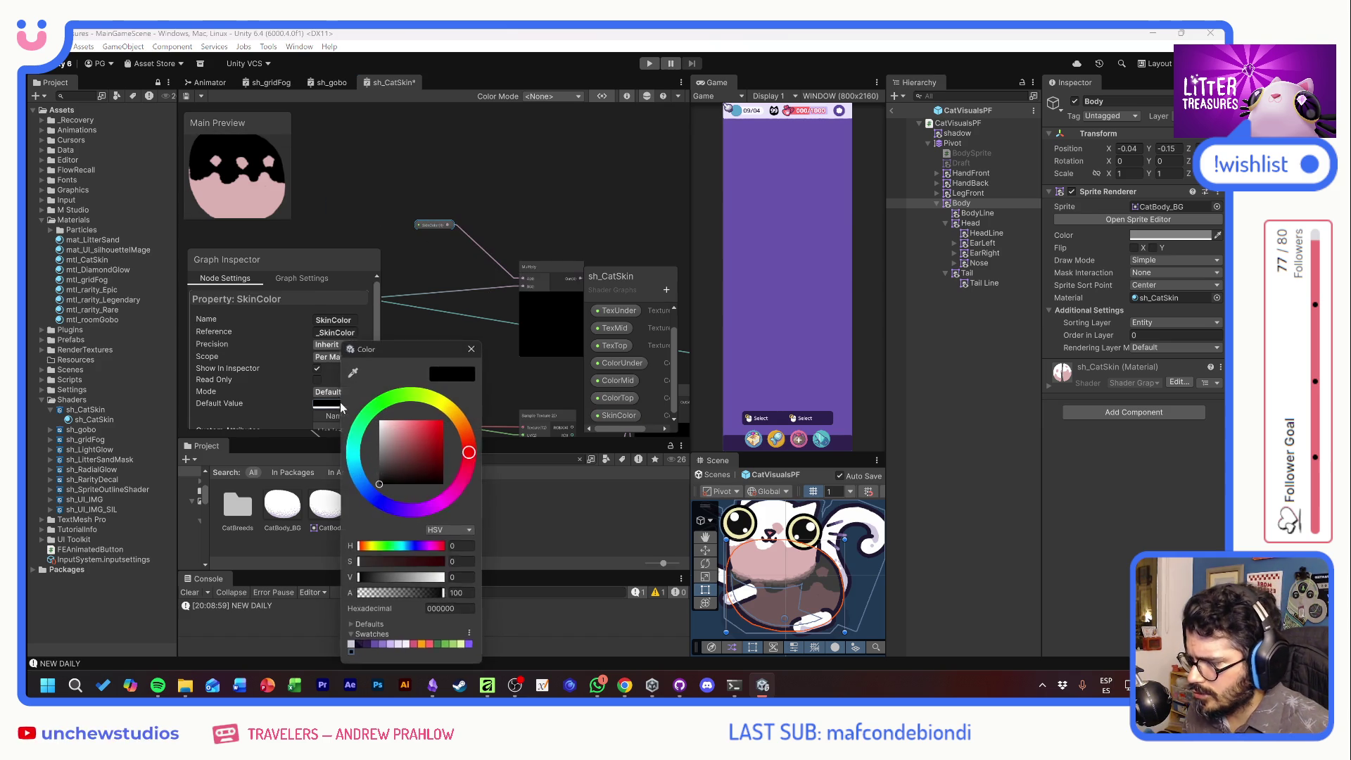
pyautogui.moveTo(407, 435)
pyautogui.mouseDown()
pyautogui.moveTo(395, 436)
pyautogui.moveTo(456, 410)
pyautogui.mouseUp()
pyautogui.click(354, 444)
pyautogui.moveTo(405, 447); pyautogui.dragTo(423, 421)
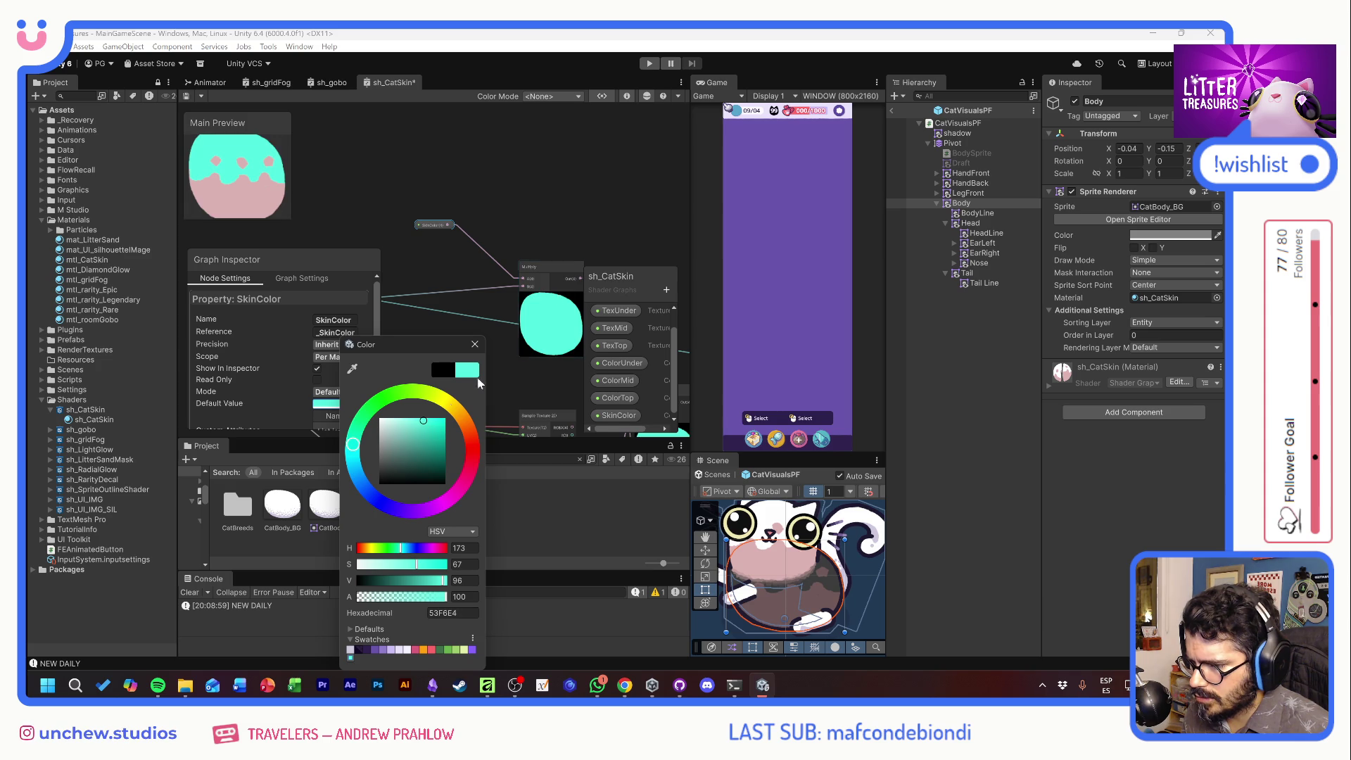
pyautogui.hotkey('ctrl', 'z')
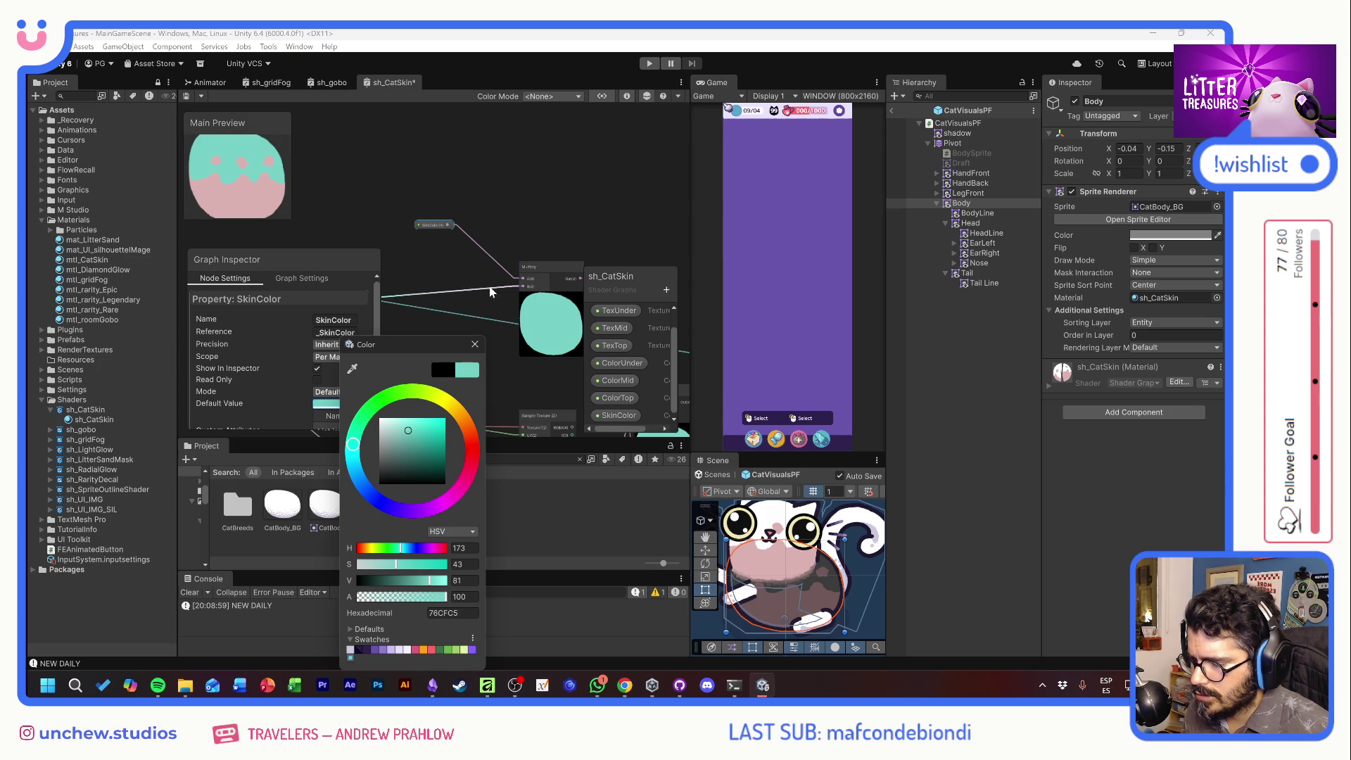
pyautogui.click(450, 255)
pyautogui.hotkey('ctrl', 's')
# Set the body sprite's Sprite Renderer Color to white
pyautogui.moveTo(580, 234); pyautogui.dragTo(478, 181)
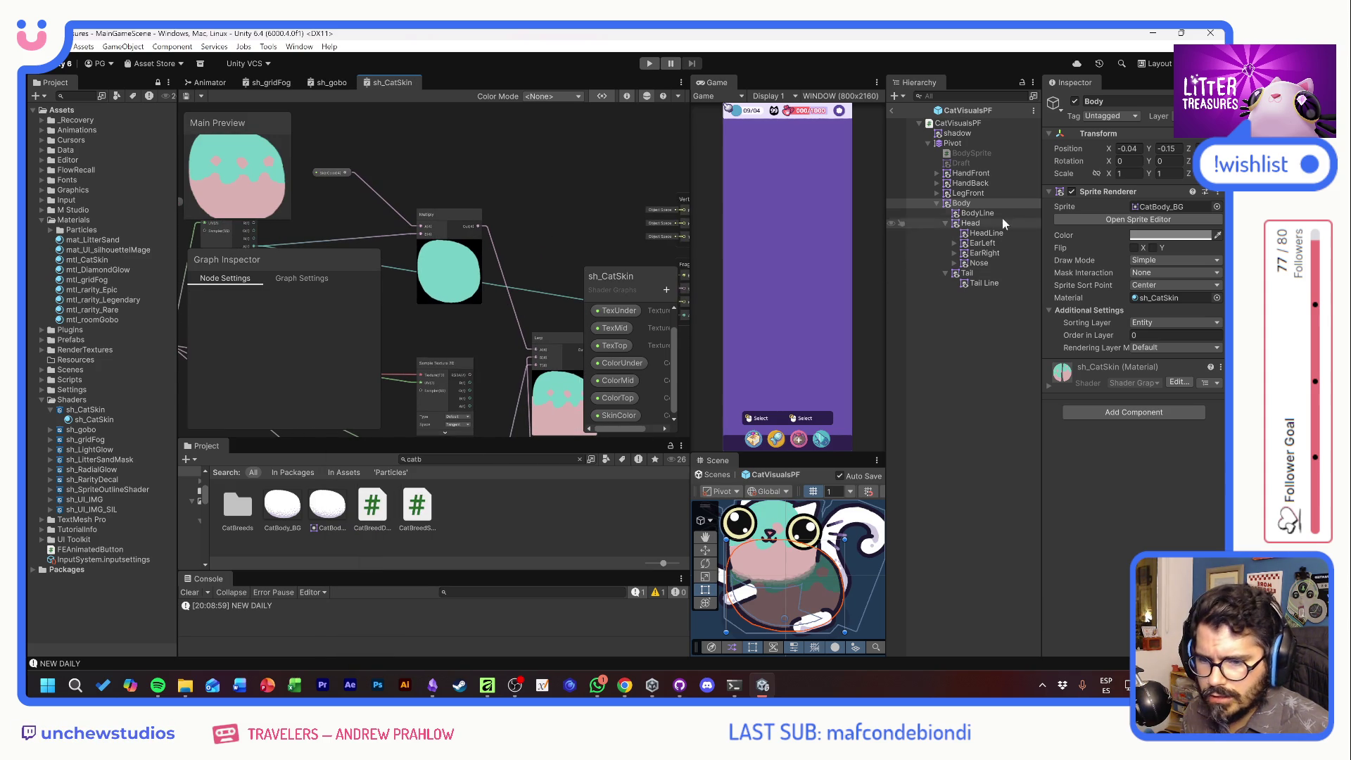
pyautogui.click(1154, 236)
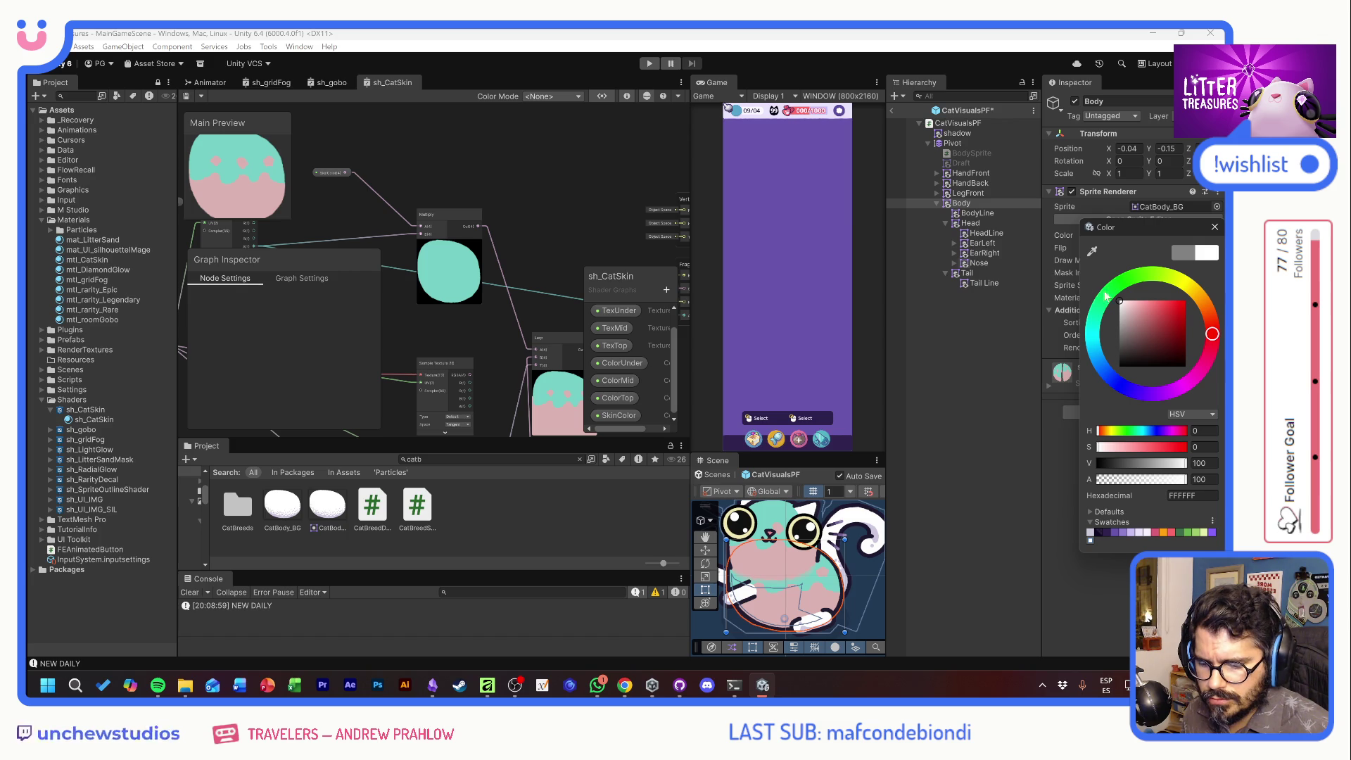
pyautogui.click(1215, 227)
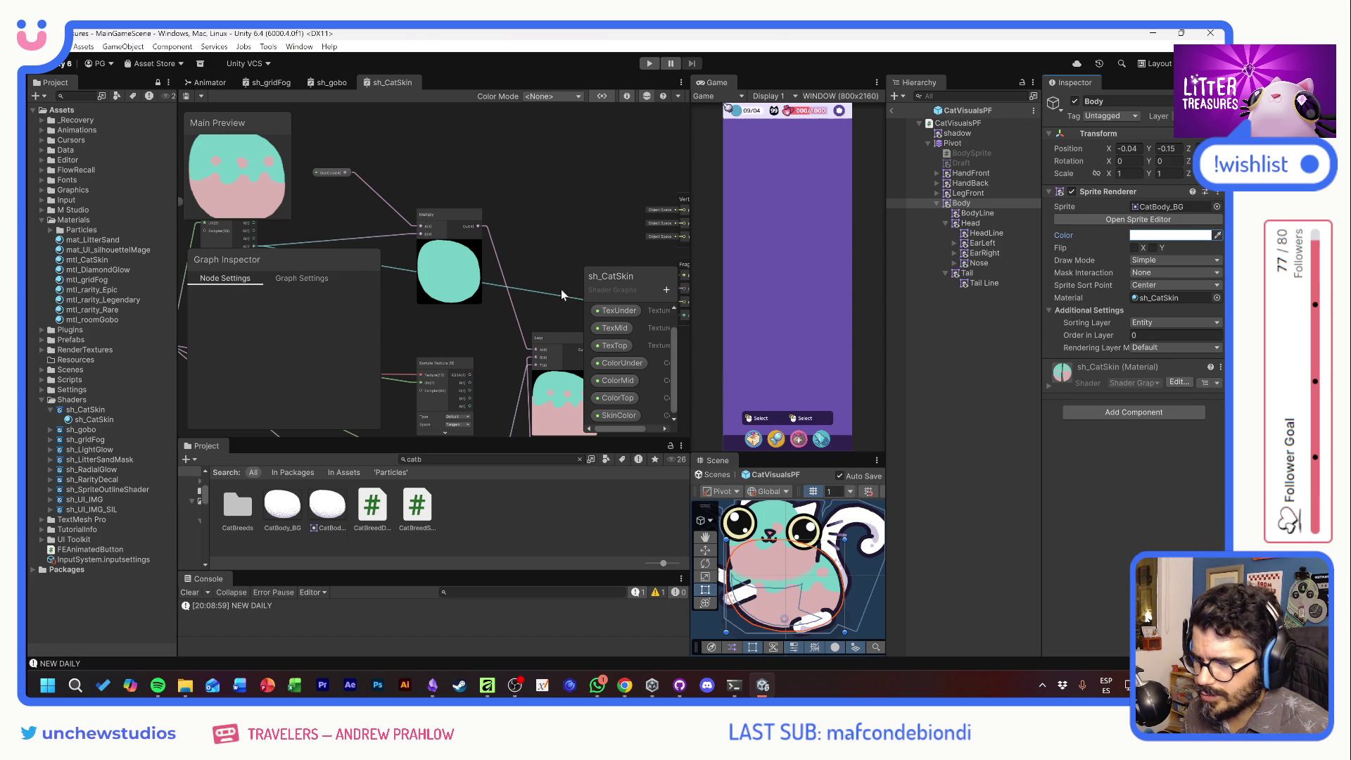
# Delete the Multiply node and rearrange the Lerp and ColorUnder nodes
pyautogui.moveTo(531, 238)
pyautogui.mouseDown()
pyautogui.moveTo(551, 241)
pyautogui.moveTo(513, 198)
pyautogui.moveTo(621, 175)
pyautogui.mouseUp()
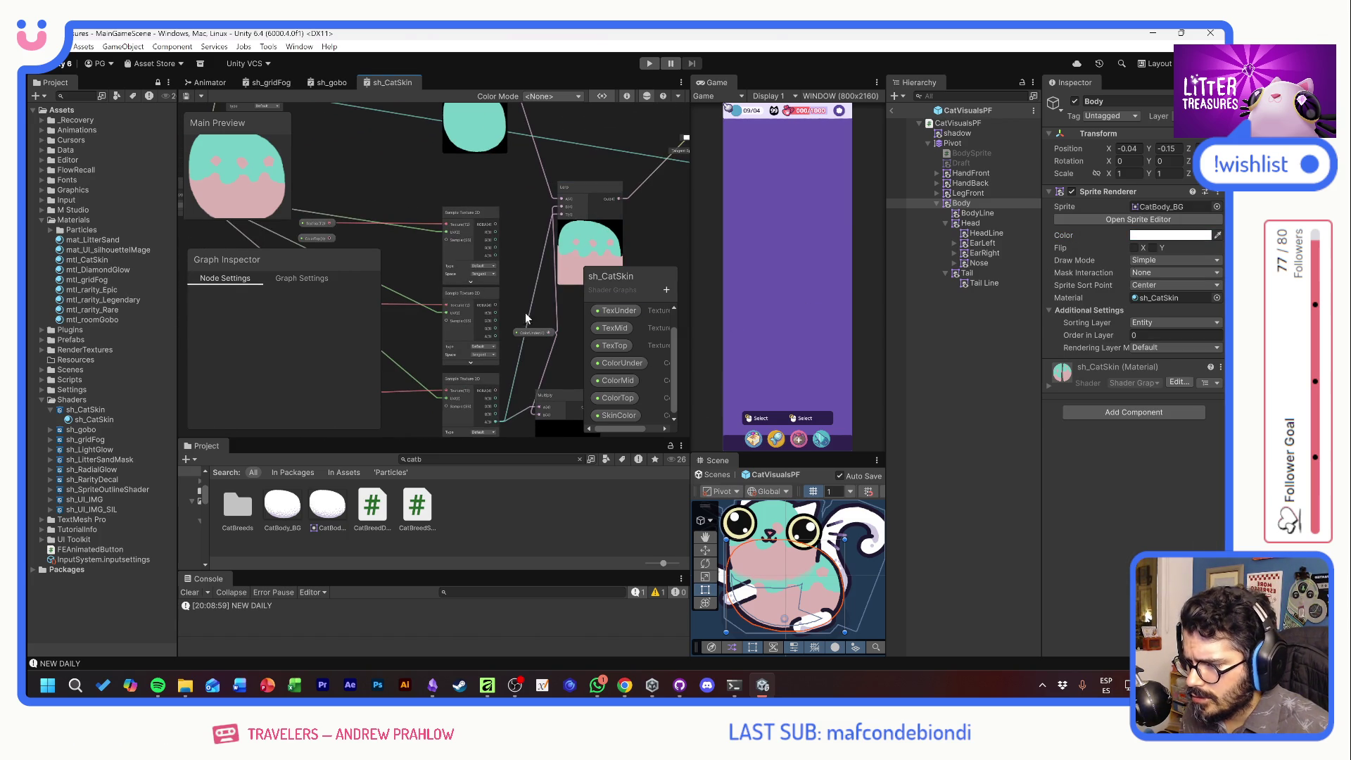
pyautogui.moveTo(526, 331); pyautogui.dragTo(478, 145)
pyautogui.moveTo(520, 239)
pyautogui.mouseDown()
pyautogui.moveTo(577, 248)
pyautogui.moveTo(601, 202)
pyautogui.moveTo(542, 221)
pyautogui.moveTo(552, 280)
pyautogui.moveTo(523, 321)
pyautogui.mouseUp()
pyautogui.press('Delete')
pyautogui.click(508, 206)
pyautogui.moveTo(493, 166)
pyautogui.mouseDown()
pyautogui.moveTo(497, 267)
pyautogui.moveTo(521, 204)
pyautogui.moveTo(503, 201)
pyautogui.moveTo(543, 273)
pyautogui.mouseUp()
pyautogui.click(445, 273)
pyautogui.moveTo(504, 201); pyautogui.dragTo(498, 264)
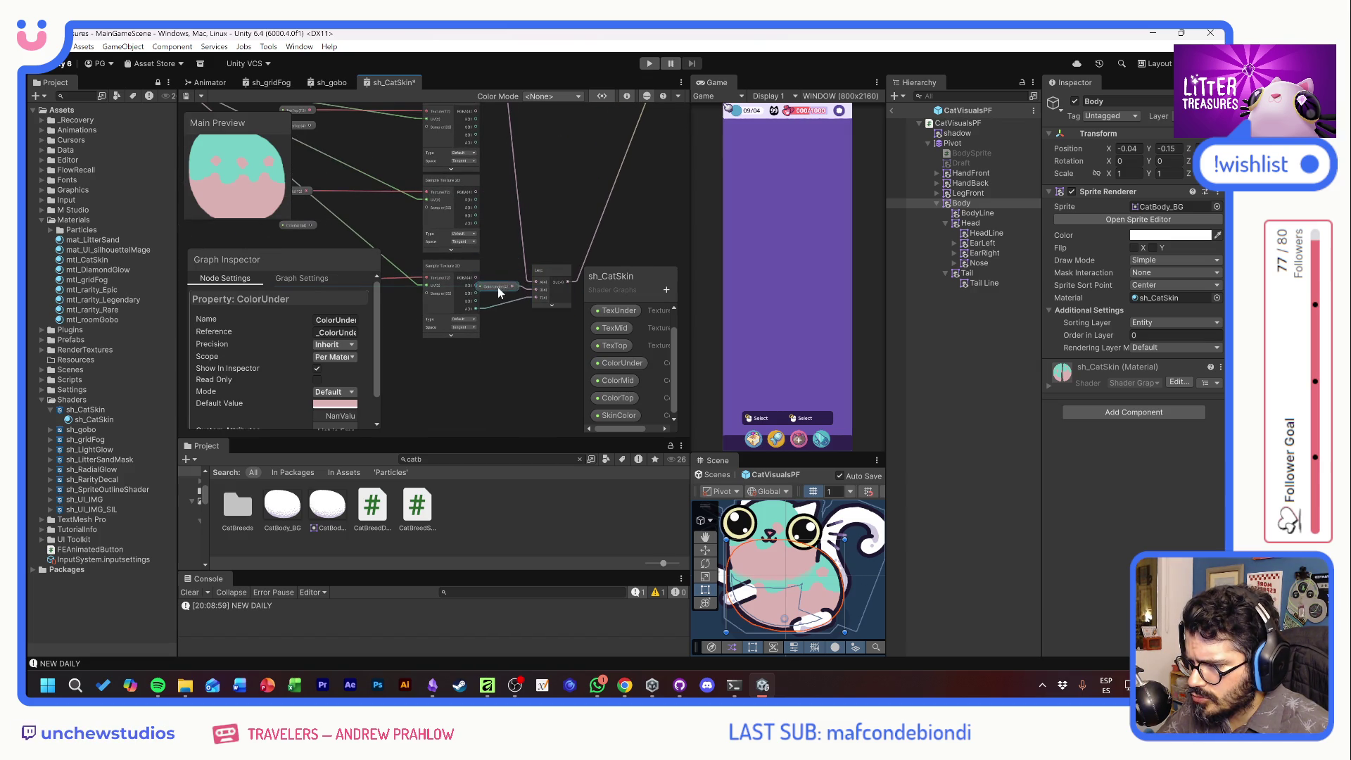
pyautogui.moveTo(622, 214)
pyautogui.mouseDown()
pyautogui.moveTo(513, 246)
pyautogui.moveTo(546, 241)
pyautogui.moveTo(547, 255)
pyautogui.moveTo(548, 170)
pyautogui.moveTo(598, 181)
pyautogui.mouseUp()
# Duplicate the Lerp, wire in the first Lerp and middle mask texture, add ColorMid, and save
pyautogui.click(552, 276)
pyautogui.hotkey('ctrl', 'd')
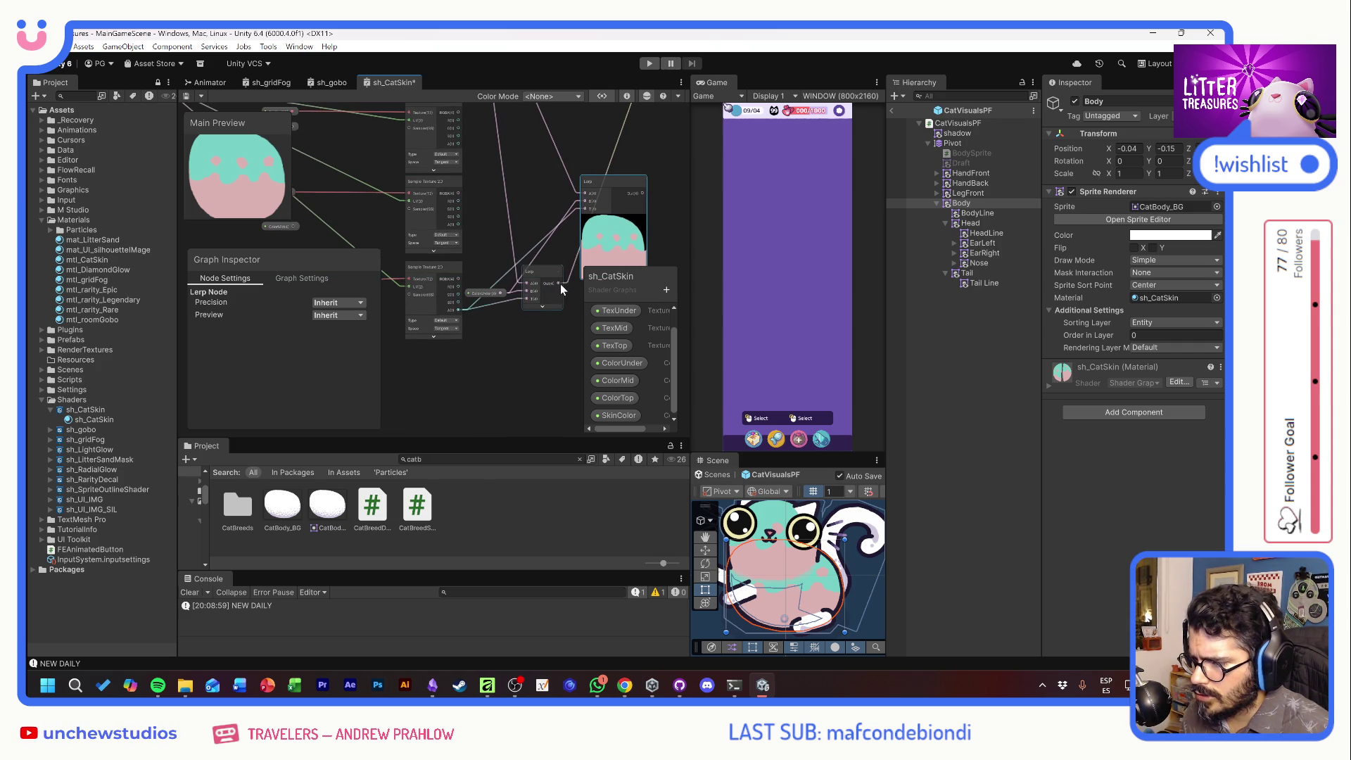
pyautogui.moveTo(560, 284); pyautogui.dragTo(586, 203)
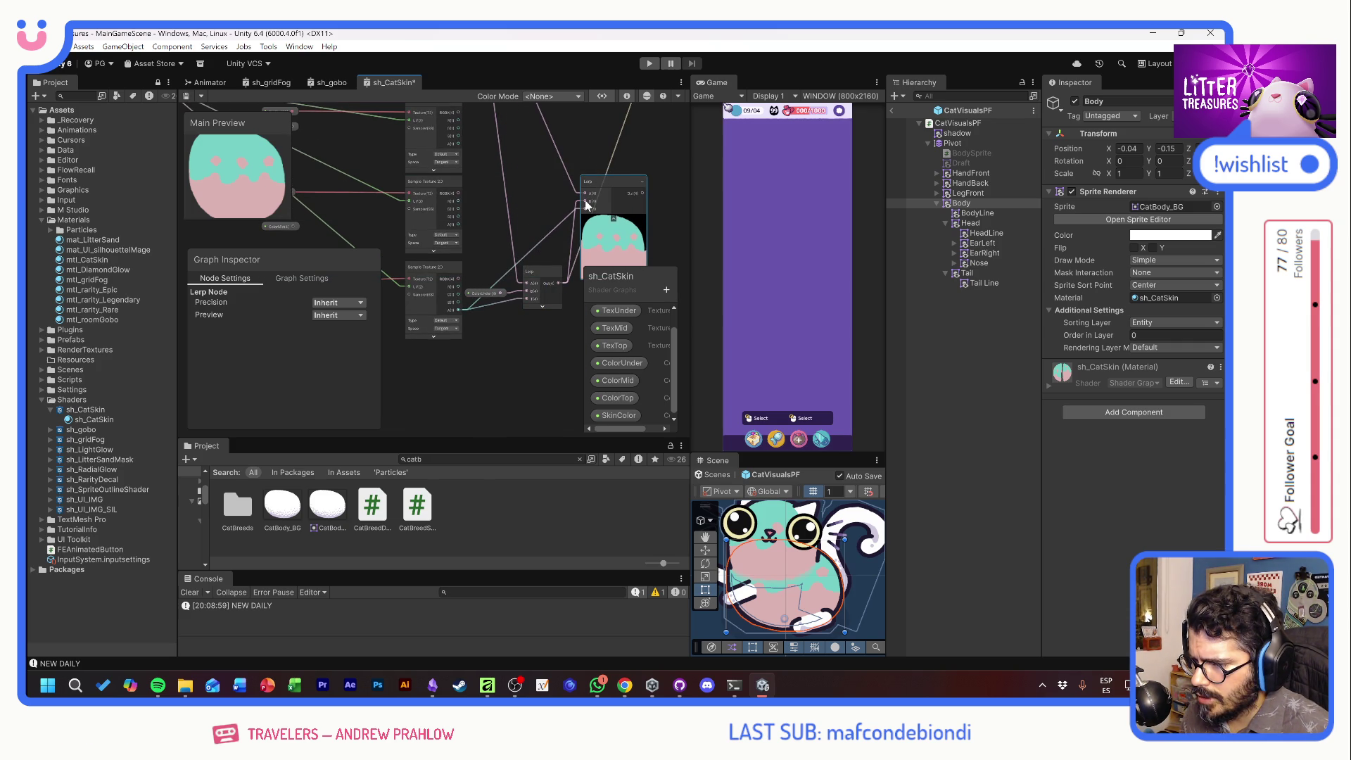
pyautogui.moveTo(458, 193); pyautogui.dragTo(584, 197)
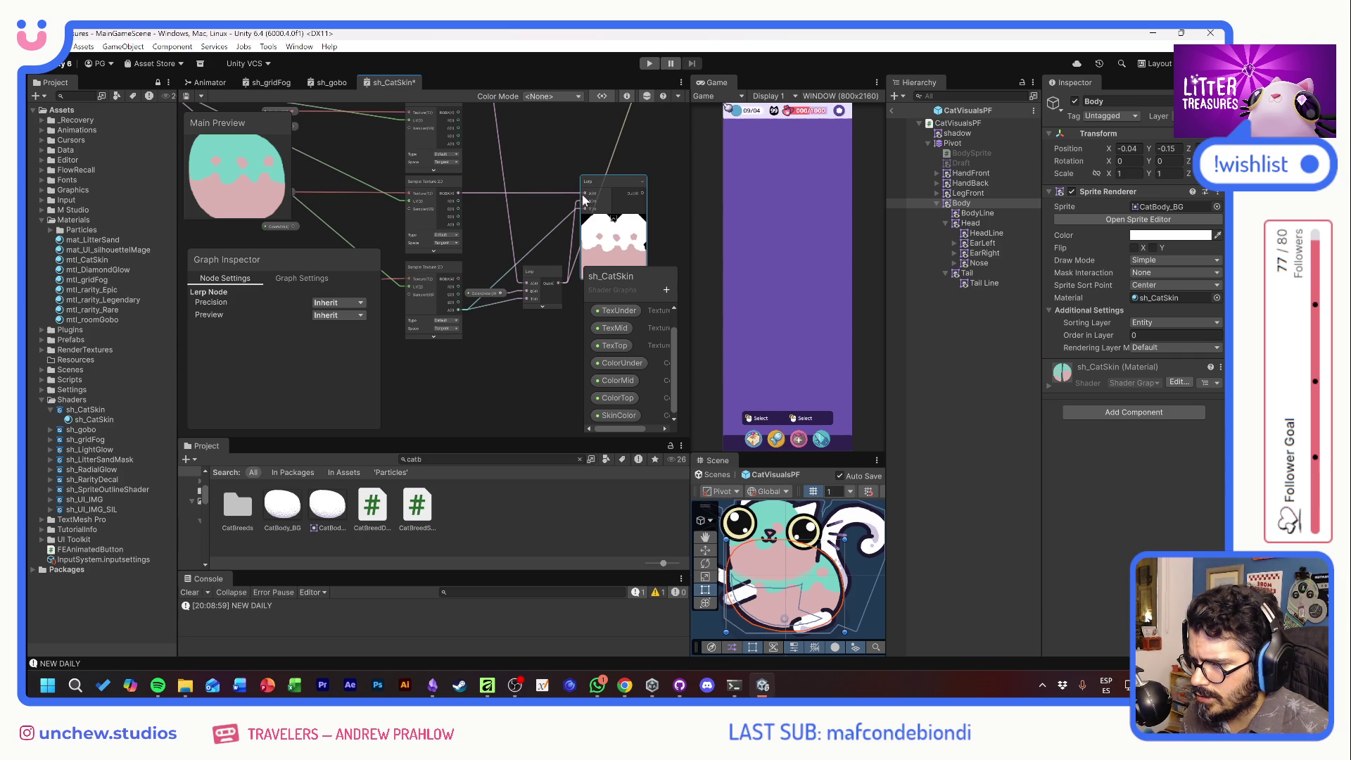
pyautogui.moveTo(458, 224); pyautogui.dragTo(586, 212)
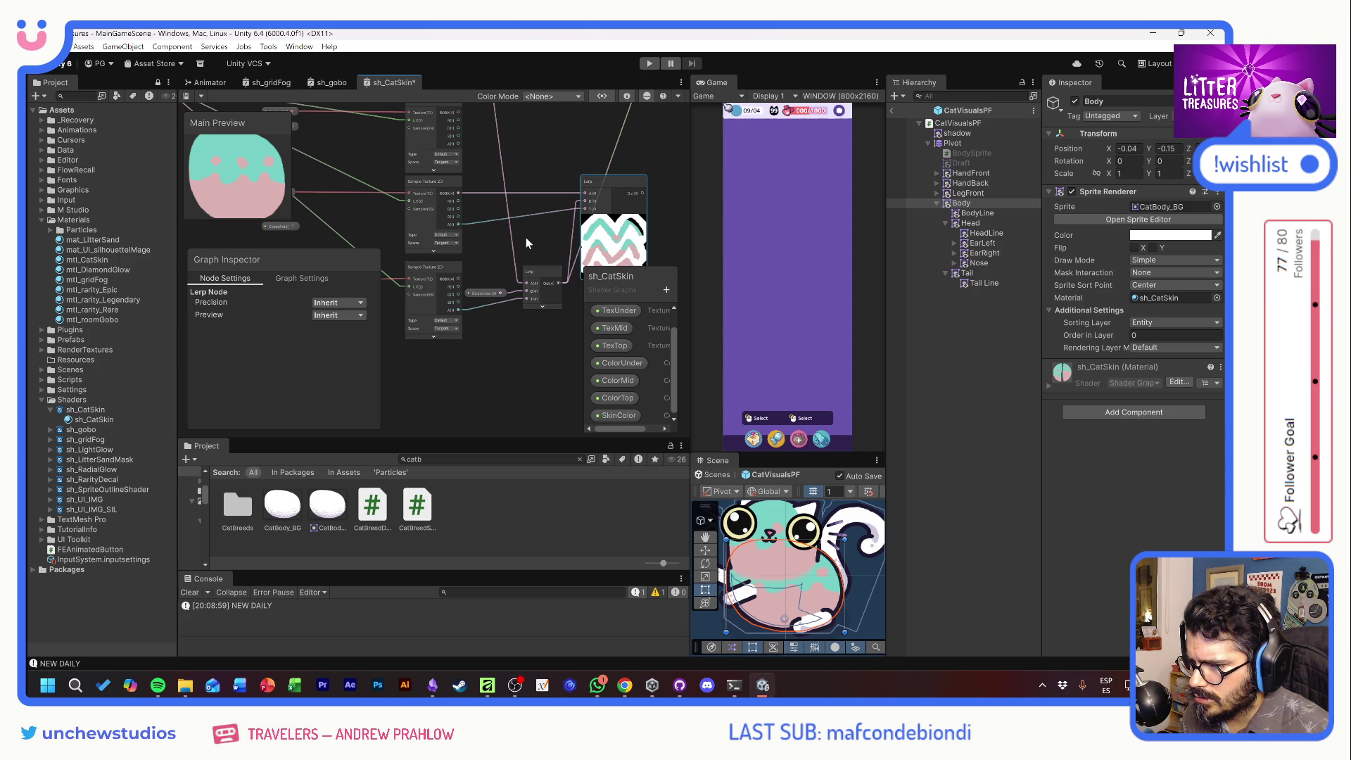
pyautogui.moveTo(551, 278)
pyautogui.mouseDown()
pyautogui.moveTo(537, 177)
pyautogui.moveTo(556, 287)
pyautogui.moveTo(592, 204)
pyautogui.mouseUp()
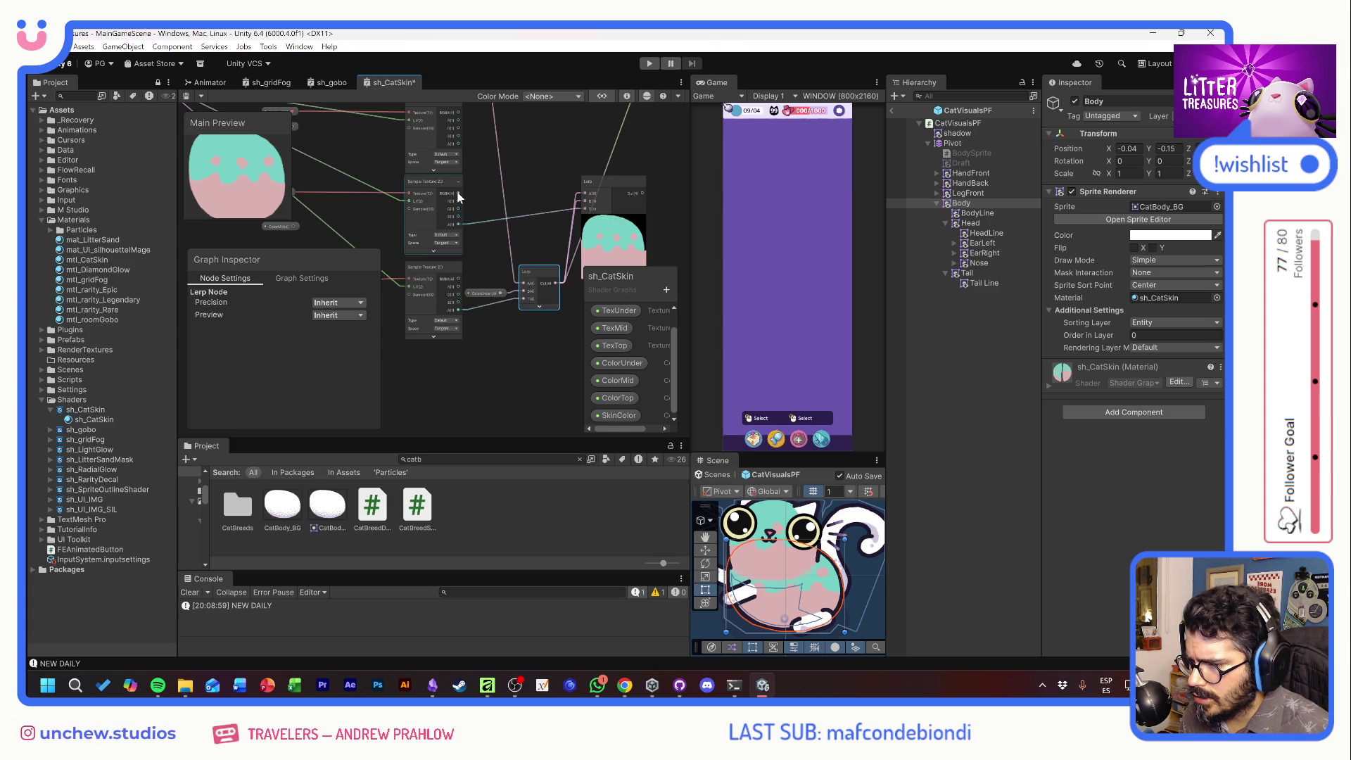
pyautogui.moveTo(618, 380)
pyautogui.mouseDown()
pyautogui.moveTo(571, 254)
pyautogui.moveTo(528, 204)
pyautogui.moveTo(584, 202)
pyautogui.mouseUp()
pyautogui.hotkey('ctrl', 's')
# Duplicate the Lerp again and feed the previous Lerp's result into its A input
pyautogui.moveTo(556, 162)
pyautogui.mouseDown()
pyautogui.moveTo(535, 267)
pyautogui.moveTo(602, 234)
pyautogui.moveTo(629, 192)
pyautogui.moveTo(576, 182)
pyautogui.mouseUp()
pyautogui.click(535, 267)
pyautogui.hotkey('ctrl', 'd')
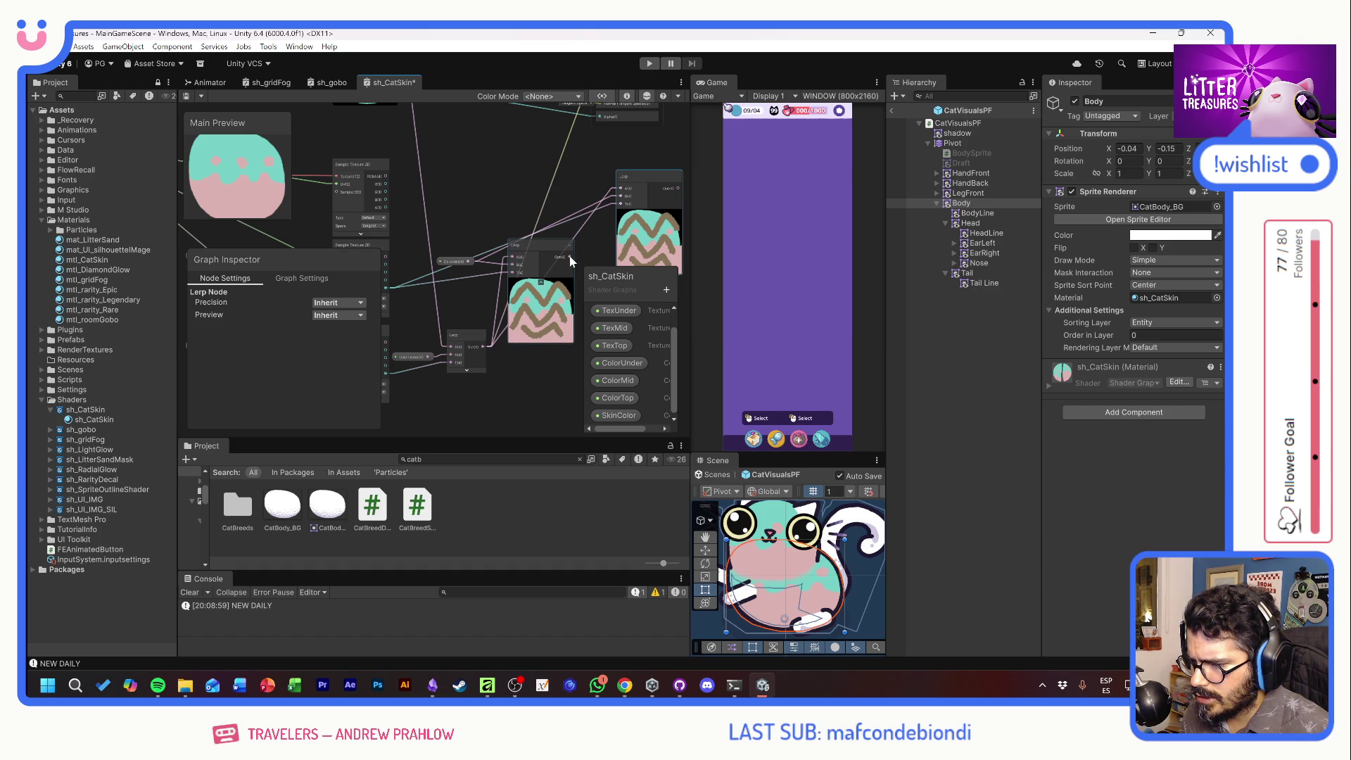
pyautogui.moveTo(571, 260); pyautogui.dragTo(620, 190)
# Place the ColorTop property node beside the Lerp nodes and save the shader graph
pyautogui.moveTo(463, 212); pyautogui.dragTo(622, 210)
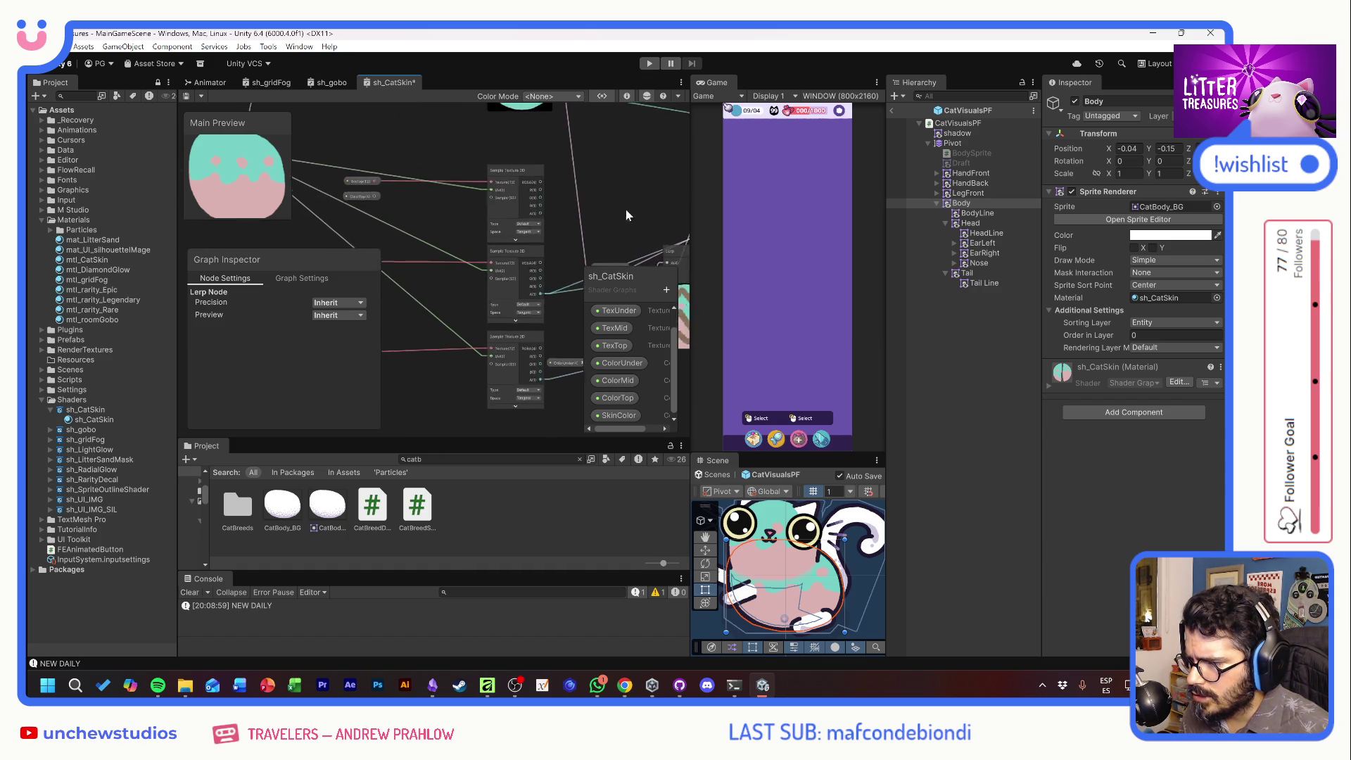
pyautogui.moveTo(386, 190)
pyautogui.mouseDown()
pyautogui.moveTo(648, 180)
pyautogui.moveTo(430, 200)
pyautogui.moveTo(619, 208)
pyautogui.moveTo(593, 197)
pyautogui.moveTo(543, 278)
pyautogui.moveTo(556, 200)
pyautogui.moveTo(524, 190)
pyautogui.moveTo(522, 223)
pyautogui.mouseUp()
pyautogui.hotkey('ctrl', 's')
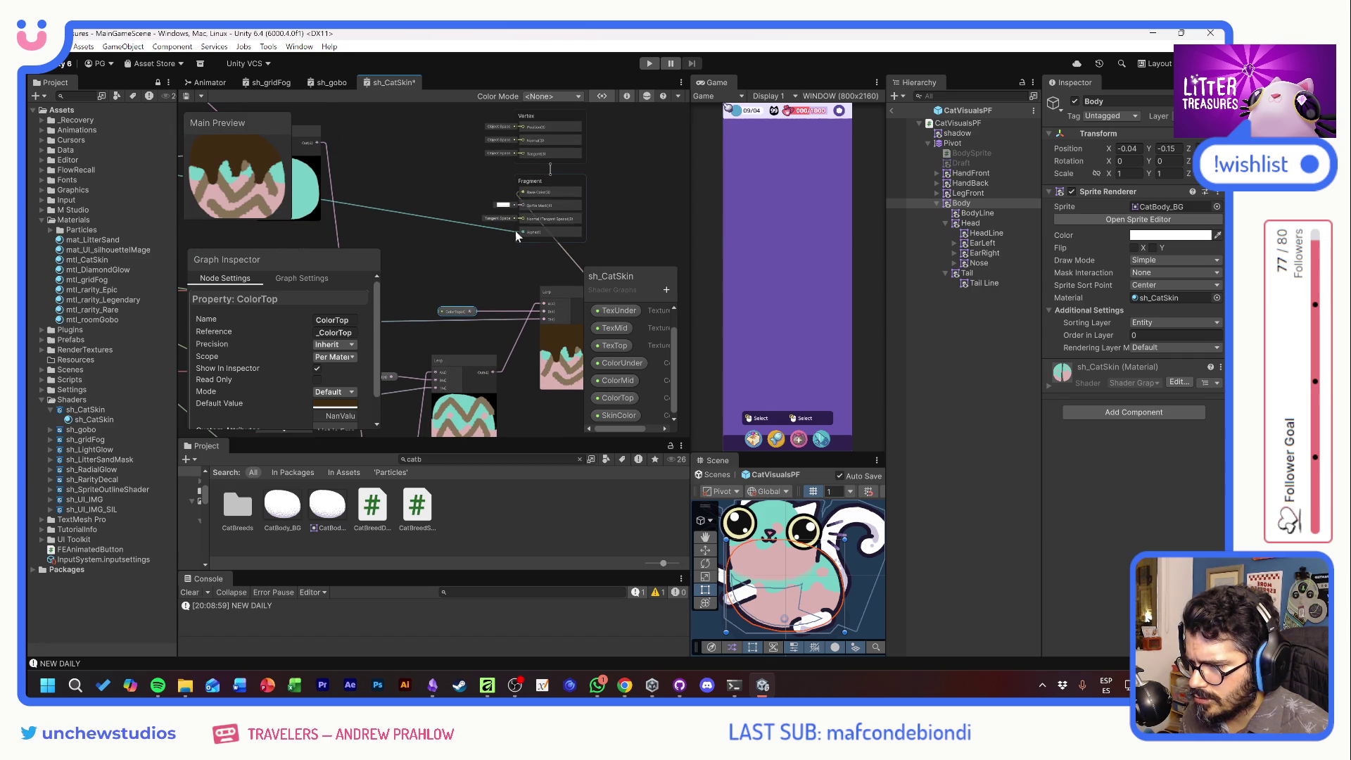
pyautogui.hotkey('ctrl', 's')
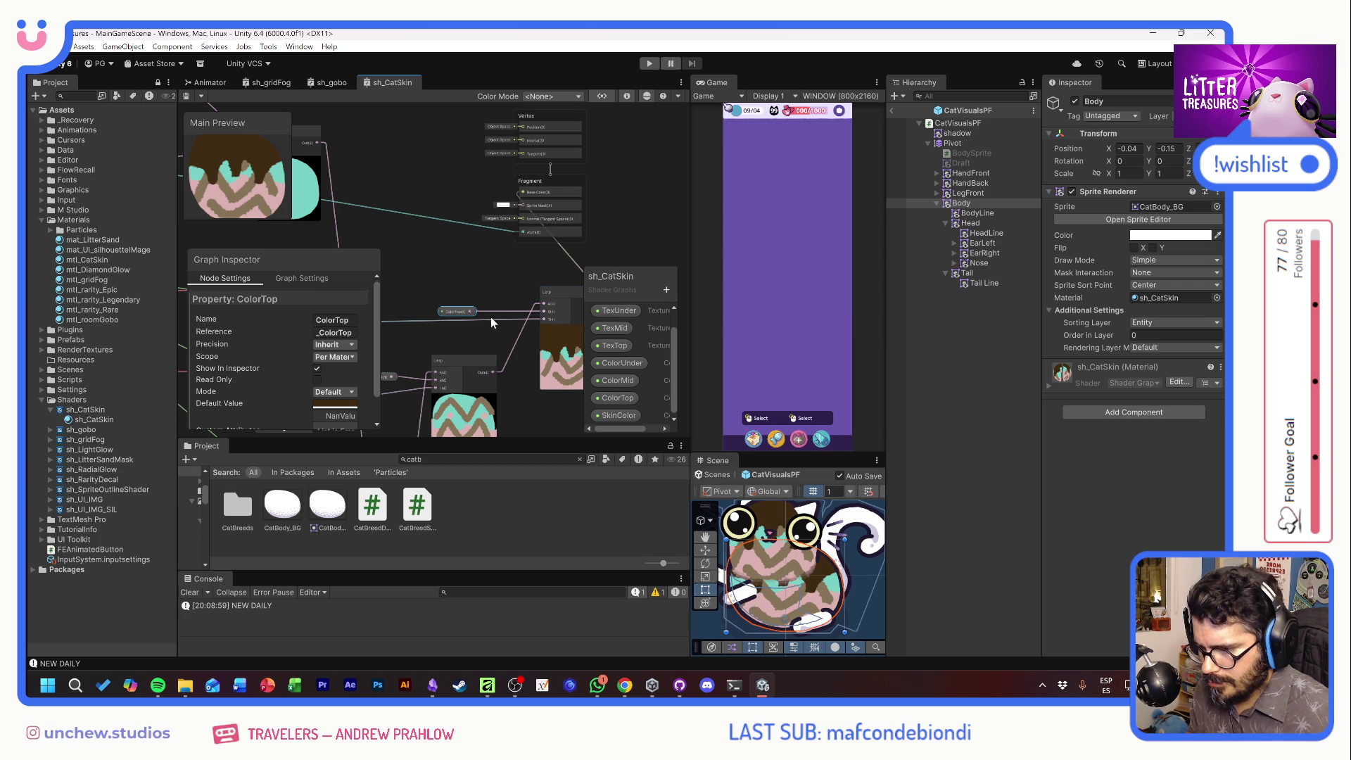
pyautogui.moveTo(505, 309); pyautogui.dragTo(493, 244)
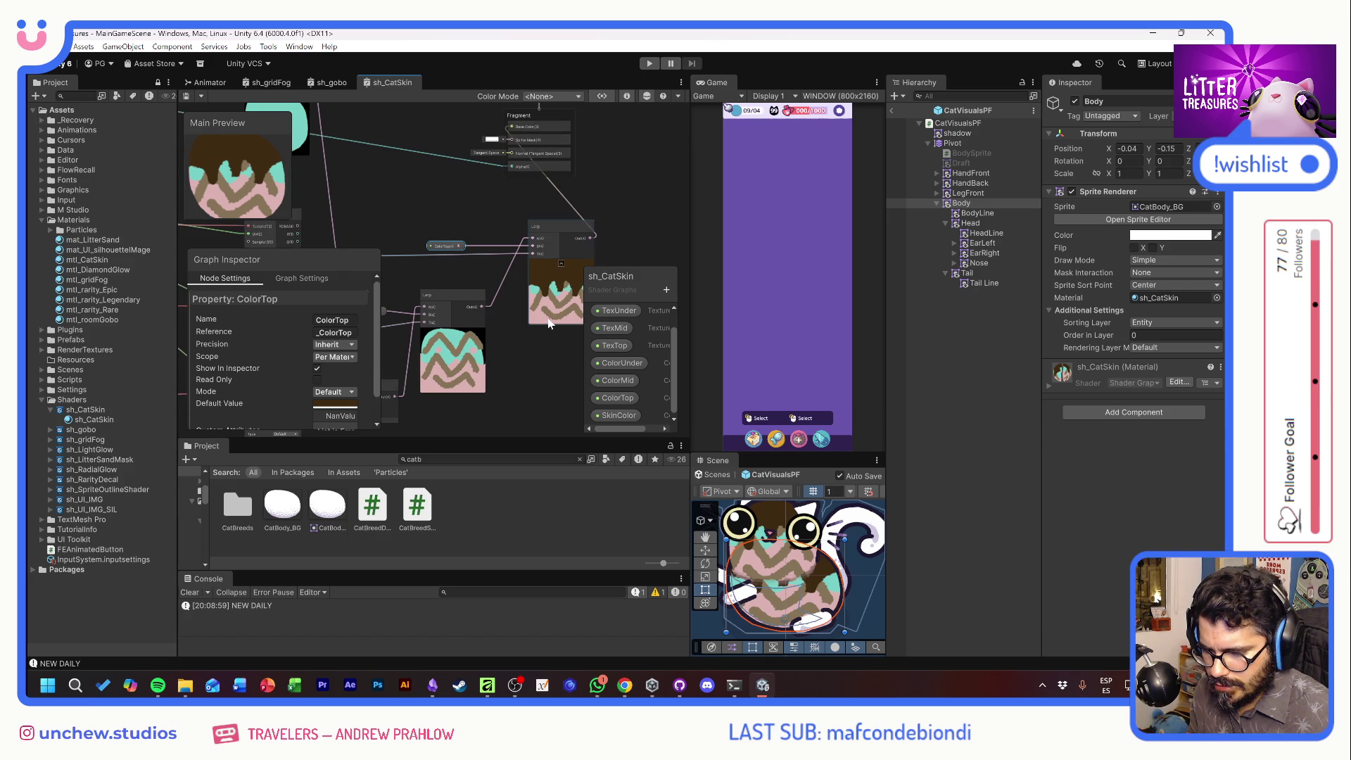
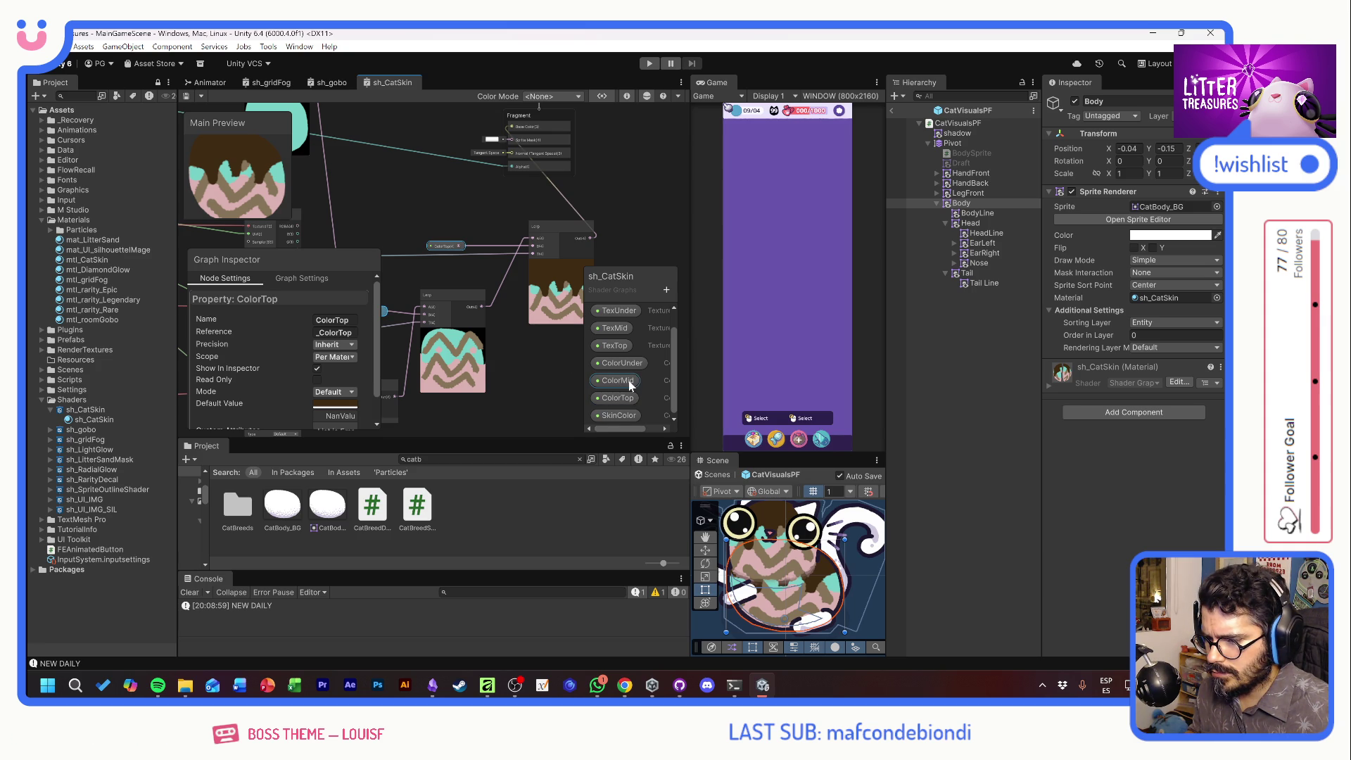
# Set the TexUnder and TexMid default textures to None in the sh_CatSkin blackboard
pyautogui.click(623, 309)
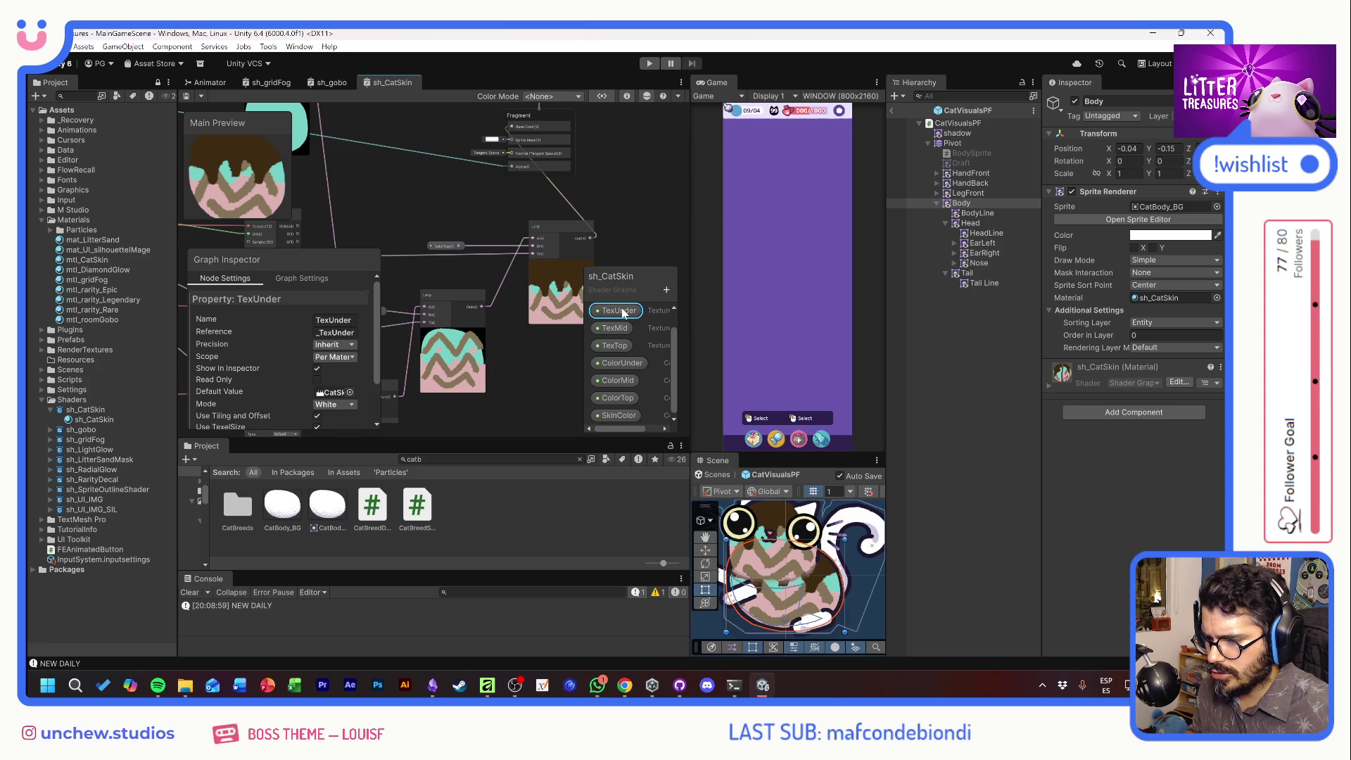
pyautogui.click(350, 393)
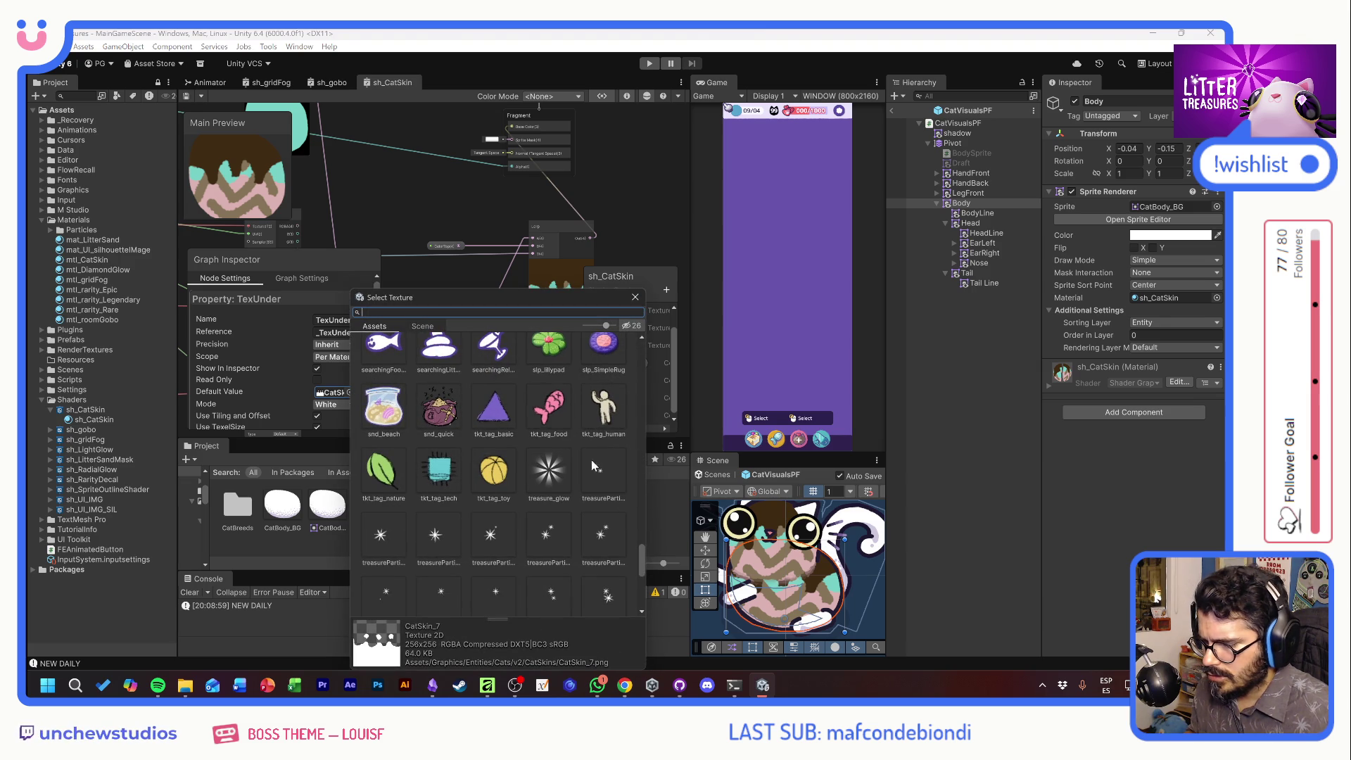
pyautogui.moveTo(640, 543); pyautogui.dragTo(641, 345)
pyautogui.click(384, 362)
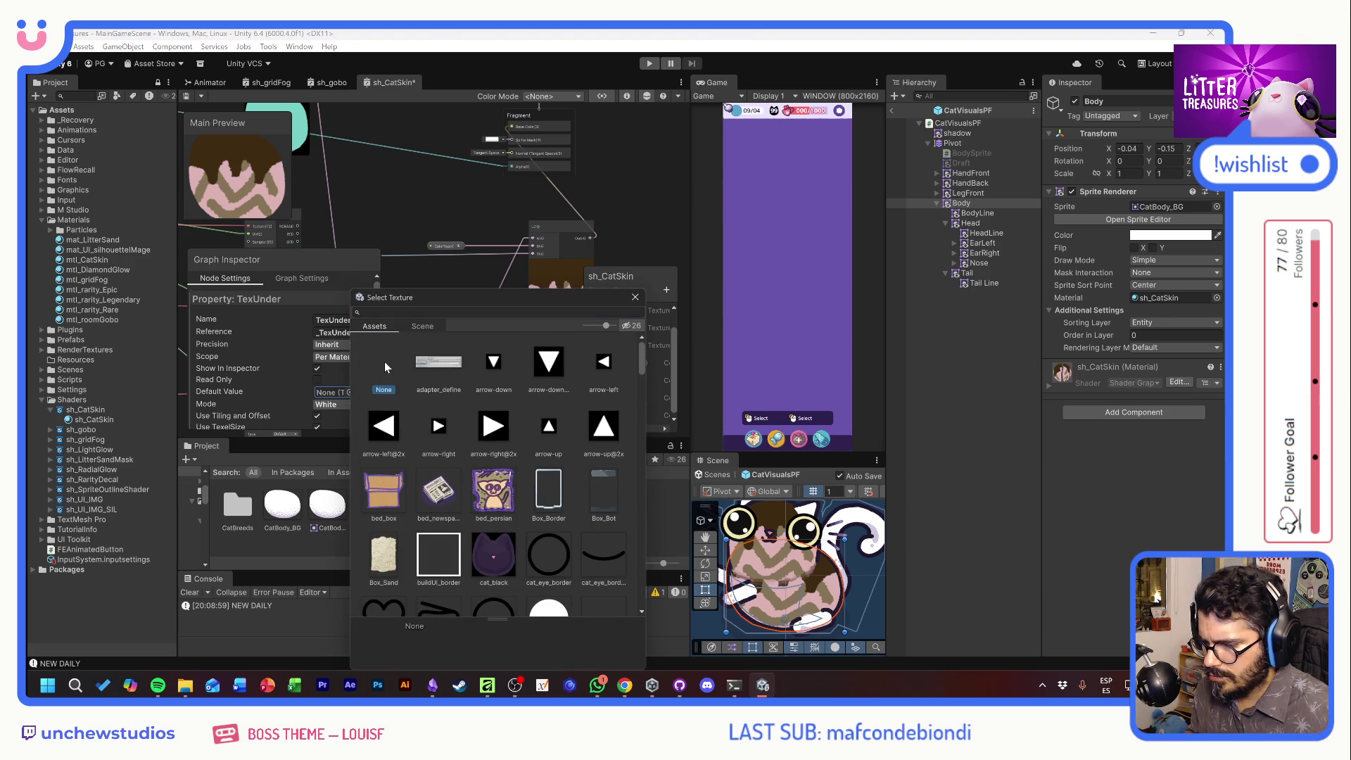
pyautogui.click(636, 297)
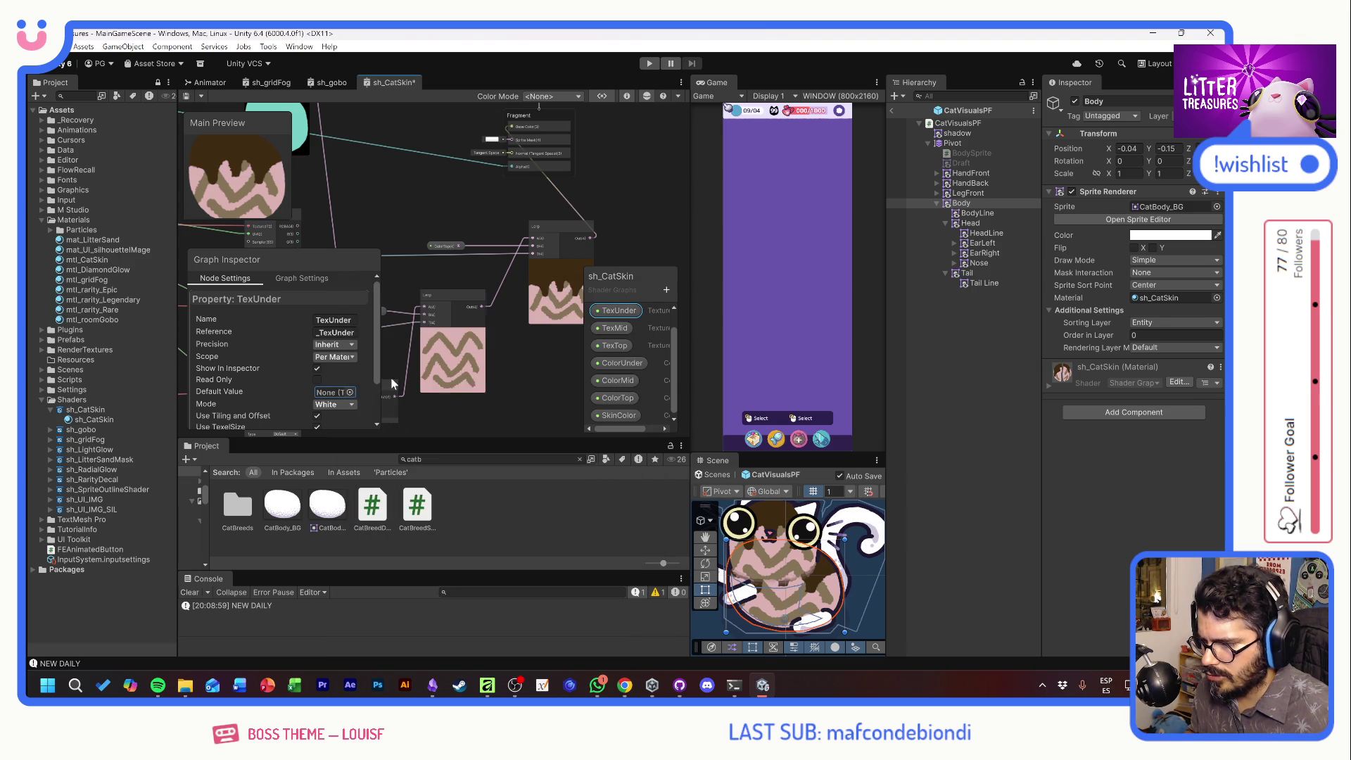
pyautogui.click(621, 328)
pyautogui.click(350, 392)
pyautogui.scroll(-5, 560, 412)
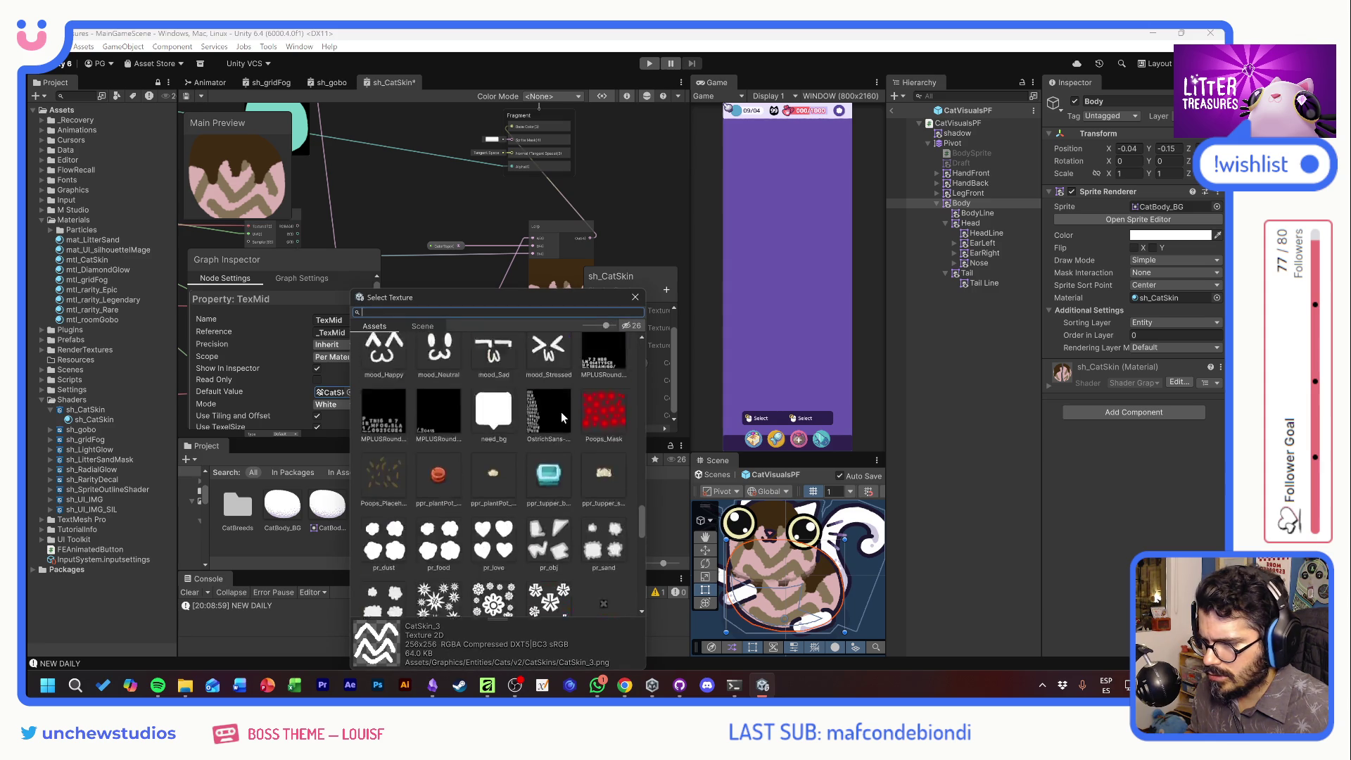
pyautogui.scroll(10, 632, 480)
pyautogui.press('Home')
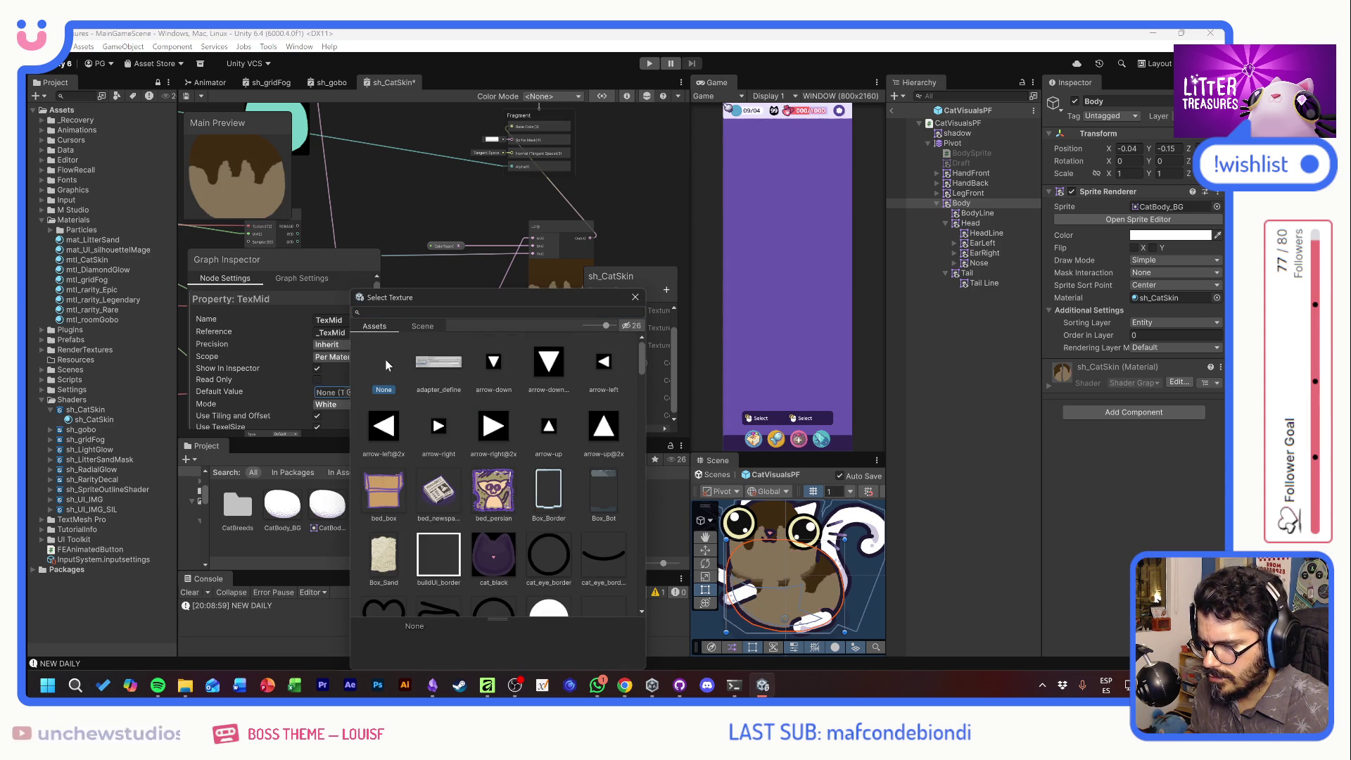
pyautogui.click(635, 297)
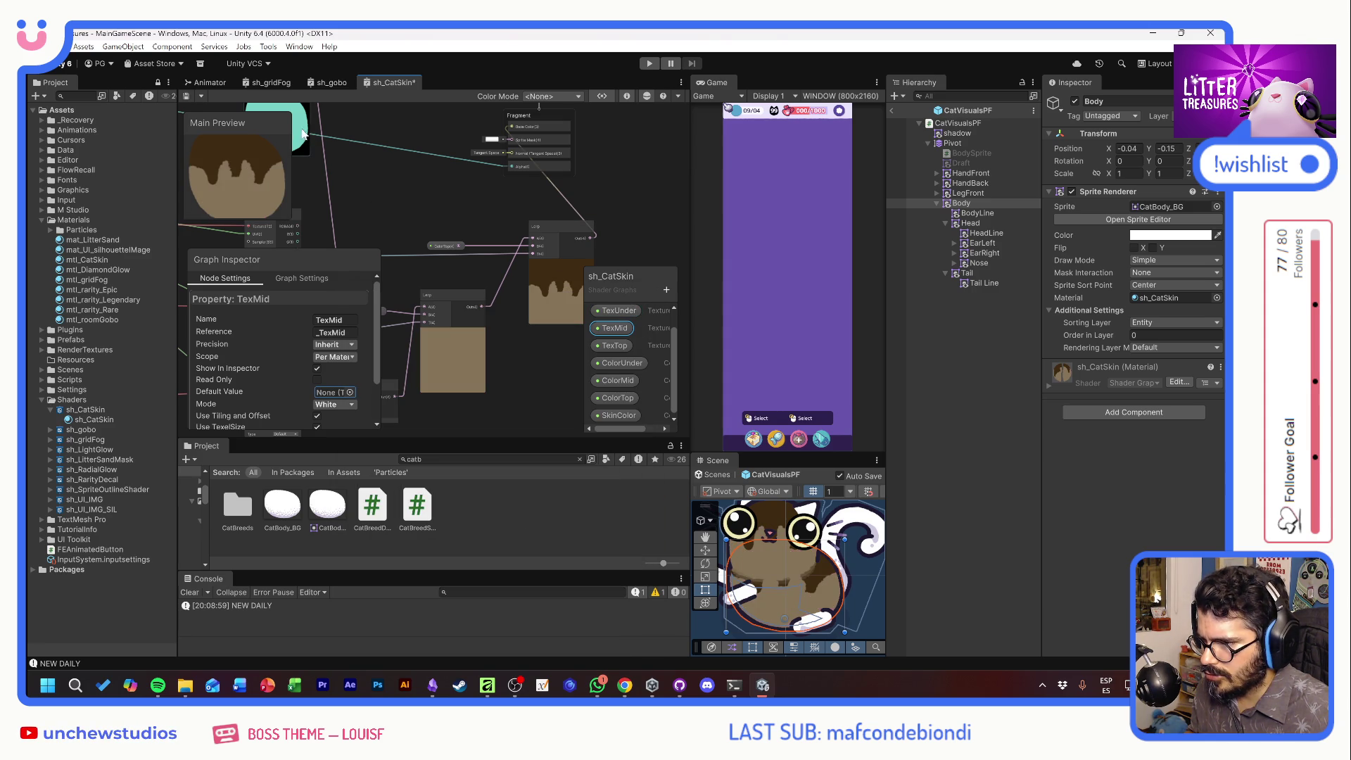
# Set TexTop's default texture to None, then review the ColorMid and ColorTop properties
pyautogui.click(625, 345)
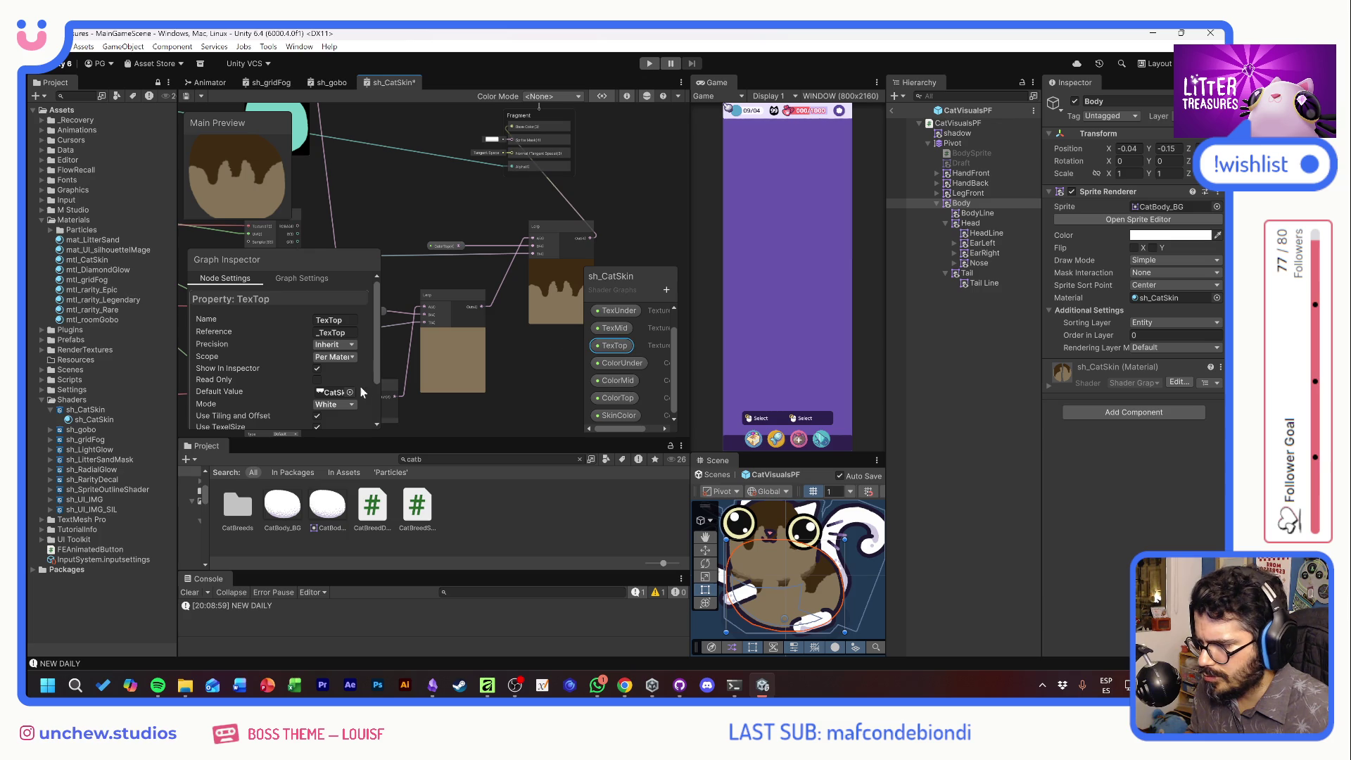
pyautogui.click(350, 392)
pyautogui.moveTo(644, 528); pyautogui.dragTo(649, 351)
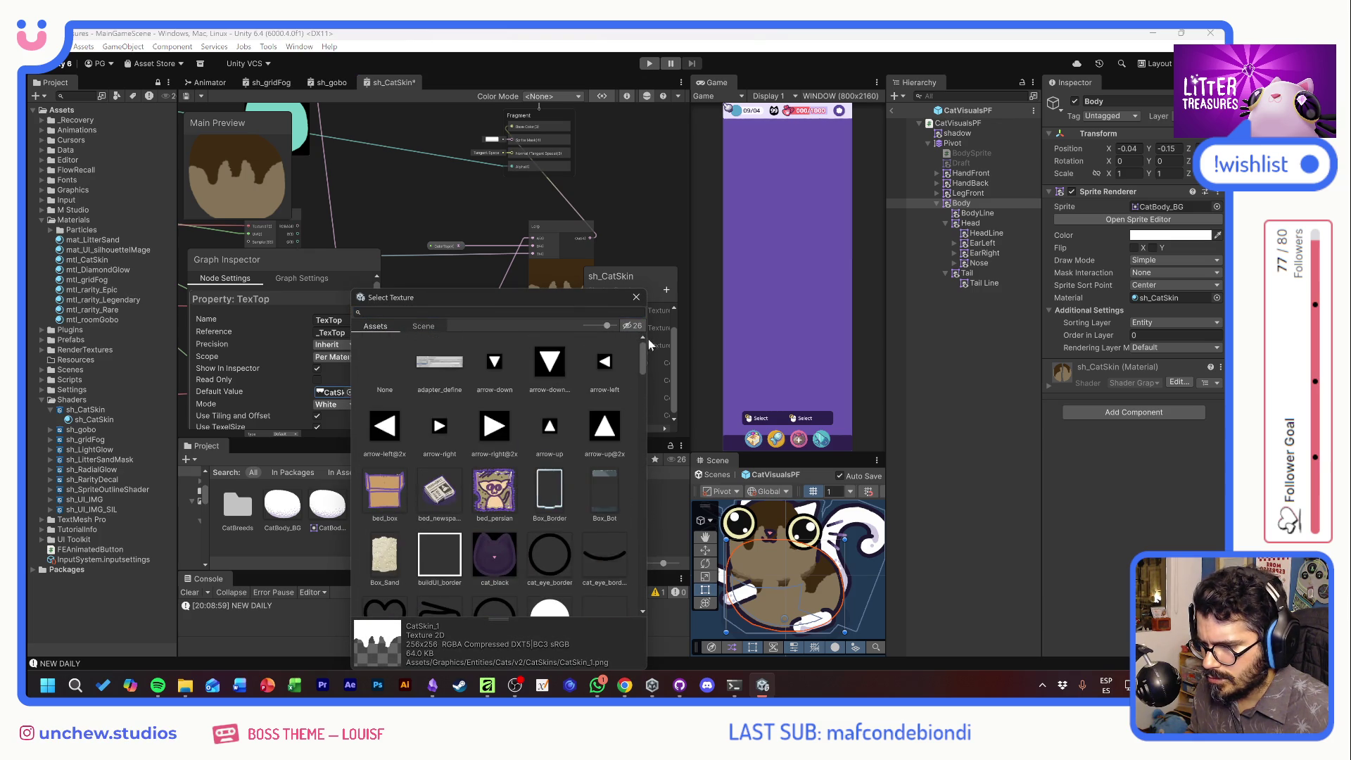
pyautogui.click(387, 378)
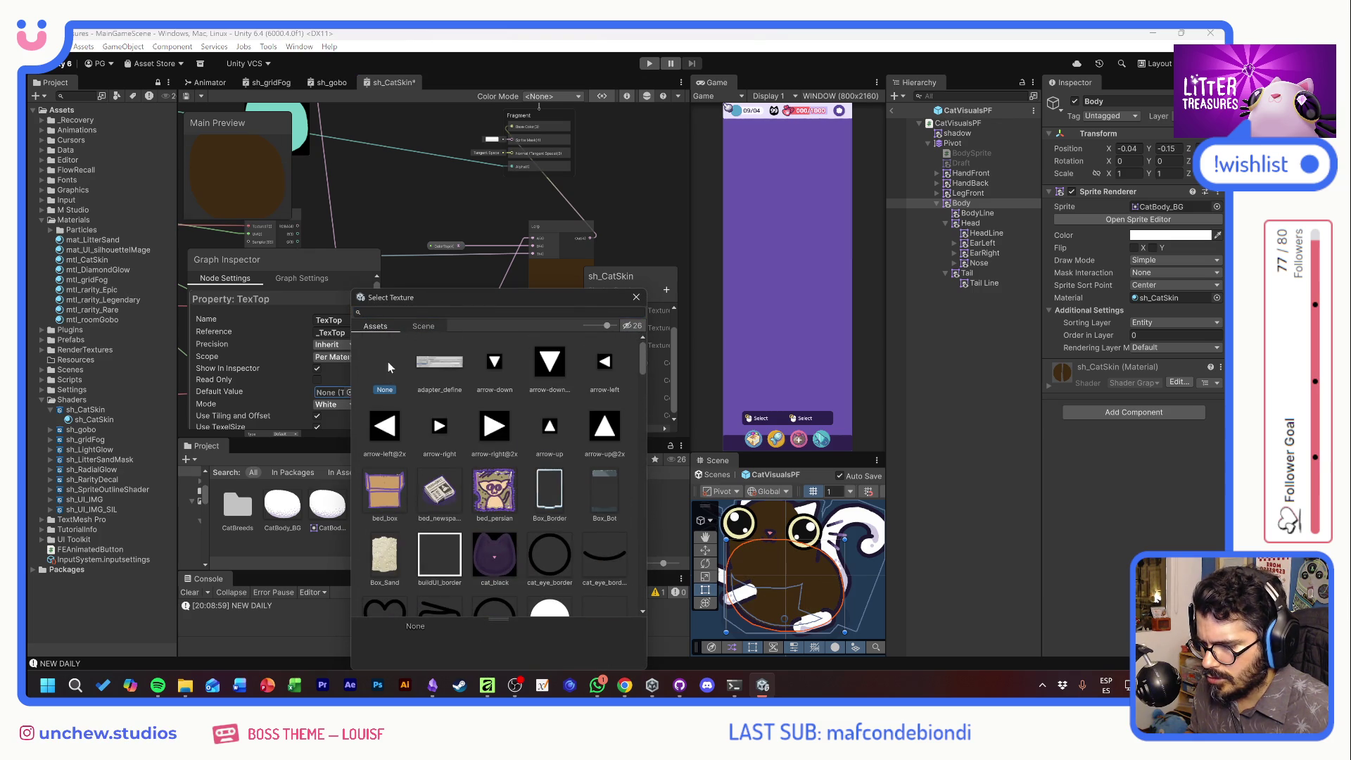
pyautogui.click(637, 302)
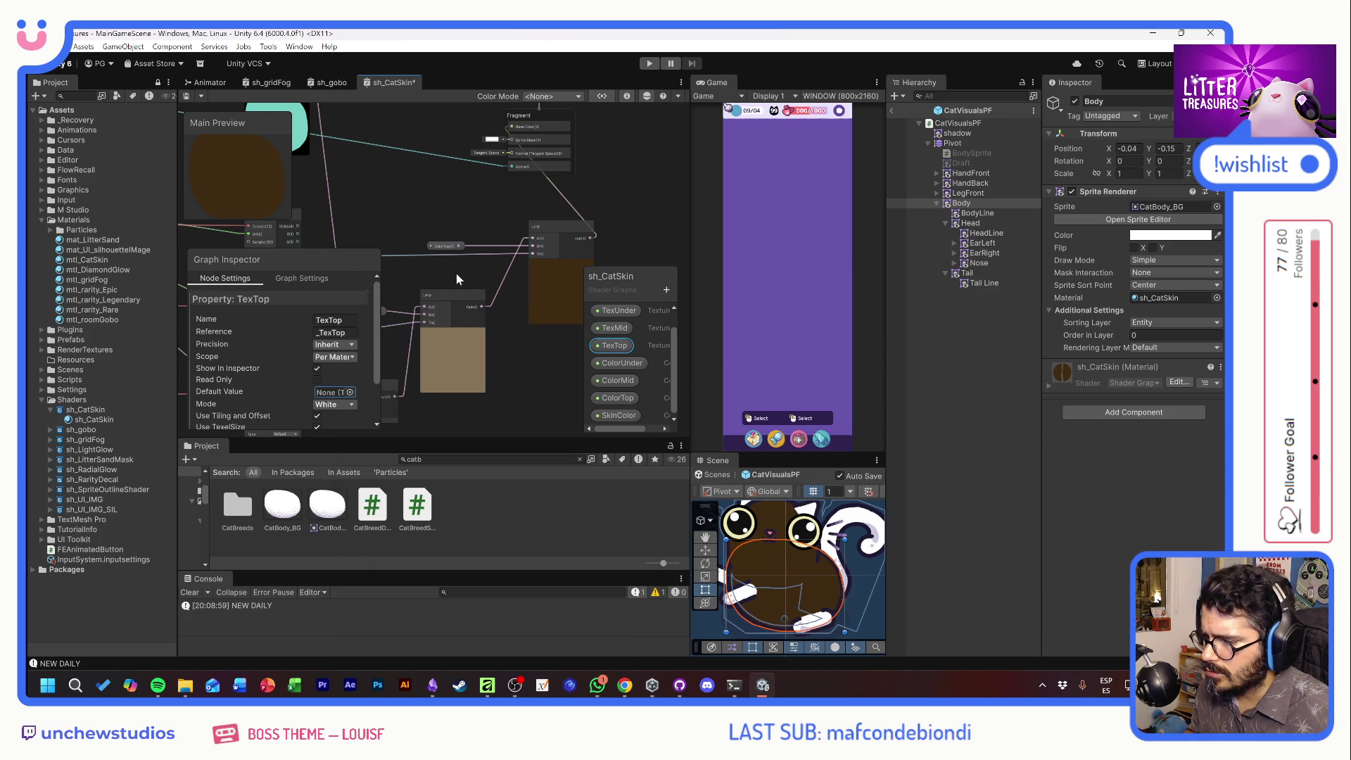
pyautogui.click(616, 380)
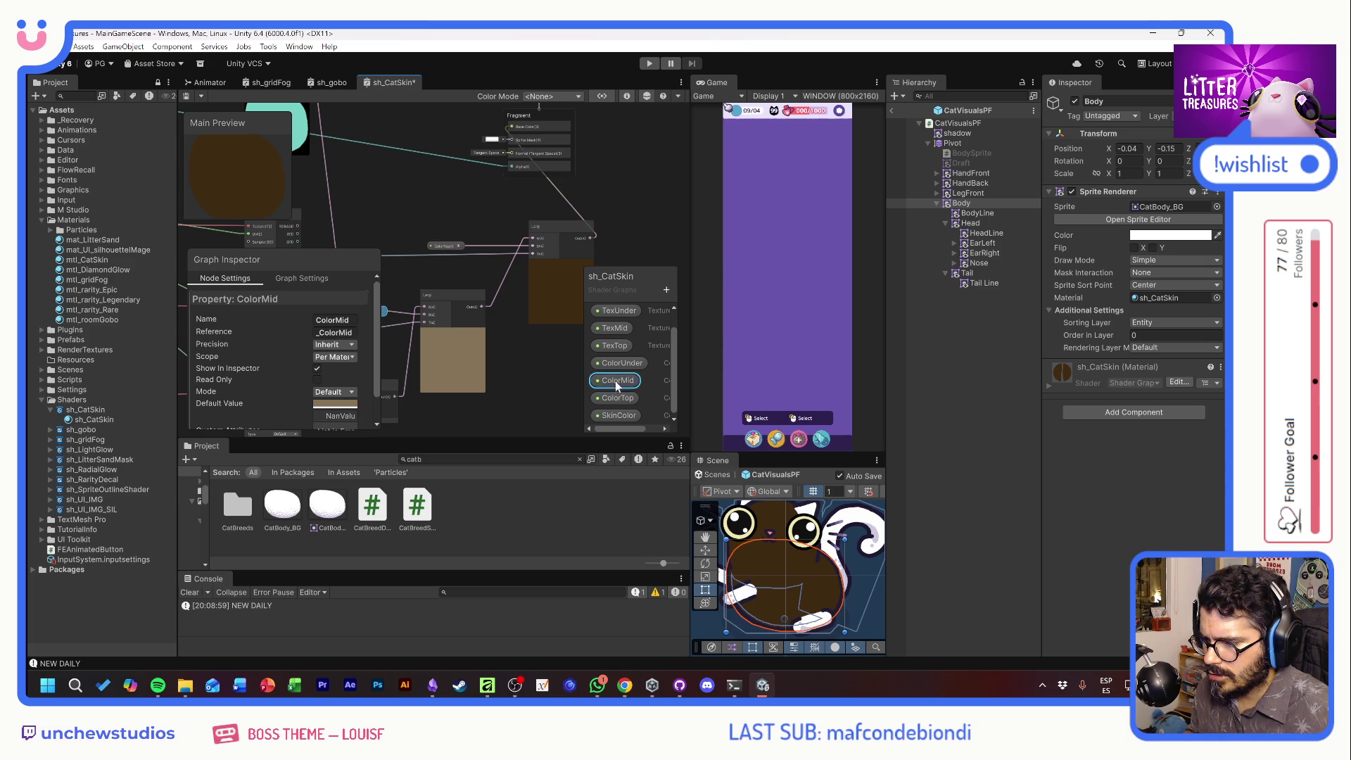
pyautogui.click(617, 399)
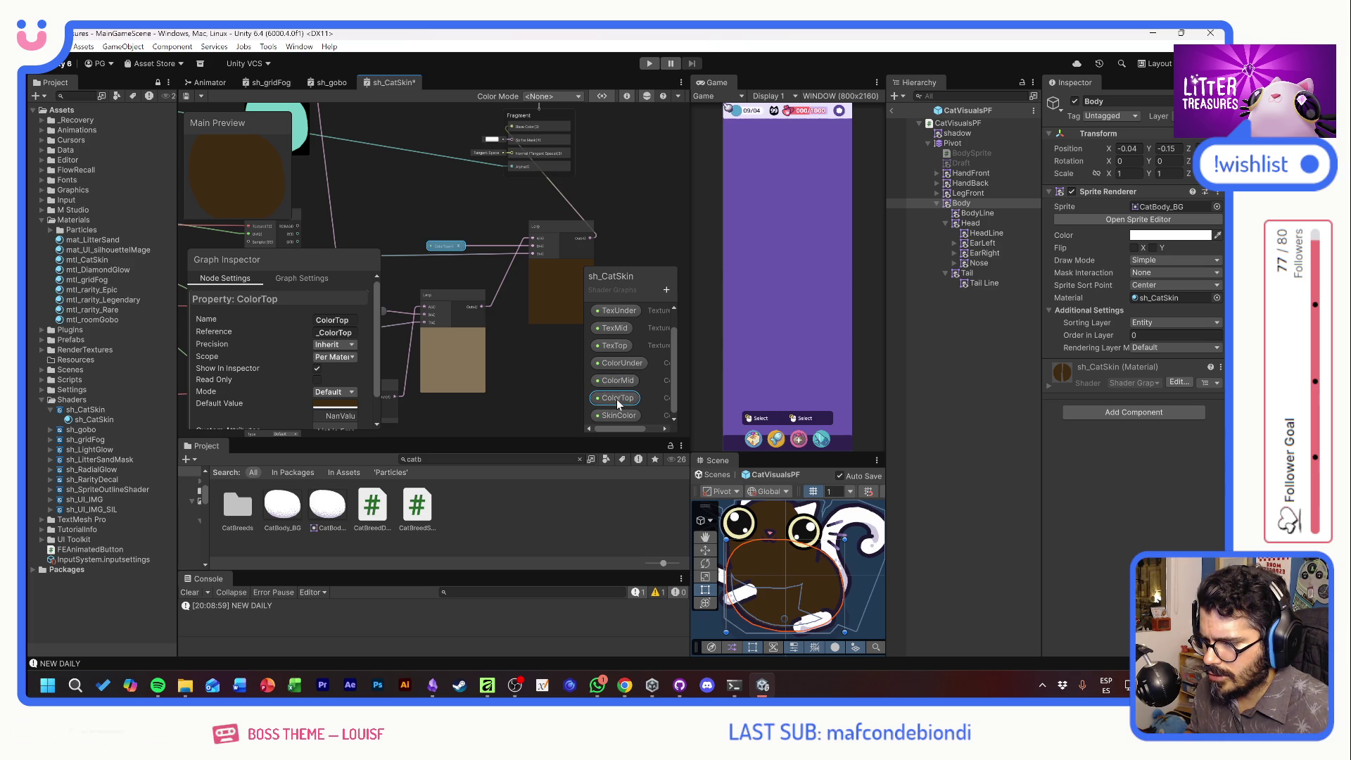
pyautogui.click(529, 328)
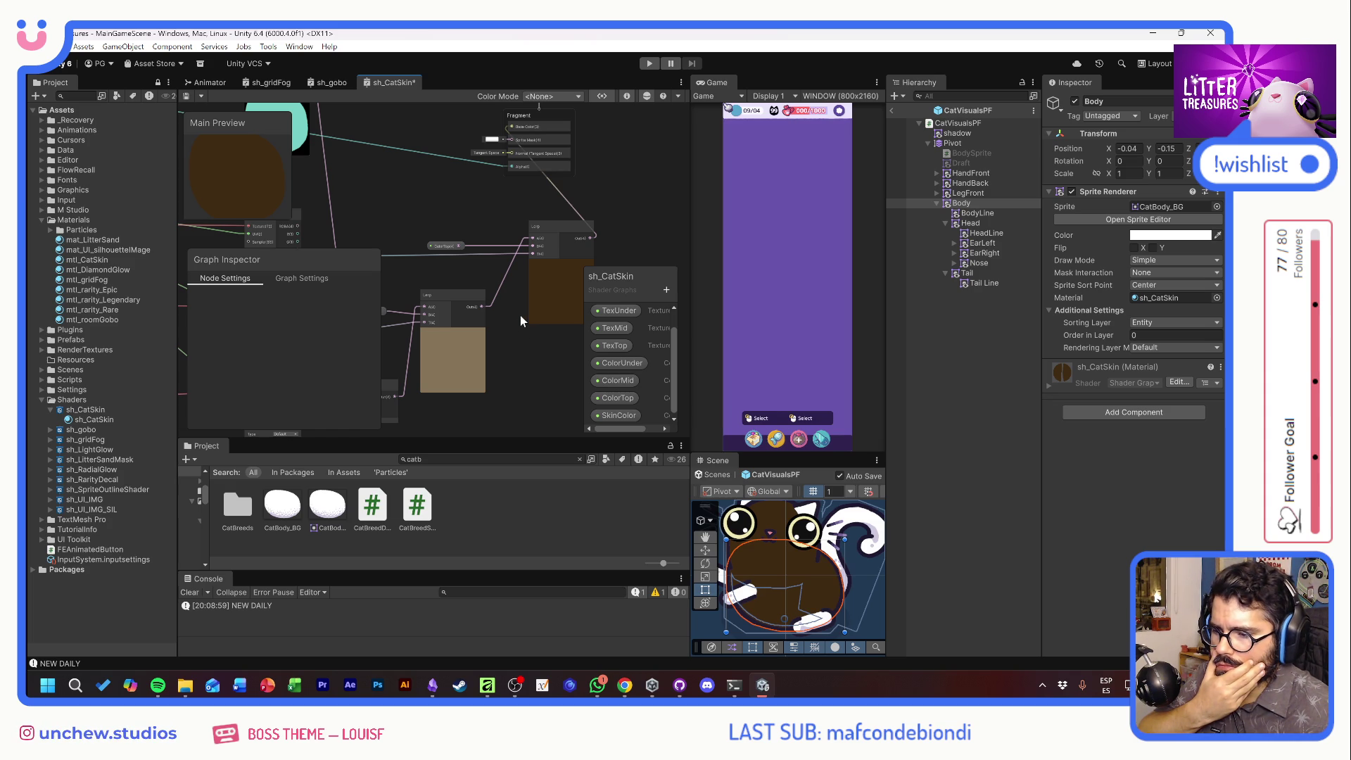
pyautogui.moveTo(446, 271)
pyautogui.mouseDown()
pyautogui.moveTo(594, 184)
pyautogui.moveTo(575, 189)
pyautogui.mouseUp()
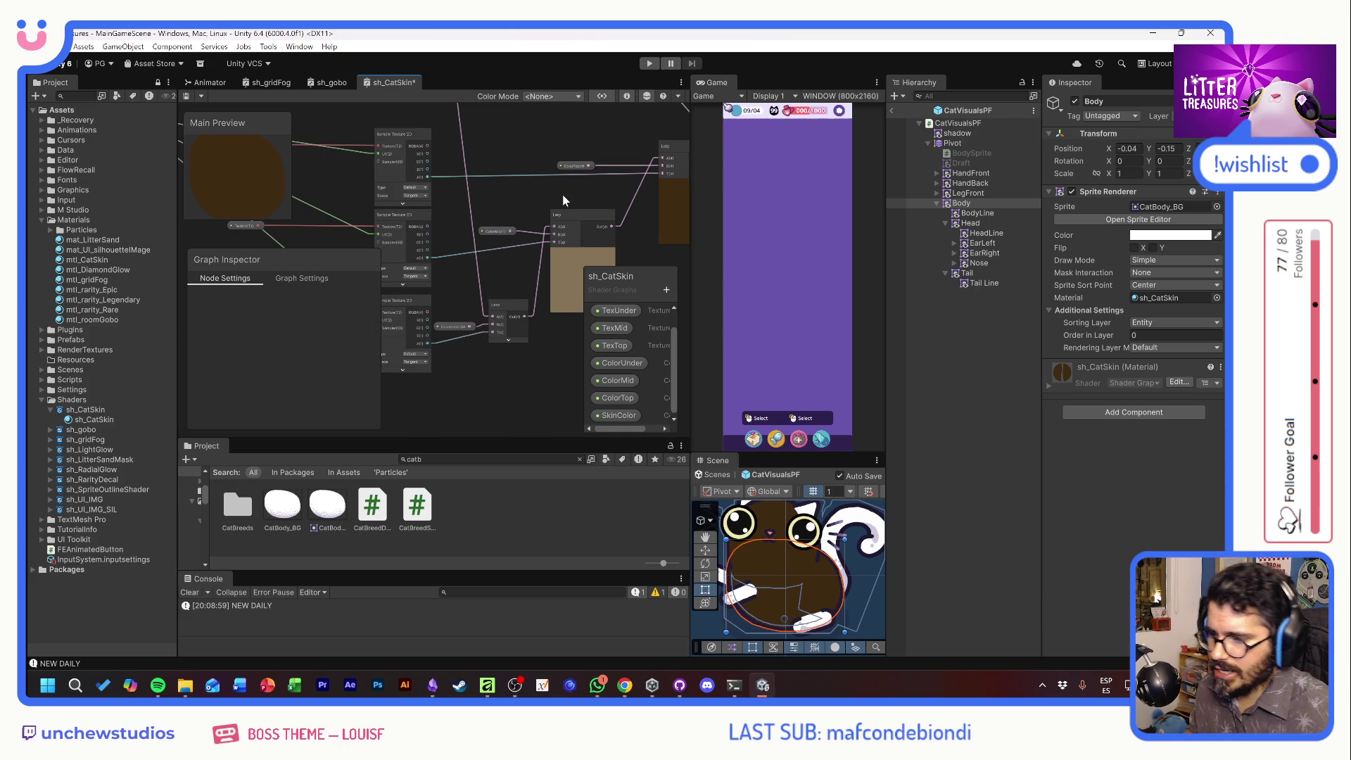
# In Affinity, start a blank transparent 256×256 canvas
pyautogui.hotkey('alt', 'Tab')
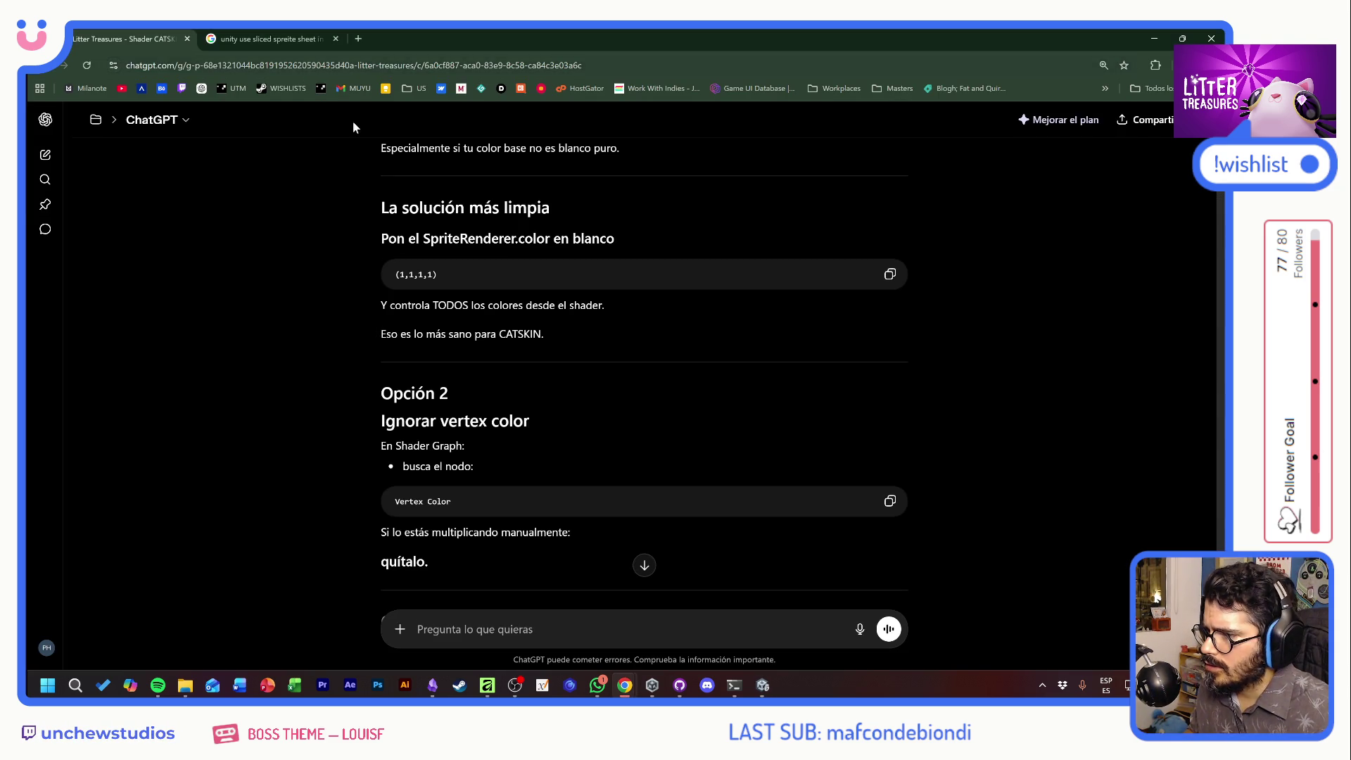
pyautogui.hotkey('alt', 'Tab')
pyautogui.press('Tab')
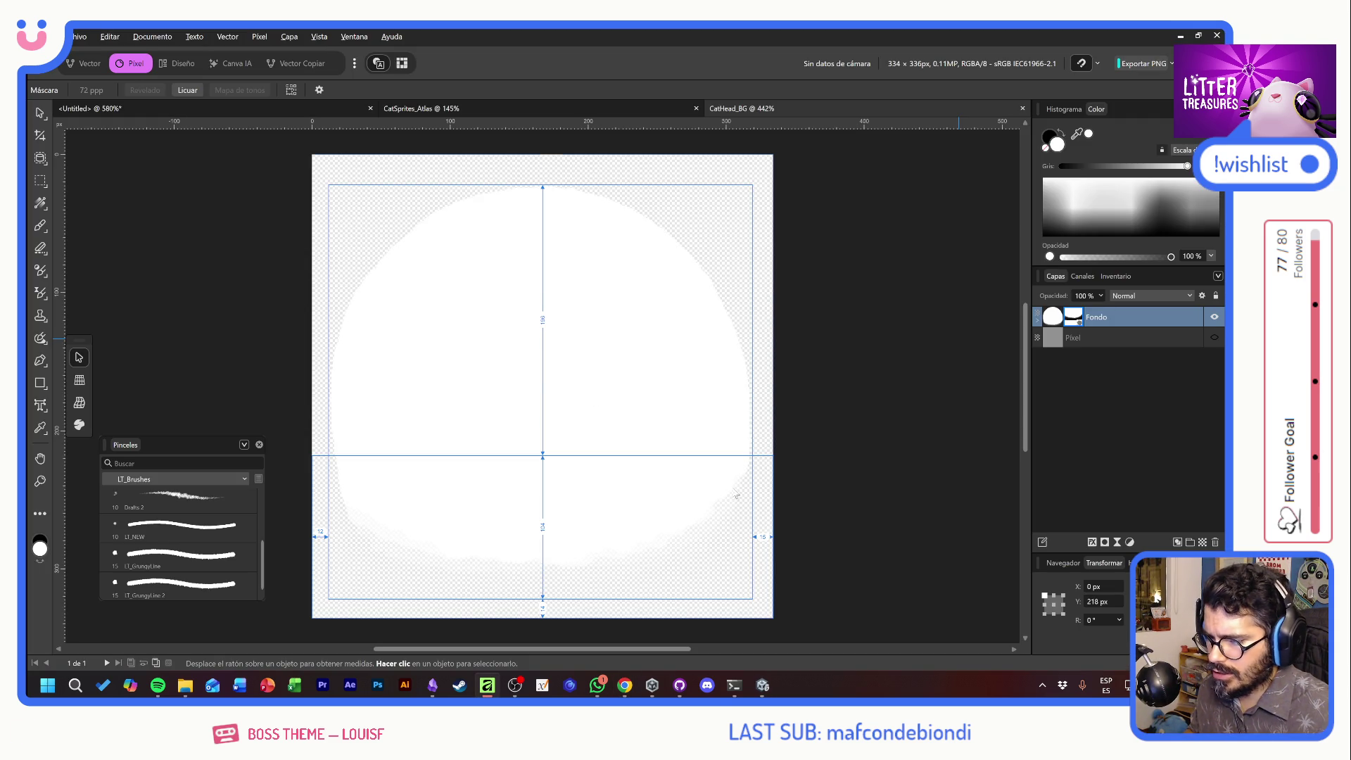
pyautogui.press('b')
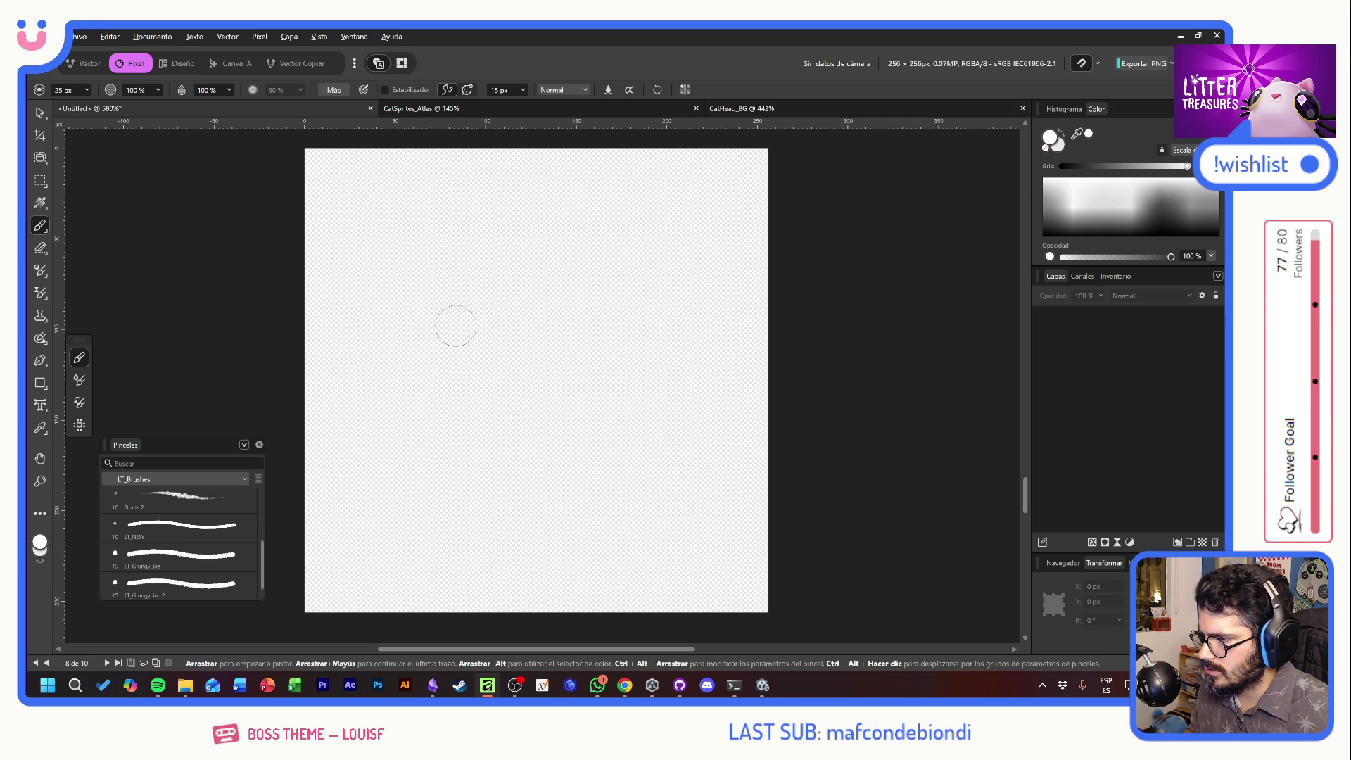
pyautogui.hotkey('alt', 'Tab')
pyautogui.hotkey('alt', 'Tab')
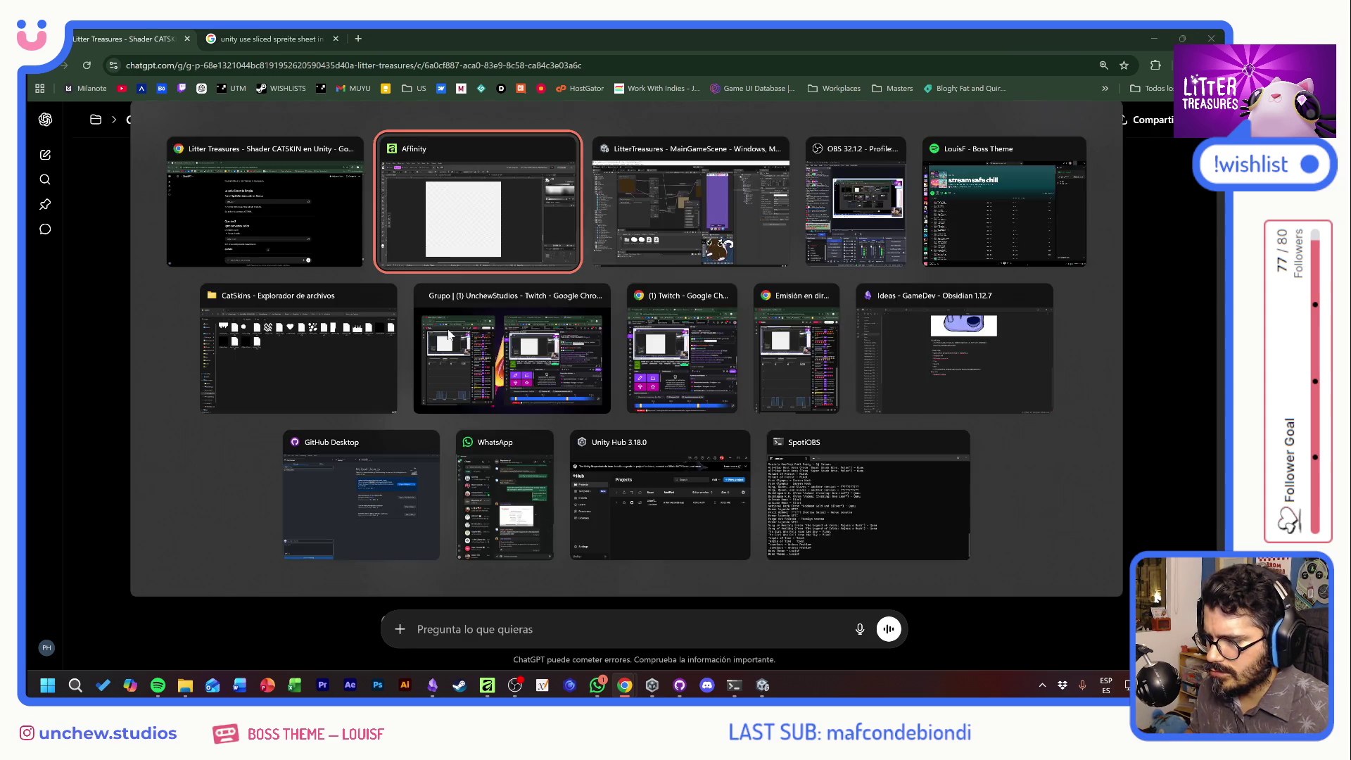
# Export the canvas as PNG named CatSkin_DEF into the CatSkins folder
pyautogui.hotkey('ctrl', 'alt', 'shift', 's')
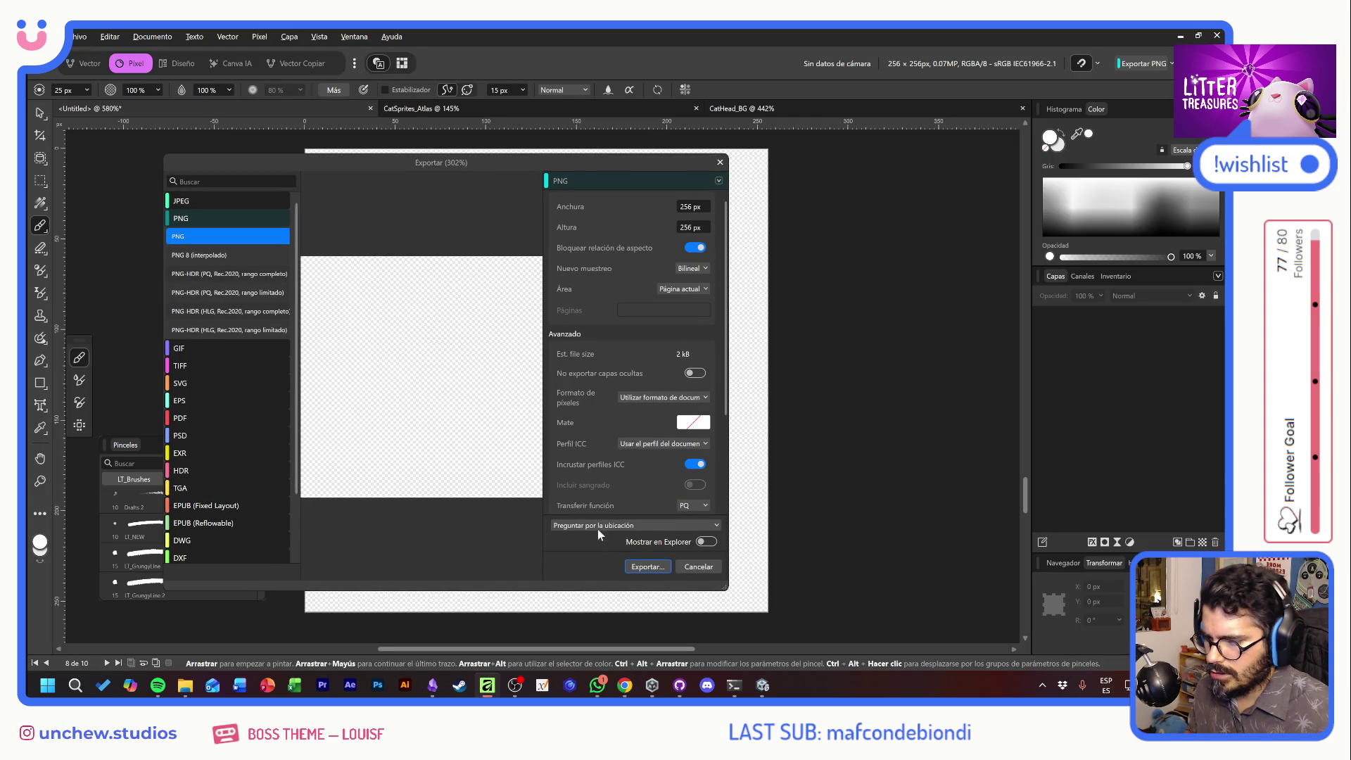
pyautogui.press('Return')
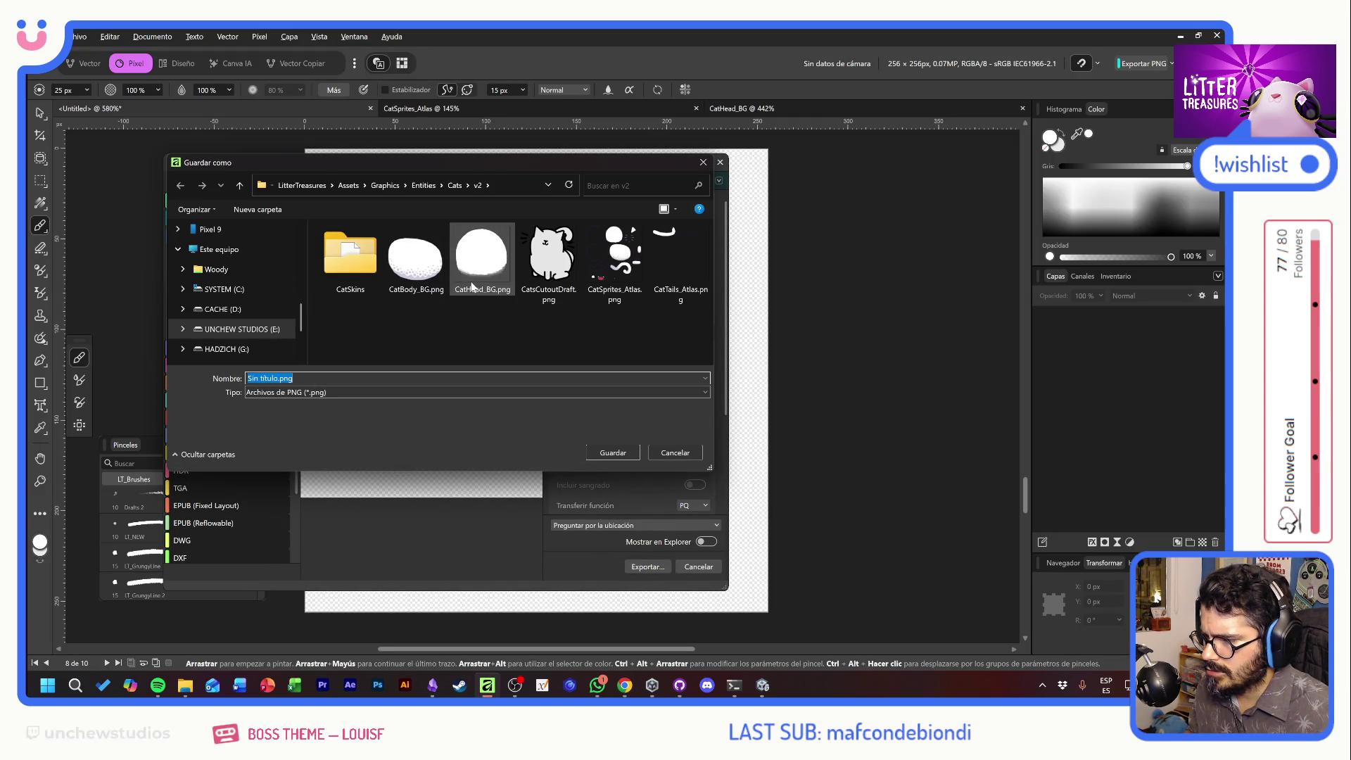
pyautogui.doubleClick(353, 264)
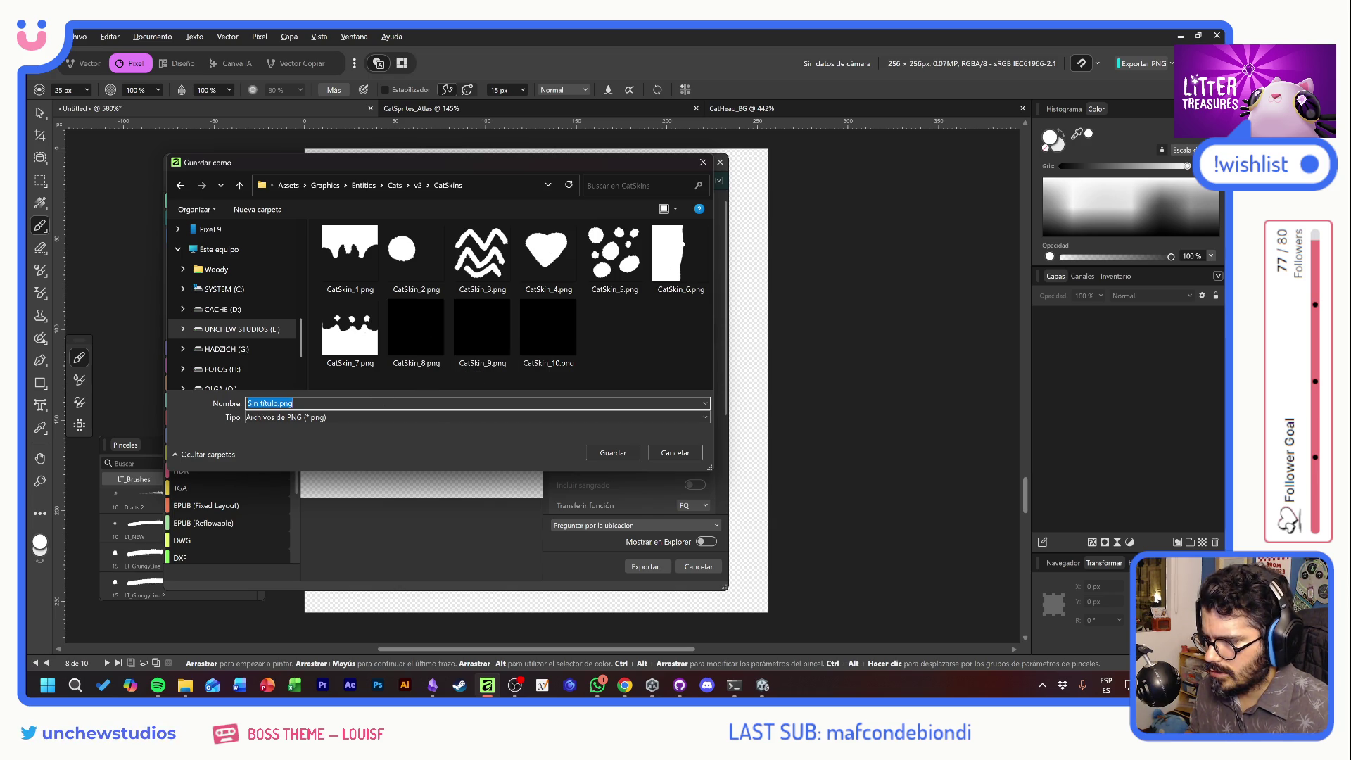
pyautogui.write('Cat')
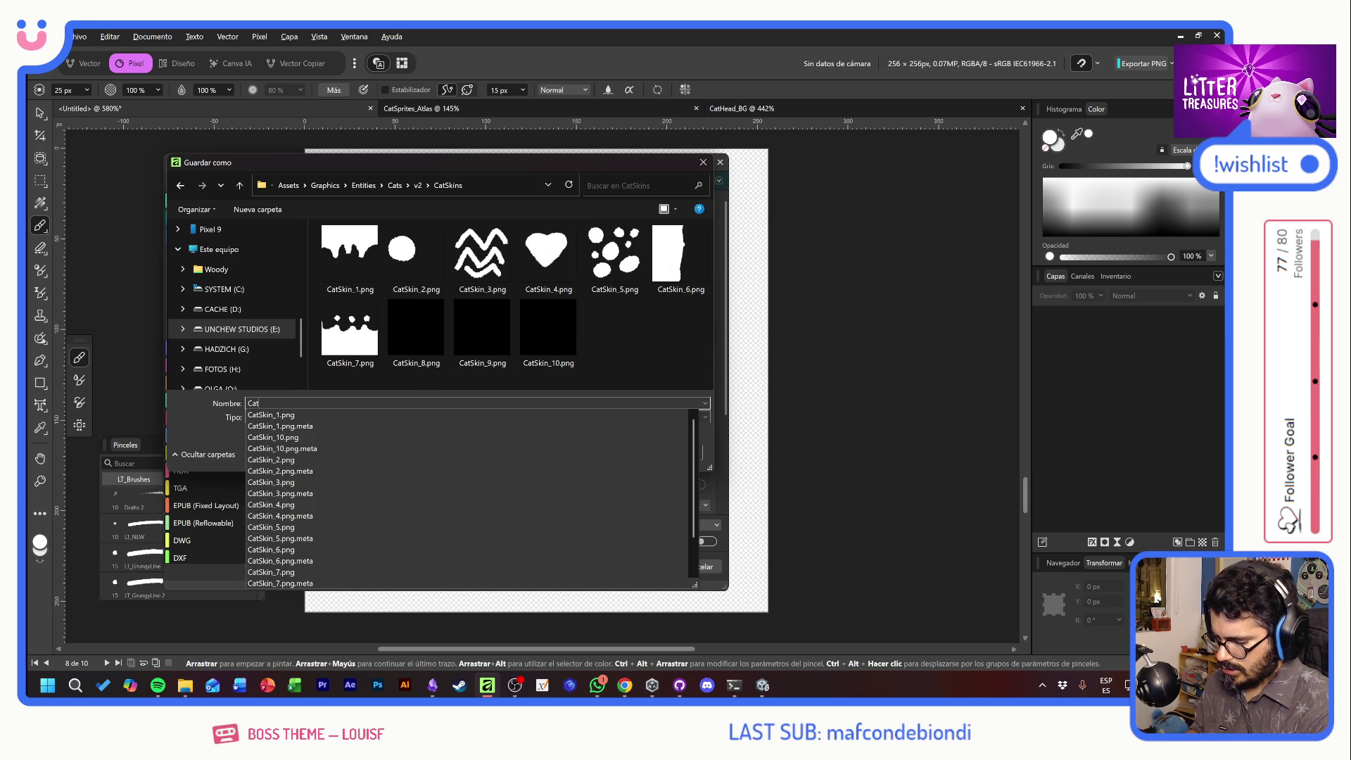
pyautogui.write('Skin_')
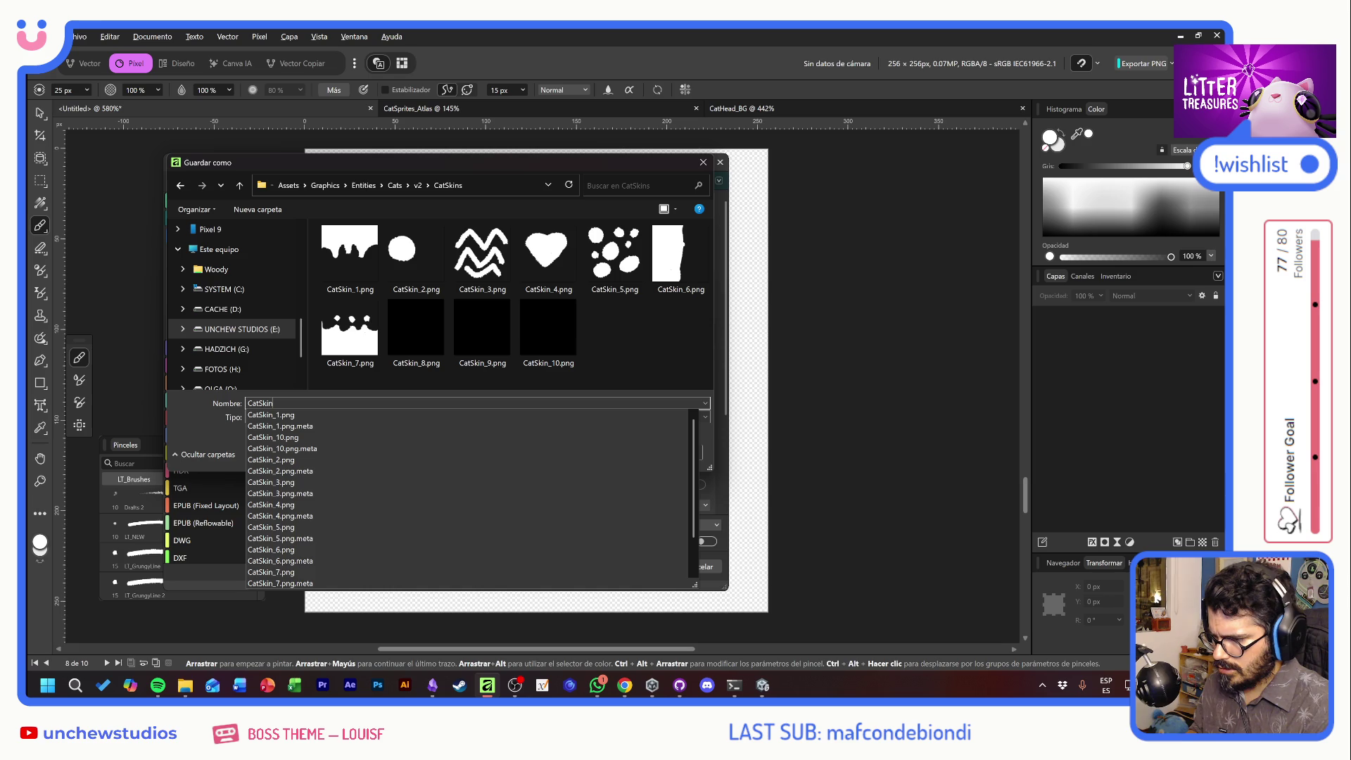
pyautogui.write('DEF')
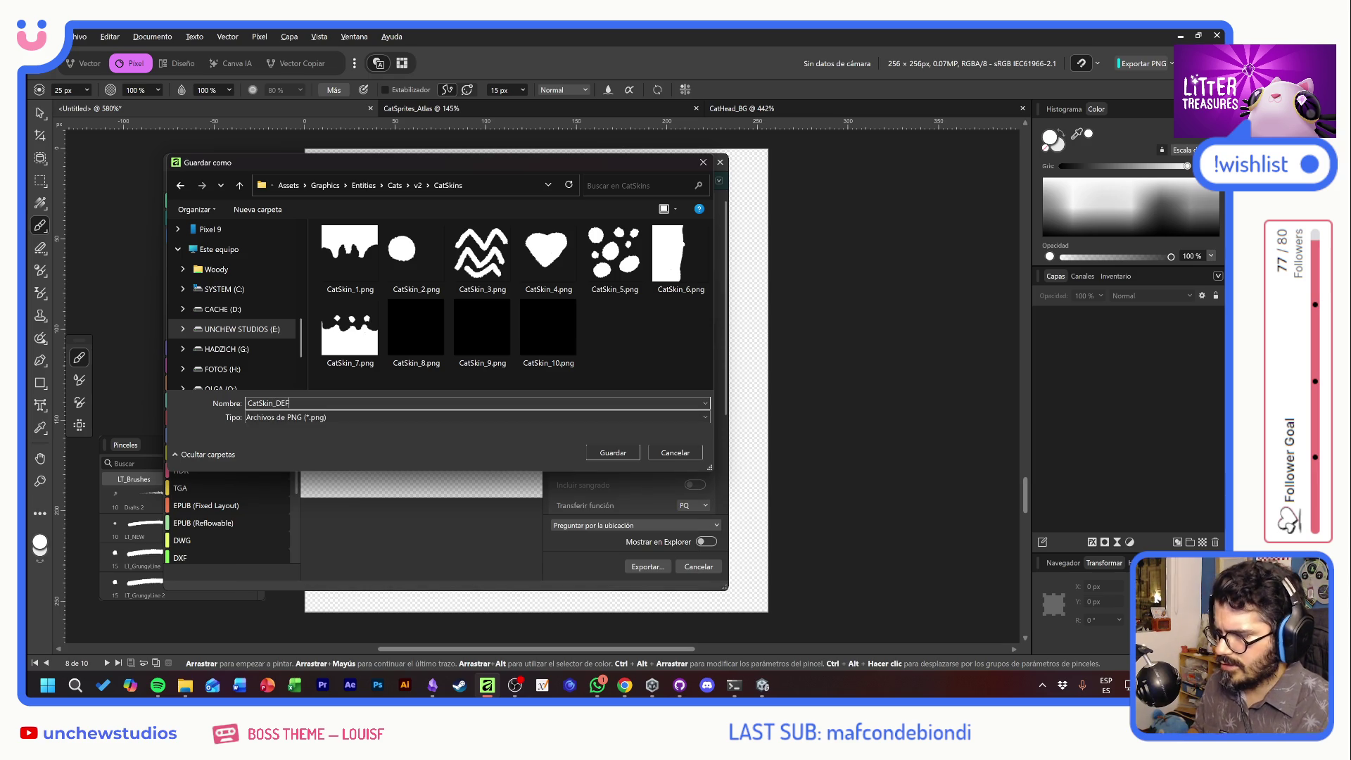
pyautogui.press('Return')
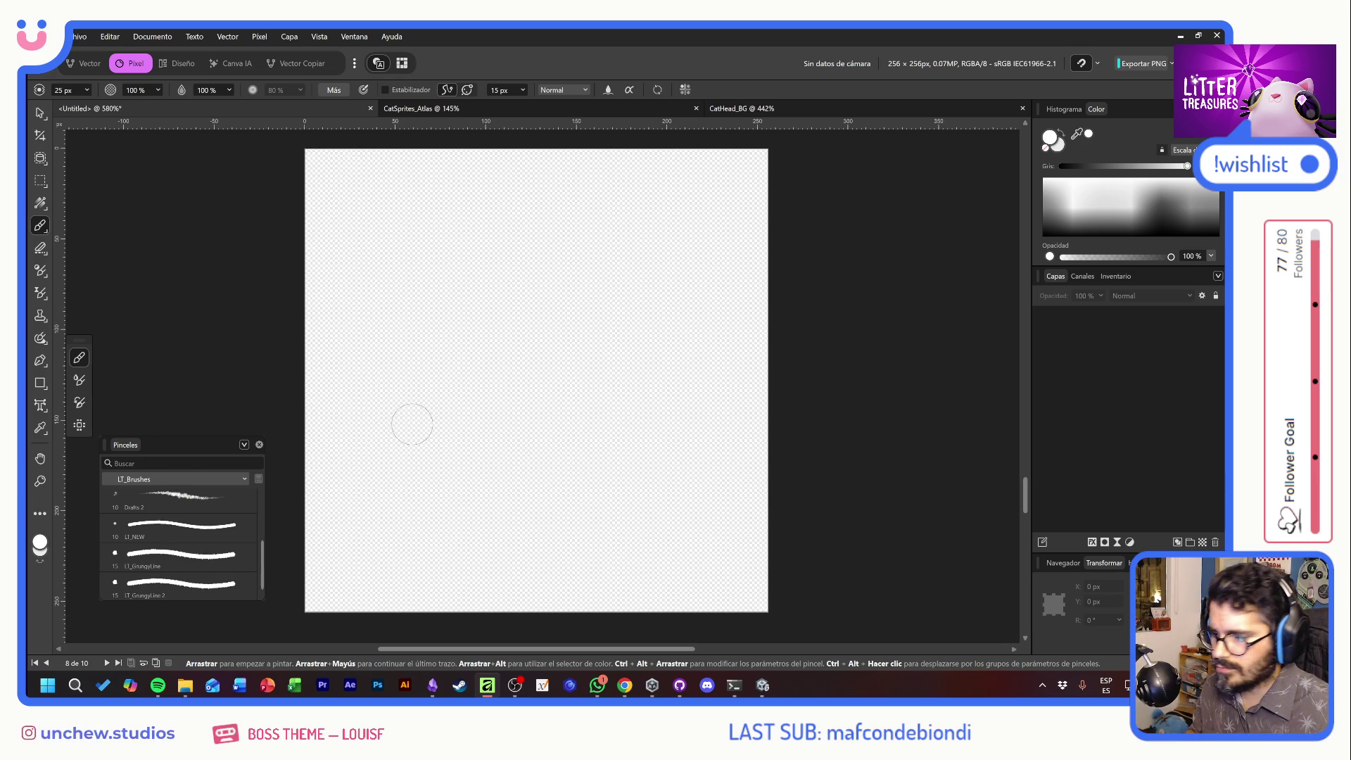
pyautogui.hotkey('alt', 'Tab')
pyautogui.hotkey('alt', 'Tab')
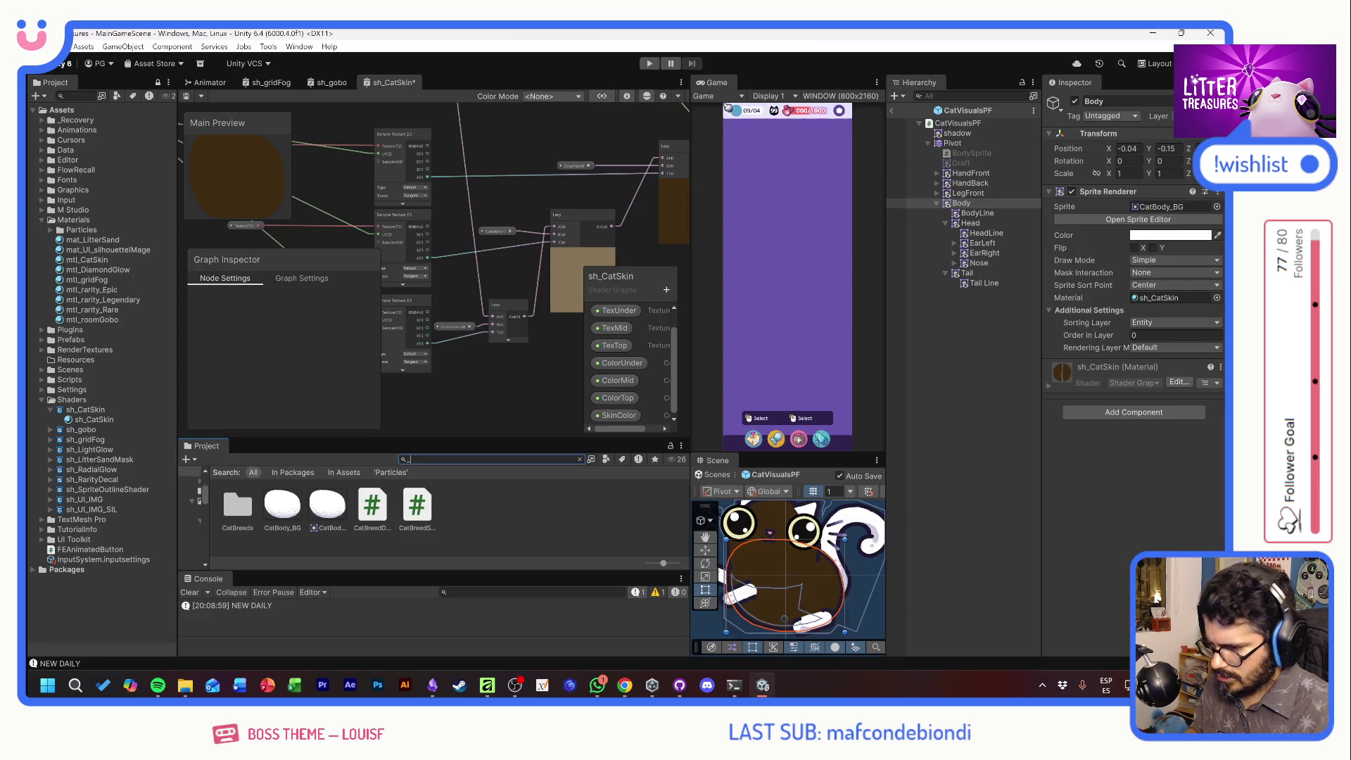
# Import CatSkin_DEF as a single sprite with max size 256 and apply
pyautogui.write('_def')
pyautogui.click(469, 506)
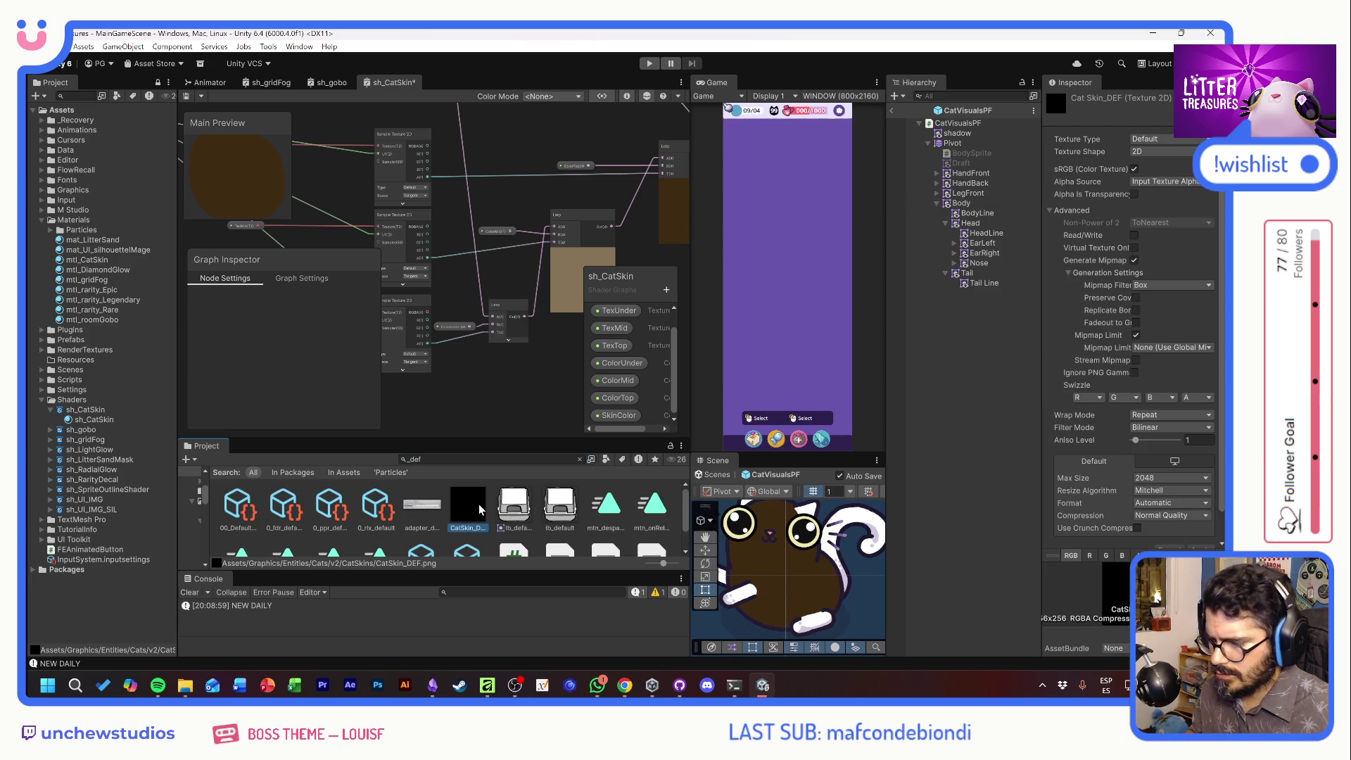
pyautogui.click(1151, 135)
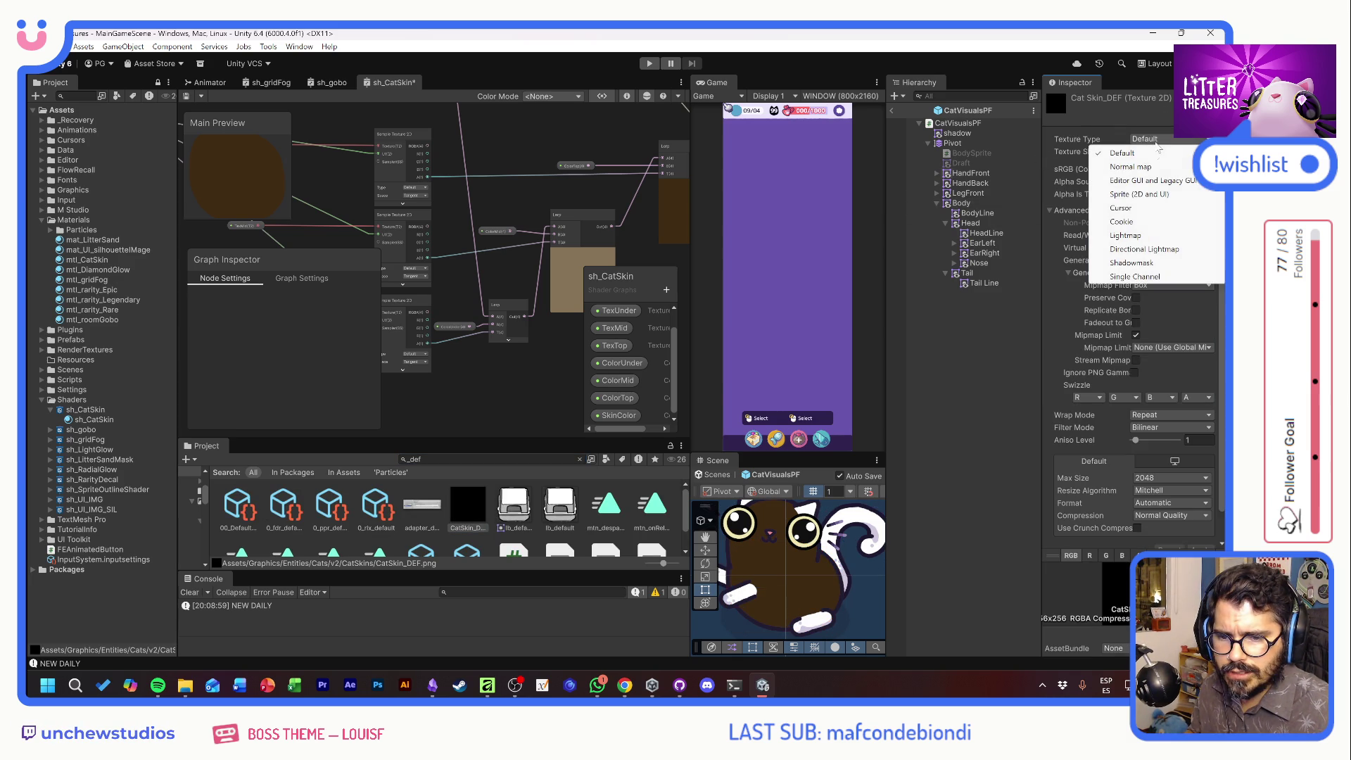
pyautogui.click(1155, 183)
pyautogui.click(1158, 171)
pyautogui.click(1160, 183)
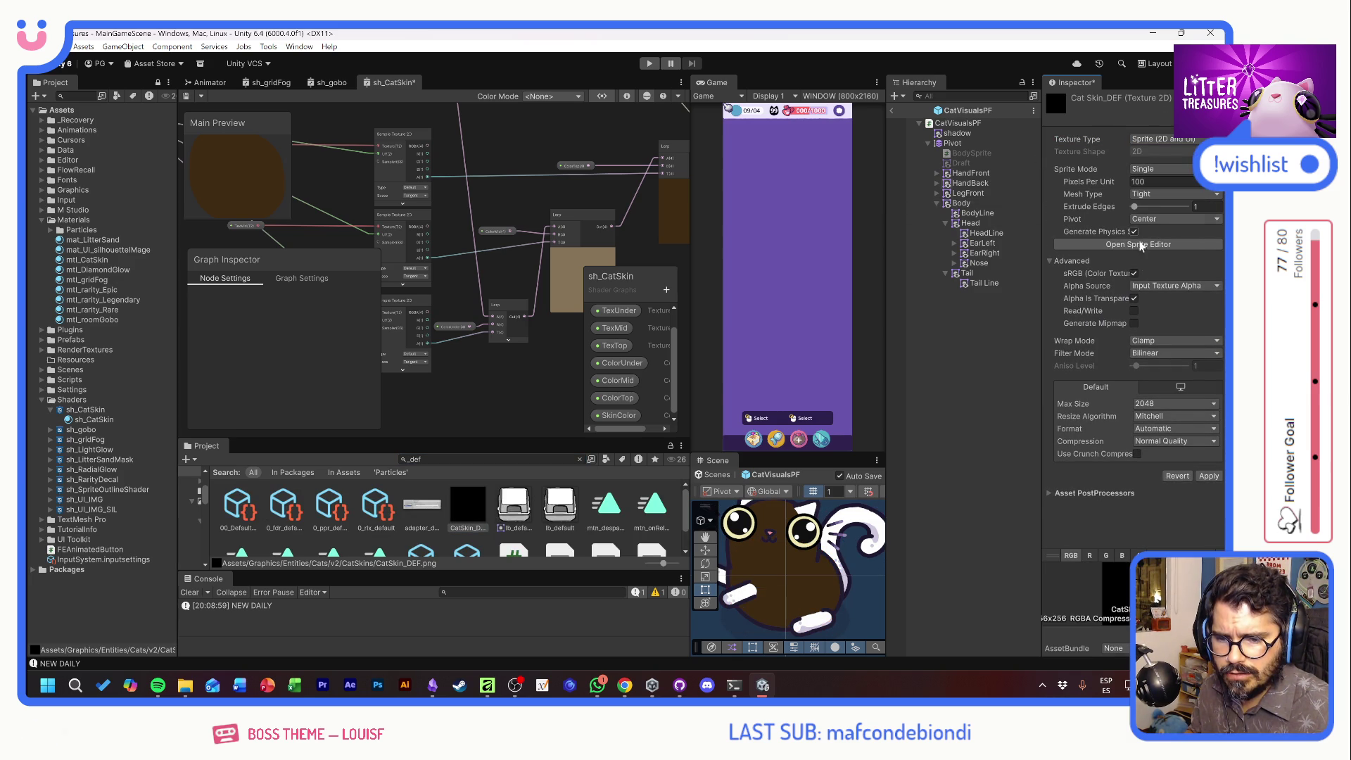
pyautogui.click(1165, 406)
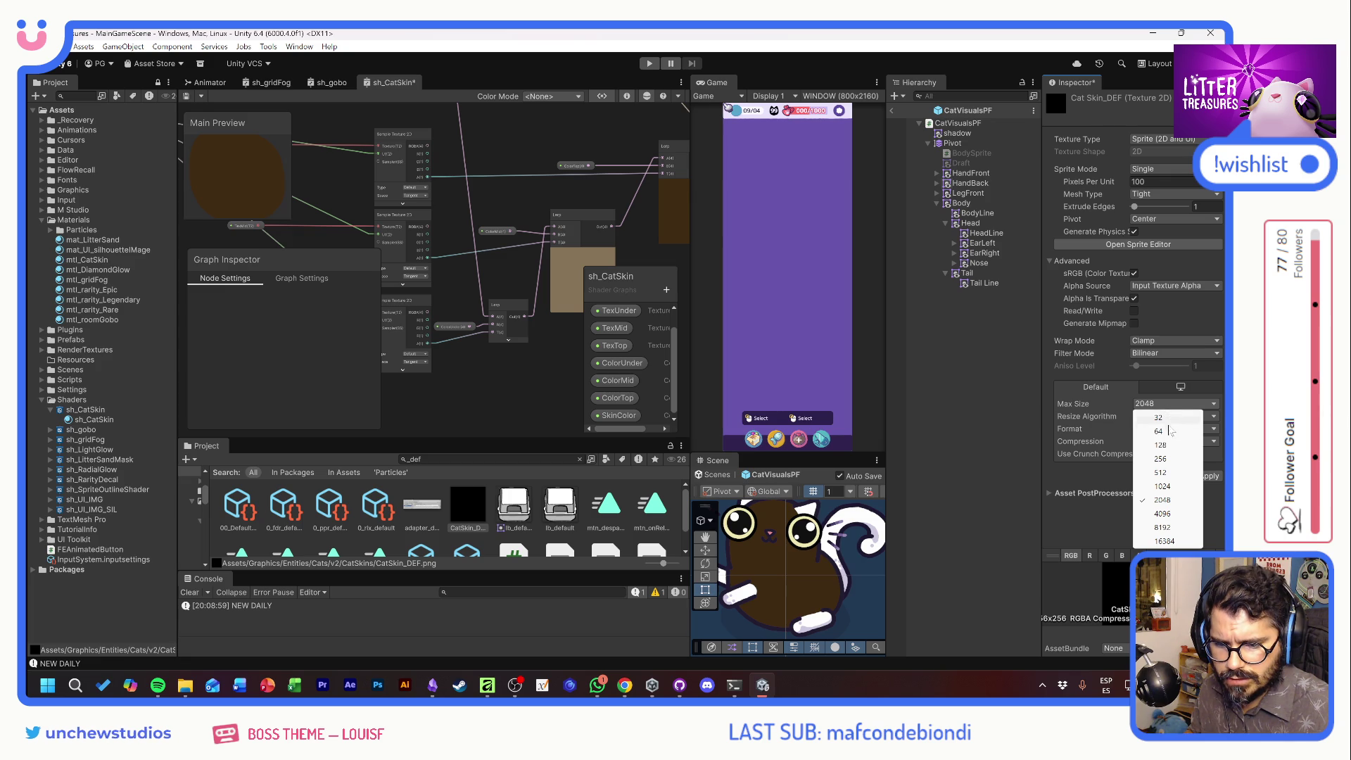
pyautogui.click(1160, 459)
pyautogui.click(1208, 478)
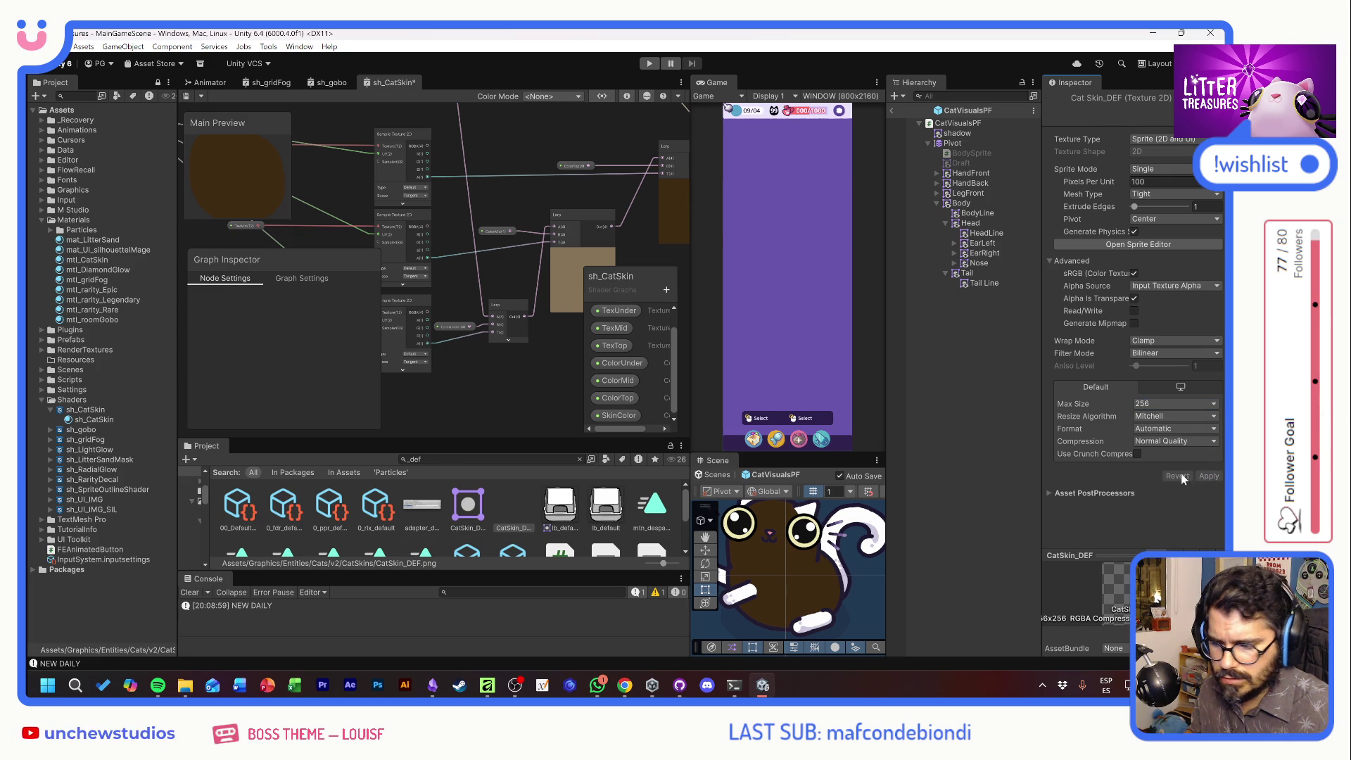
# Make CatSkin_DEF the default texture for TexUnder and TexTop, saving the graph
pyautogui.click(616, 346)
pyautogui.click(613, 315)
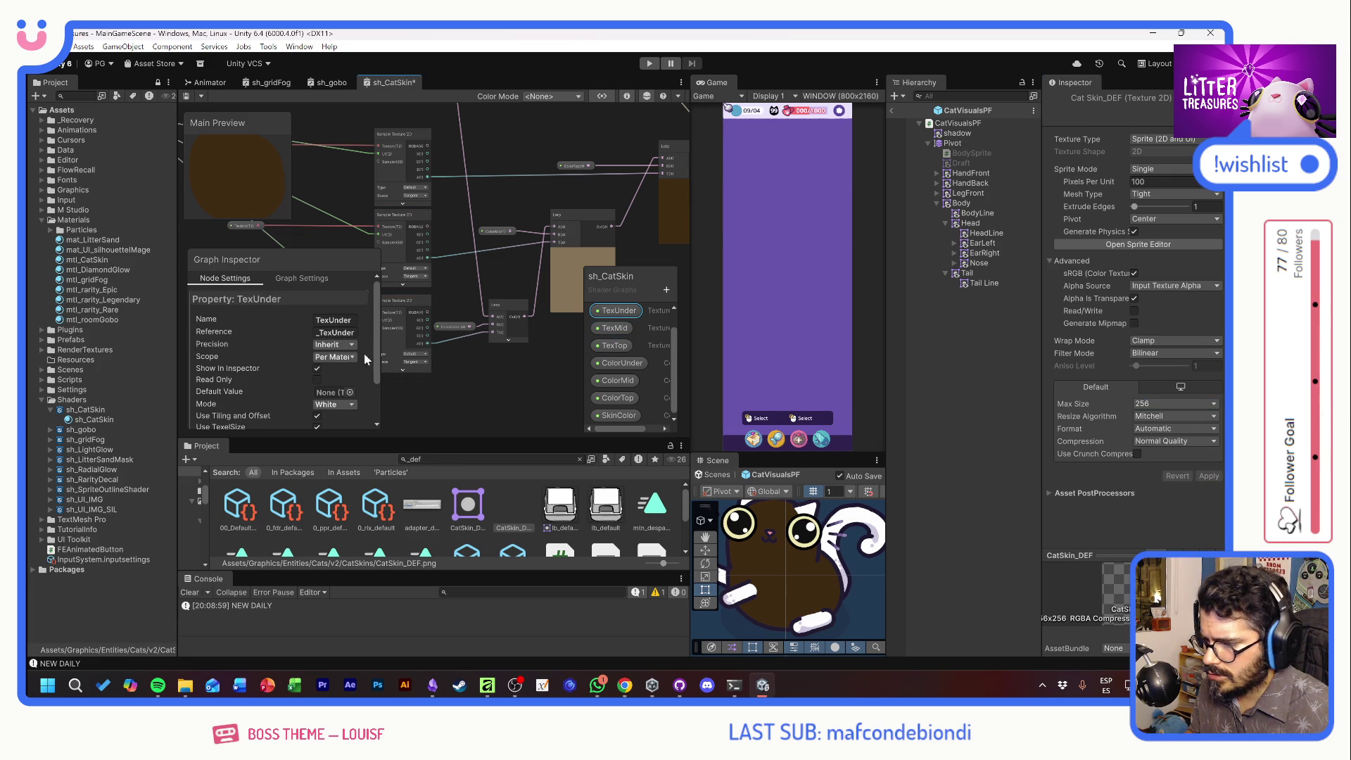
pyautogui.click(350, 392)
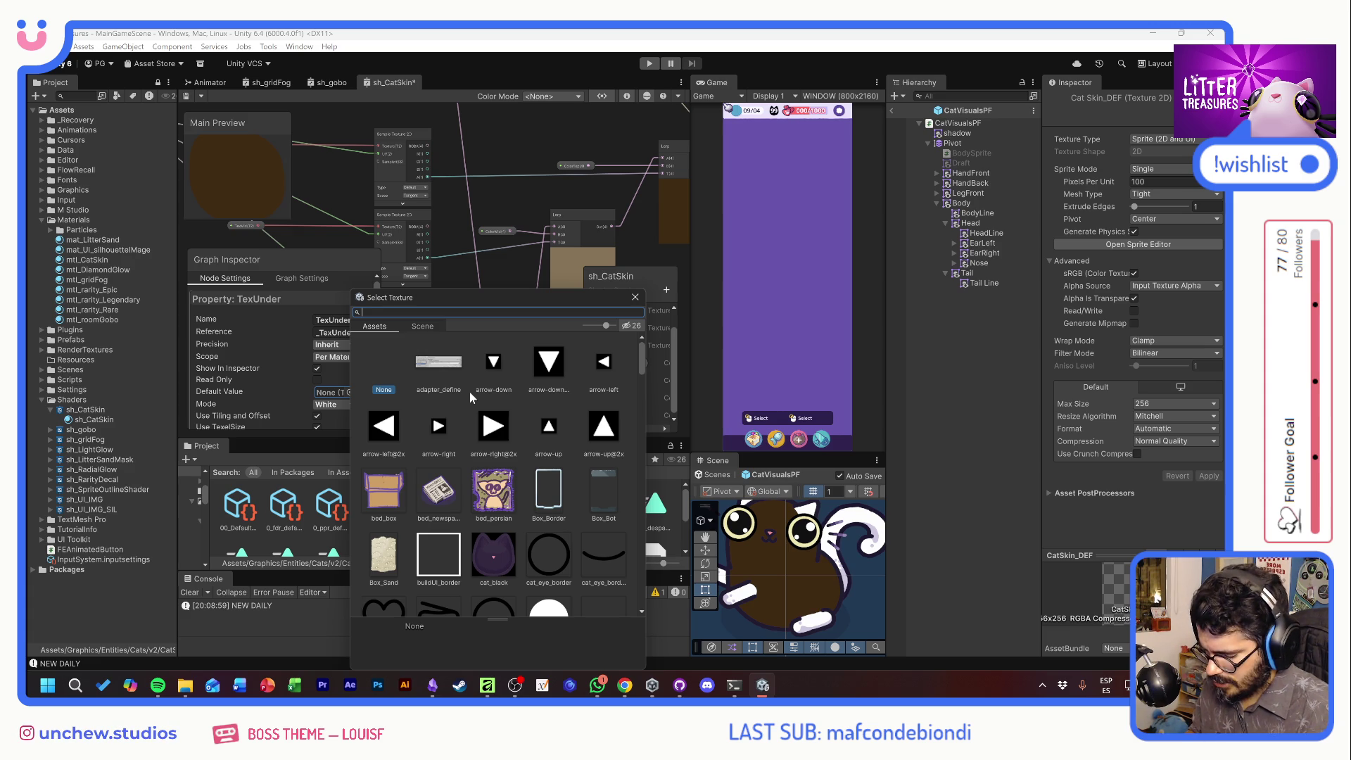
pyautogui.write('def')
pyautogui.doubleClick(495, 362)
pyautogui.hotkey('ctrl', 's')
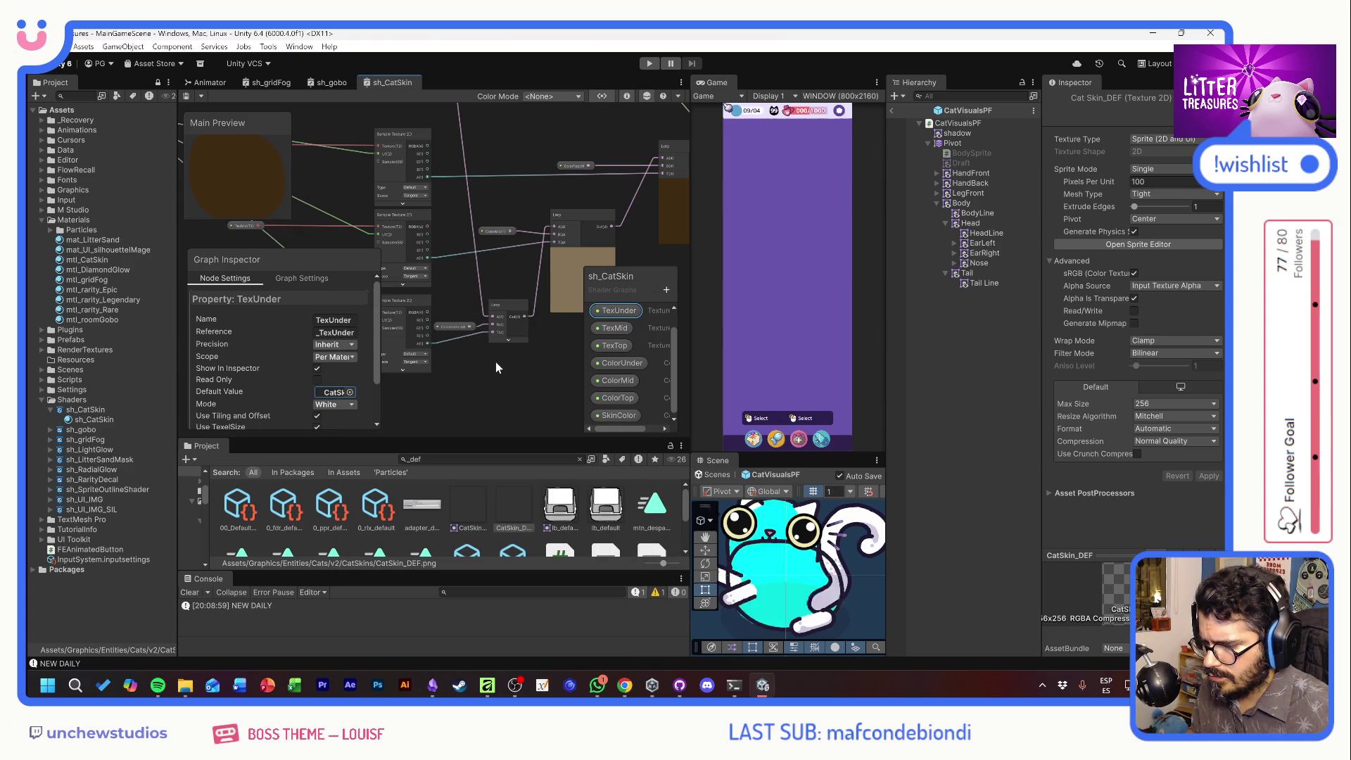
pyautogui.click(610, 329)
pyautogui.click(611, 344)
pyautogui.click(350, 393)
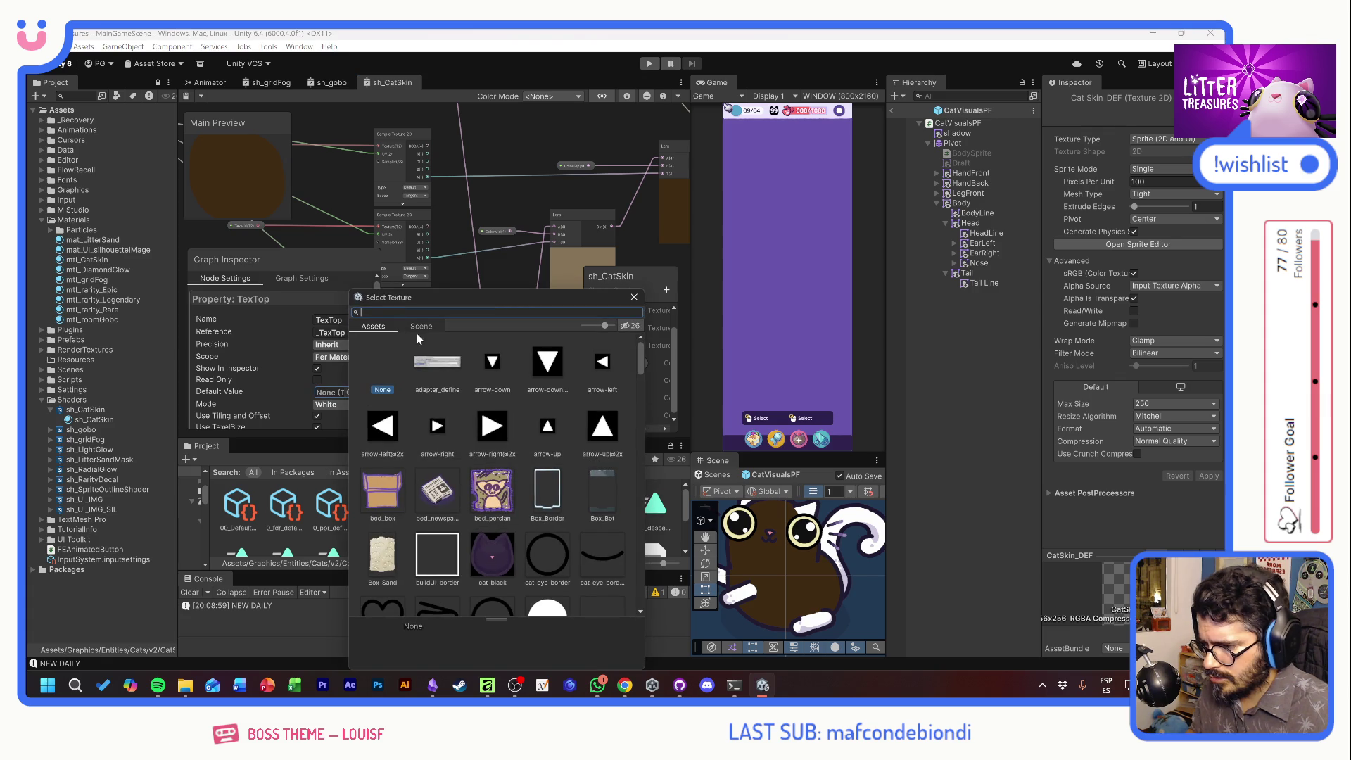
pyautogui.doubleClick(495, 361)
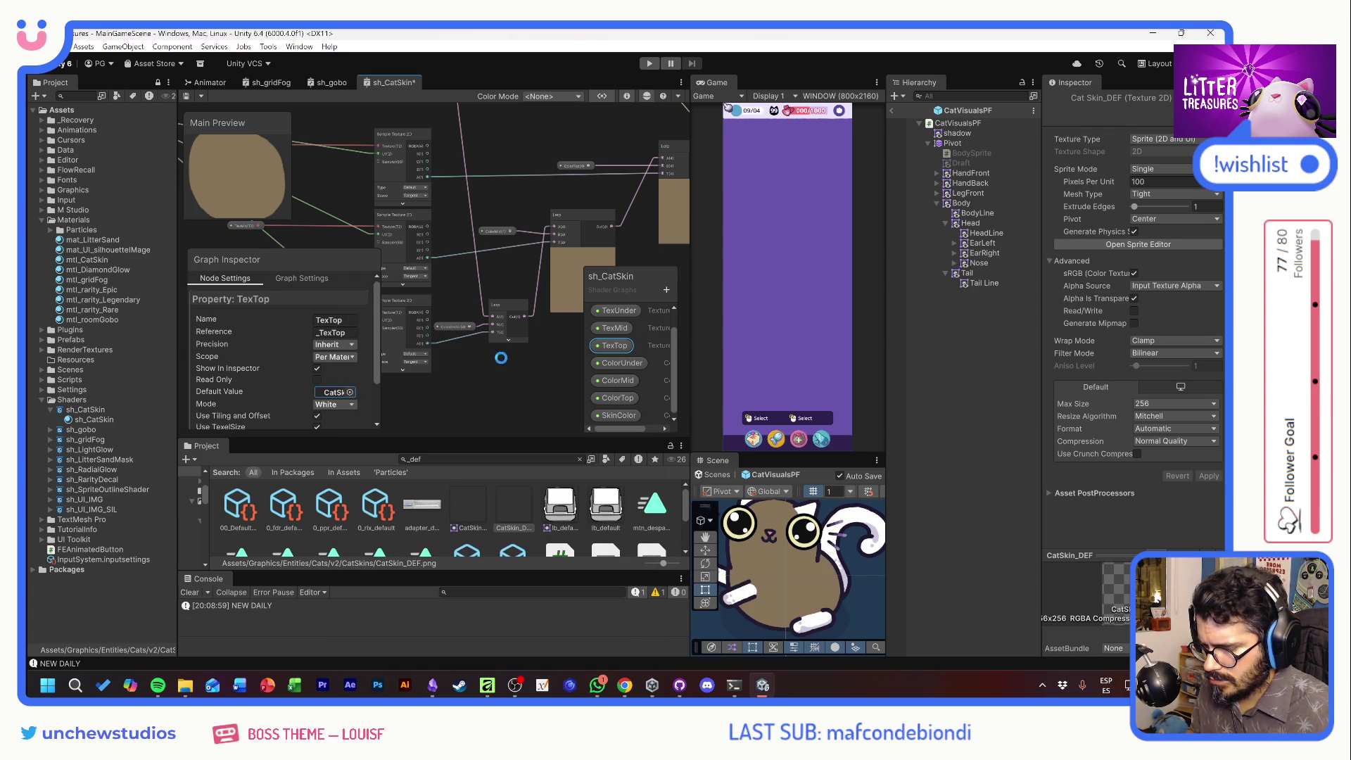
pyautogui.hotkey('ctrl', 's')
# Make CatSkin_DEF TexMid's default texture too, then select the Alpha output block
pyautogui.click(612, 328)
pyautogui.click(350, 393)
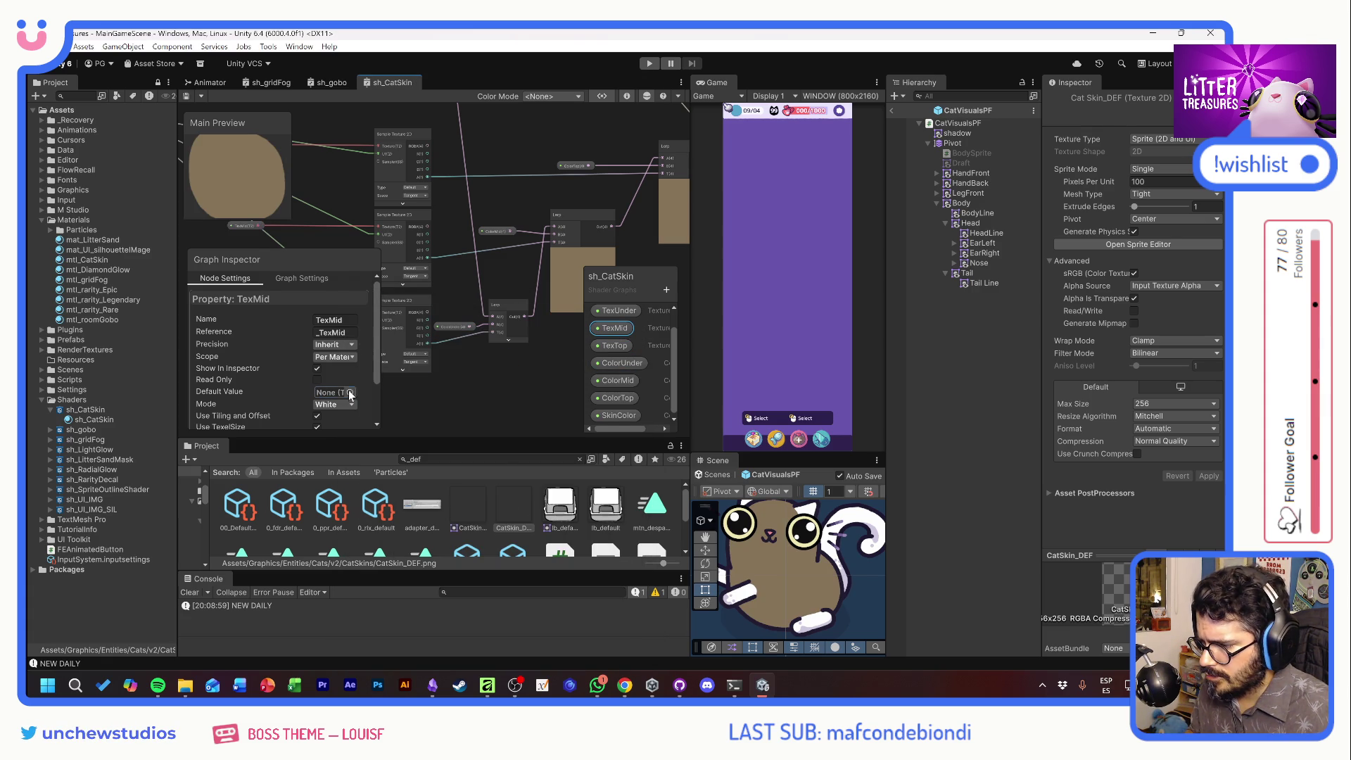
pyautogui.doubleClick(480, 364)
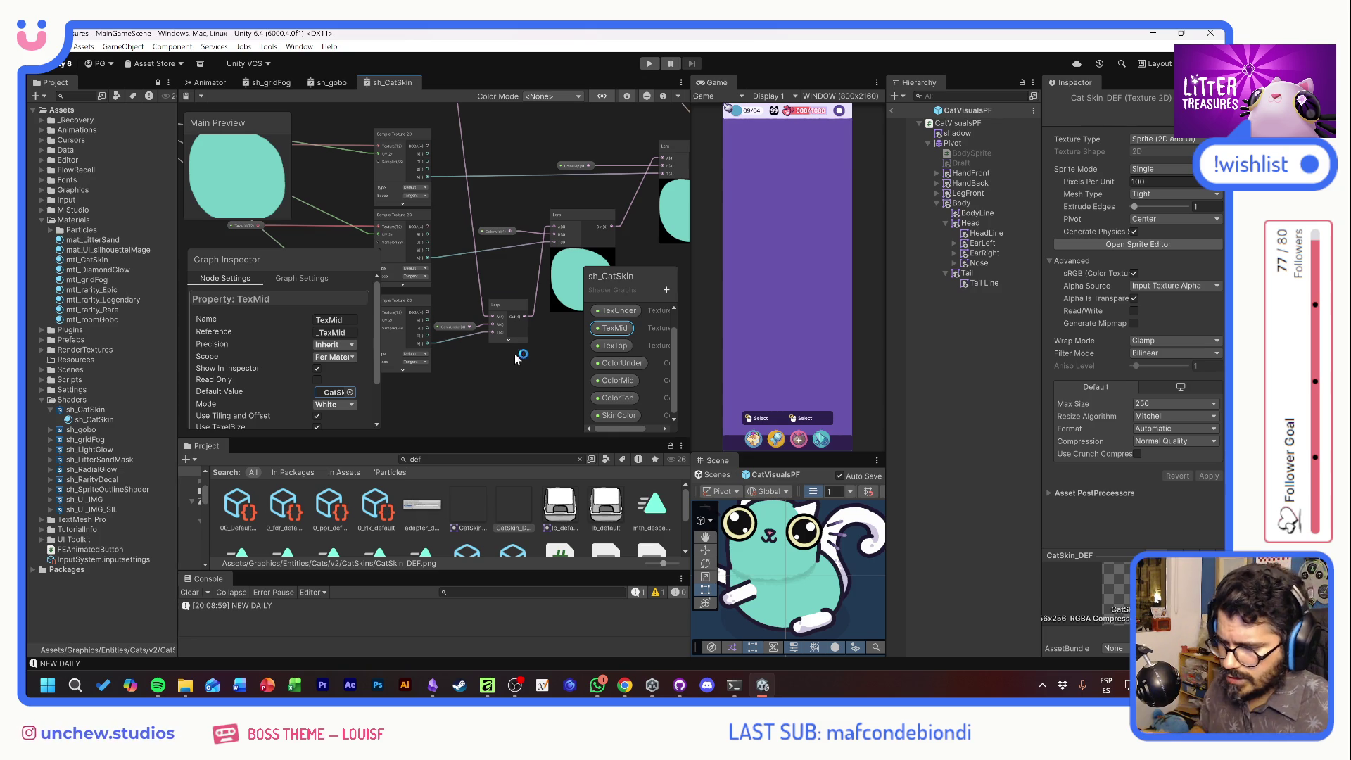
pyautogui.scroll(1, 559, 209)
pyautogui.scroll(-2, 473, 217)
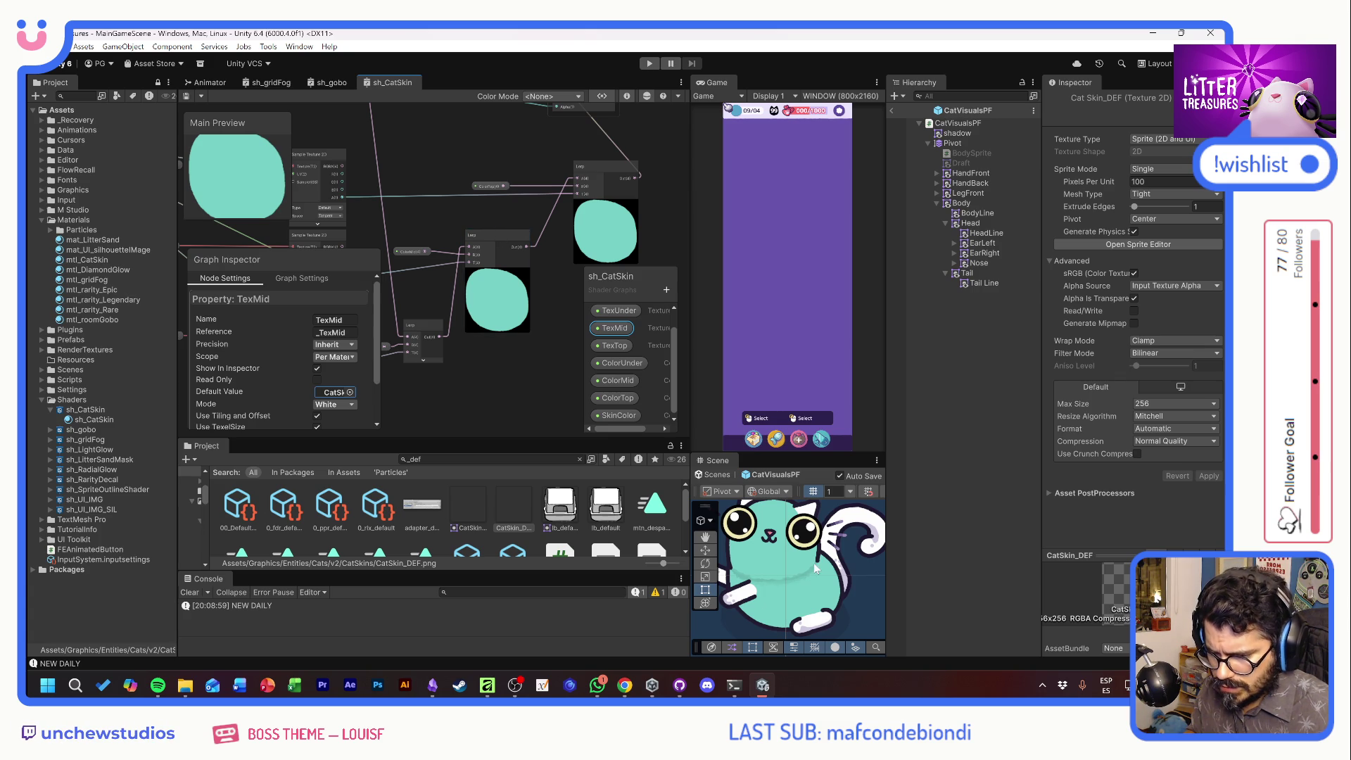
pyautogui.moveTo(523, 222)
pyautogui.mouseDown()
pyautogui.moveTo(483, 235)
pyautogui.moveTo(497, 277)
pyautogui.moveTo(711, 281)
pyautogui.mouseUp()
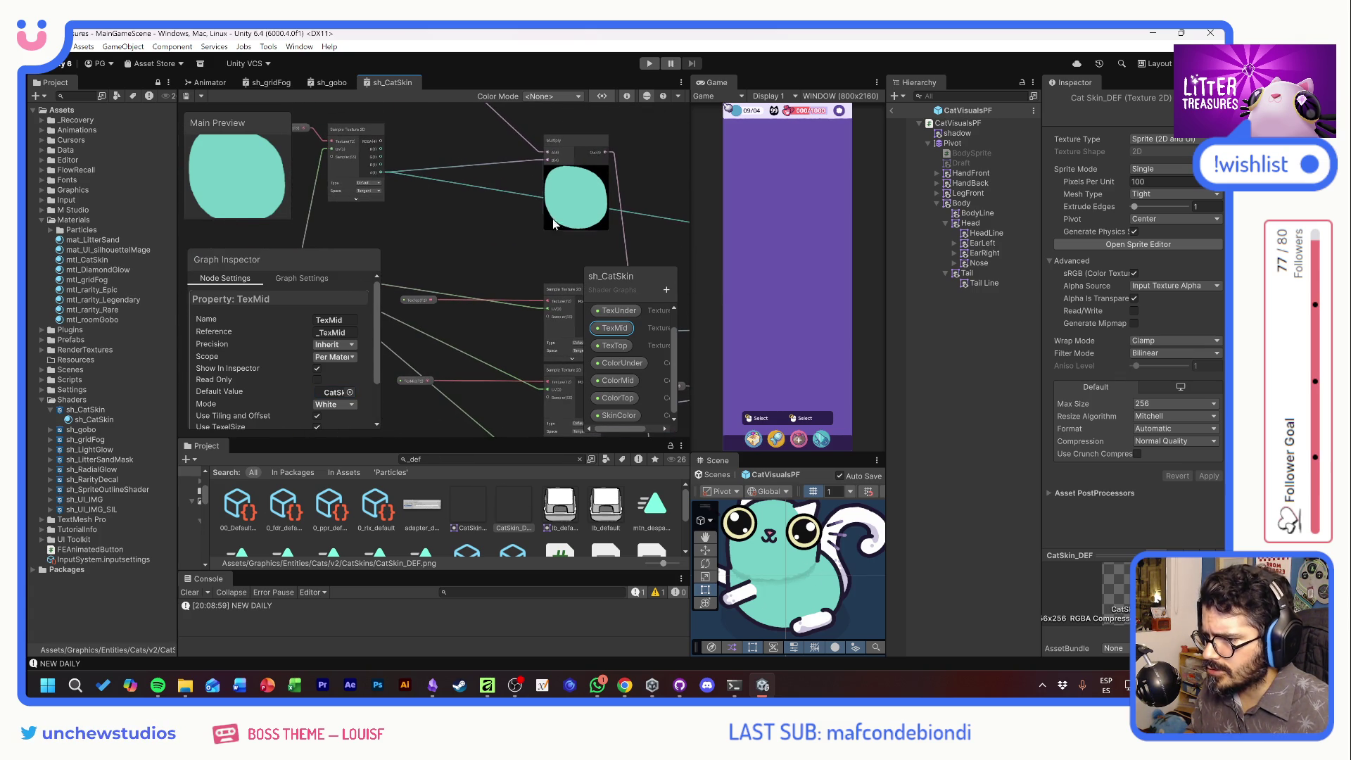
pyautogui.moveTo(618, 214); pyautogui.dragTo(432, 184)
pyautogui.click(614, 223)
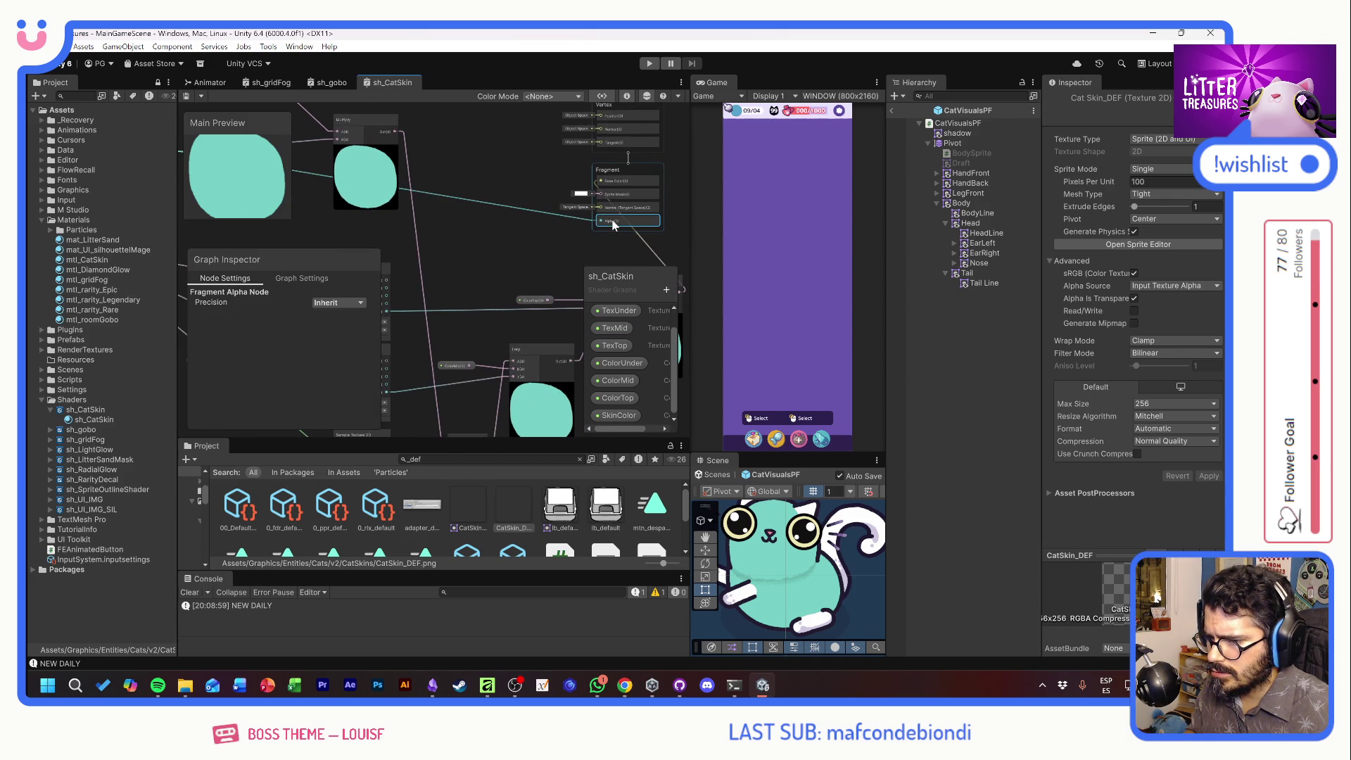
# In Graph Settings, try Premultiply, Additive and Alpha blending, saving with Alpha
pyautogui.click(302, 278)
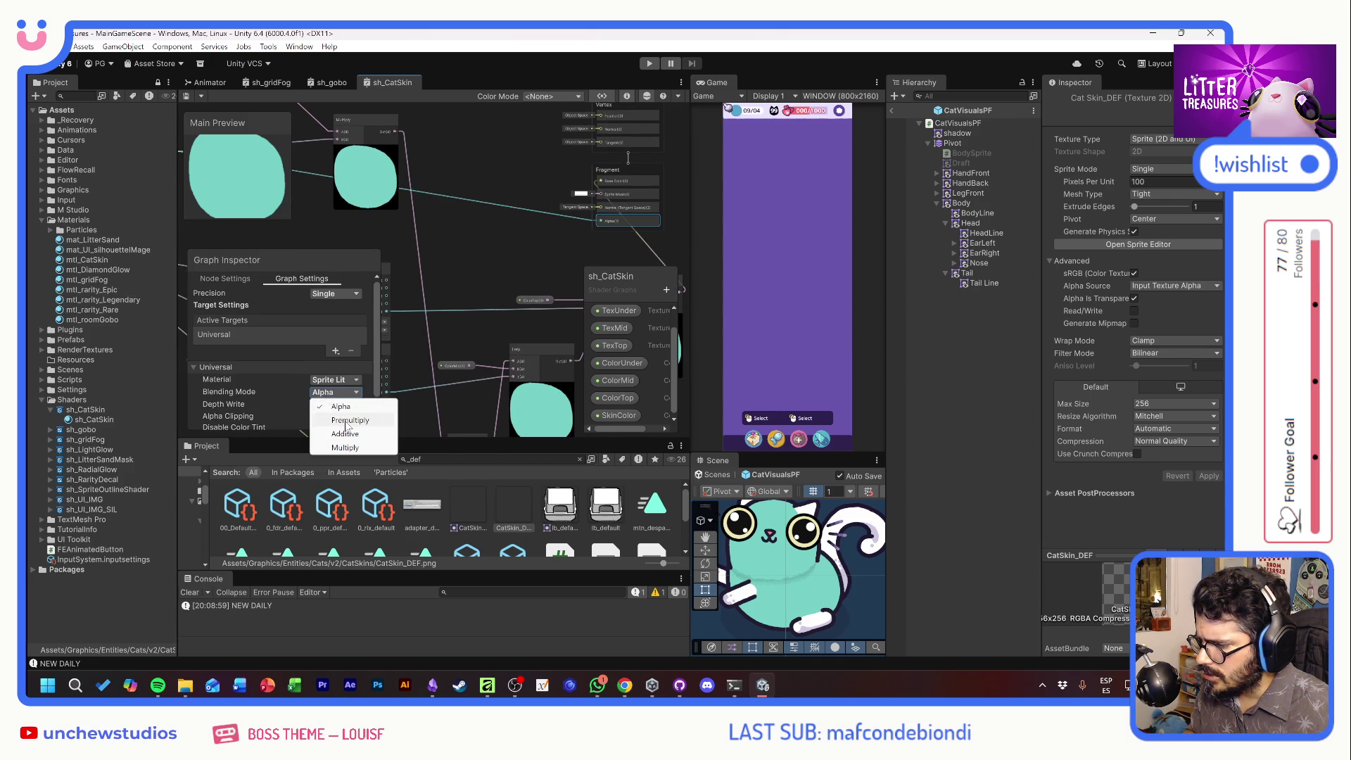
pyautogui.click(346, 421)
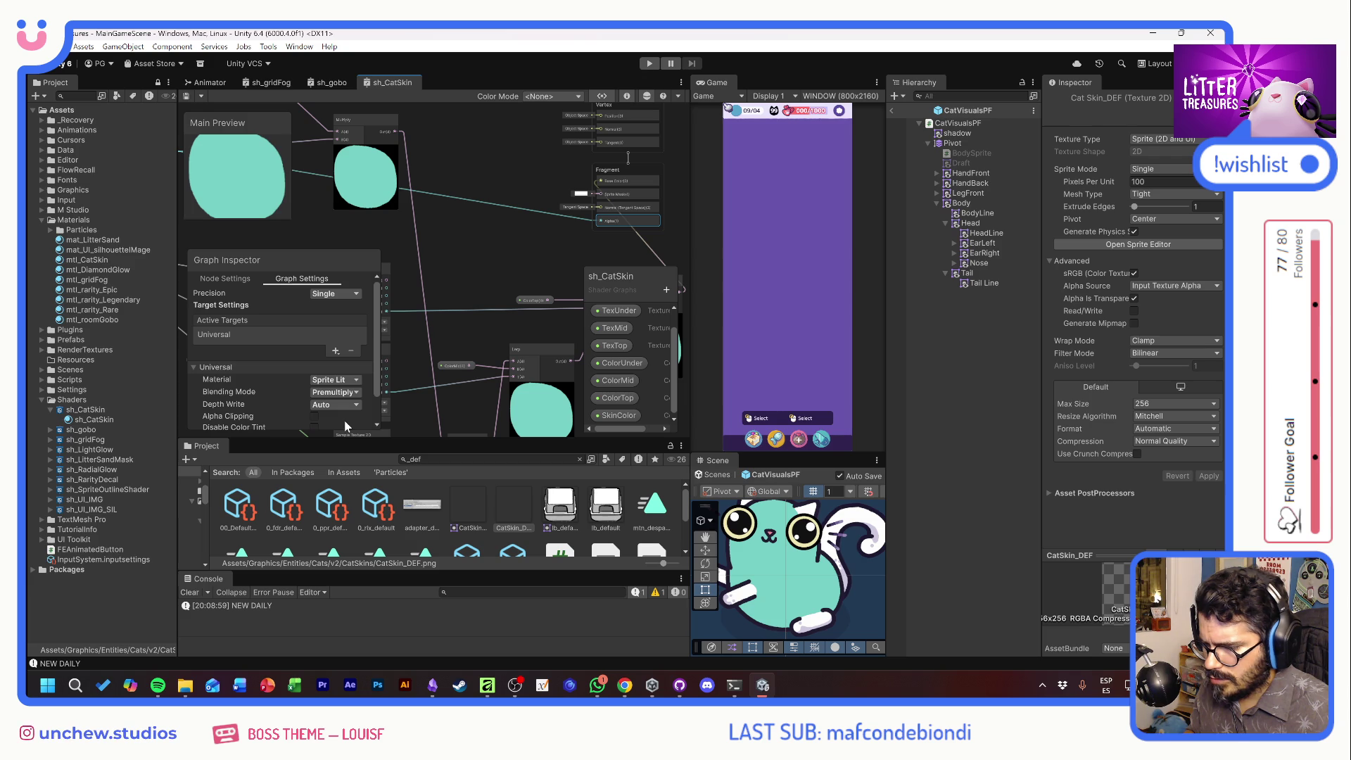
pyautogui.click(336, 393)
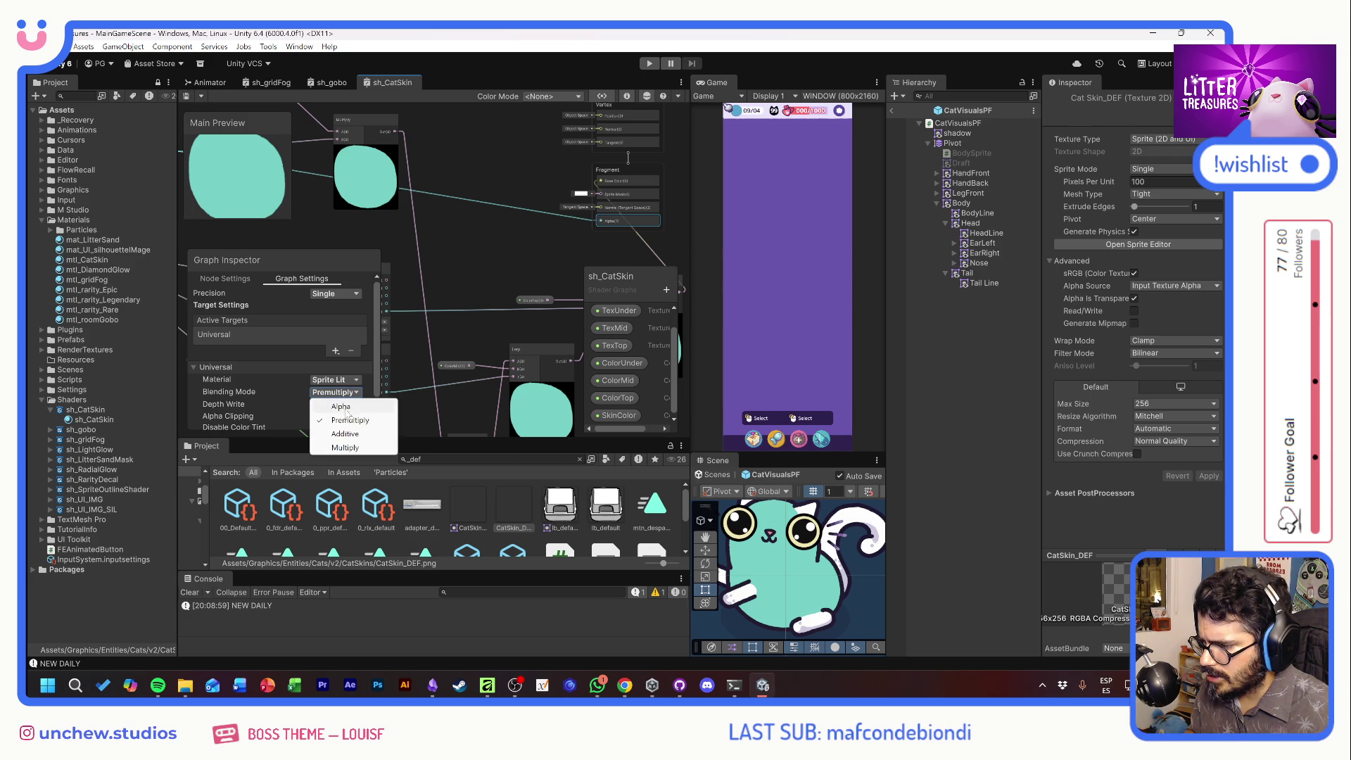
pyautogui.click(345, 434)
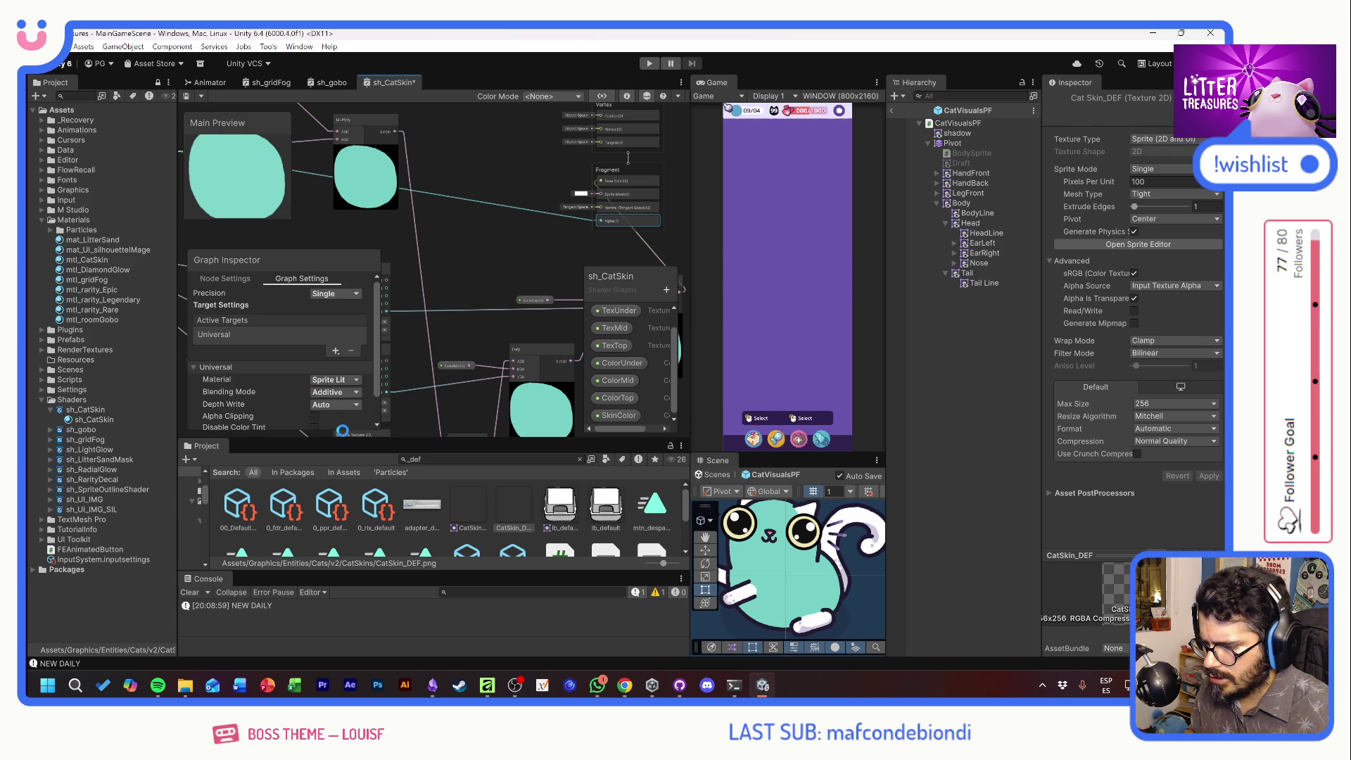
pyautogui.click(336, 392)
pyautogui.click(345, 406)
pyautogui.click(348, 394)
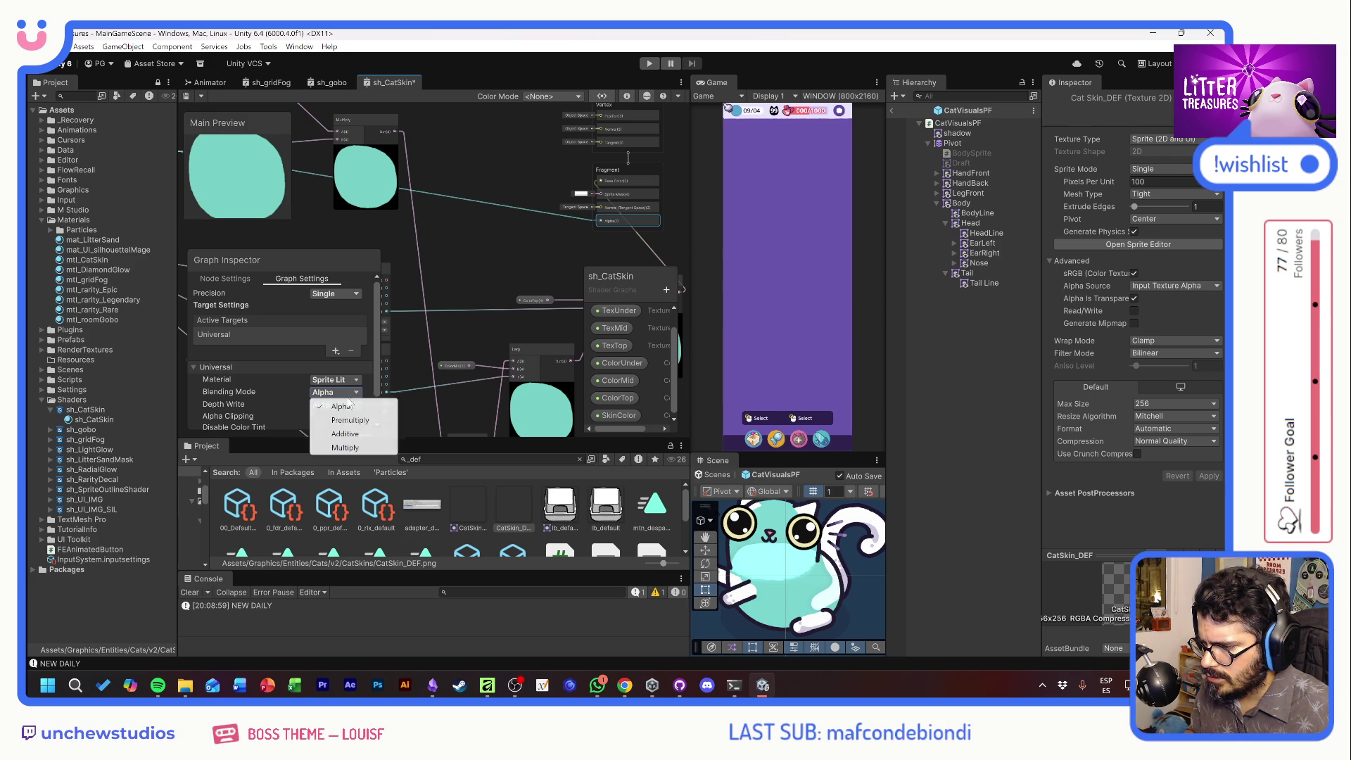
pyautogui.click(350, 420)
pyautogui.scroll(-1, 285, 387)
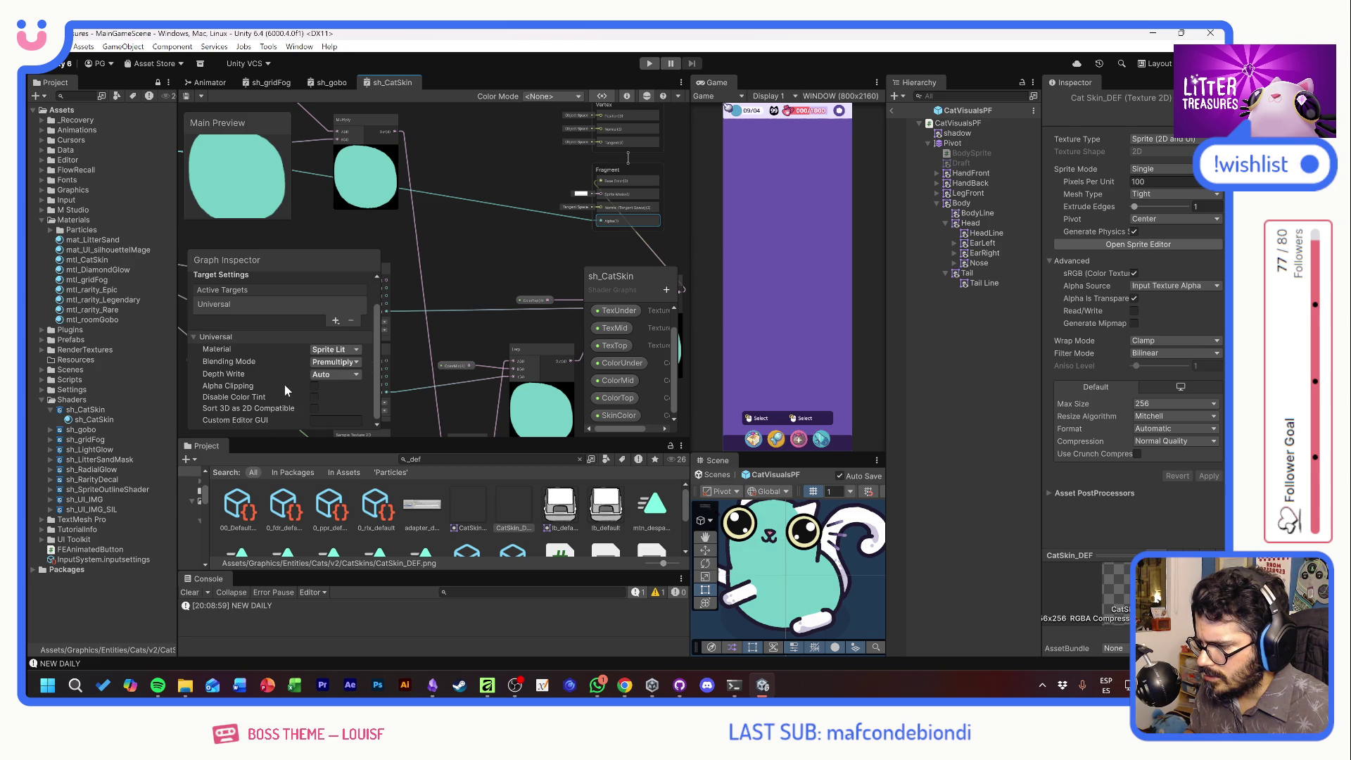
pyautogui.click(334, 362)
pyautogui.click(325, 376)
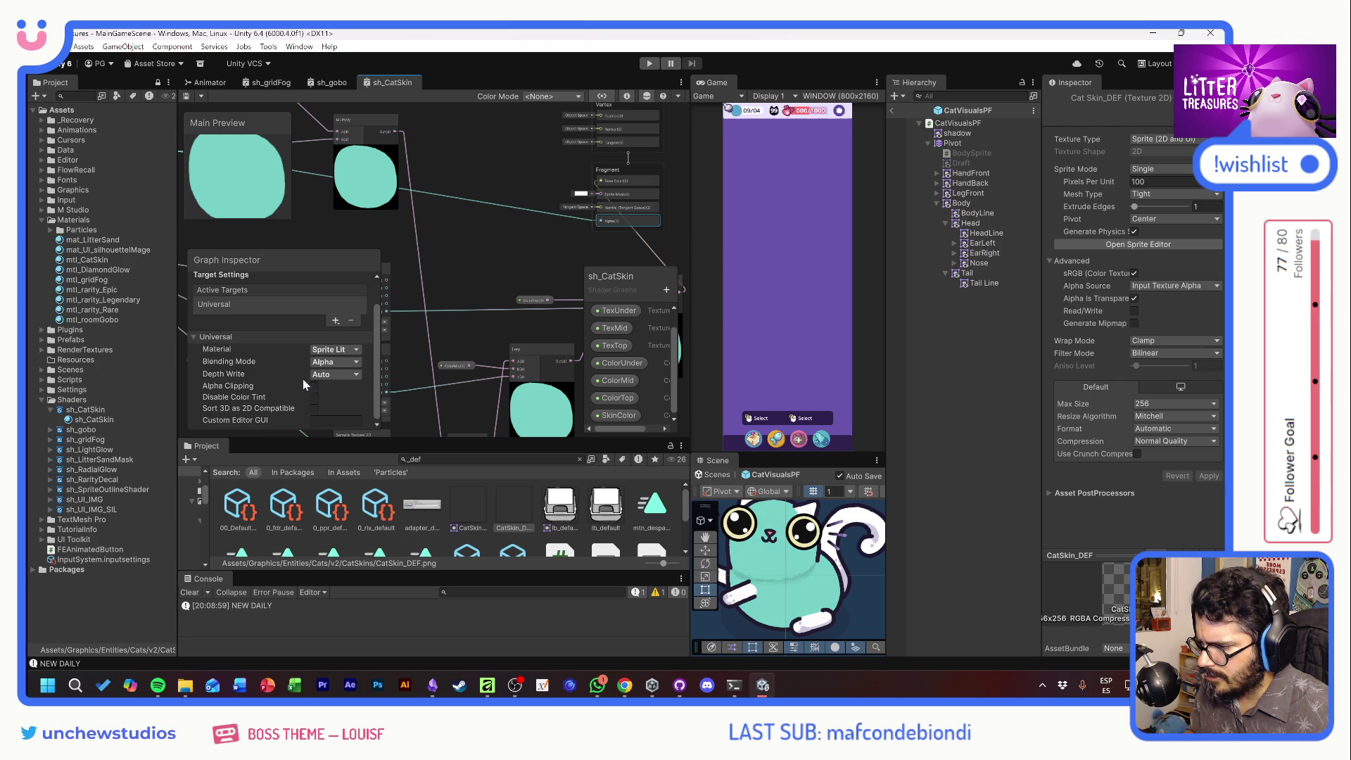
pyautogui.hotkey('ctrl', 's')
# Turn off alpha clipping, switch blending to Premultiply, and save the graph
pyautogui.click(314, 387)
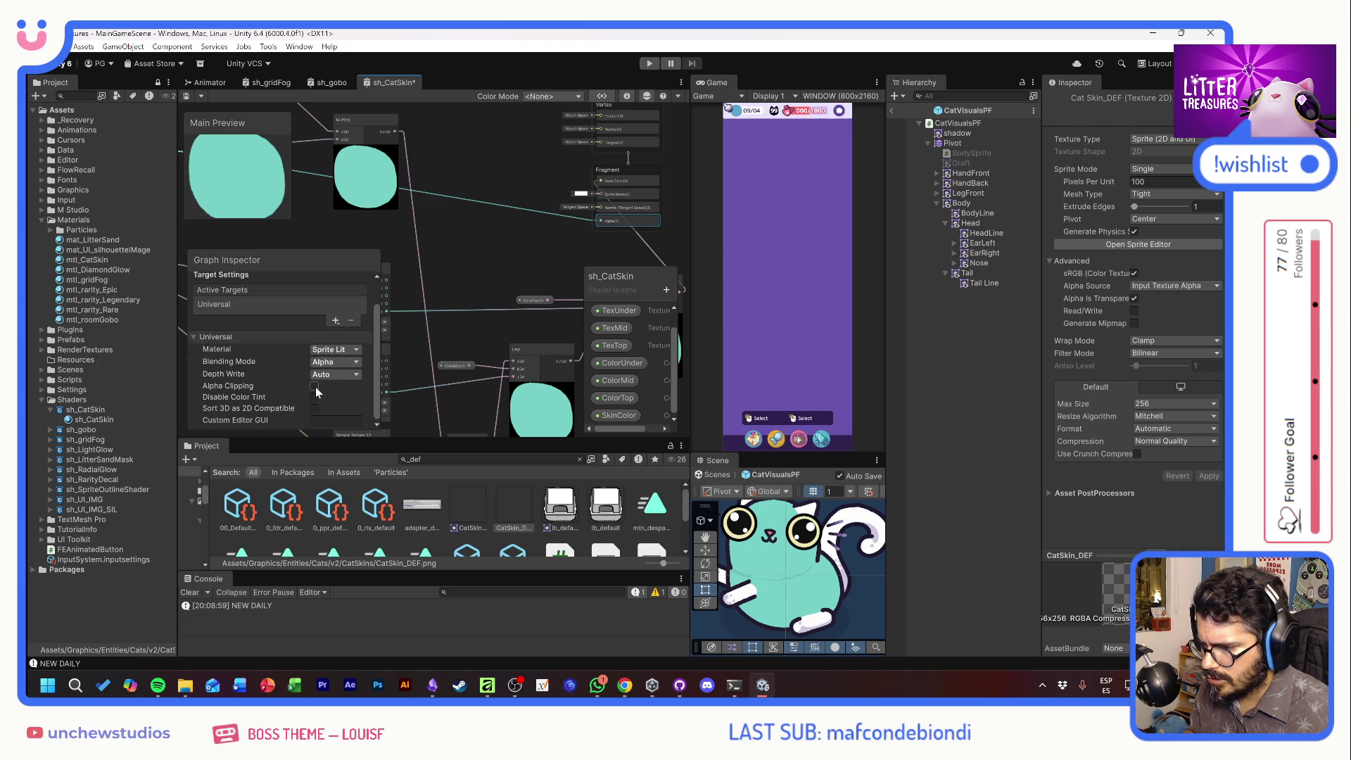
pyautogui.click(333, 363)
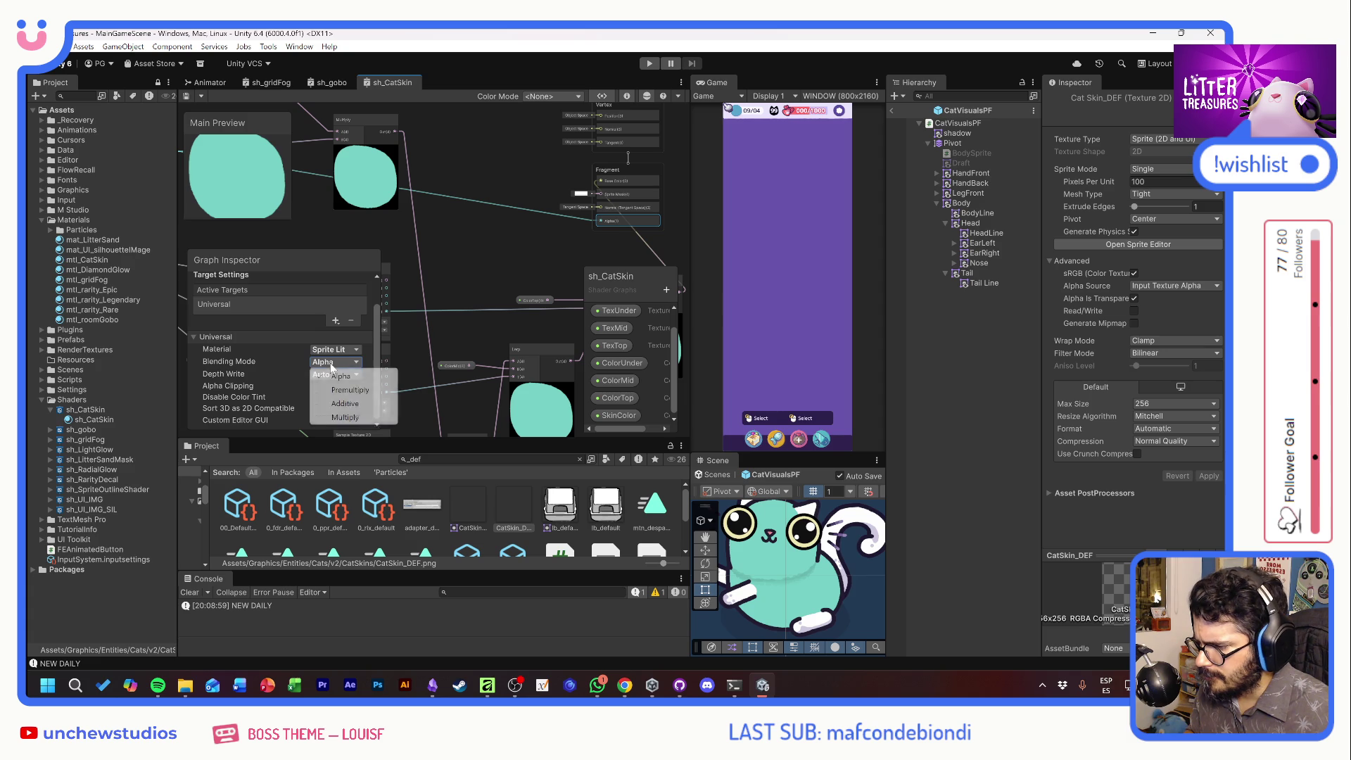
pyautogui.click(347, 389)
pyautogui.hotkey('ctrl', 's')
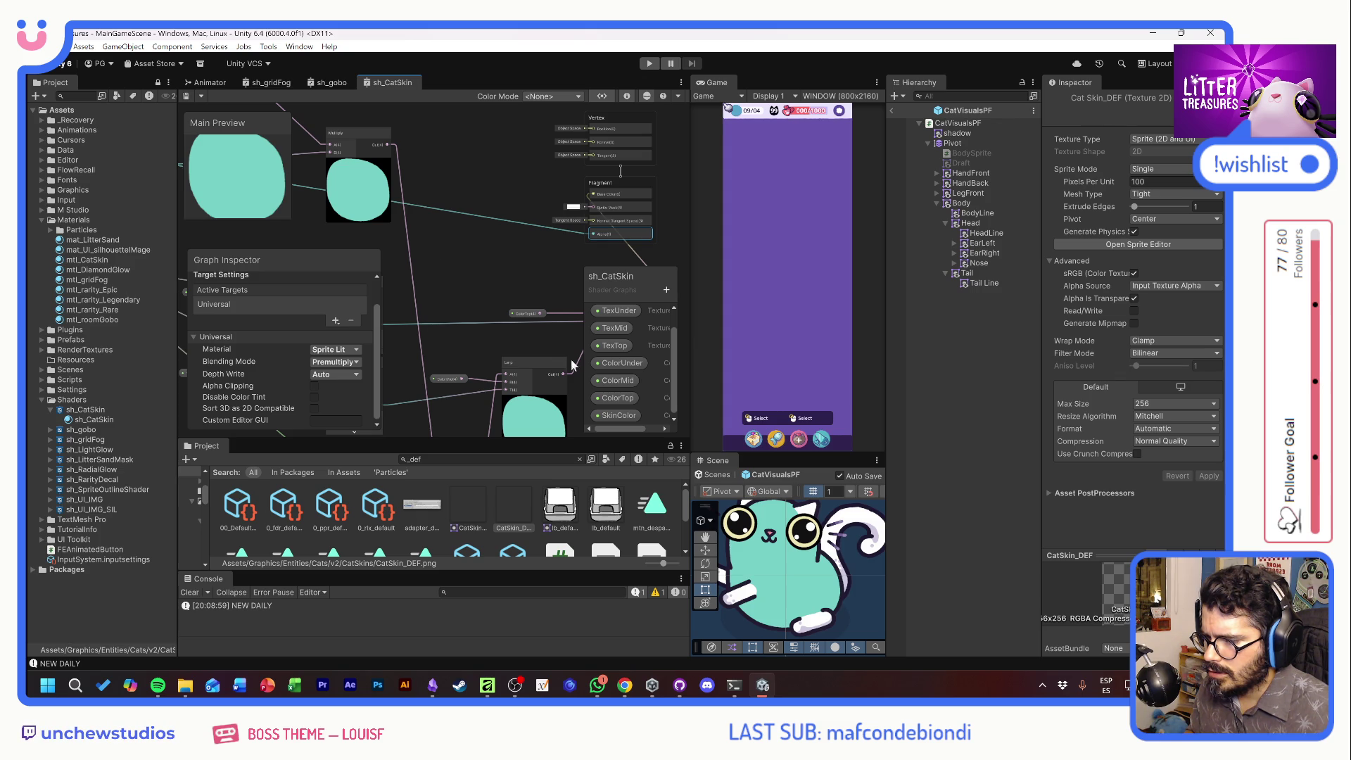
pyautogui.click(605, 346)
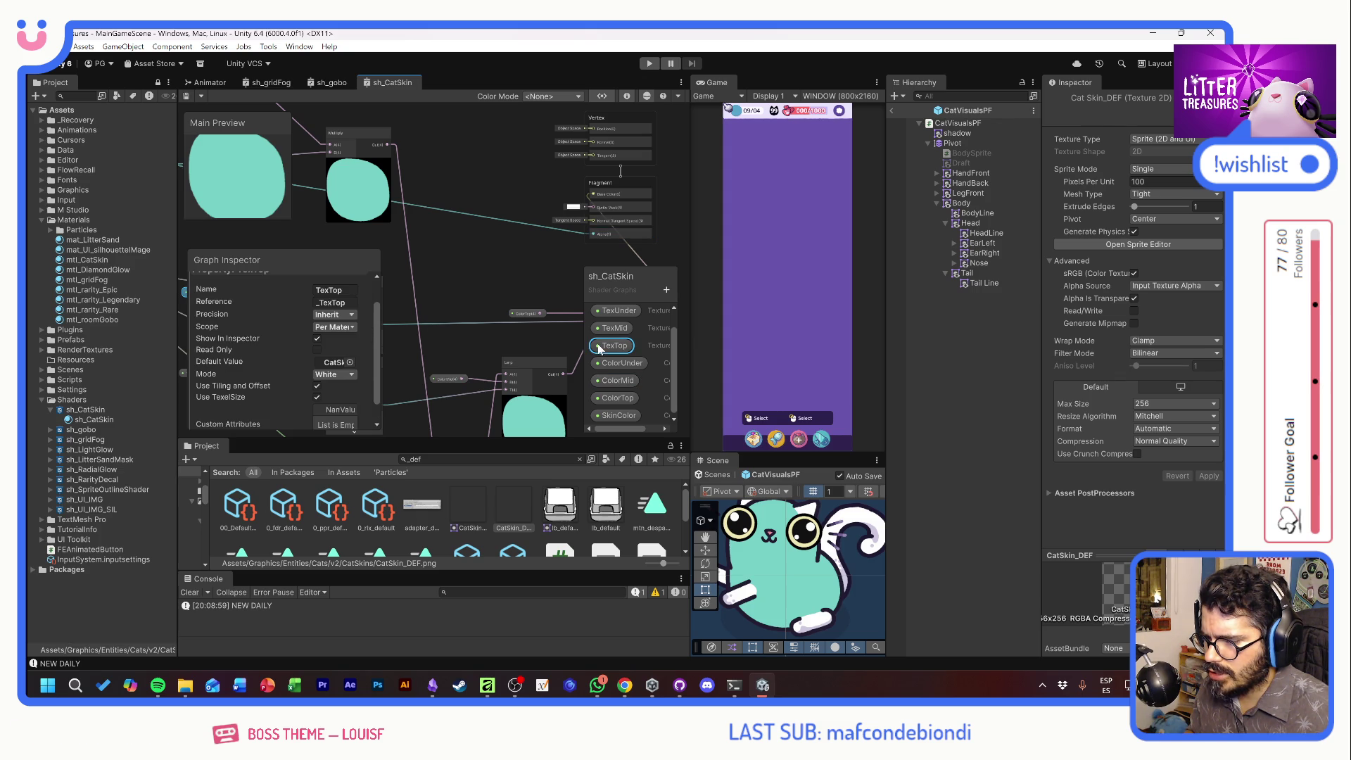
pyautogui.click(350, 363)
pyautogui.click(490, 398)
pyautogui.click(443, 405)
pyautogui.scroll(1, 513, 422)
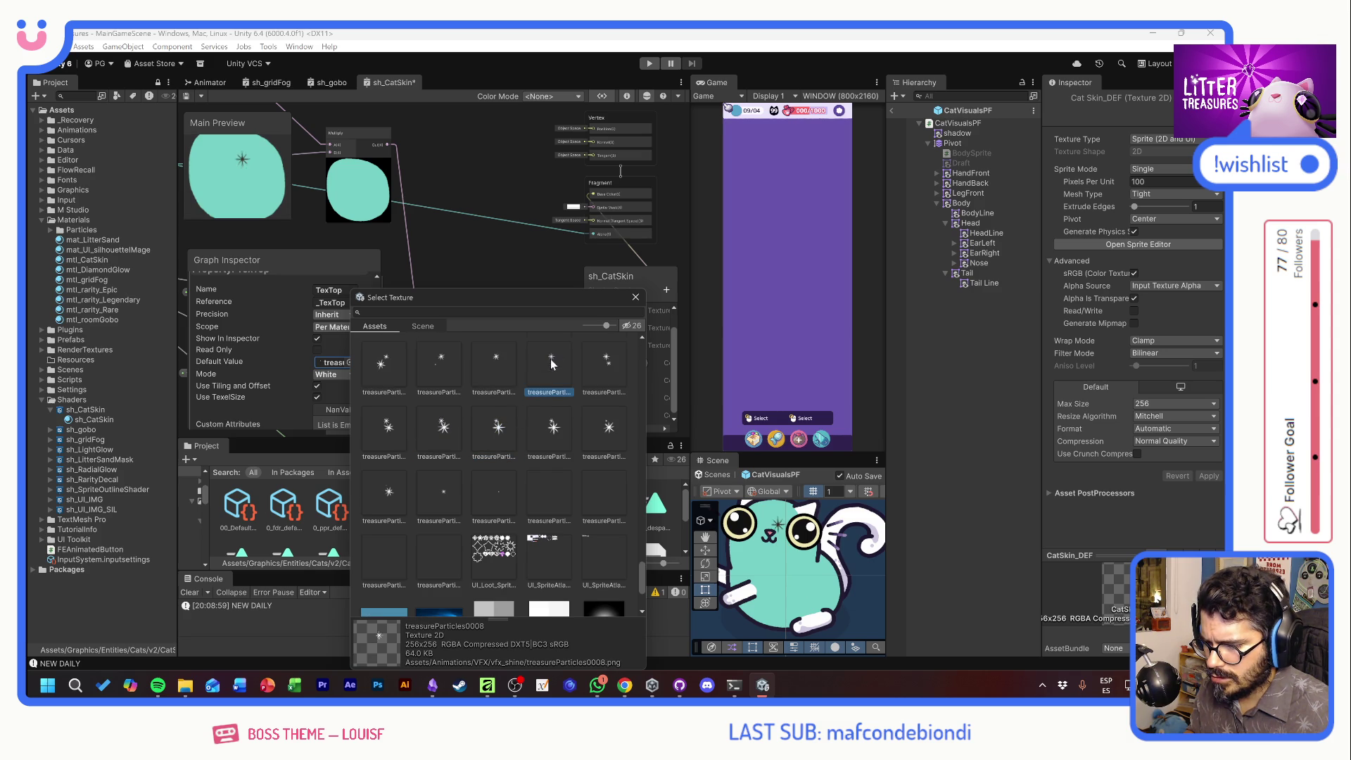
pyautogui.click(497, 541)
pyautogui.scroll(-3, 514, 494)
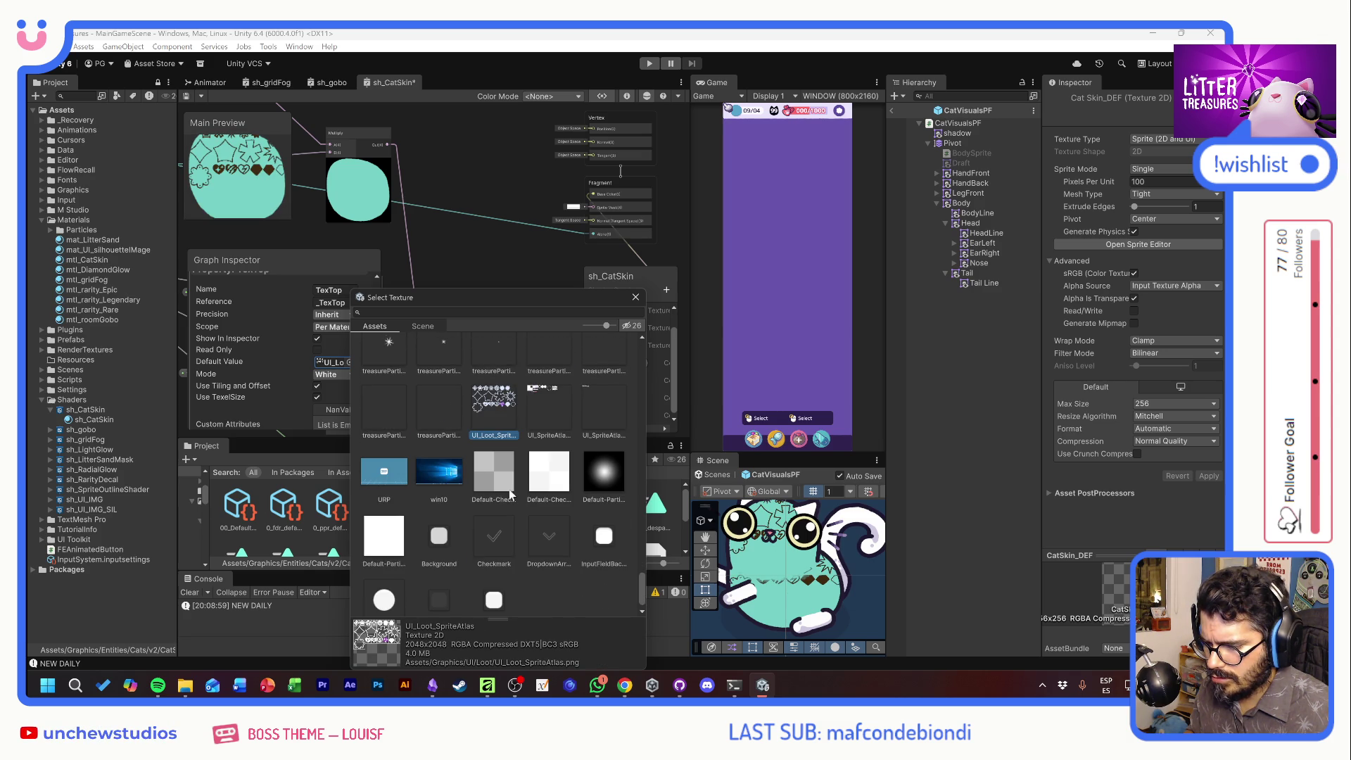
pyautogui.click(634, 300)
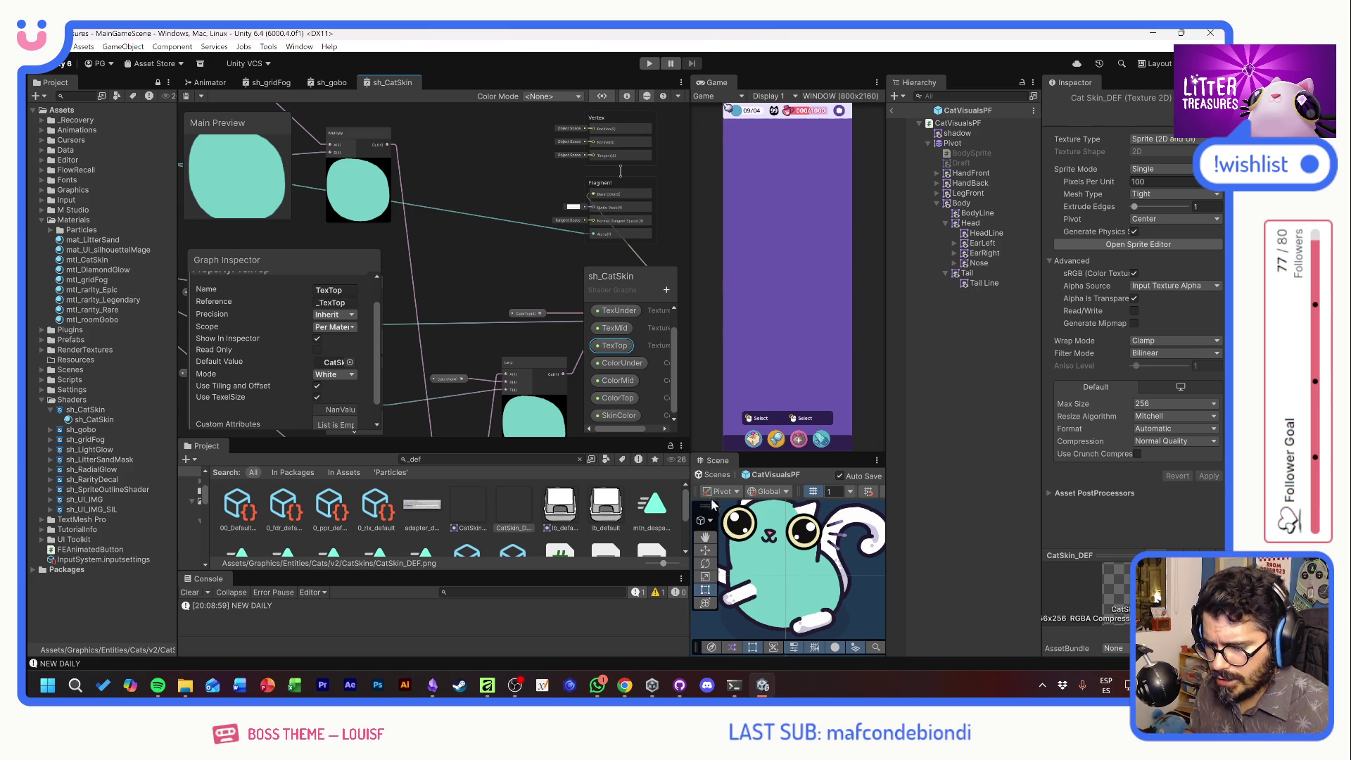
pyautogui.moveTo(451, 166)
pyautogui.mouseDown()
pyautogui.moveTo(608, 248)
pyautogui.moveTo(538, 165)
pyautogui.moveTo(442, 146)
pyautogui.moveTo(385, 158)
pyautogui.mouseUp()
# Add a second Multiply node to the sh_CatSkin graph
pyautogui.moveTo(516, 292); pyautogui.dragTo(495, 292)
pyautogui.moveTo(394, 195)
pyautogui.mouseDown()
pyautogui.moveTo(517, 260)
pyautogui.moveTo(364, 154)
pyautogui.mouseUp()
pyautogui.hotkey('ctrl', 'z')
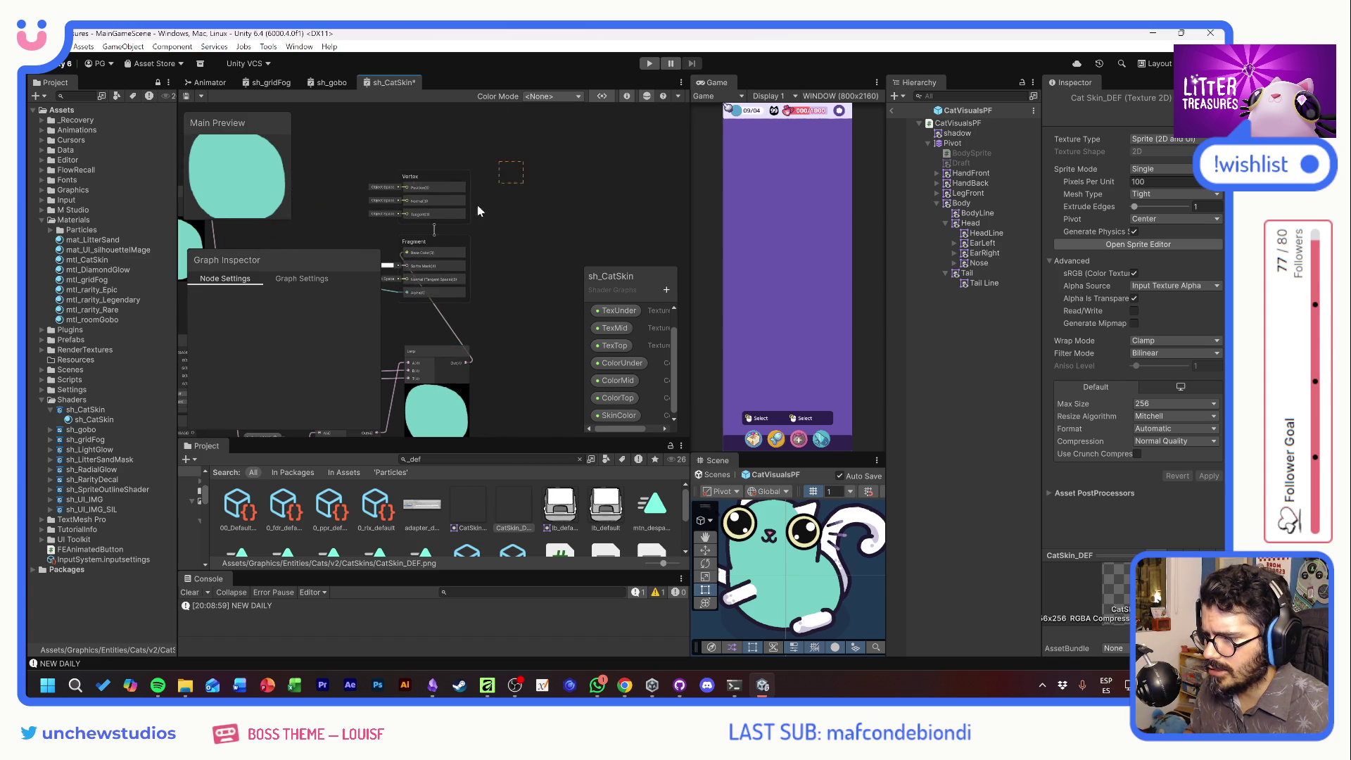
pyautogui.moveTo(485, 123); pyautogui.dragTo(583, 198)
pyautogui.click(472, 246)
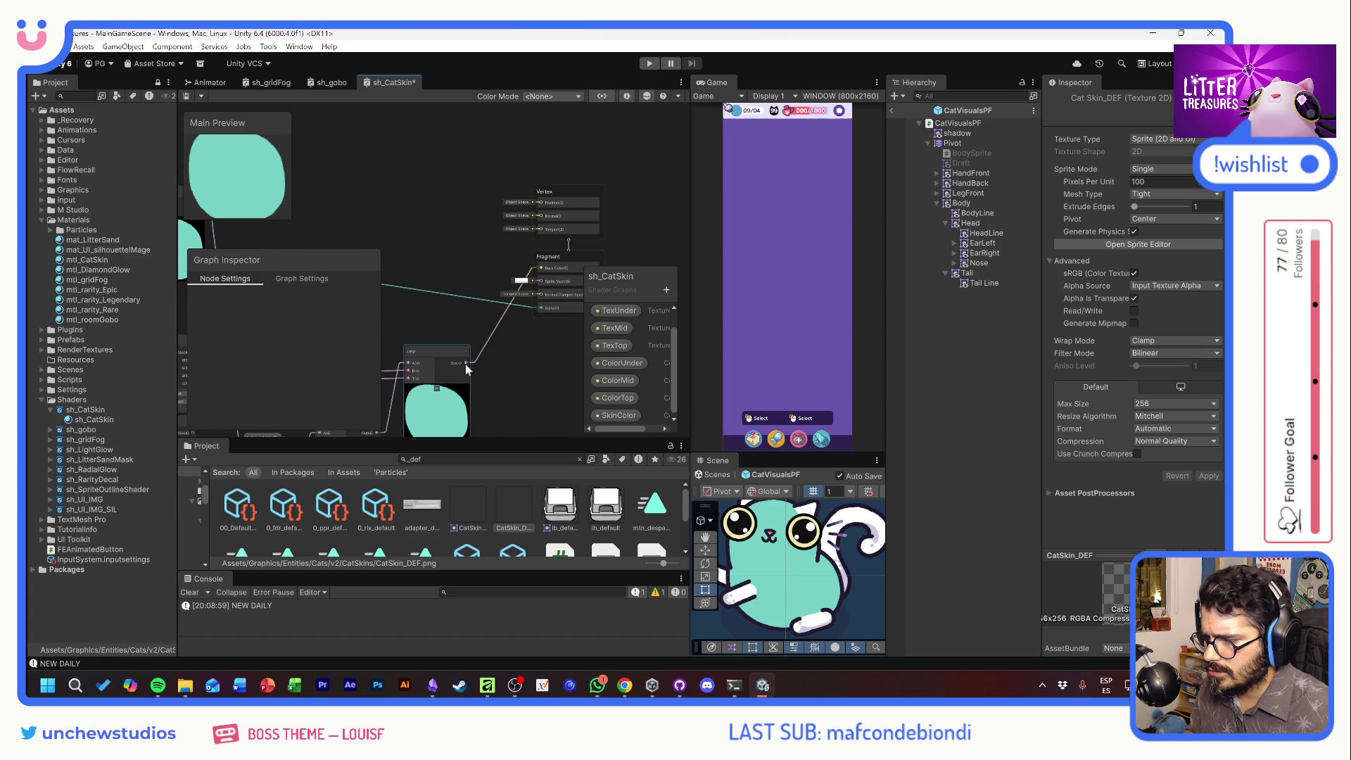
pyautogui.moveTo(466, 365); pyautogui.dragTo(454, 297)
pyautogui.write('mult')
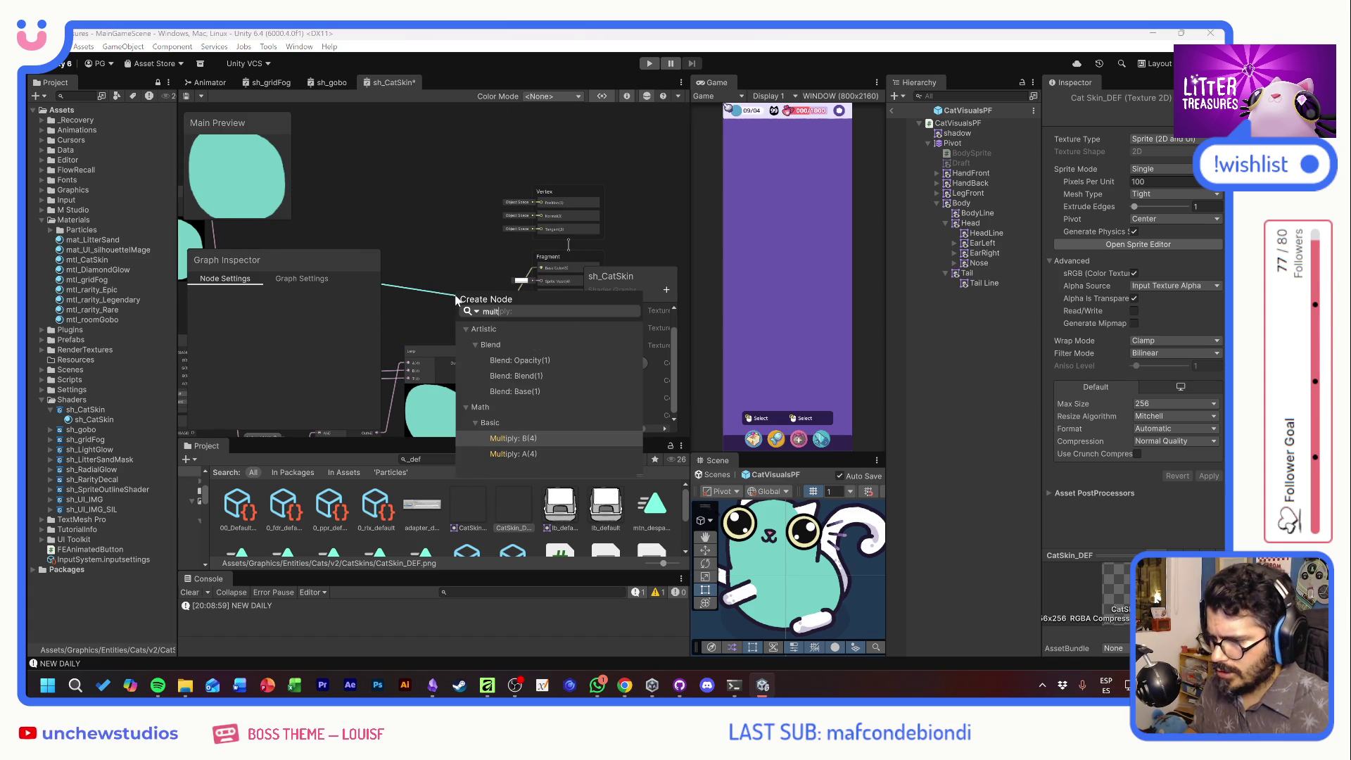
pyautogui.click(517, 438)
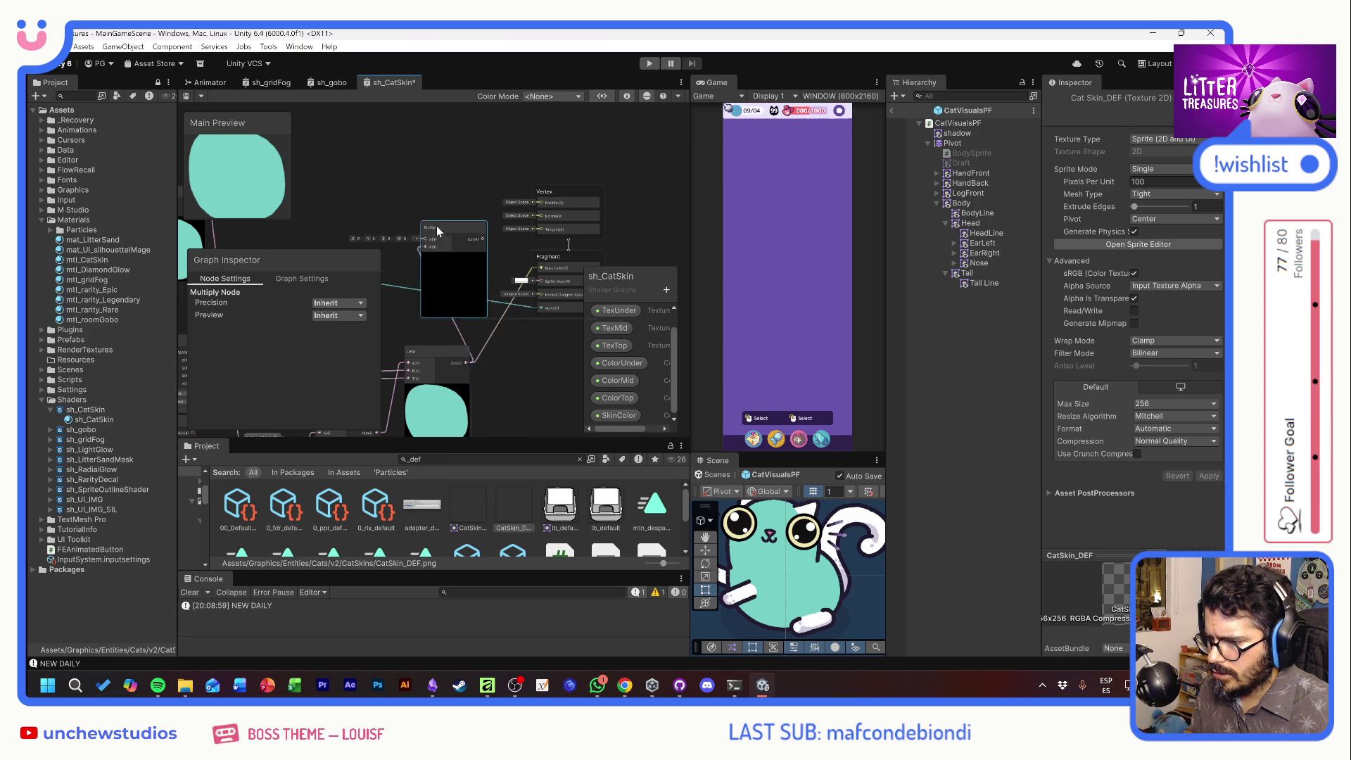
pyautogui.moveTo(442, 209)
pyautogui.mouseDown()
pyautogui.moveTo(705, 176)
pyautogui.moveTo(641, 179)
pyautogui.mouseUp()
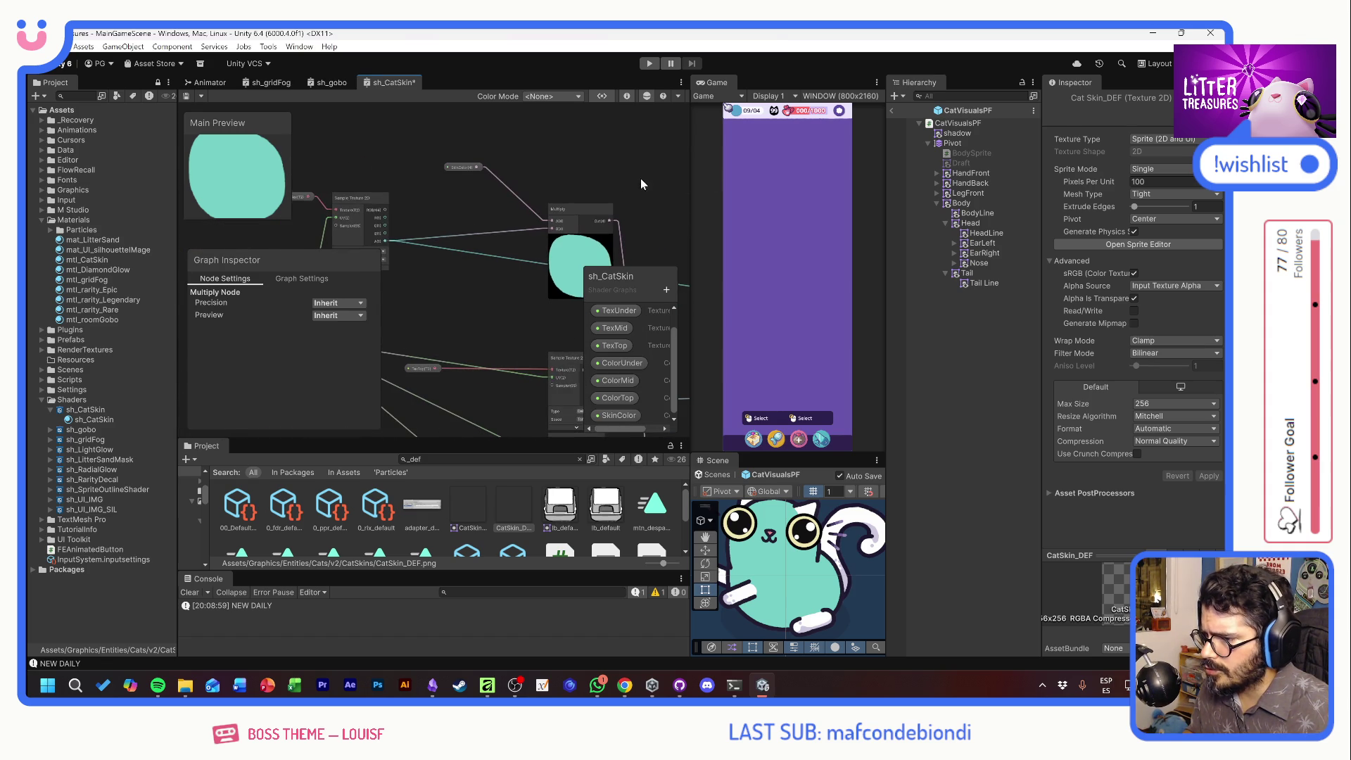
# Wire the first Multiply's Out into its A input and its result to Base Color
pyautogui.moveTo(599, 220)
pyautogui.mouseDown()
pyautogui.moveTo(686, 211)
pyautogui.moveTo(526, 249)
pyautogui.mouseUp()
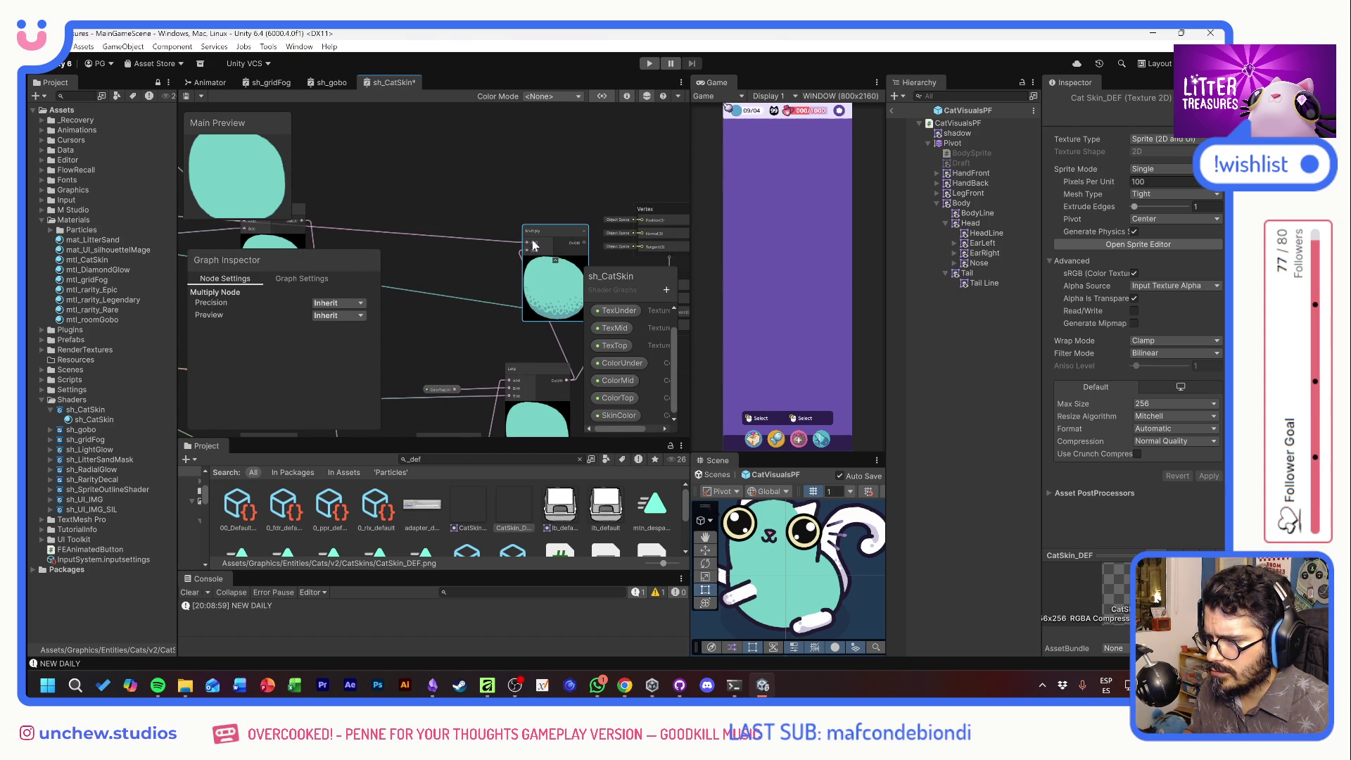
pyautogui.moveTo(567, 317); pyautogui.dragTo(435, 281)
pyautogui.hotkey('ctrl', 's')
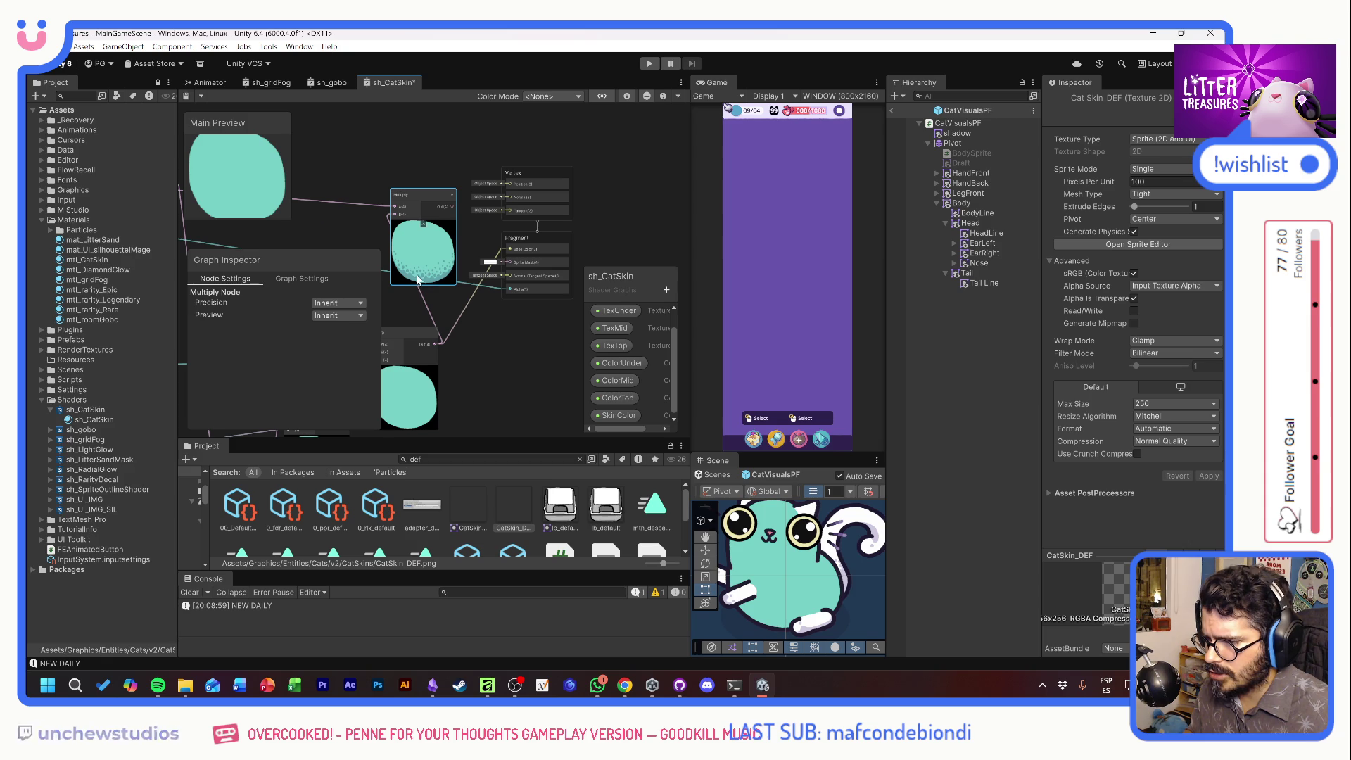
pyautogui.moveTo(510, 253); pyautogui.dragTo(509, 251)
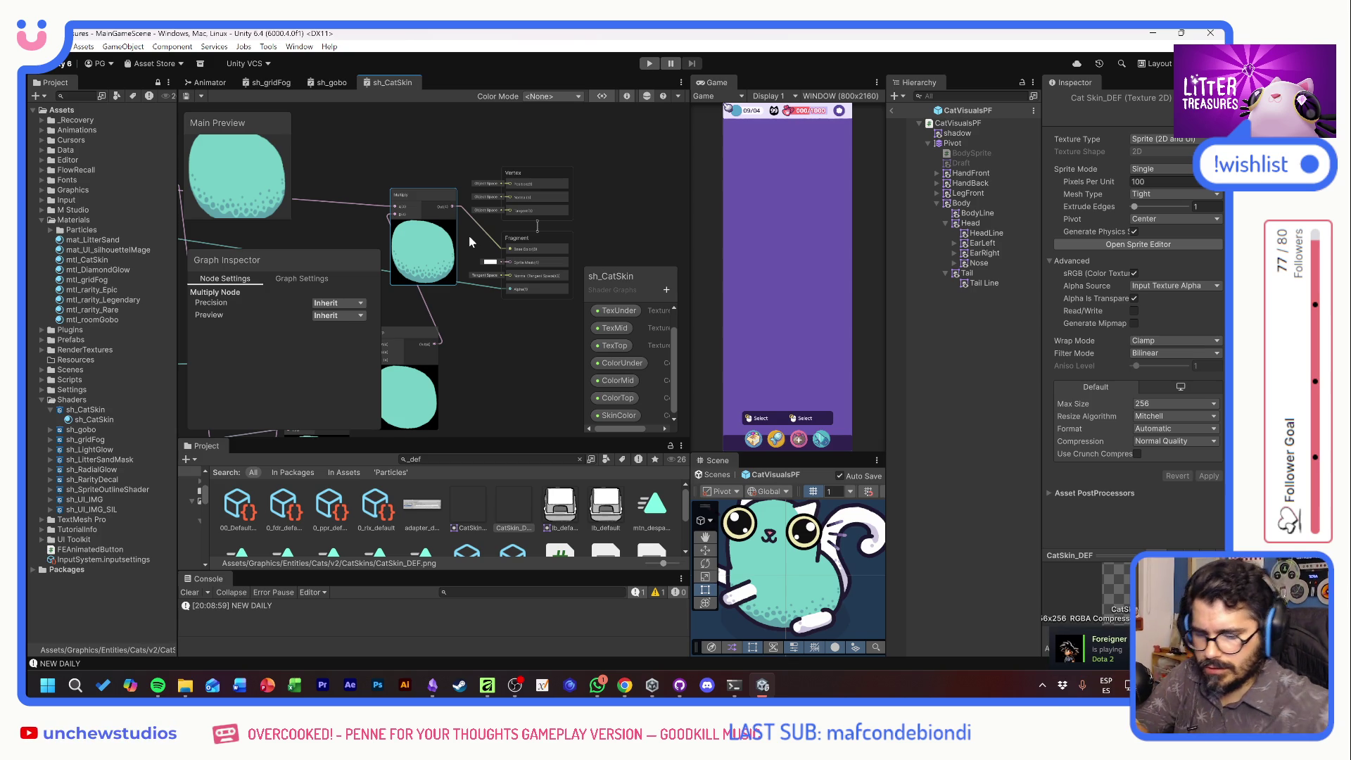
# Change the SkinColor property's default colour to pure white (FFFFFF)
pyautogui.moveTo(500, 322)
pyautogui.mouseDown()
pyautogui.moveTo(556, 335)
pyautogui.moveTo(526, 313)
pyautogui.mouseUp()
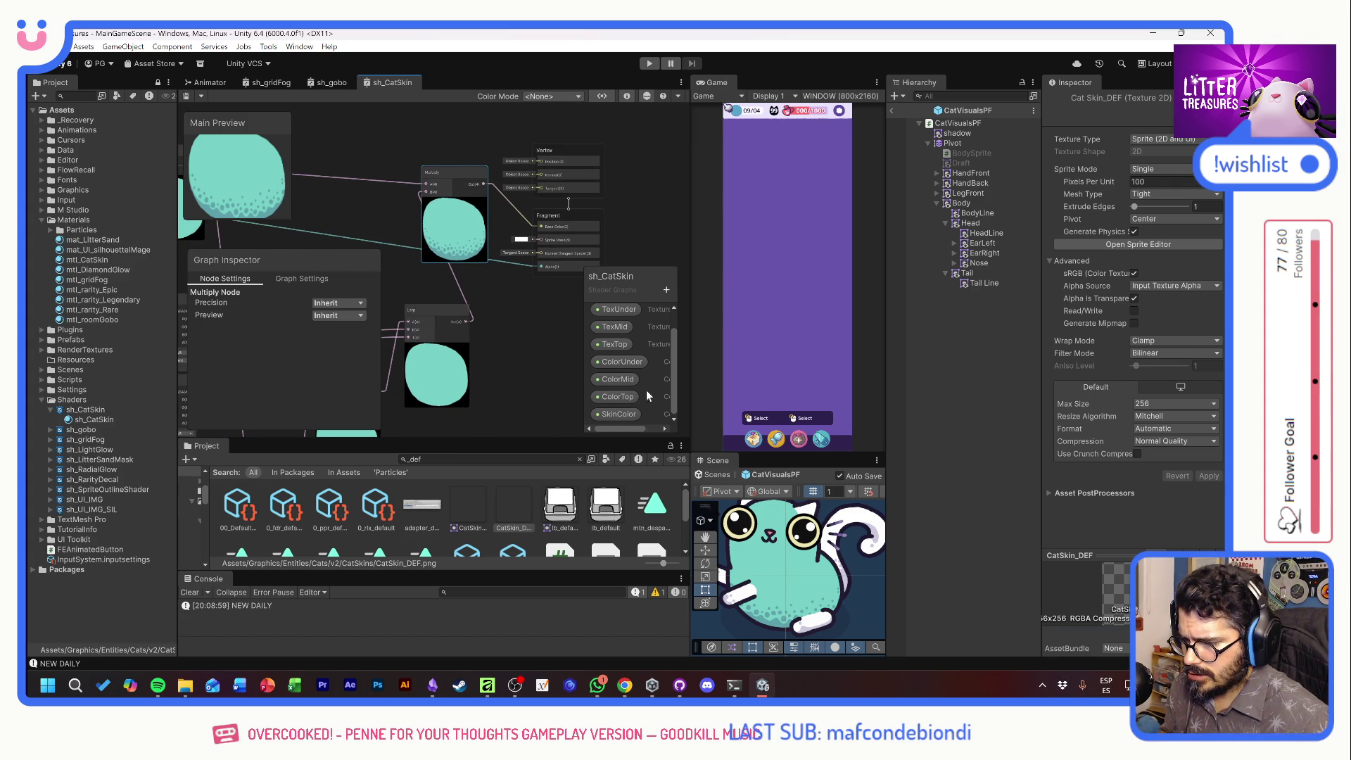
pyautogui.scroll(1, 658, 384)
pyautogui.scroll(1, 340, 193)
pyautogui.moveTo(341, 192); pyautogui.dragTo(664, 231)
pyautogui.moveTo(408, 222); pyautogui.dragTo(538, 250)
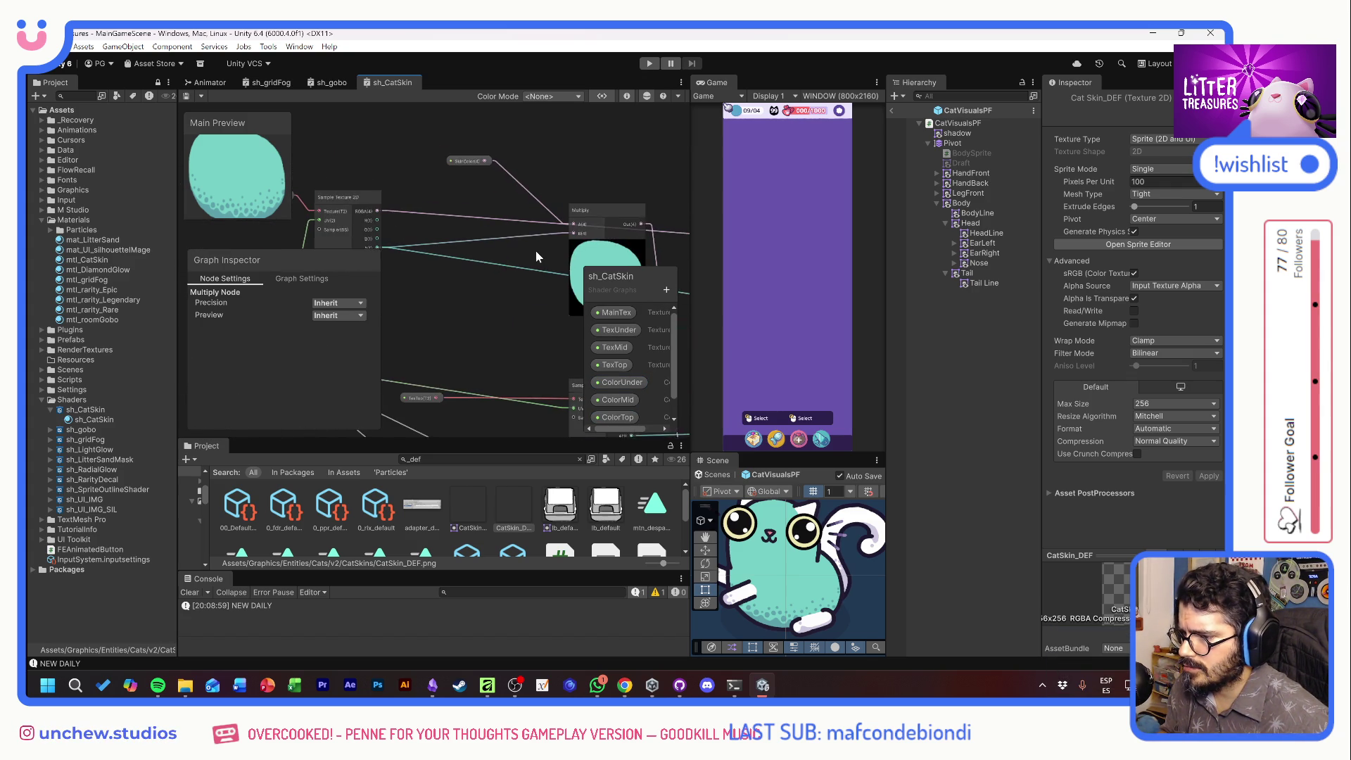
pyautogui.click(459, 160)
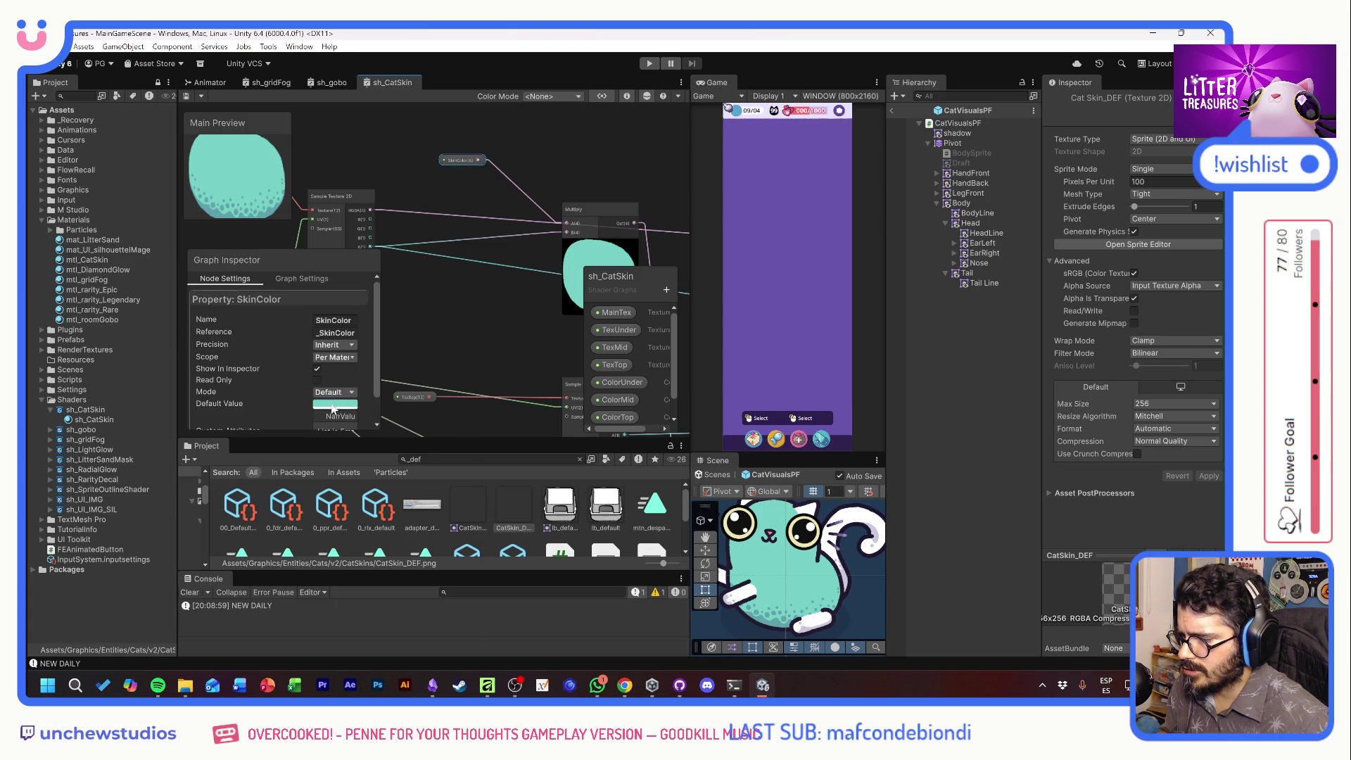
pyautogui.click(335, 403)
pyautogui.moveTo(409, 564); pyautogui.dragTo(349, 565)
pyautogui.moveTo(373, 431); pyautogui.dragTo(344, 403)
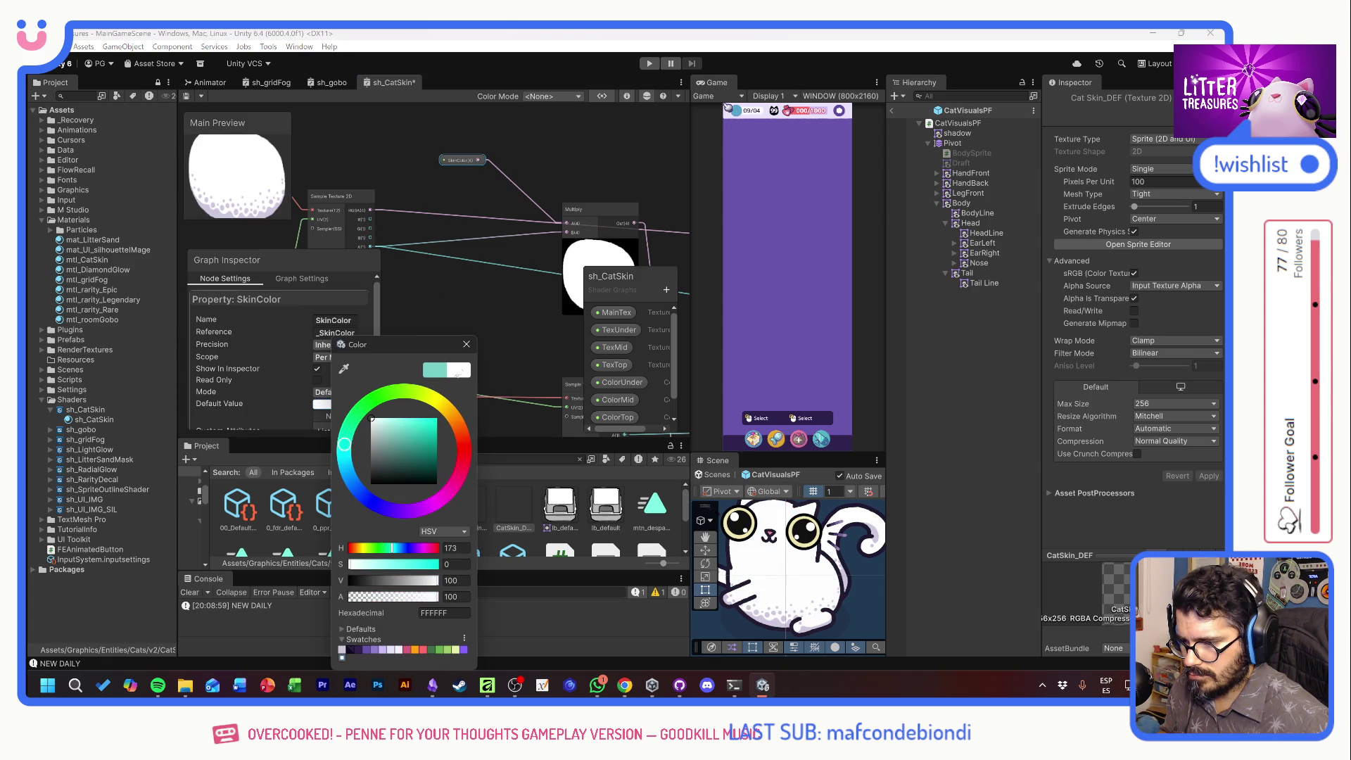
pyautogui.click(464, 344)
pyautogui.moveTo(471, 357); pyautogui.dragTo(412, 229)
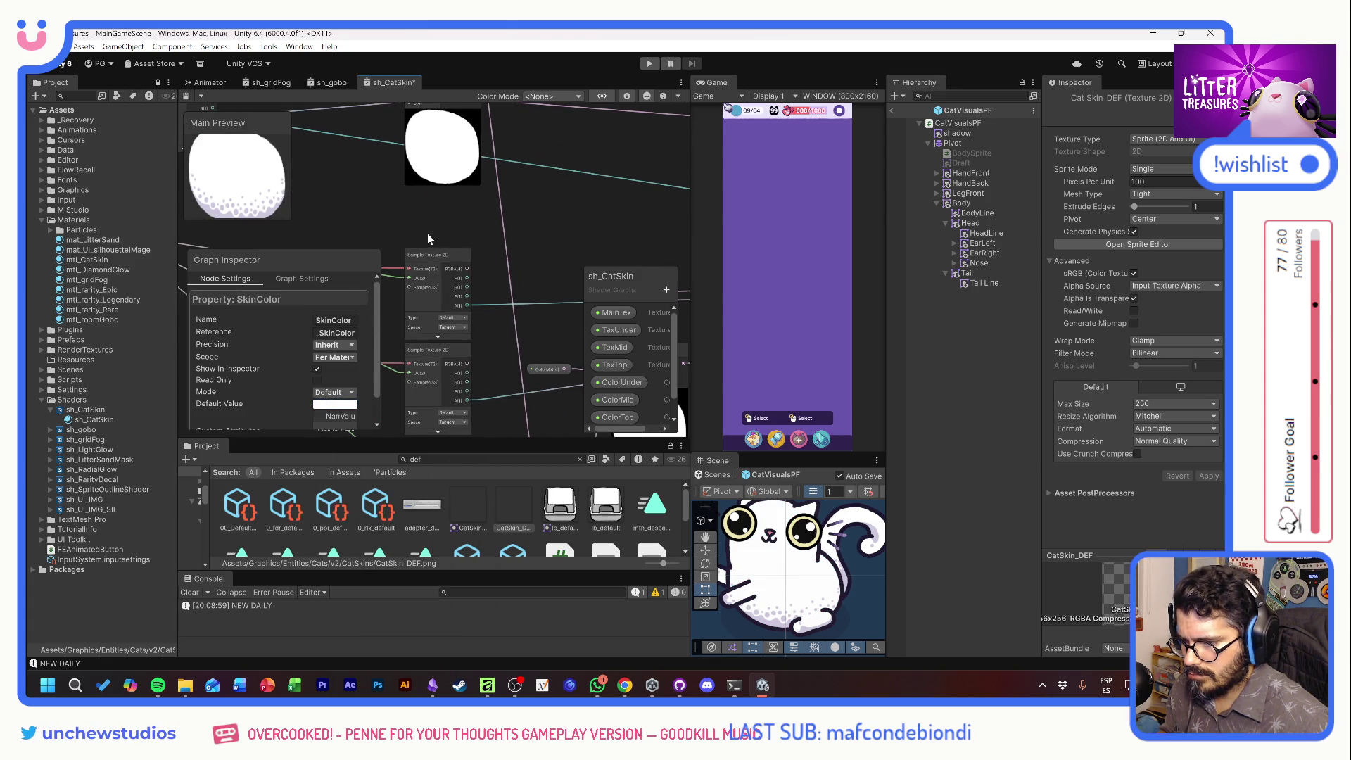
pyautogui.moveTo(508, 245)
pyautogui.mouseDown()
pyautogui.moveTo(509, 179)
pyautogui.moveTo(404, 175)
pyautogui.mouseUp()
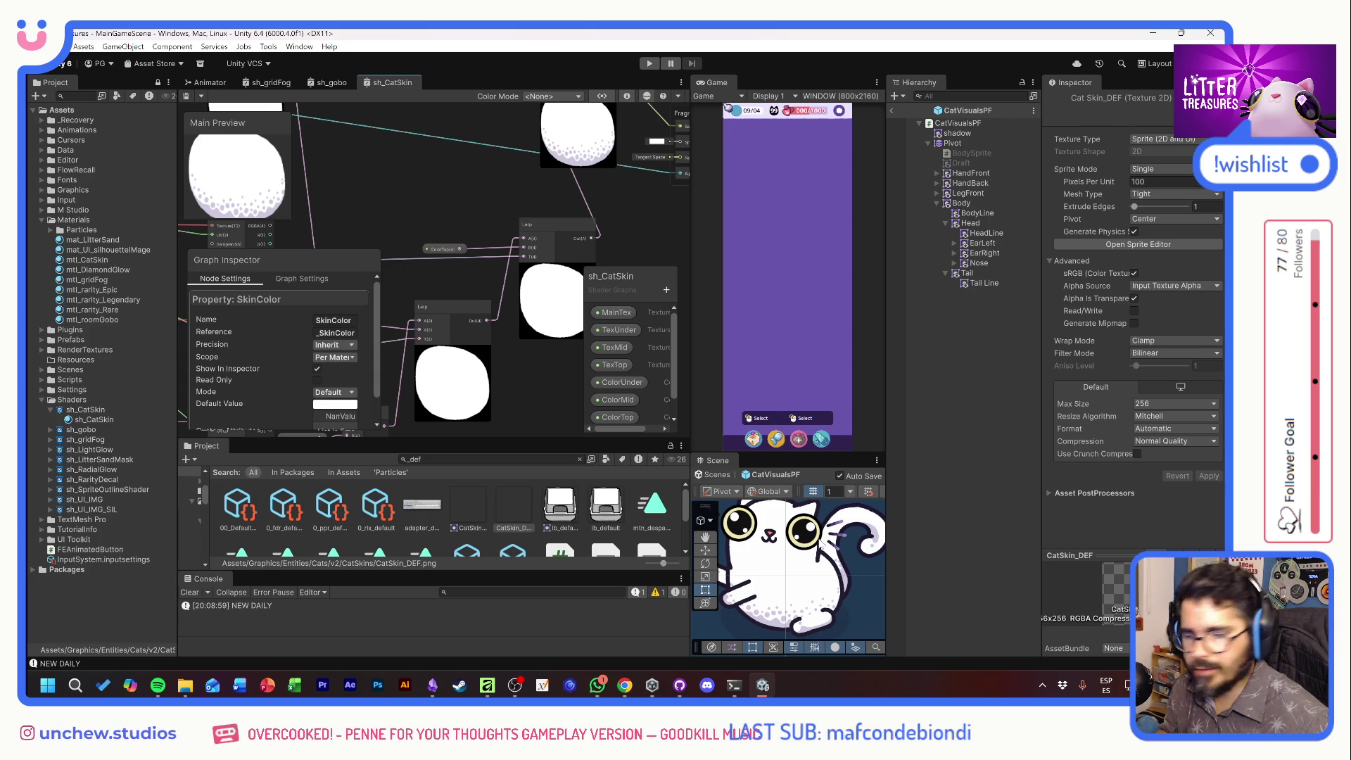
pyautogui.moveTo(476, 214); pyautogui.dragTo(451, 199)
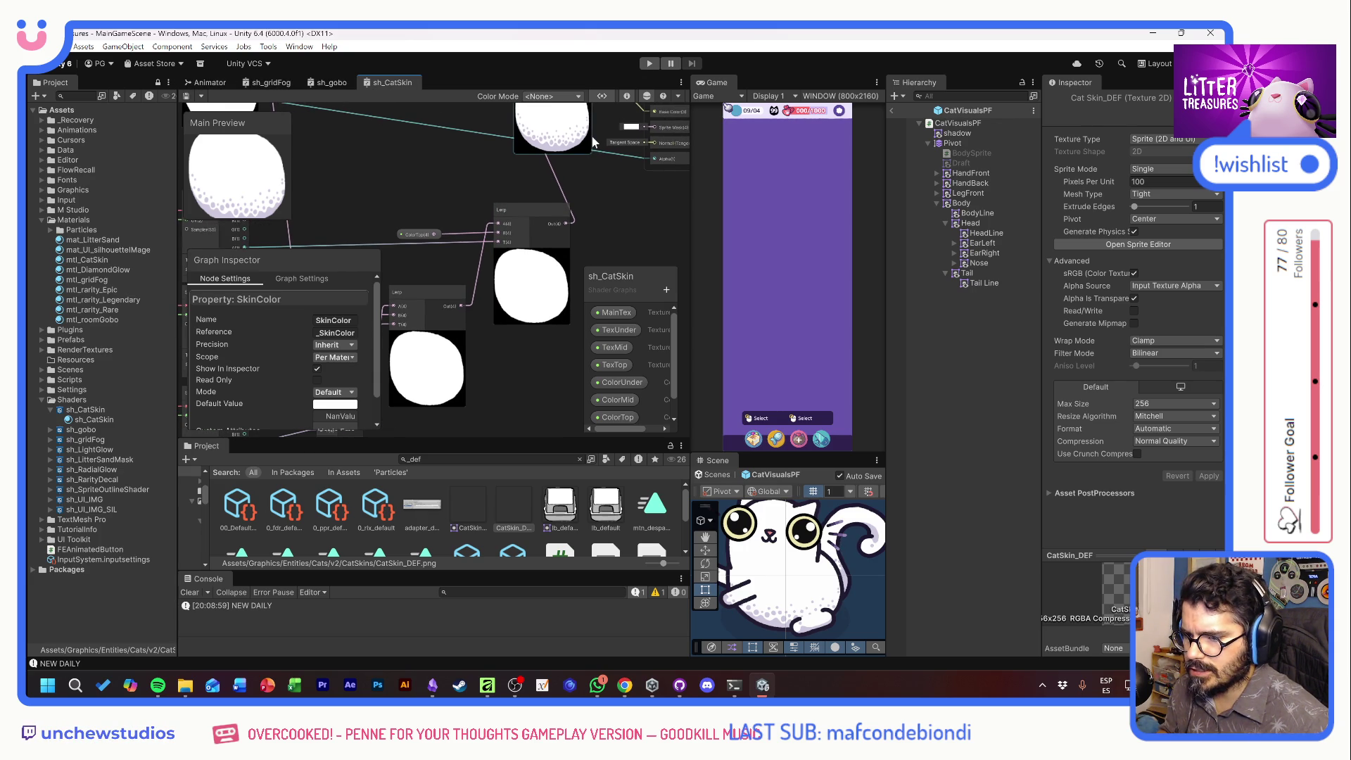
pyautogui.moveTo(725, 451); pyautogui.dragTo(722, 449)
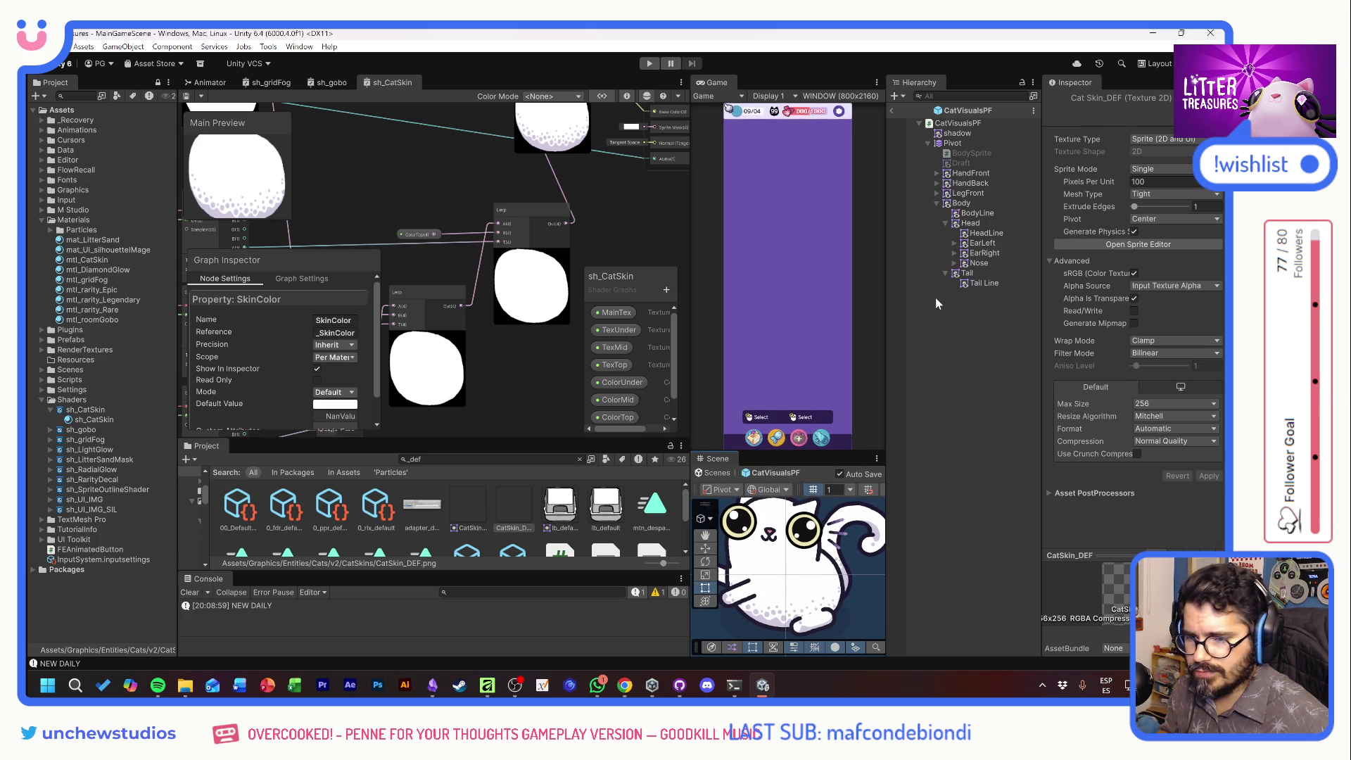
# Delete Body and Head from CatVisualsPF's Skin Sprites list, then run a play-mode test
pyautogui.click(950, 124)
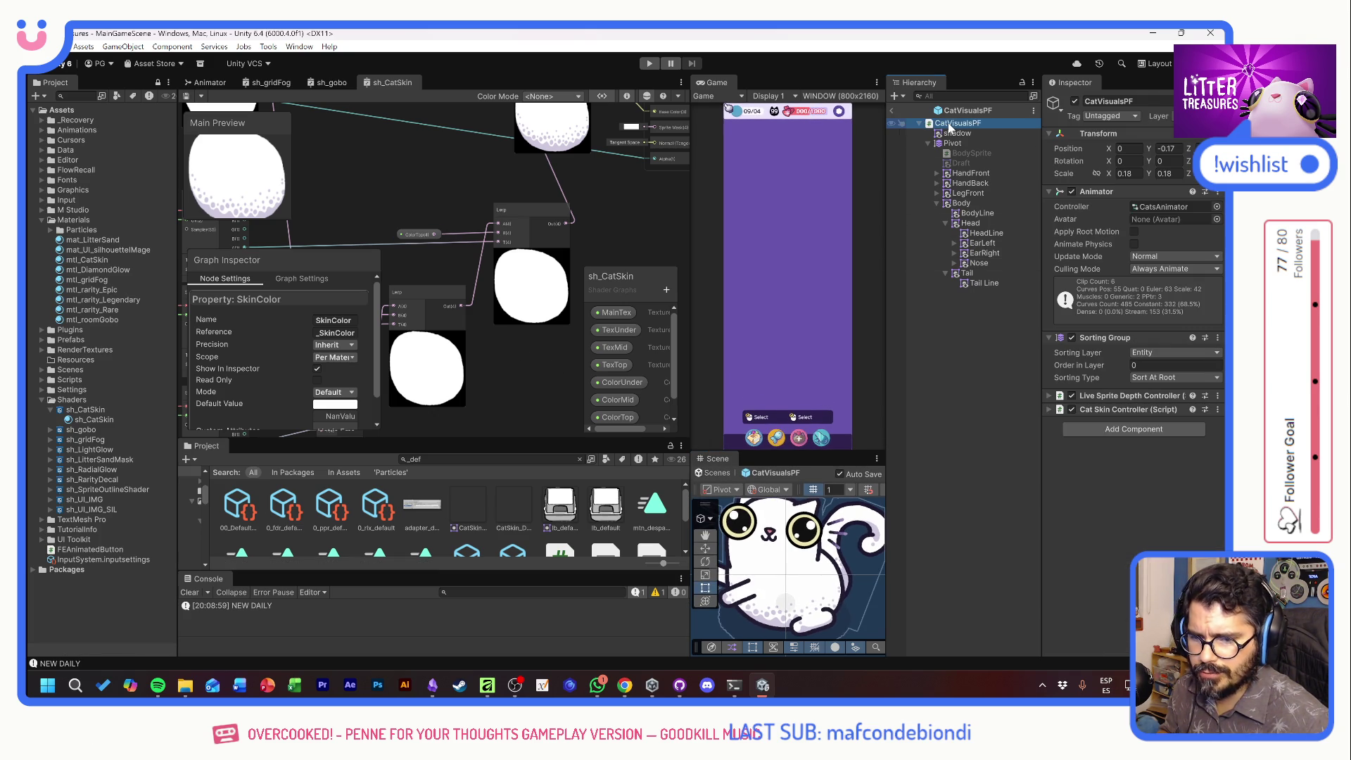
pyautogui.click(1129, 409)
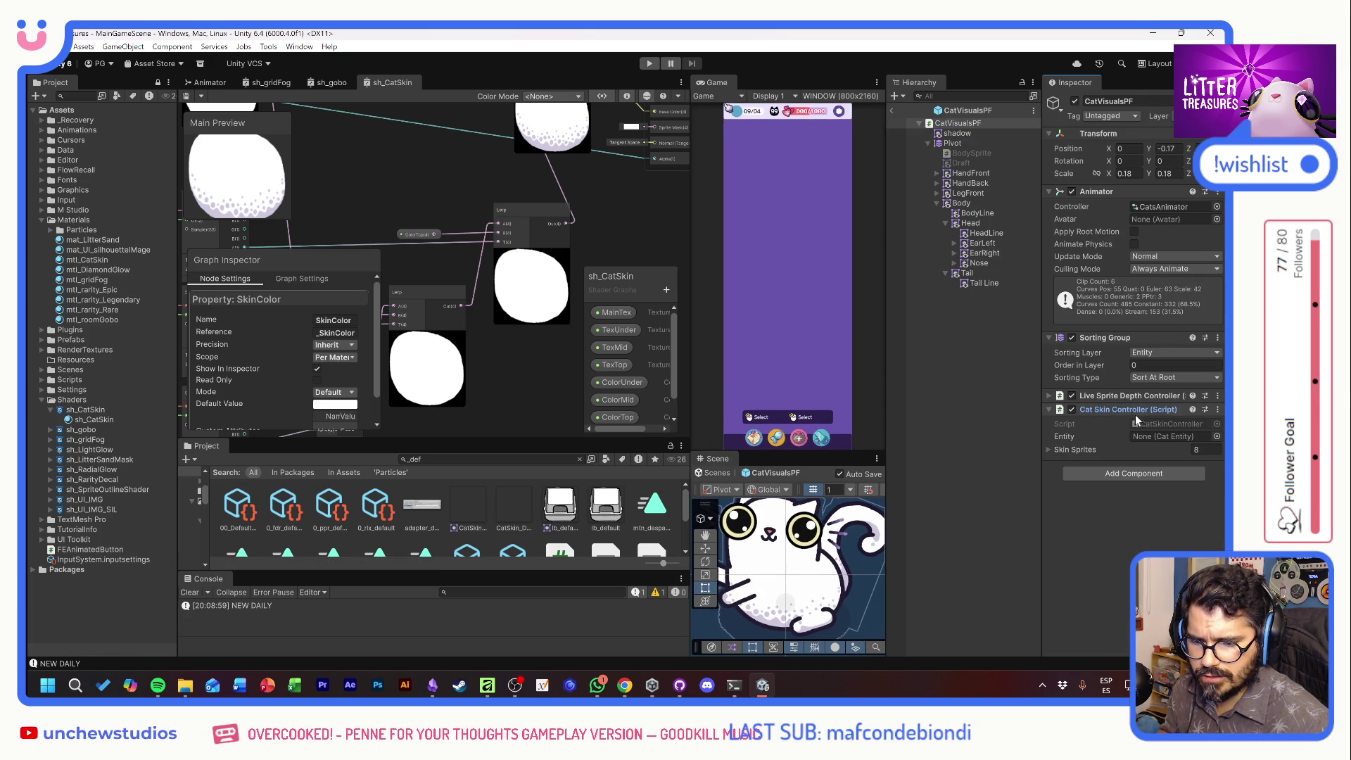
pyautogui.click(1049, 450)
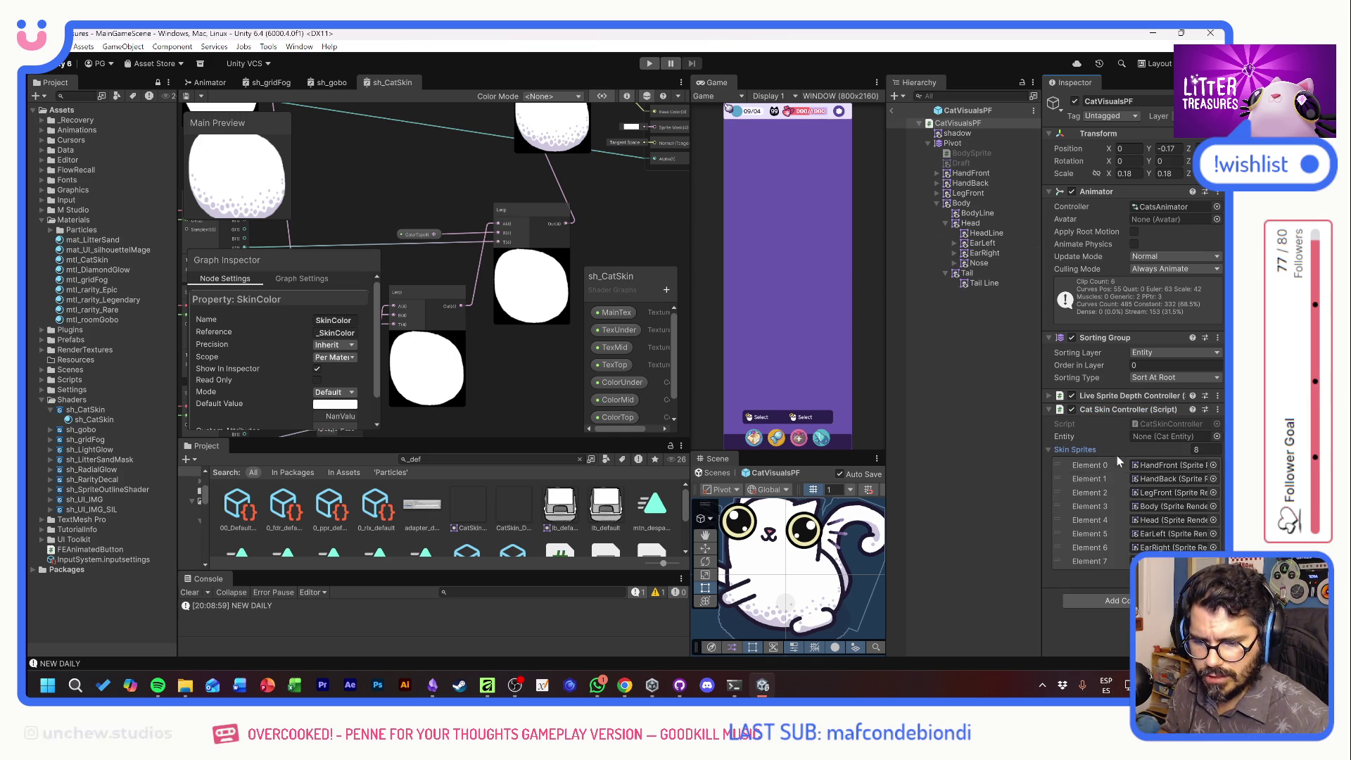
pyautogui.click(1116, 506)
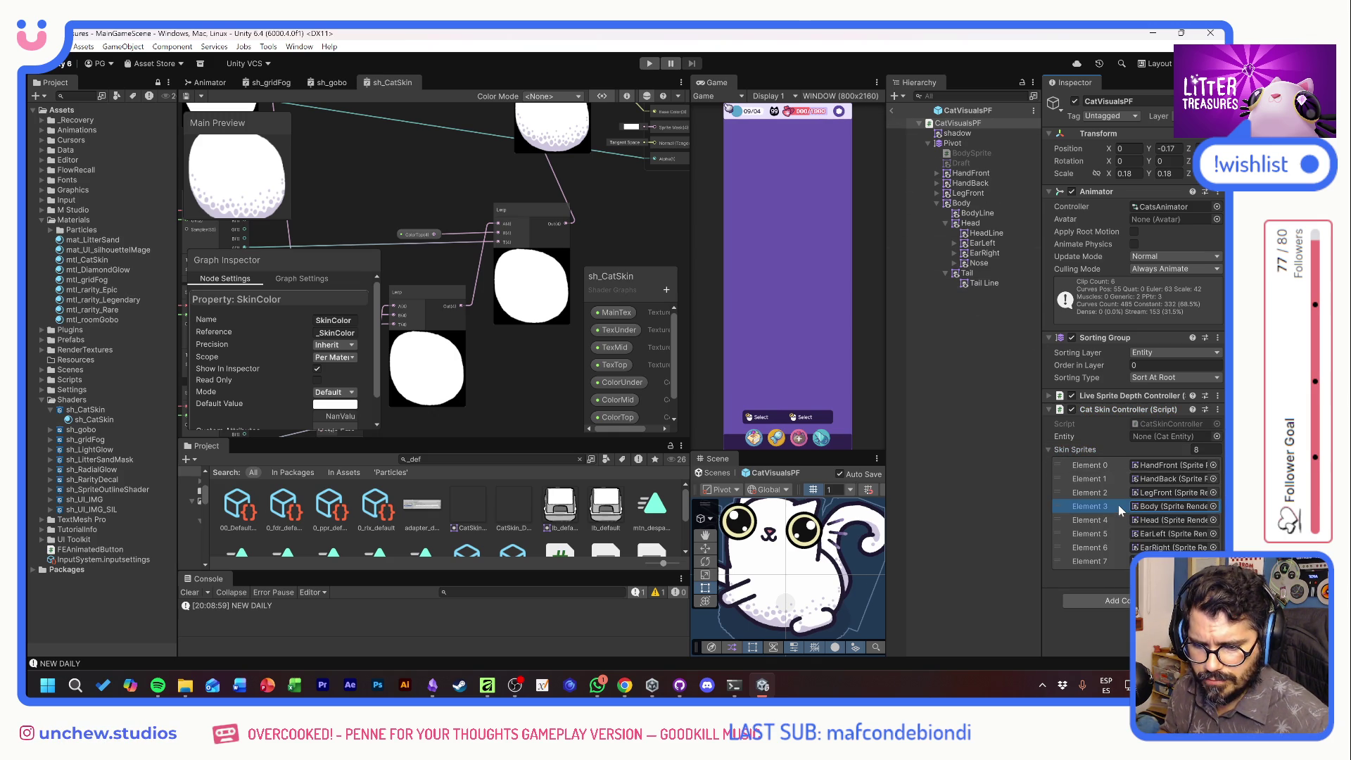
pyautogui.press('Delete')
pyautogui.click(1119, 507)
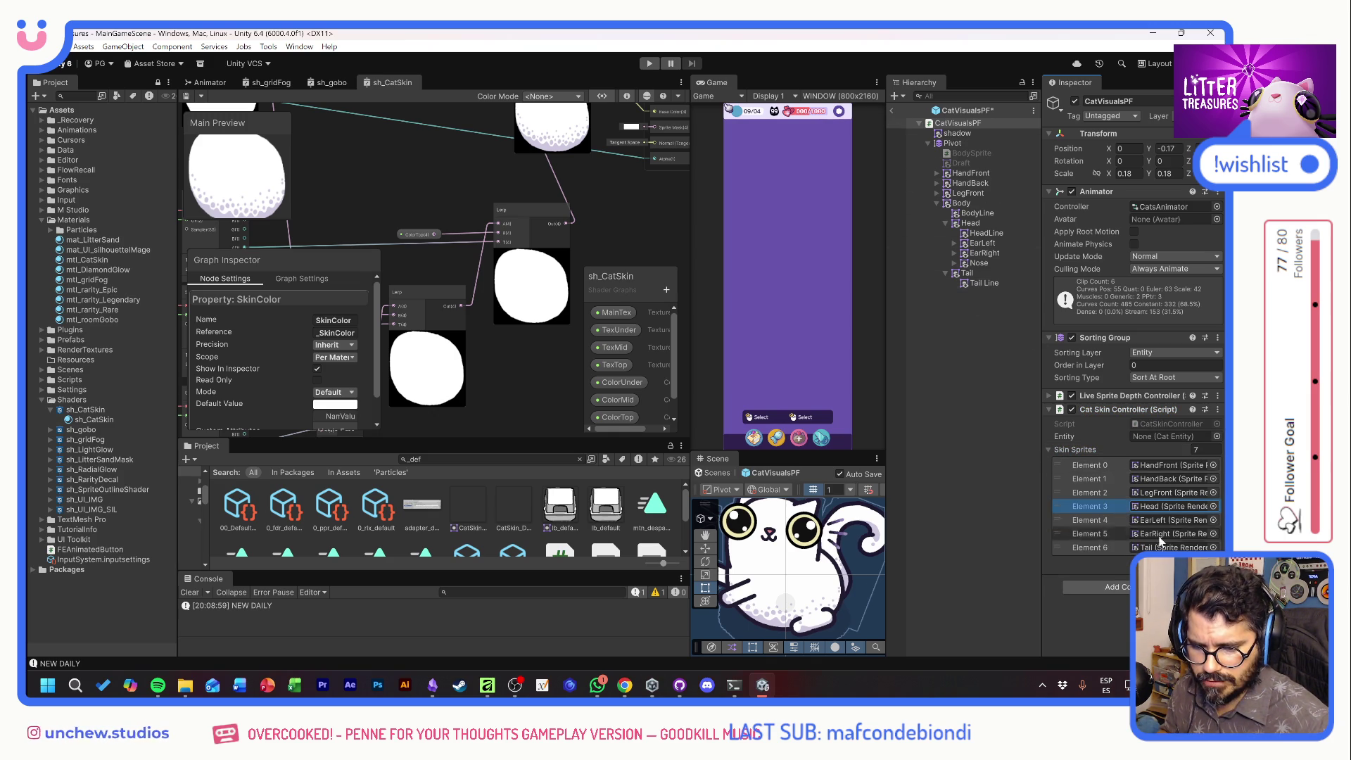
pyautogui.press('Delete')
pyautogui.click(649, 63)
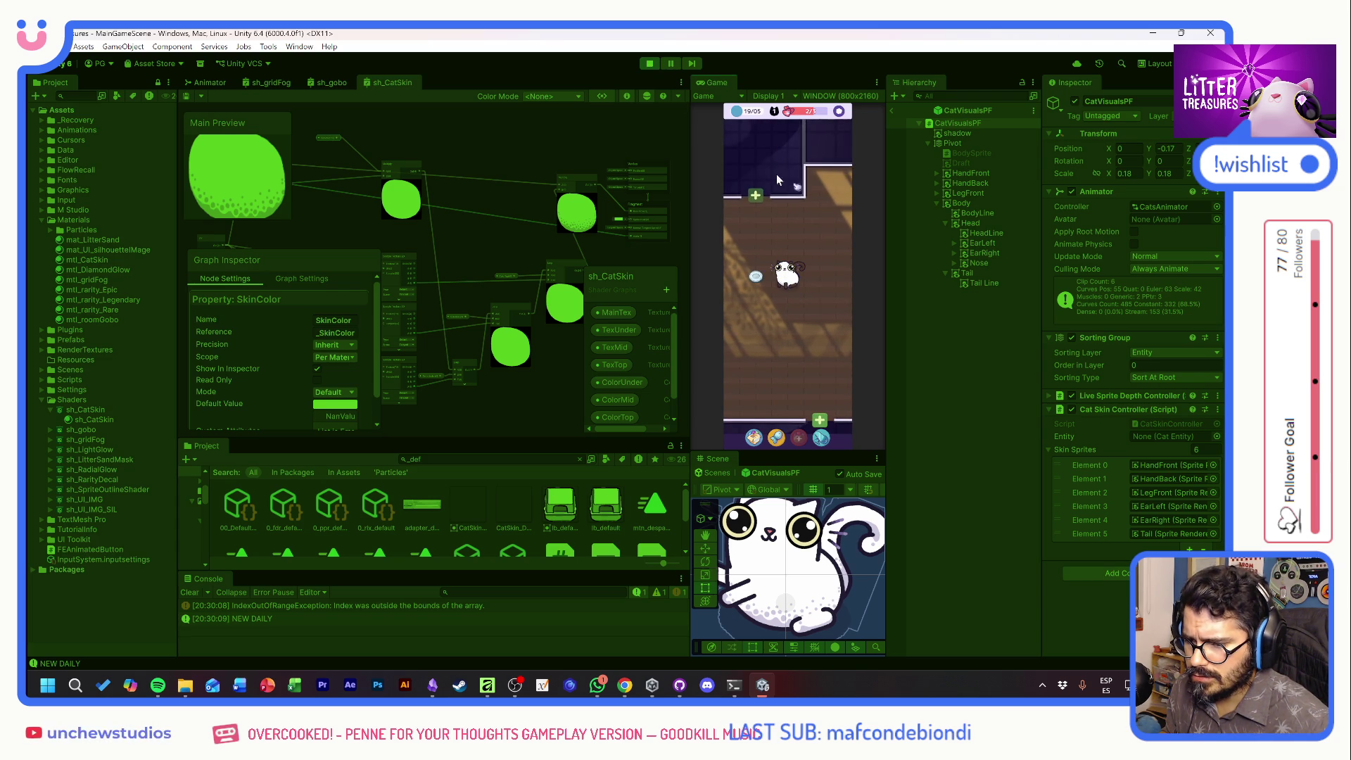
pyautogui.hotkey('ctrl', 'p')
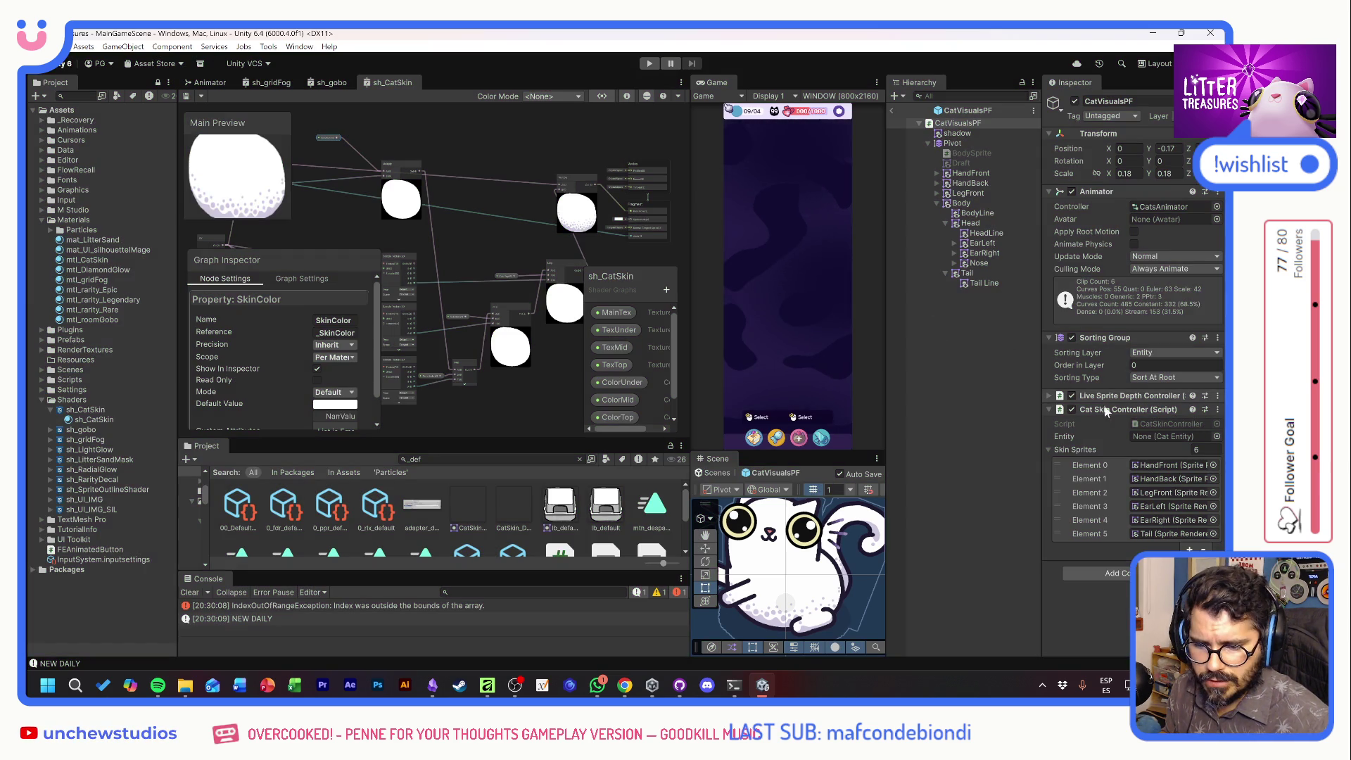
# Add a [SerializeField] SpriteRenderer bodySprite field to CatSkinController.cs and save
pyautogui.doubleClick(1158, 424)
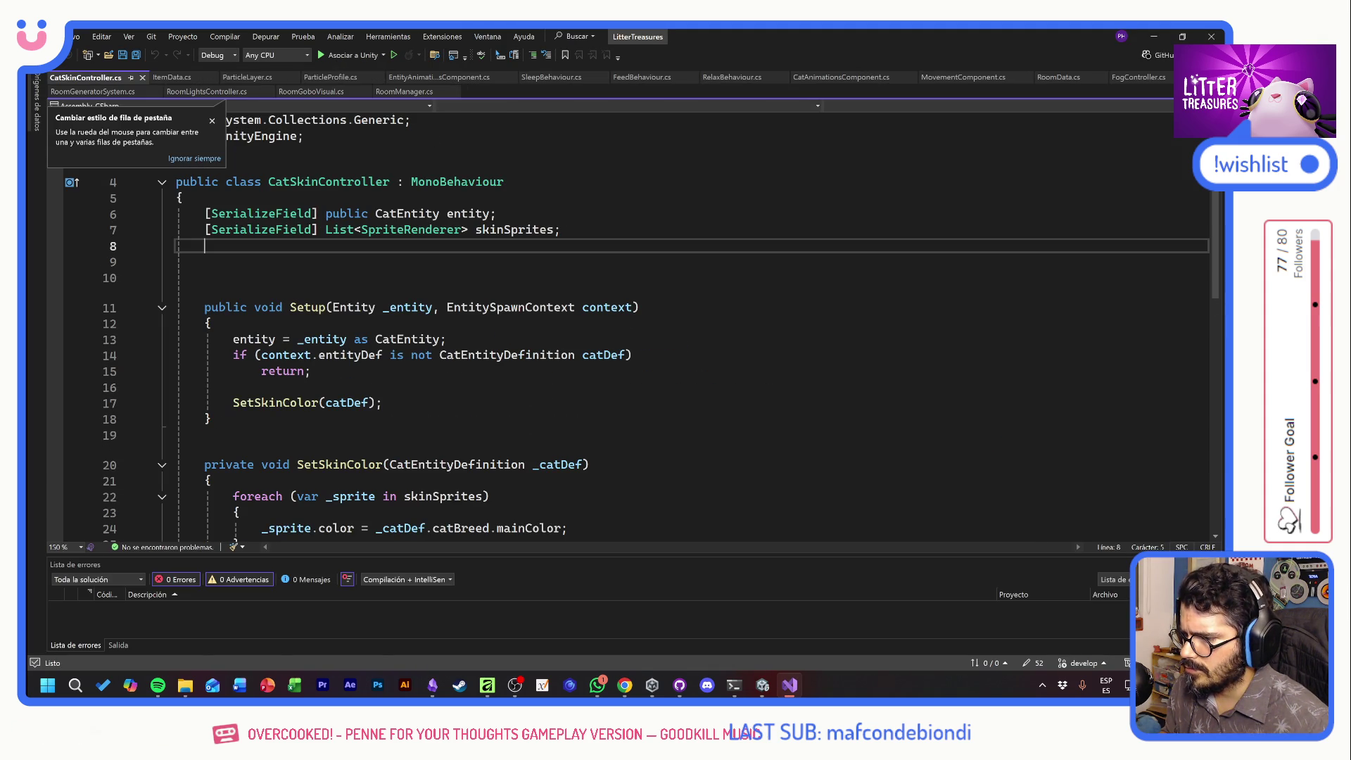
pyautogui.write('`Ser')
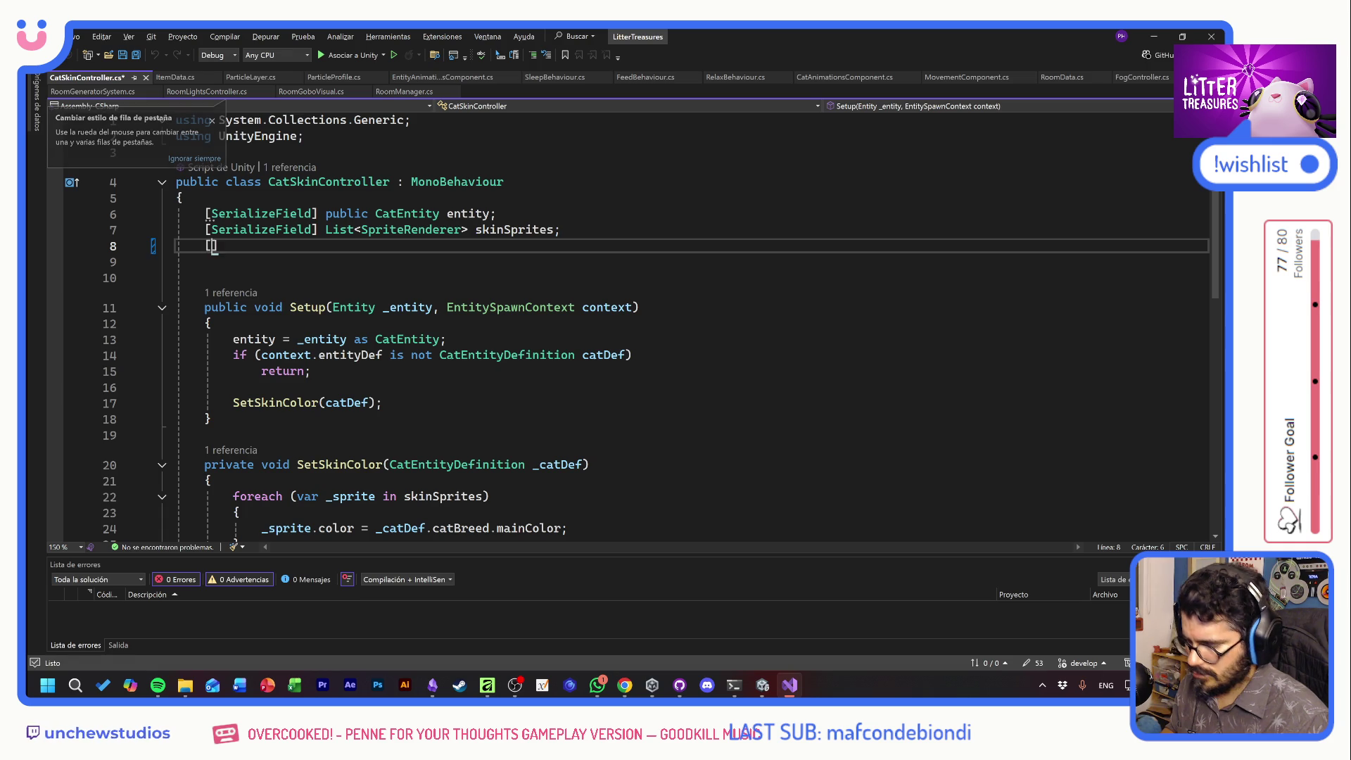
pyautogui.write('[Sre')
pyautogui.press('Down')
pyautogui.press('Tab')
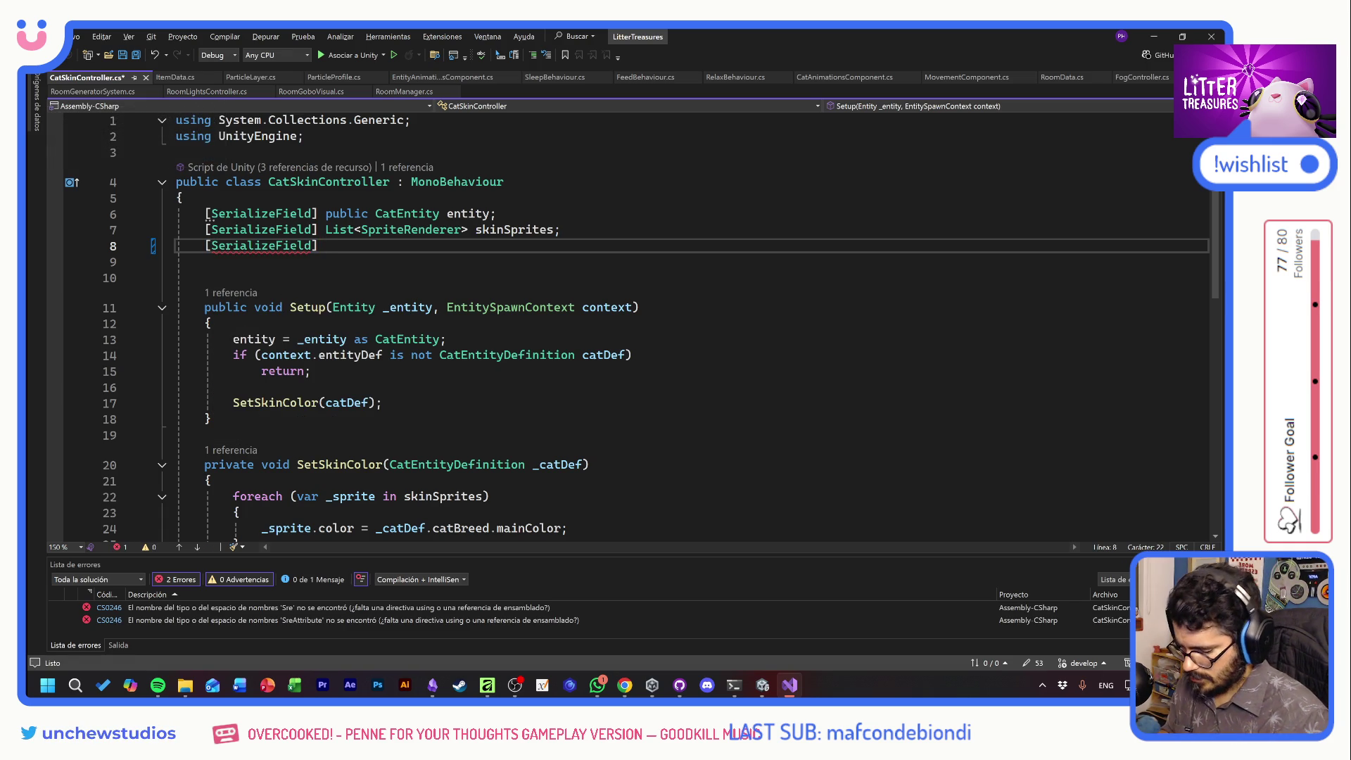
pyautogui.write('SpriteRe')
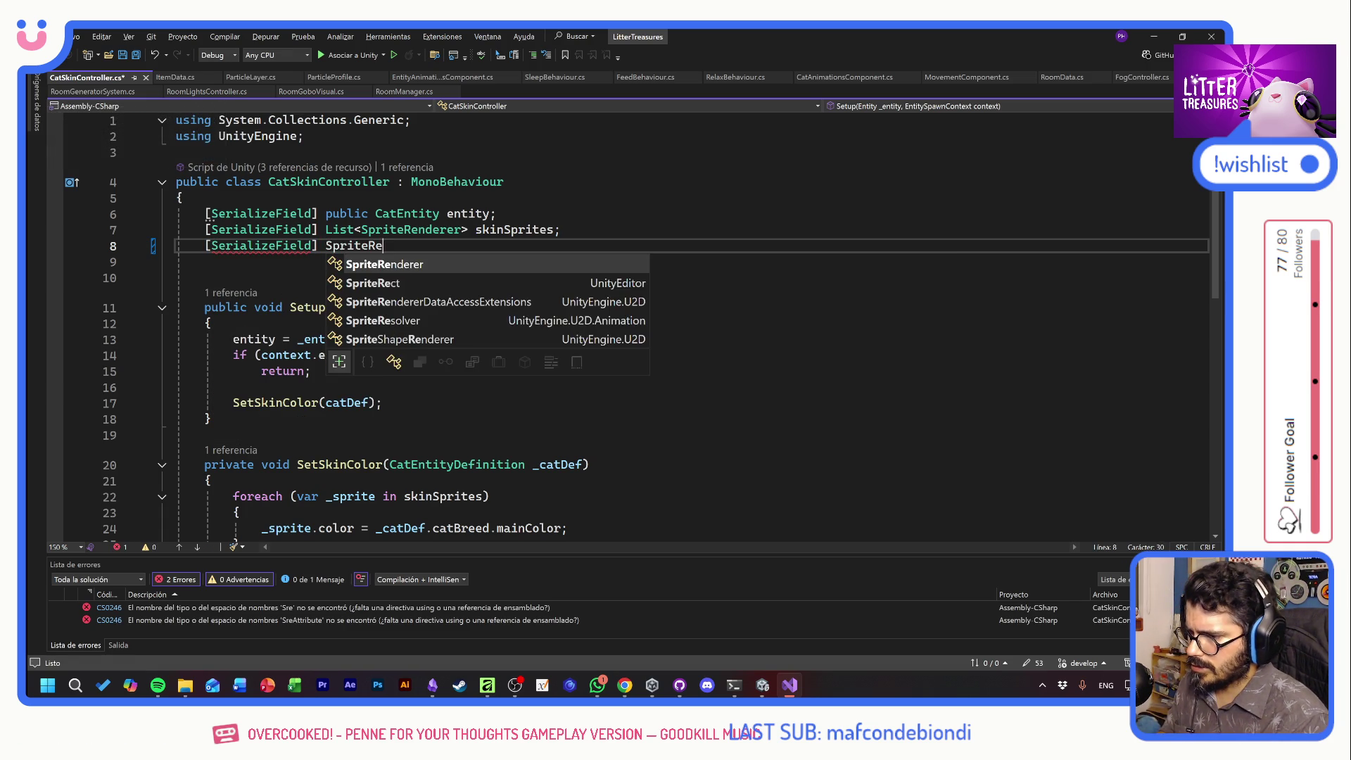
pyautogui.press('Tab')
pyautogui.write('bod')
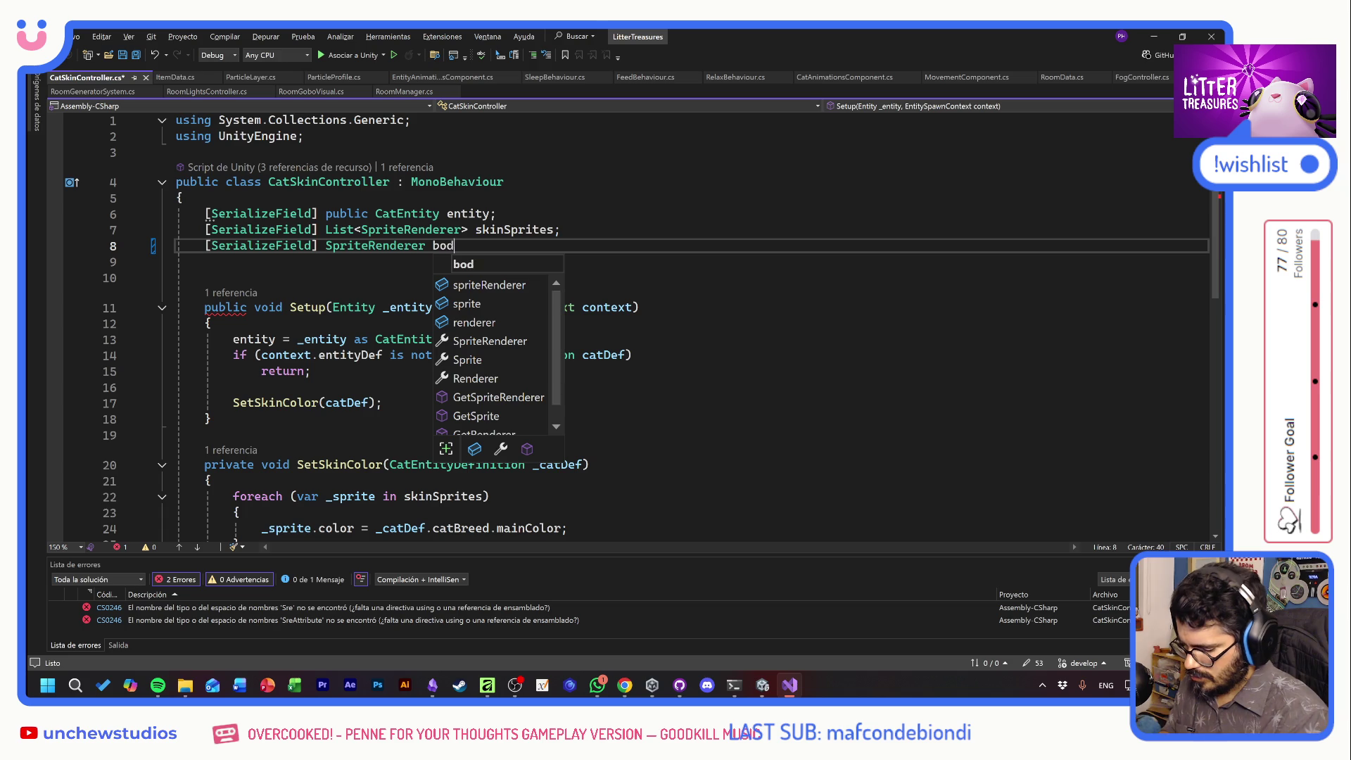
pyautogui.write('ySprite')
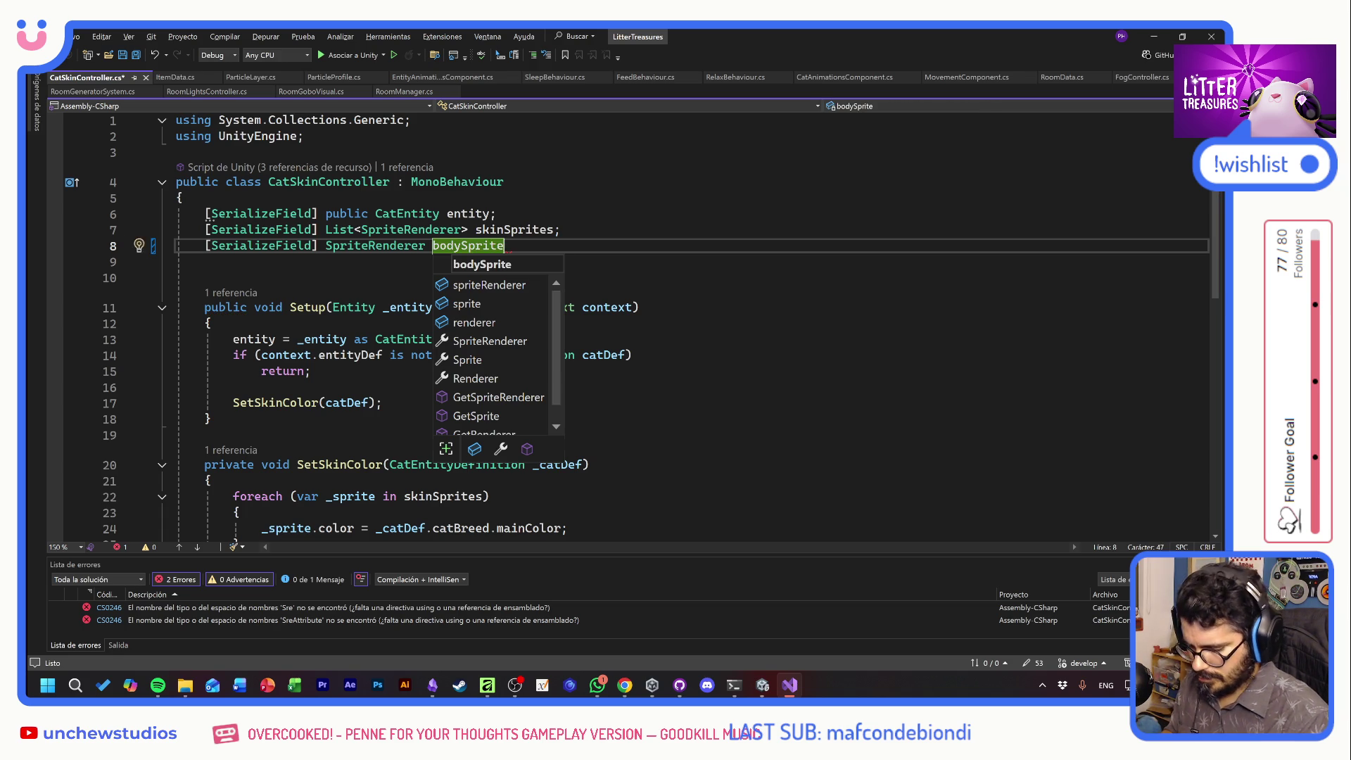
pyautogui.write(';')
pyautogui.hotkey('ctrl', 's')
# Duplicate the declaration as a headSprite field placed beneath the skinSprites list
pyautogui.hotkey('shift', 'Up')
pyautogui.hotkey('shift', 'Down')
pyautogui.hotkey('ctrl', 'd')
pyautogui.hotkey('ctrl', 'Left')
pyautogui.hotkey('ctrl', 'Left')
pyautogui.hotkey('shift', 'Right')
pyautogui.hotkey('shift', 'Right')
pyautogui.hotkey('shift', 'Right')
pyautogui.write('head')
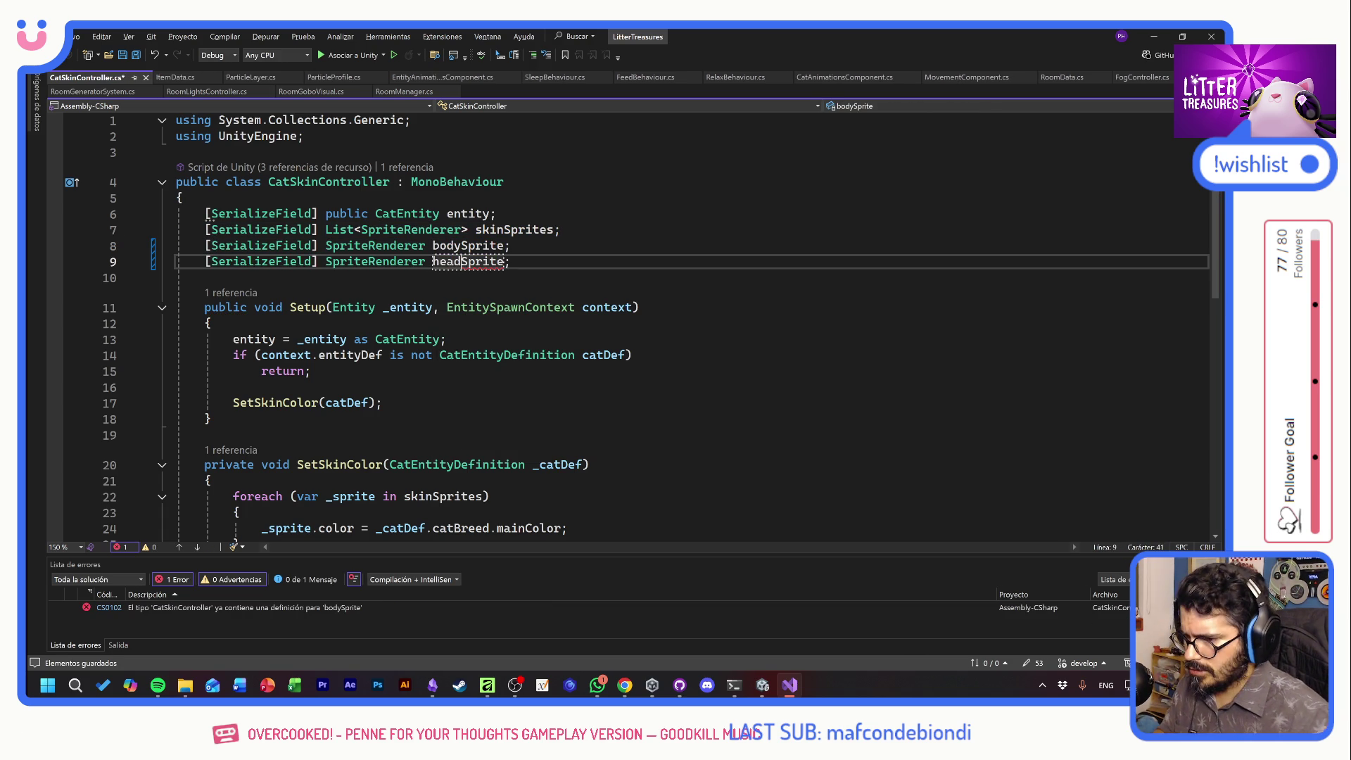
pyautogui.press('End')
pyautogui.hotkey('shift', 'Home')
pyautogui.press('Delete')
pyautogui.click(561, 229)
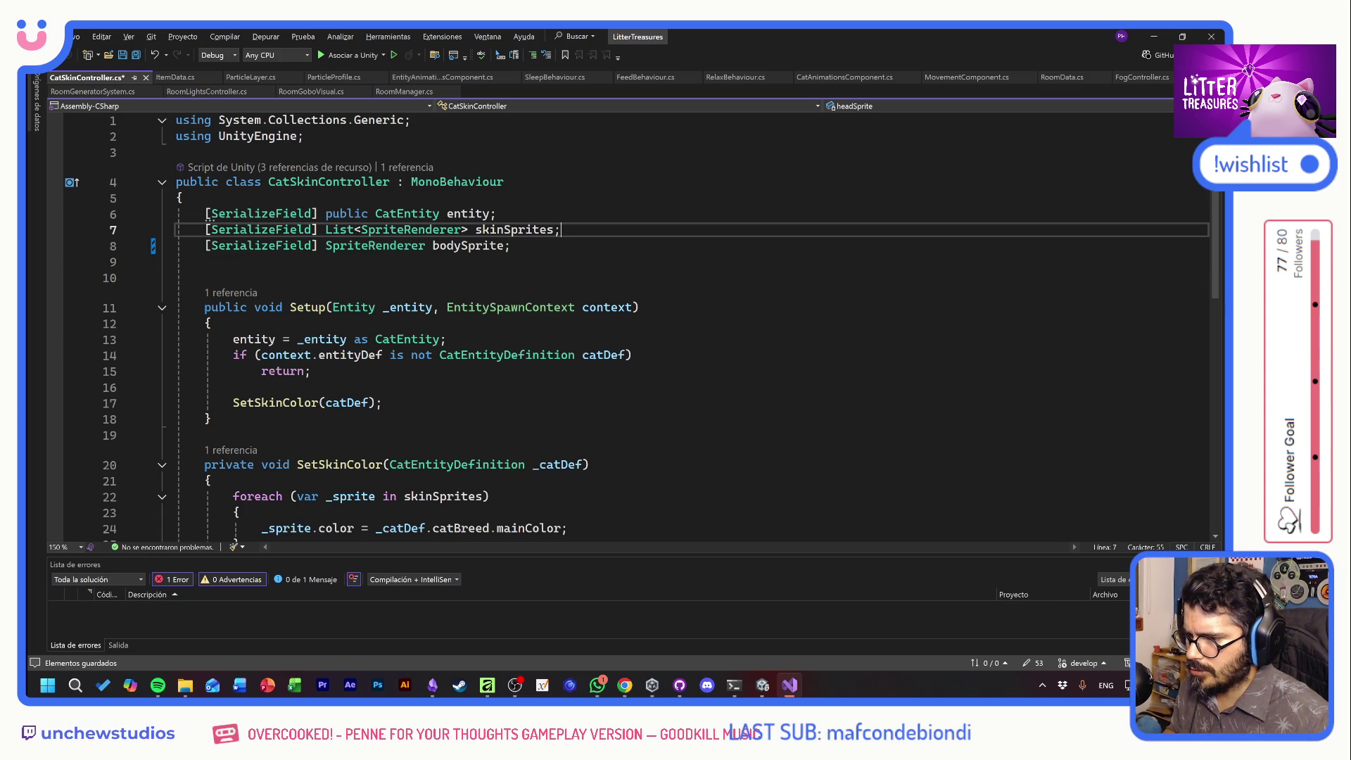
pyautogui.hotkey('ctrl', 'z')
pyautogui.hotkey('ctrl', 'z')
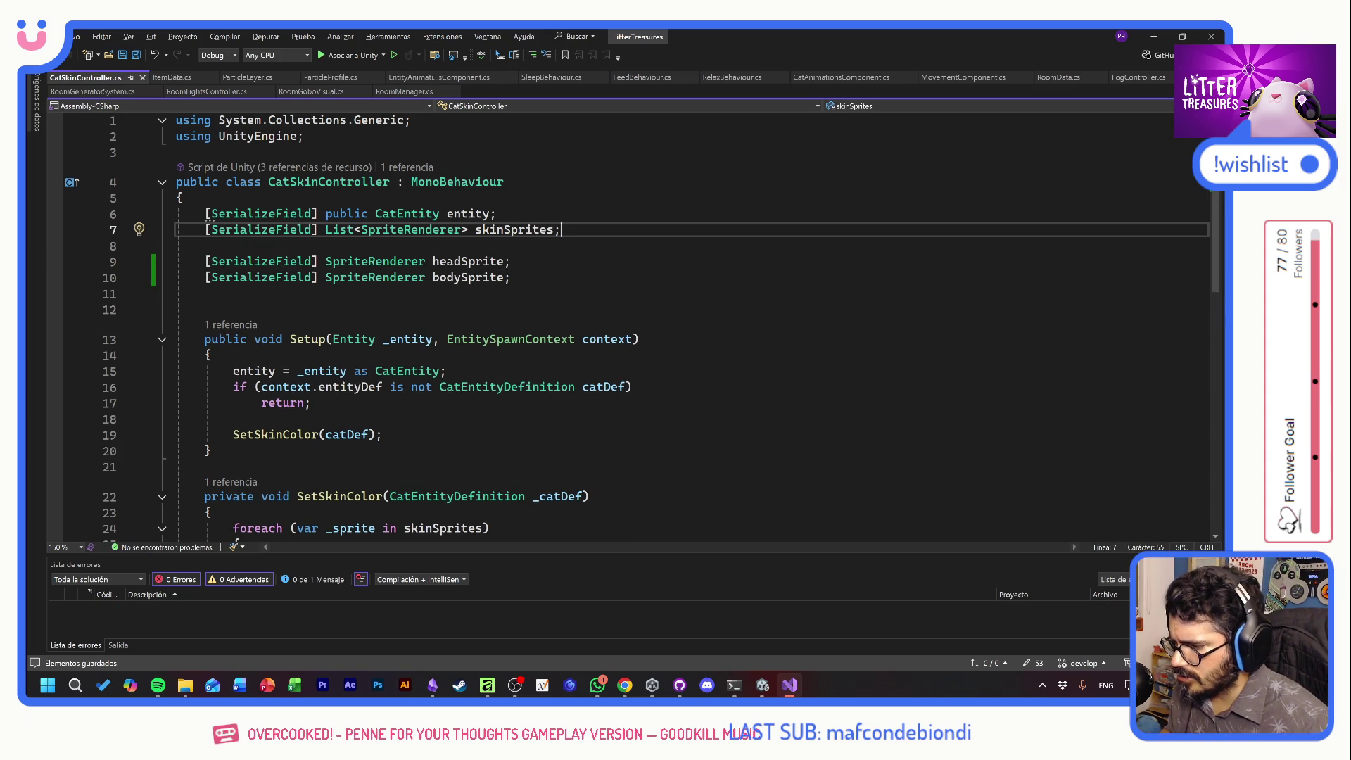
pyautogui.scroll(-4, 634, 324)
pyautogui.click(211, 322)
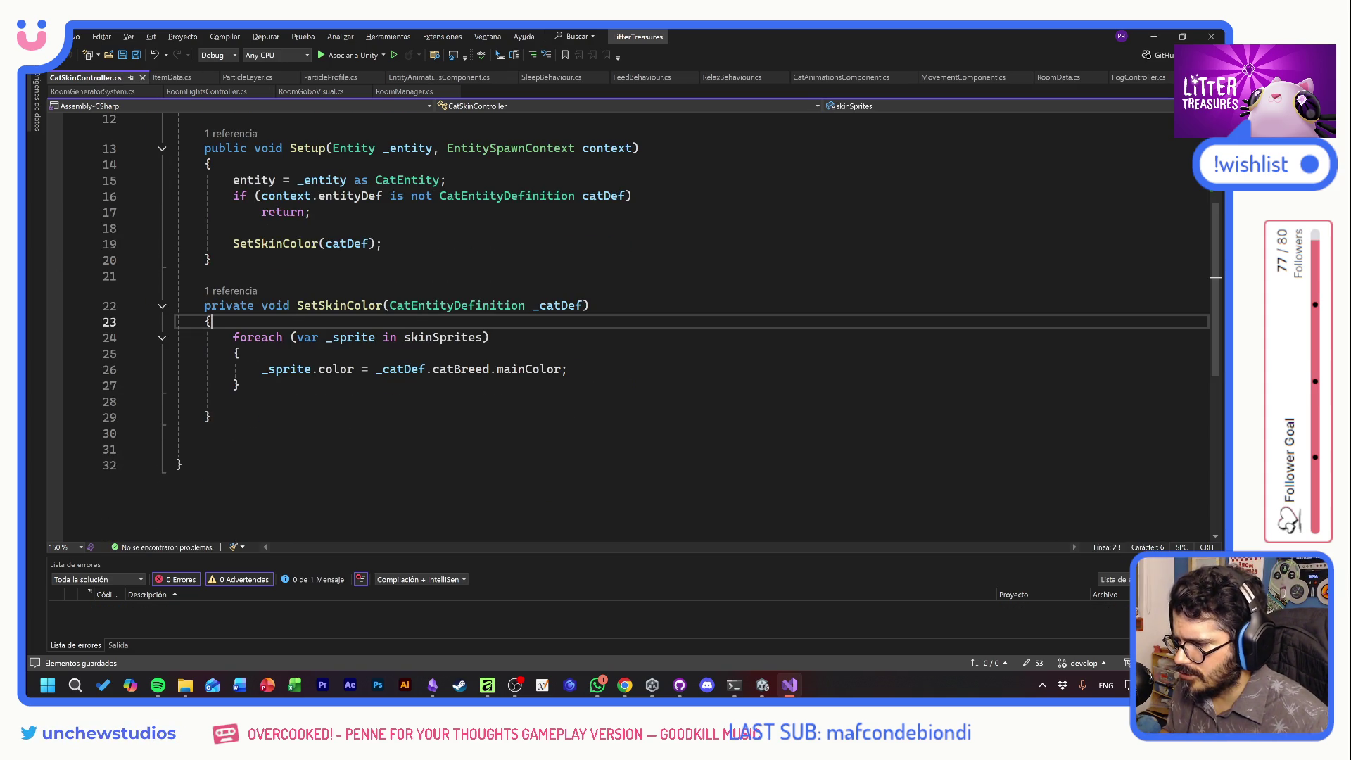
# Start a new 'headSprite.color =' line inside SetSkinColor
pyautogui.press('Return')
pyautogui.scroll(3, 633, 324)
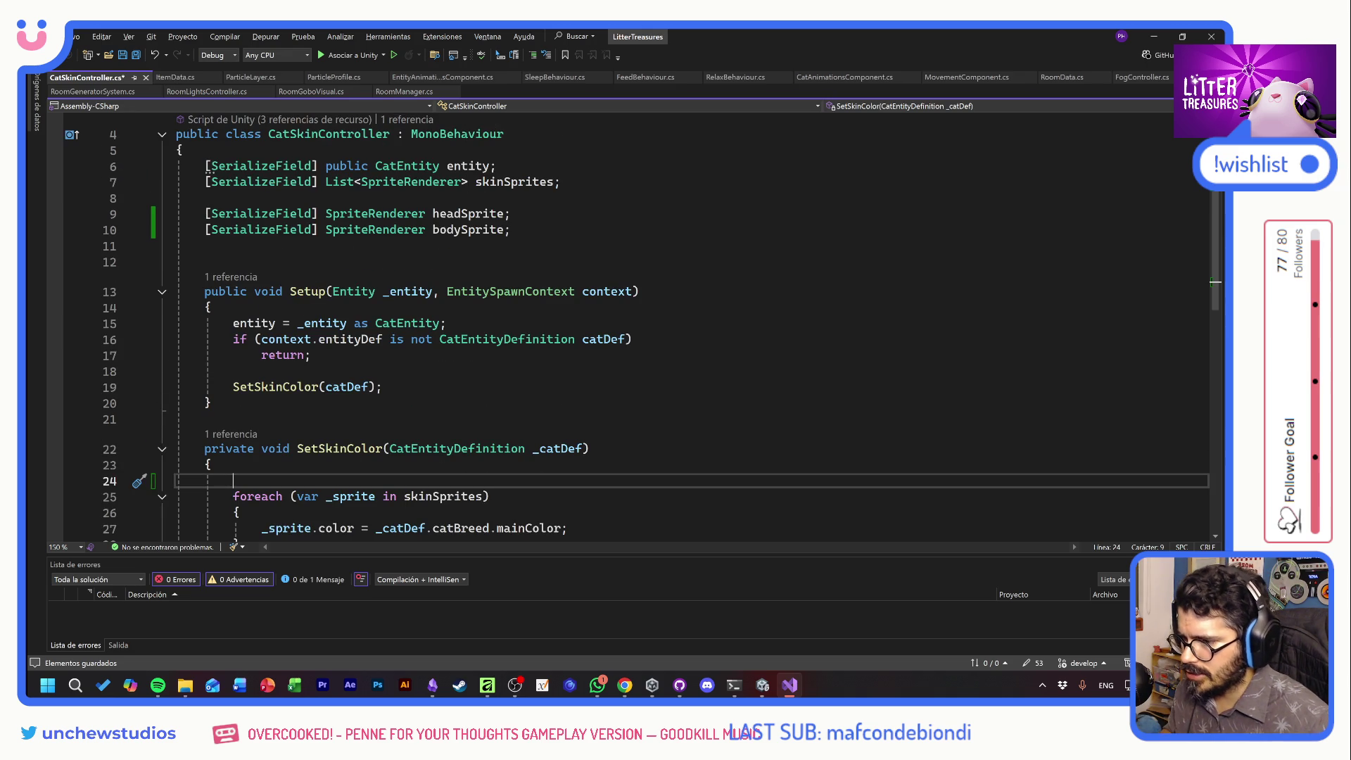
pyautogui.doubleClick(470, 213)
pyautogui.hotkey('ctrl', 'c')
pyautogui.scroll(-1, 470, 213)
pyautogui.click(211, 416)
pyautogui.press('Down')
pyautogui.hotkey('ctrl', 'v')
pyautogui.write('.color')
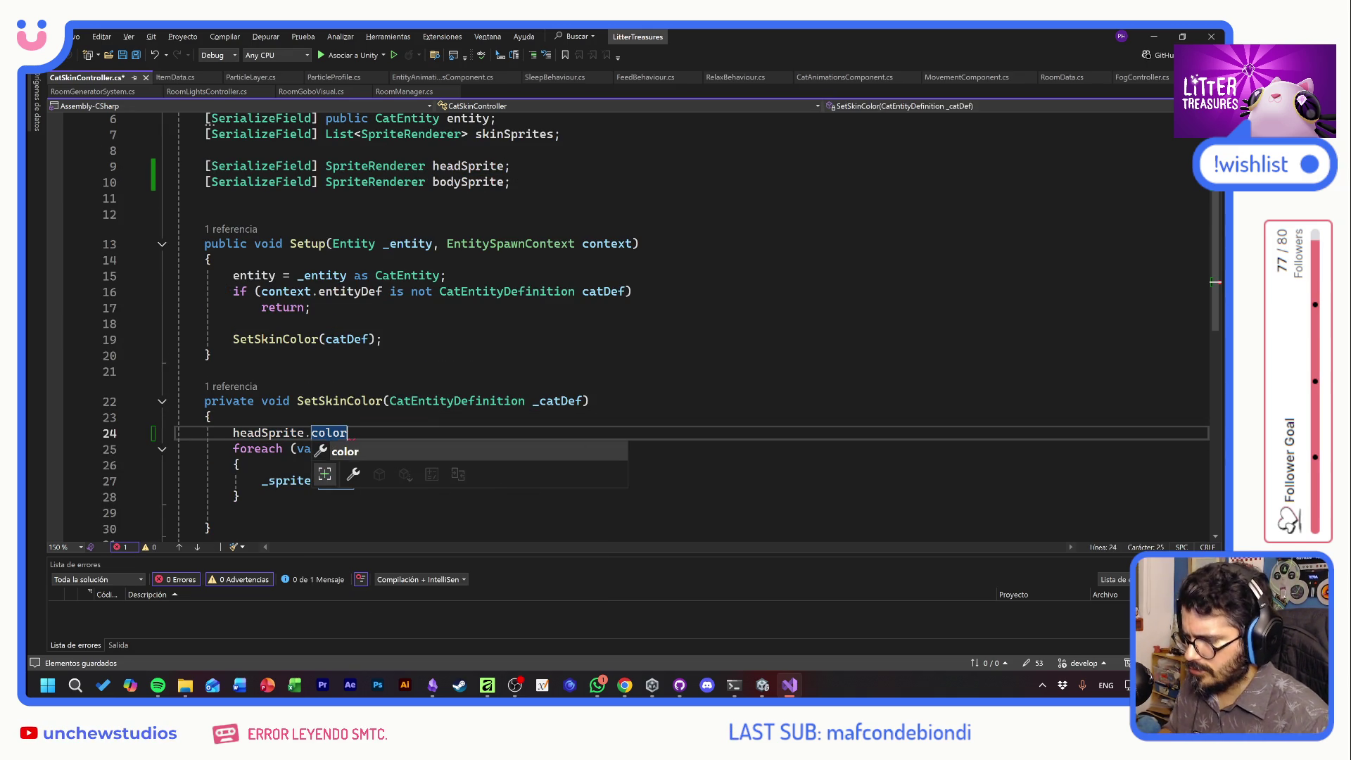
pyautogui.write(' =')
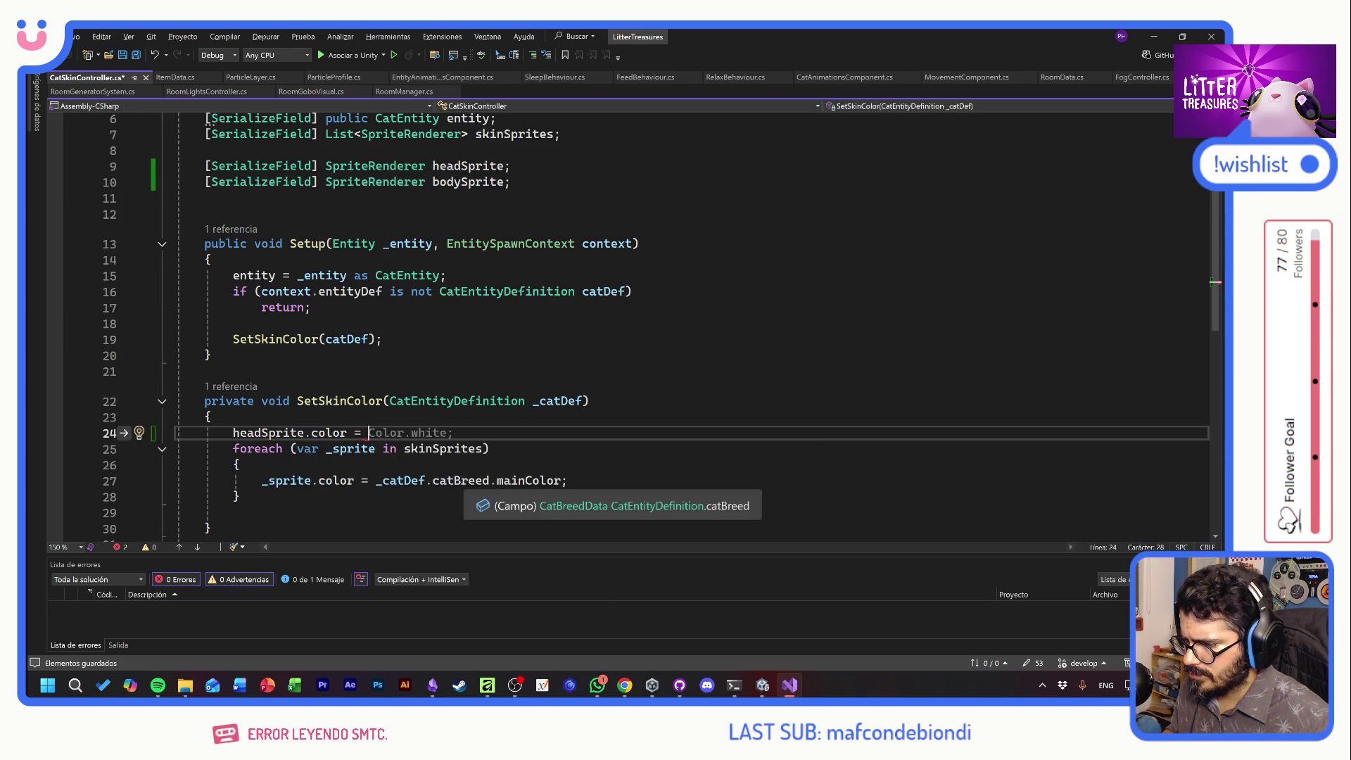
# Declare Color _skinColor = _catDef.catBreed.mainColor at the start of the new line
pyautogui.moveTo(377, 480); pyautogui.dragTo(562, 481)
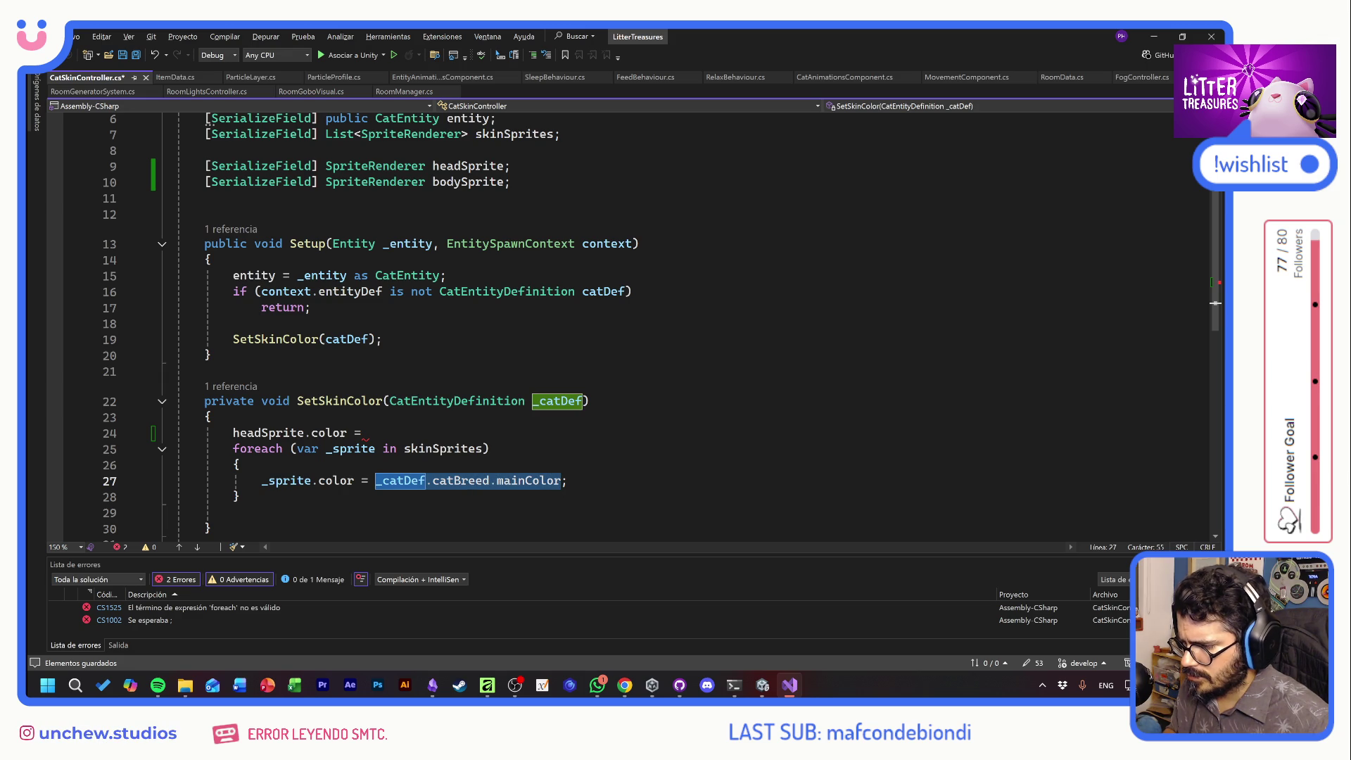
pyautogui.click(233, 433)
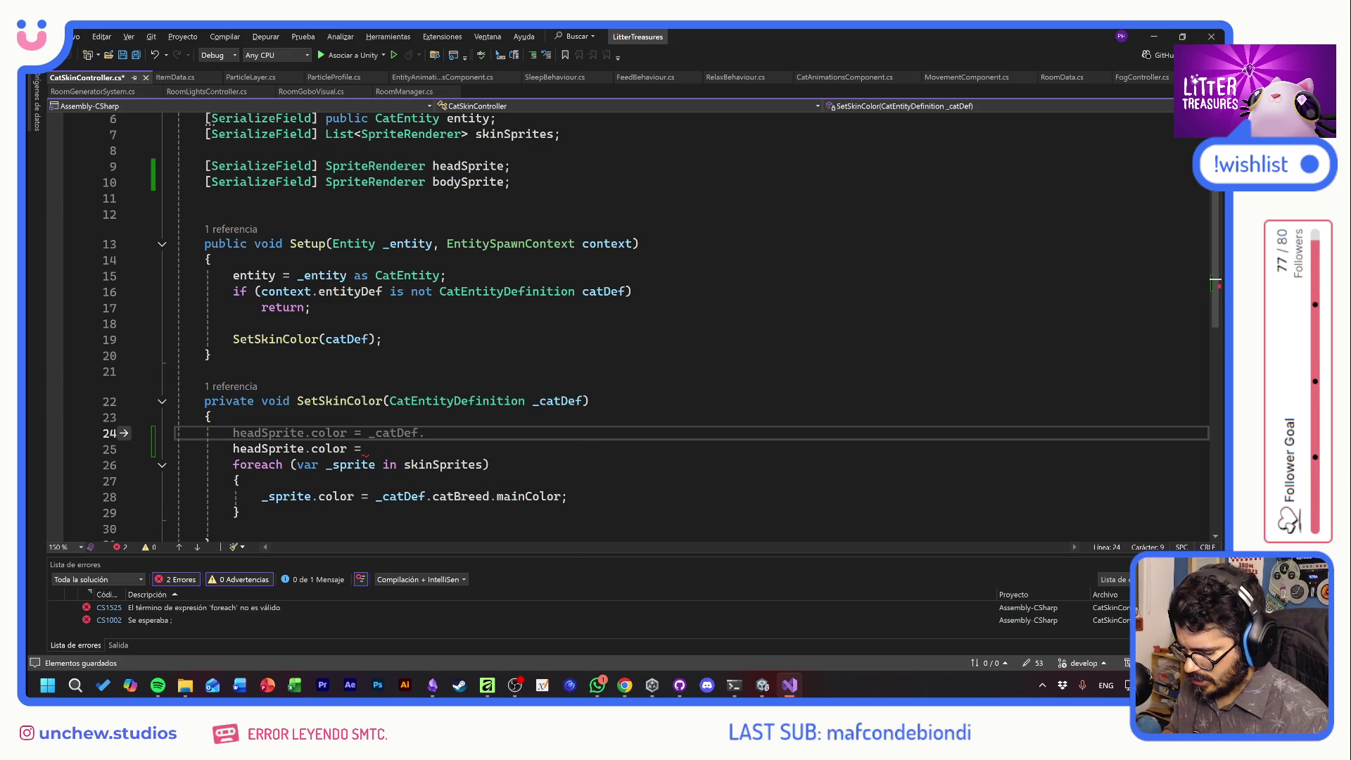
pyautogui.write('Color _skinCOlor =')
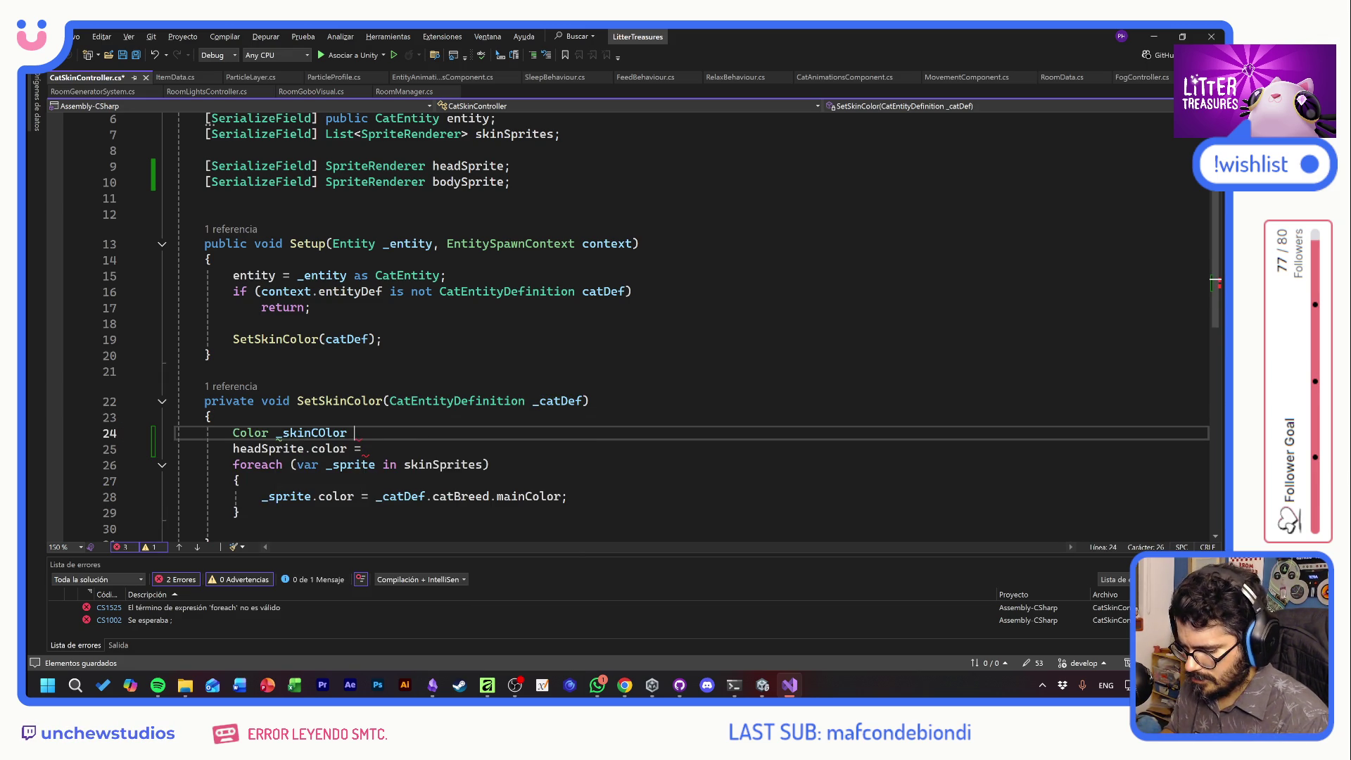
pyautogui.press('Tab')
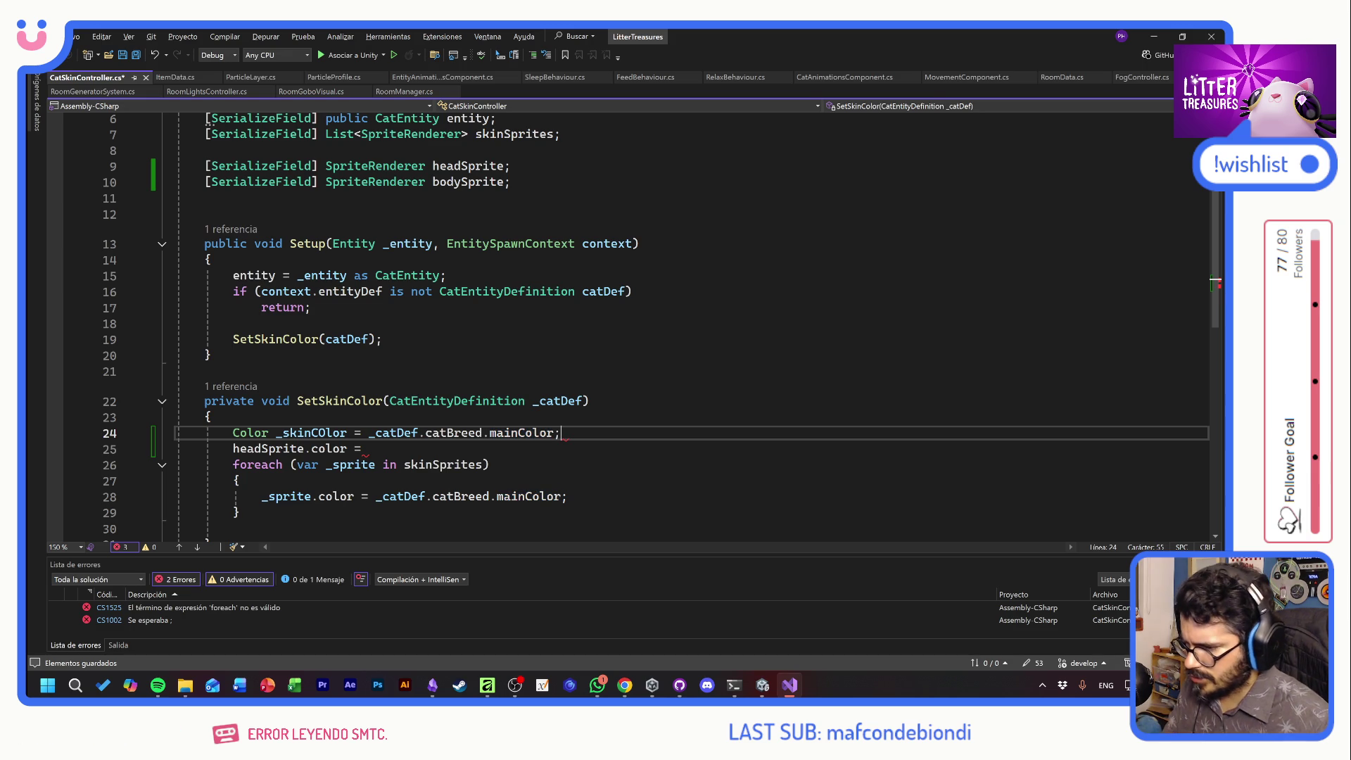
pyautogui.write('o')
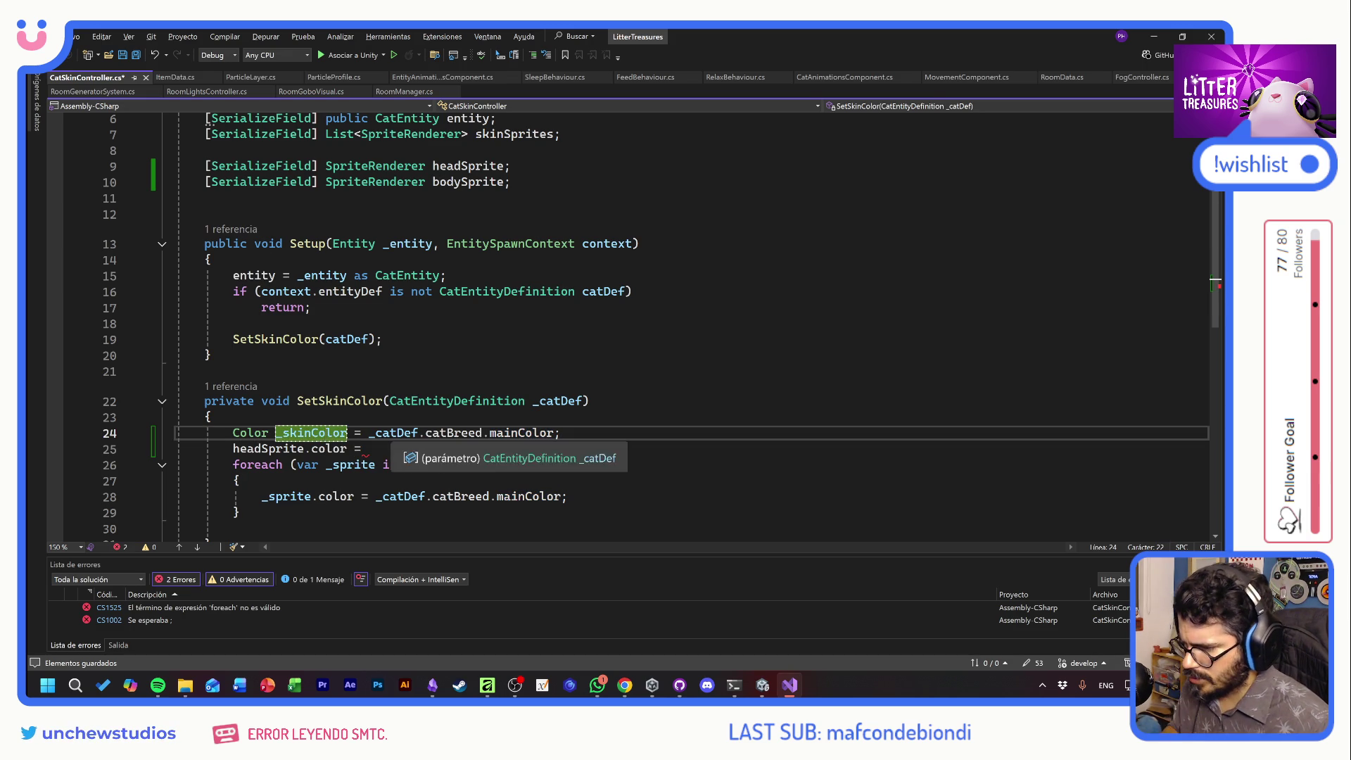
# Assign _skinColor to headSprite.color and in the skinSprites loop, then save
pyautogui.click(364, 448)
pyautogui.write('_skinColor')
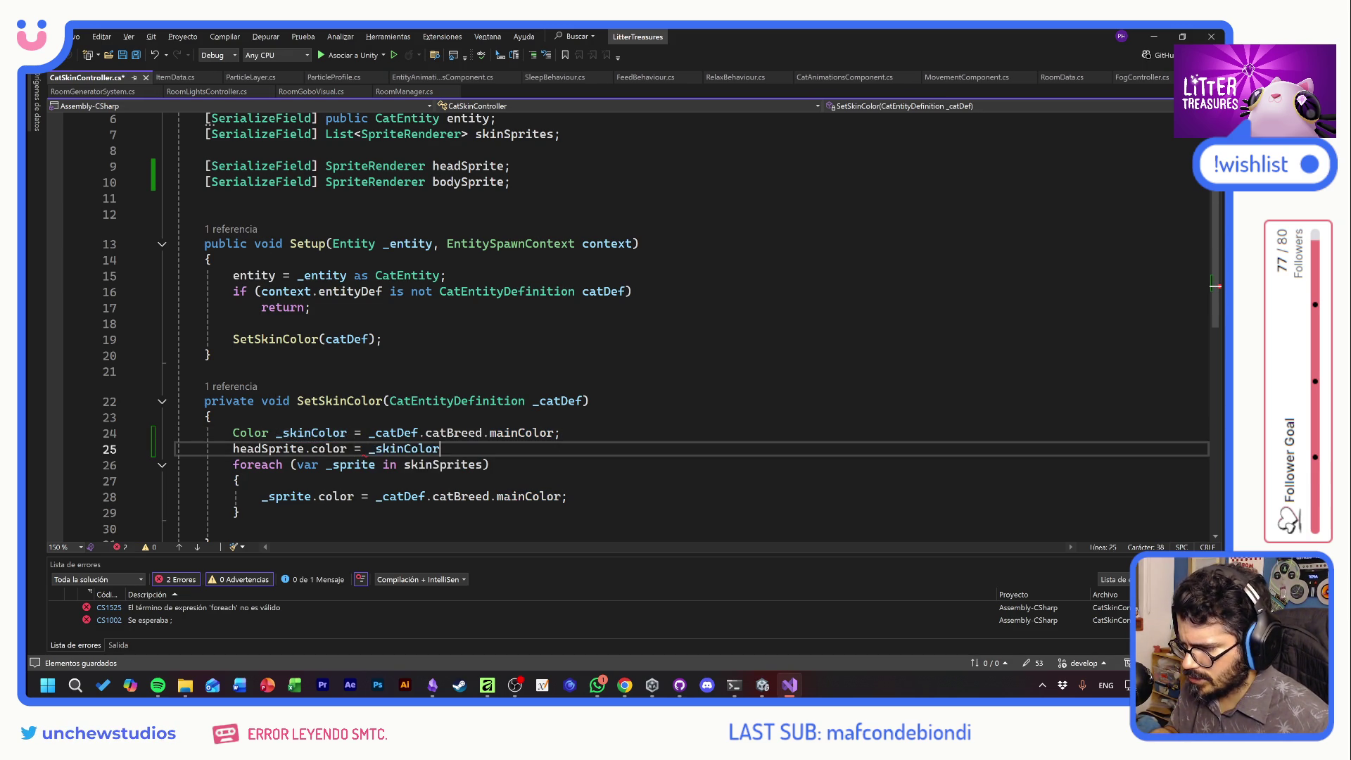
pyautogui.write(';')
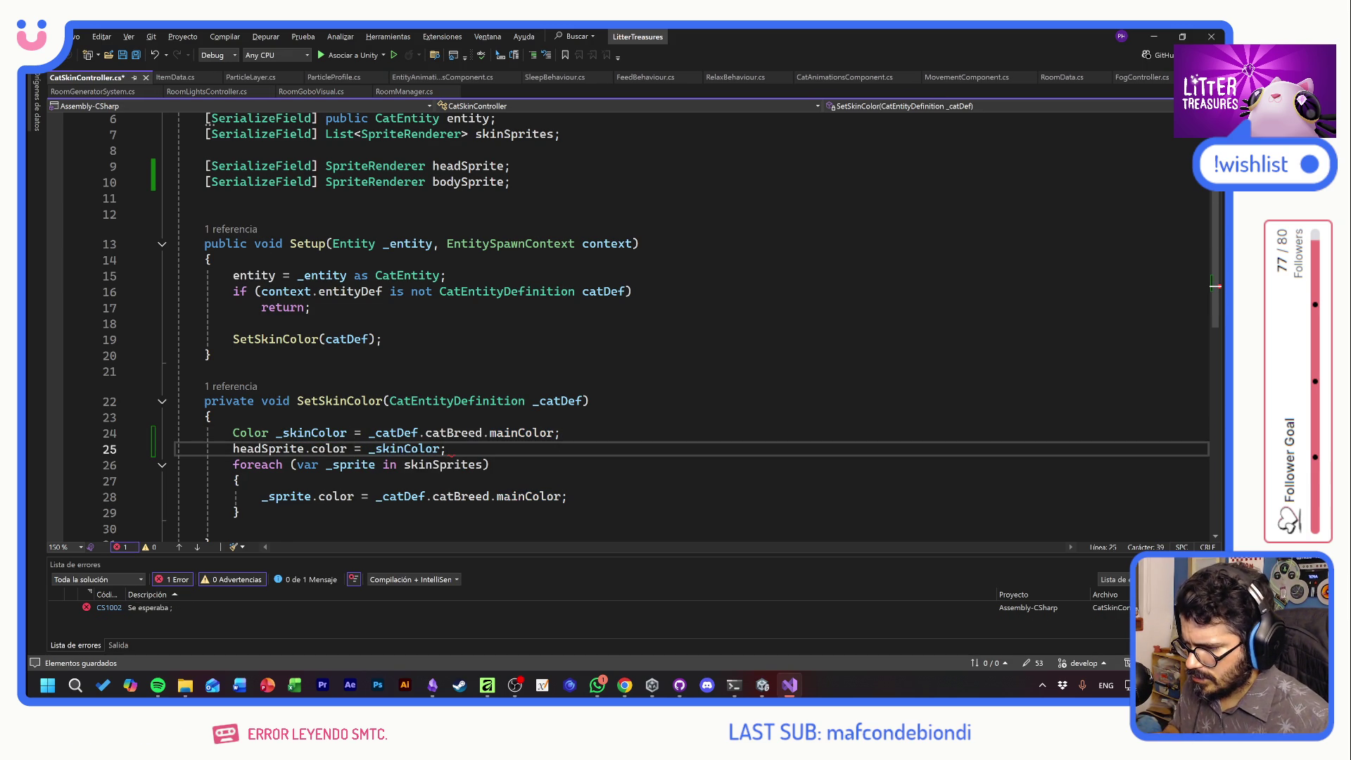
pyautogui.moveTo(375, 496); pyautogui.dragTo(561, 496)
pyautogui.write('_skinColor')
pyautogui.hotkey('ctrl', 's')
# Duplicate the headSprite colour line as bodySprite.color = _skinColor and save the script
pyautogui.press('Up')
pyautogui.press('Up')
pyautogui.press('Up')
pyautogui.press('End')
pyautogui.hotkey('shift', 'Home')
pyautogui.hotkey('shift', 'Home')
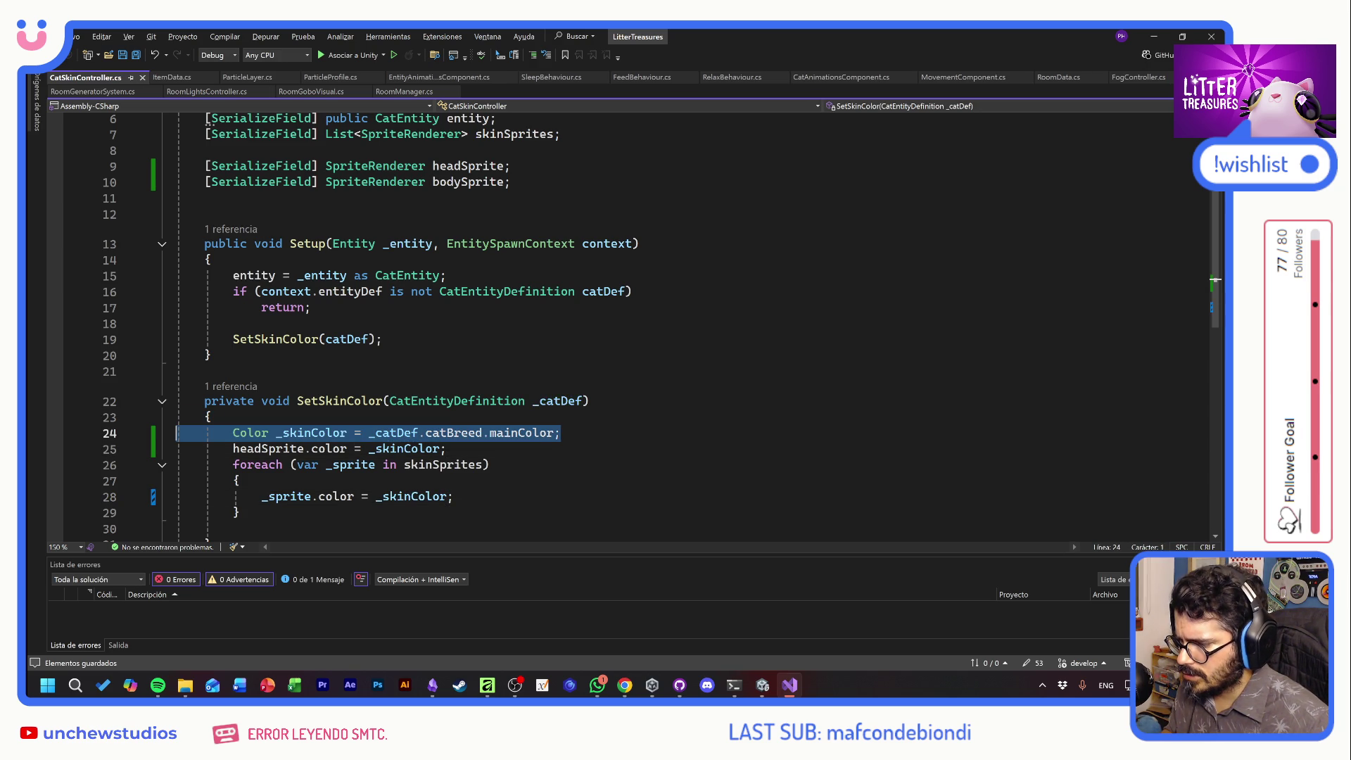
pyautogui.click(399, 464)
pyautogui.press('Up')
pyautogui.press('End')
pyautogui.hotkey('shift', 'Home')
pyautogui.hotkey('shift', 'Home')
pyautogui.hotkey('ctrl', 'c')
pyautogui.press('End')
pyautogui.press('Return')
pyautogui.hotkey('ctrl', 'v')
pyautogui.click(262, 464)
pyautogui.hotkey('shift', 'Home')
pyautogui.write('body')
pyautogui.hotkey('ctrl', 's')
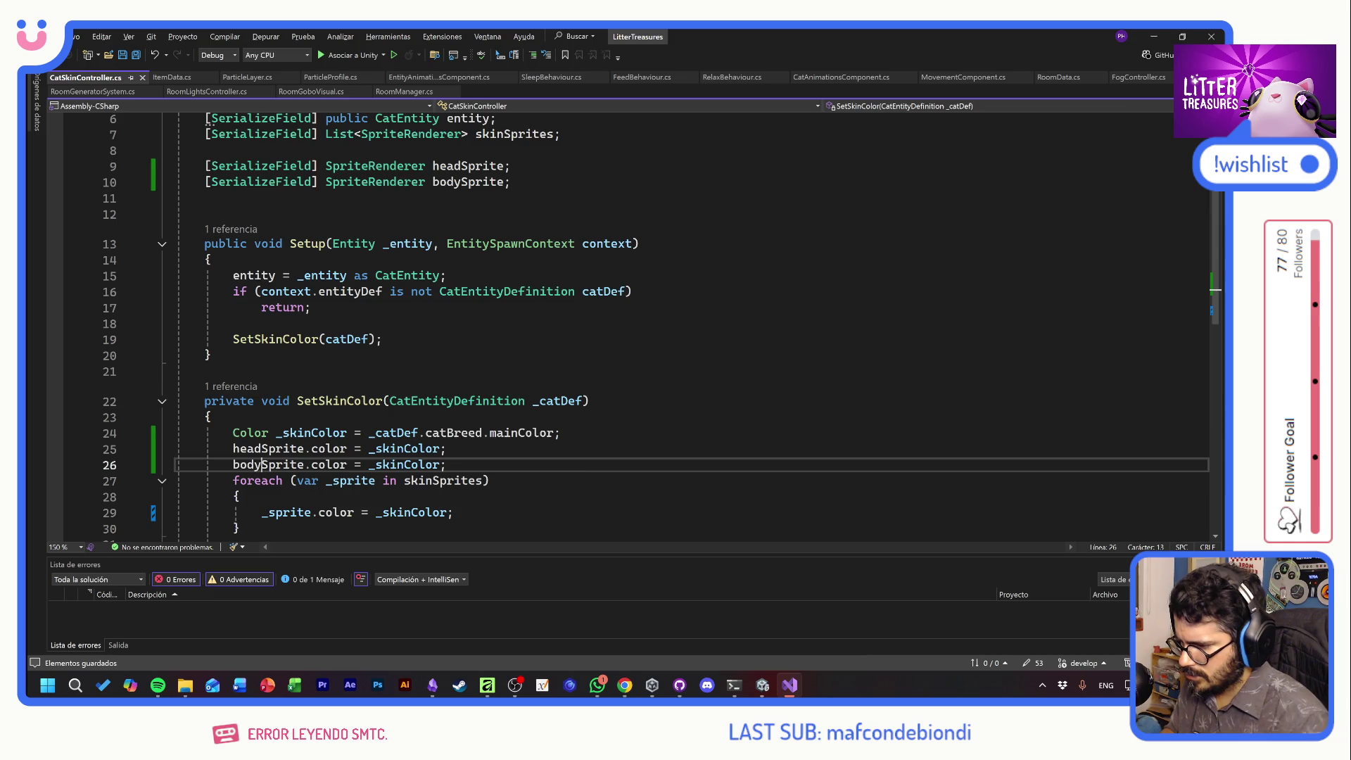
pyautogui.hotkey('alt', 'Tab')
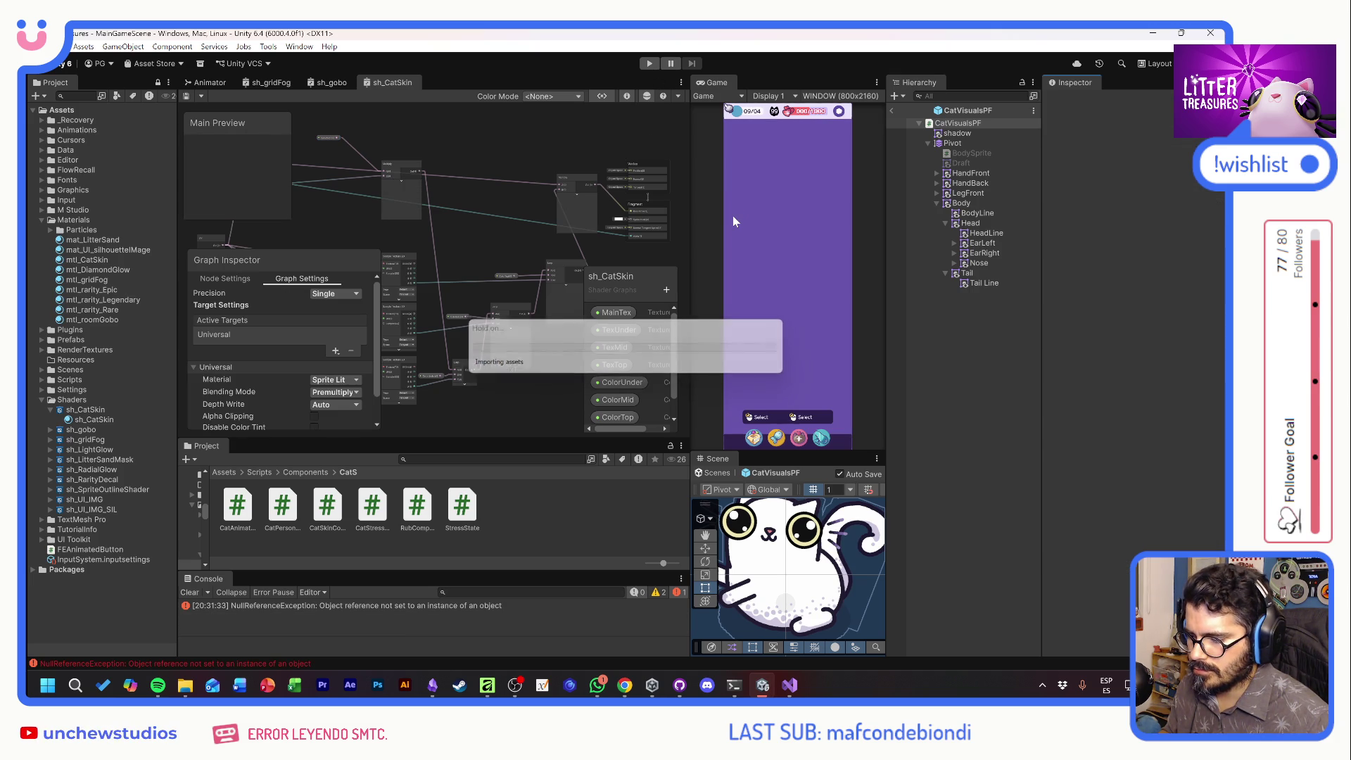
# After a quick play-mode run, assign the cat's Head object to the Cat Skin Controller
pyautogui.hotkey('ctrl', 'p')
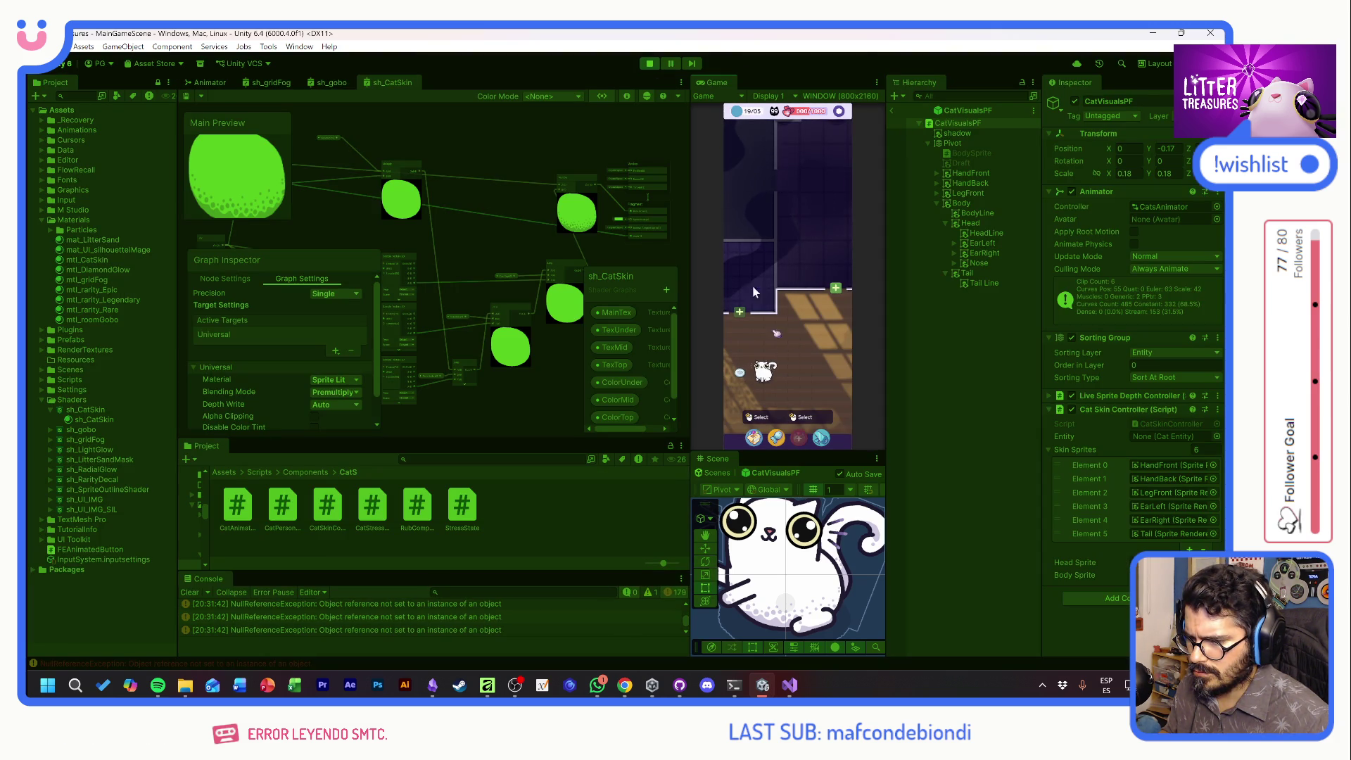
pyautogui.hotkey('ctrl', 'p')
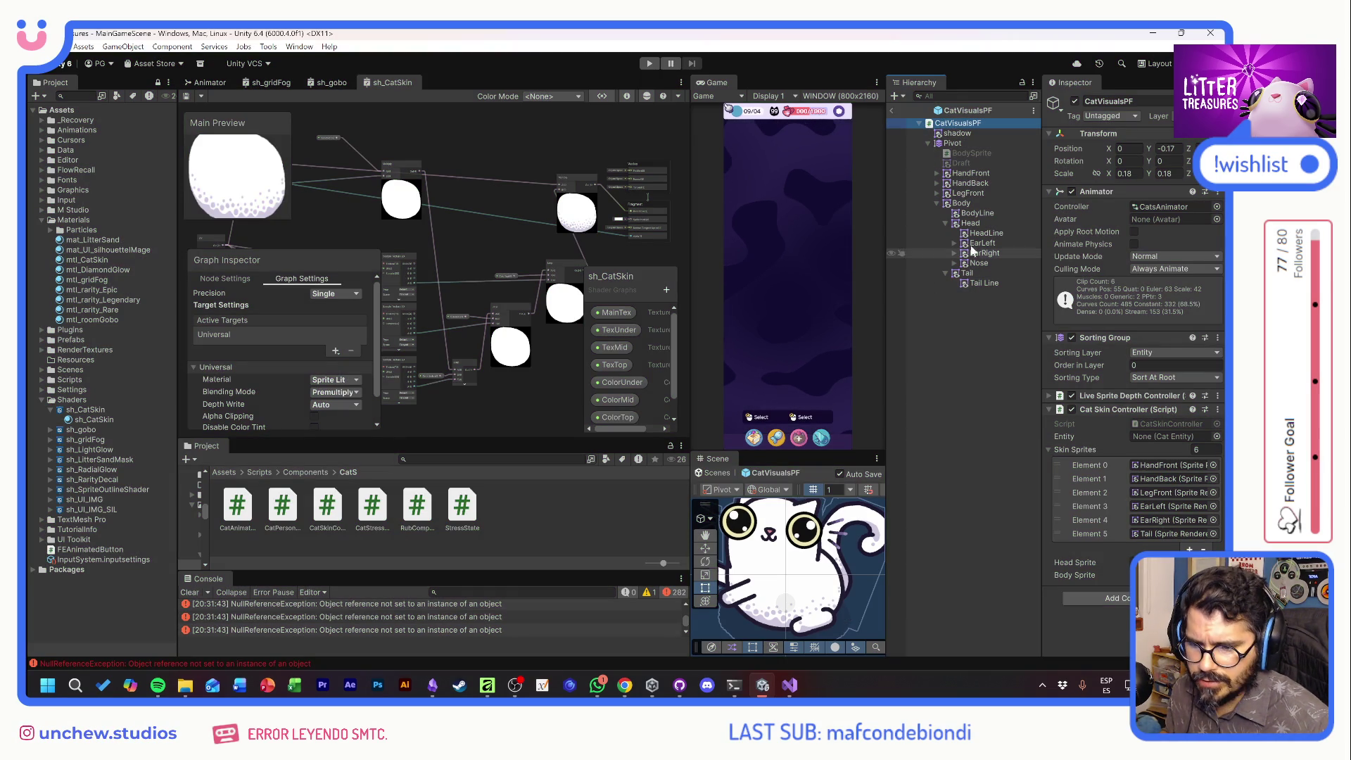
pyautogui.click(970, 223)
pyautogui.moveTo(970, 226)
pyautogui.mouseDown()
pyautogui.moveTo(1134, 436)
pyautogui.moveTo(1088, 439)
pyautogui.mouseUp()
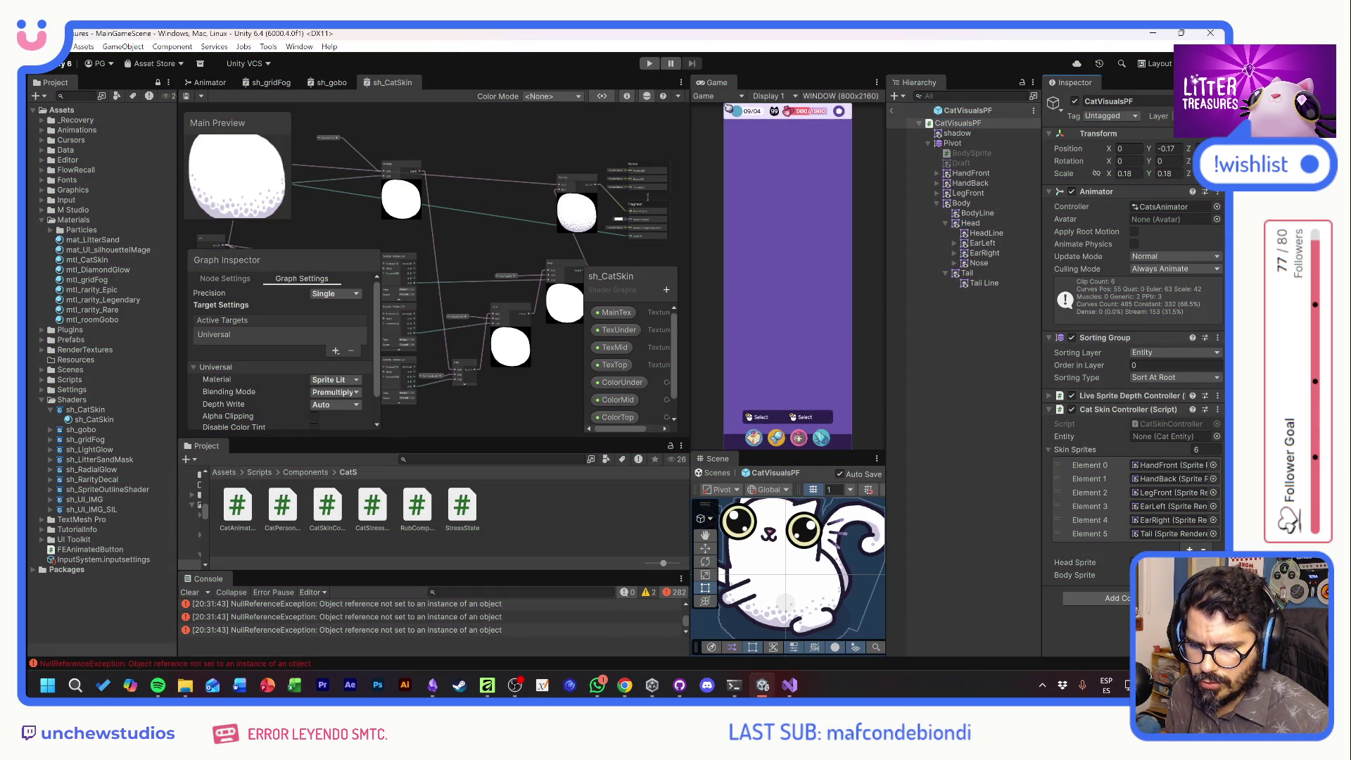
# Play again, review the NullReferenceException and IndexOutOfRangeException traces, and send the cat to the bowl
pyautogui.click(648, 64)
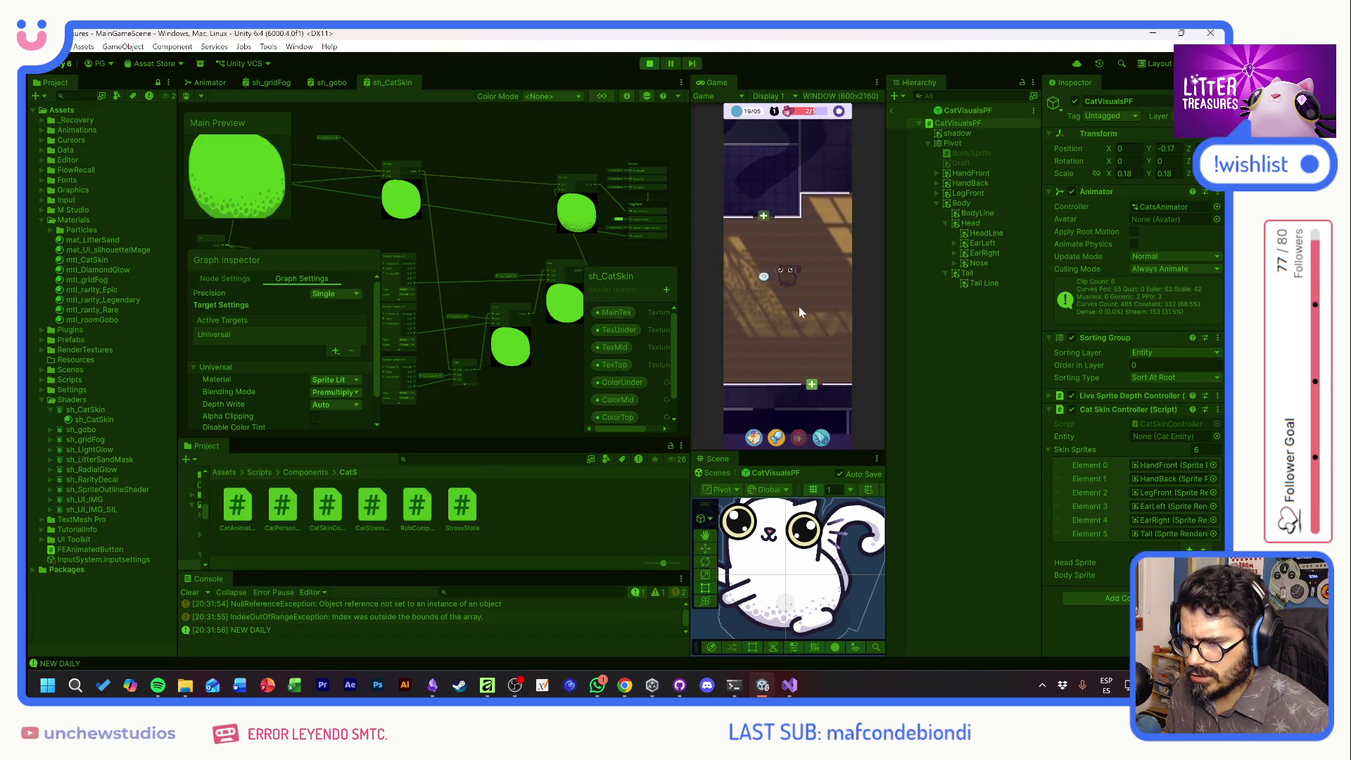
pyautogui.click(328, 602)
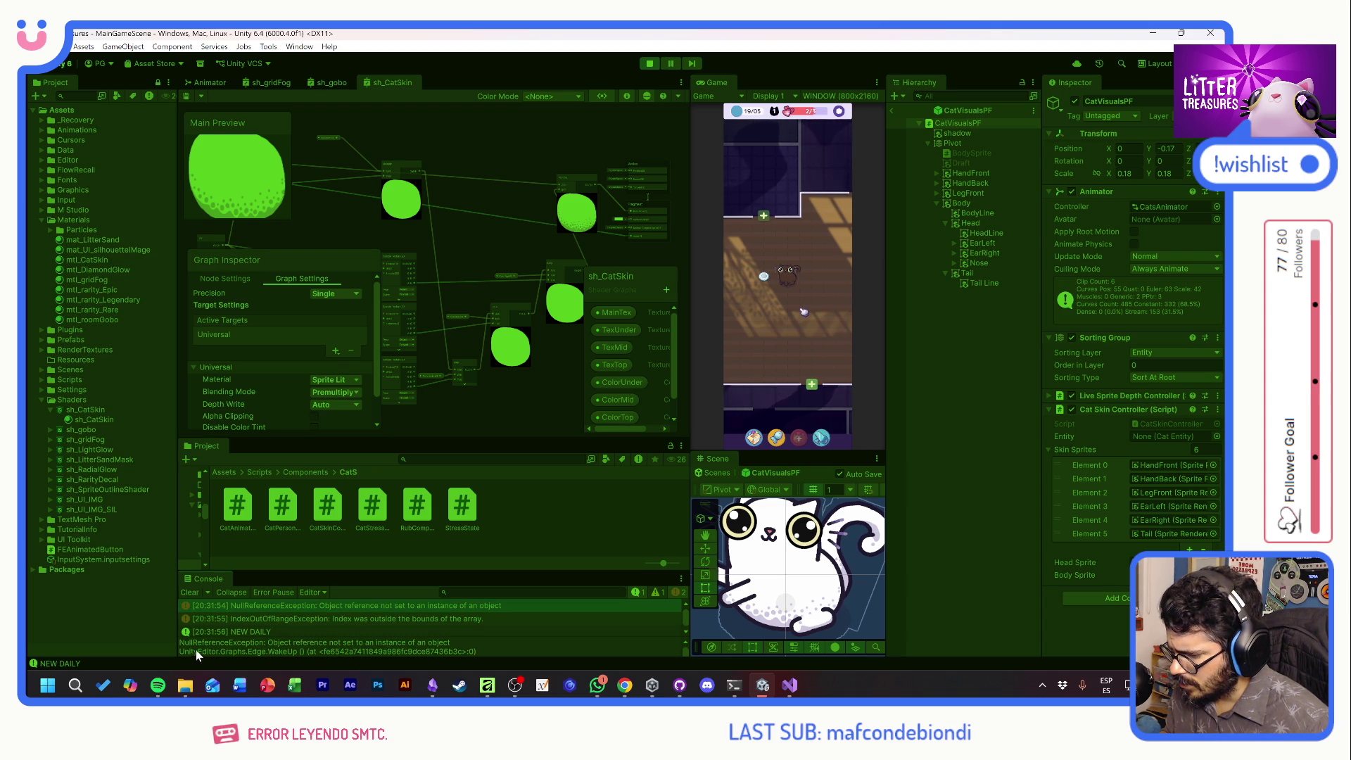
pyautogui.click(285, 619)
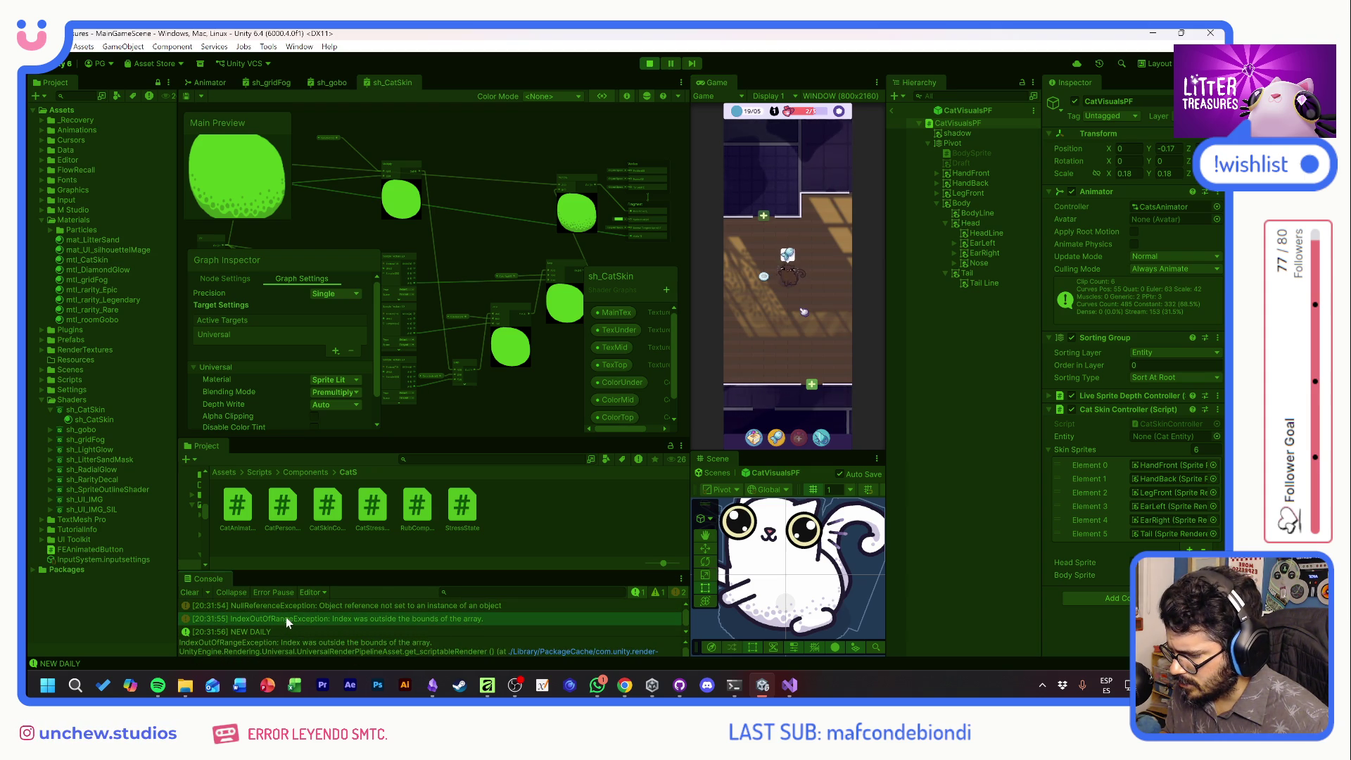
pyautogui.click(348, 605)
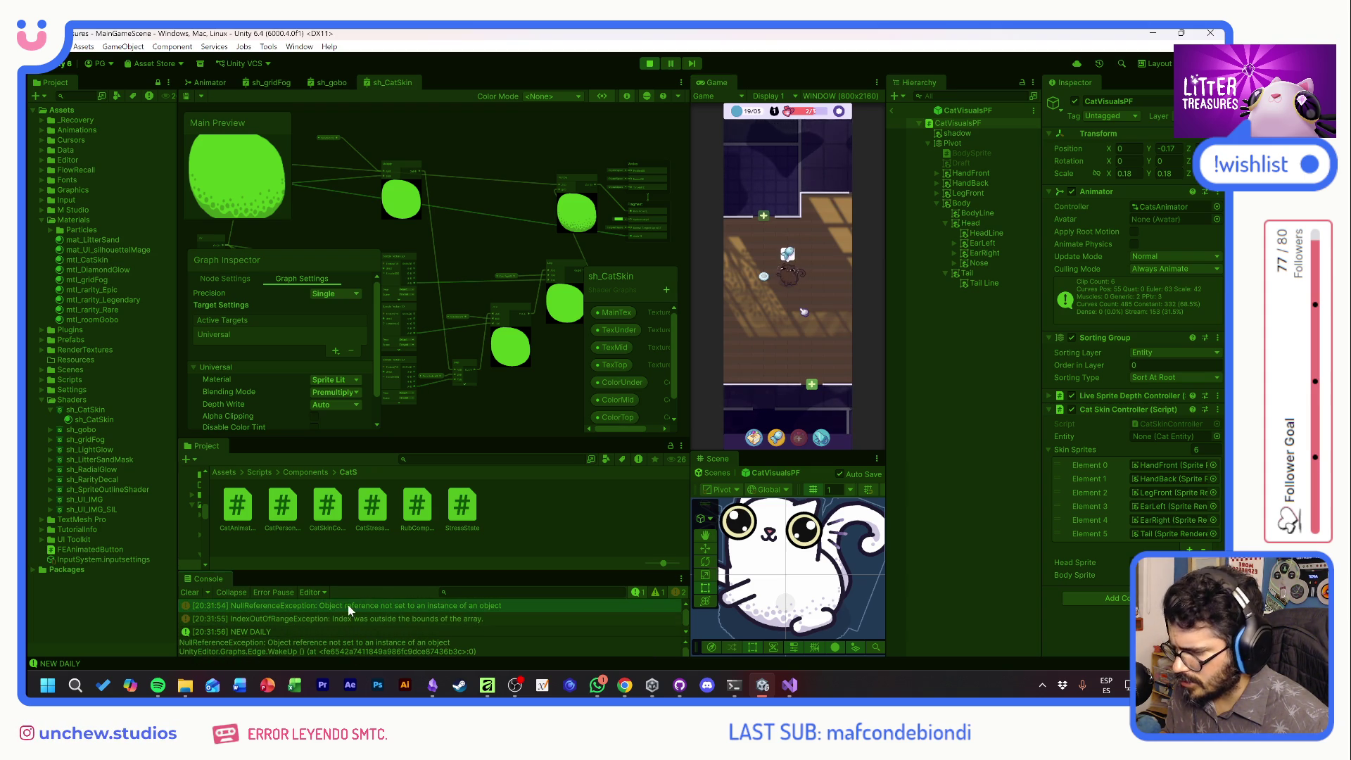
pyautogui.click(800, 282)
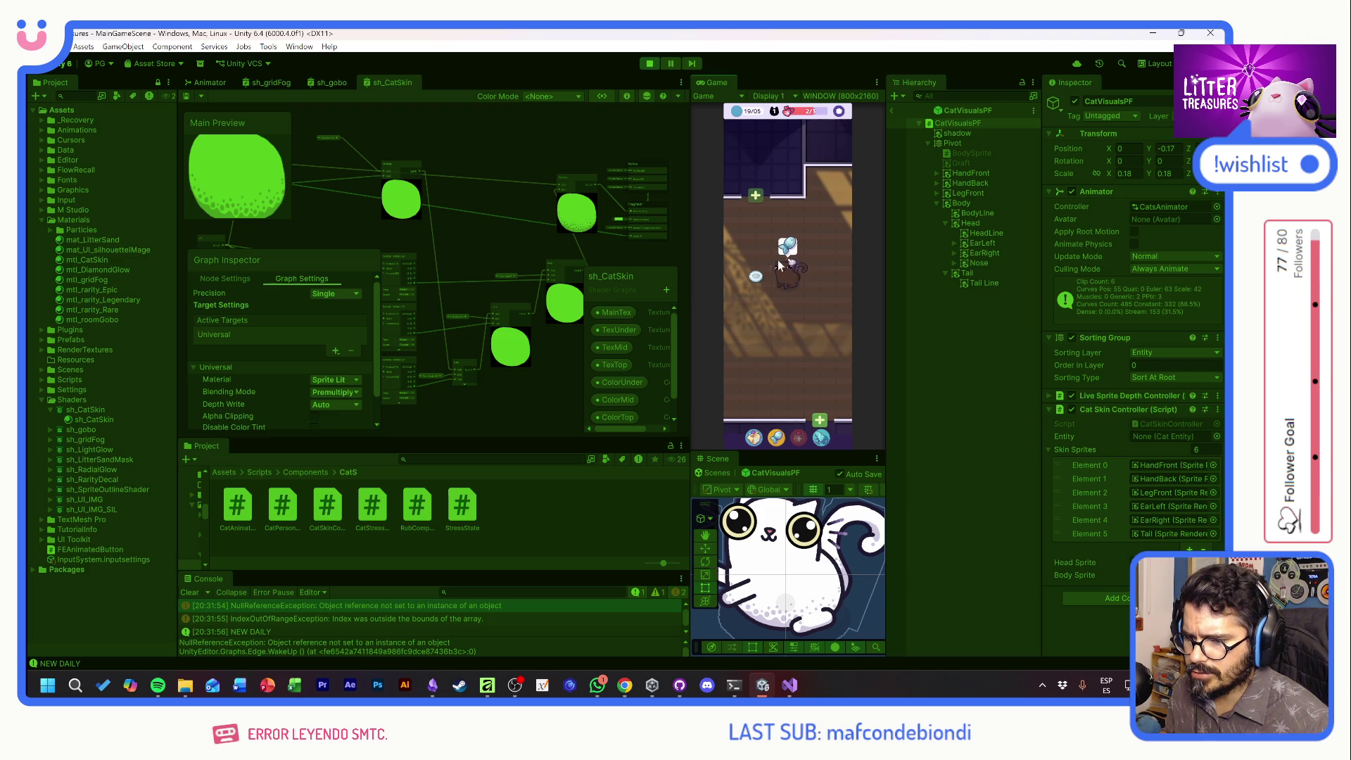
pyautogui.click(787, 318)
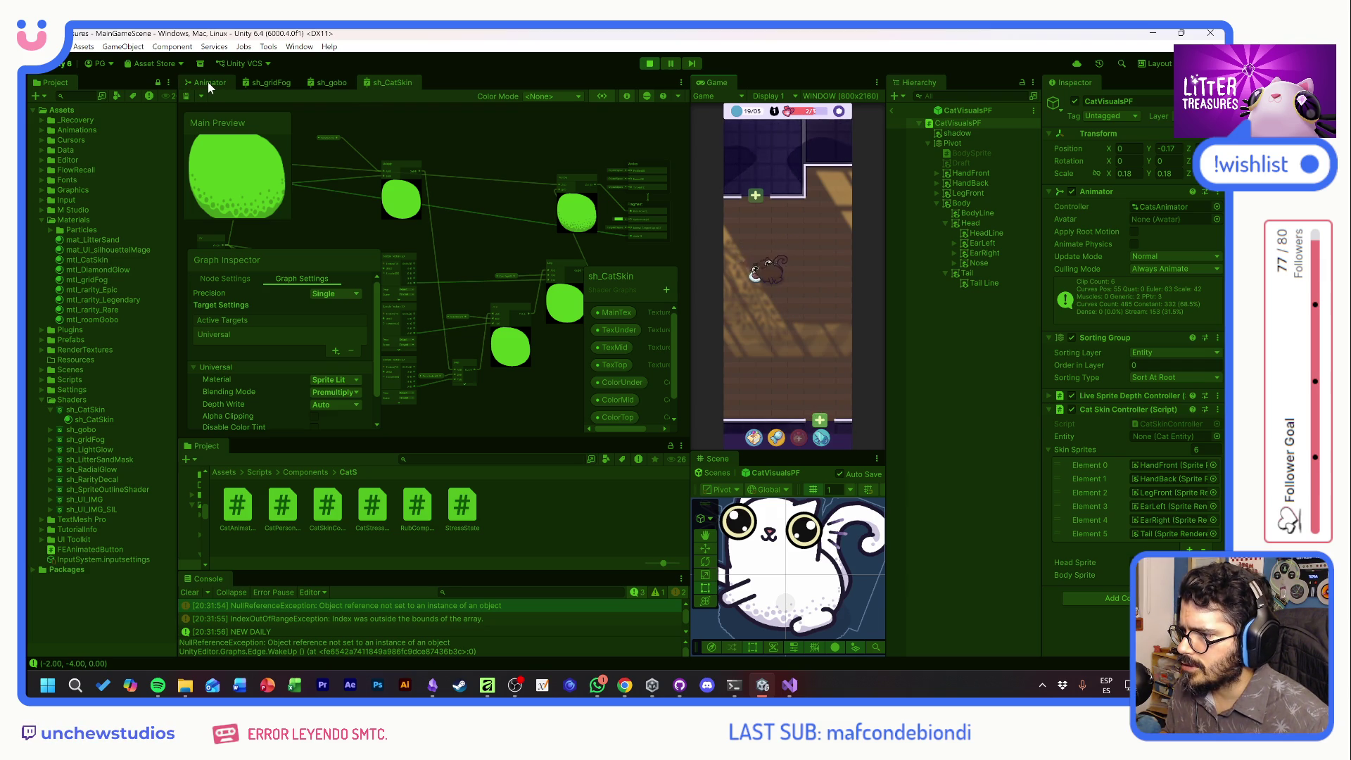
# Stop play mode and save the current window layout as 'ShaderGraph'
pyautogui.click(650, 64)
pyautogui.click(1155, 63)
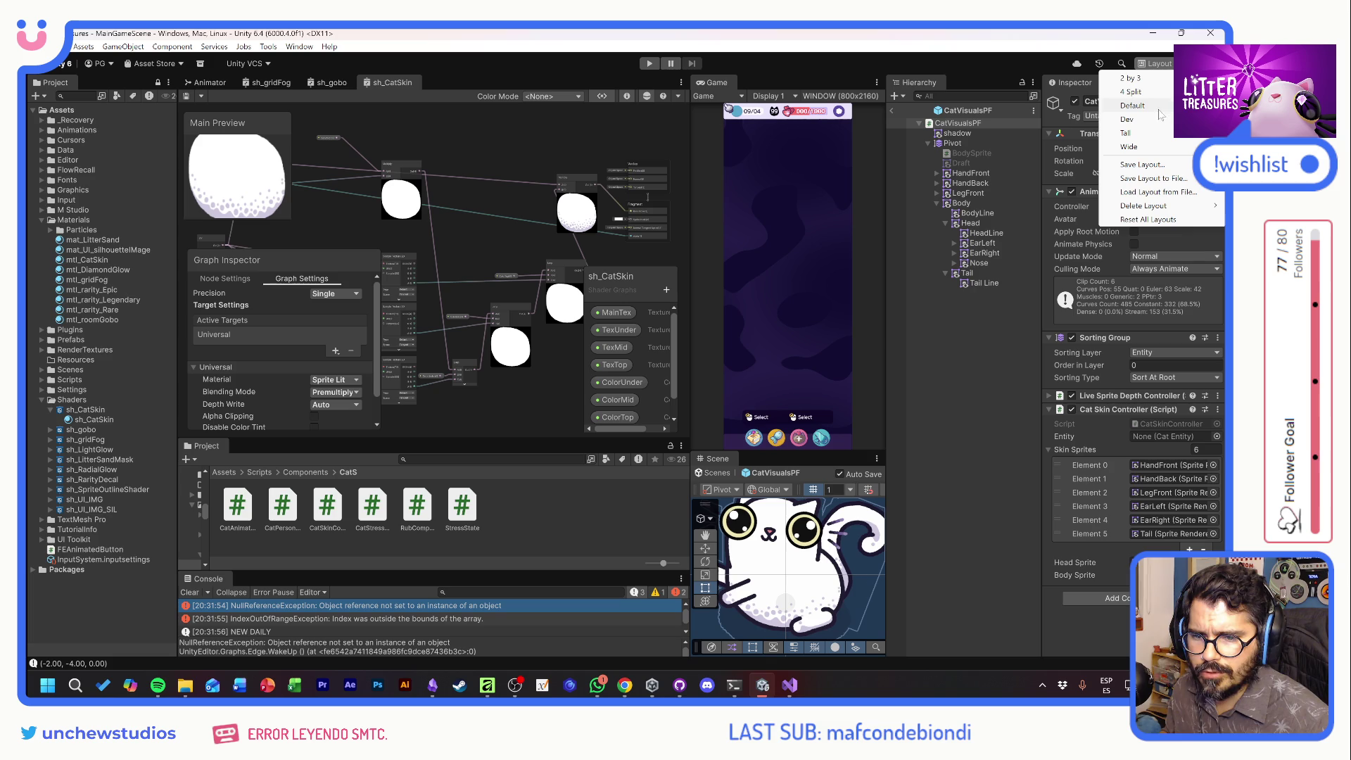
pyautogui.click(1152, 165)
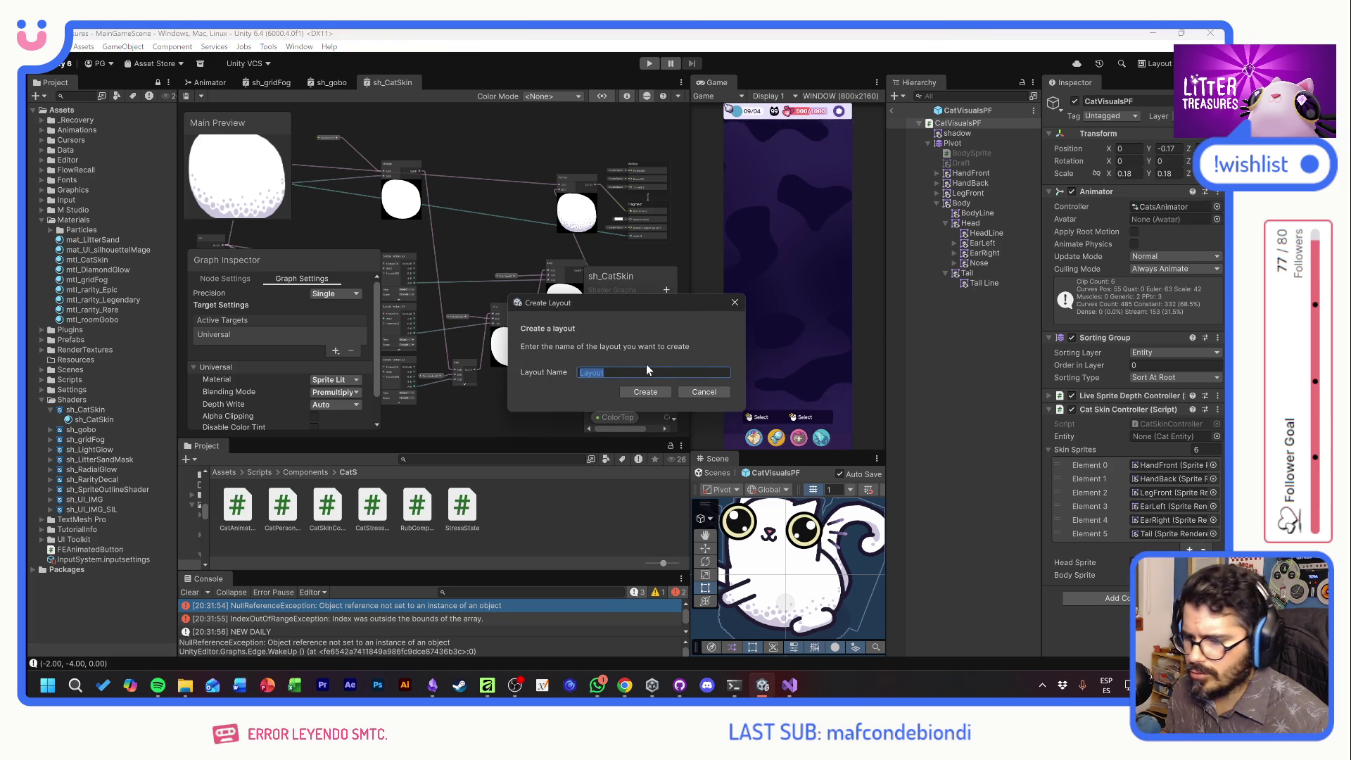
pyautogui.write('Gr')
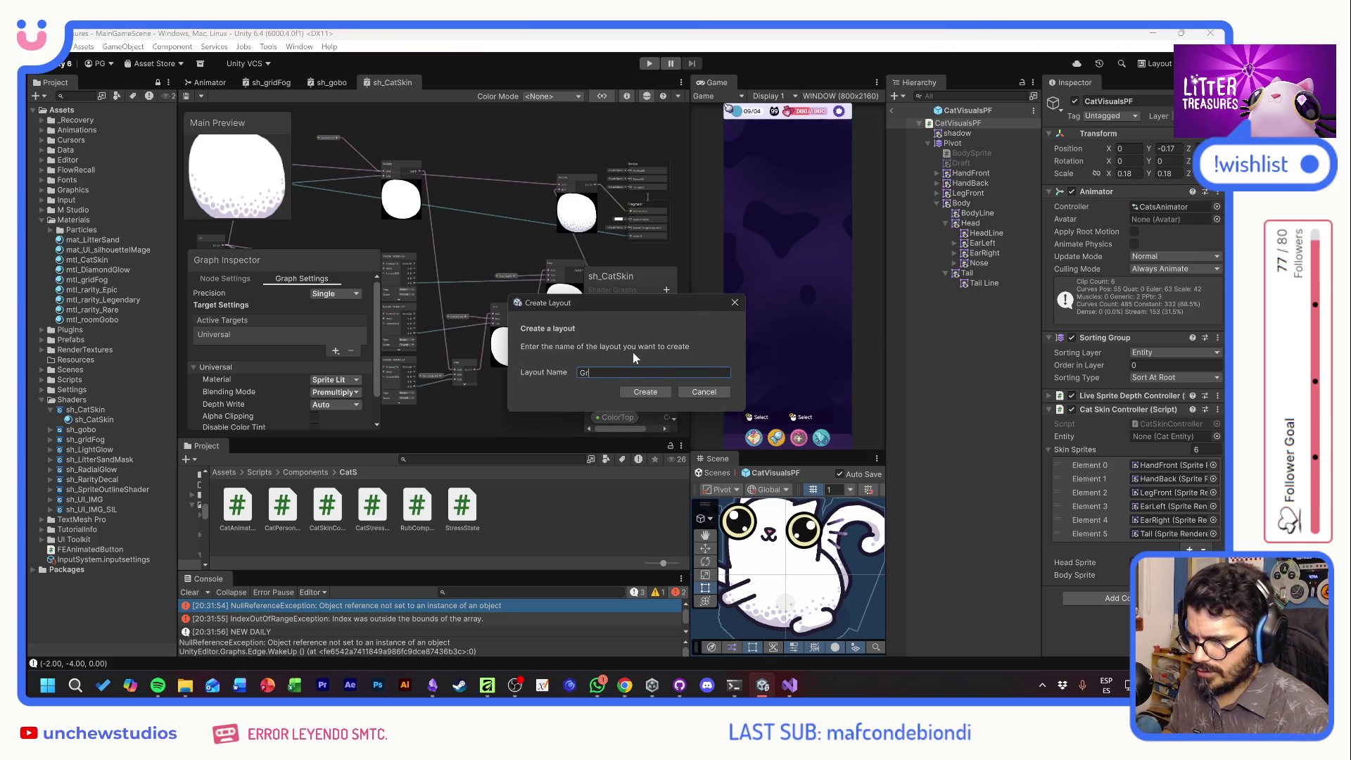
pyautogui.press('BackSpace')
pyautogui.write('ShaderGraph')
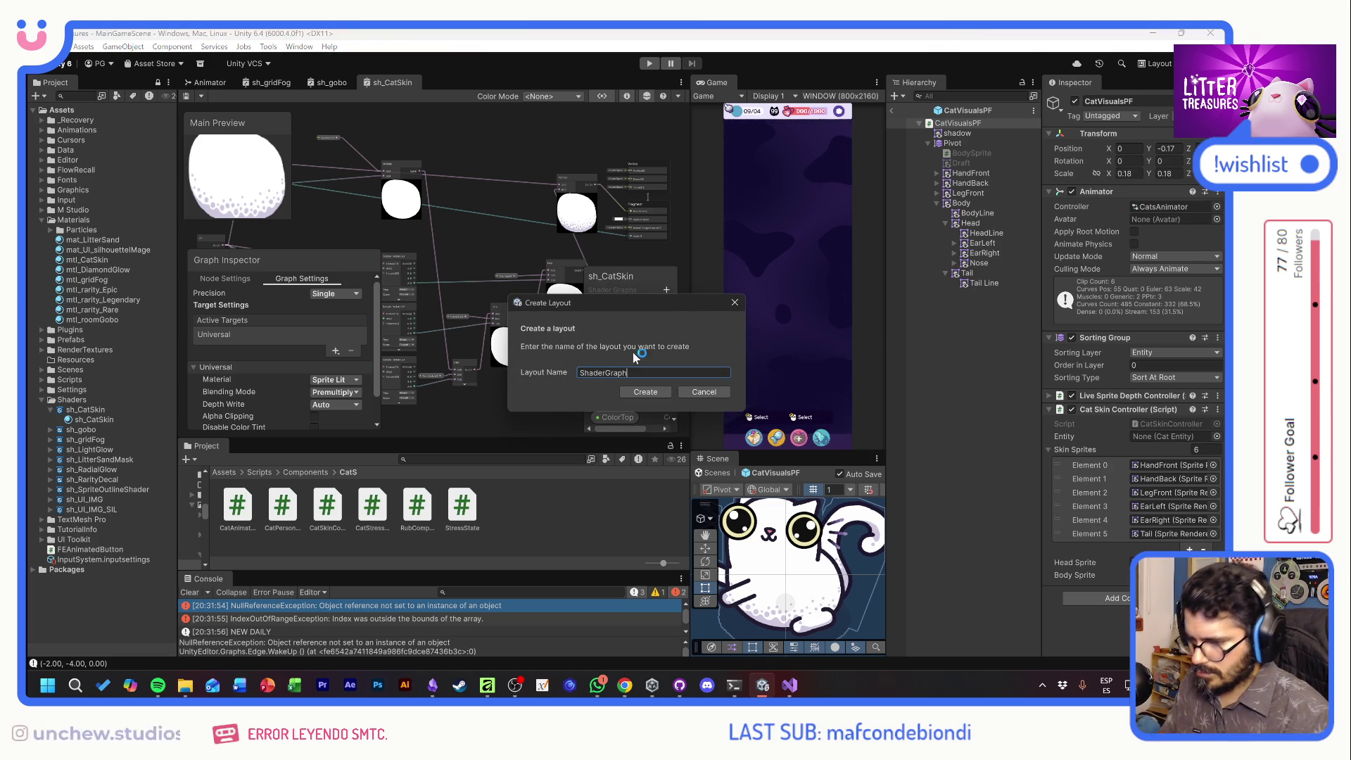
pyautogui.click(651, 394)
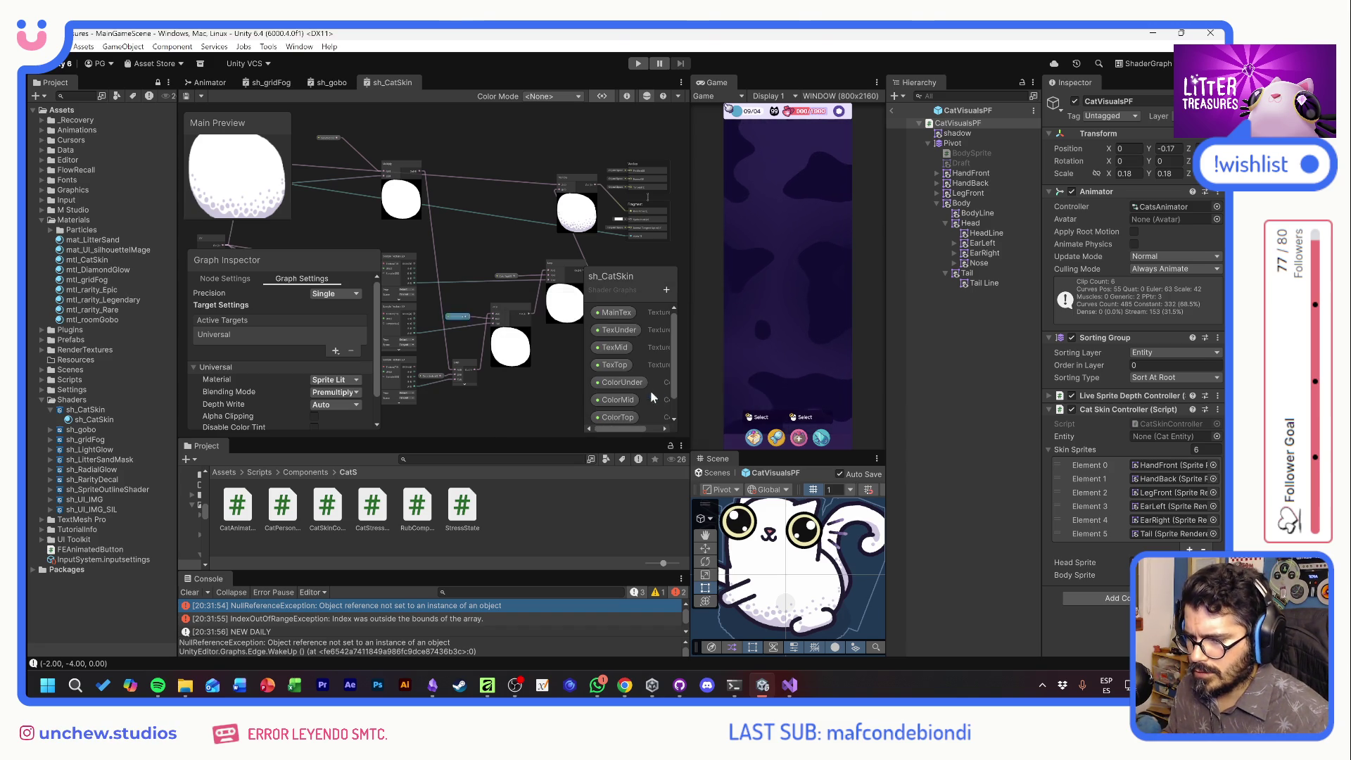
# Switch the editor to the Dev layout and look over the CatVisualsPF skin sprites
pyautogui.click(1143, 63)
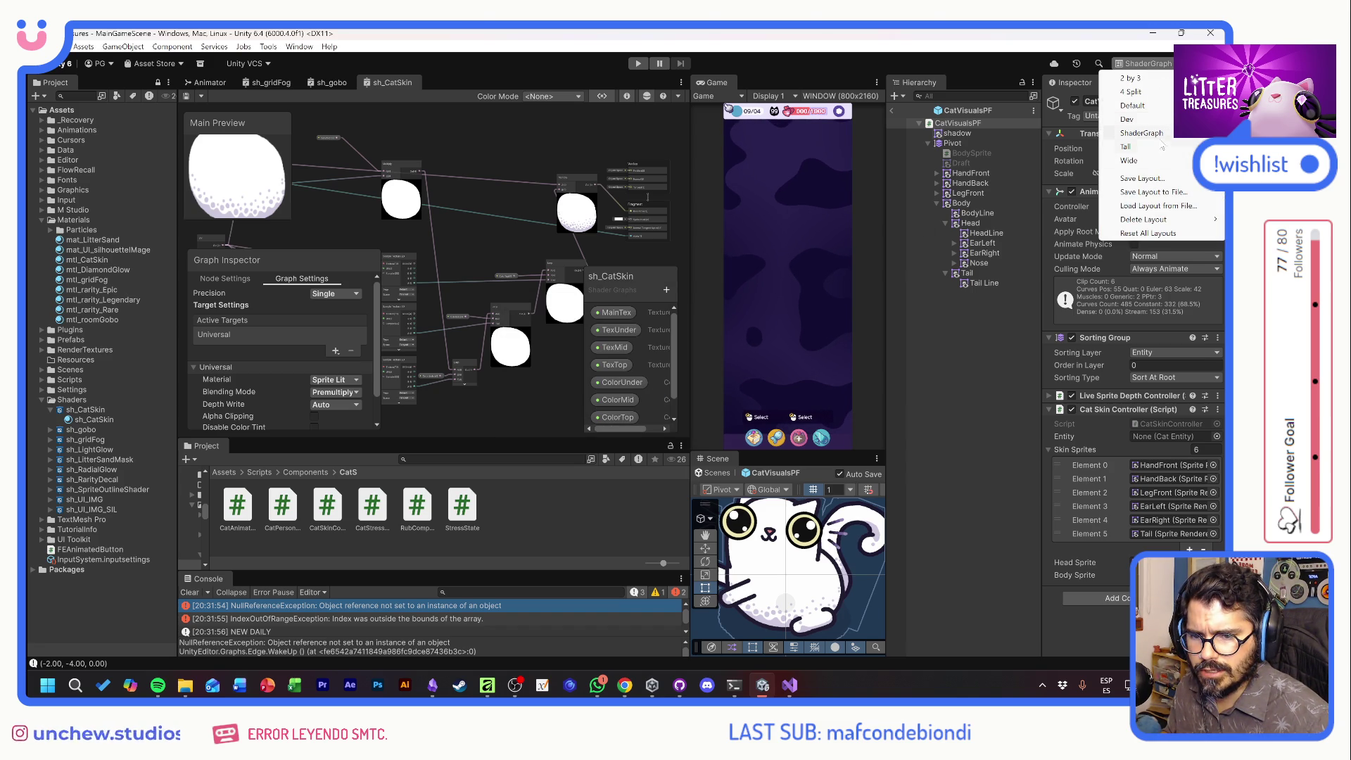
pyautogui.click(1120, 106)
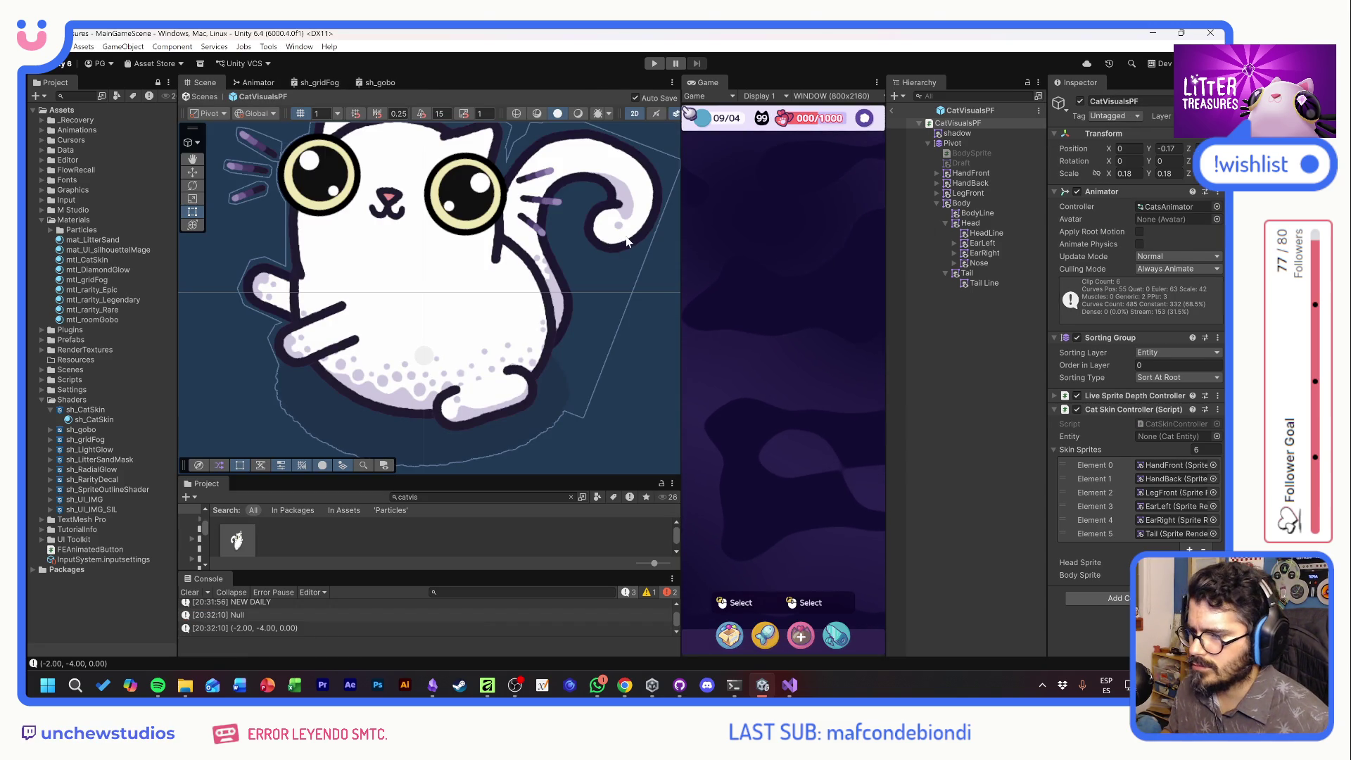
pyautogui.scroll(-2, 502, 281)
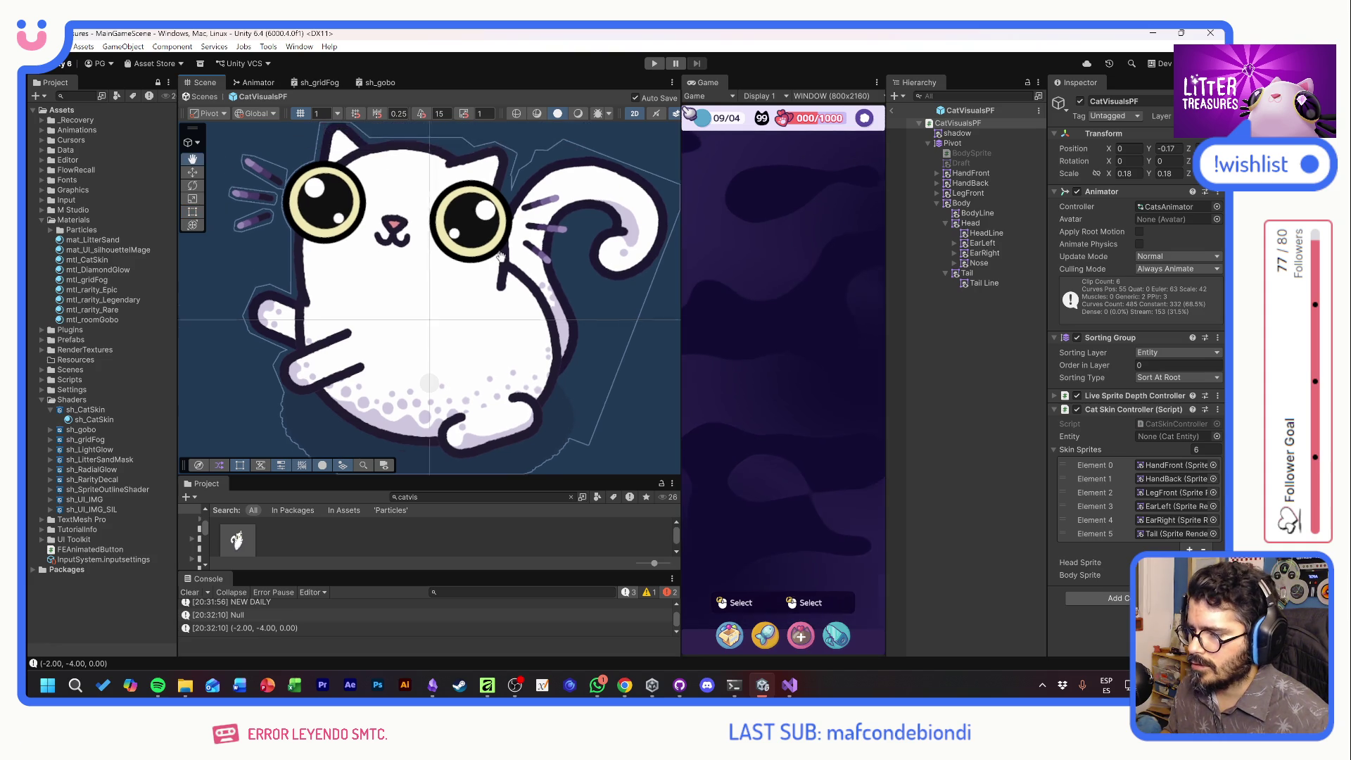
pyautogui.scroll(-3, 503, 281)
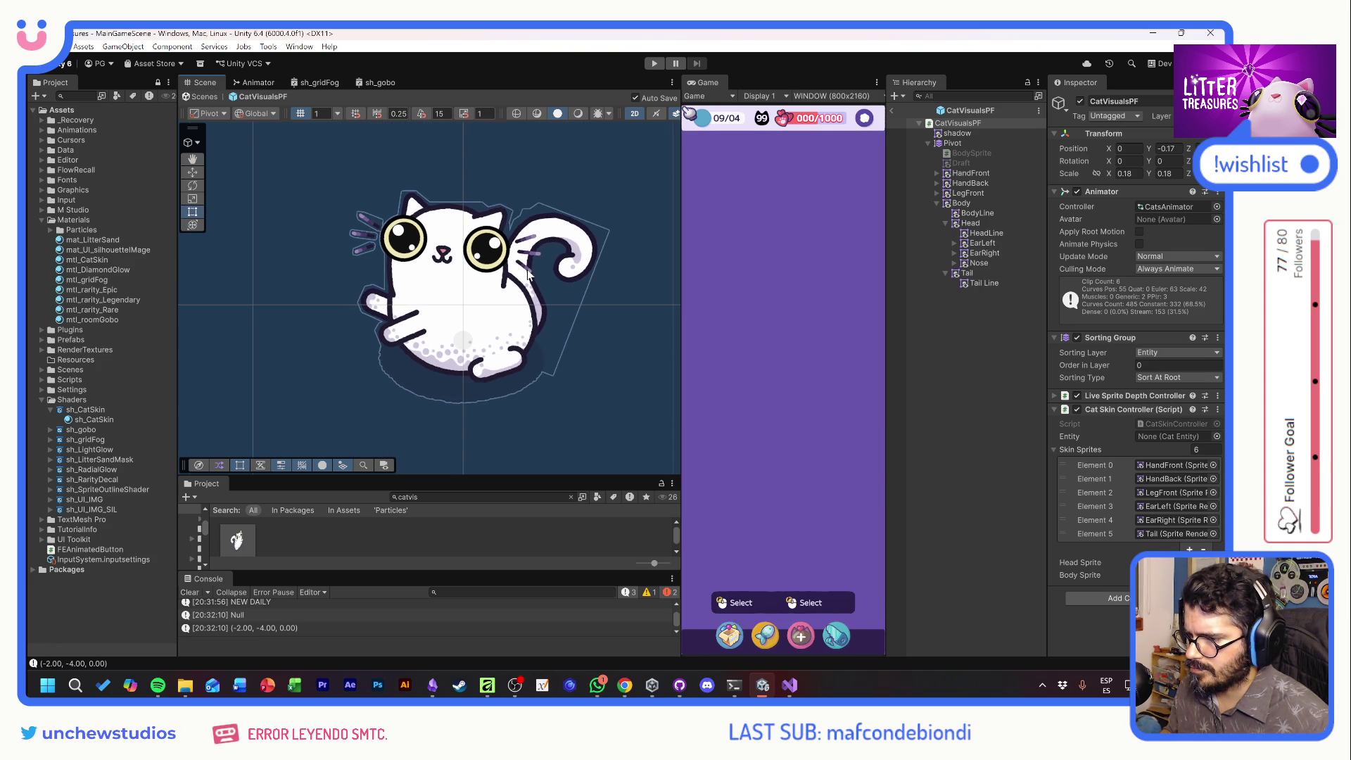
pyautogui.click(614, 327)
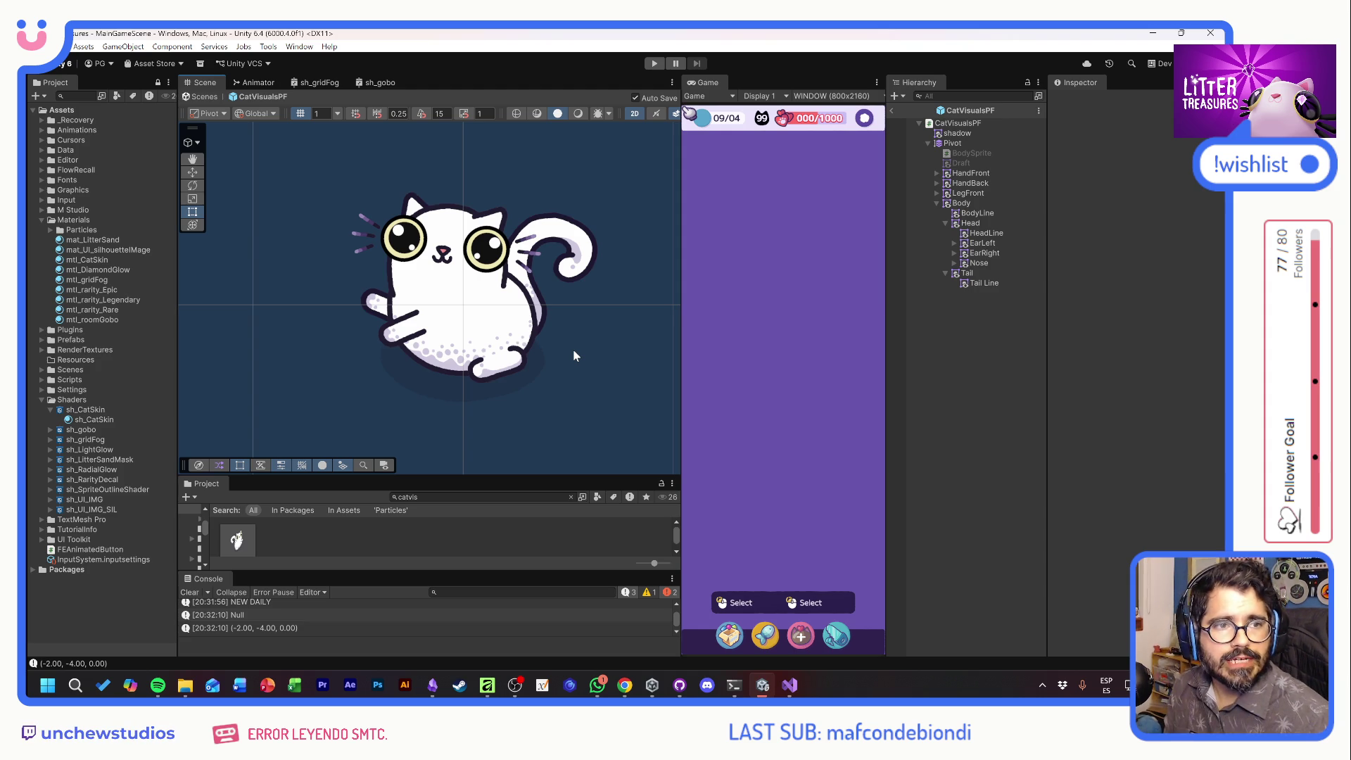
pyautogui.click(961, 122)
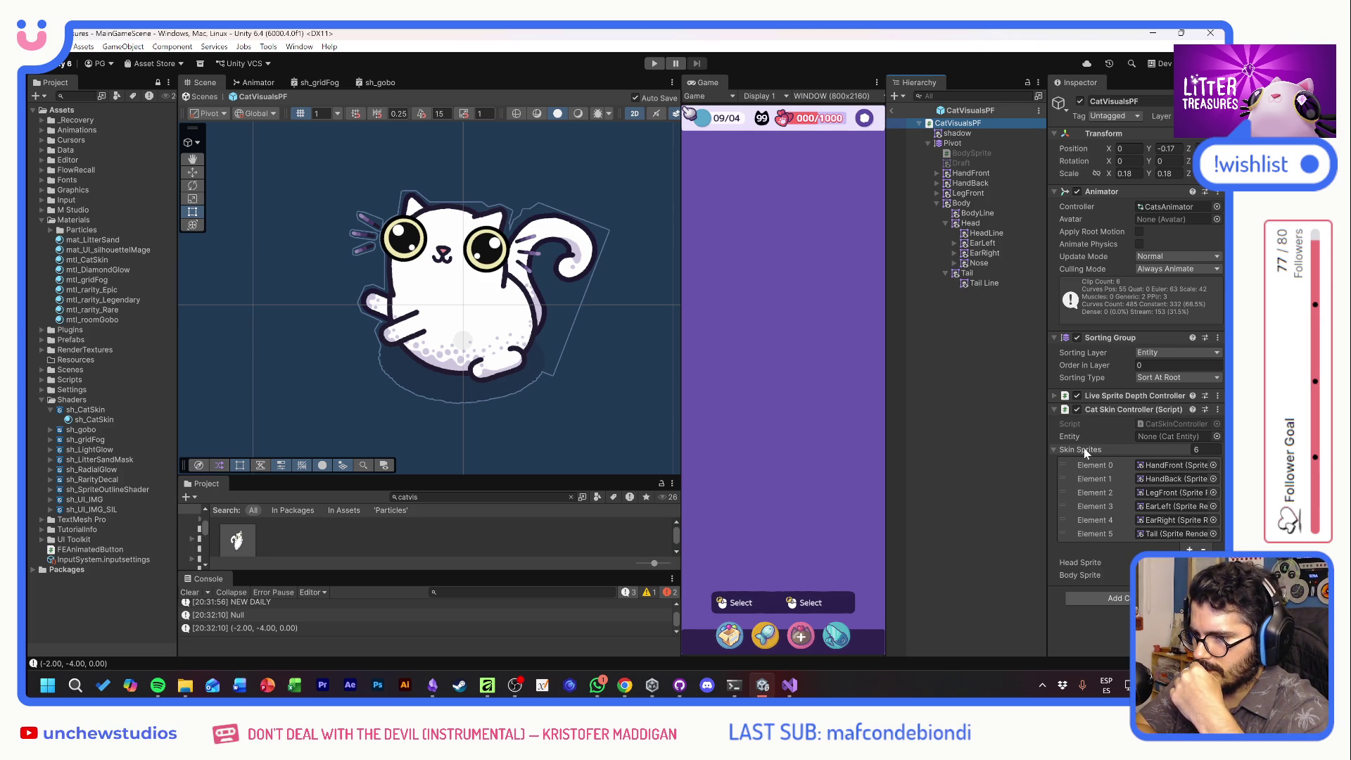
# Widen the Game view, play, send the cat to the food bowl, and clear the Console
pyautogui.moveTo(677, 211); pyautogui.dragTo(649, 211)
pyautogui.click(654, 64)
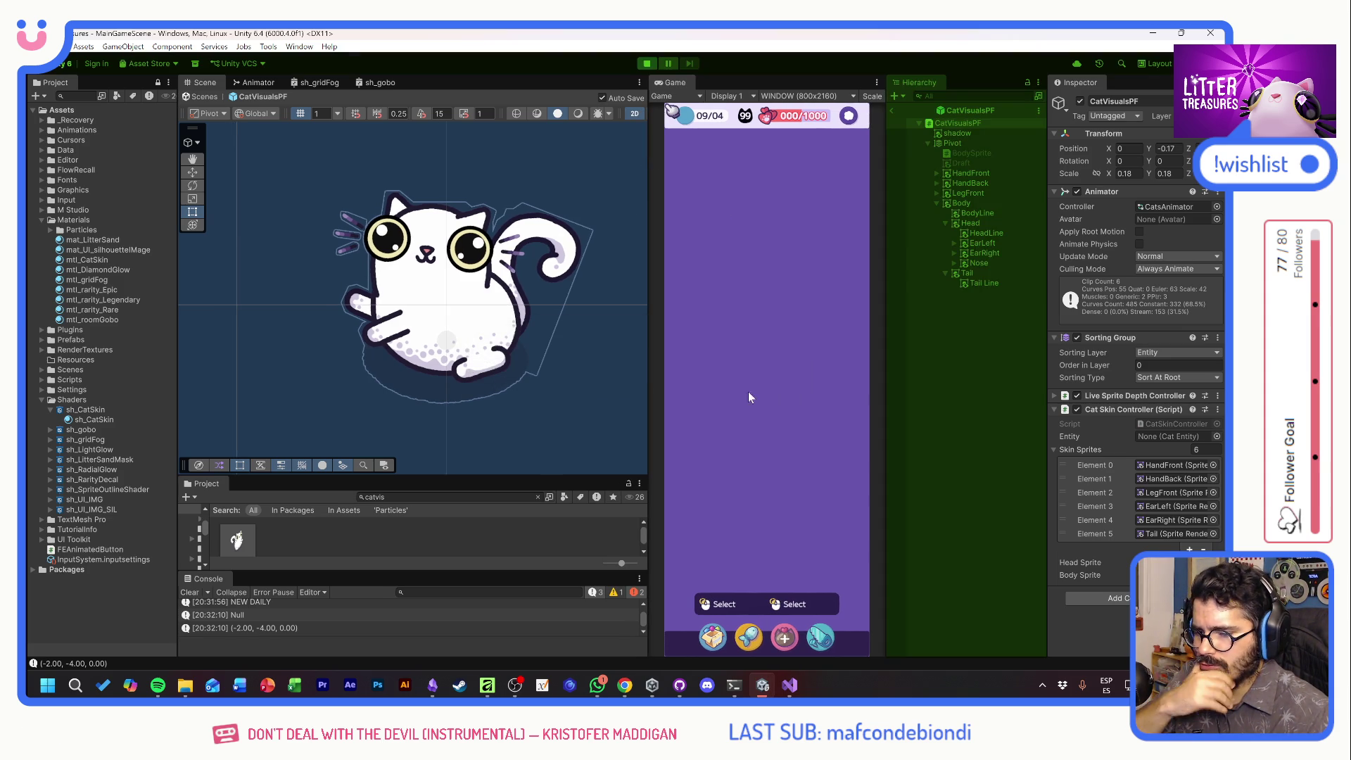
pyautogui.click(729, 529)
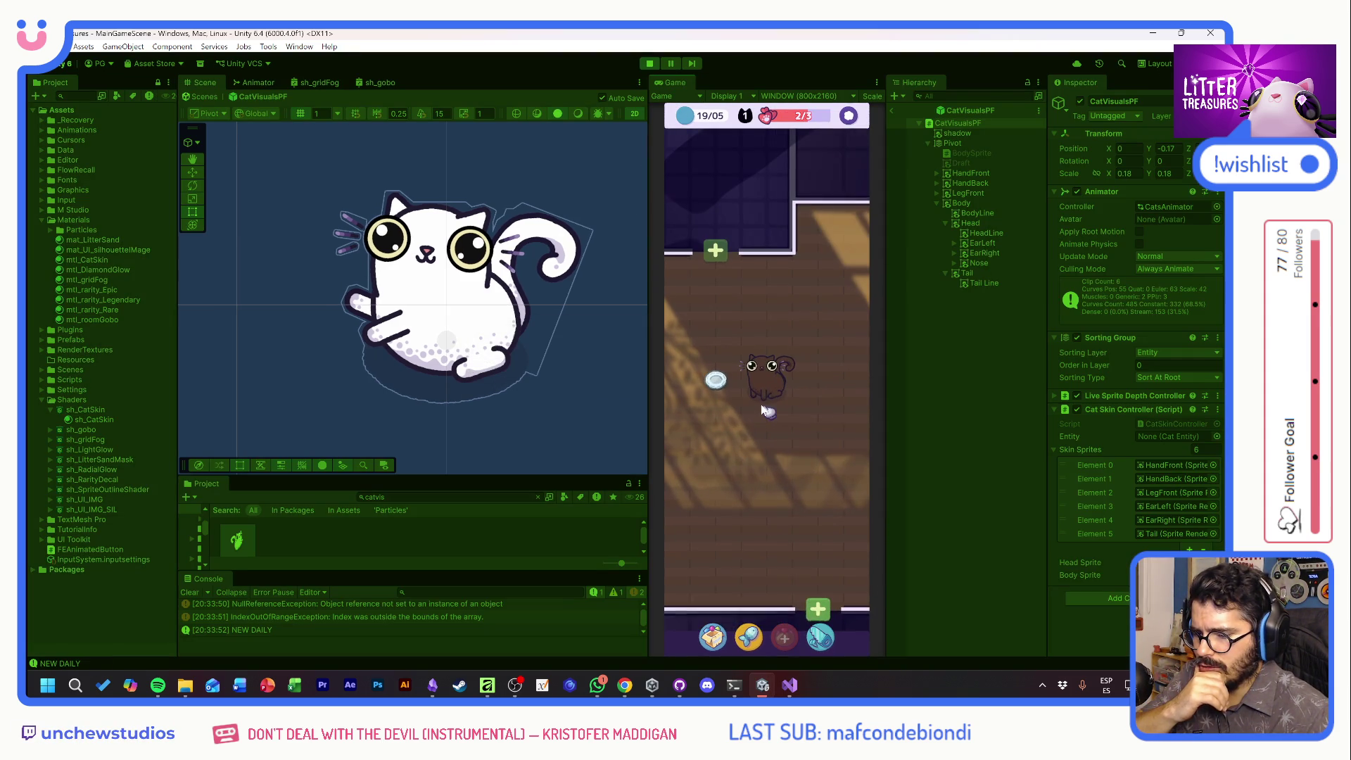
pyautogui.click(716, 380)
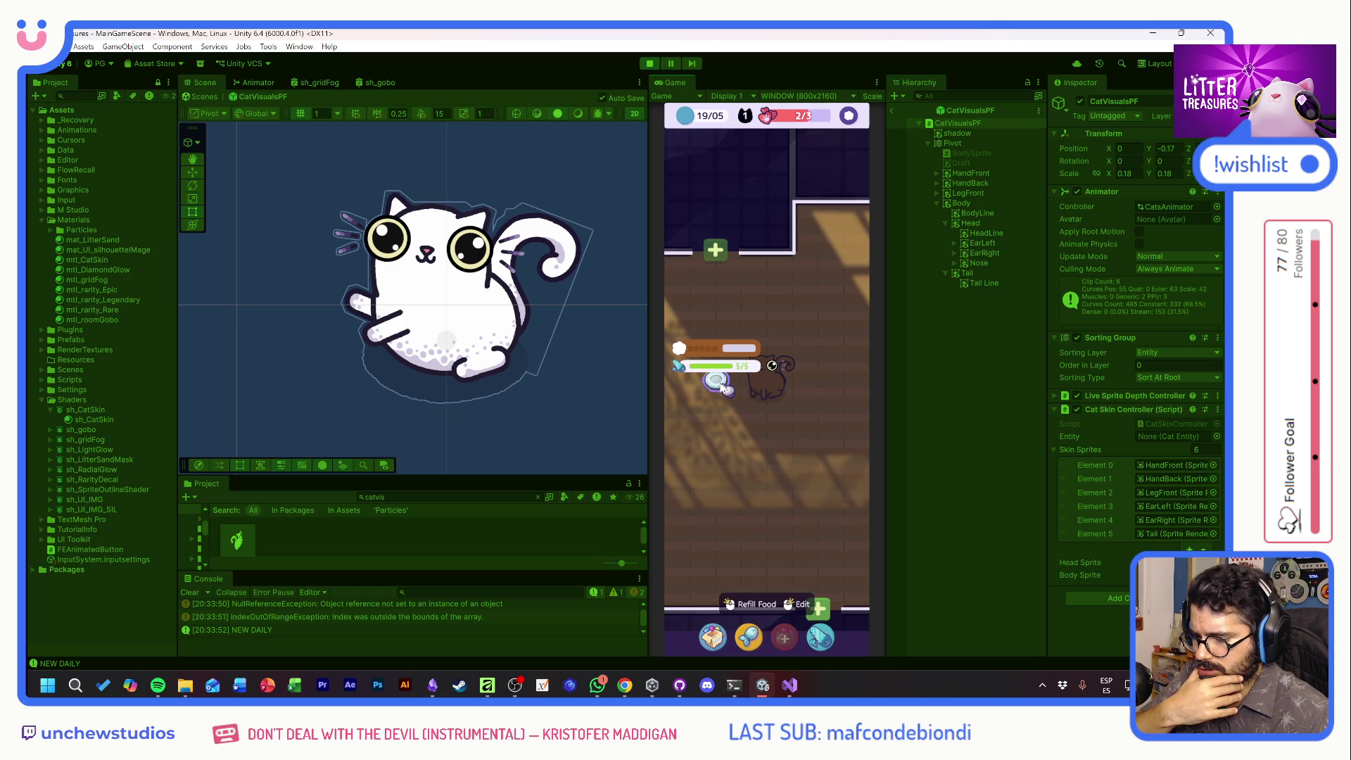
pyautogui.click(197, 592)
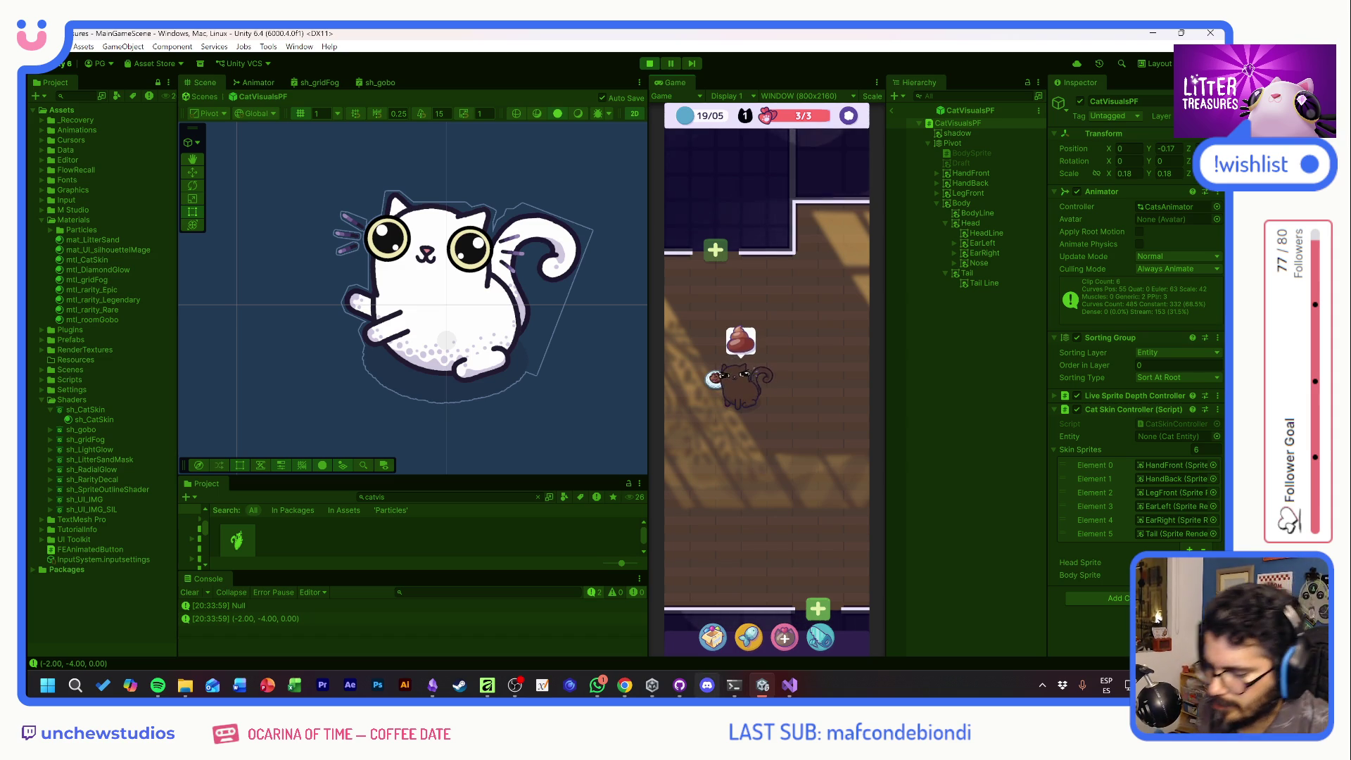
# Begin a Spanish prompt on passing random colour and head/body spot combinations as material blocks
pyautogui.moveTo(624, 685)
pyautogui.click(782, 623)
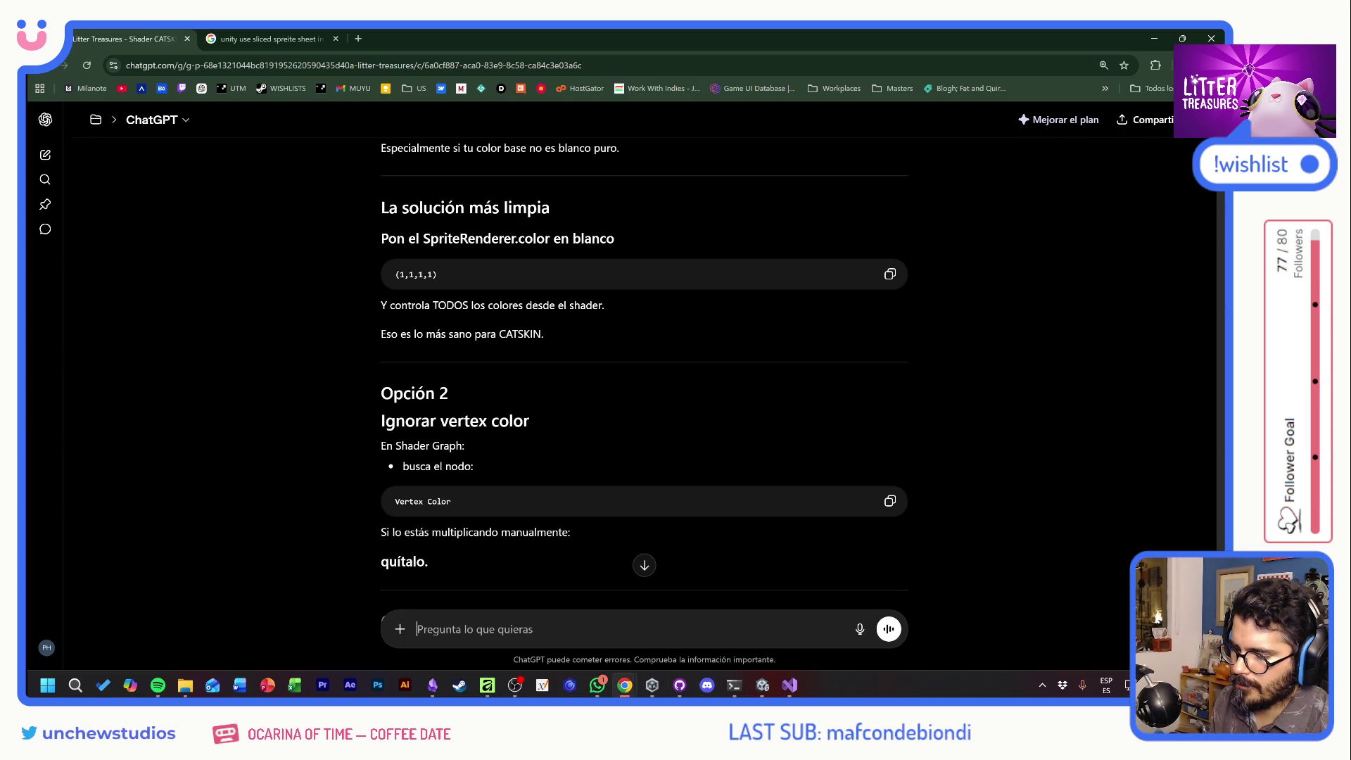
pyautogui.write('ya.')
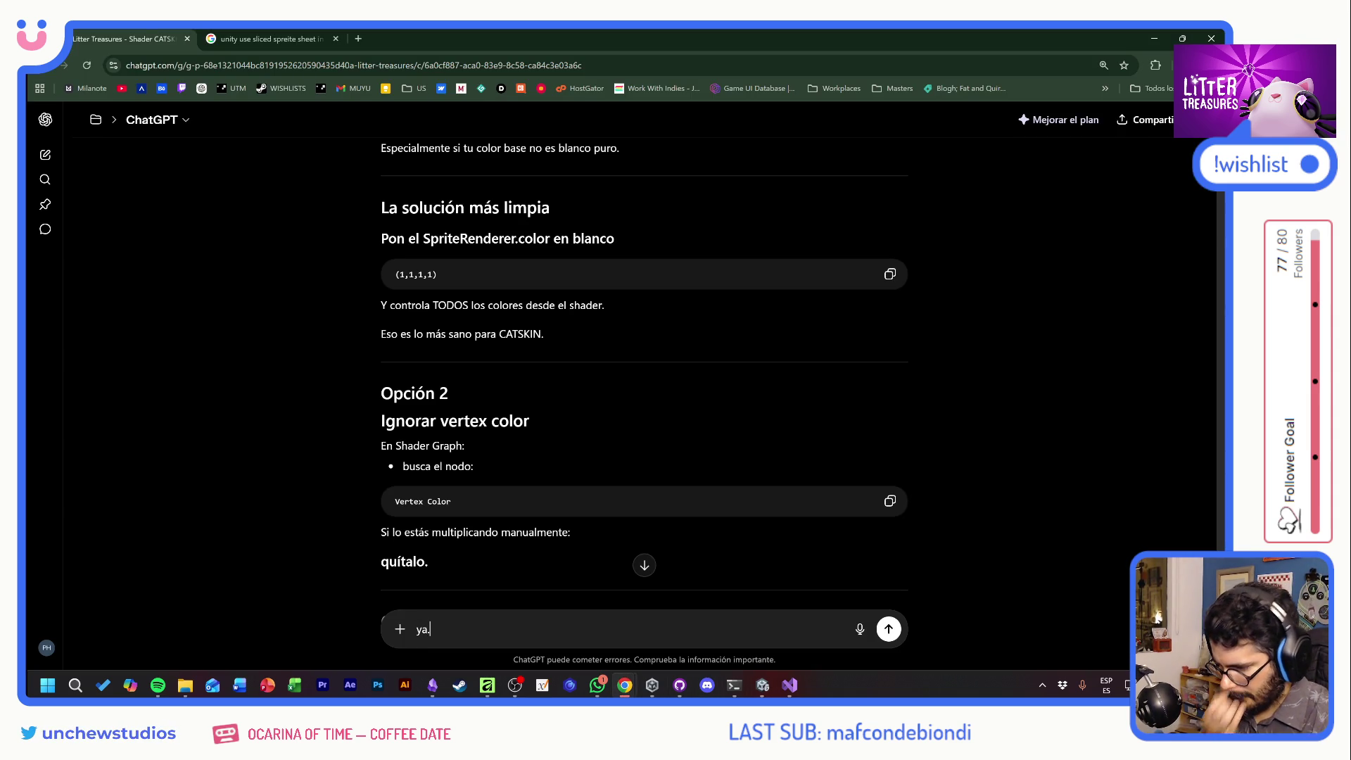
pyautogui.write(' Aho')
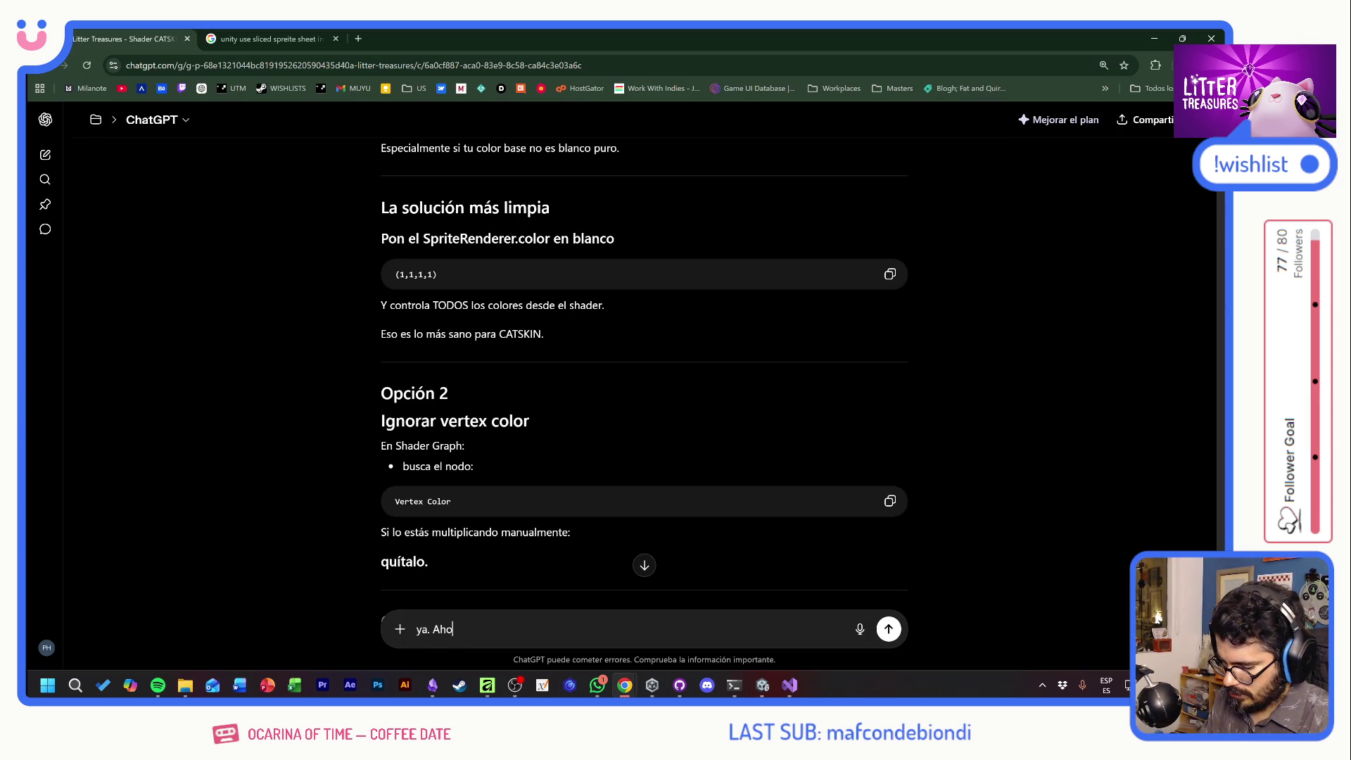
pyautogui.write('ra necesito')
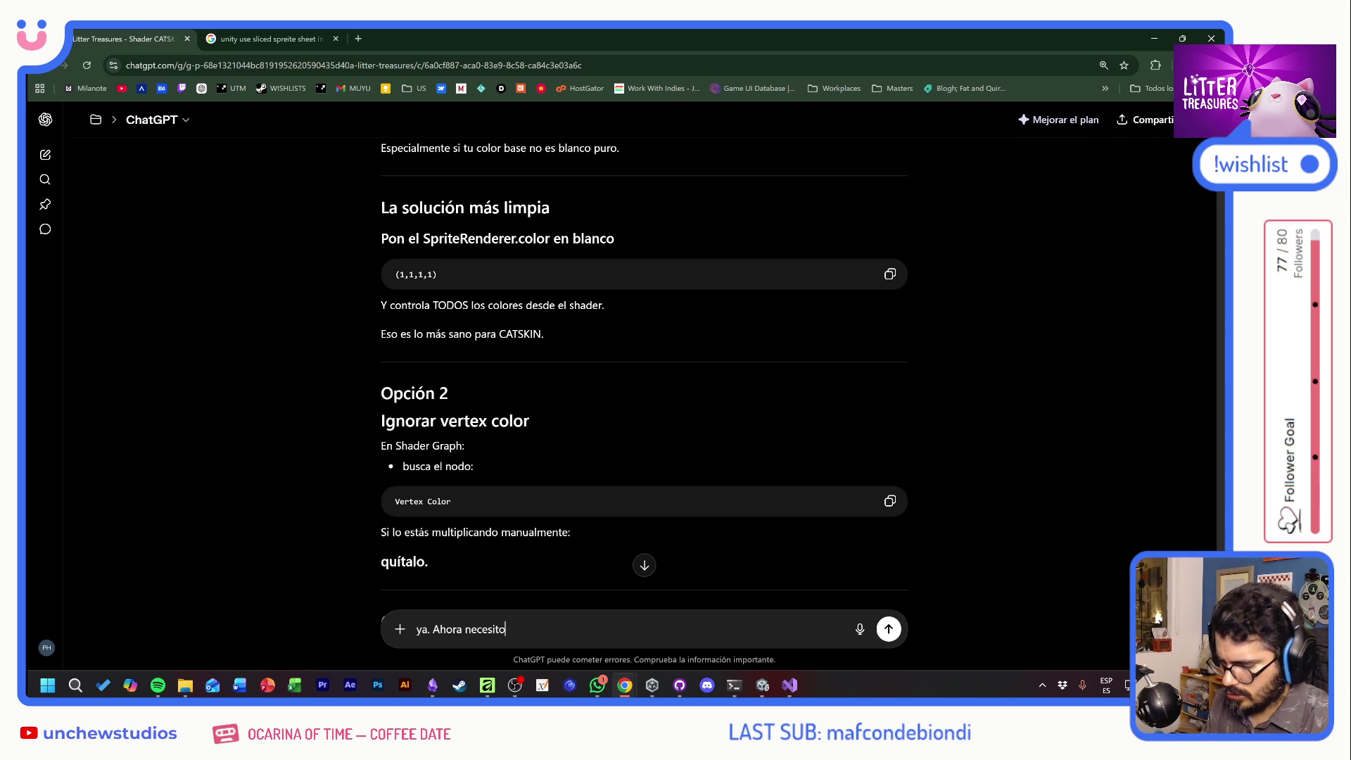
pyautogui.write(' una forma de pa')
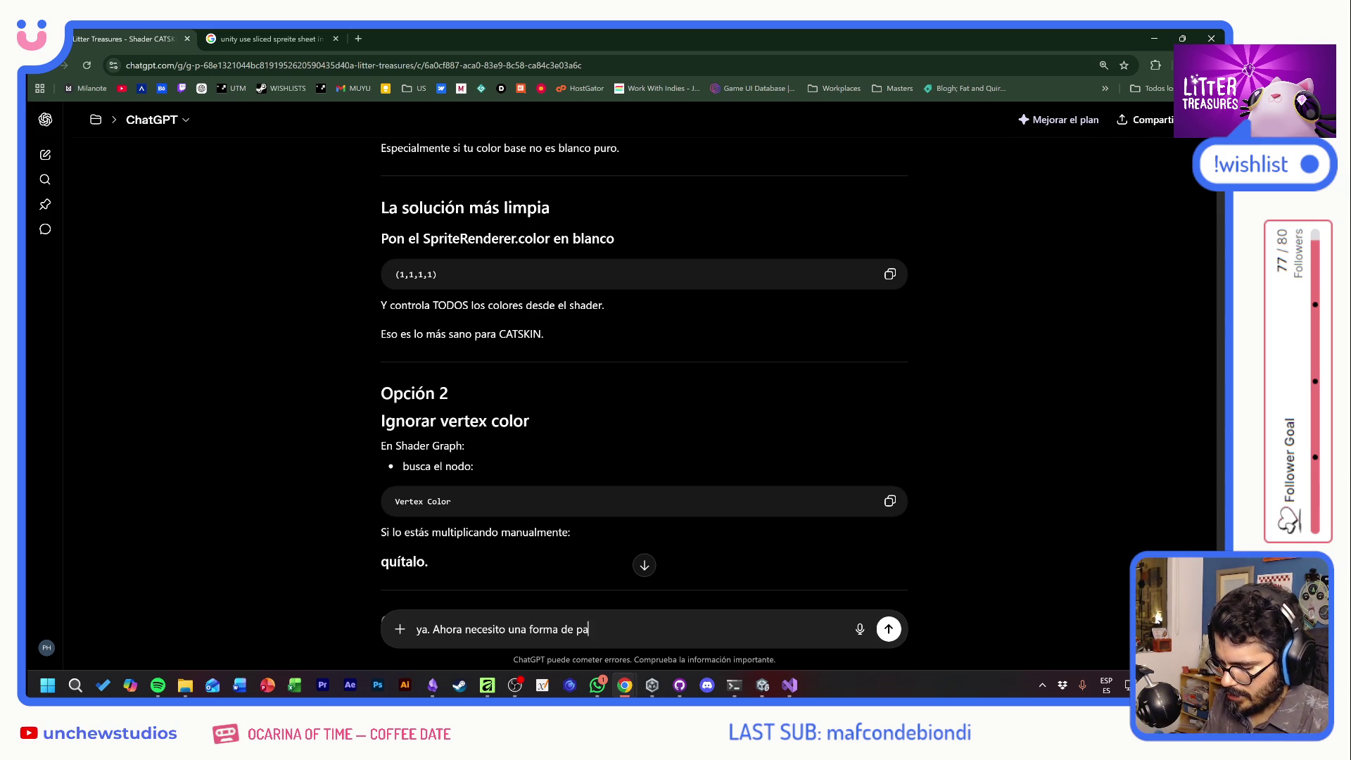
pyautogui.write('le algato')
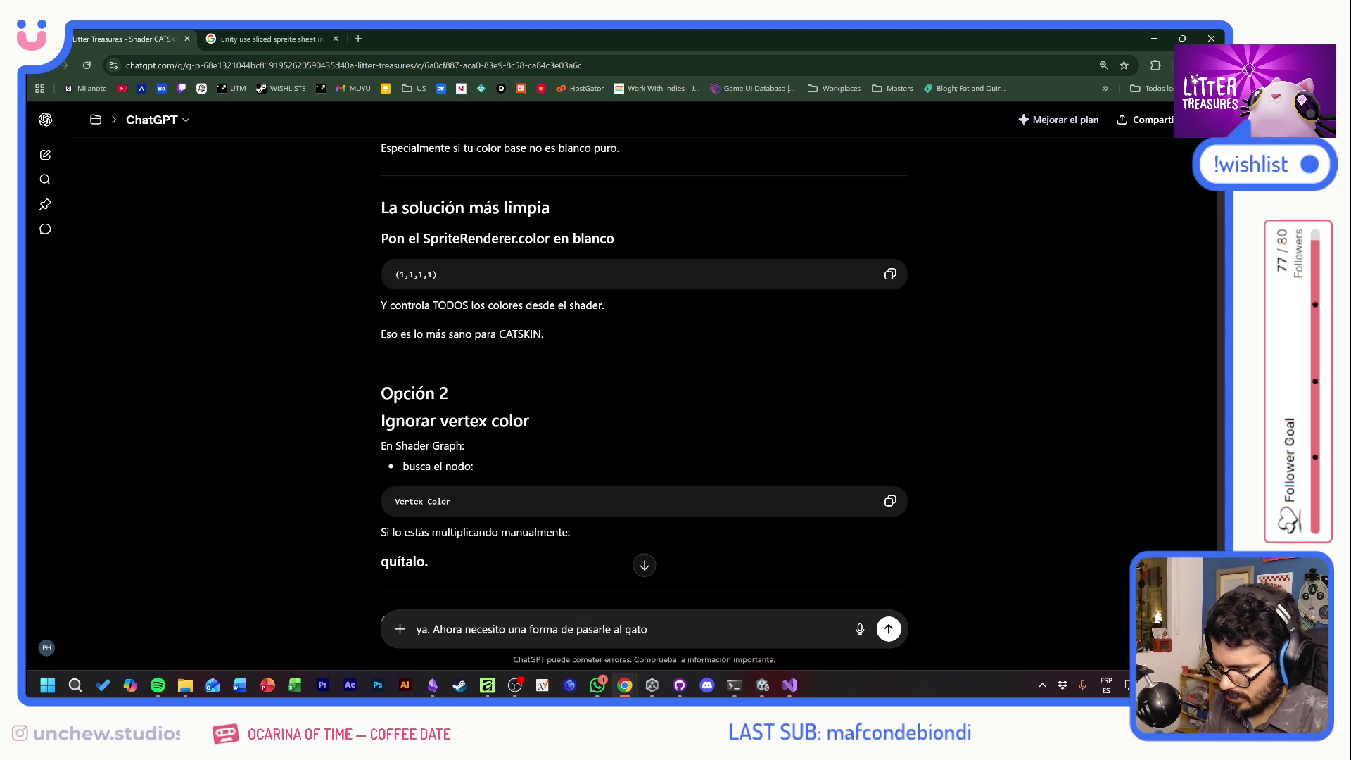
pyautogui.write('ores ')
pyautogui.write('y sus textu')
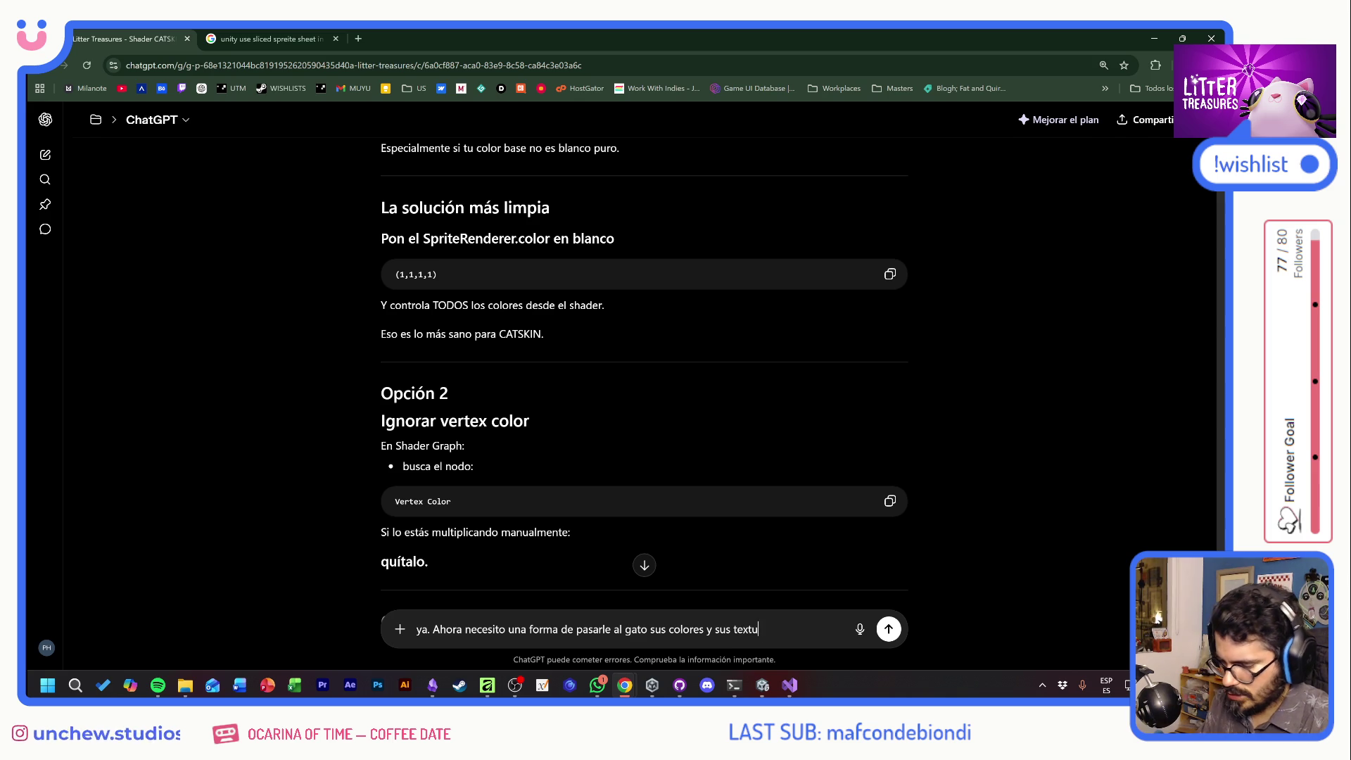
pyautogui.write('ras')
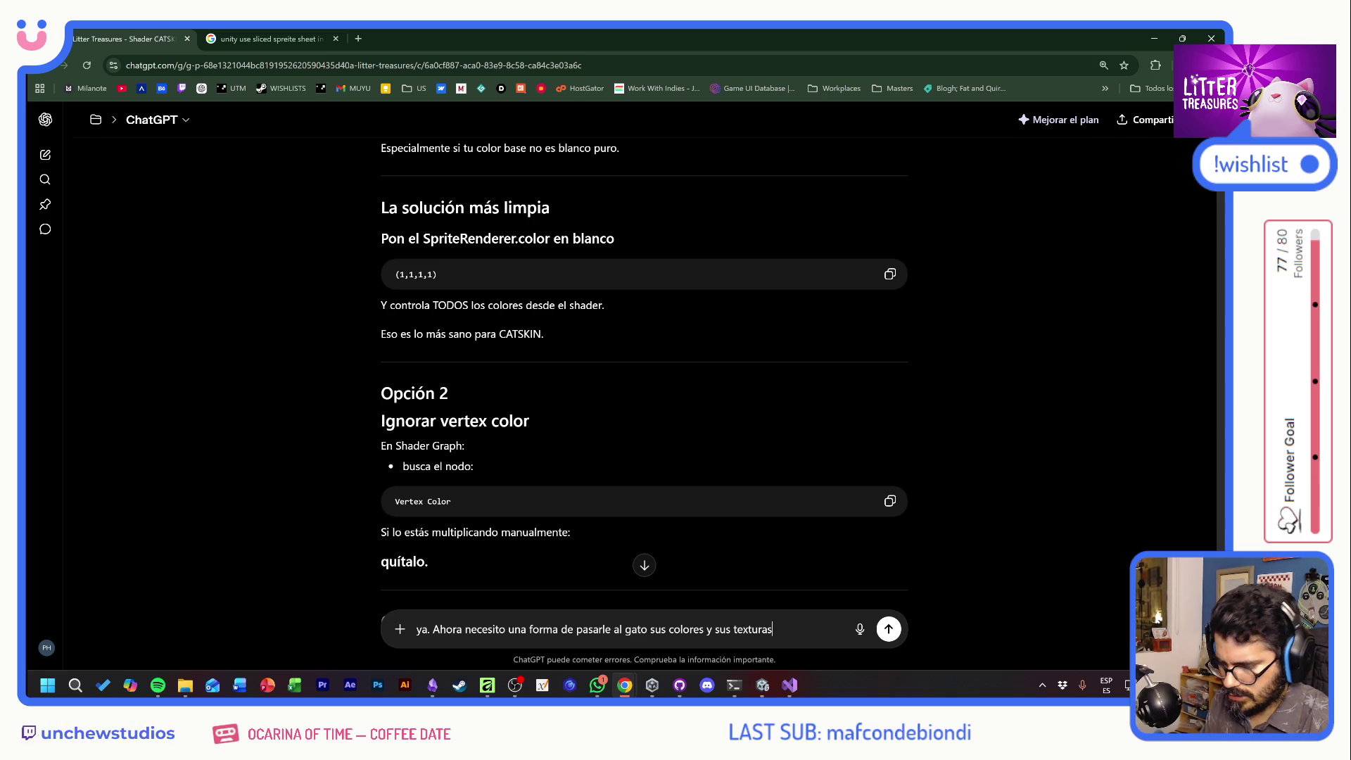
pyautogui.write(' tanthead')
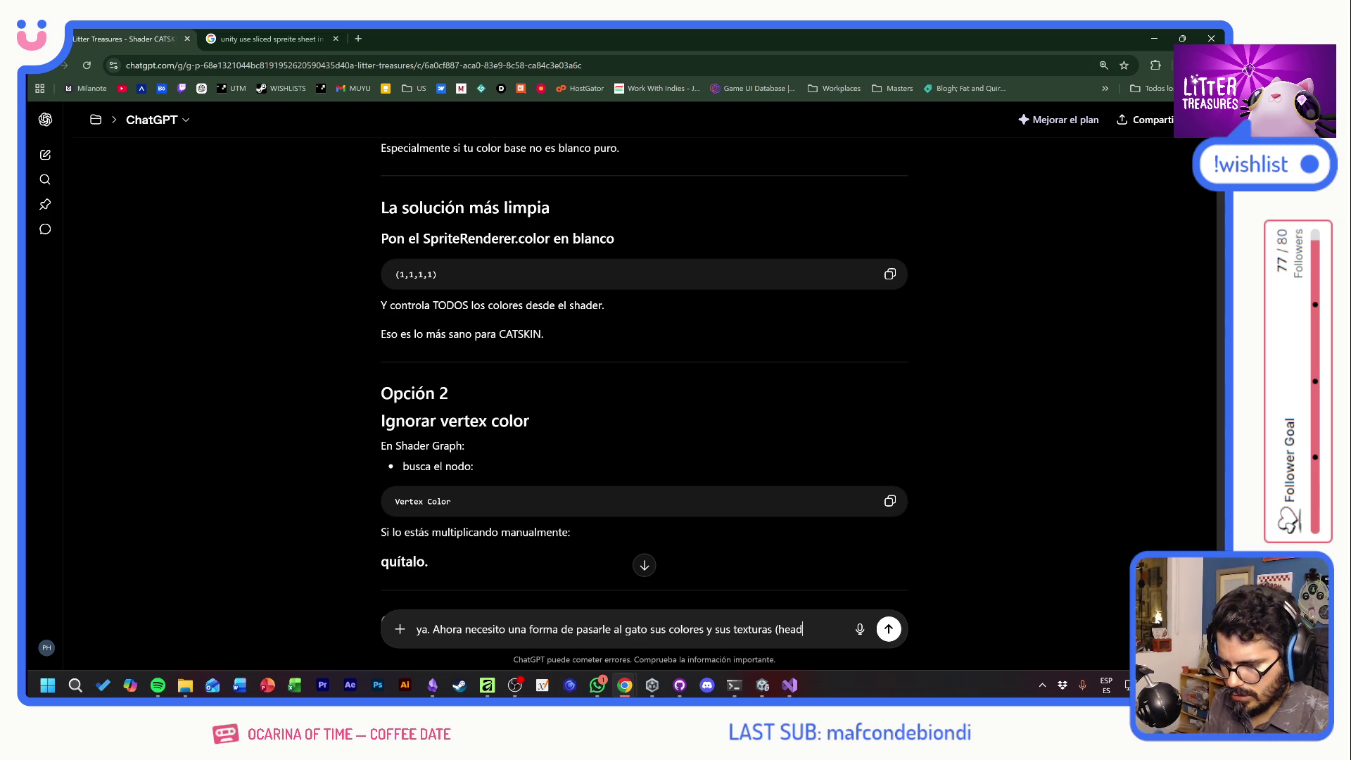
pyautogui.write(' y body')
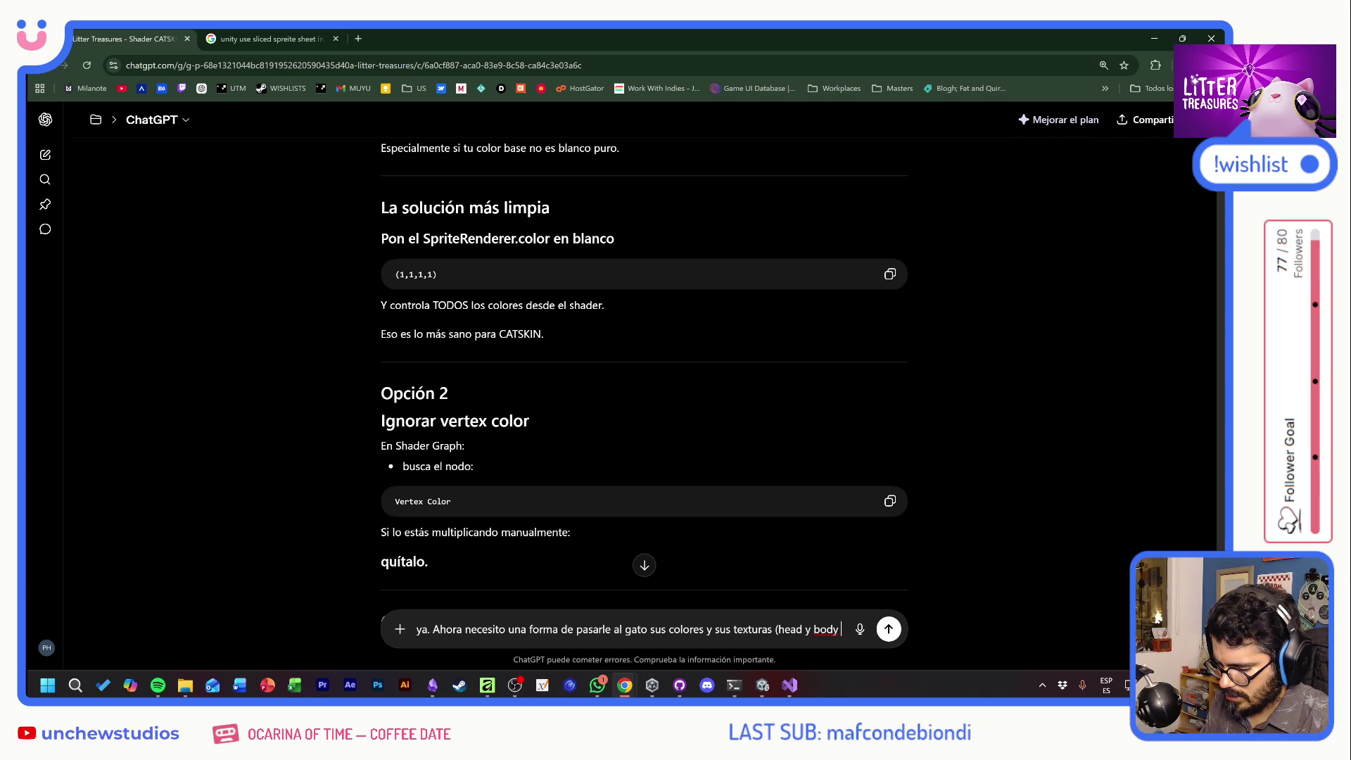
pyautogui.write('manchas')
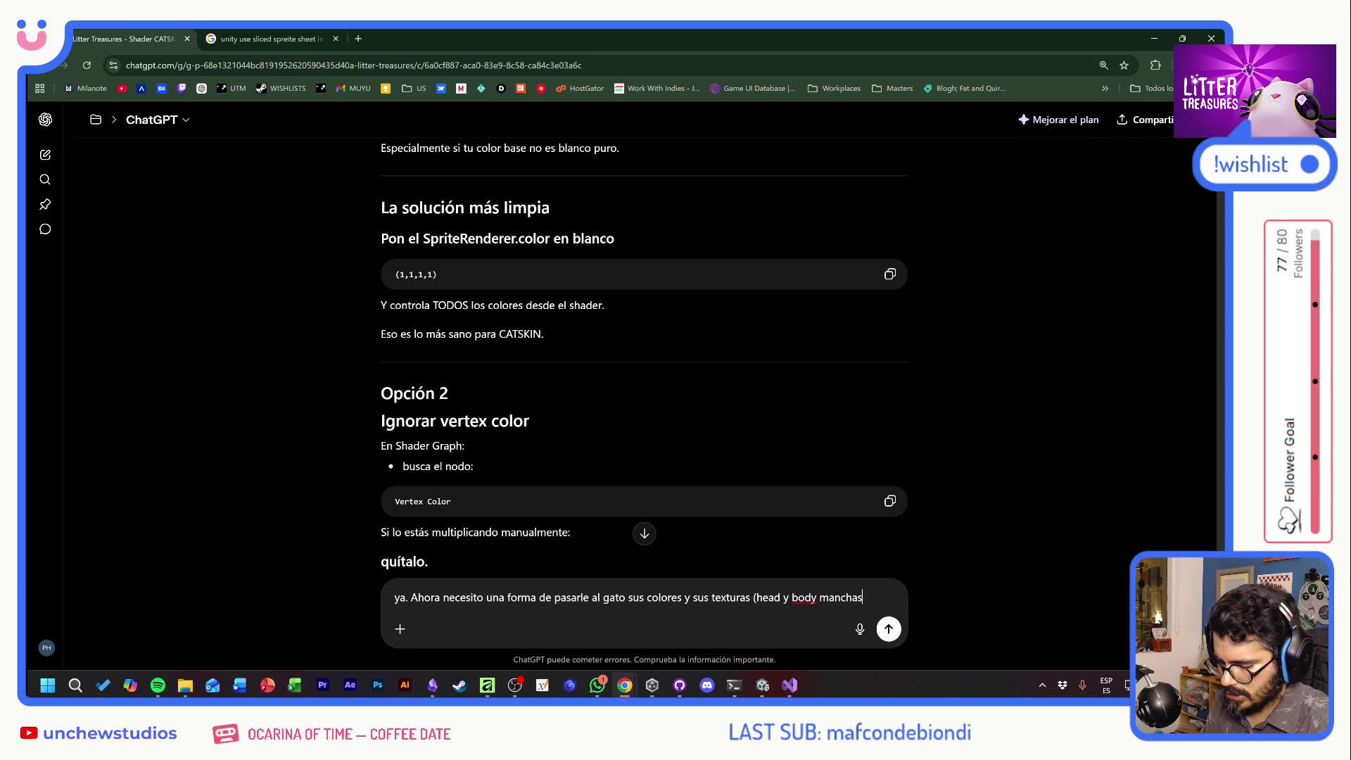
pyautogui.write(') y oder')
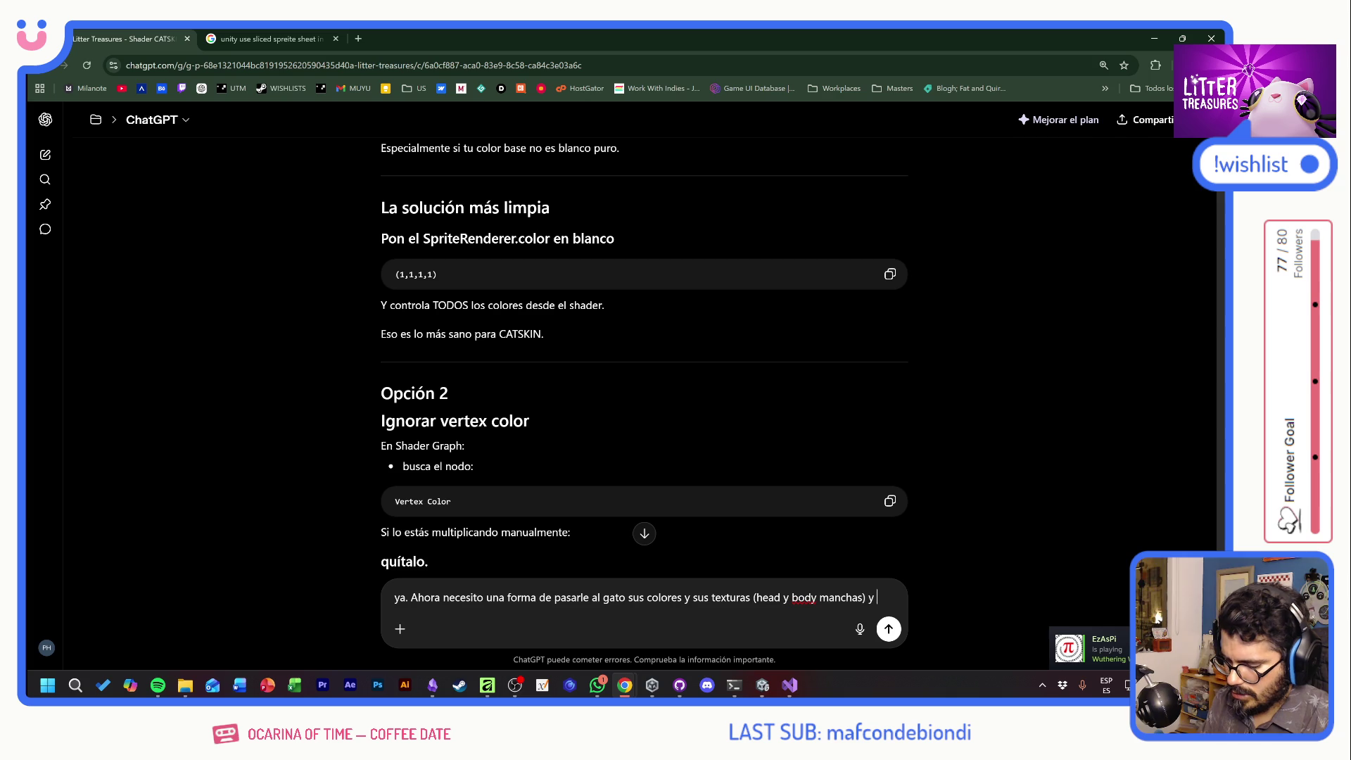
pyautogui.press('BackSpace')
pyautogui.press('BackSpace')
pyautogui.press('BackSpace')
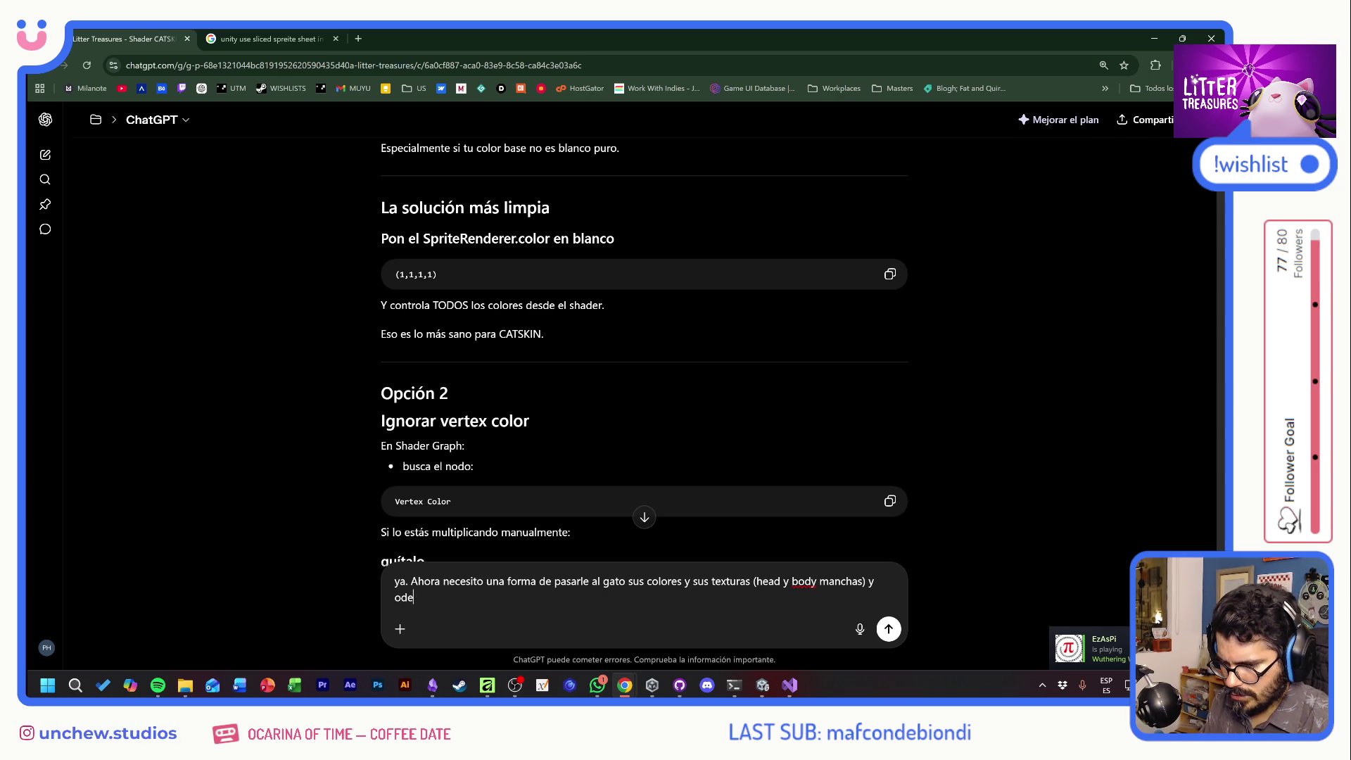
pyautogui.write('oder ')
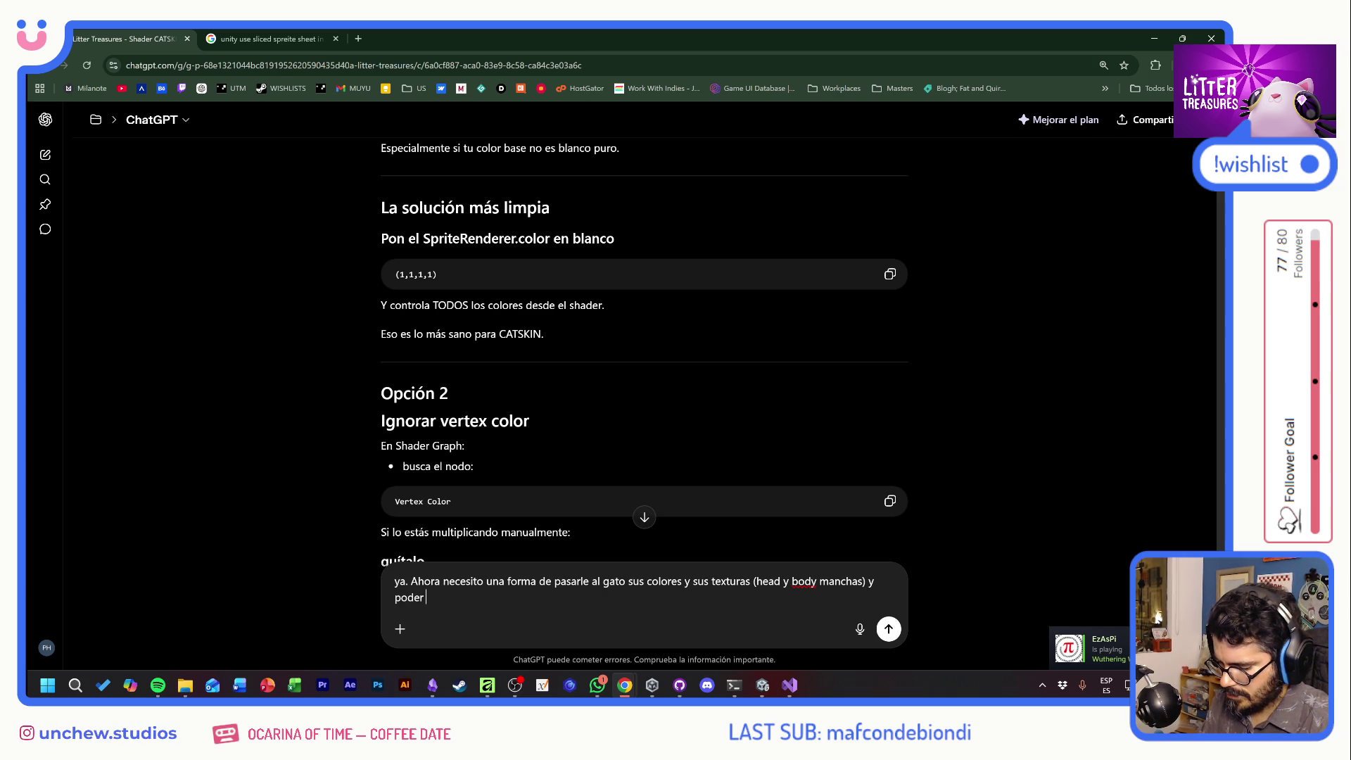
pyautogui.write('generar randomly ')
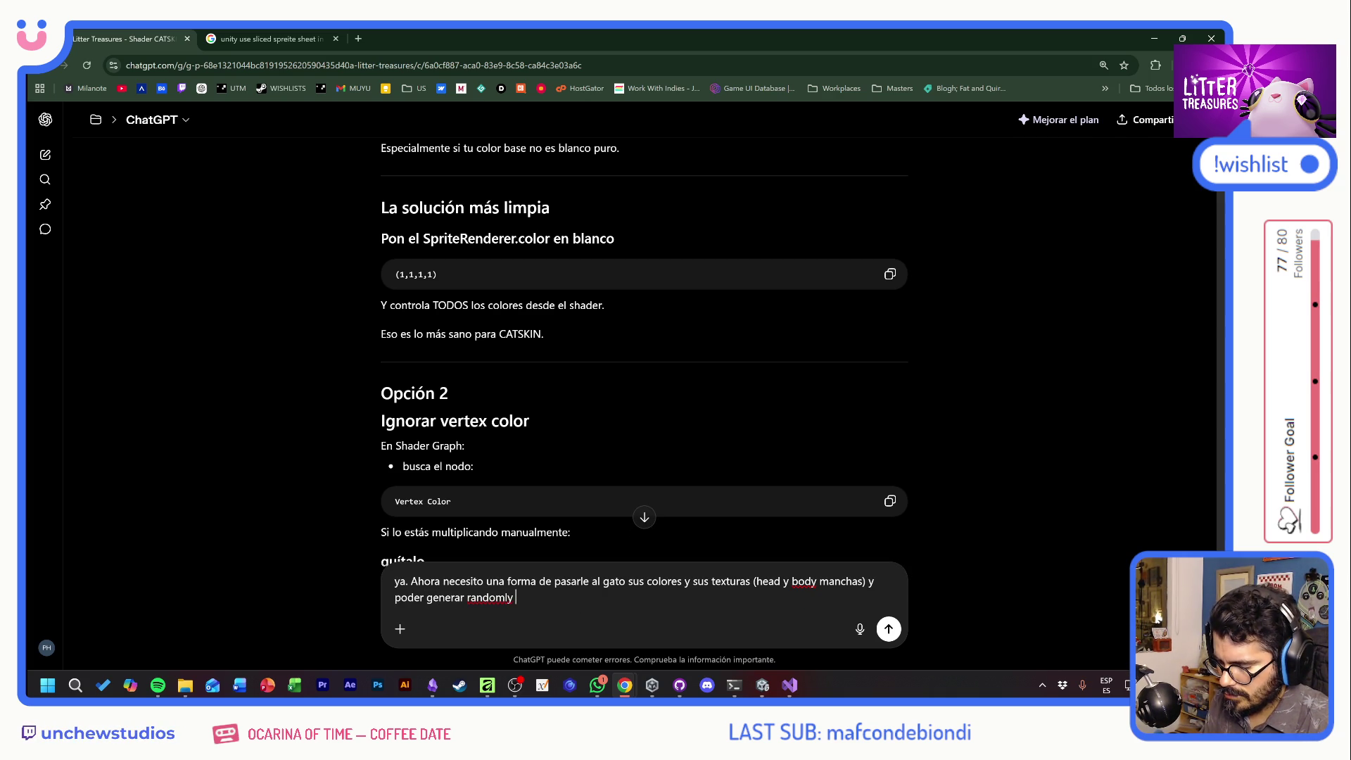
pyautogui.write('l')
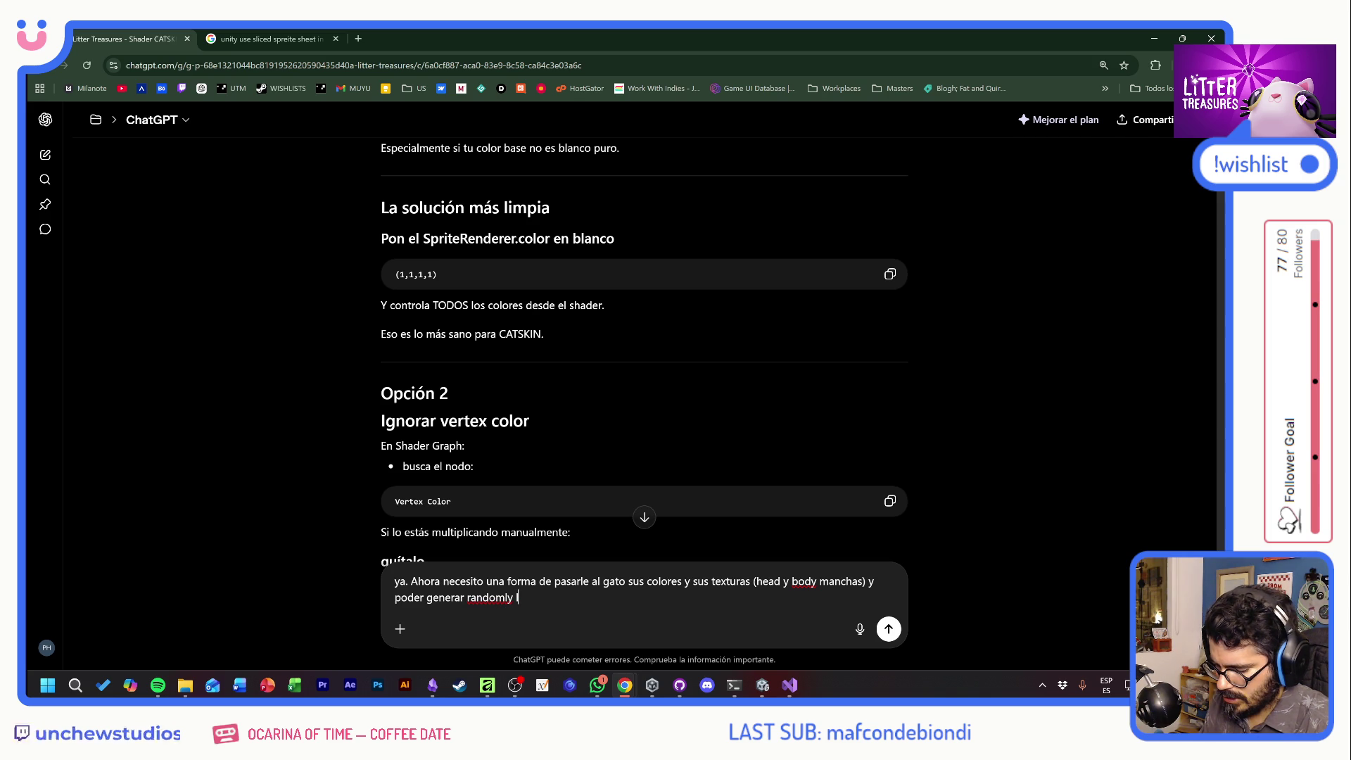
pyautogui.write('as combinaciones y ')
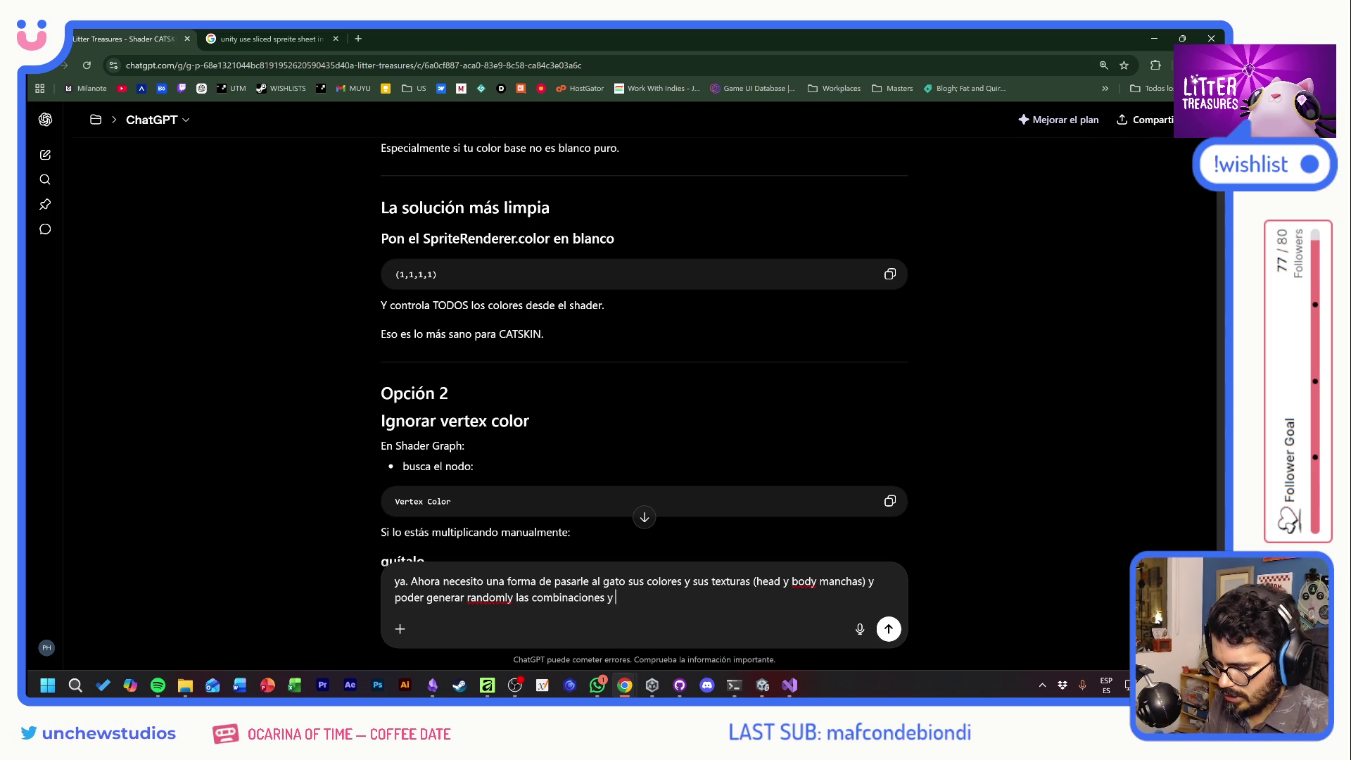
pyautogui.write('pasarselas co')
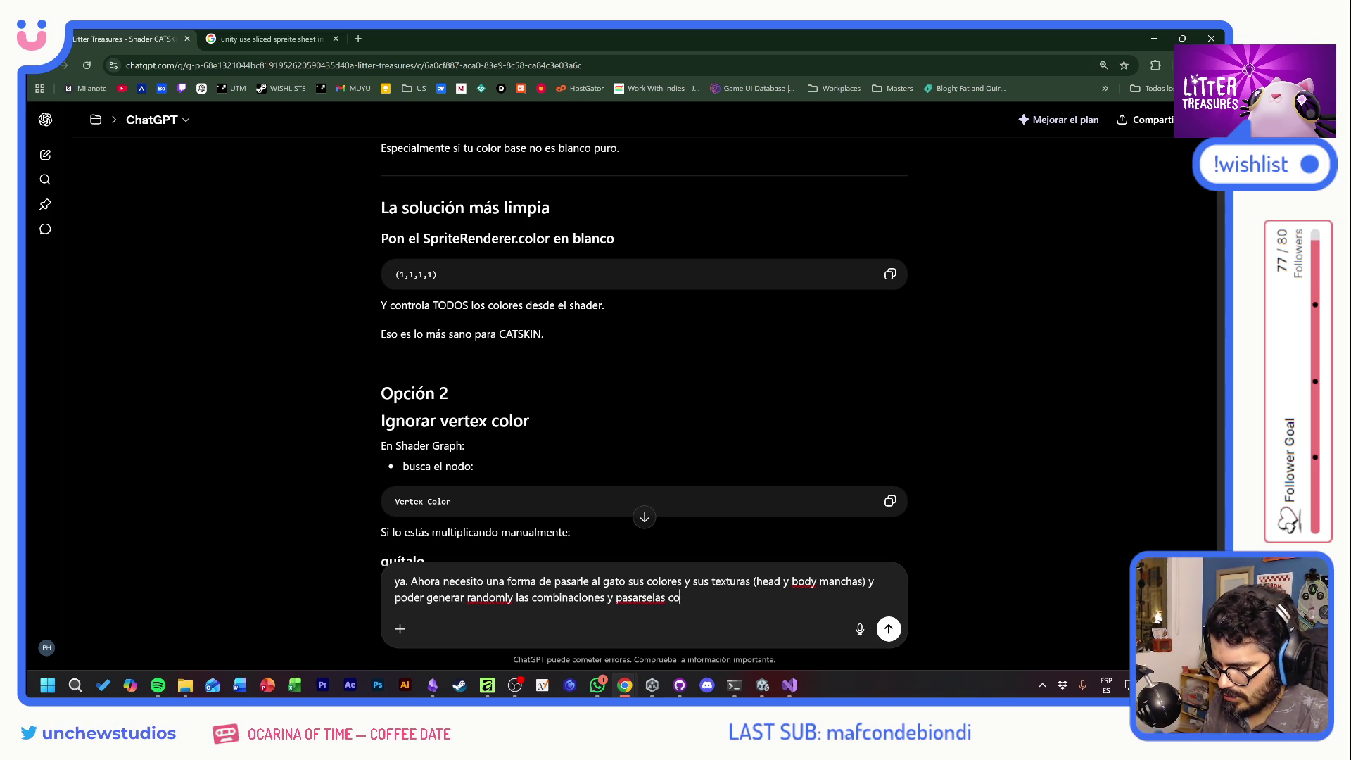
pyautogui.write('mo material block. ')
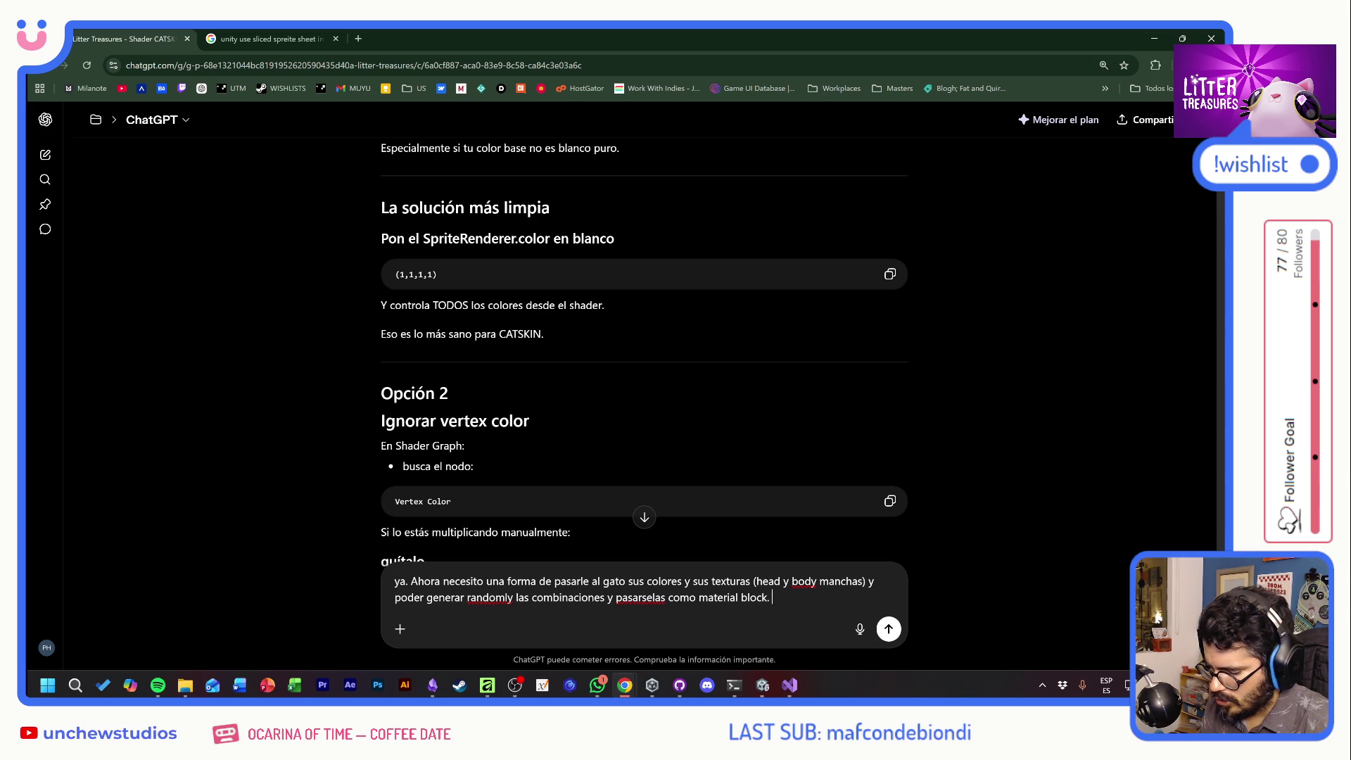
pyautogui.write('Cómo organiza')
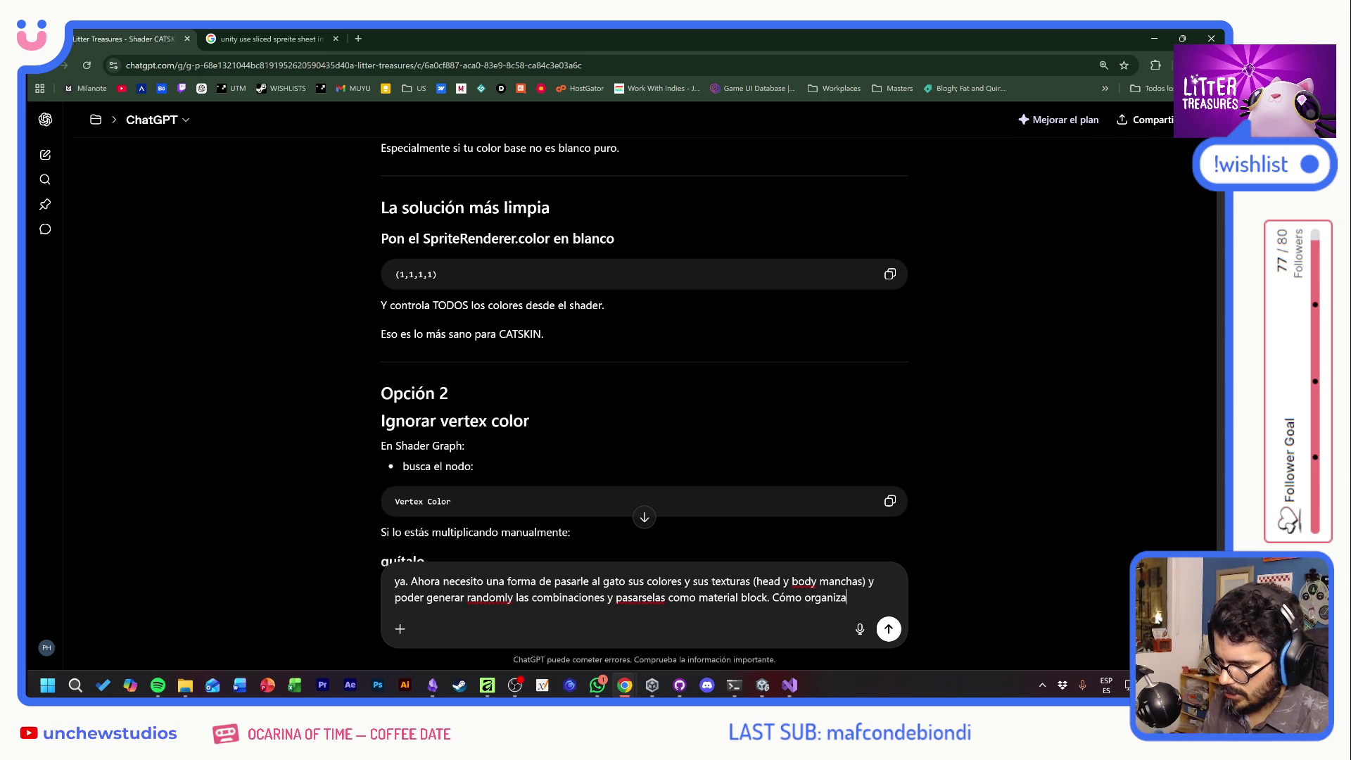
pyautogui.write('rías la data. Yo te')
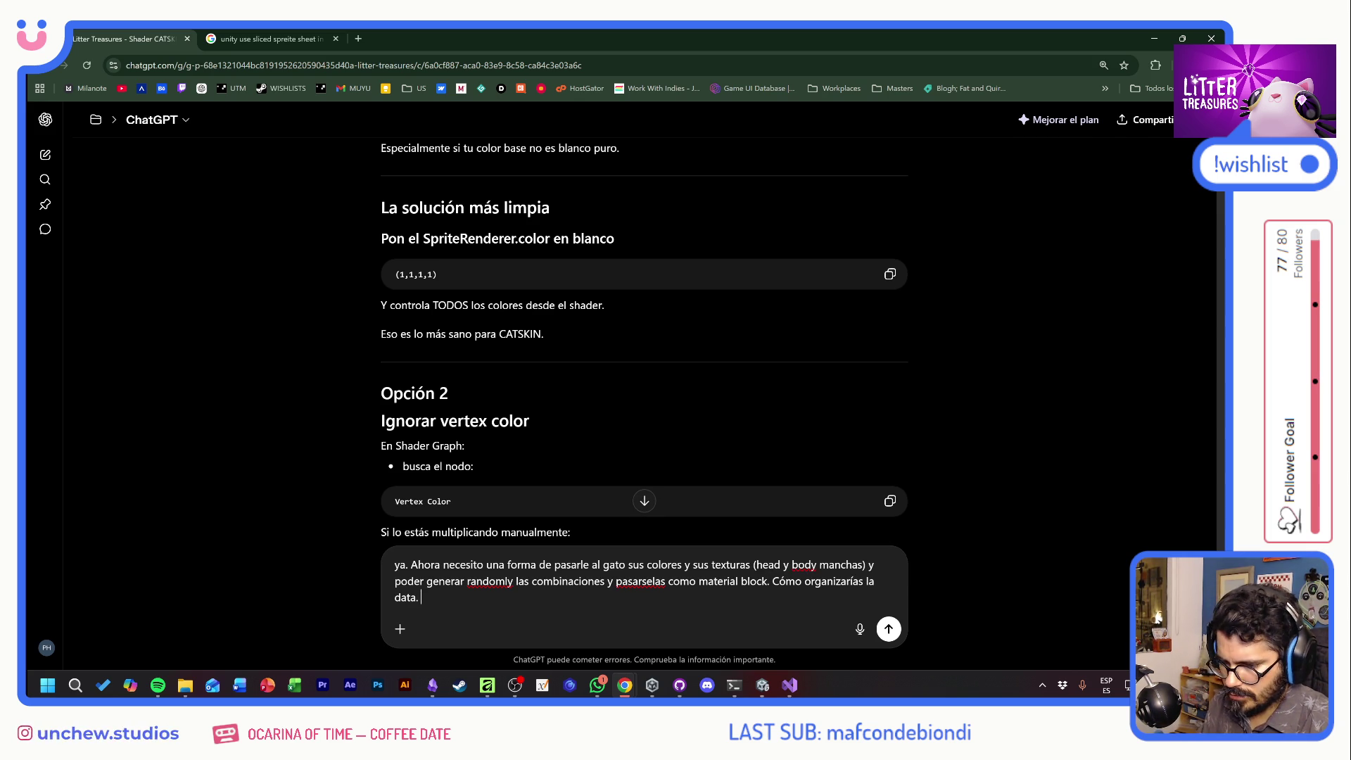
pyautogui.write('ngo por e')
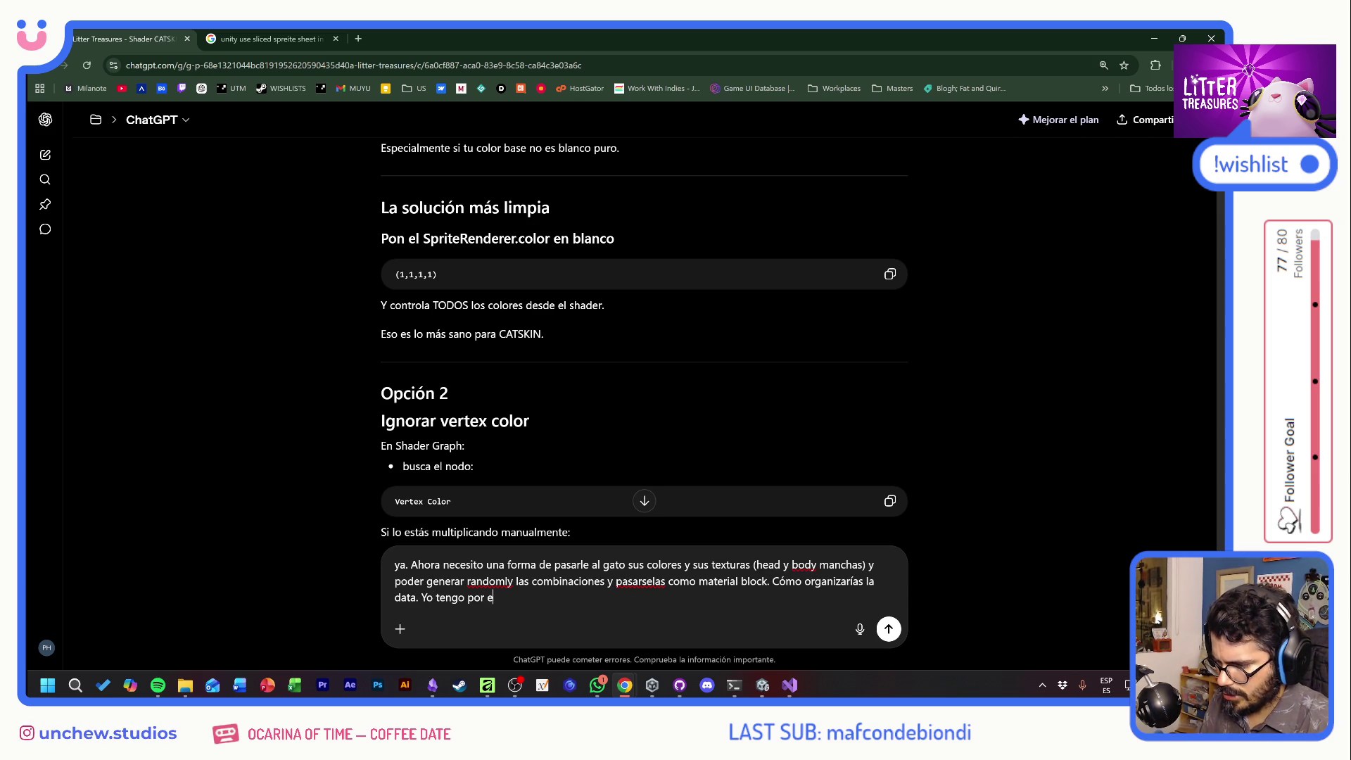
pyautogui.write('jemplo un')
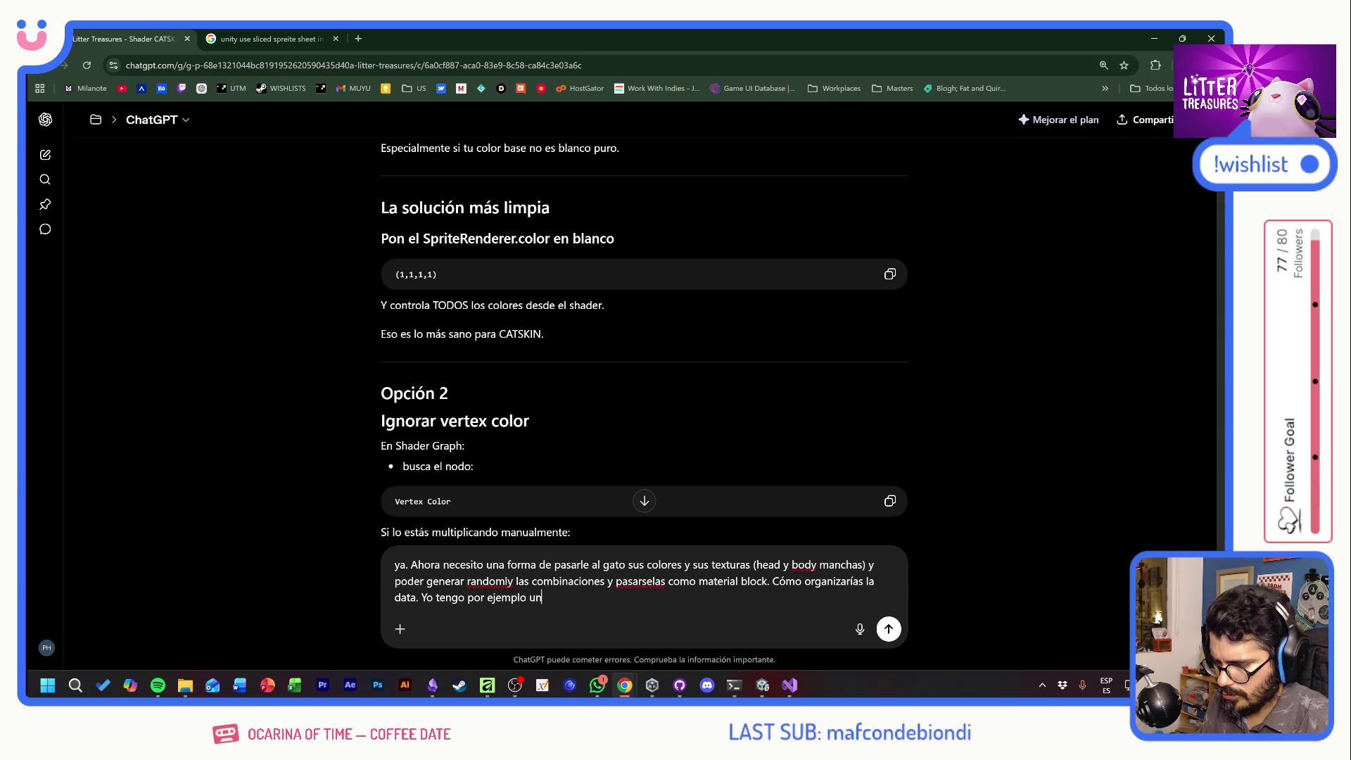
pyautogui.write('a')
pyautogui.press('capslock')
pyautogui.write('DAA')
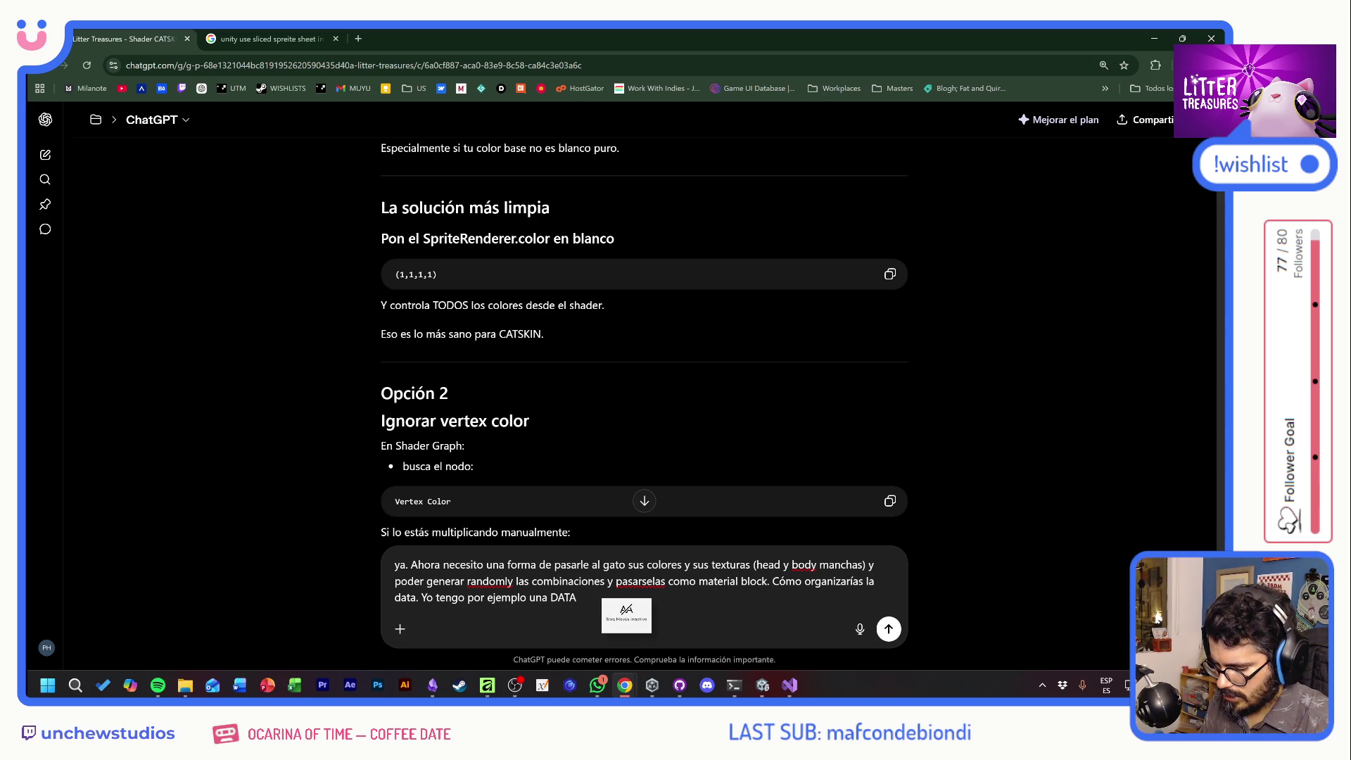
pyautogui.press('capslock')
pyautogui.write('que me dice')
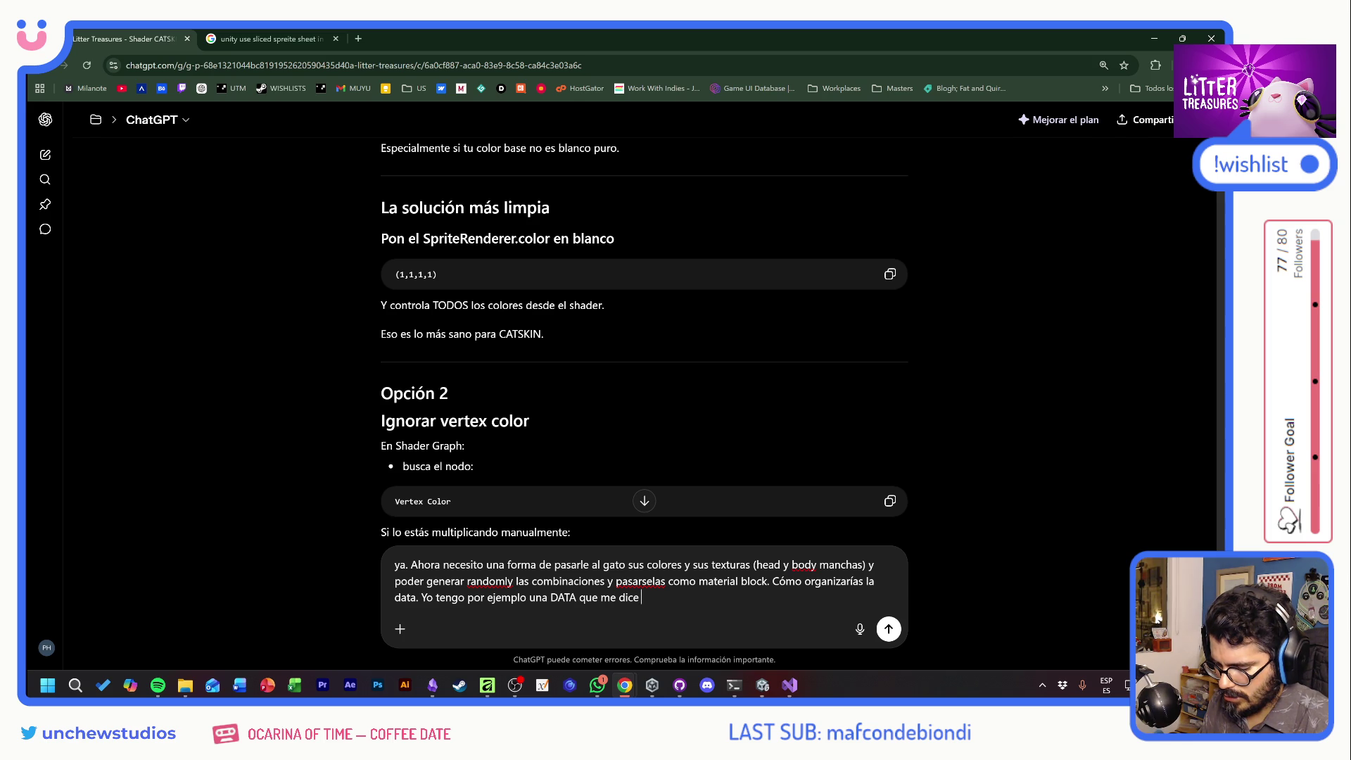
pyautogui.write(' los colores')
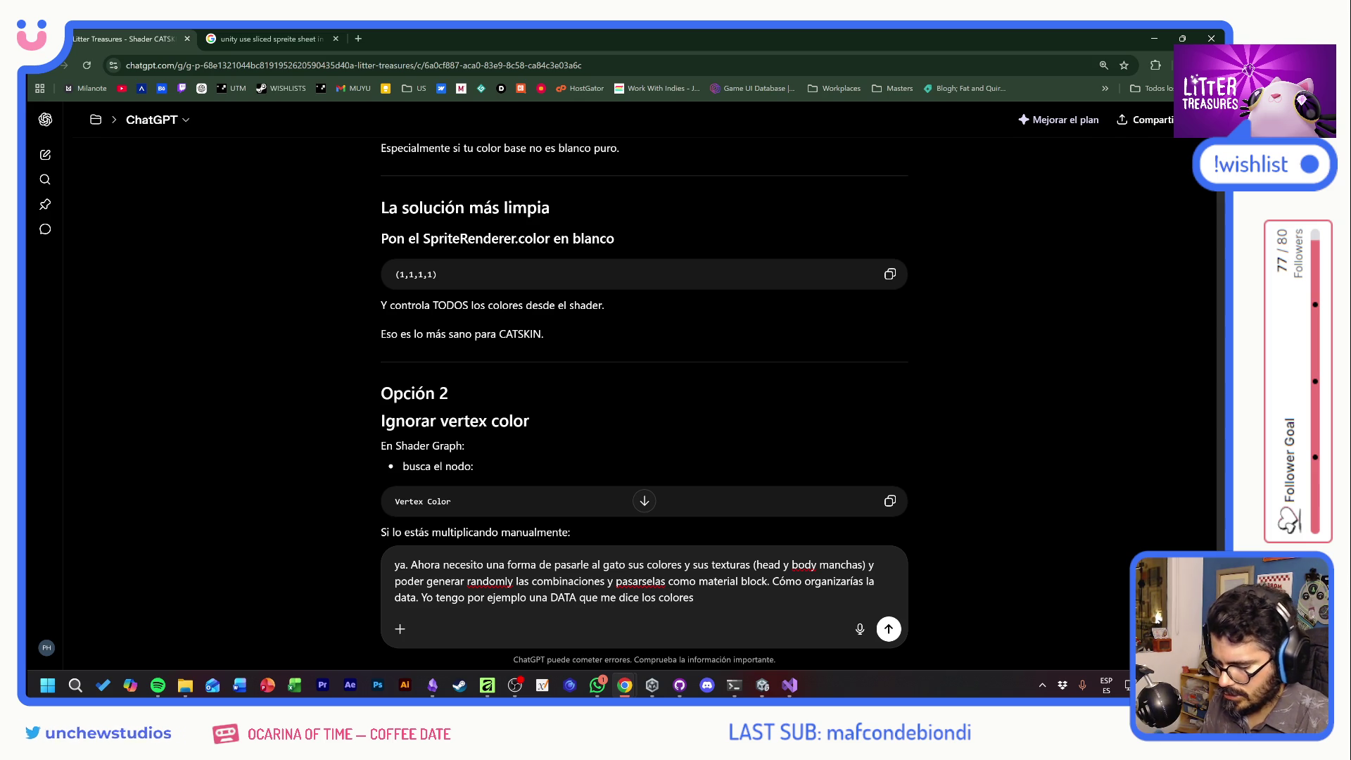
pyautogui.press('BackSpace')
pyautogui.press('BackSpace')
pyautogui.press('BackSpace')
# Add breed palettes, loot-unlockable ESPEJO spots and a random trailer sprite list, then send
pyautogui.write('la paleta')
pyautogui.write('lor d')
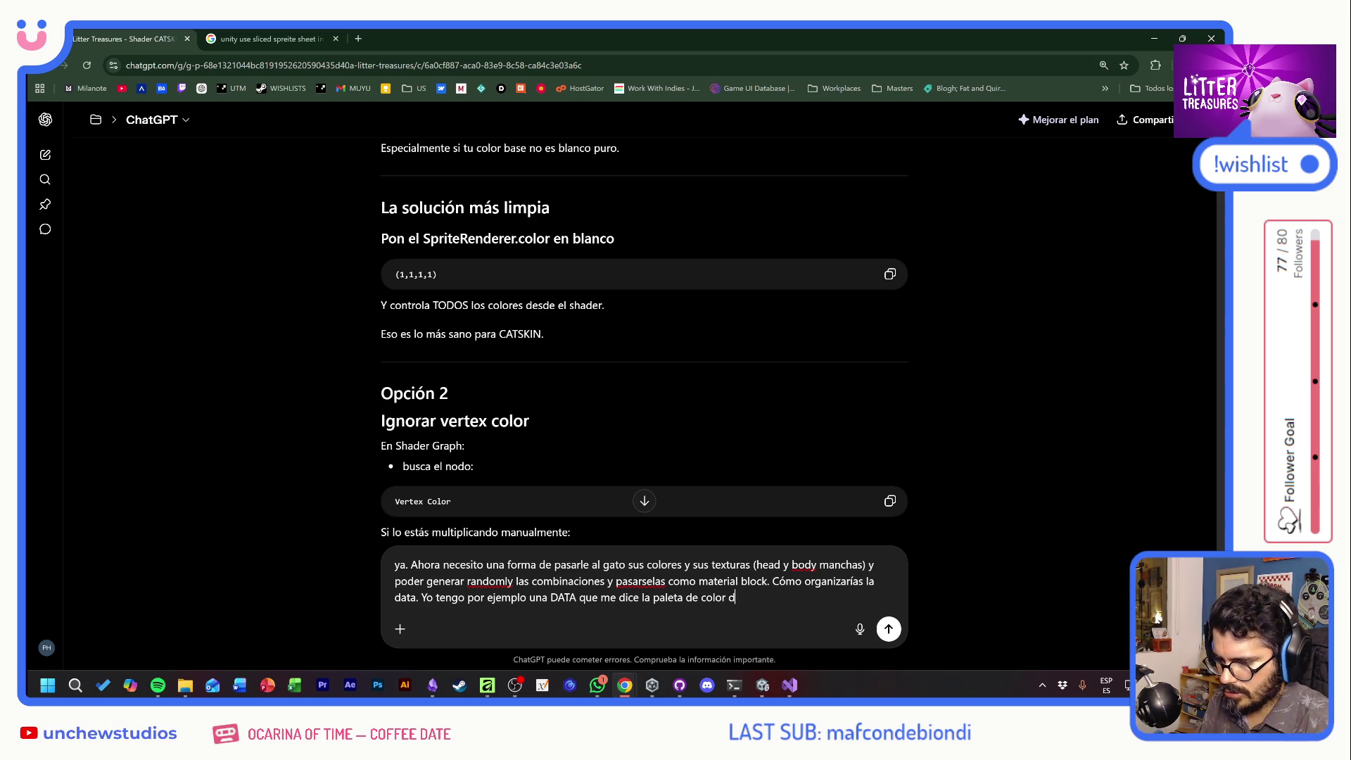
pyautogui.write('e la raza. icos, carey,')
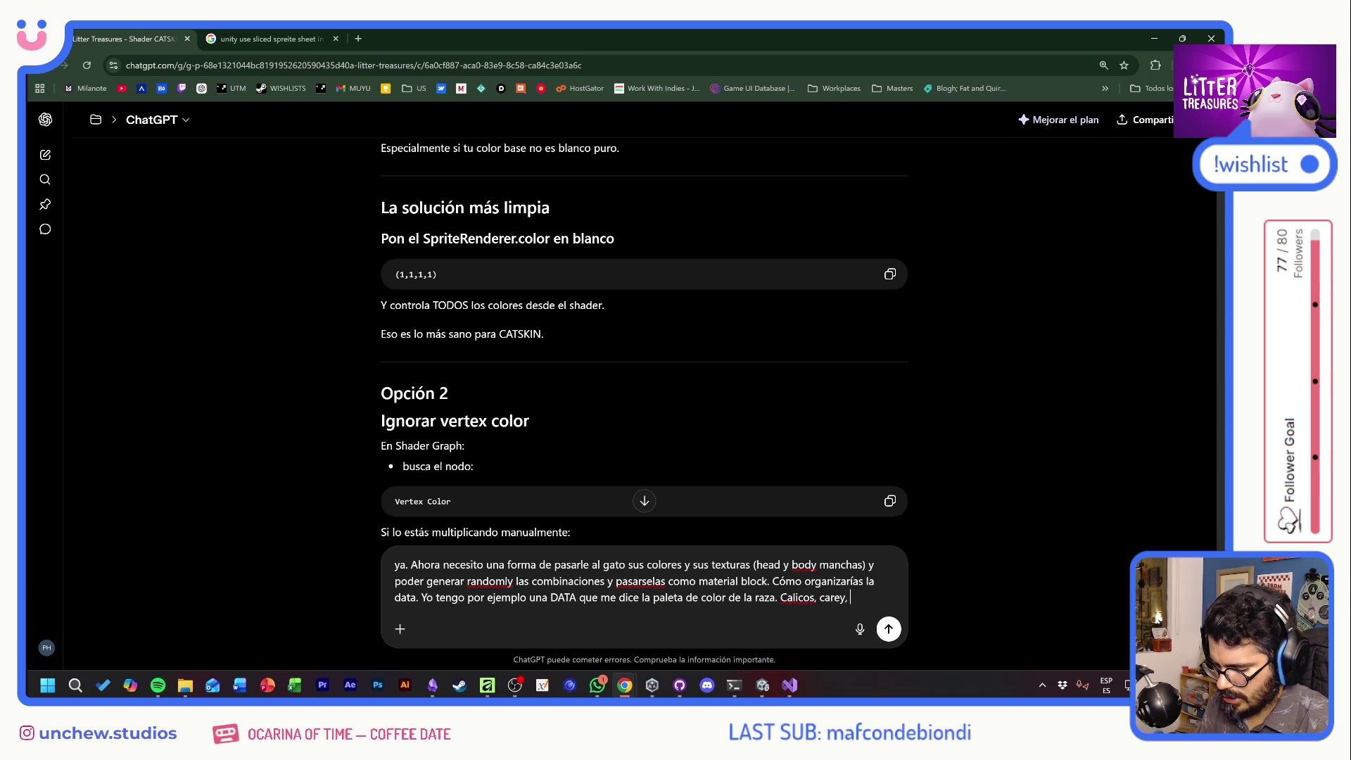
pyautogui.write(' siames,')
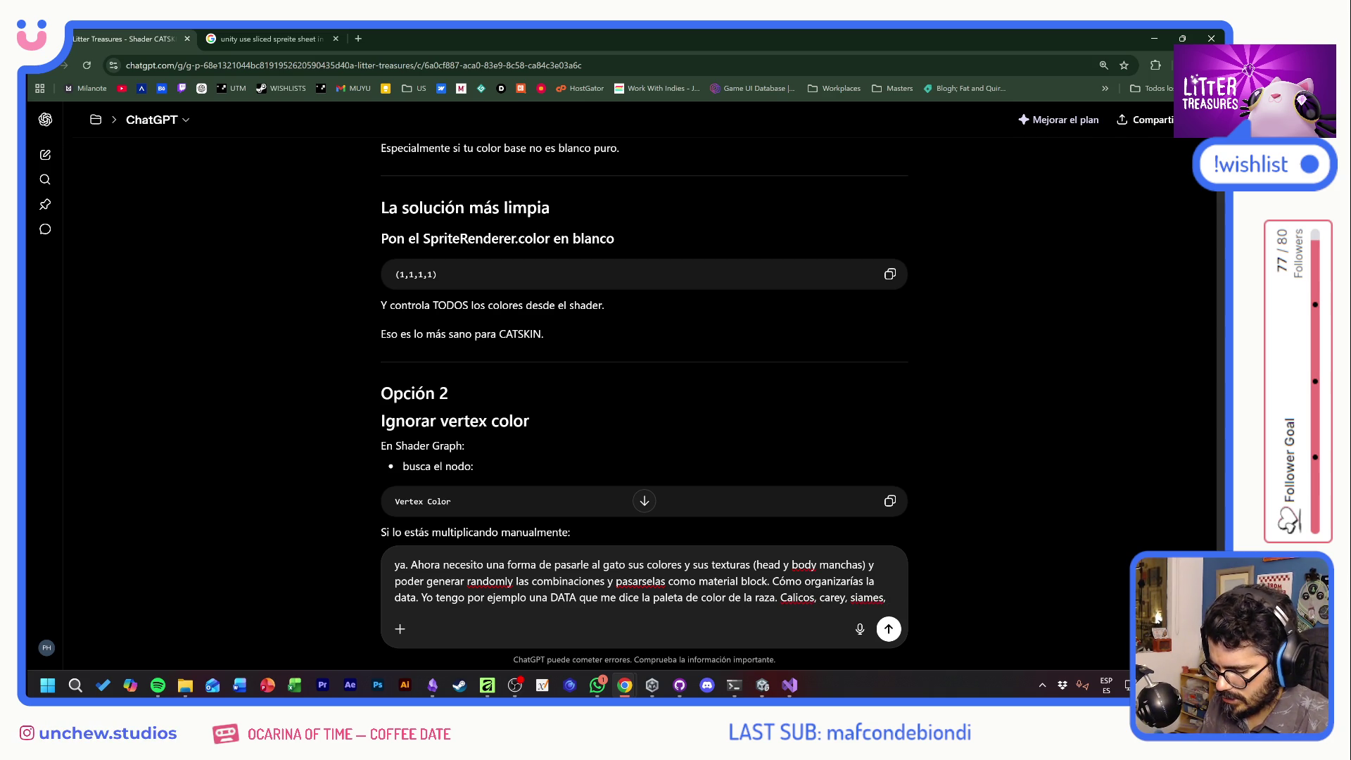
pyautogui.write(' naranjas, etc. ')
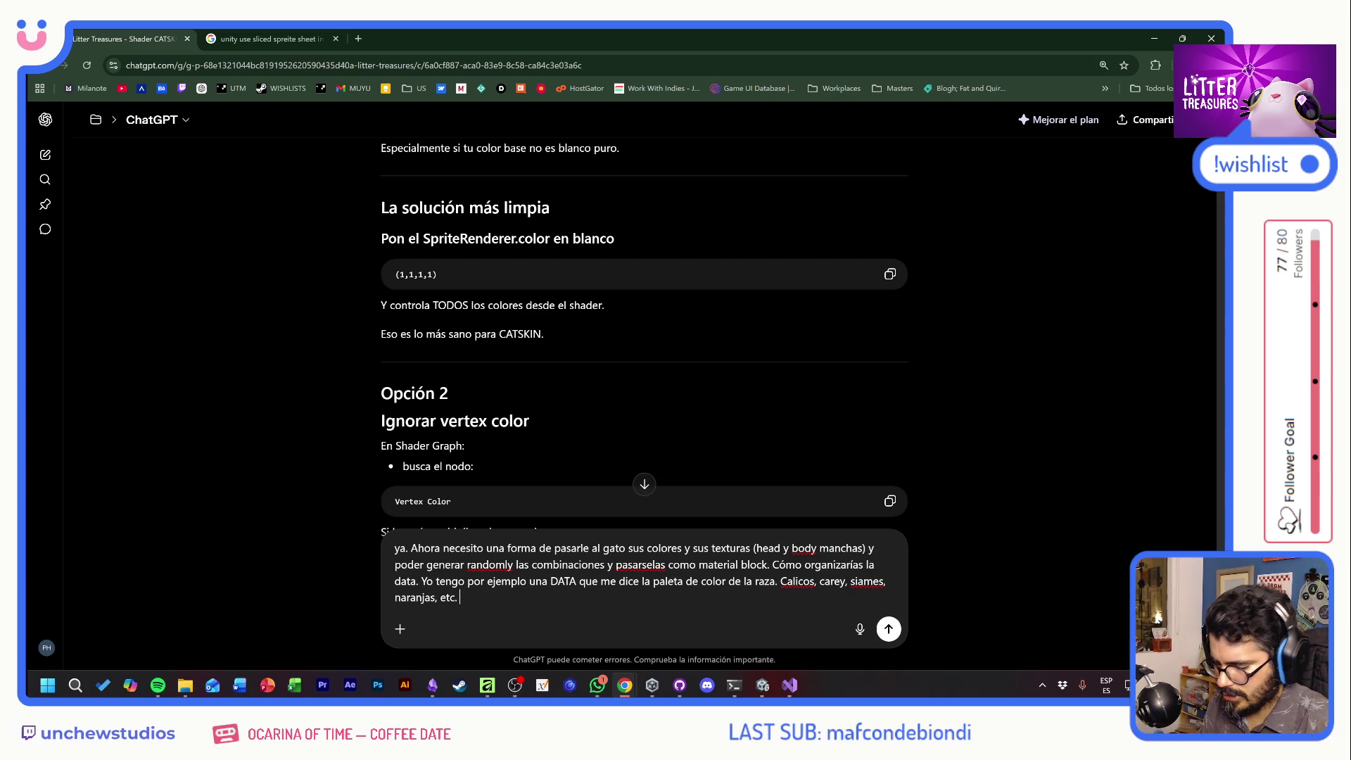
pyautogui.write('De ah')
pyautogui.write('í yo ')
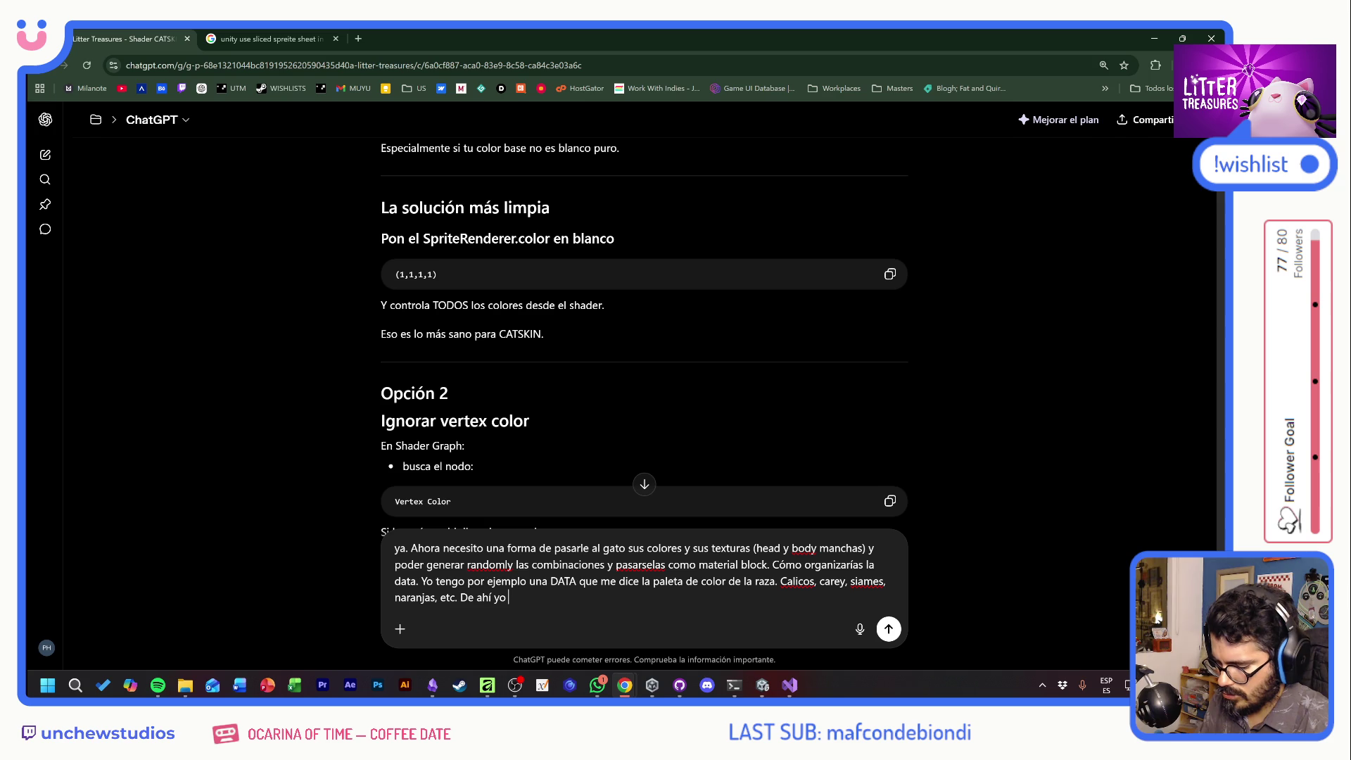
pyautogui.write('trquilamen')
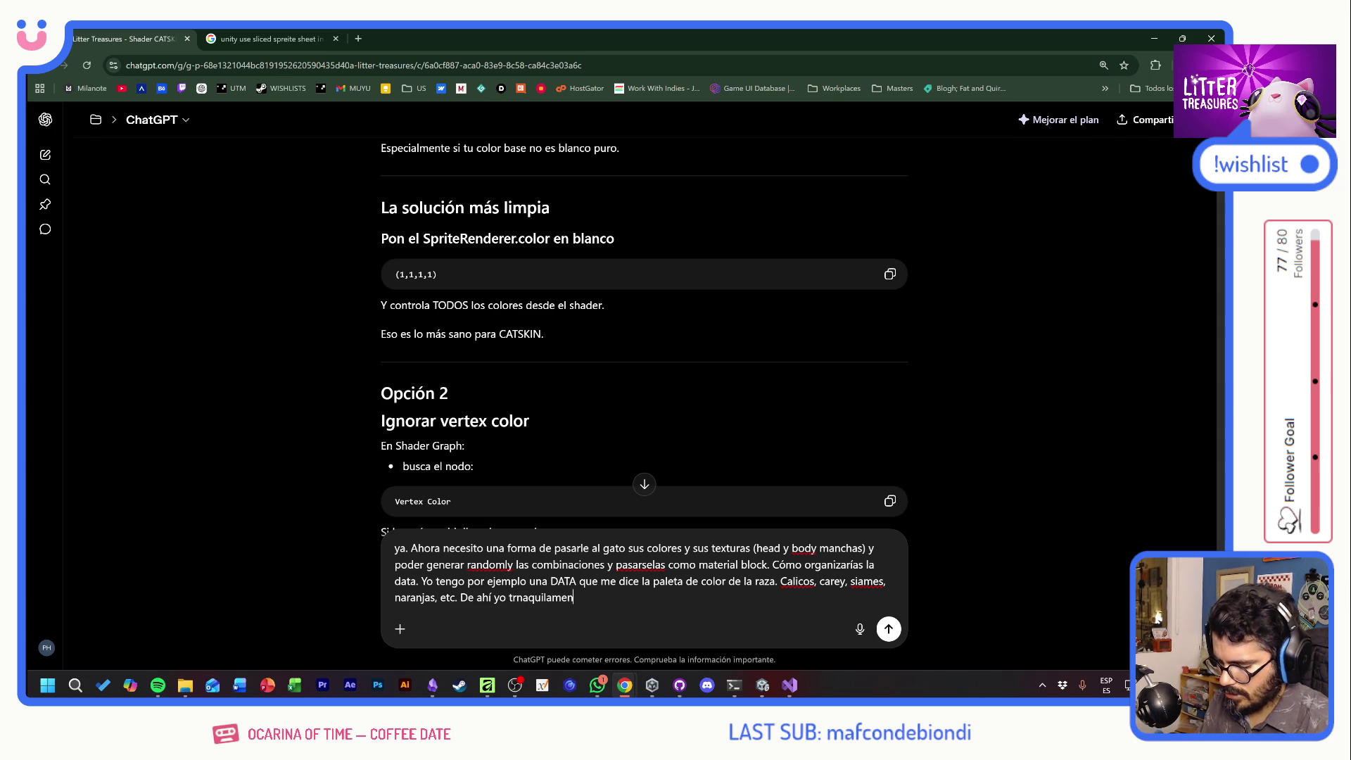
pyautogui.write('te puedo cargar')
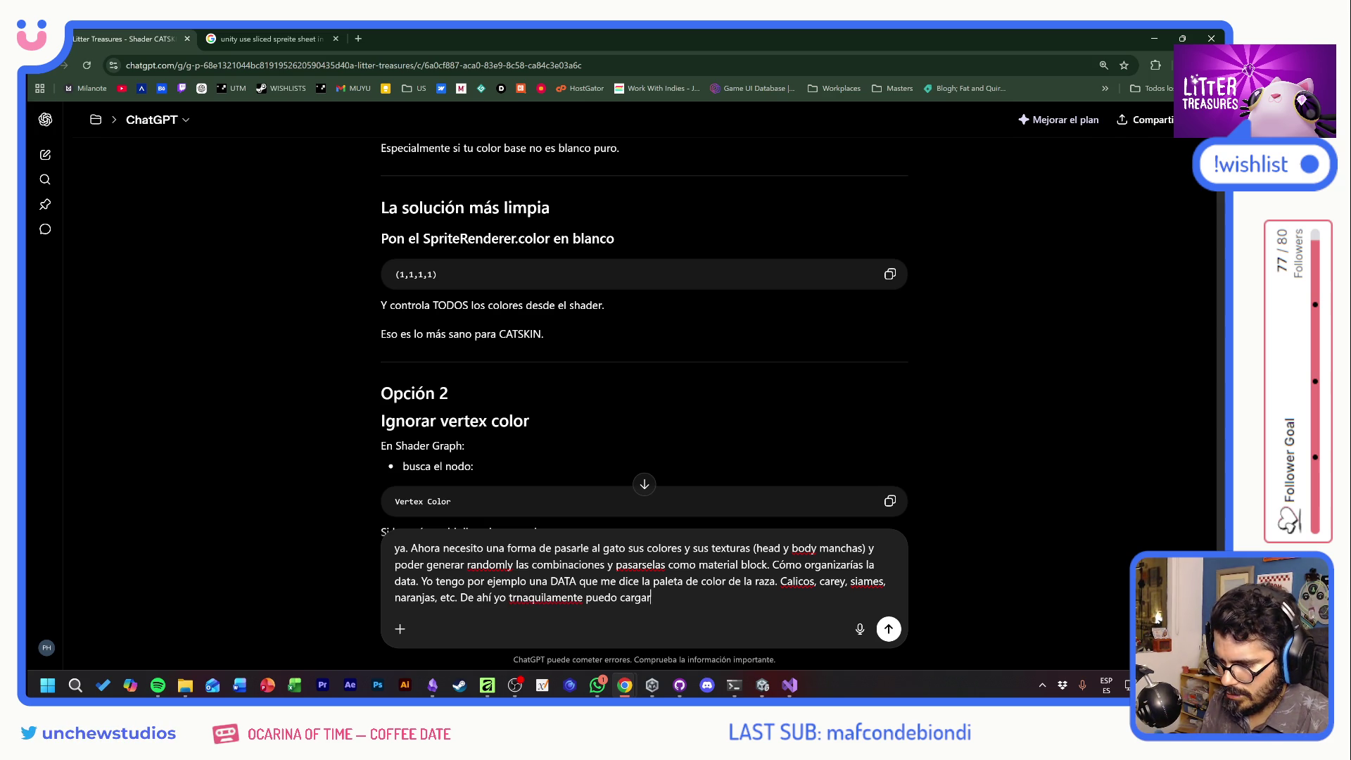
pyautogui.write(' los colores ')
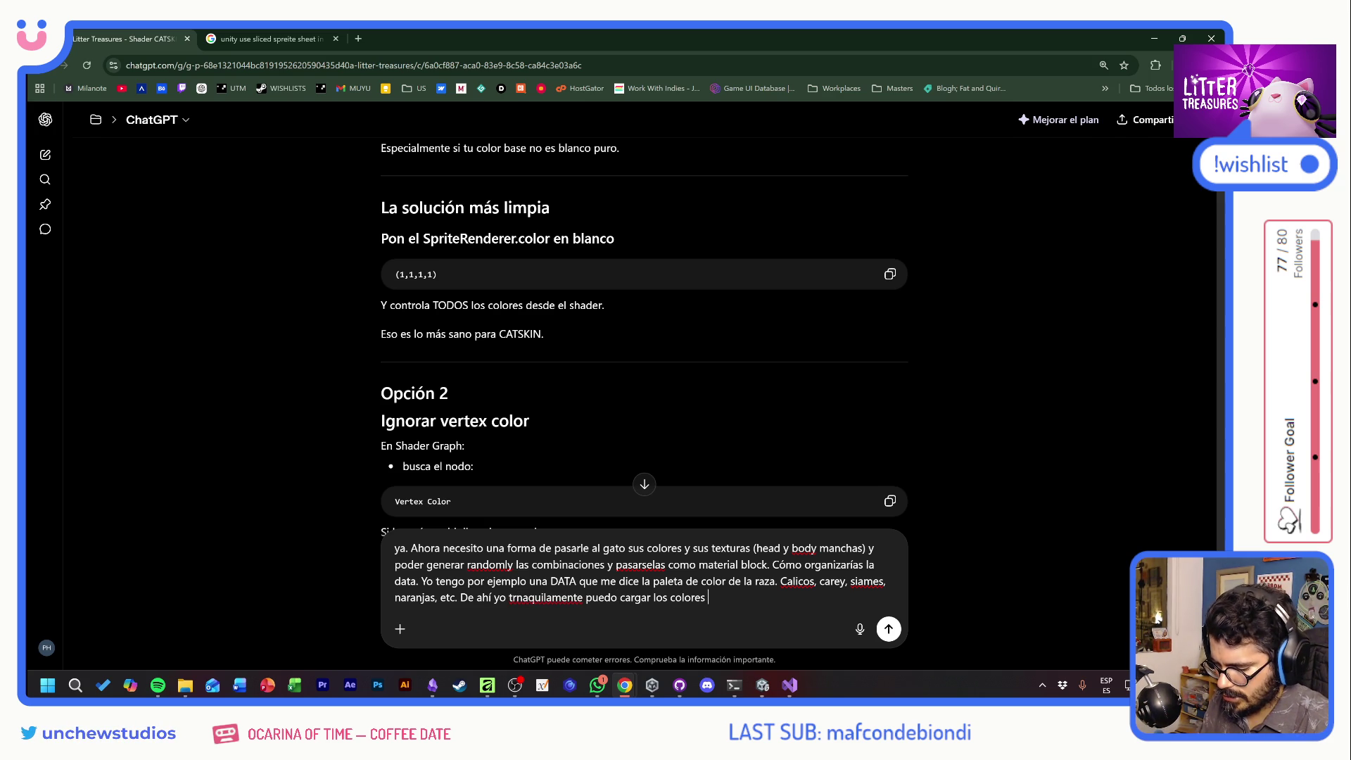
pyautogui.write('available')
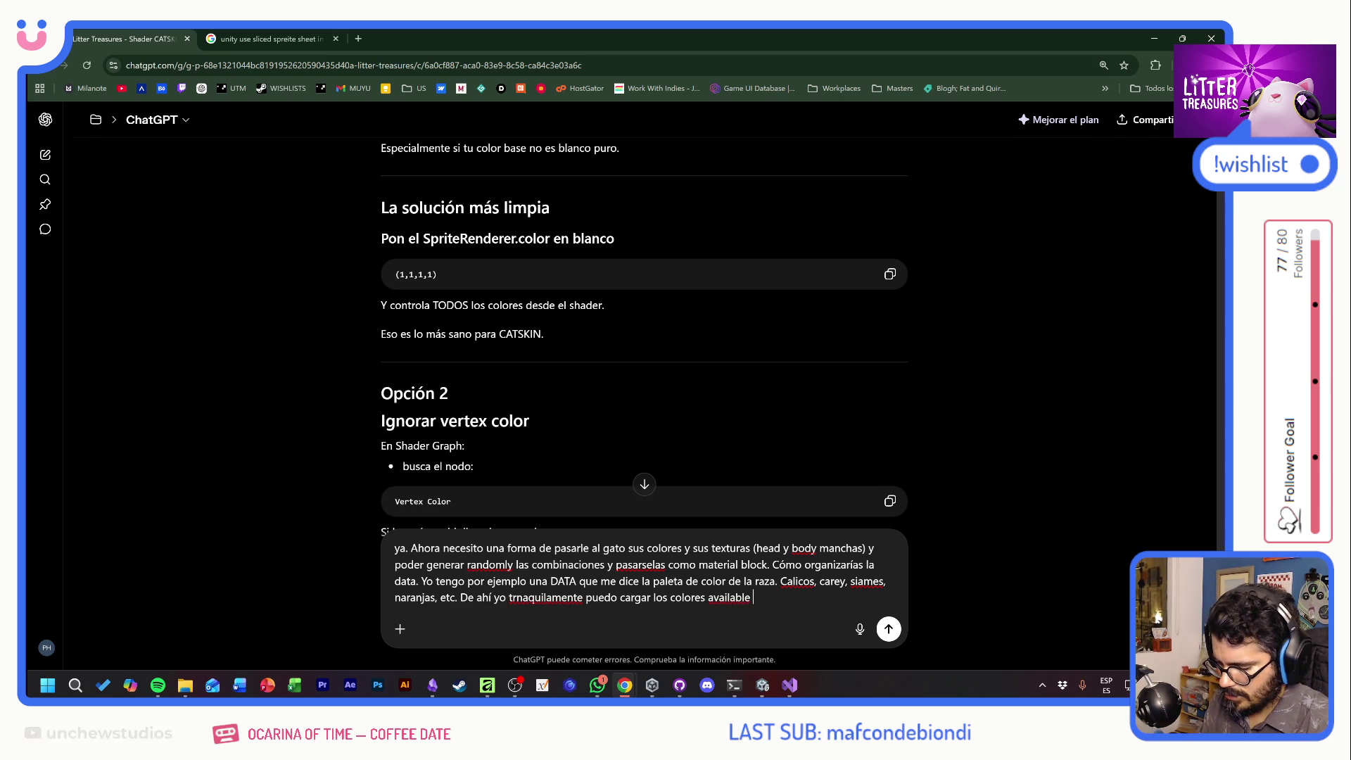
pyautogui.write('para cada raza')
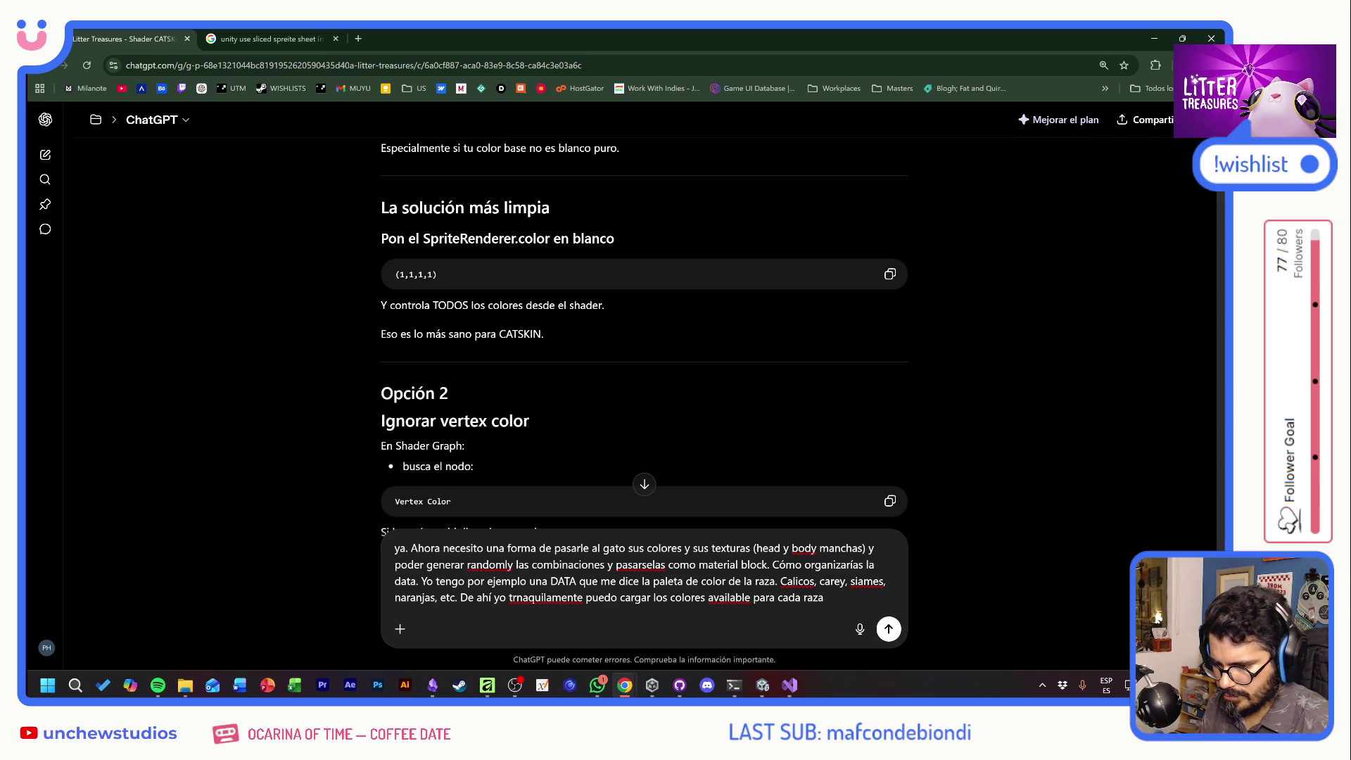
pyautogui.write('. Mi')
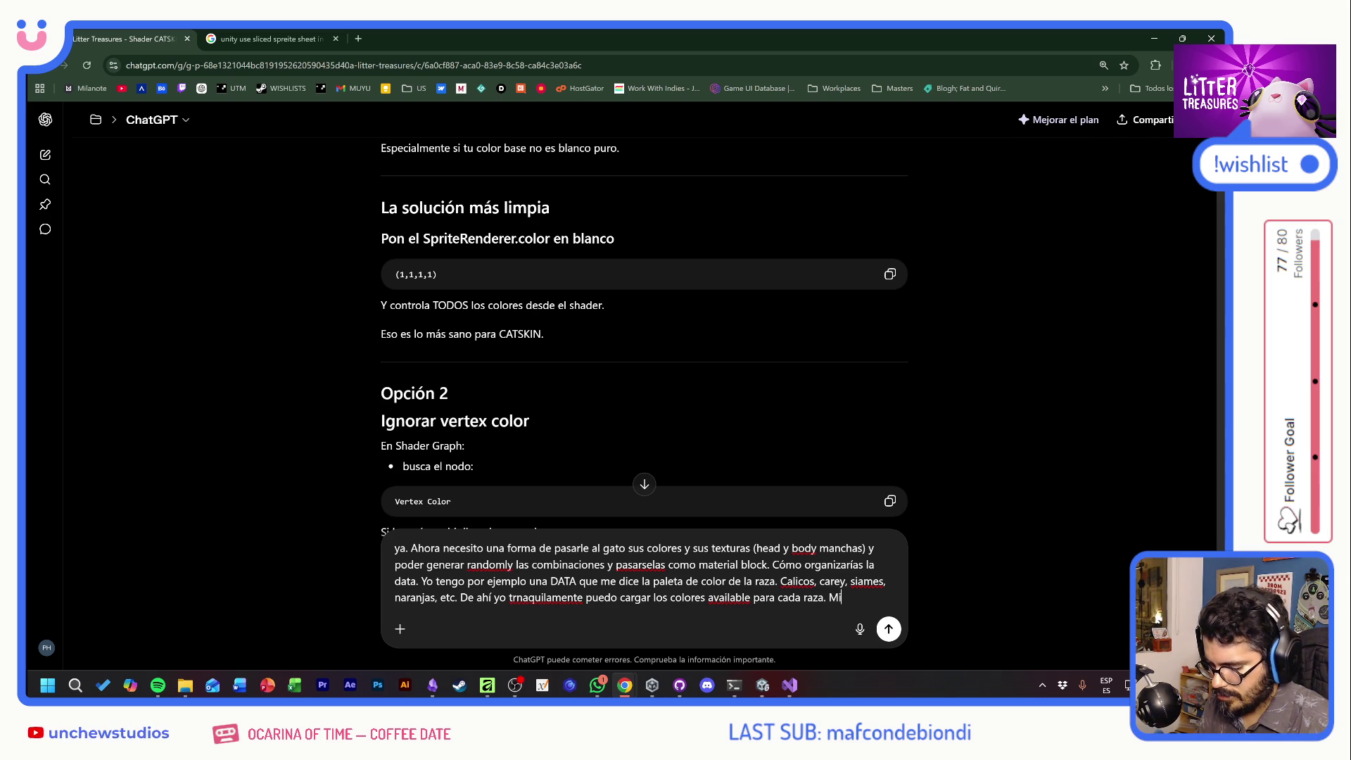
pyautogui.write(' pregunta es c')
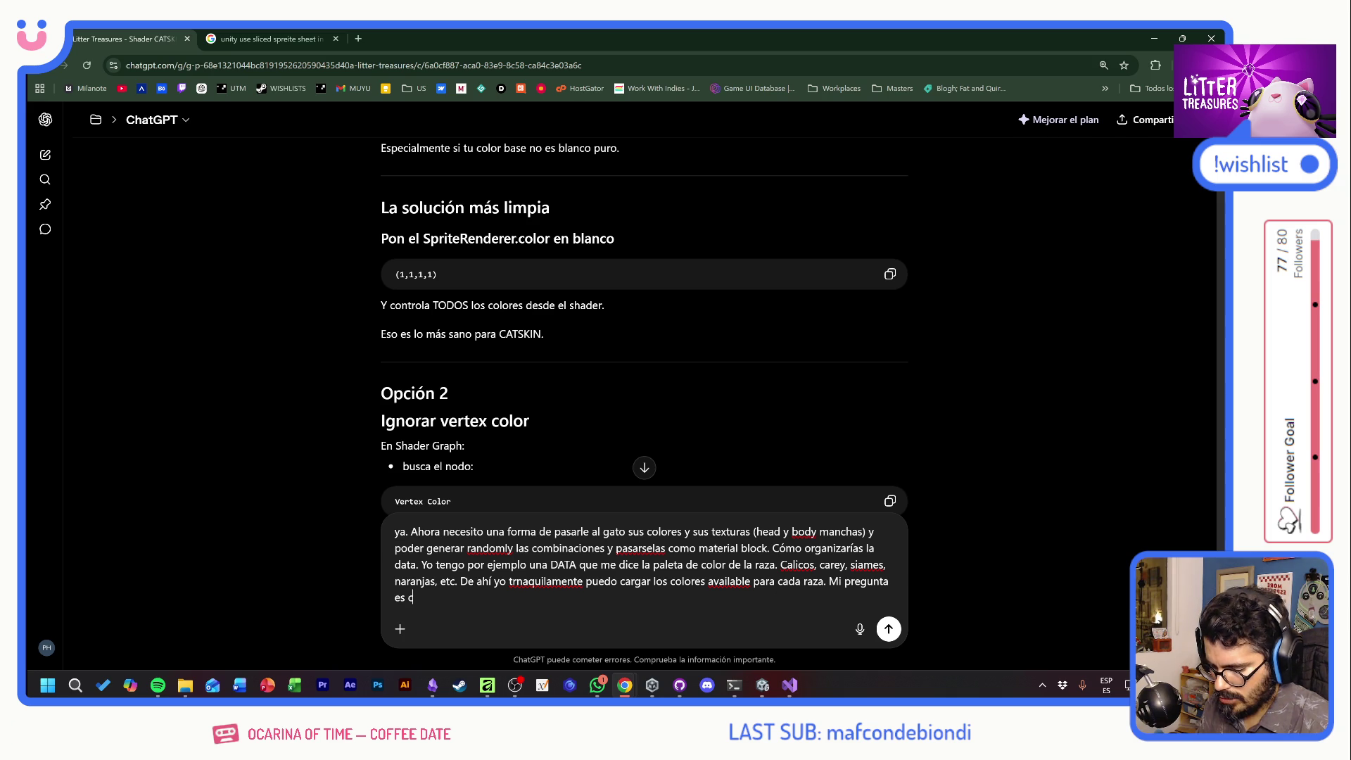
pyautogui.write('ómo manejo')
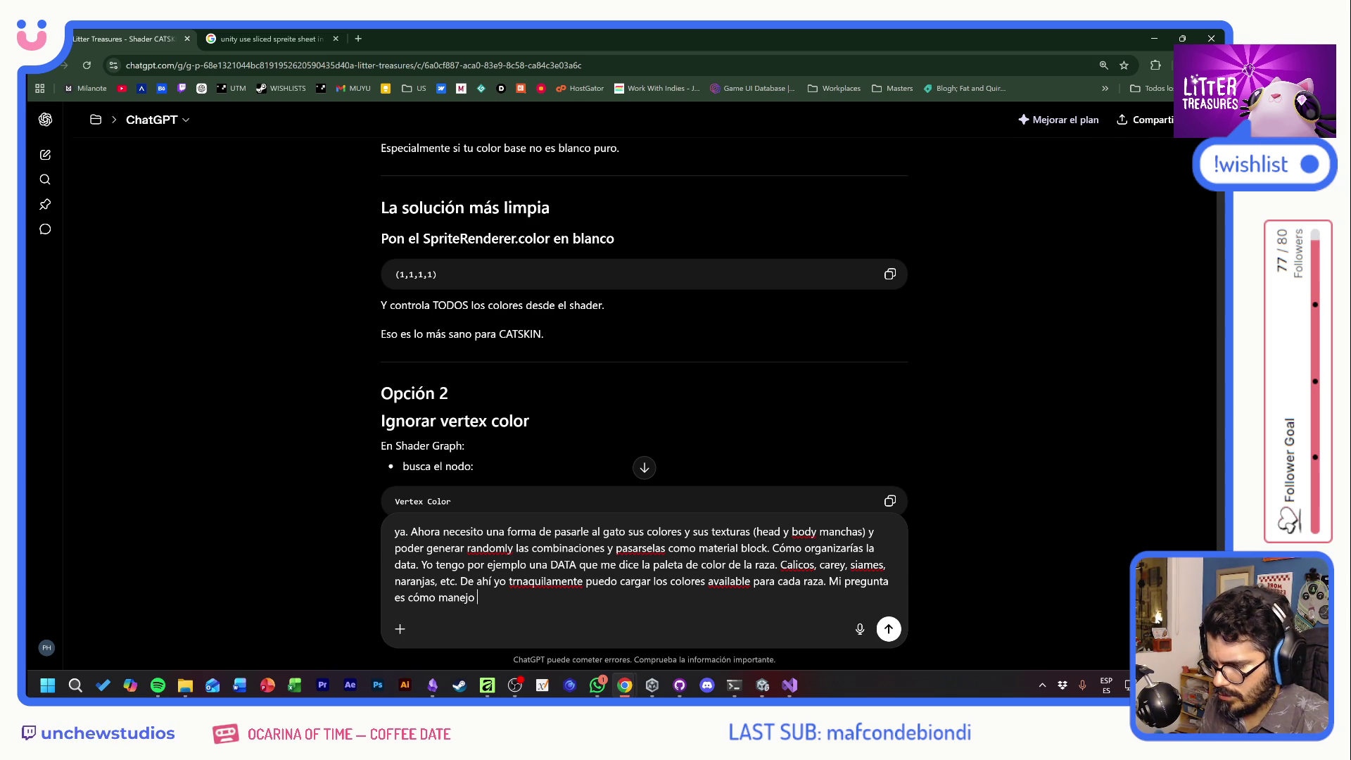
pyautogui.write('las')
pyautogui.write(' manc')
pyautogui.write('has. ')
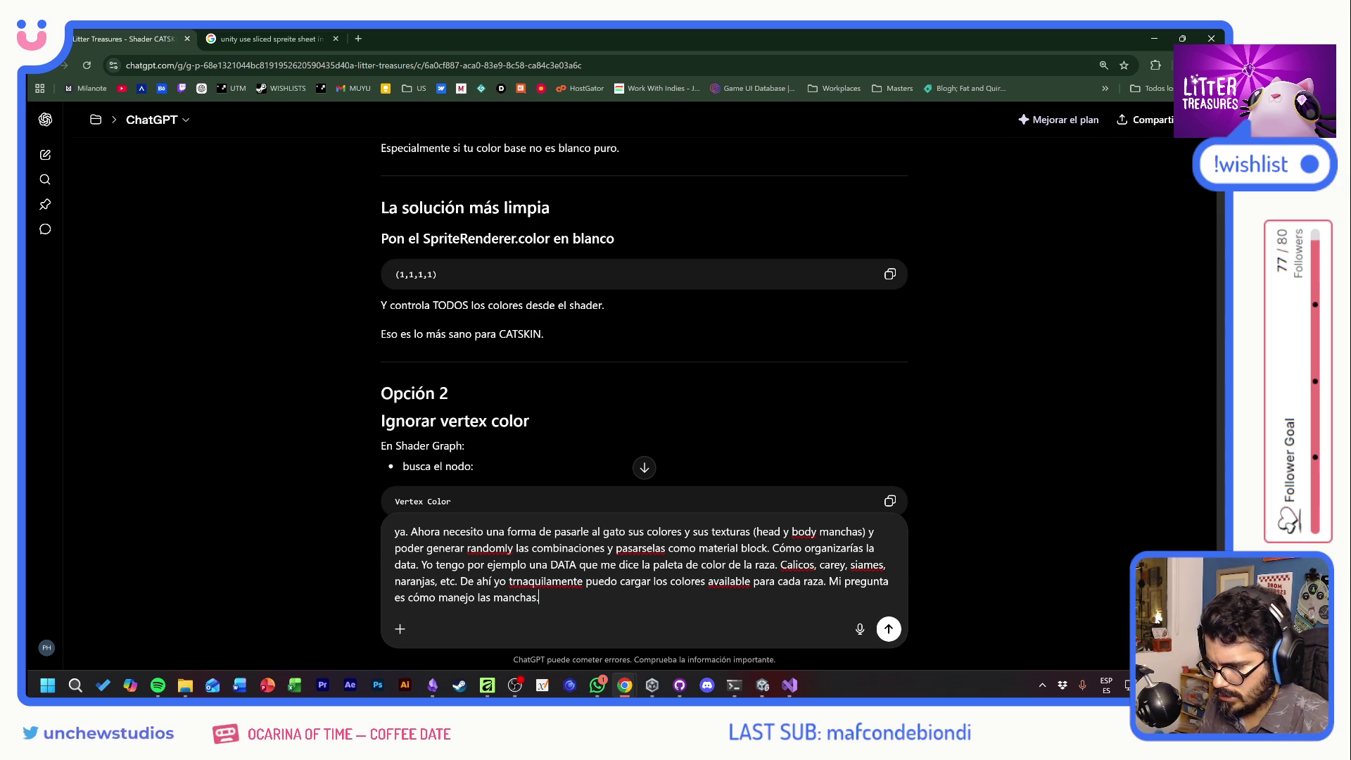
pyautogui.write(' Voy a ten')
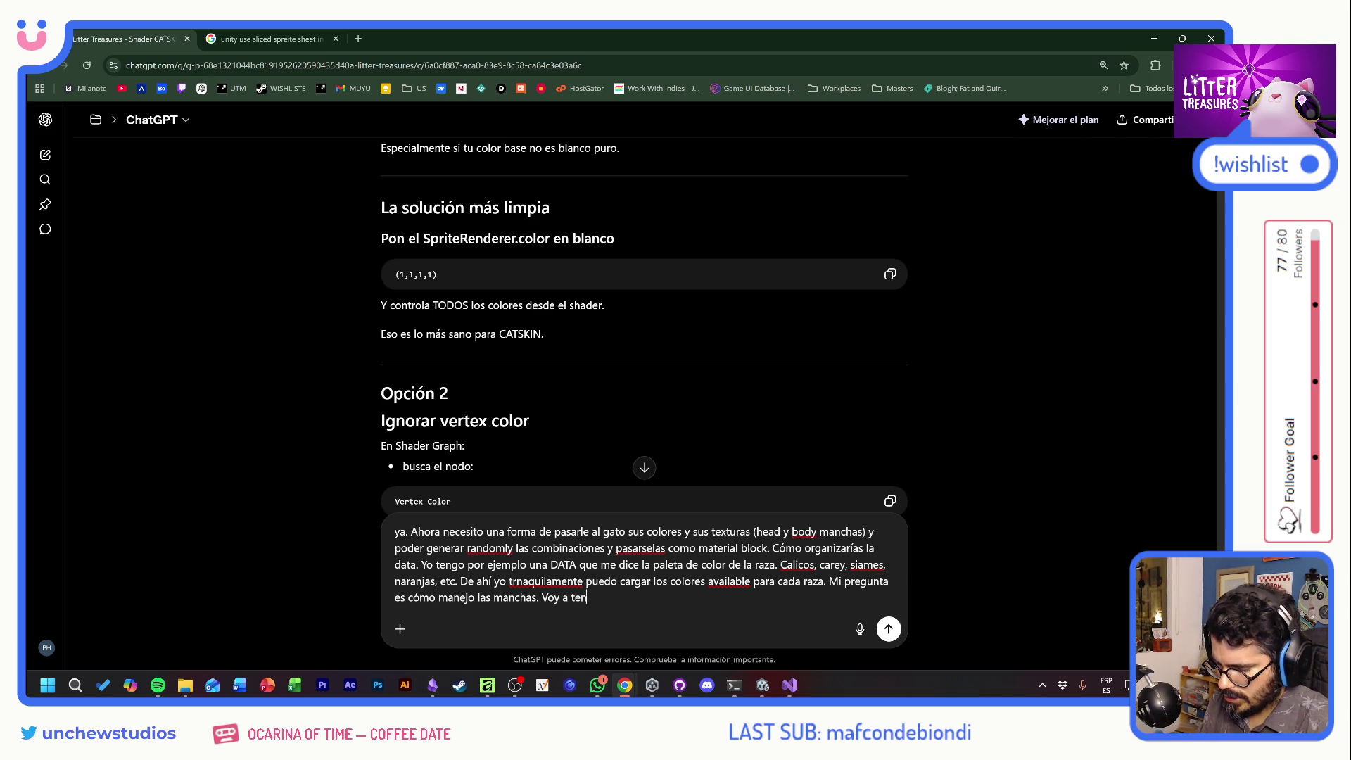
pyautogui.write('er manchas q')
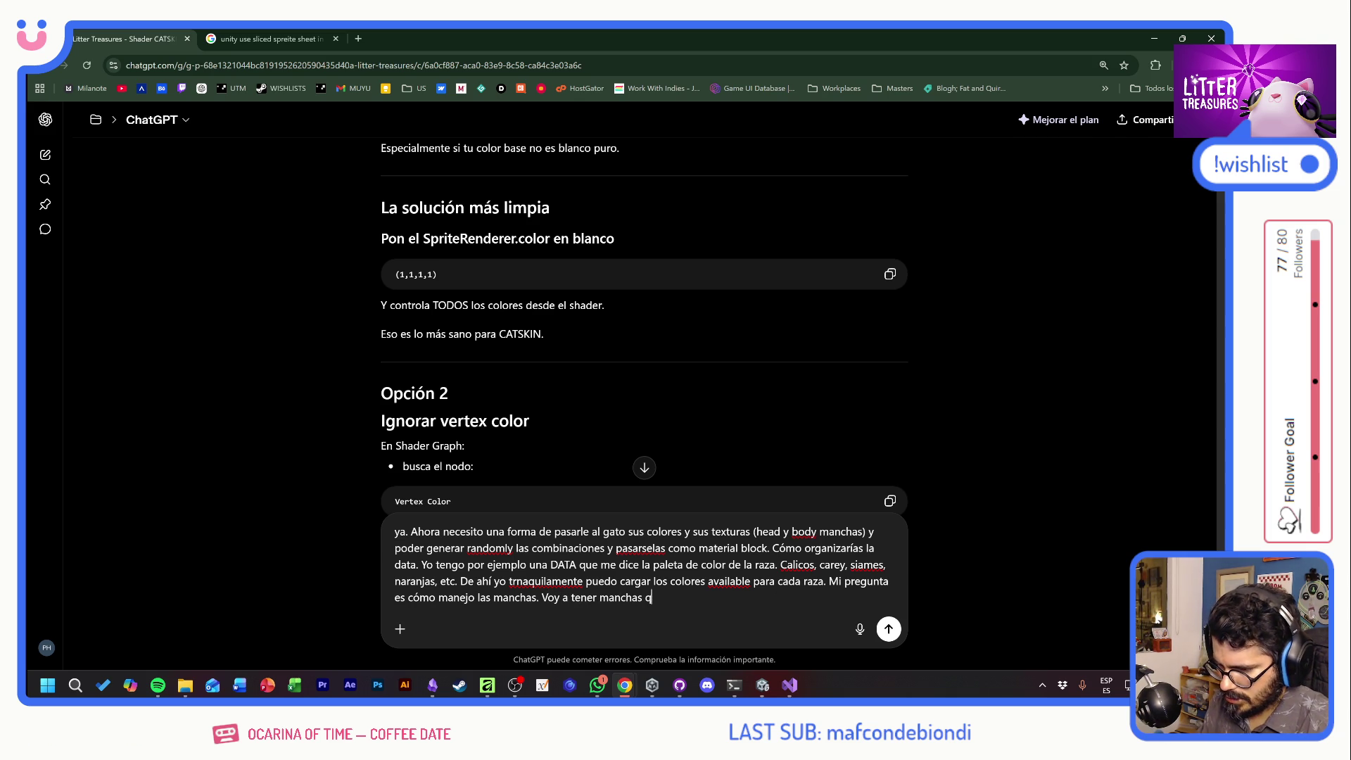
pyautogui.write('ue vienen por default y')
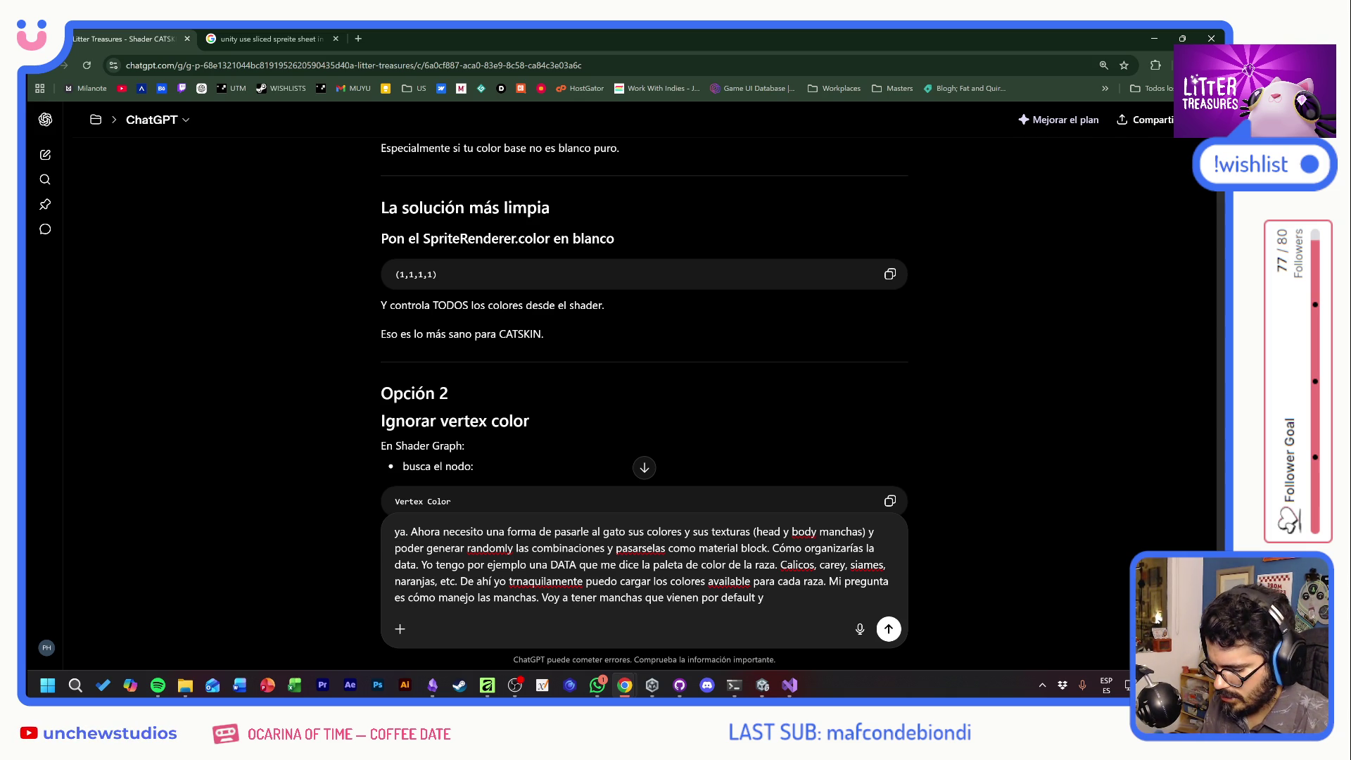
pyautogui.write(' me gu')
pyautogui.write('staría')
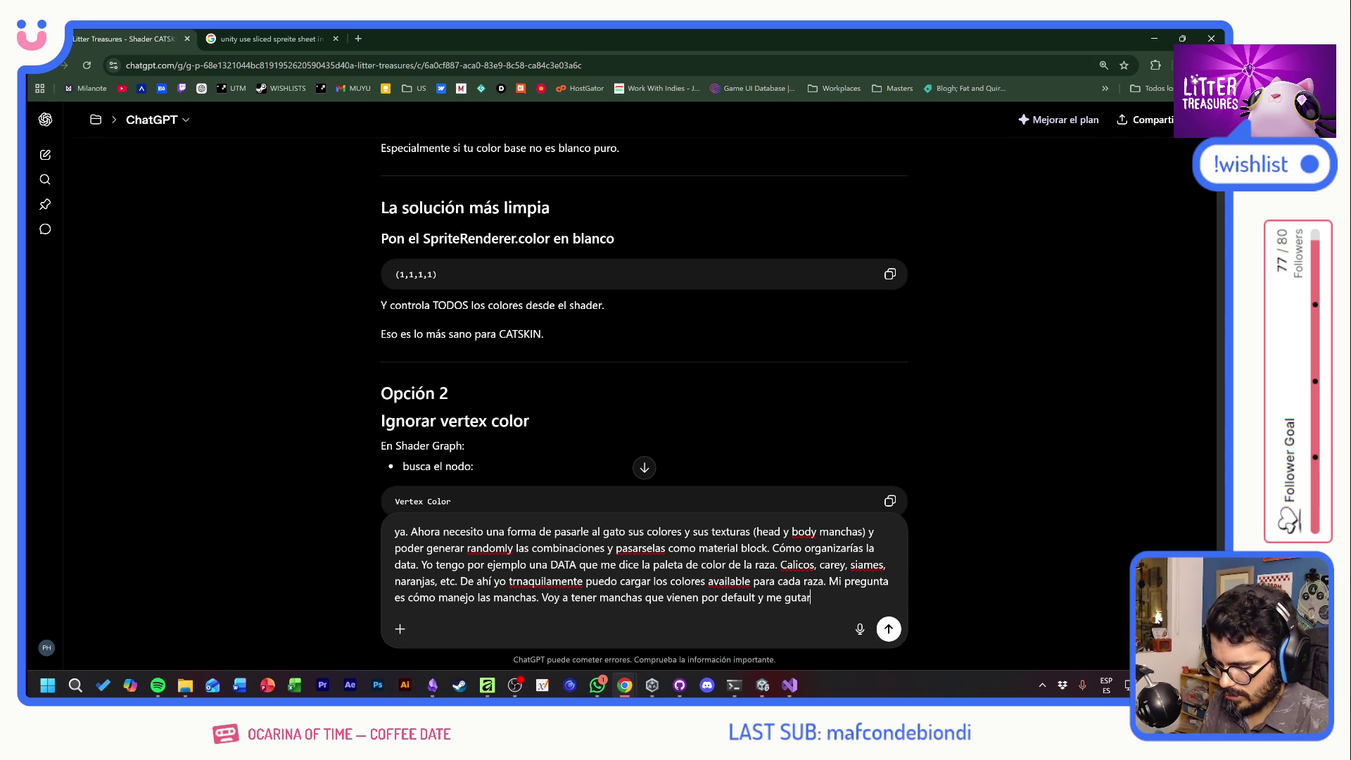
pyautogui.press('BackSpace')
pyautogui.press('BackSpace')
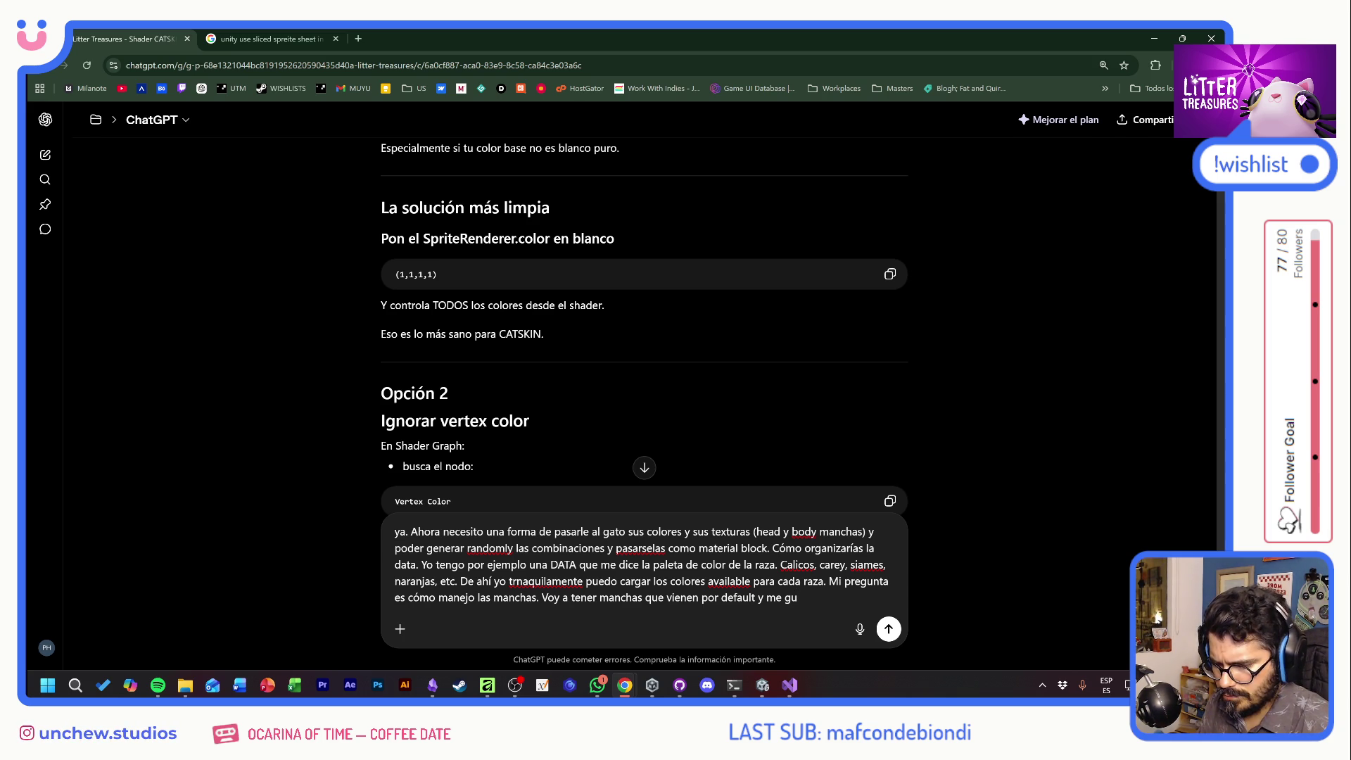
pyautogui.write('staría ten')
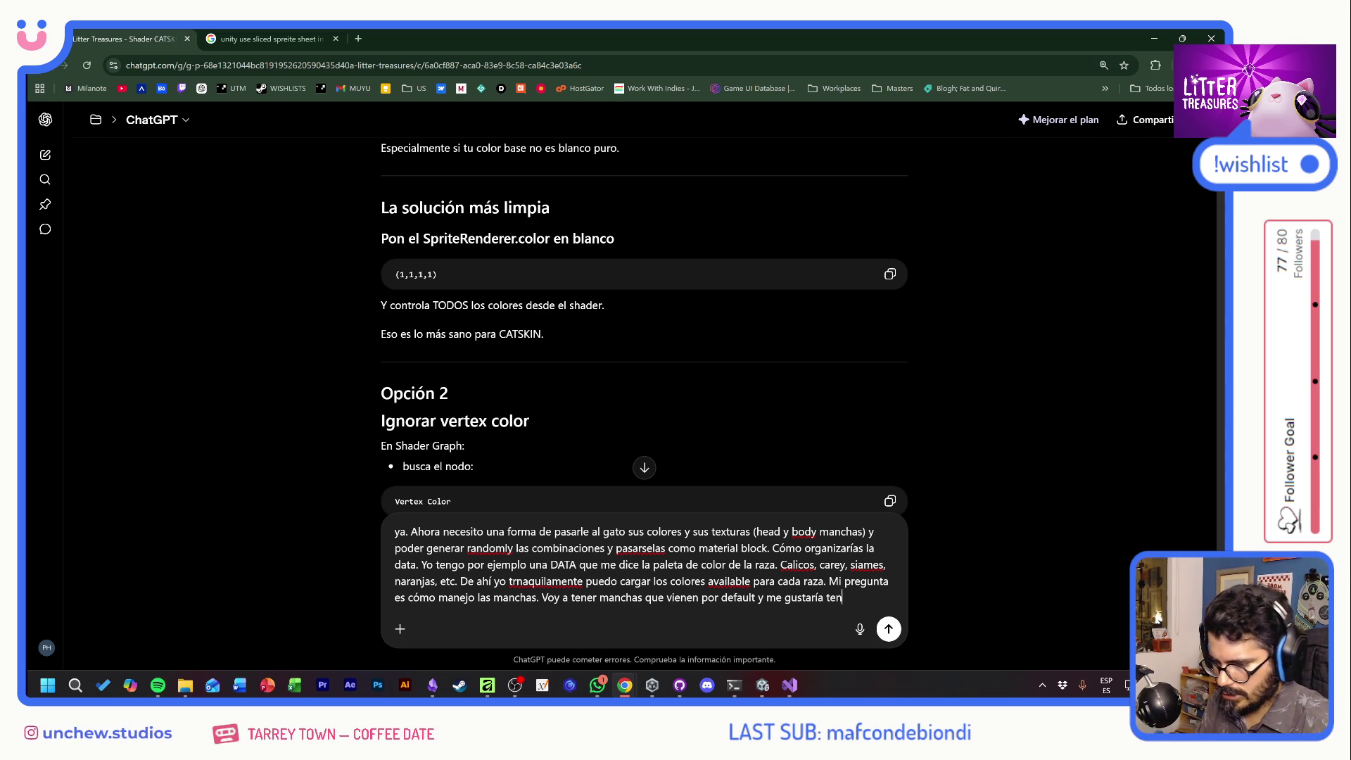
pyautogui.write('er manchas')
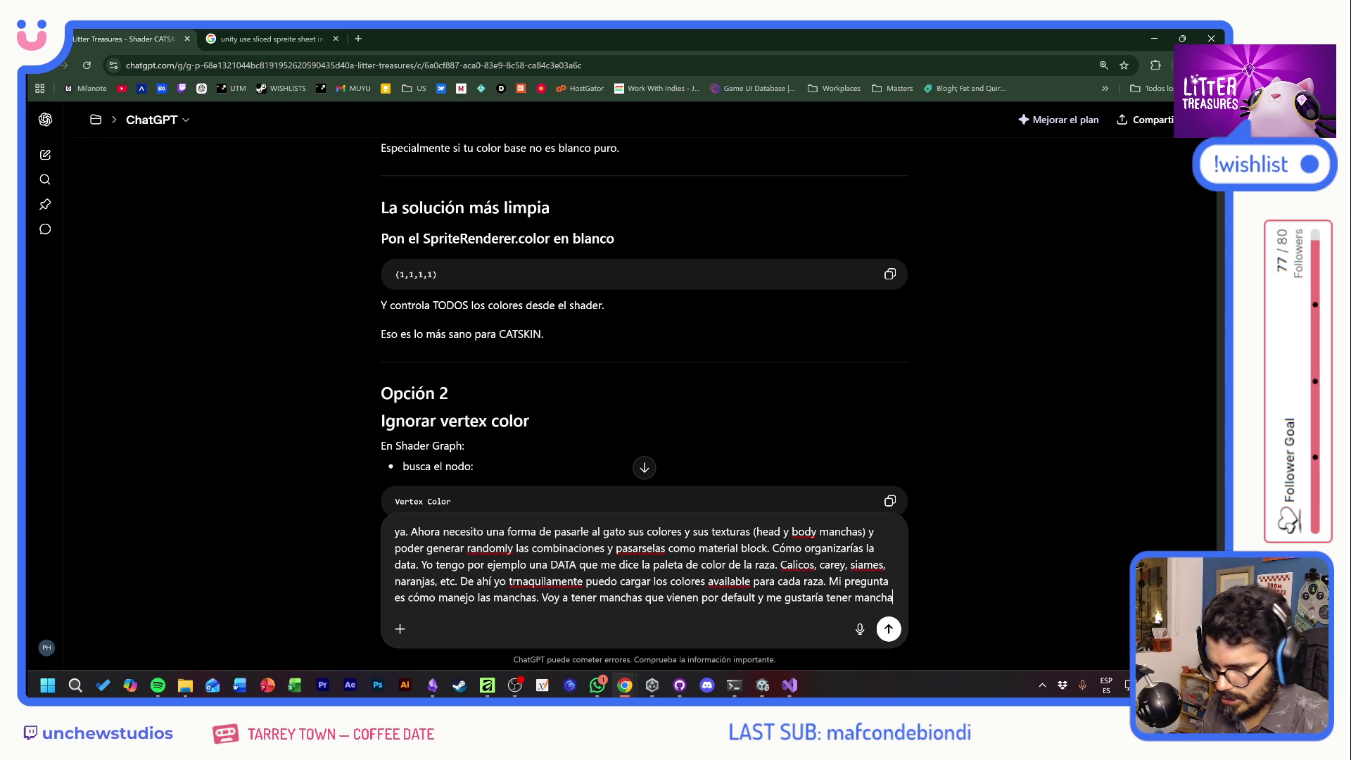
pyautogui.write(' que se ')
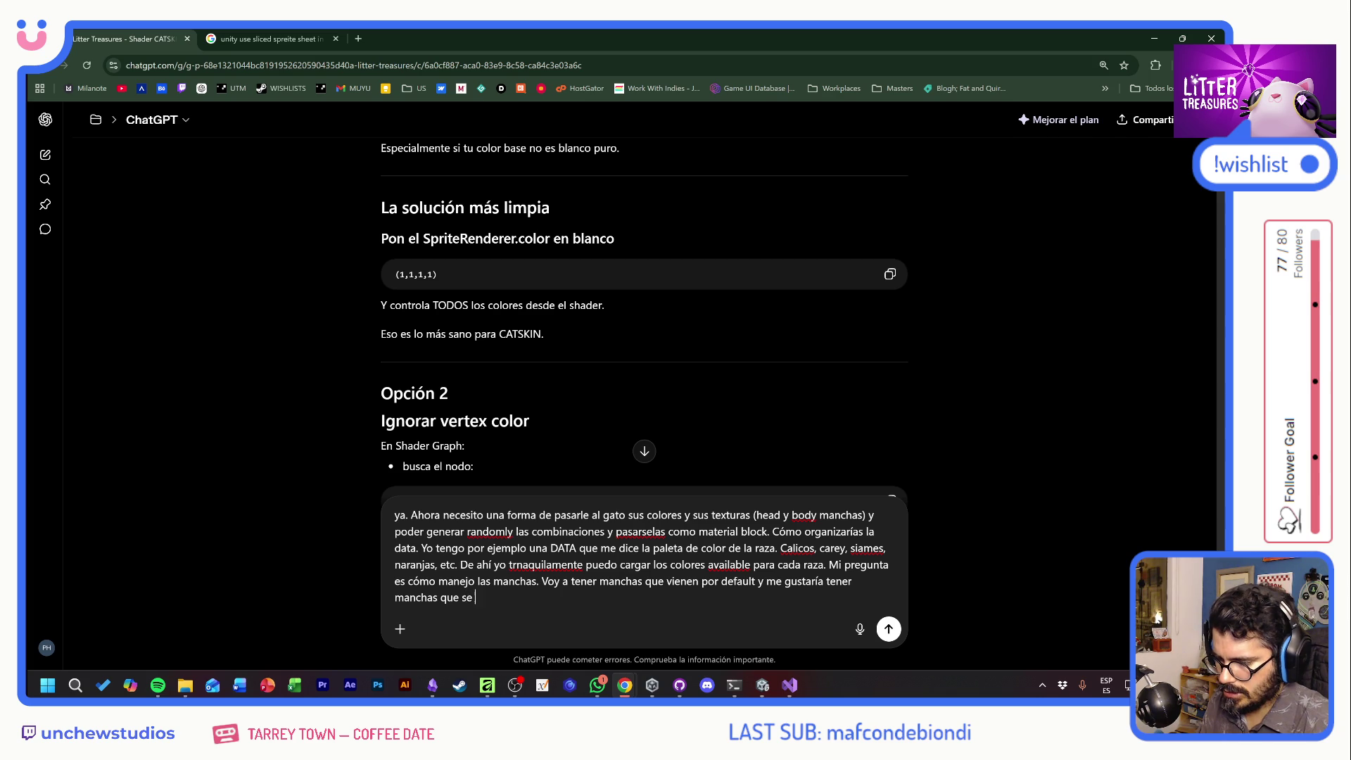
pyautogui.write('puedan ')
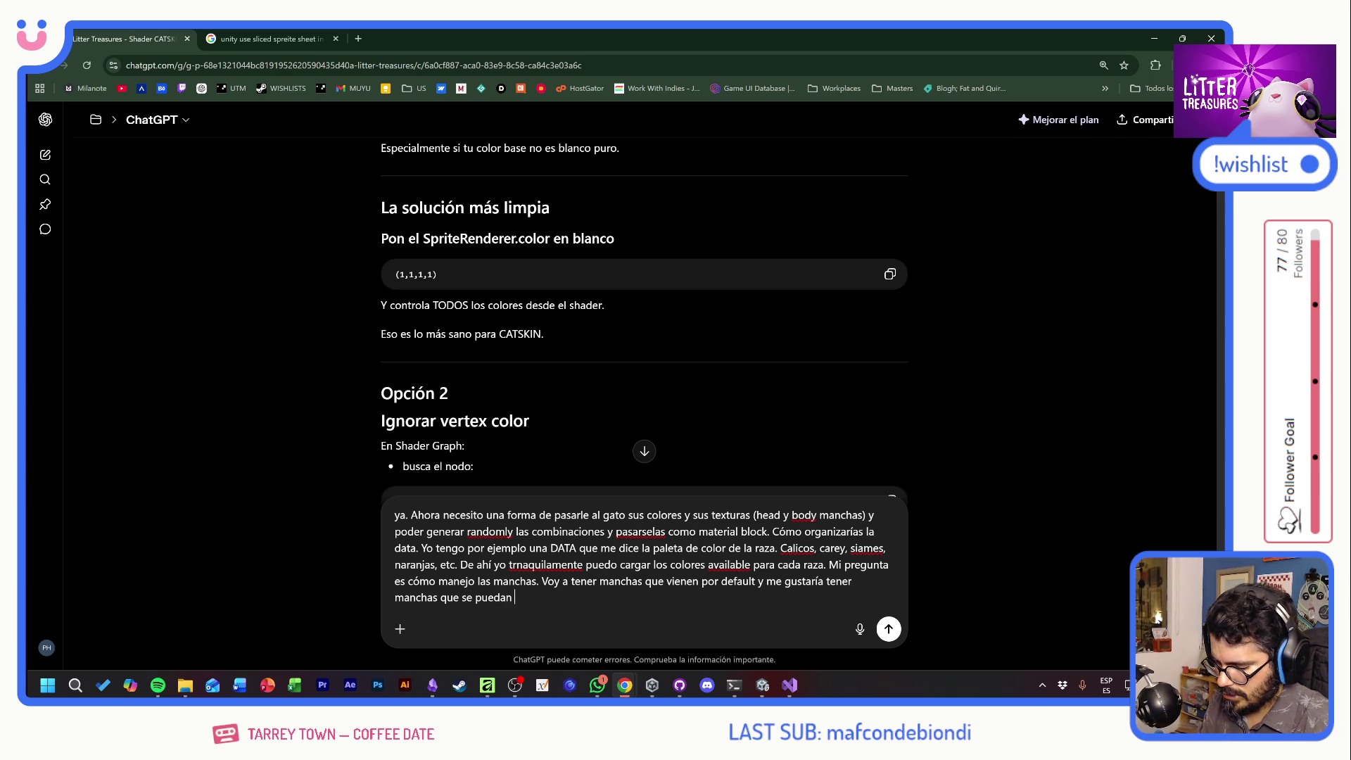
pyautogui.write('desbloquear desde loot.')
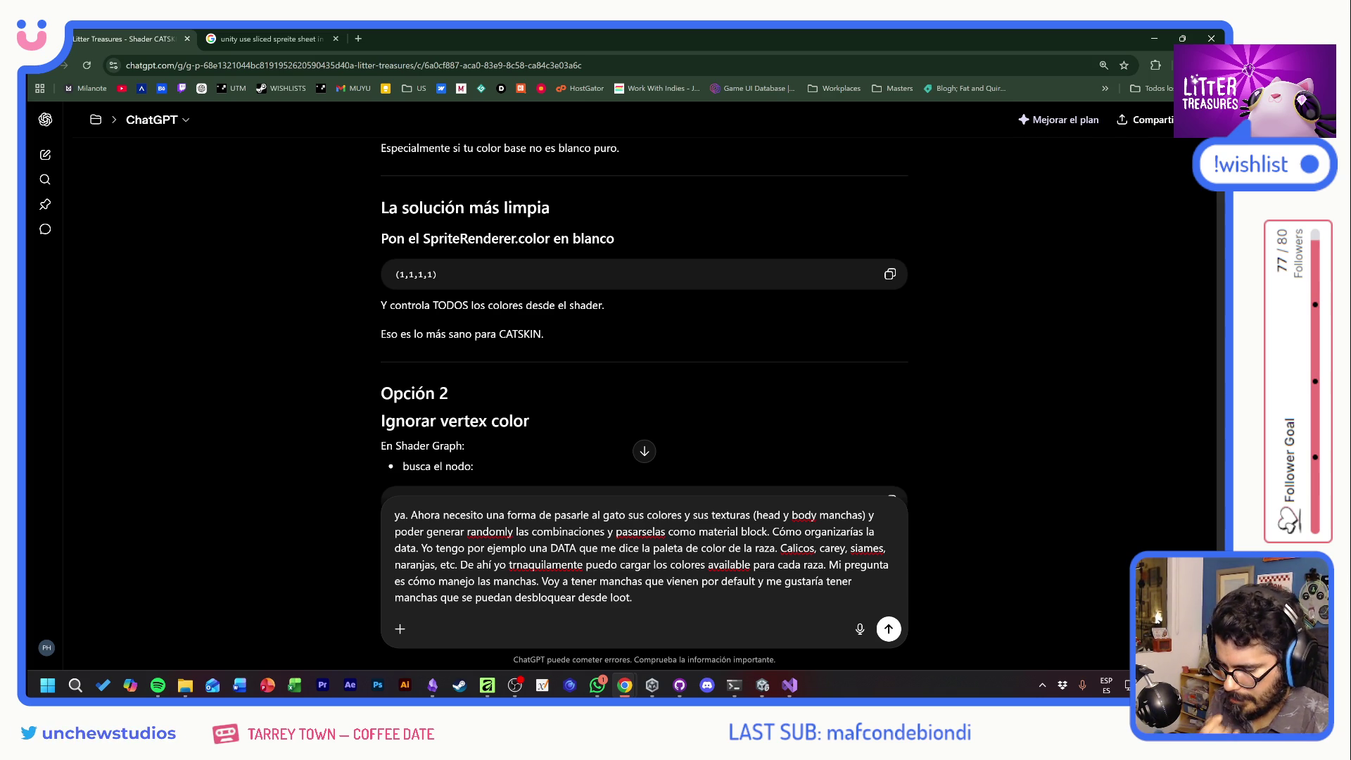
pyautogui.press('BackSpace')
pyautogui.write(', una vez que desbloqueas el')
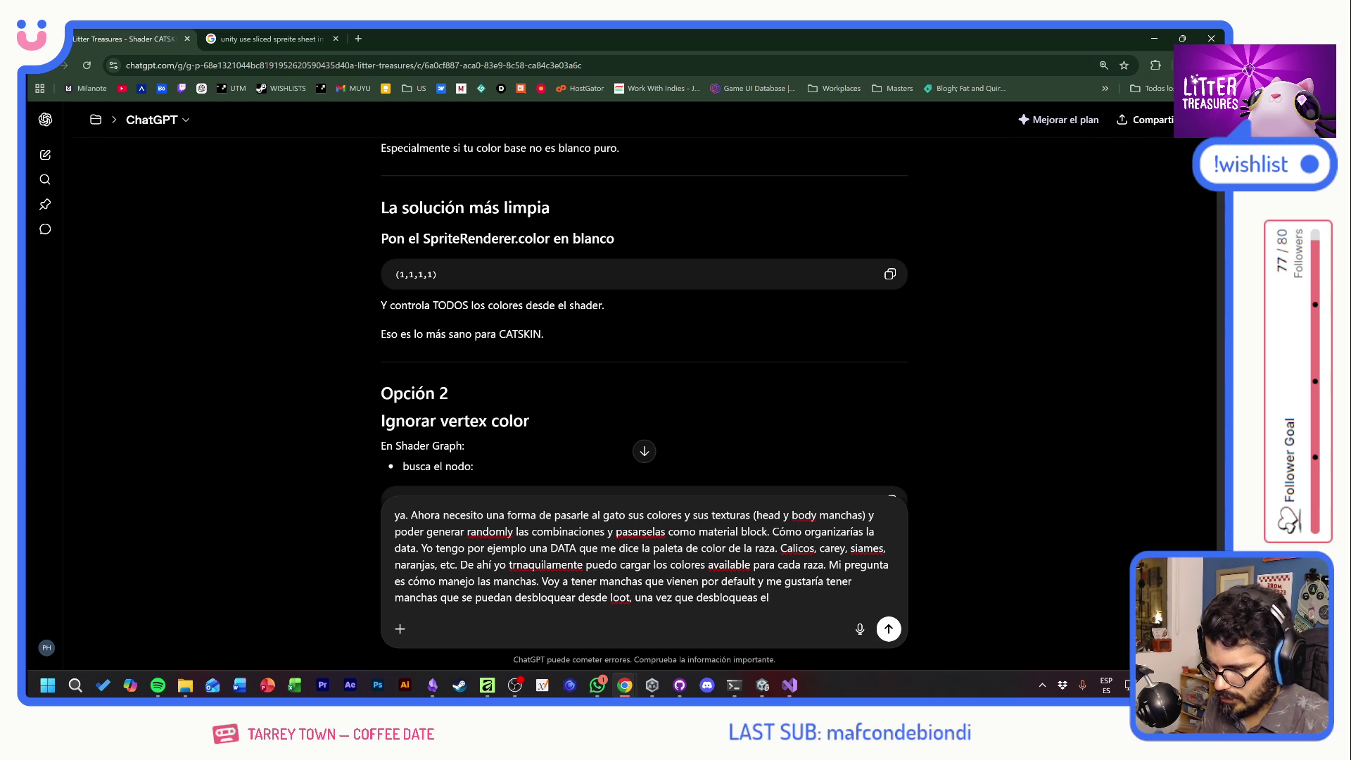
pyautogui.press('BackSpace')
pyautogui.press('capslock')
pyautogui.write(' ESPEJO')
pyautogui.press('capslock')
pyautogui.write('. P')
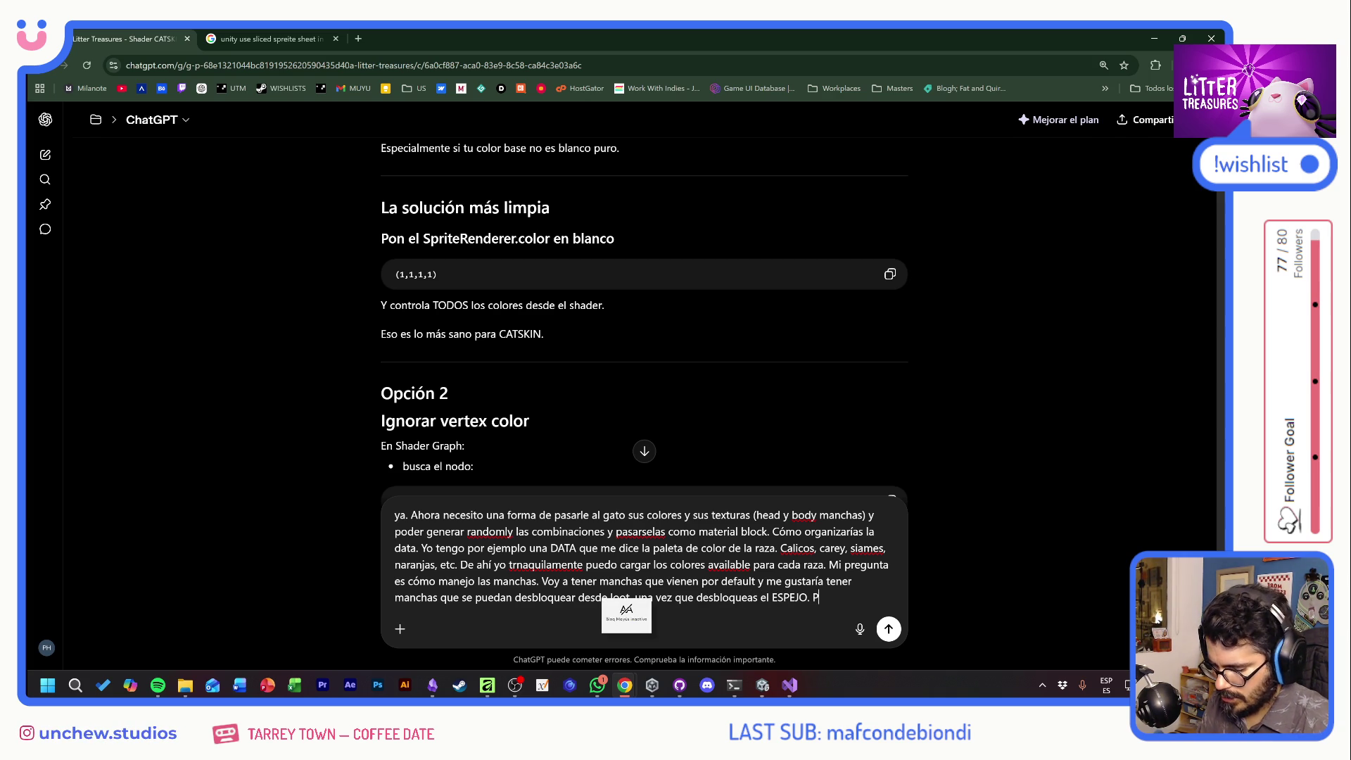
pyautogui.write('ero por ahora, para el')
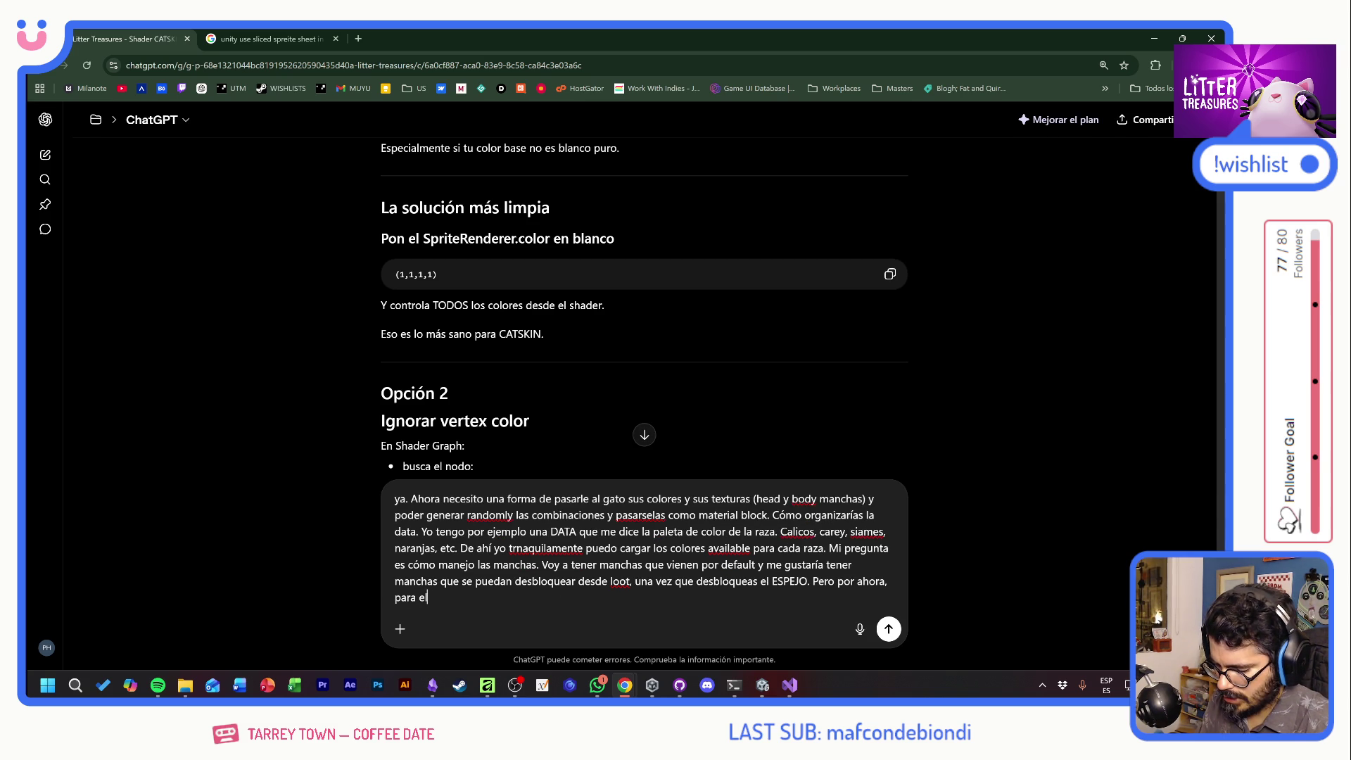
pyautogui.write(' trailer,')
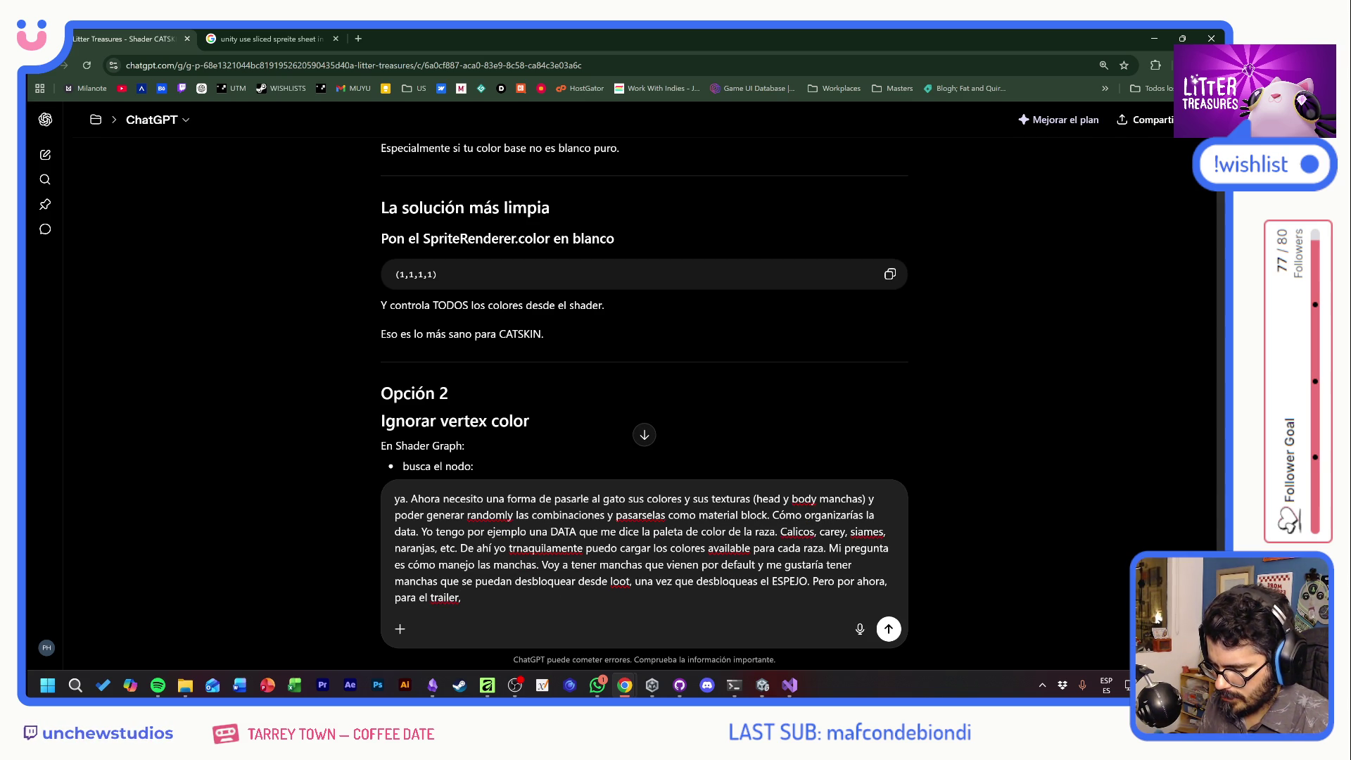
pyautogui.write(' tal vez so')
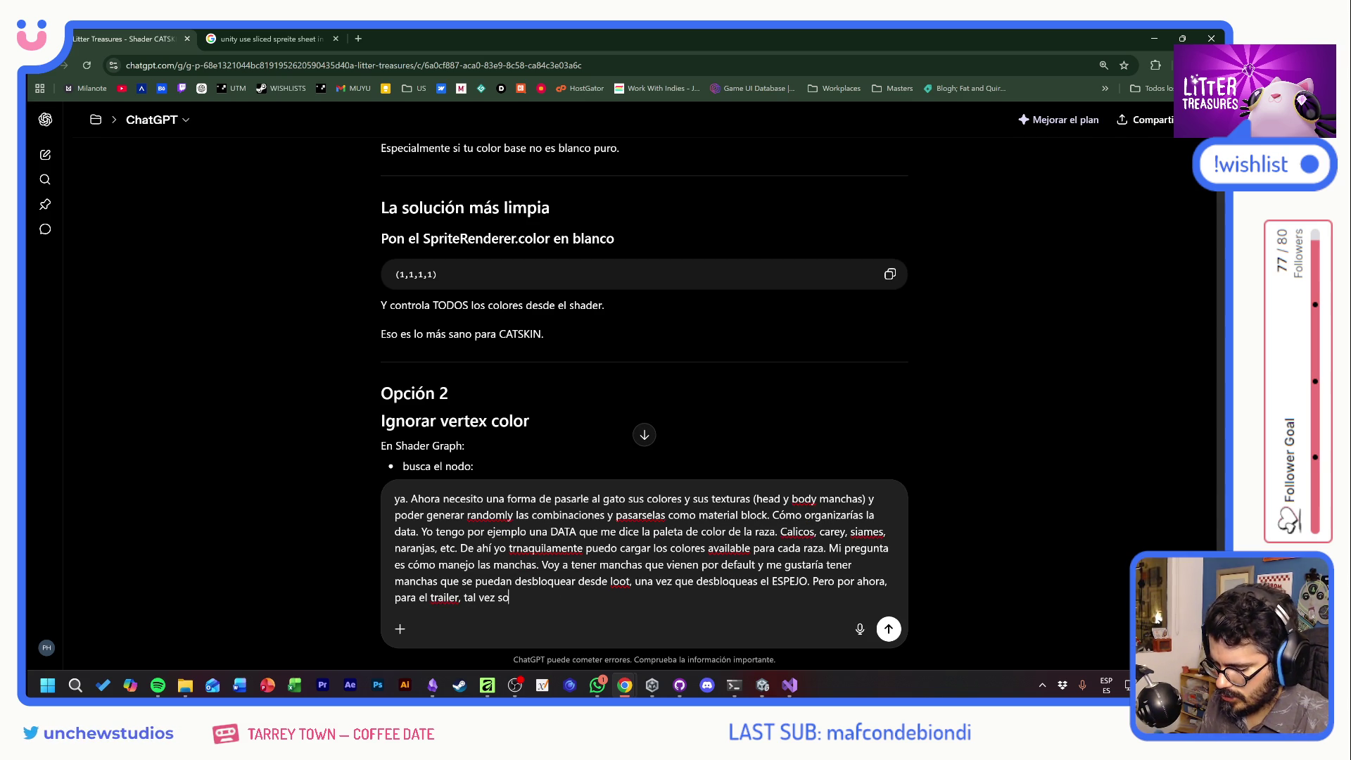
pyautogui.write('lo hago una lista de')
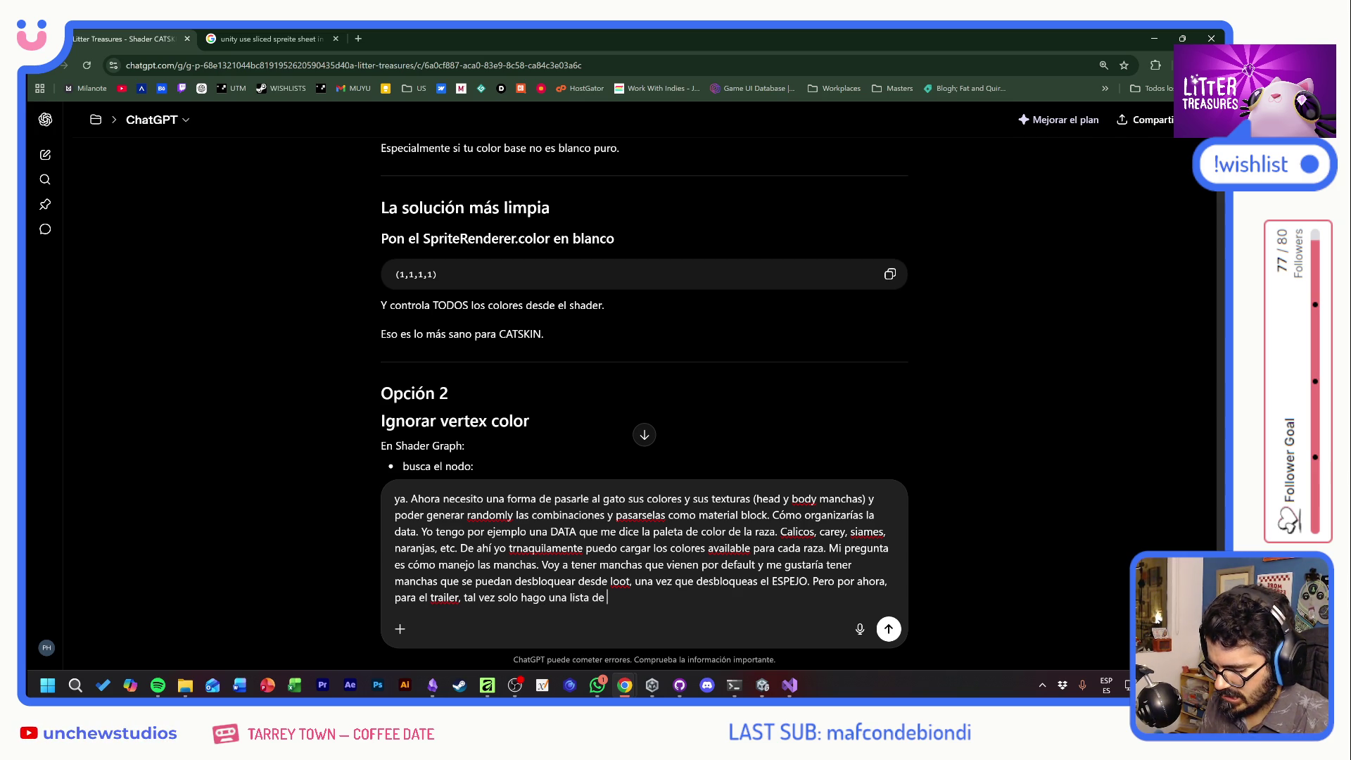
pyautogui.write('ite')
pyautogui.press('BackSpace')
pyautogui.press('BackSpace')
pyautogui.press('BackSpace')
pyautogui.write('ites y ')
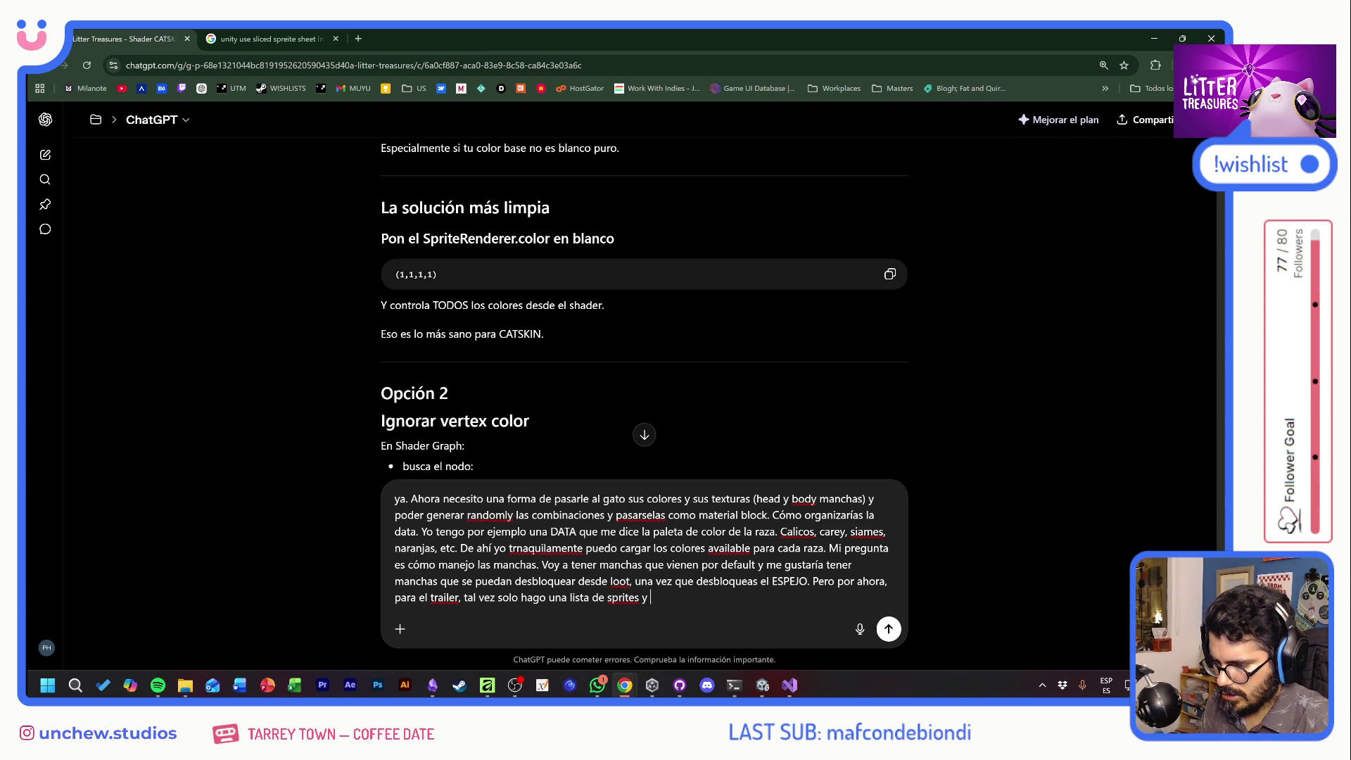
pyautogui.write('lo mando random?')
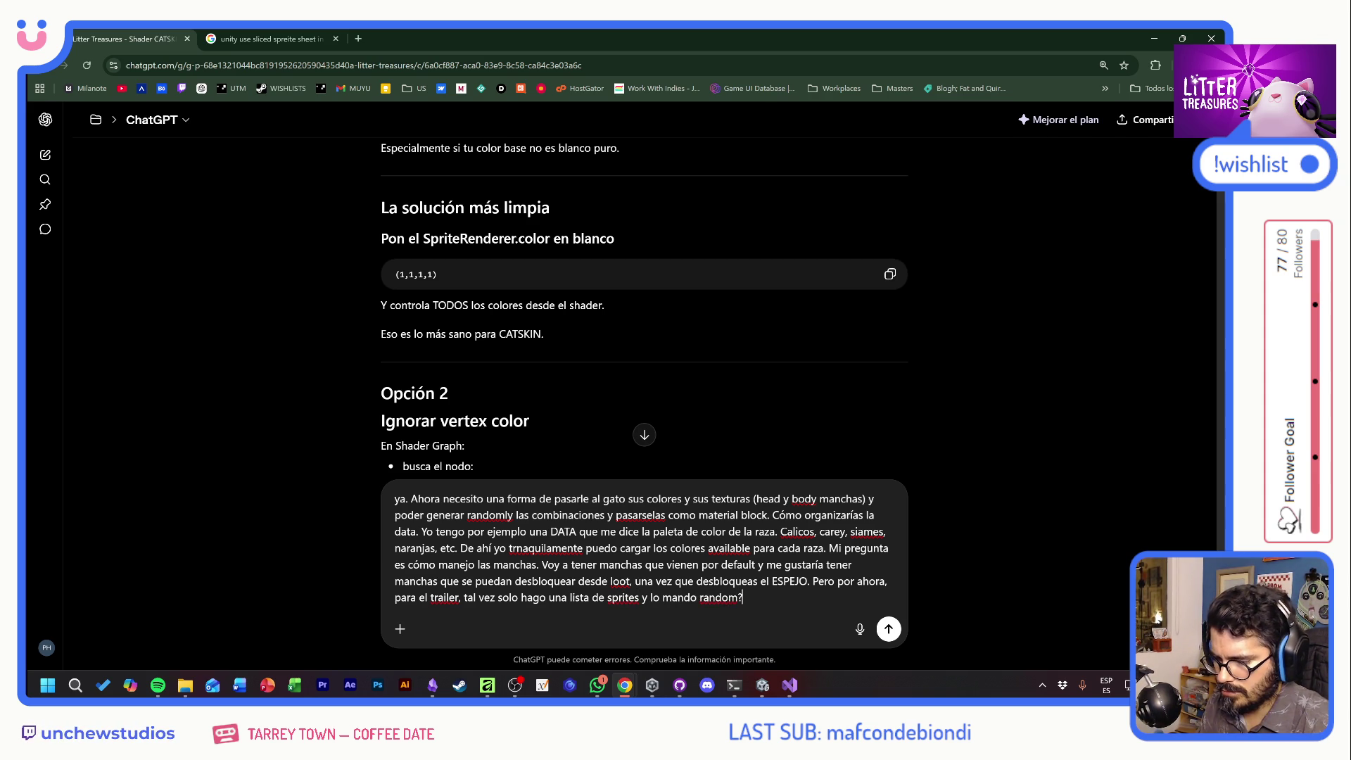
pyautogui.write(' Ya luego me o')
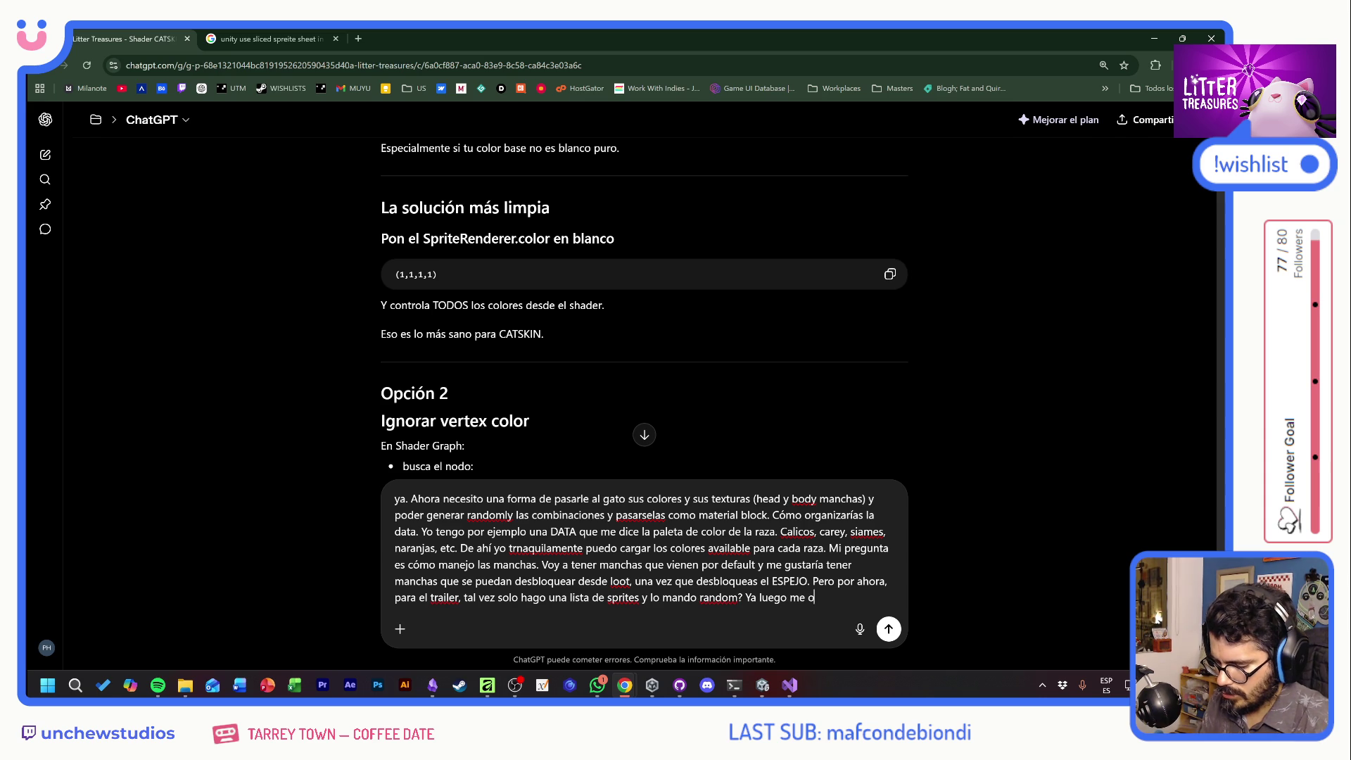
pyautogui.write('cupo de cómo')
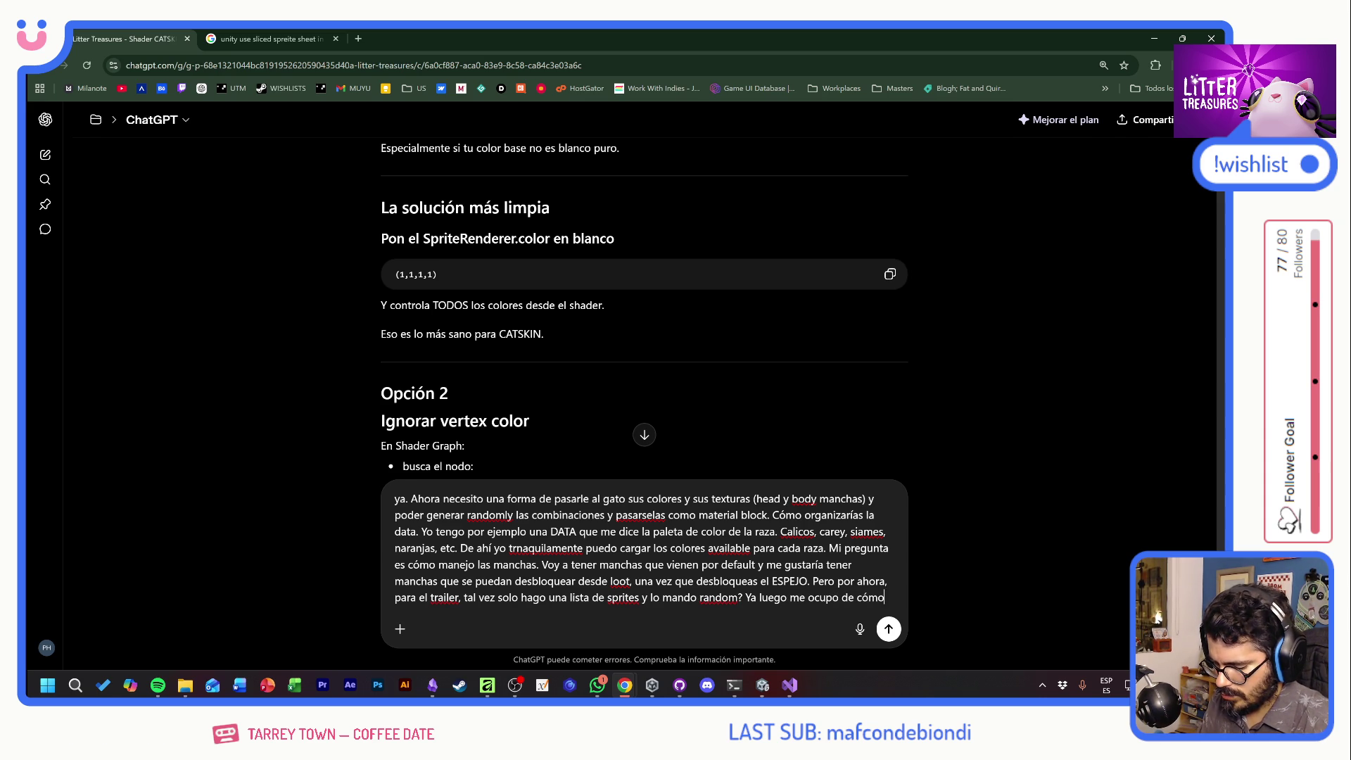
pyautogui.write(' manejar el inventario de manchas')
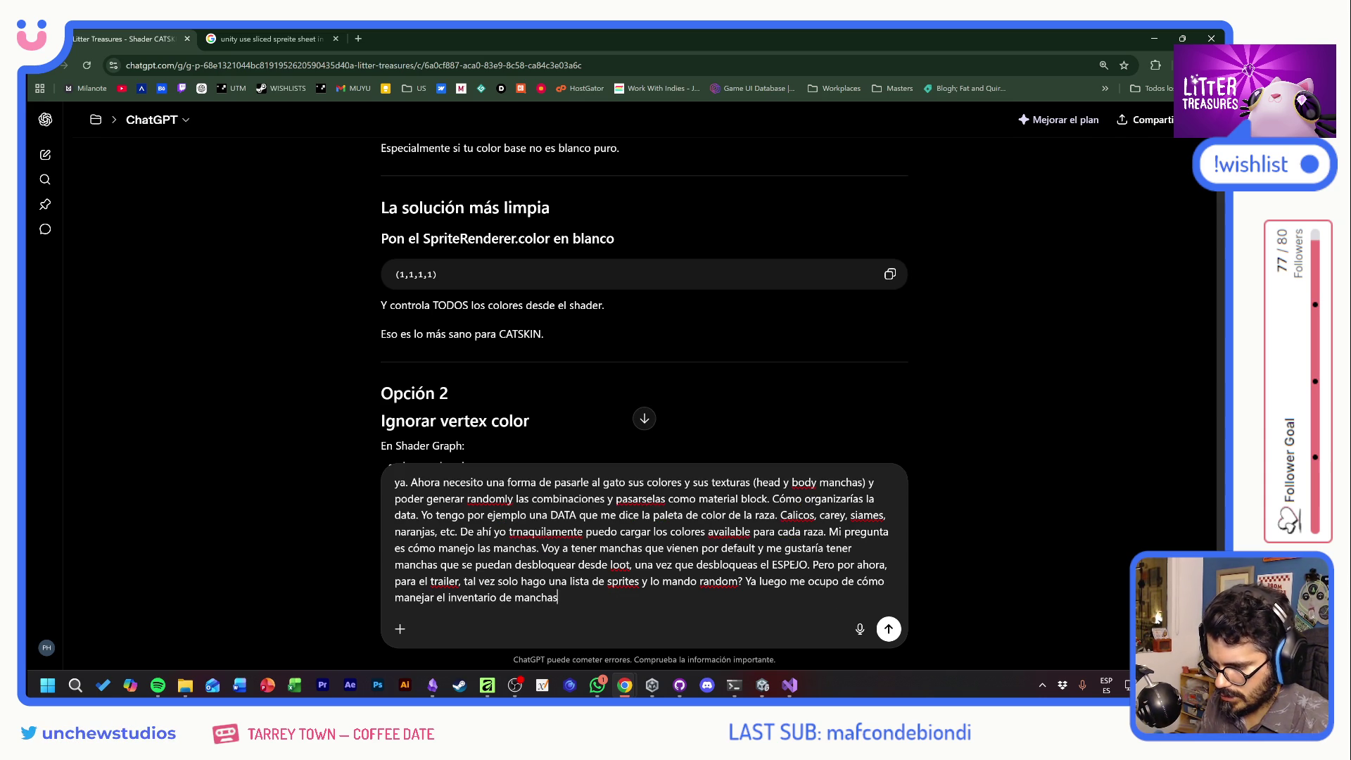
pyautogui.write(' y todo eso')
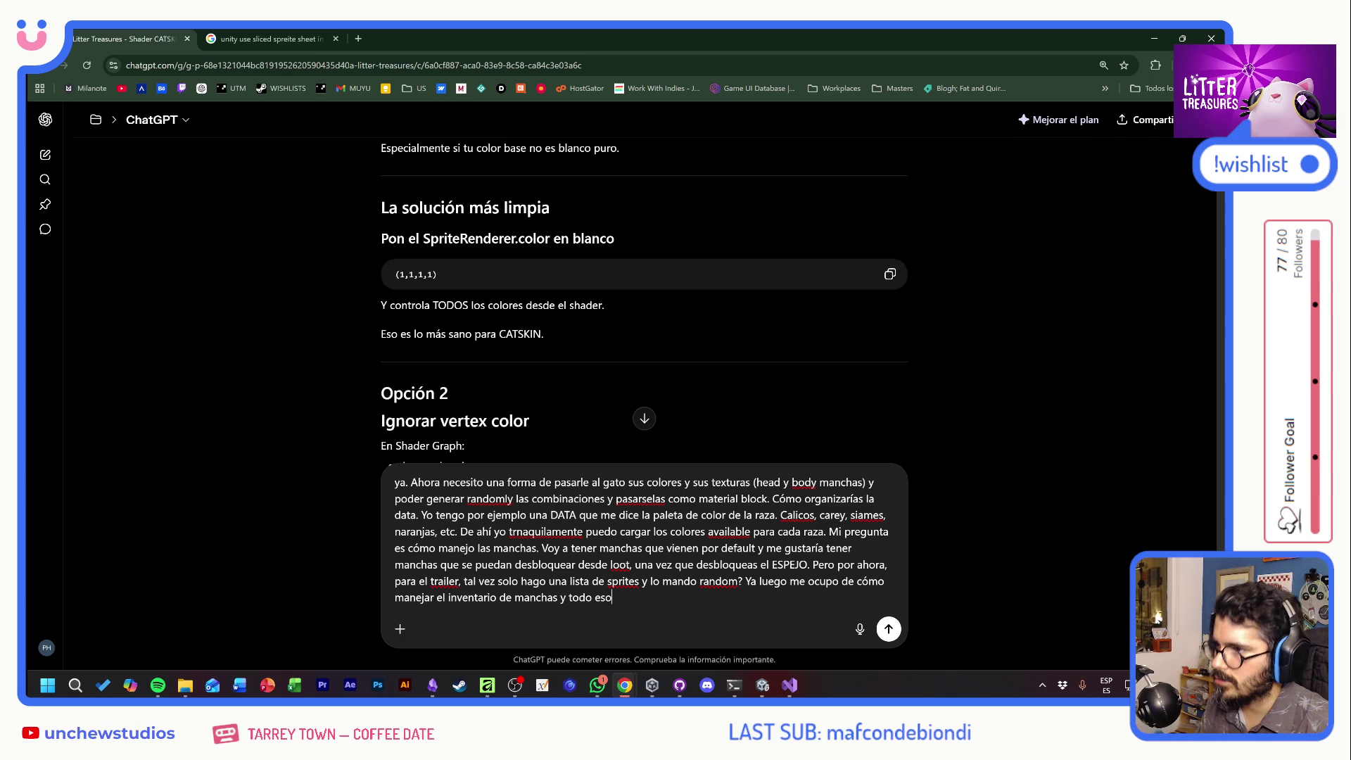
pyautogui.press('Return')
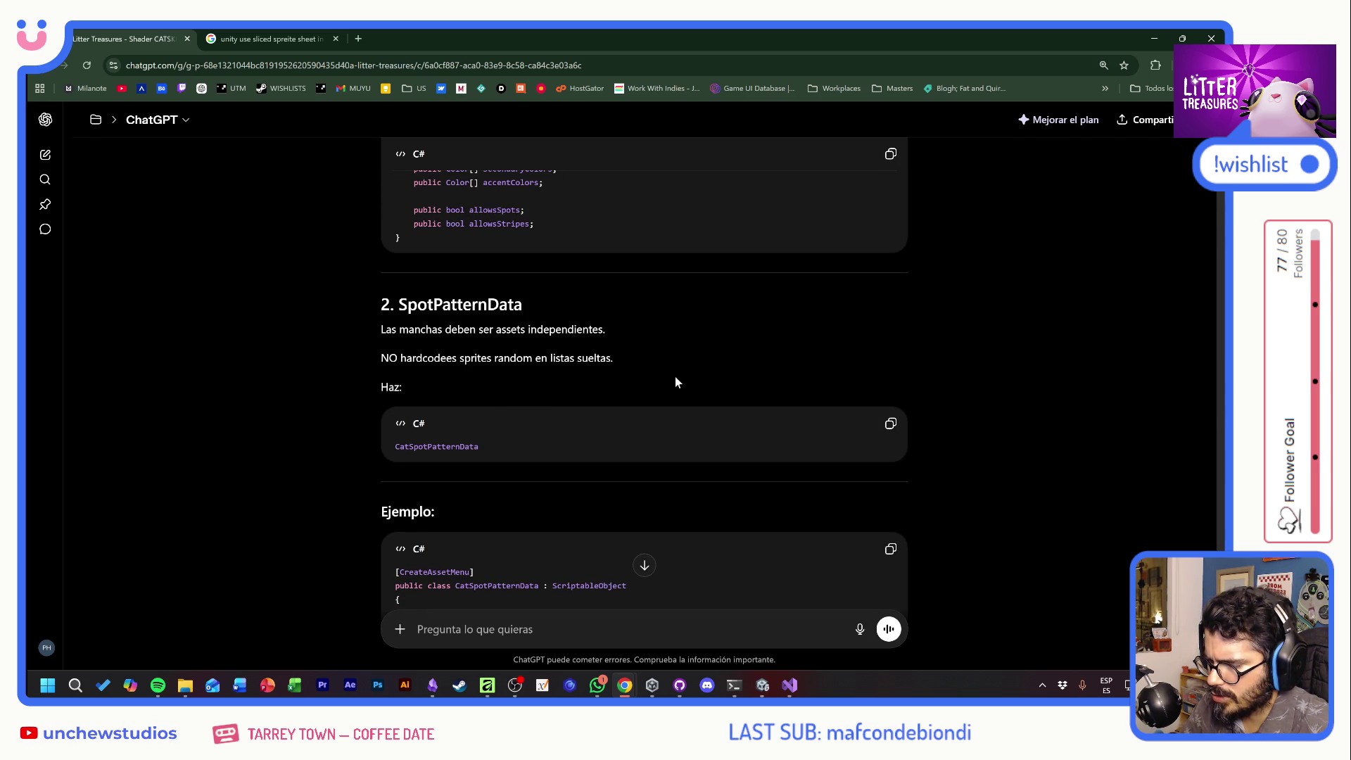
# Read the CatSpotPatternData and CatAppearanceData reply, then start typing a 'no, no quiero' rebuttal
pyautogui.scroll(-1, 674, 377)
pyautogui.scroll(-2, 674, 377)
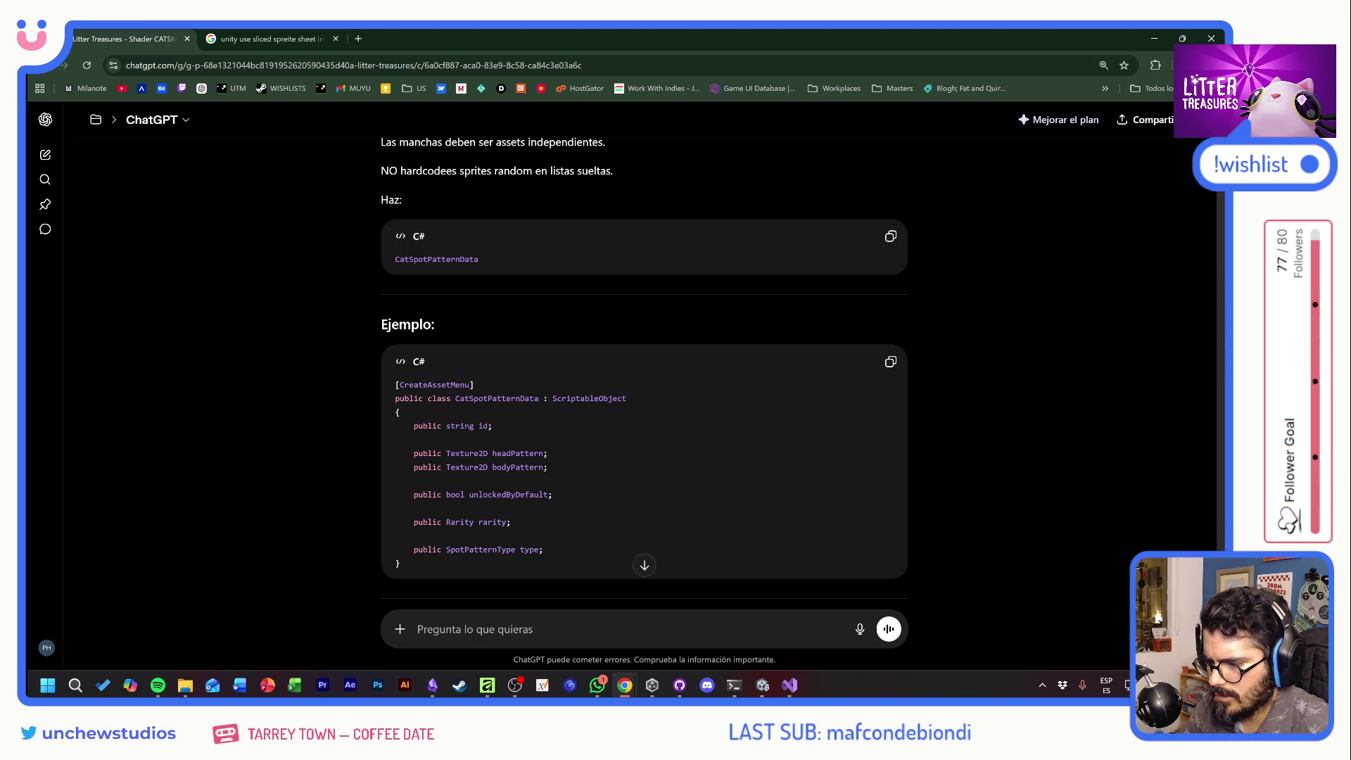
pyautogui.scroll(-3, 644, 376)
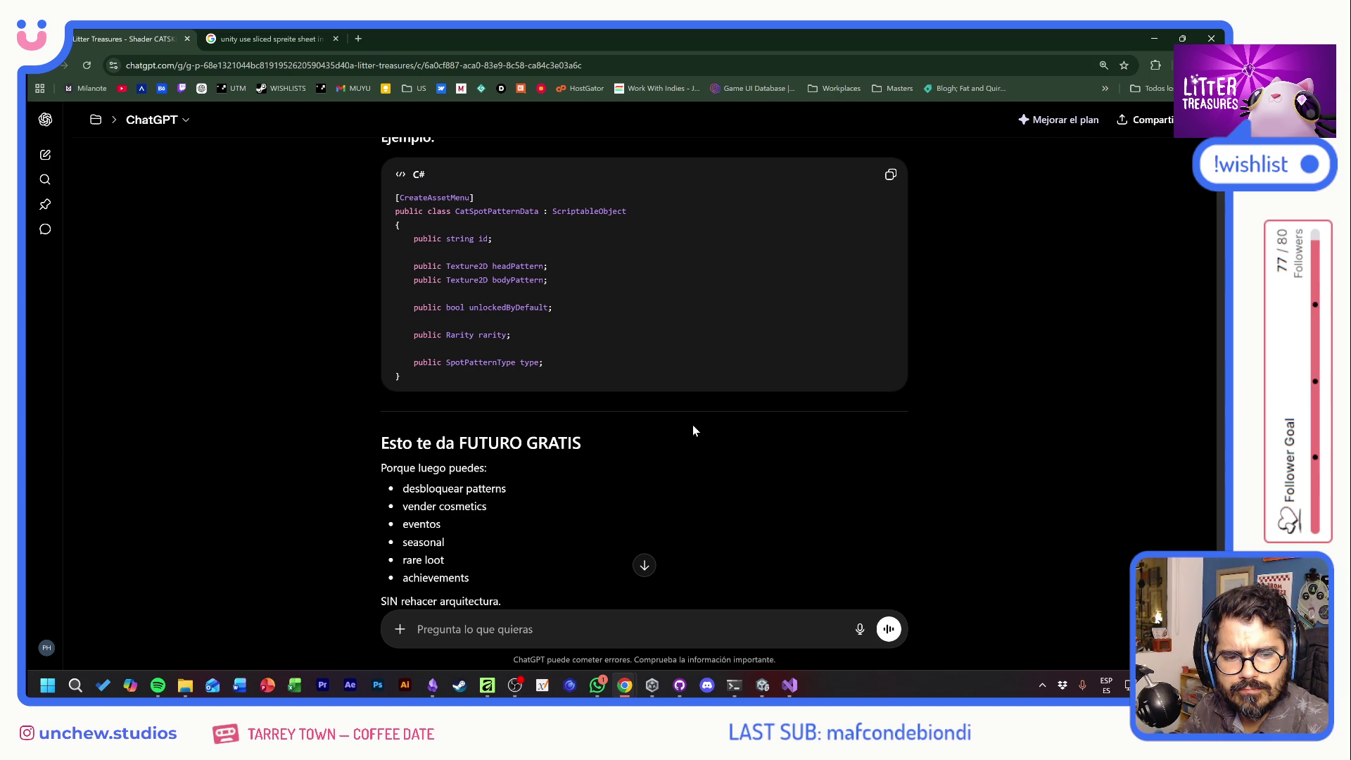
pyautogui.scroll(-5, 693, 425)
pyautogui.scroll(-2, 692, 431)
pyautogui.scroll(-3, 644, 395)
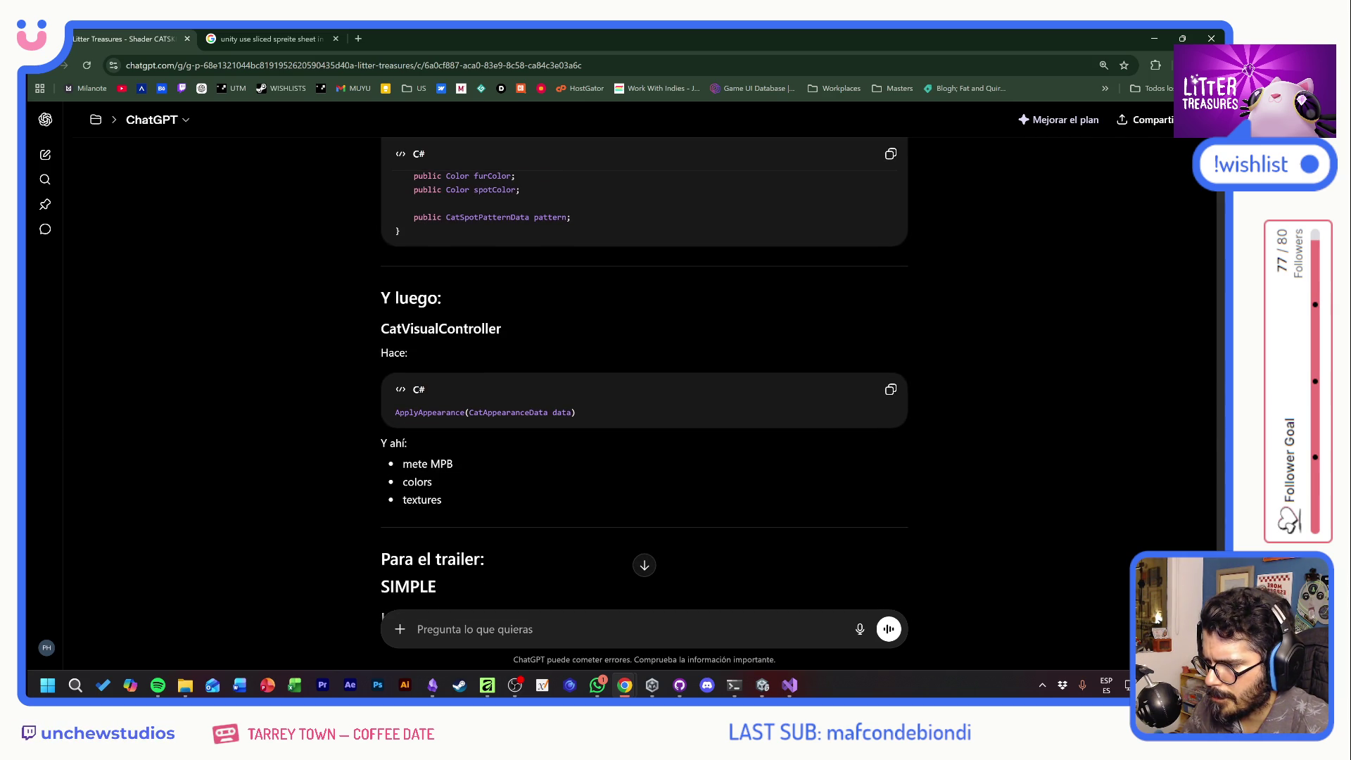
pyautogui.scroll(-6, 644, 394)
pyautogui.write('no, no quiero ')
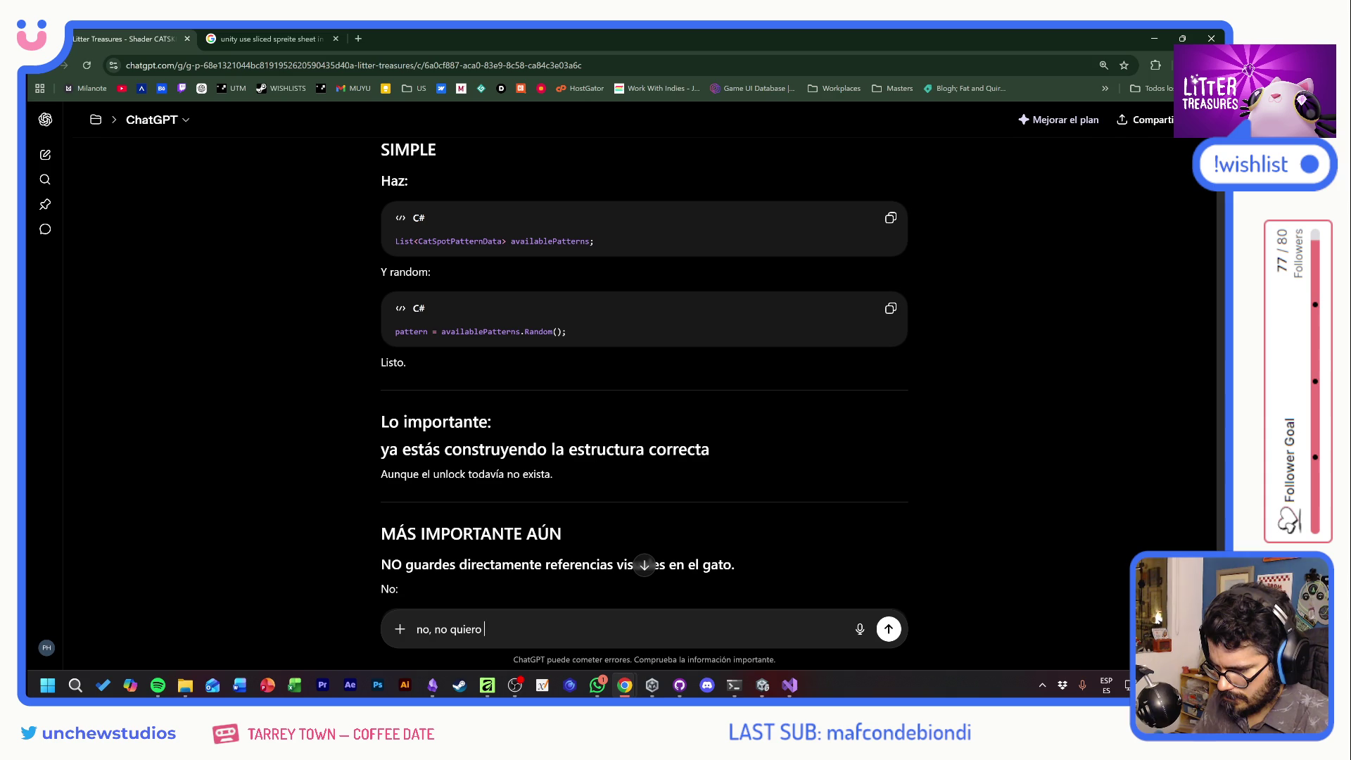
pyautogui.write('que s patrone')
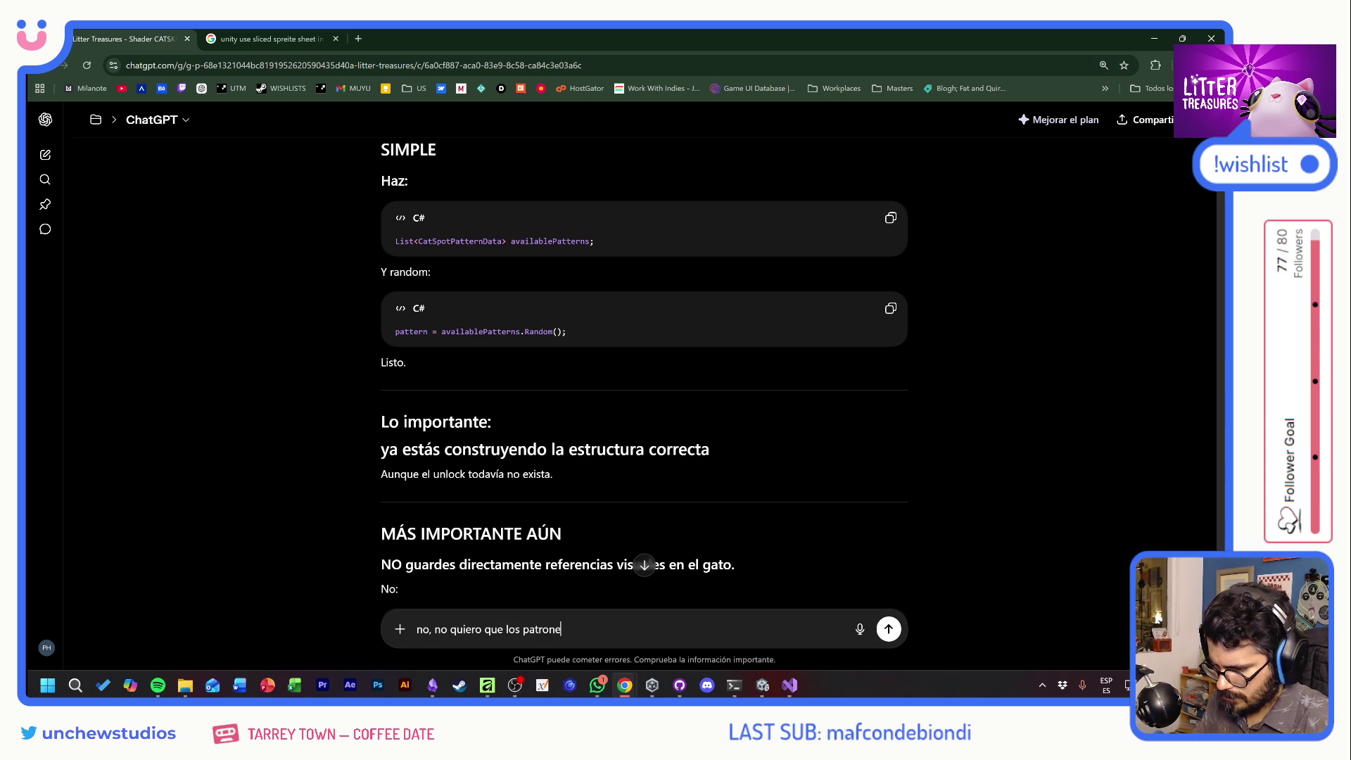
pyautogui.write('s sean data')
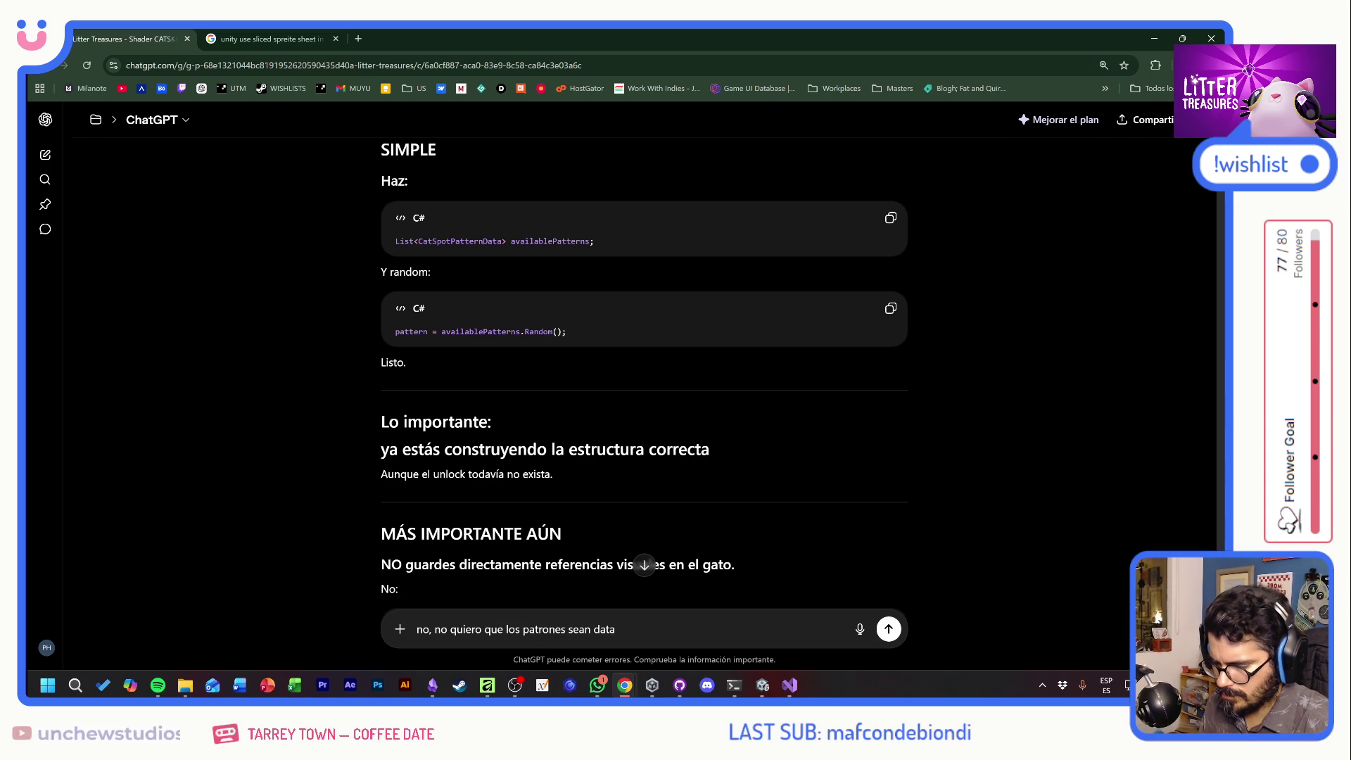
pyautogui.write('. QUiero ')
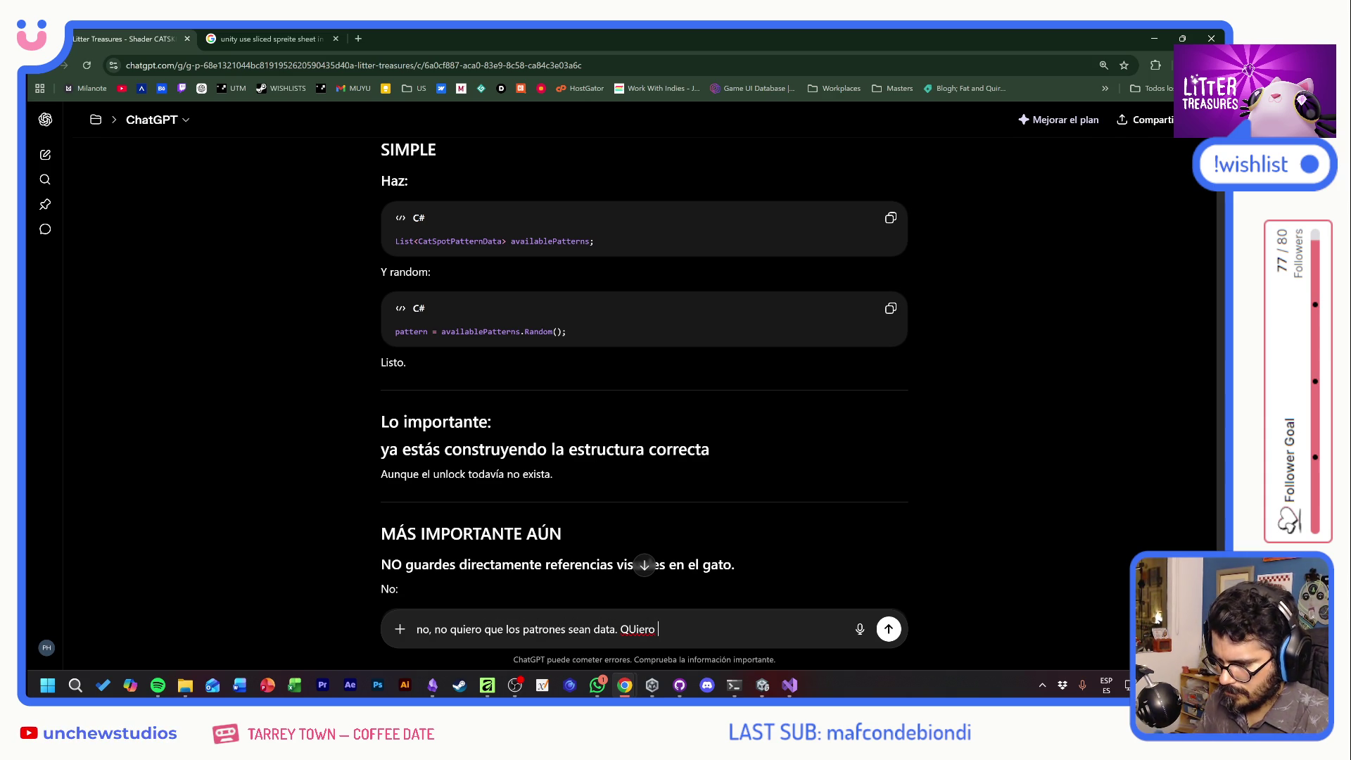
pyautogui.write('que el')
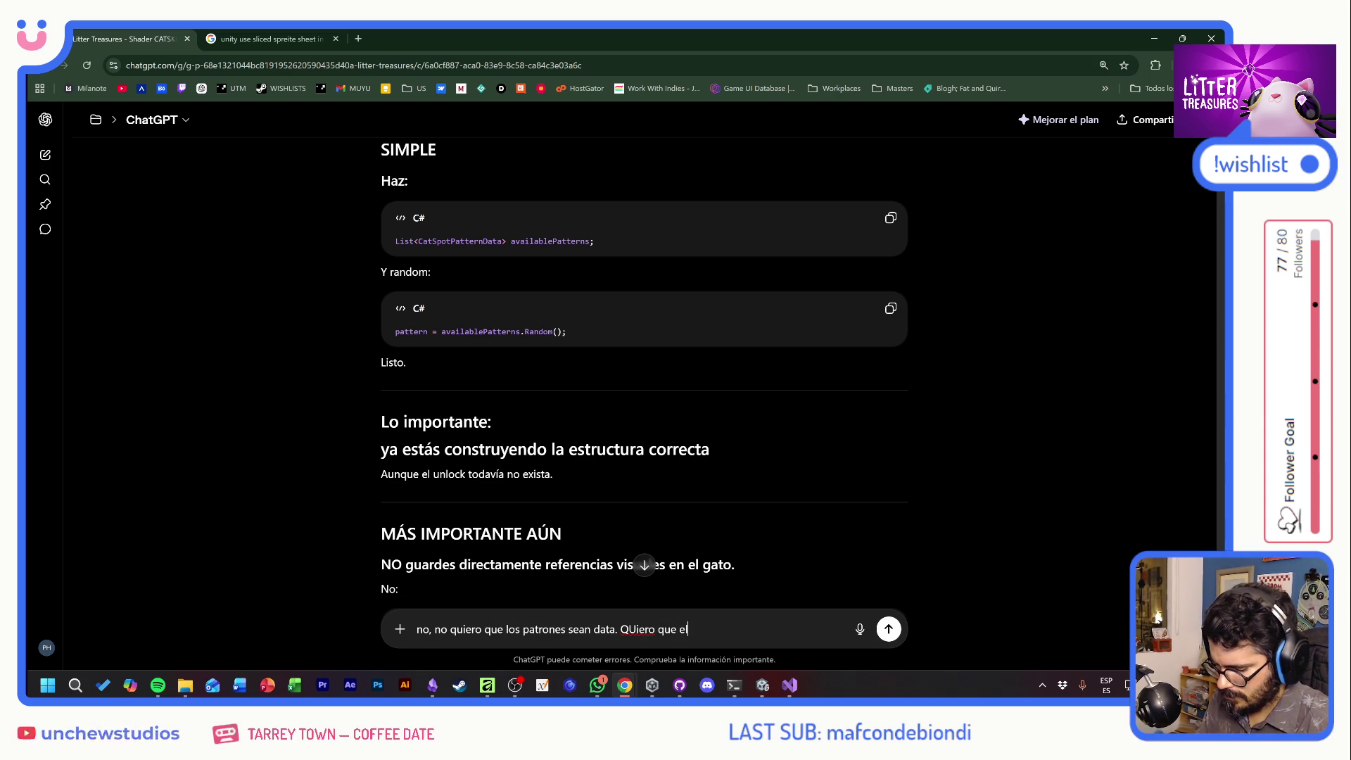
pyautogui.write(' head de QUI')
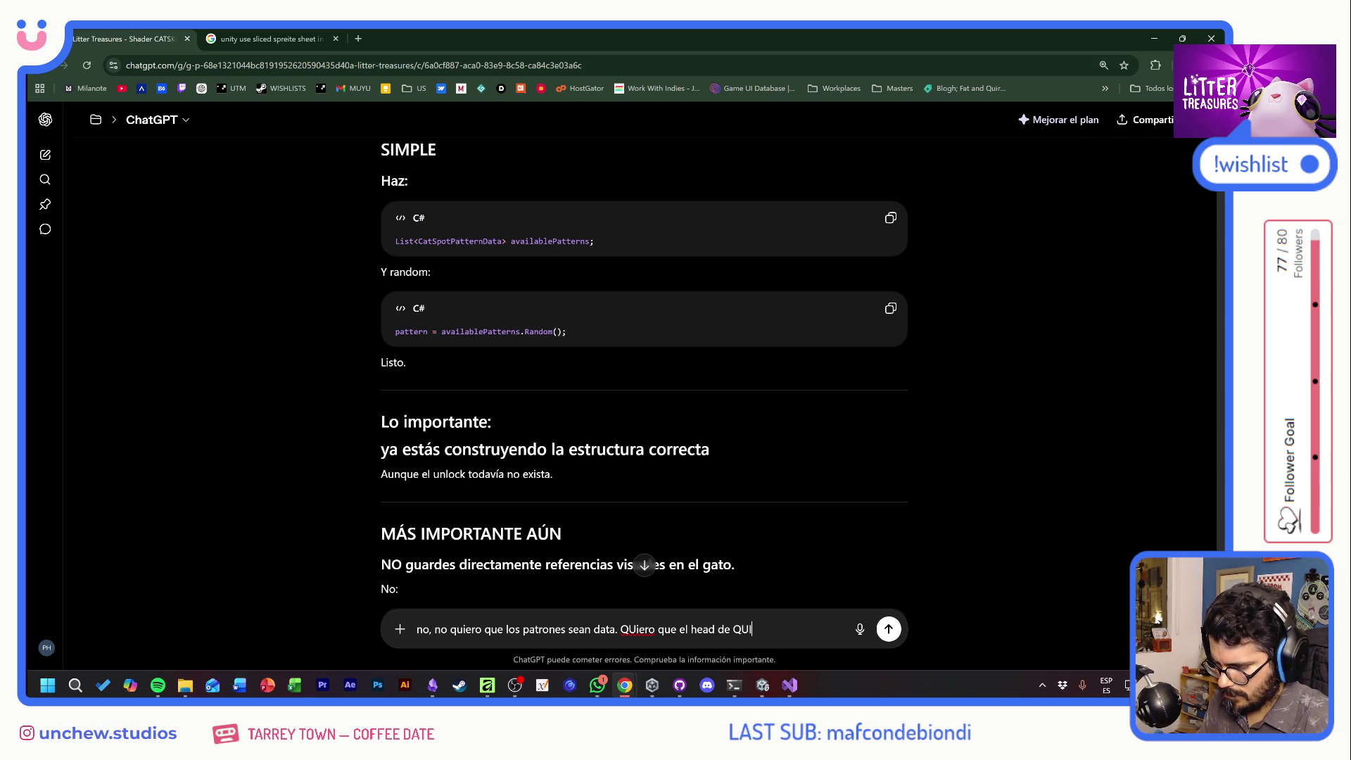
pyautogui.write('NUApa que su')
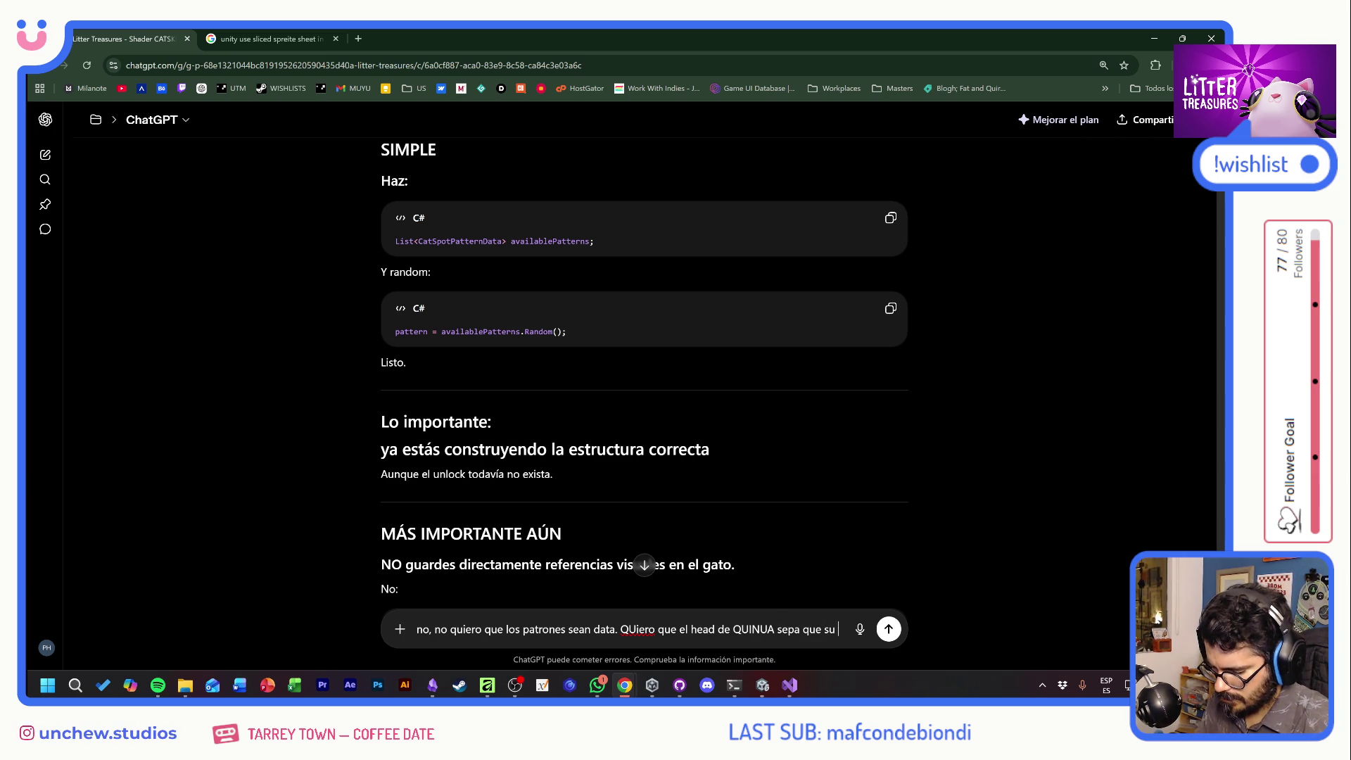
pyautogui.write('texture1')
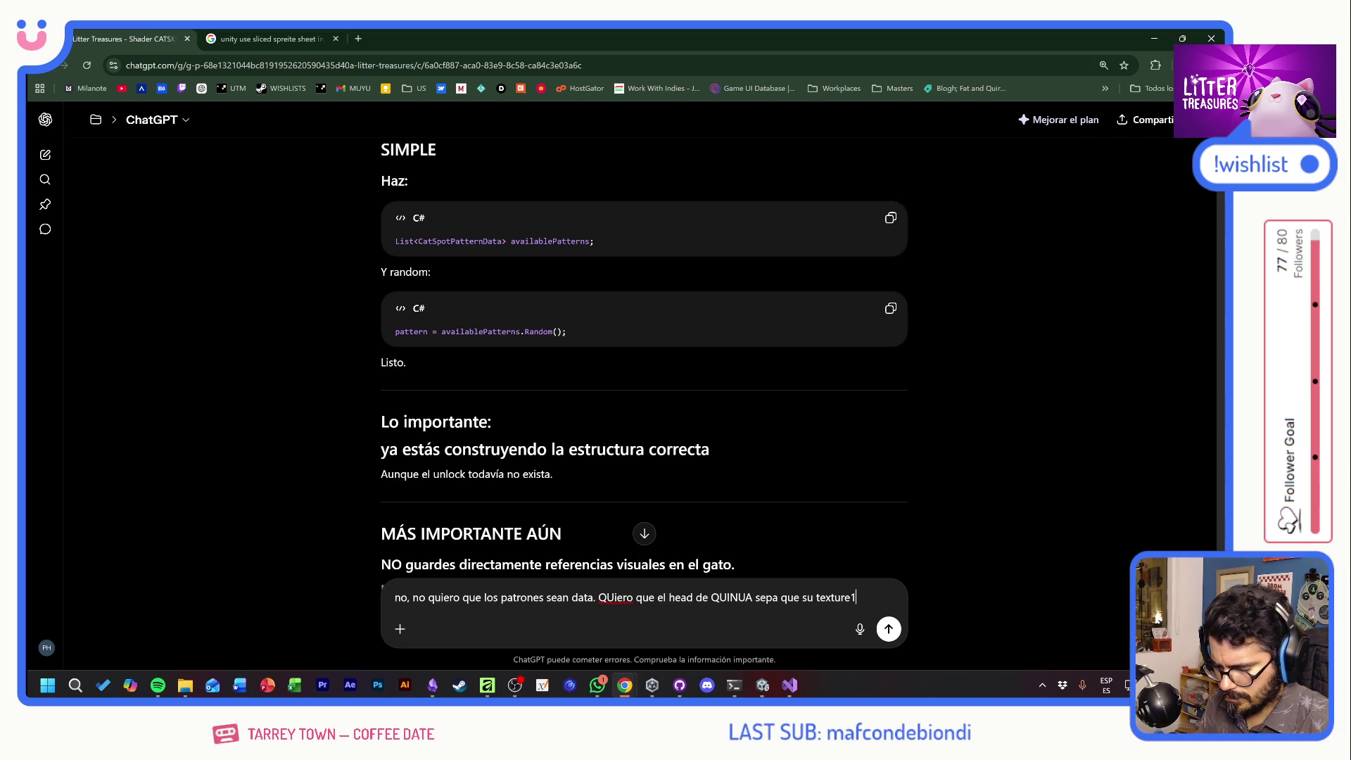
pyautogui.write(' es')
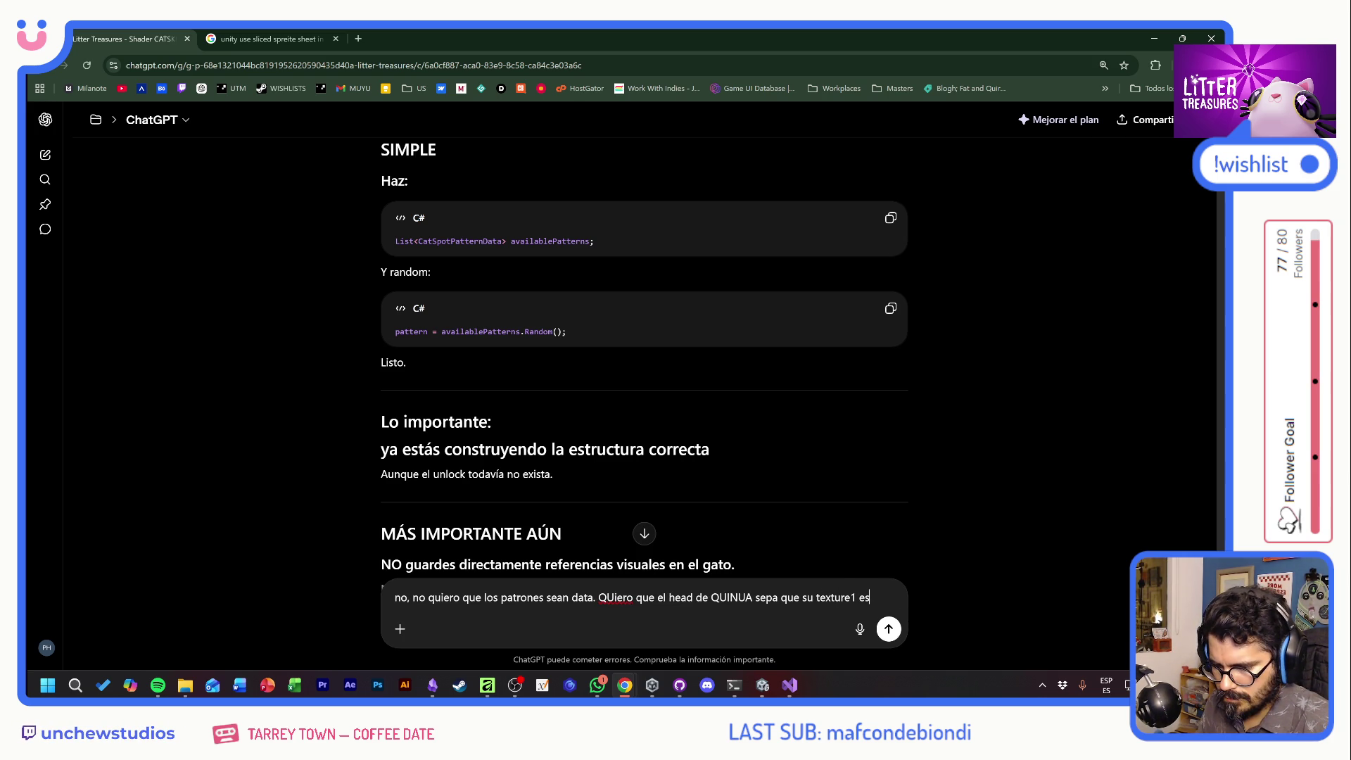
pyautogui.write(' A, el texture ')
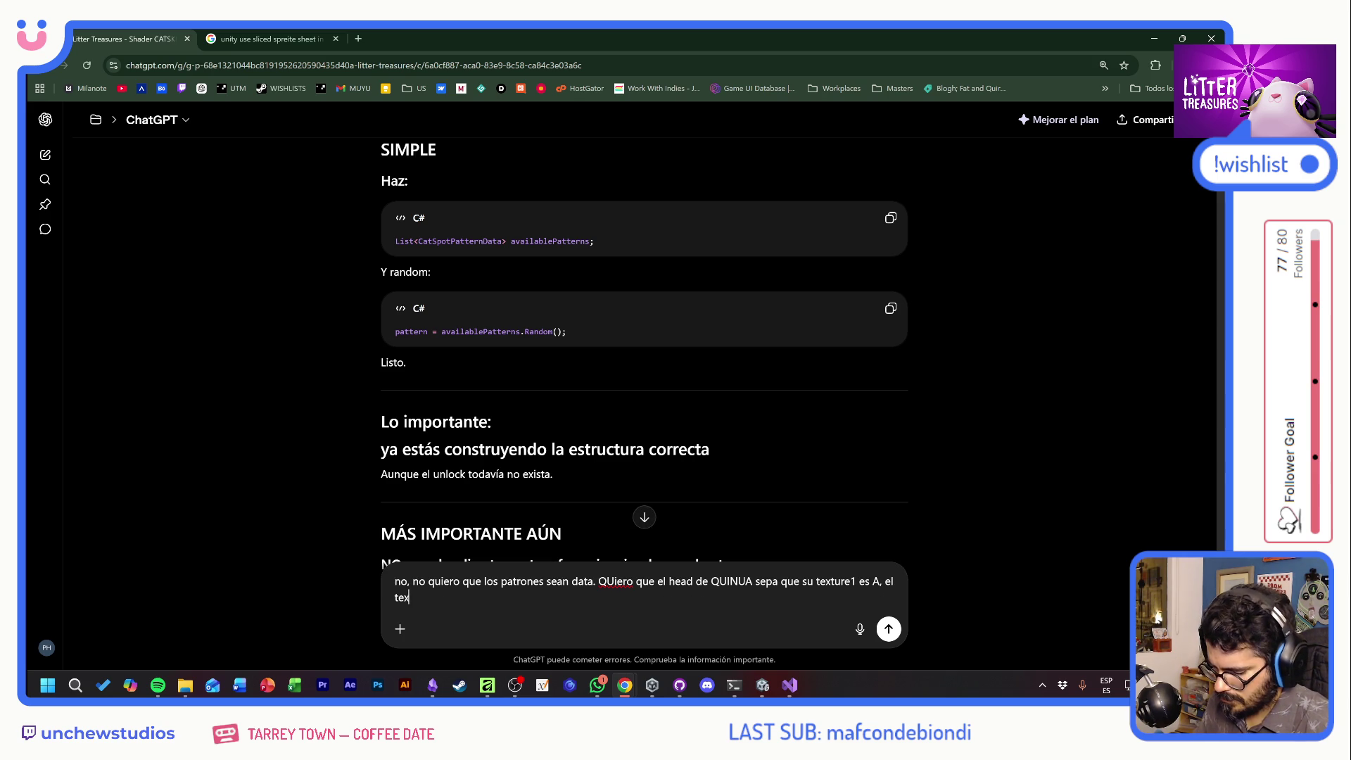
pyautogui.write('B, ')
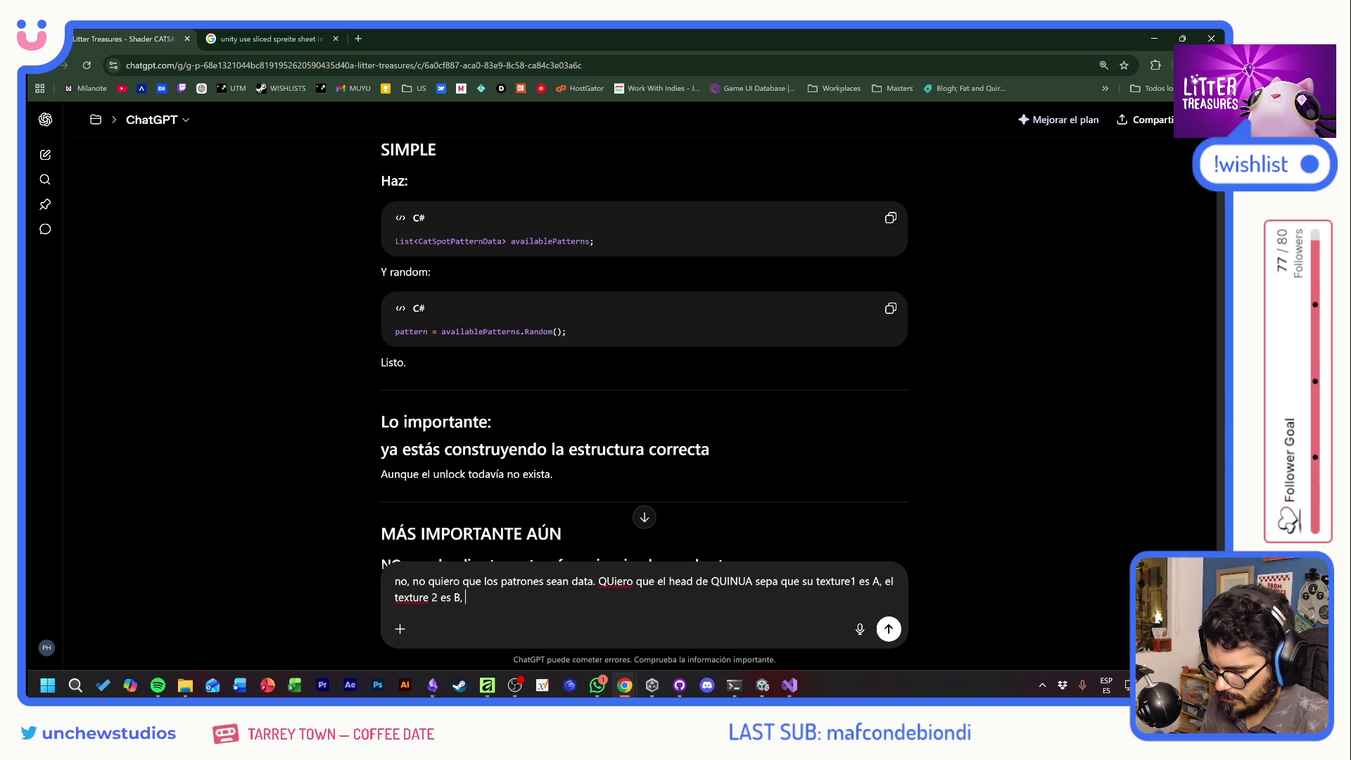
pyautogui.write('y el texture 3')
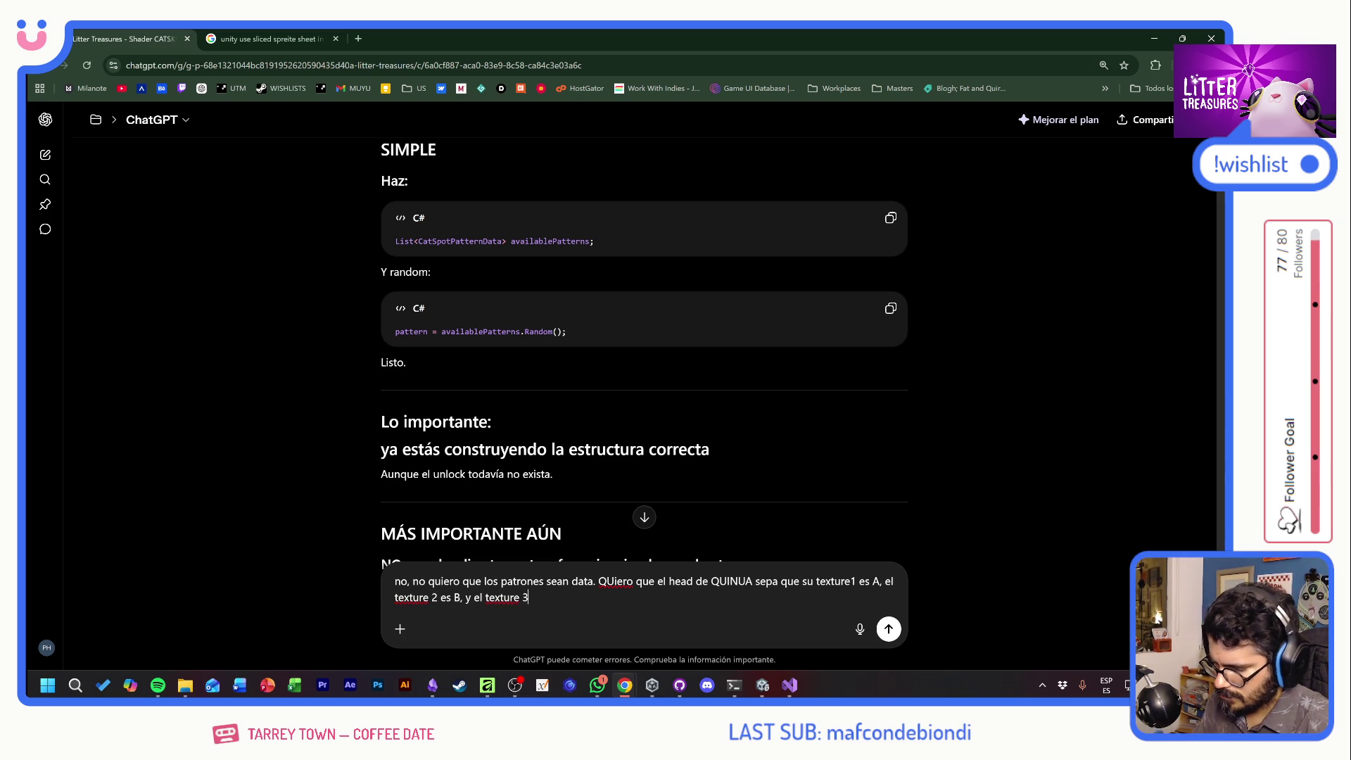
pyautogui.press('BackSpace')
pyautogui.press('BackSpace')
pyautogui.write('3 es C. Pero')
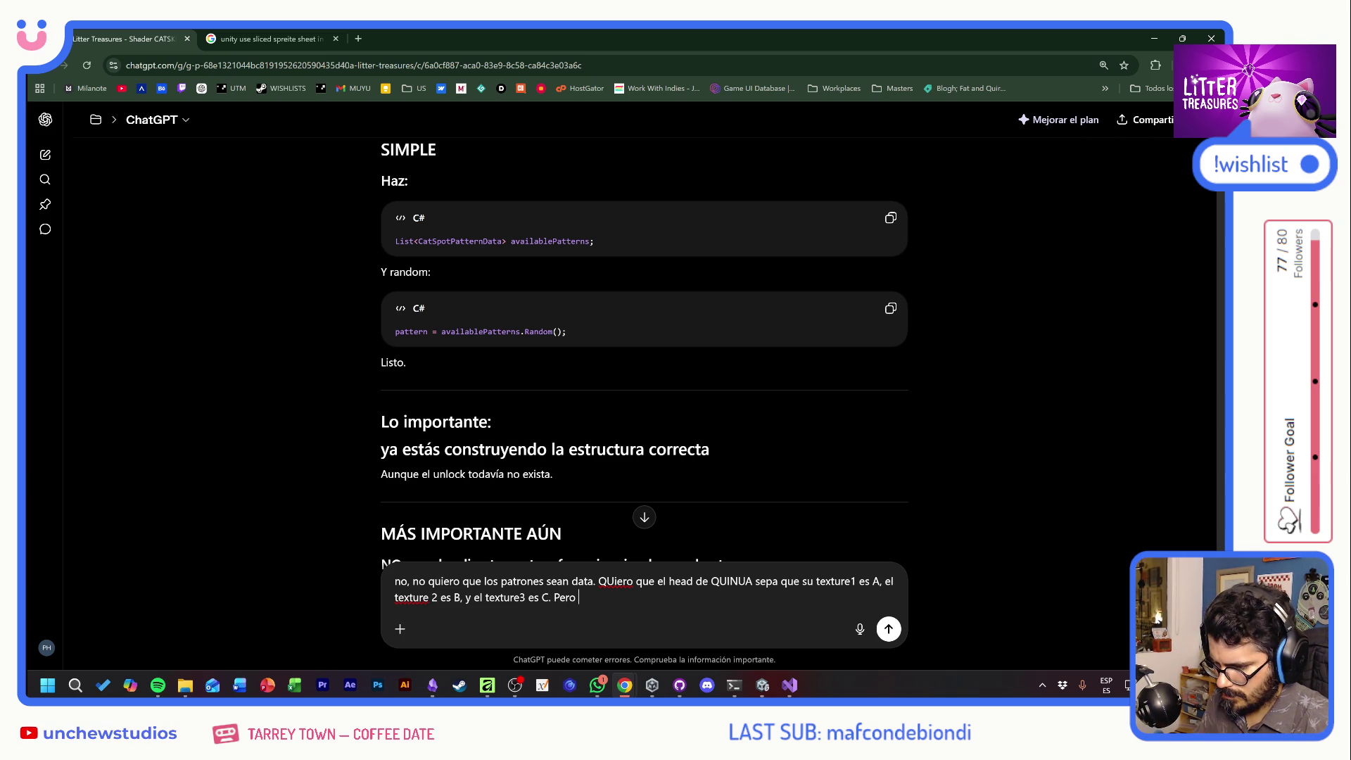
pyautogui.write(', ')
pyautogui.write('B o C y')
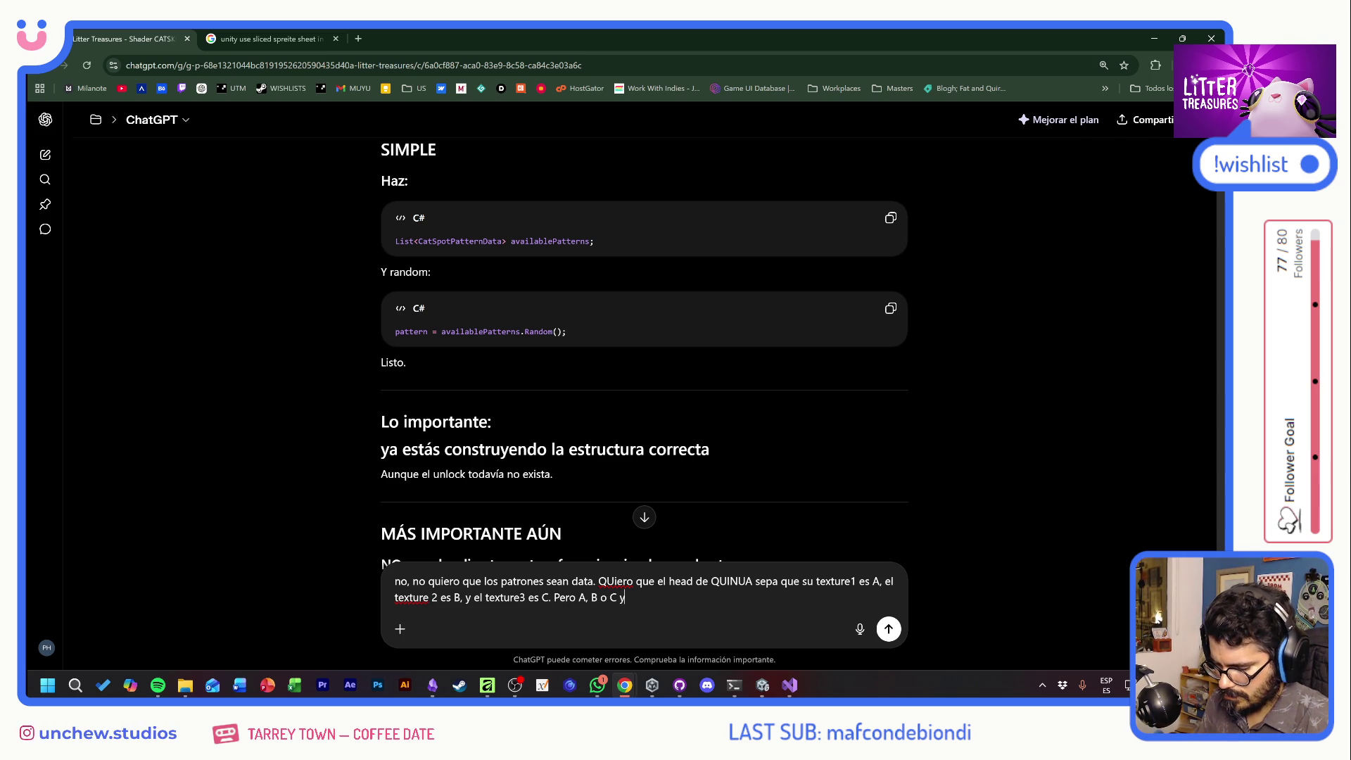
pyautogui.write('o lo')
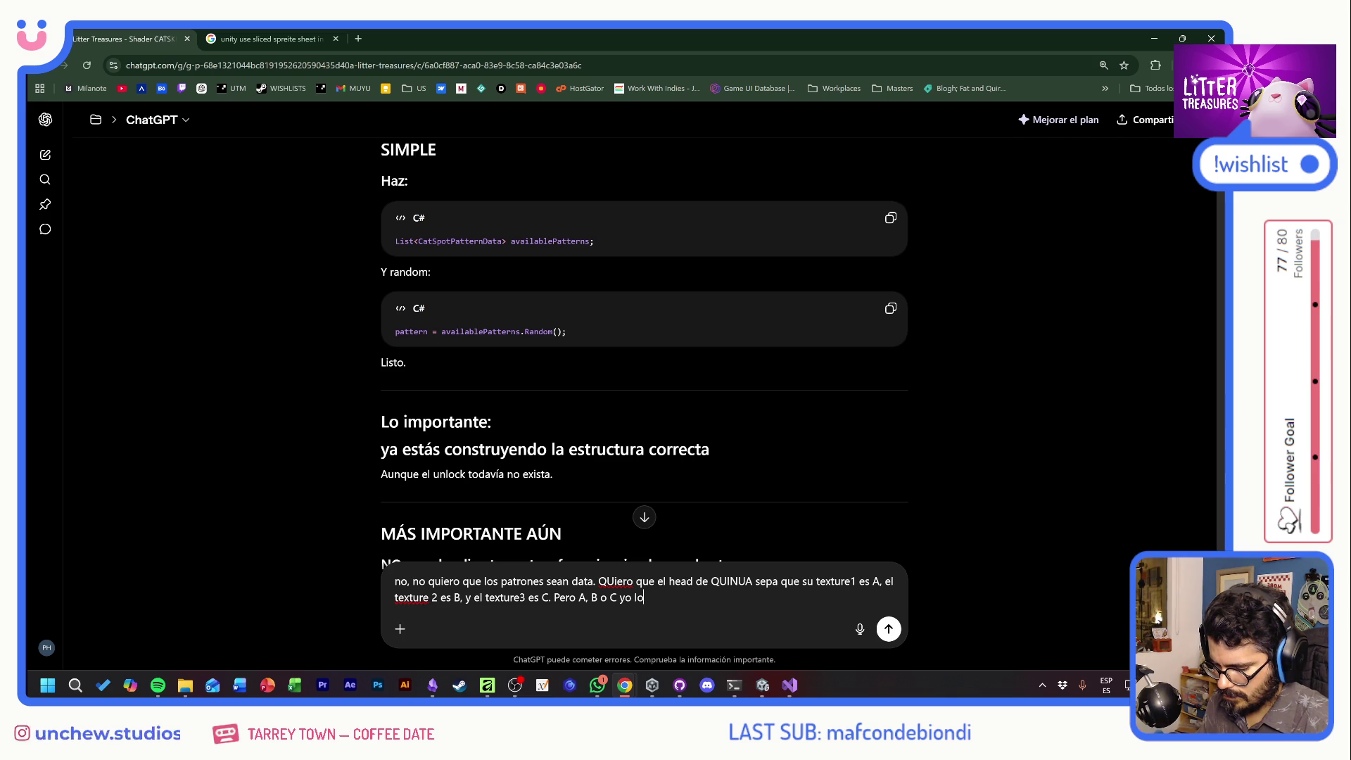
# Explain that cats keep only slot orders like ACB, BAC plus colours, and send it
pyautogui.press('BackSpace')
pyautogui.press('BackSpace')
pyautogui.write('pueden en el futuro ser')
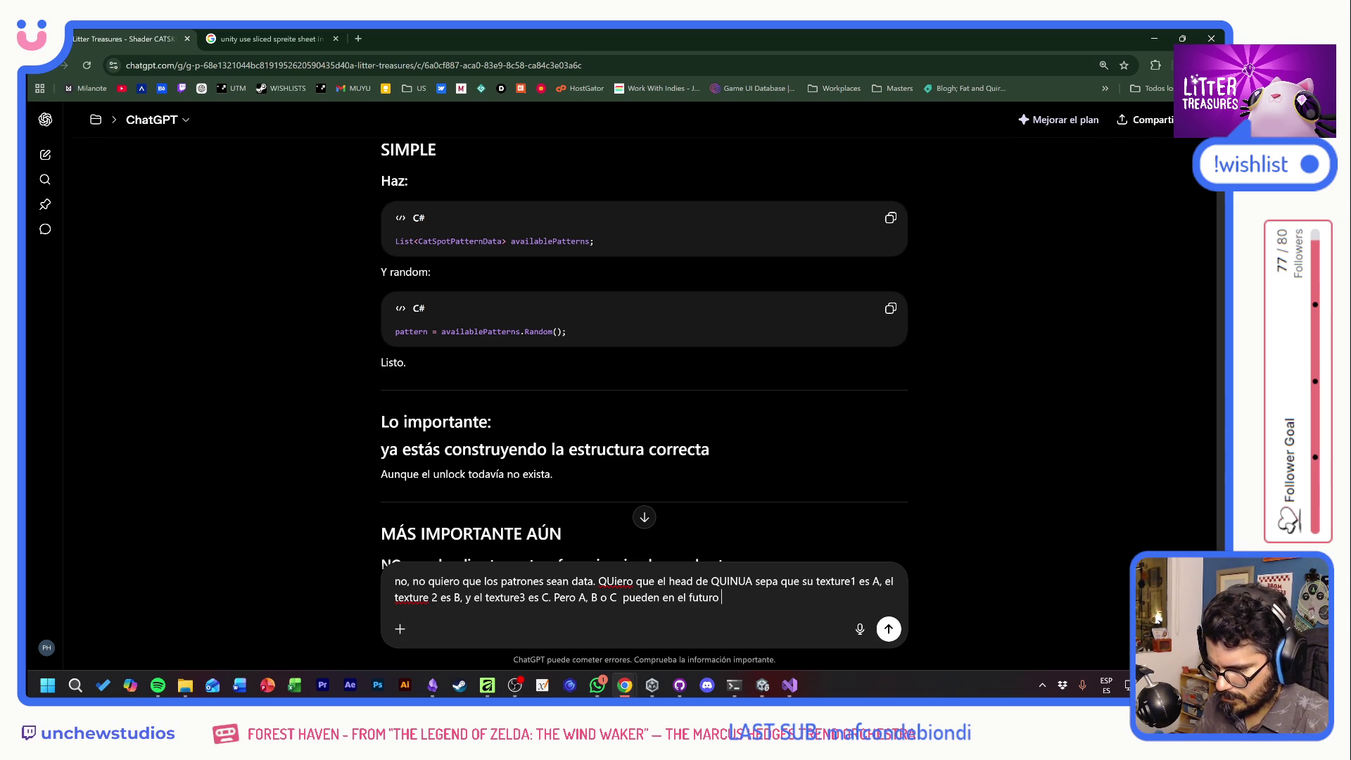
pyautogui.write(' cualquier co')
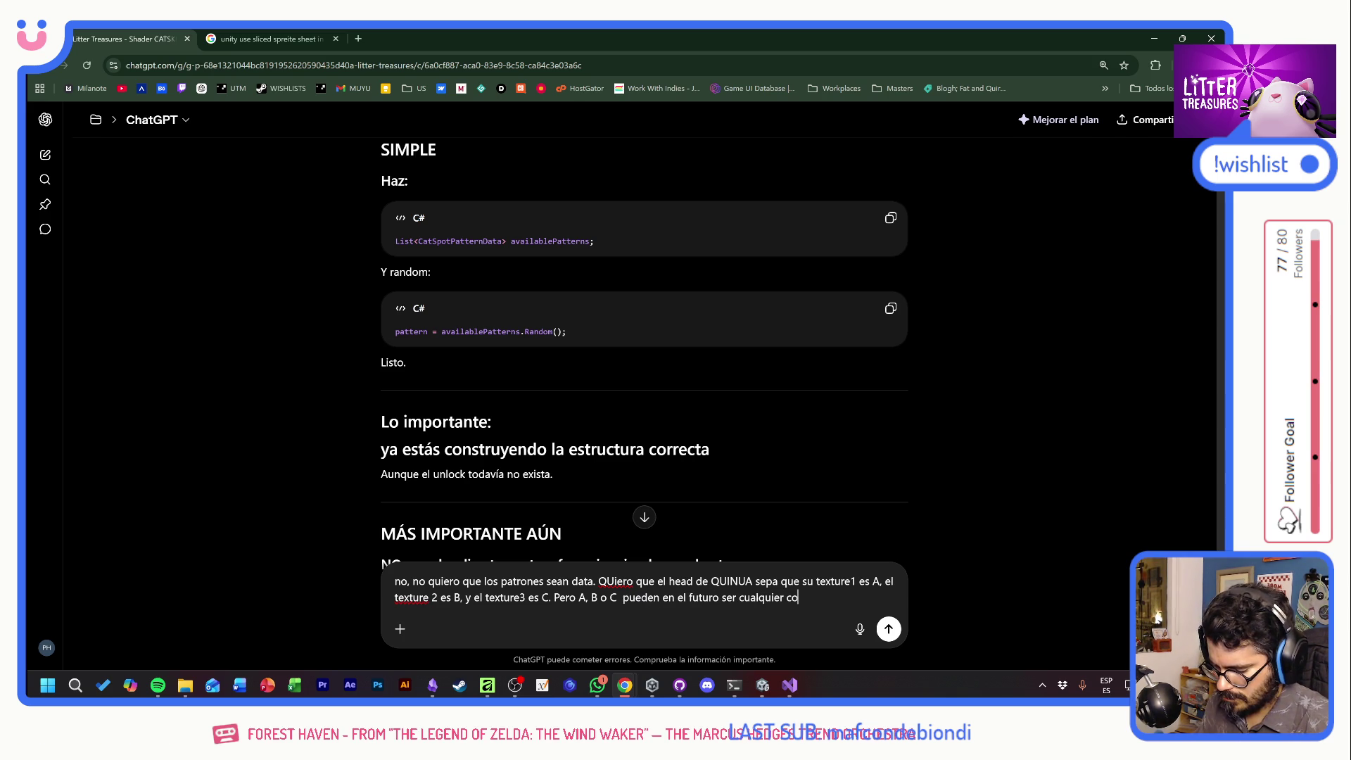
pyautogui.write('sa, solo son una')
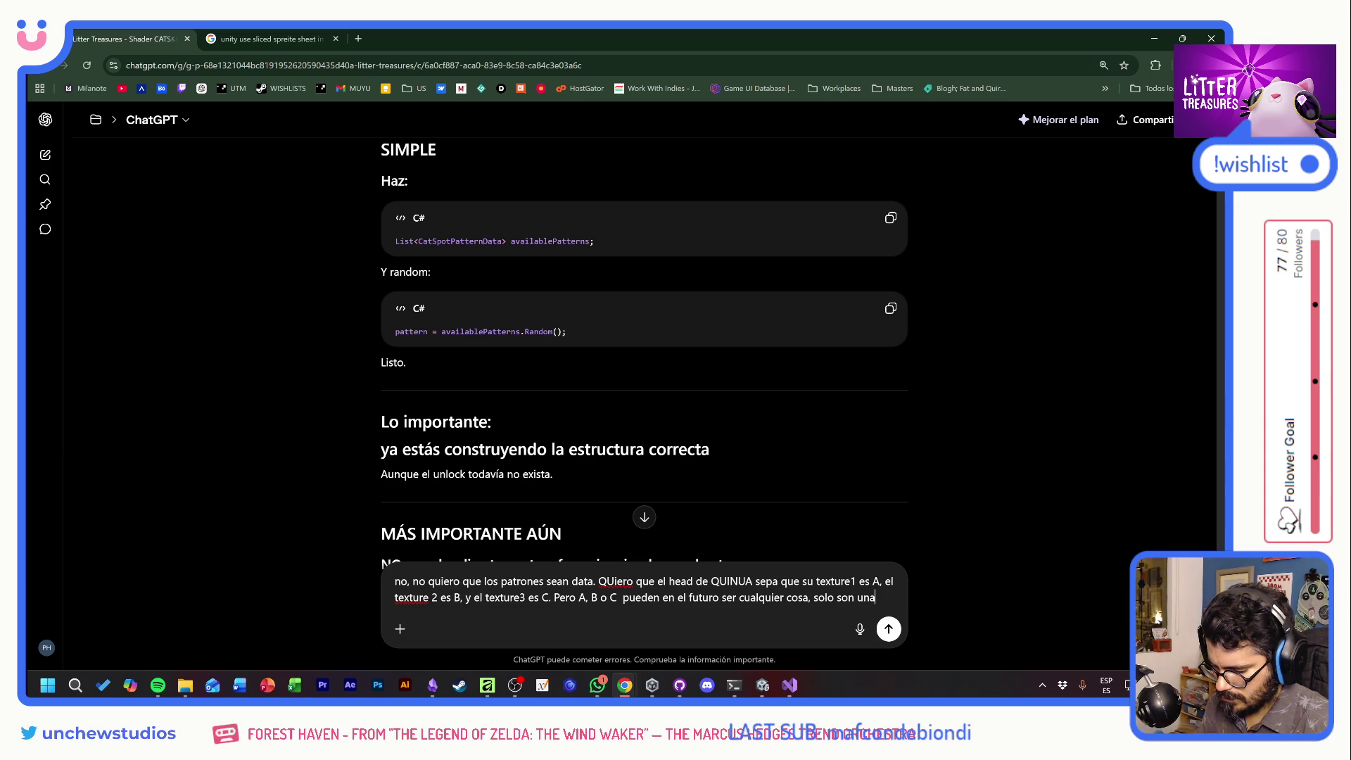
pyautogui.write(' referencia a lo que')
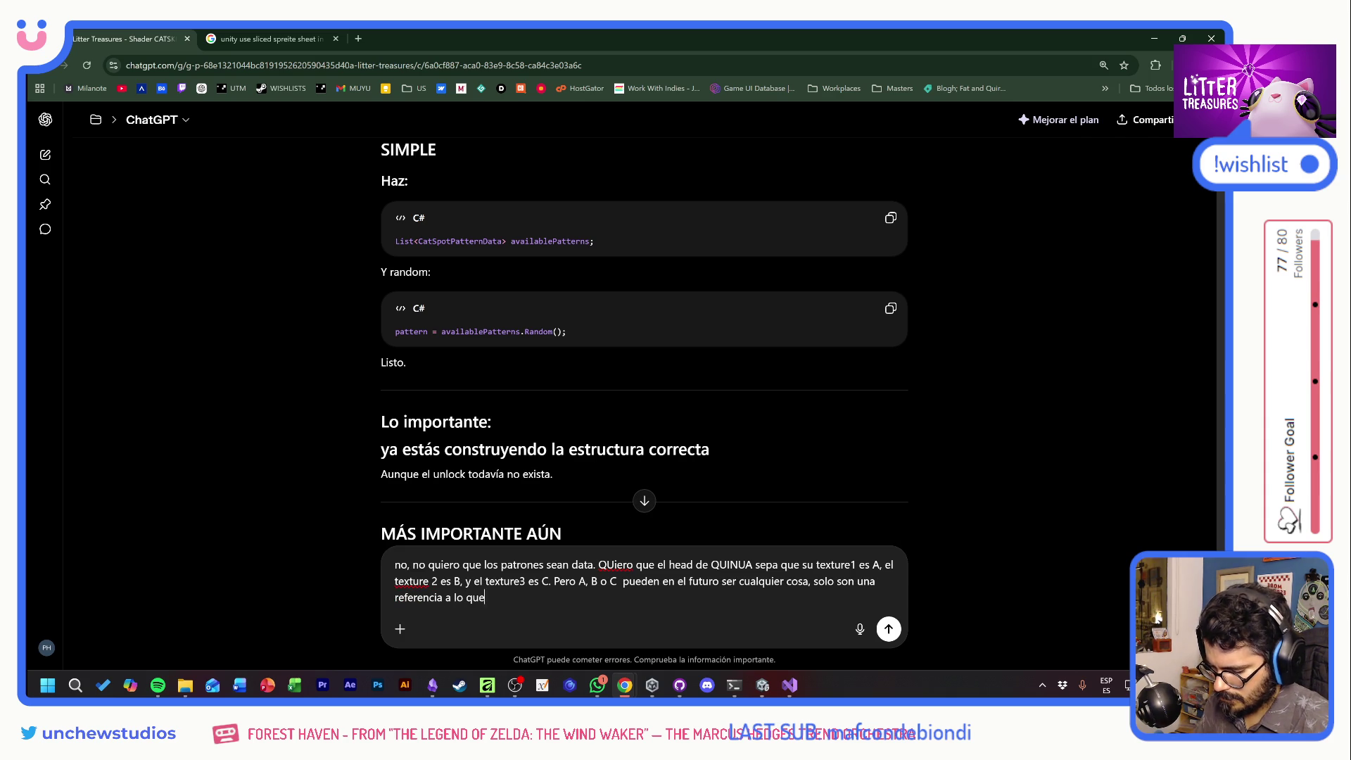
pyautogui.write(' el juego dicte que es')
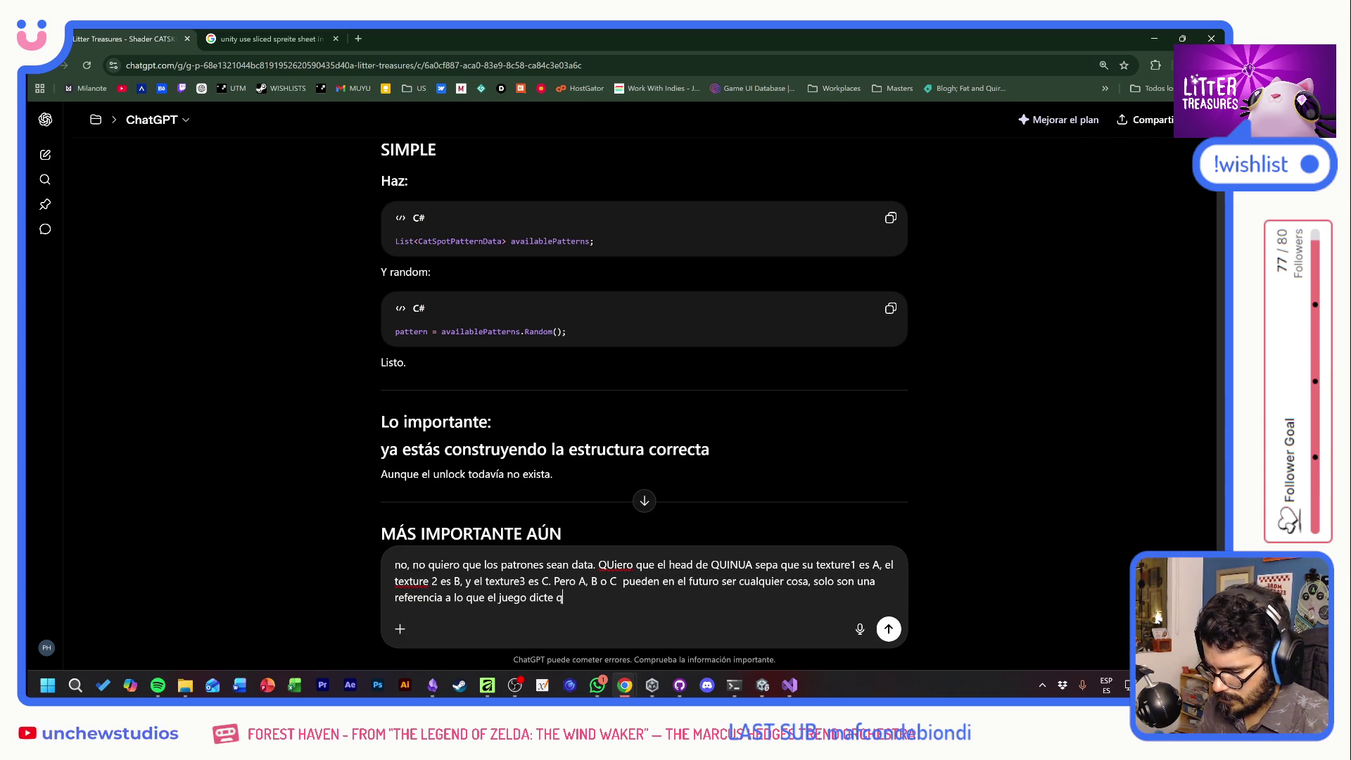
pyautogui.write(' la manc')
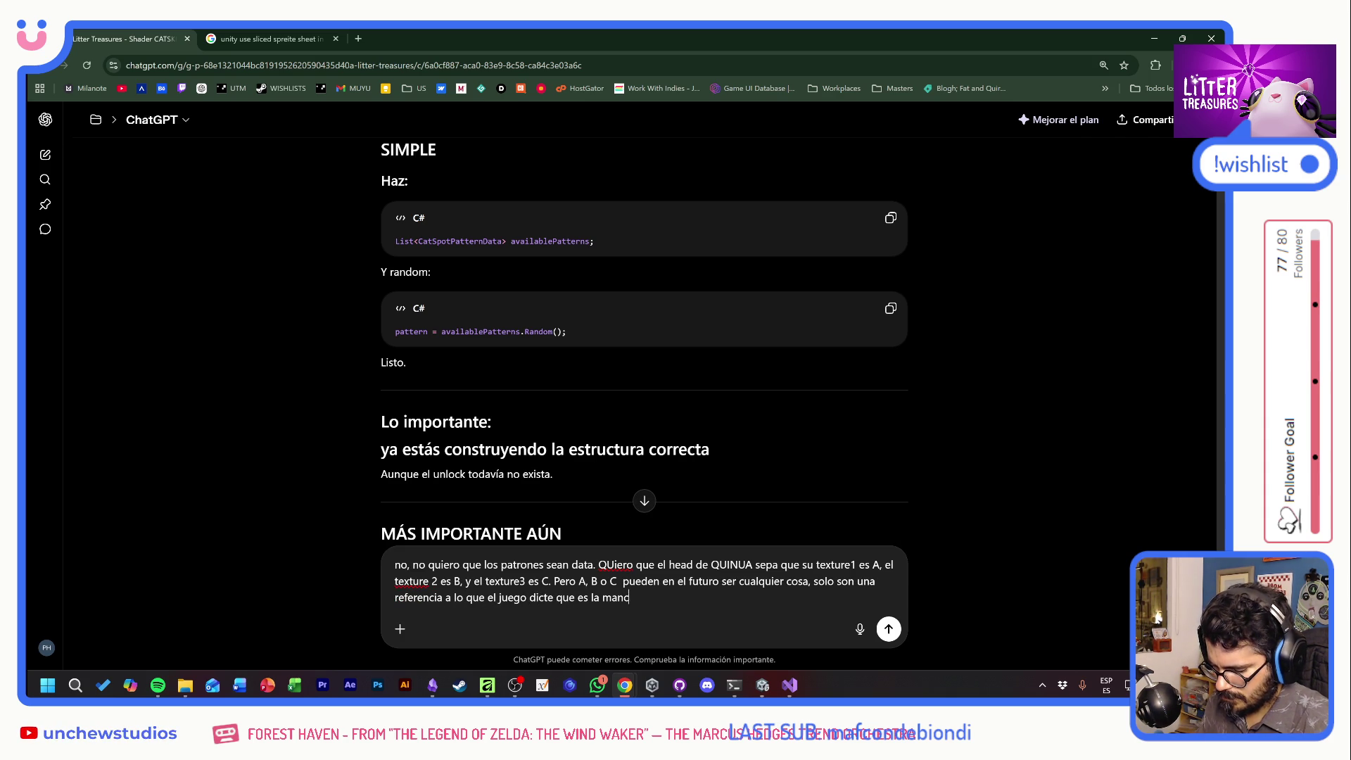
pyautogui.write('ha A, B')
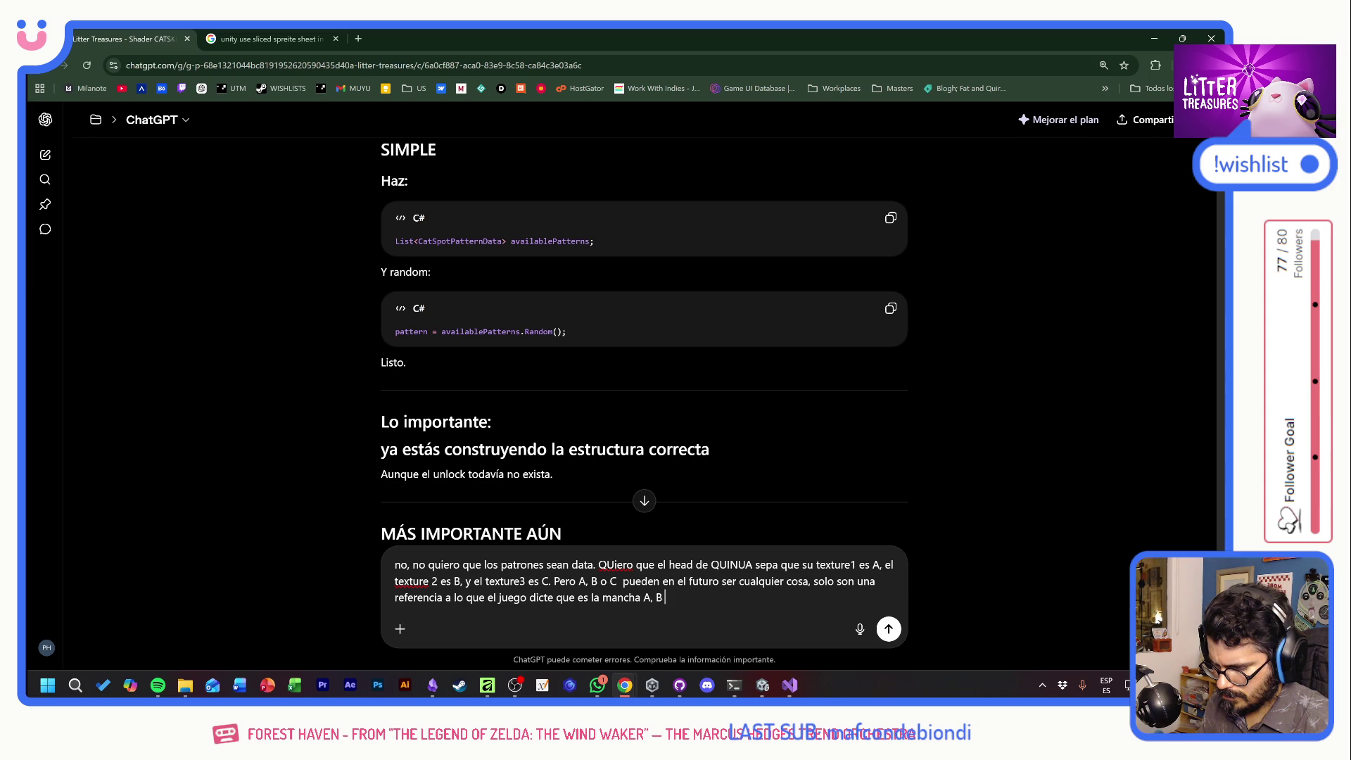
pyautogui.write(' o C. No qu')
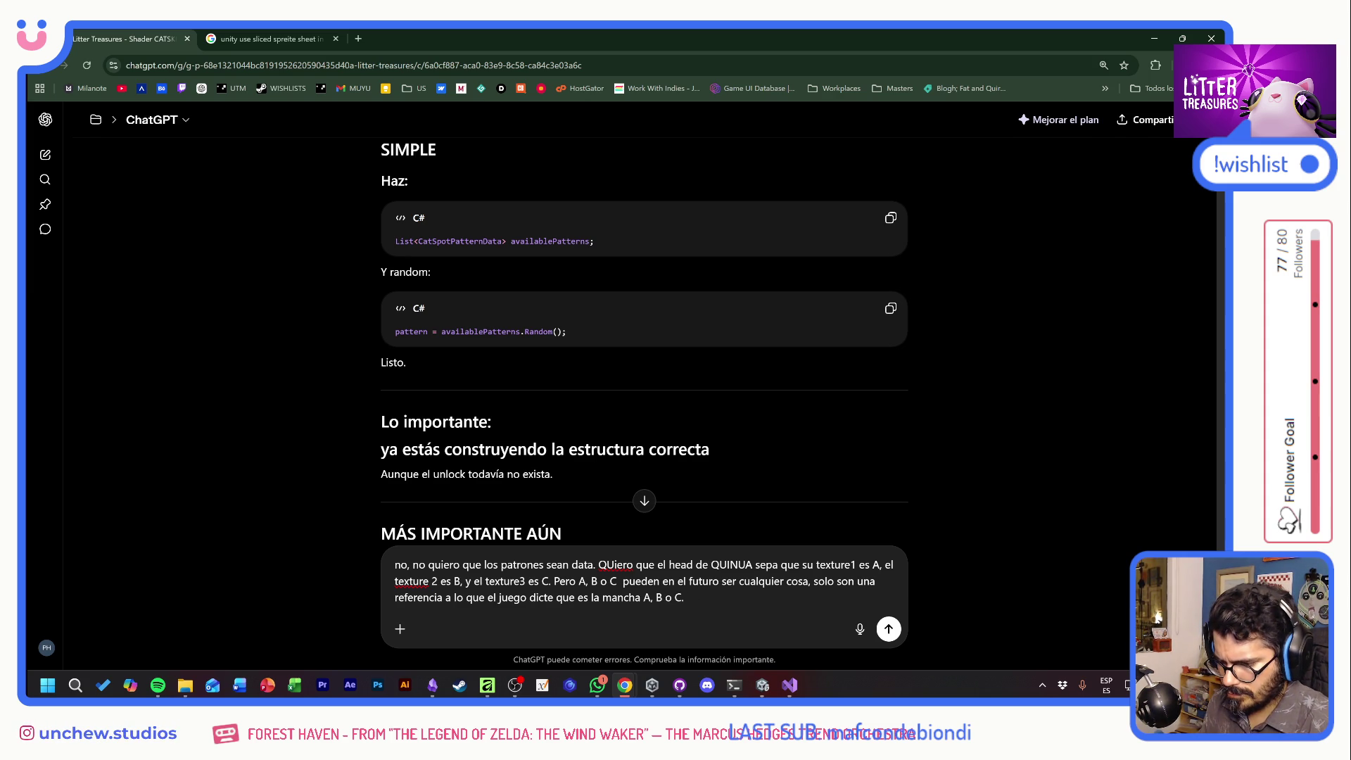
pyautogui.press('BackSpace')
pyautogui.write('Así el gato s')
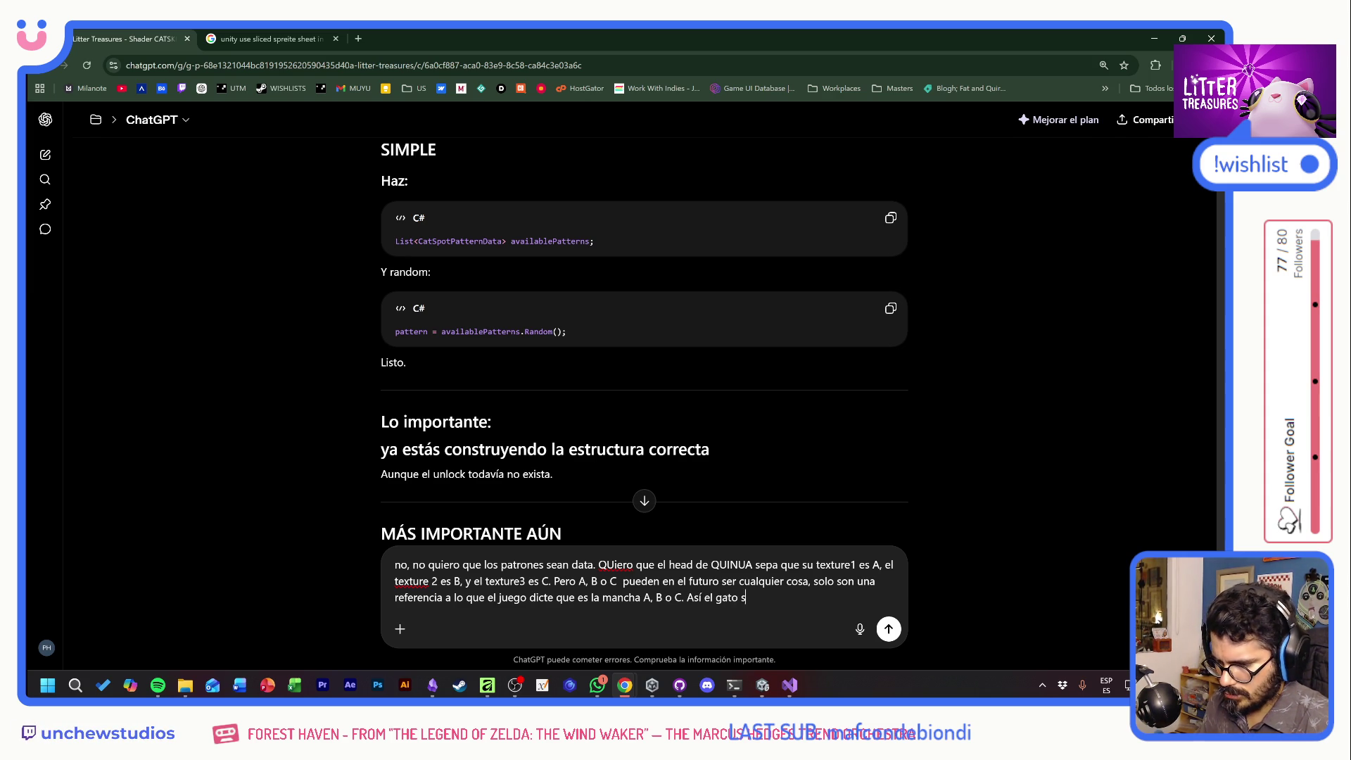
pyautogui.write('olo guard')
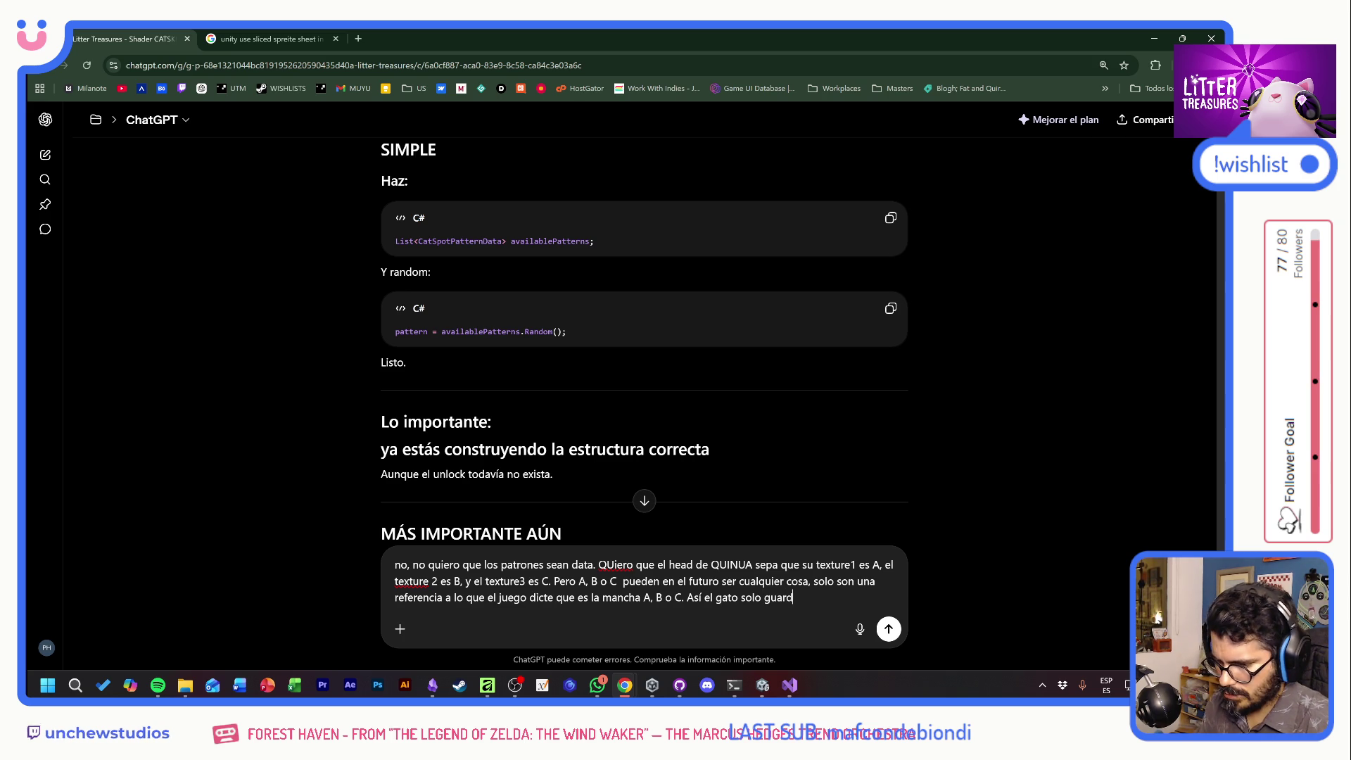
pyautogui.write('a')
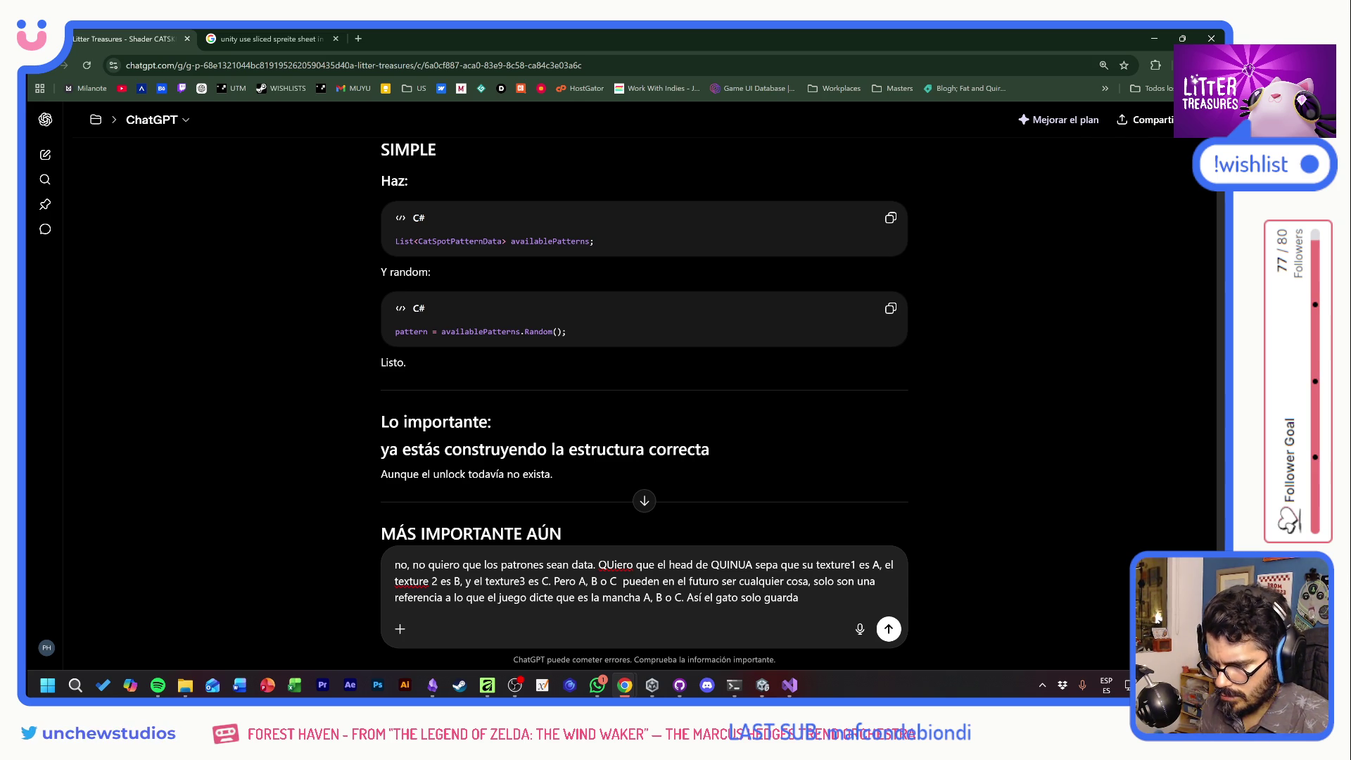
pyautogui.write(' ACB, BAC y sus colores y')
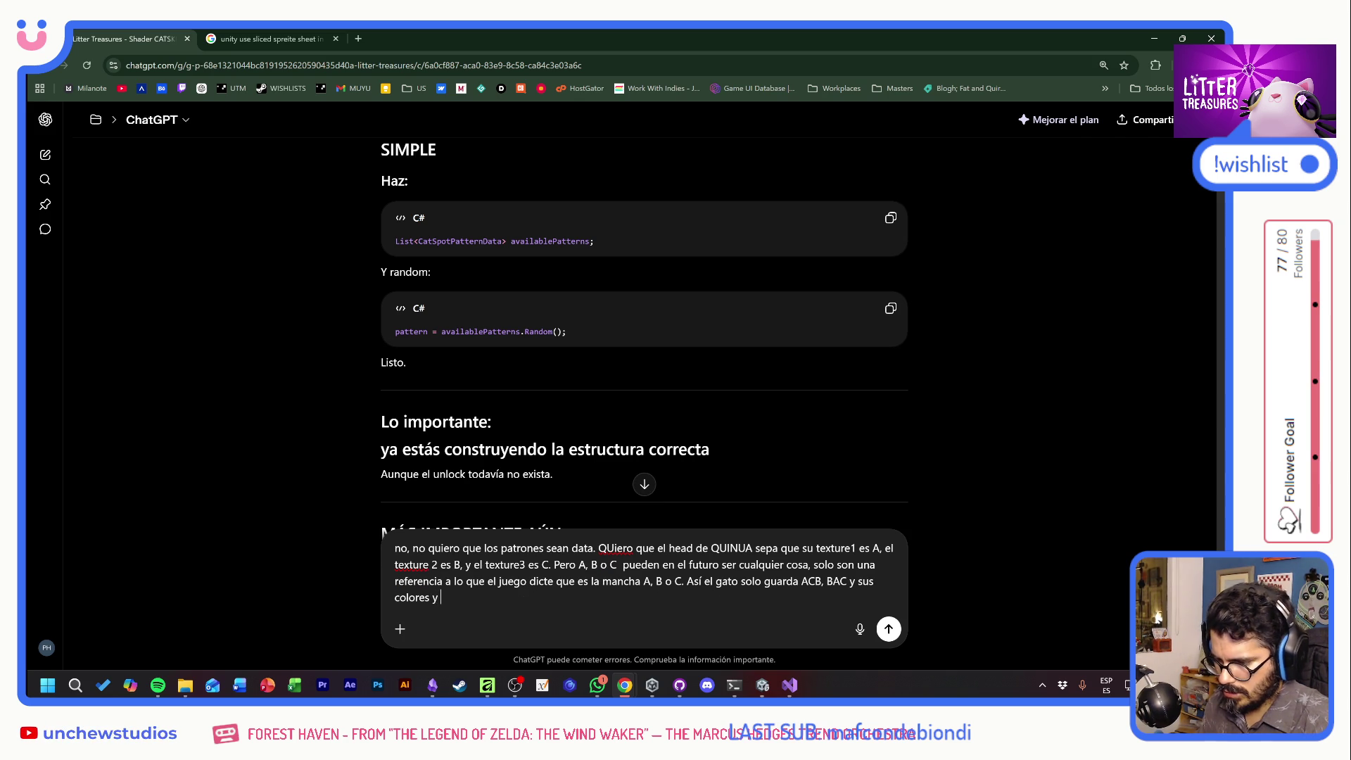
pyautogui.write(' no sabe qué textura son en realidad')
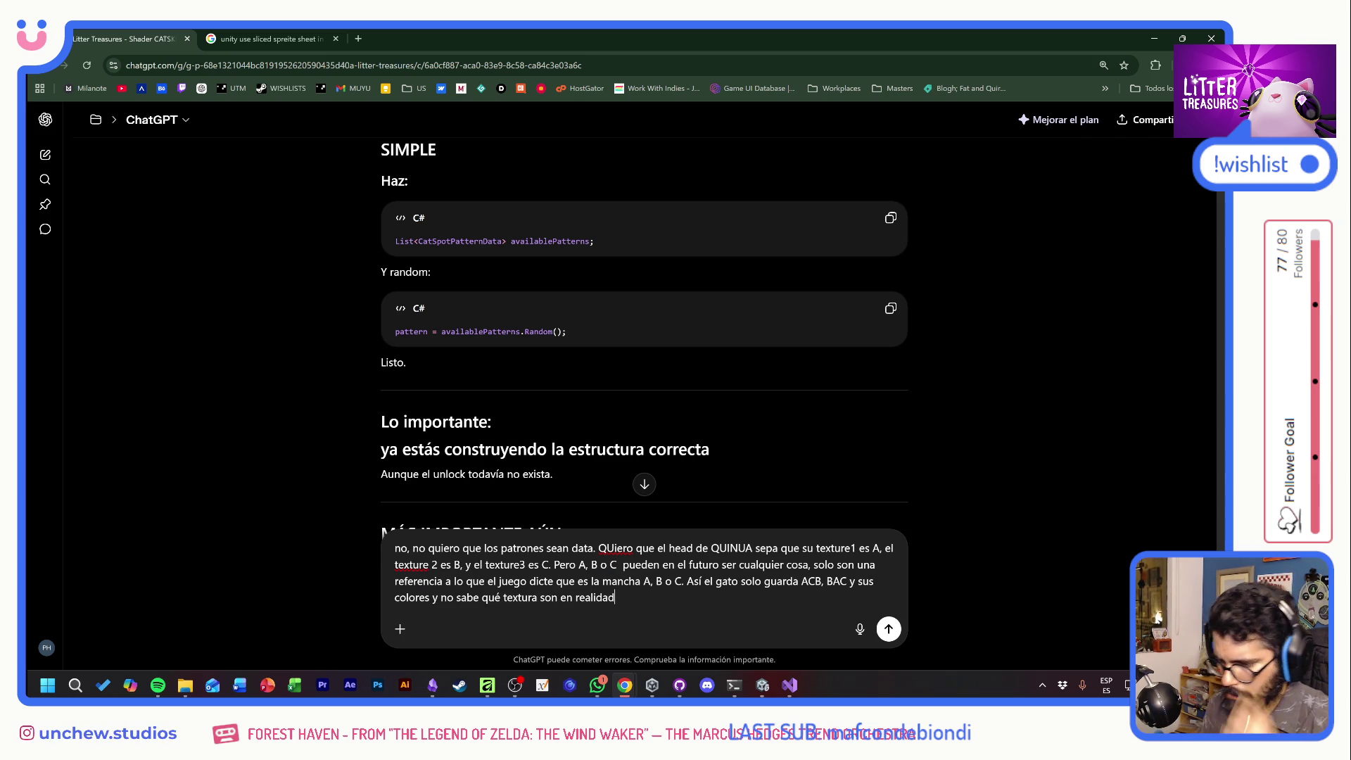
pyautogui.press('Return')
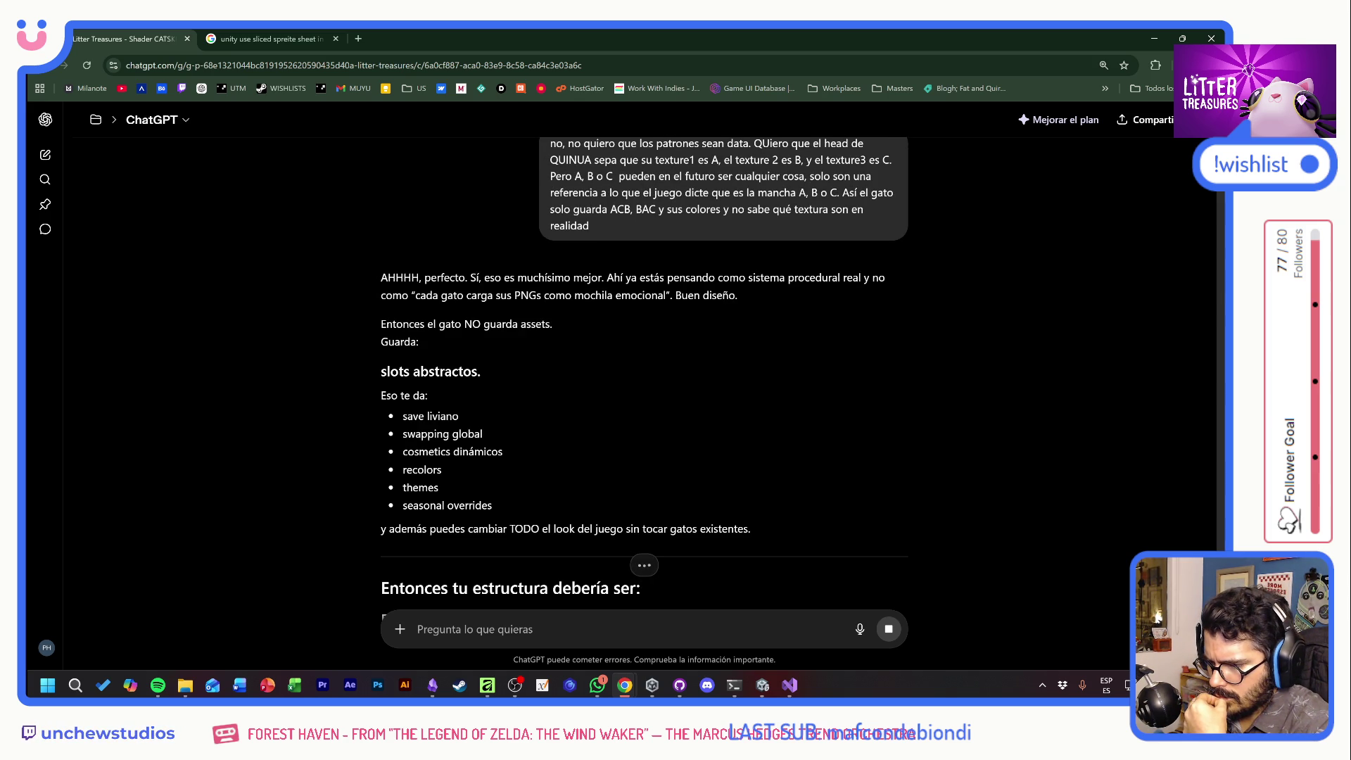
# Read the CatPatternSlot enum, CatAppearance and PatternEntry library answer down to 'Para el trailer'
pyautogui.scroll(-5, 745, 310)
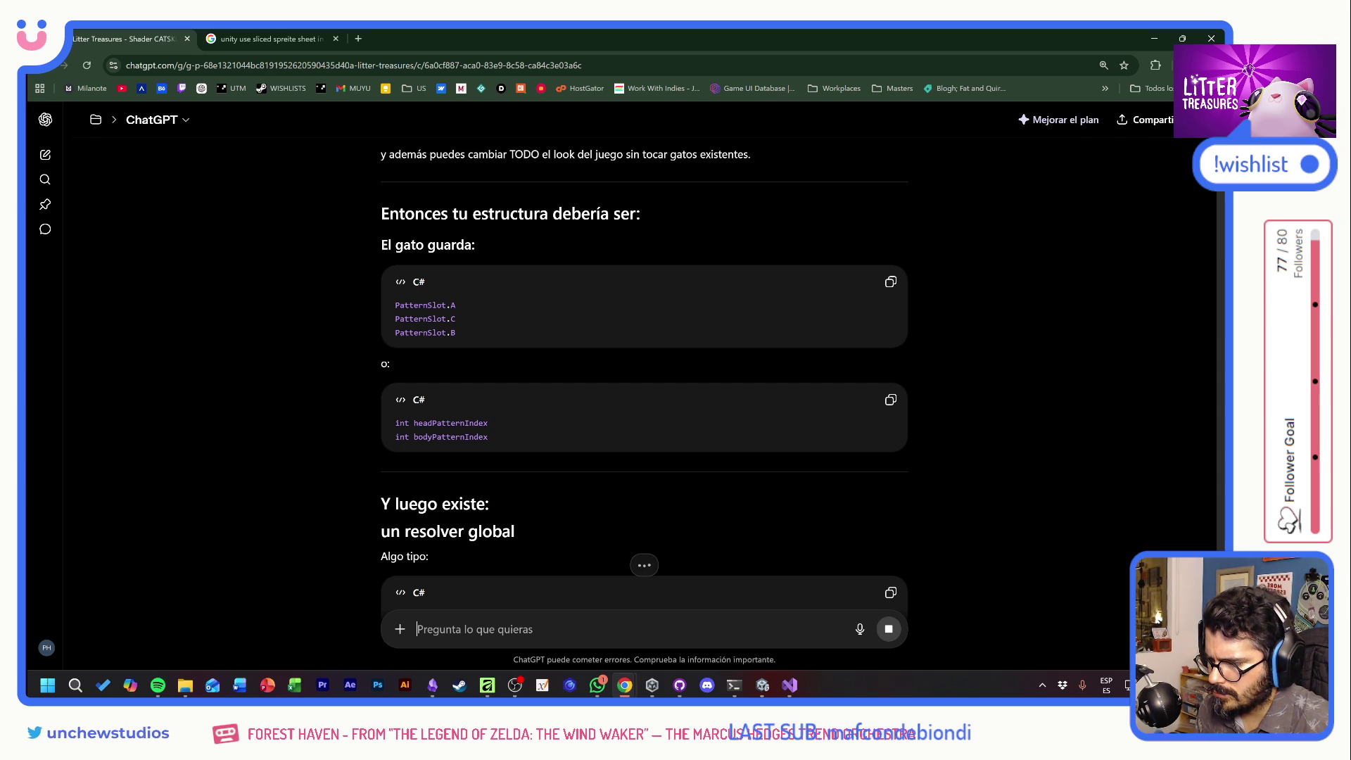
pyautogui.scroll(-3, 742, 452)
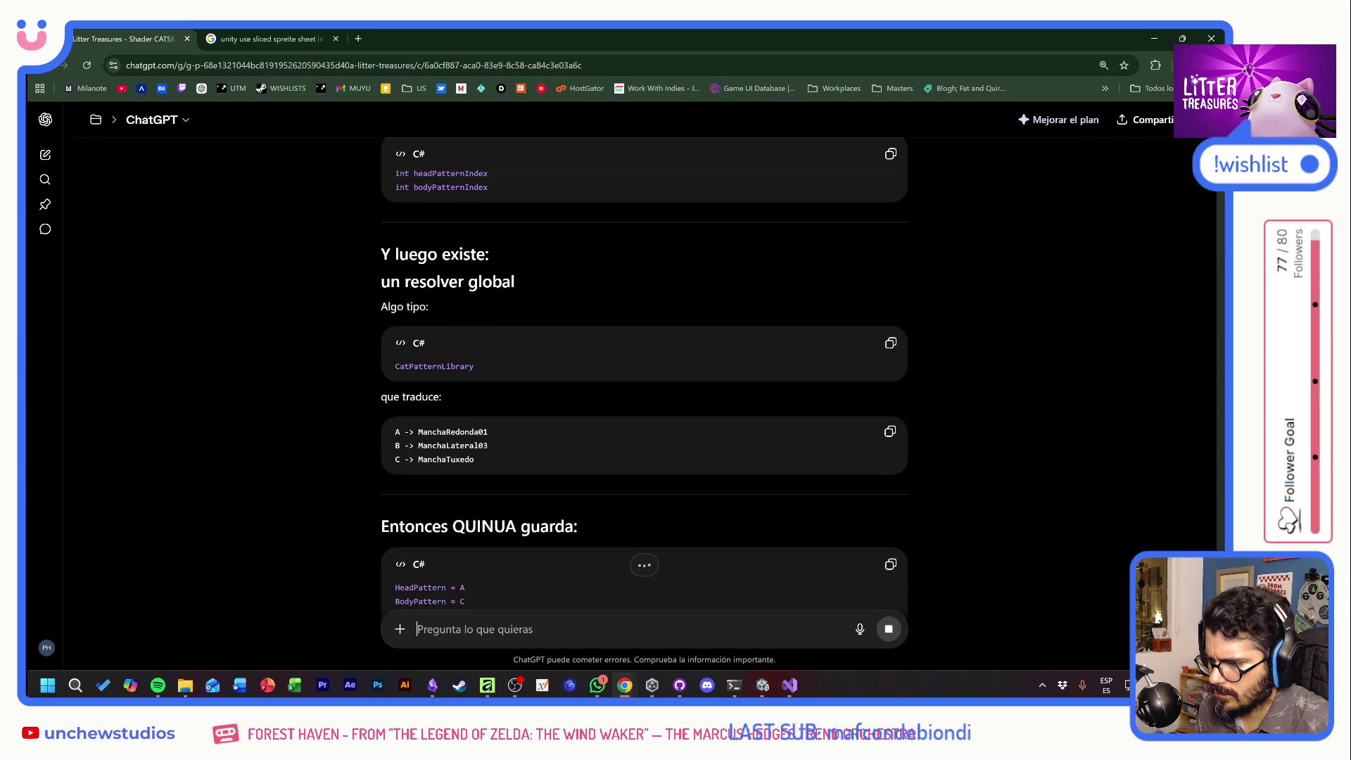
pyautogui.scroll(-3, 644, 380)
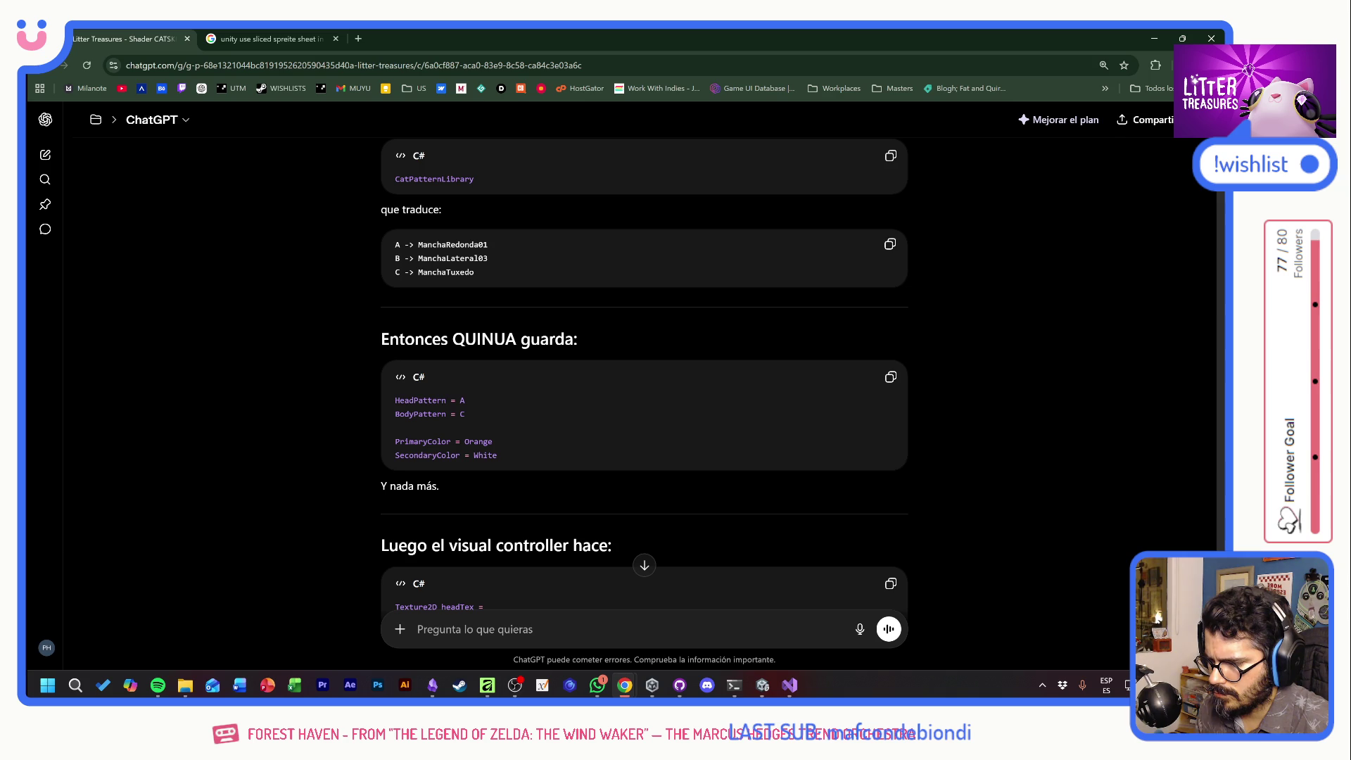
pyautogui.scroll(-3, 644, 380)
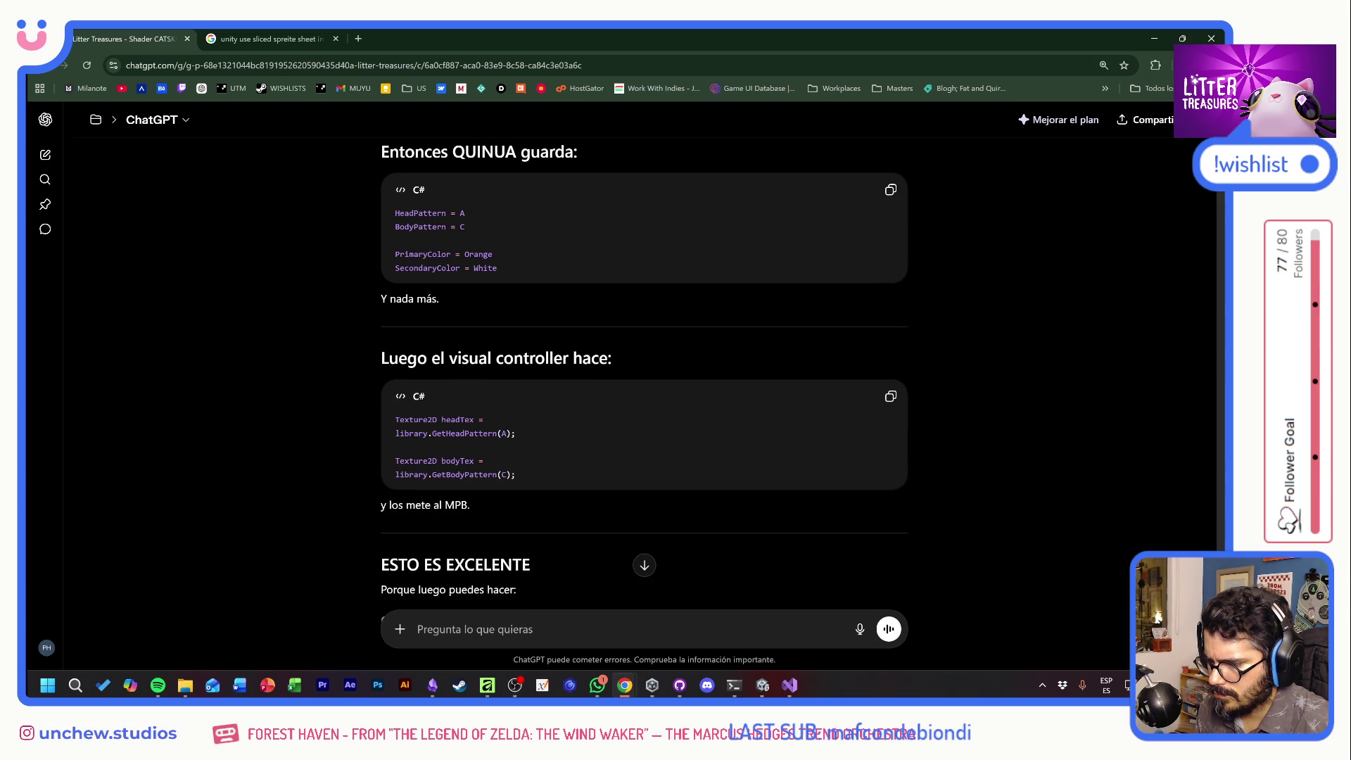
pyautogui.scroll(-3, 644, 380)
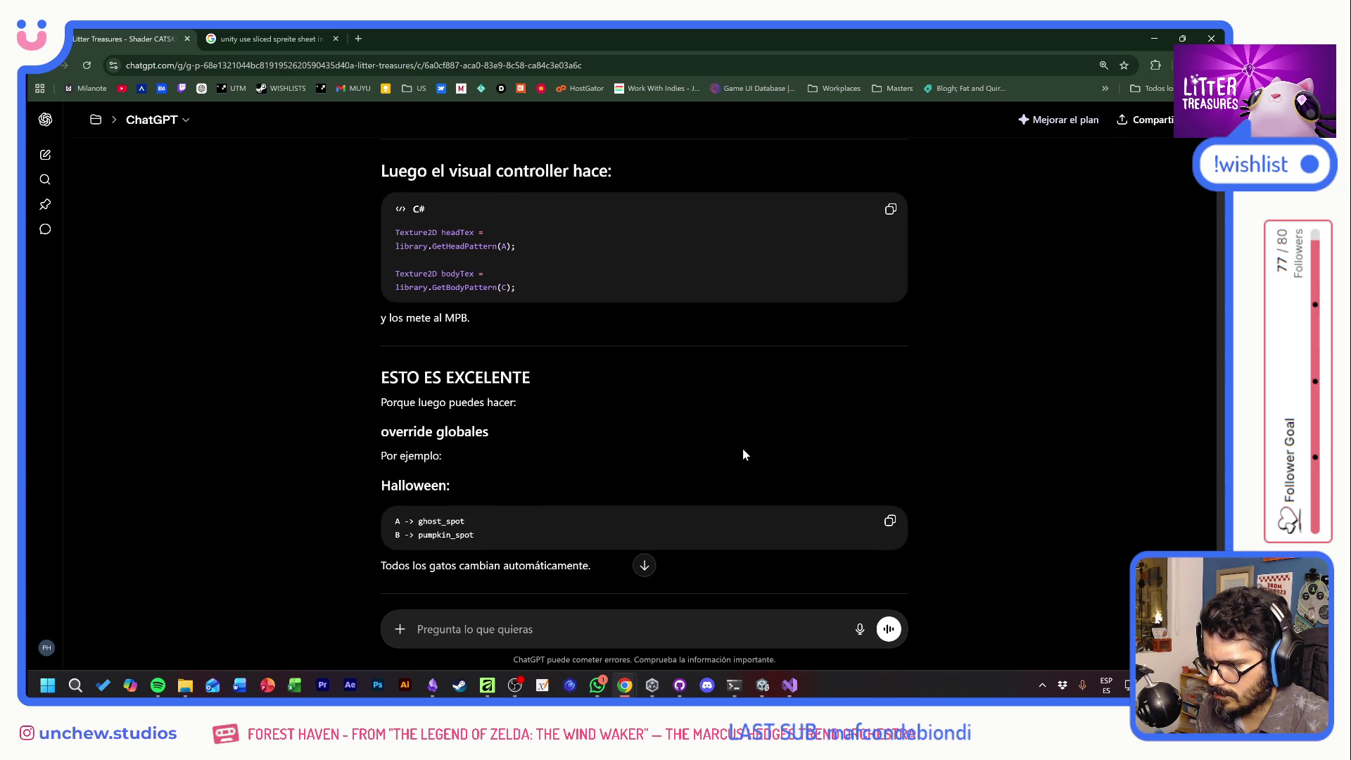
pyautogui.doubleClick(598, 390)
pyautogui.click(598, 390)
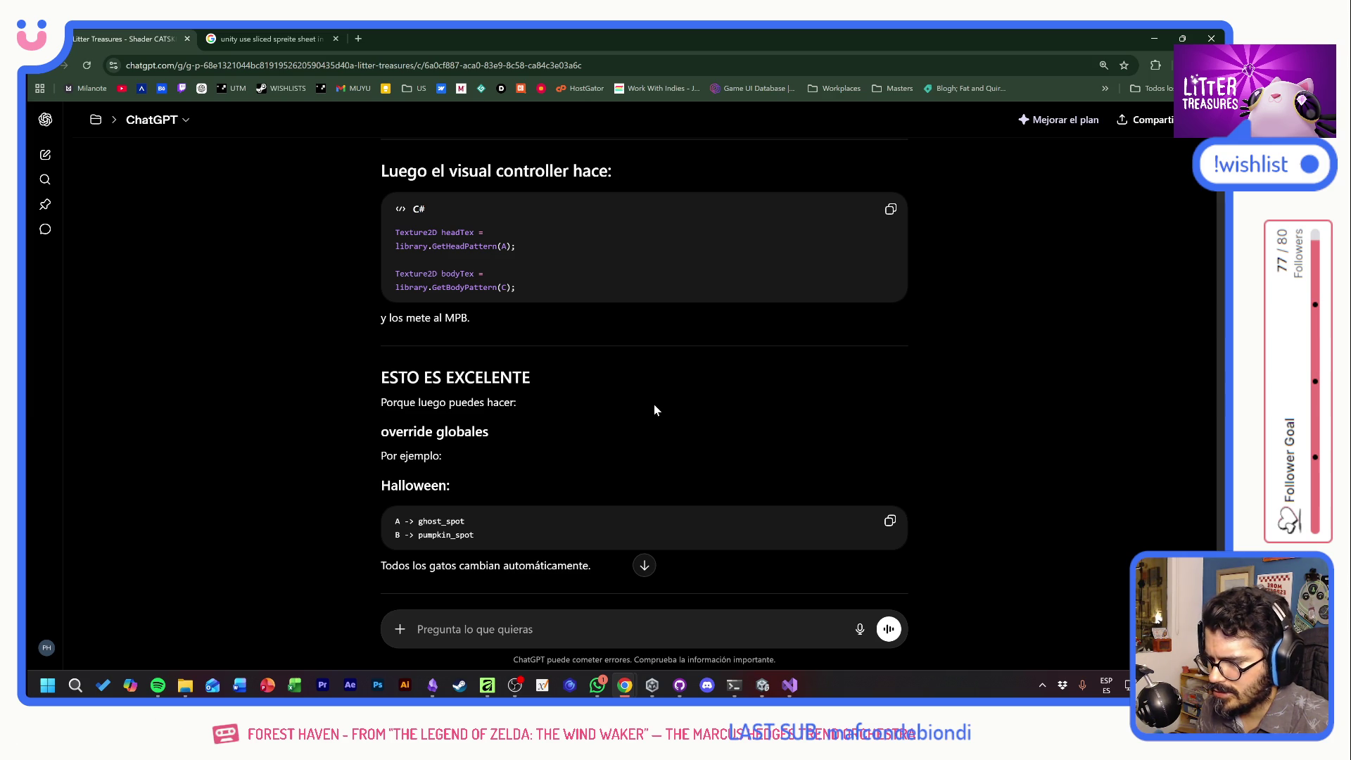
pyautogui.scroll(-3, 654, 406)
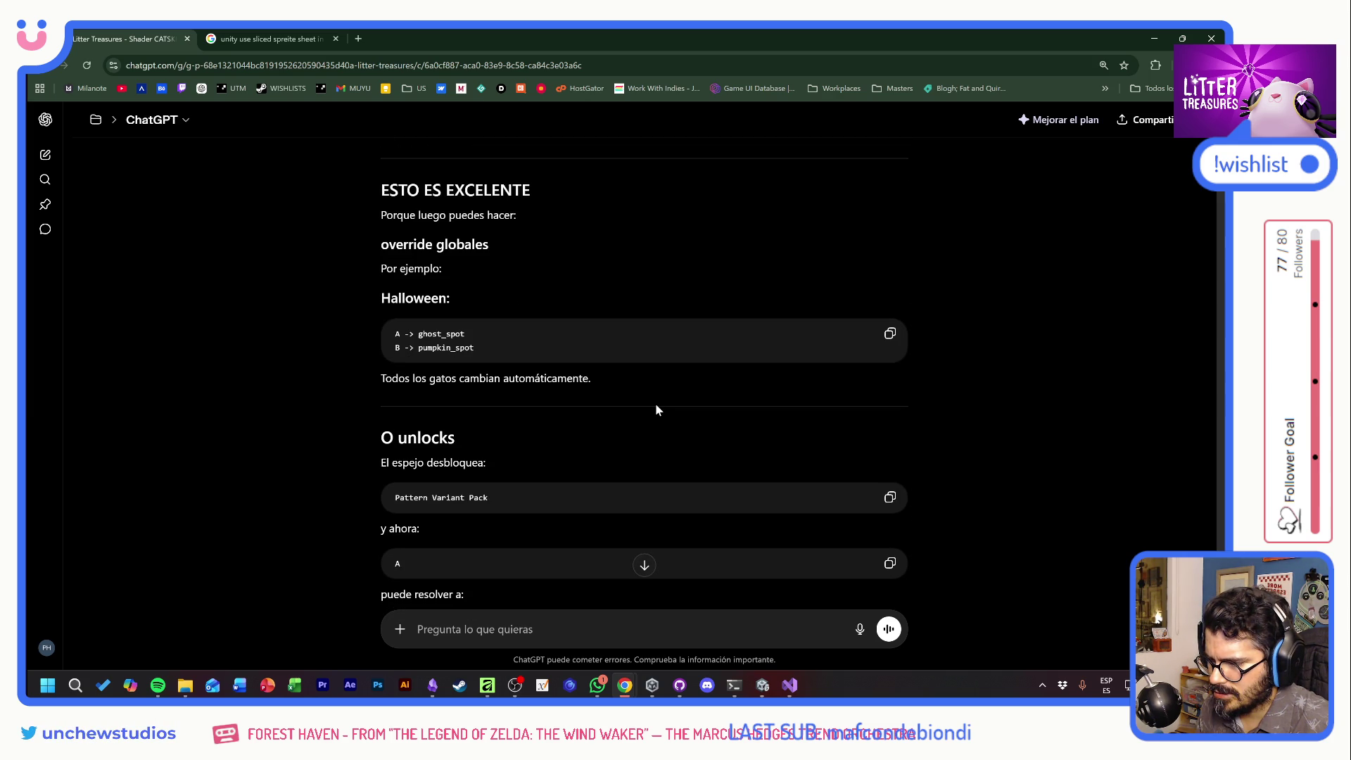
pyautogui.scroll(-4, 656, 407)
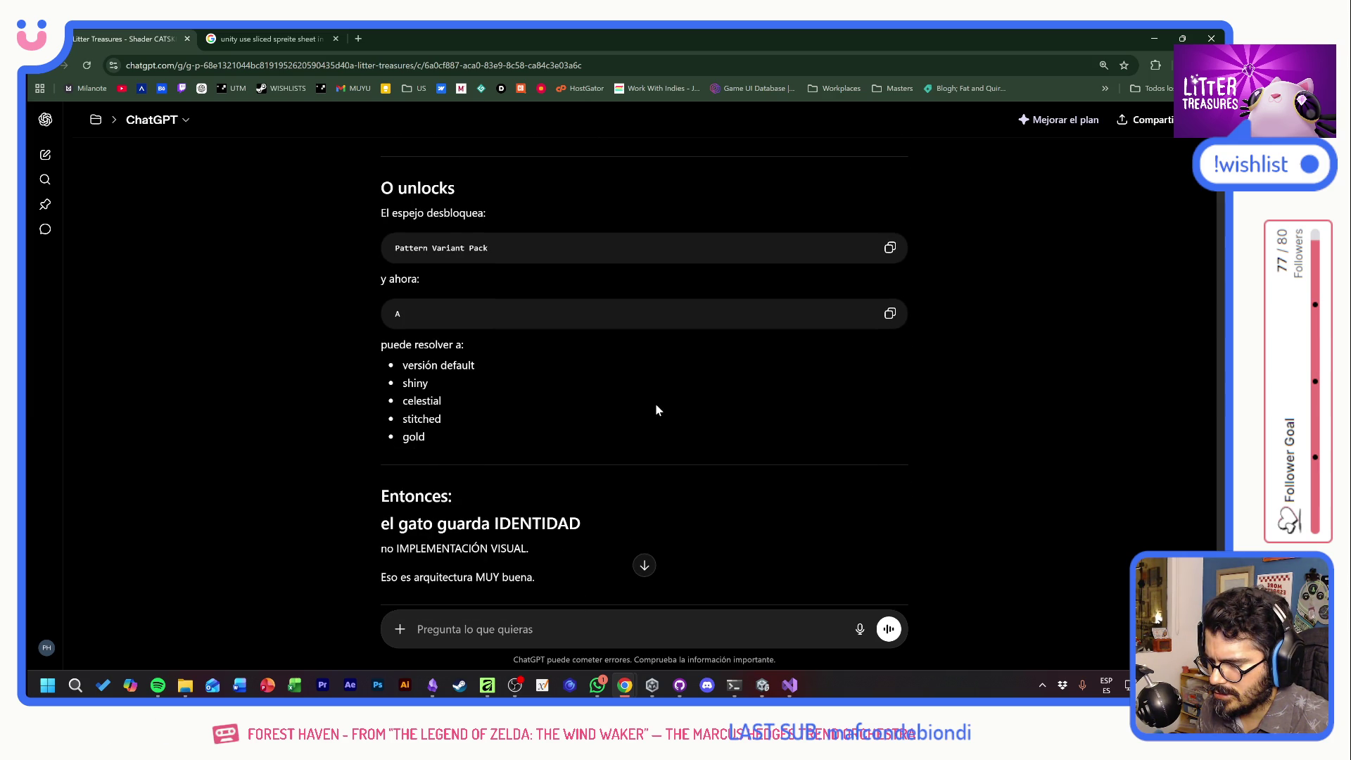
pyautogui.scroll(-4, 656, 407)
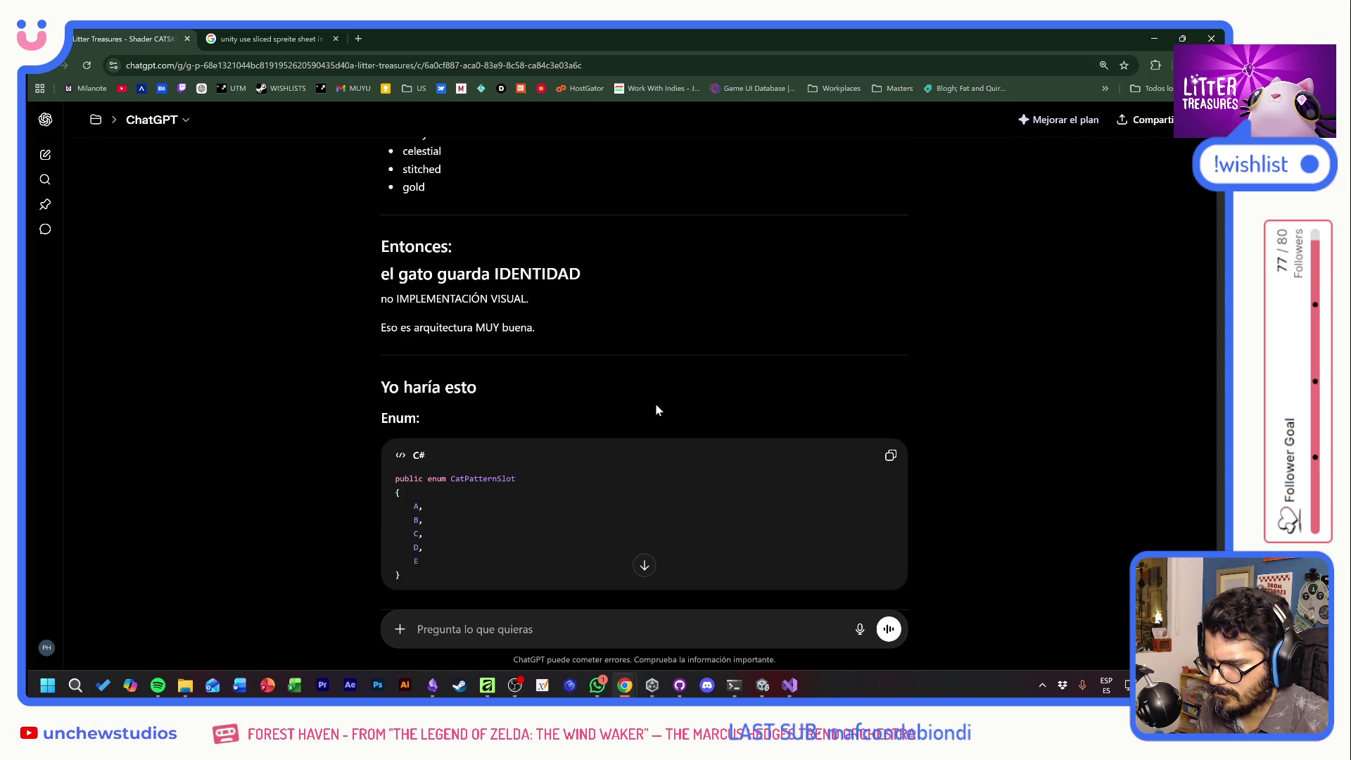
pyautogui.scroll(-4, 656, 407)
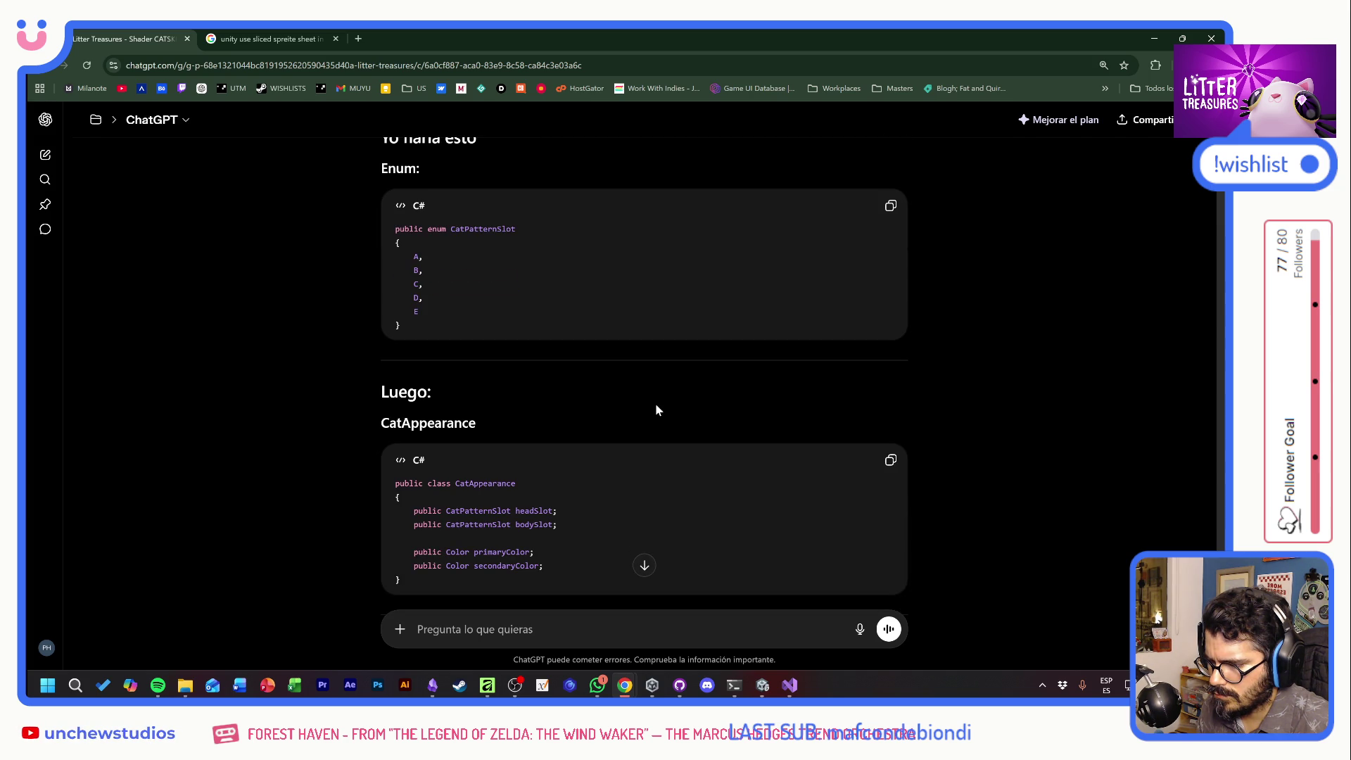
pyautogui.scroll(-4, 656, 407)
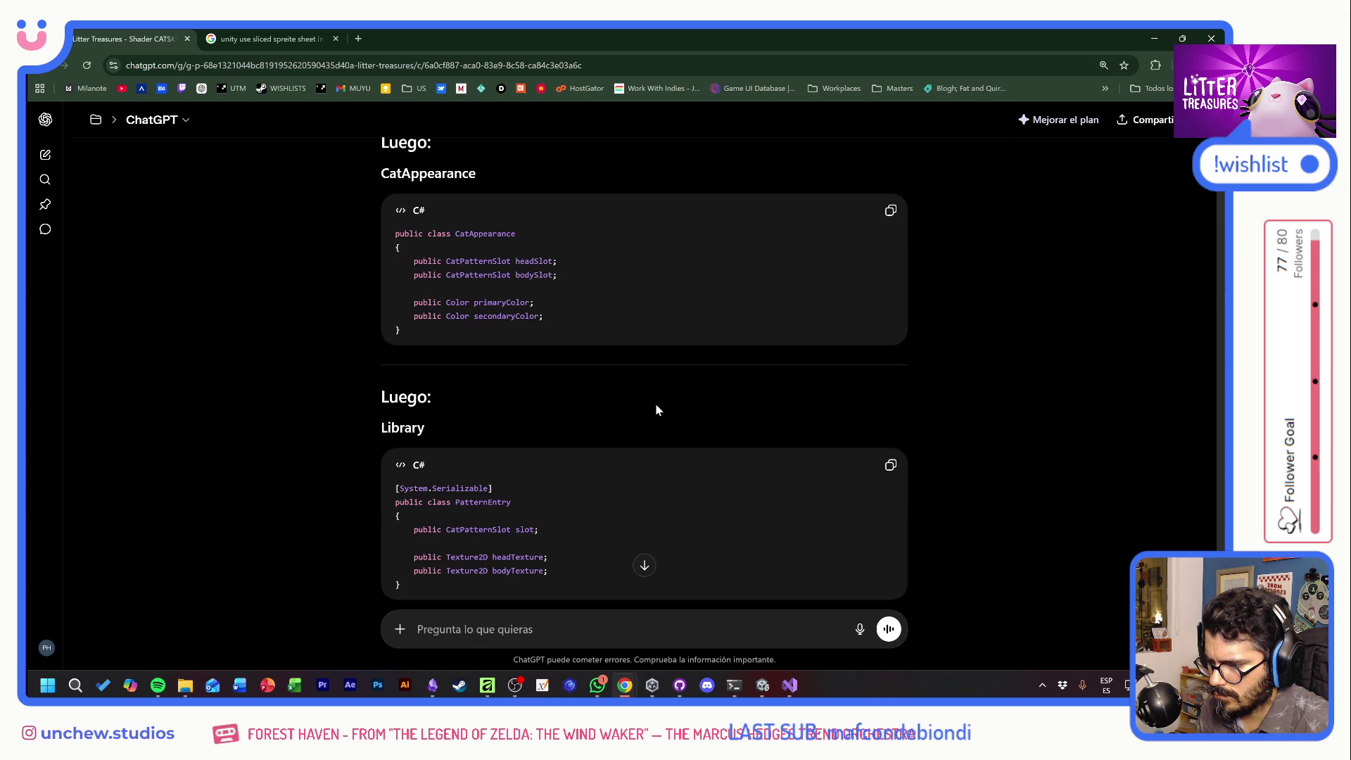
pyautogui.scroll(-15, 656, 410)
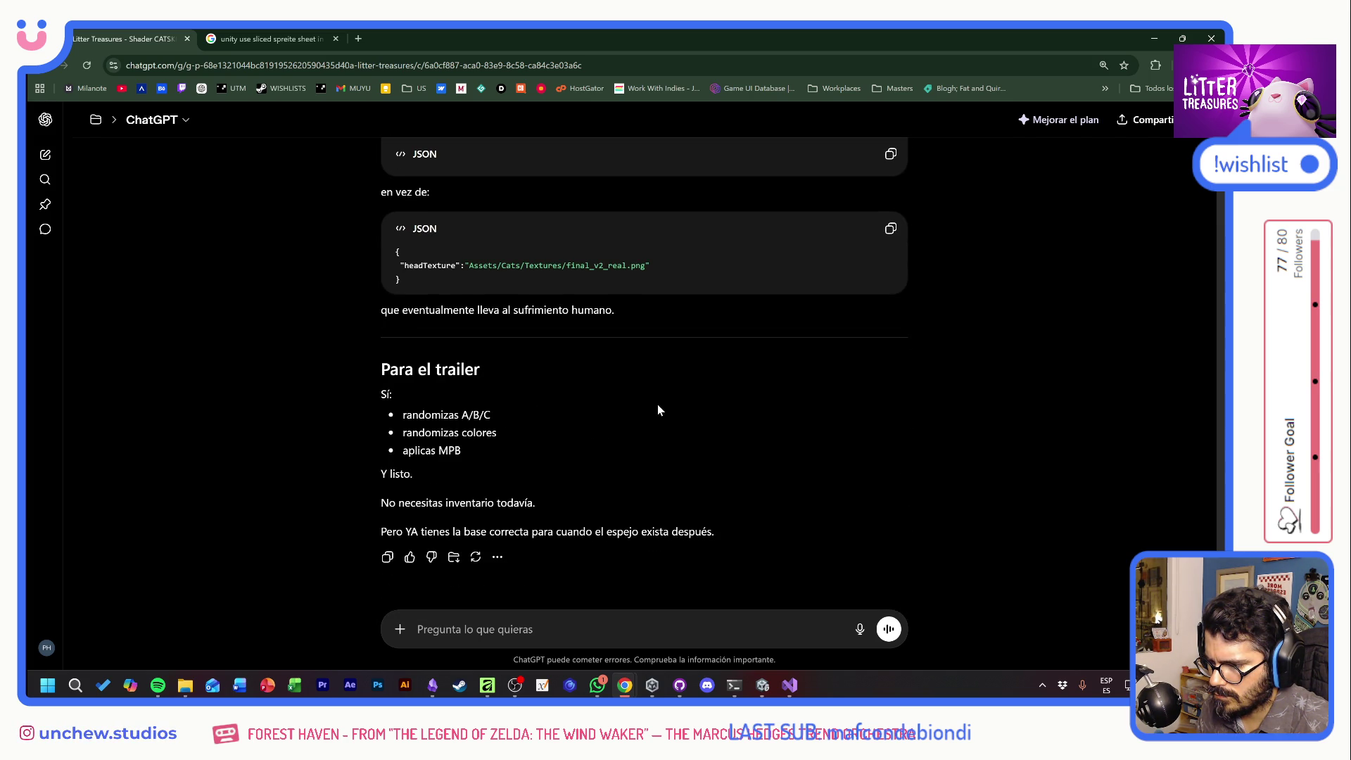
pyautogui.hotkey('alt', 'Tab')
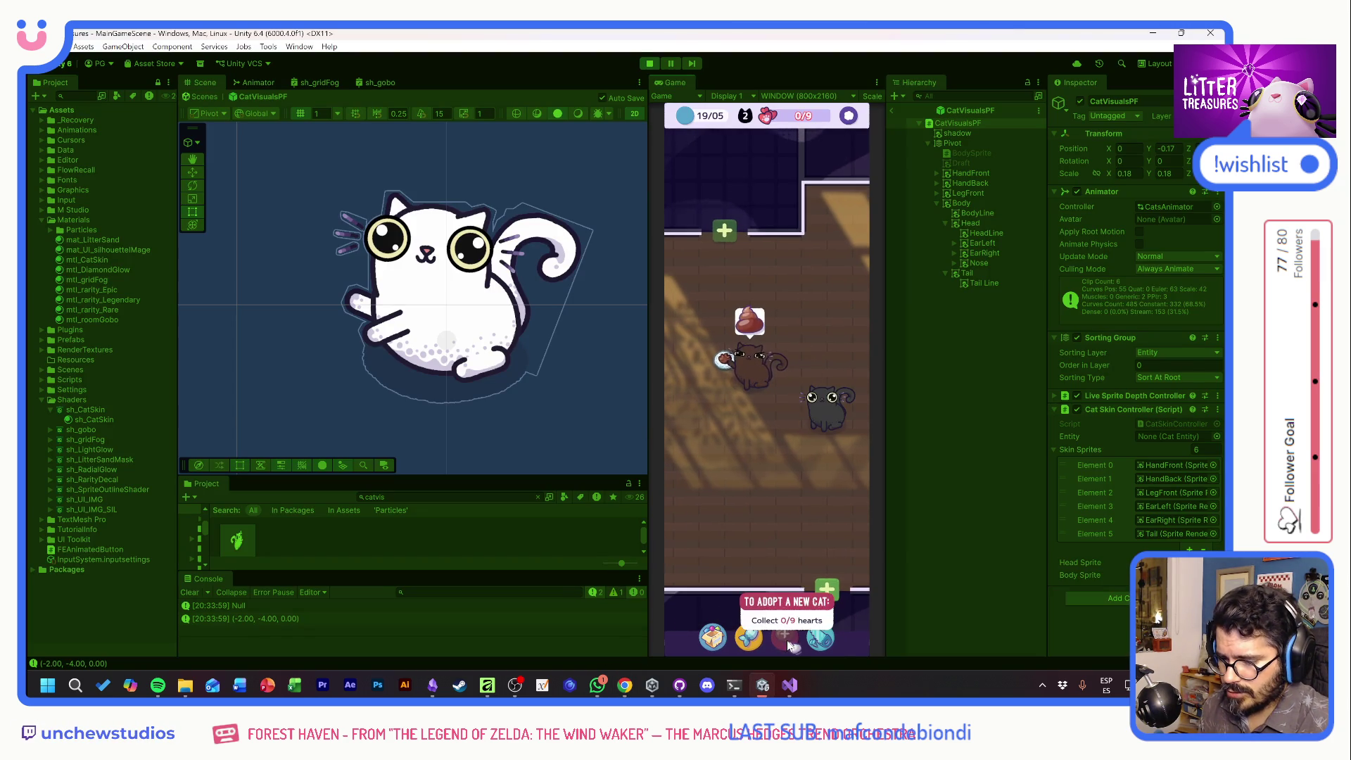
# Spawn a second cat, open and close its info card, then stop play mode
pyautogui.click(784, 637)
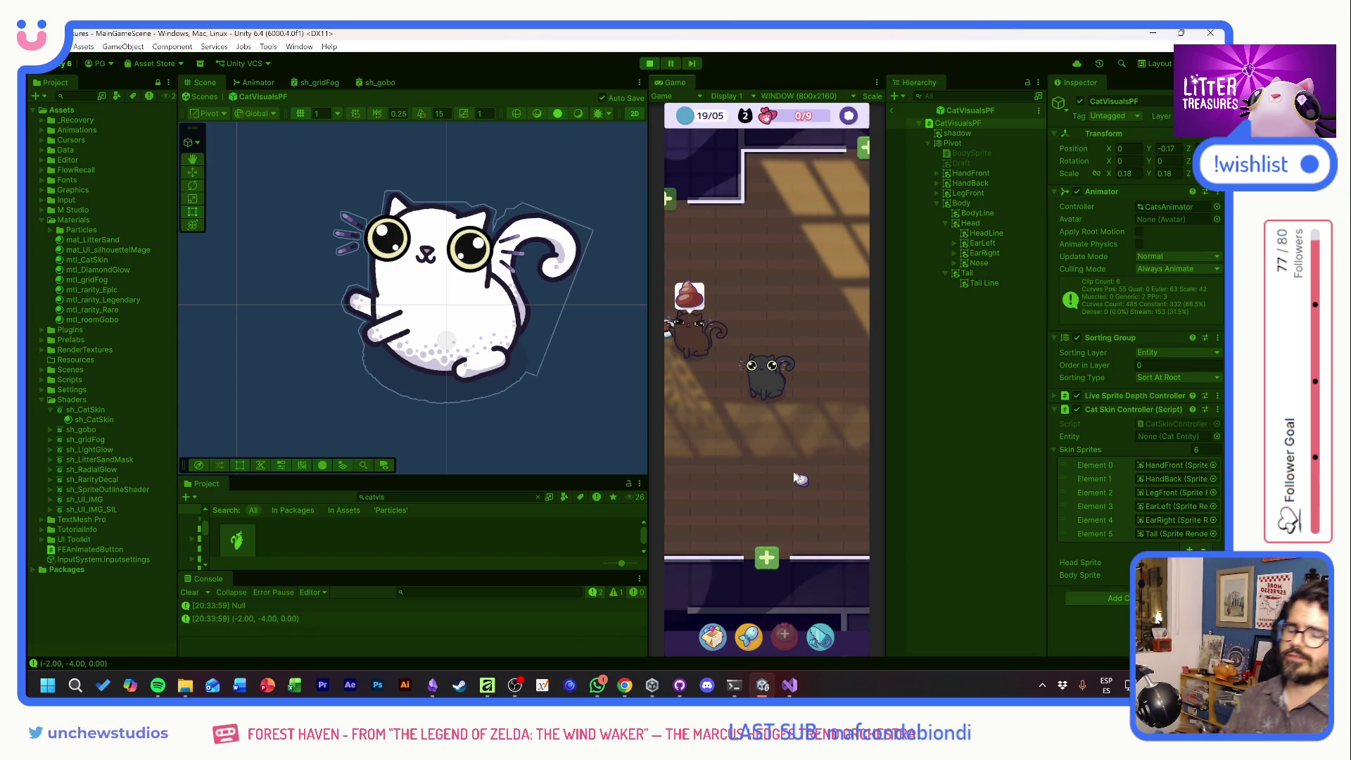
pyautogui.click(767, 383)
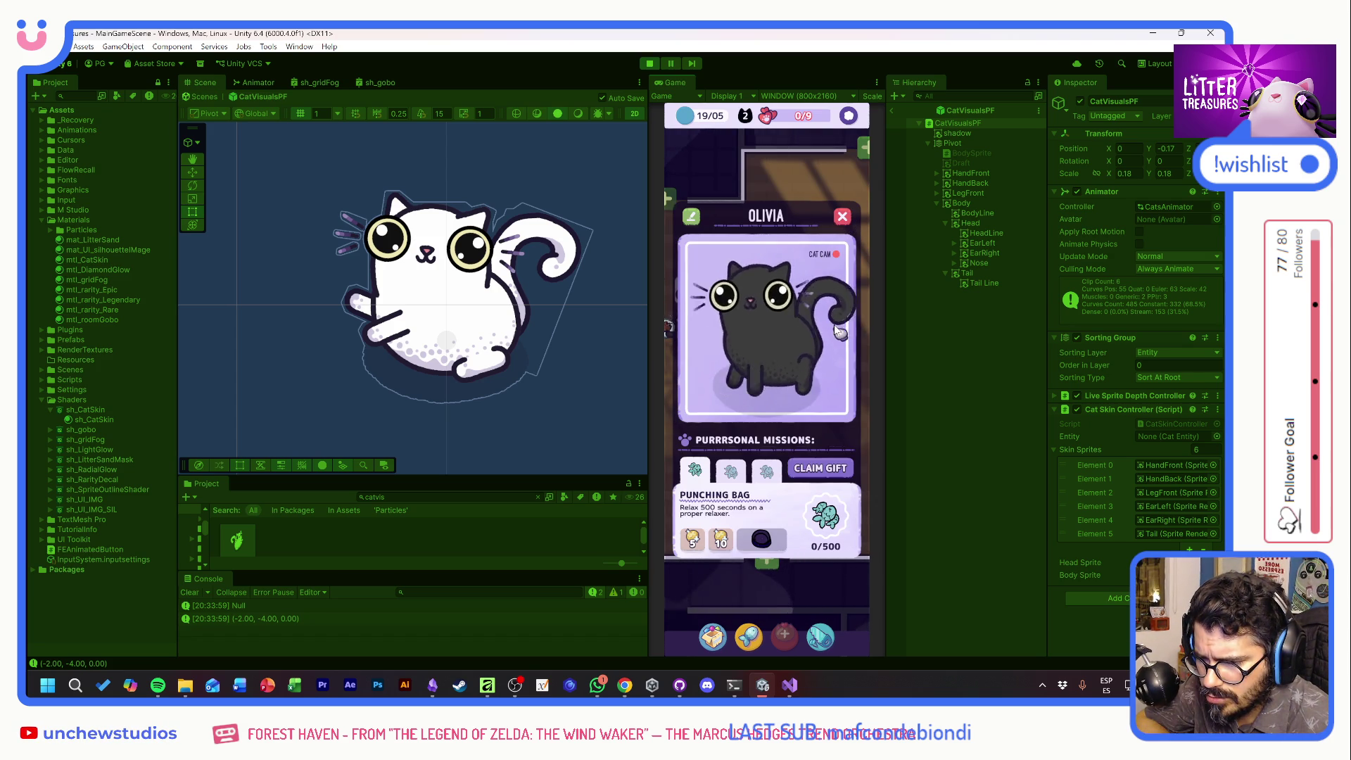
pyautogui.click(847, 220)
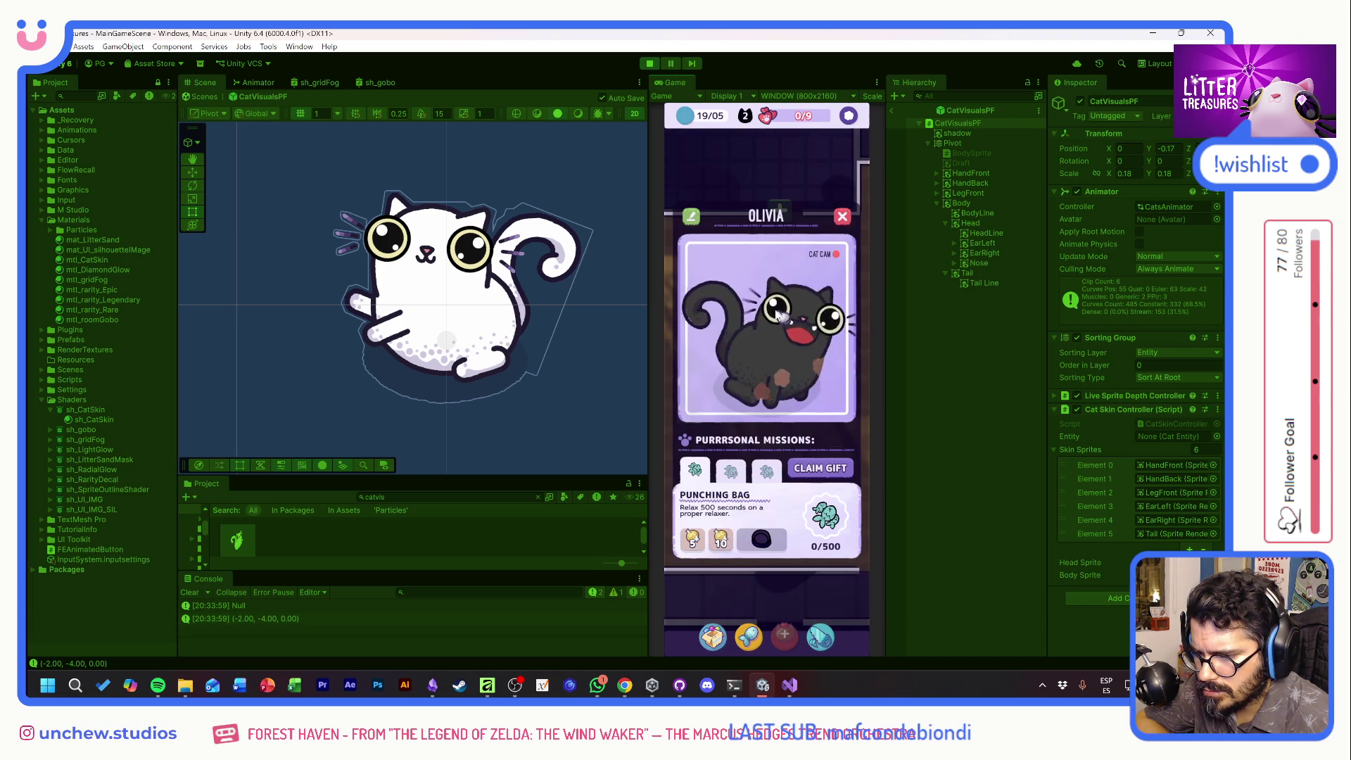
pyautogui.click(844, 217)
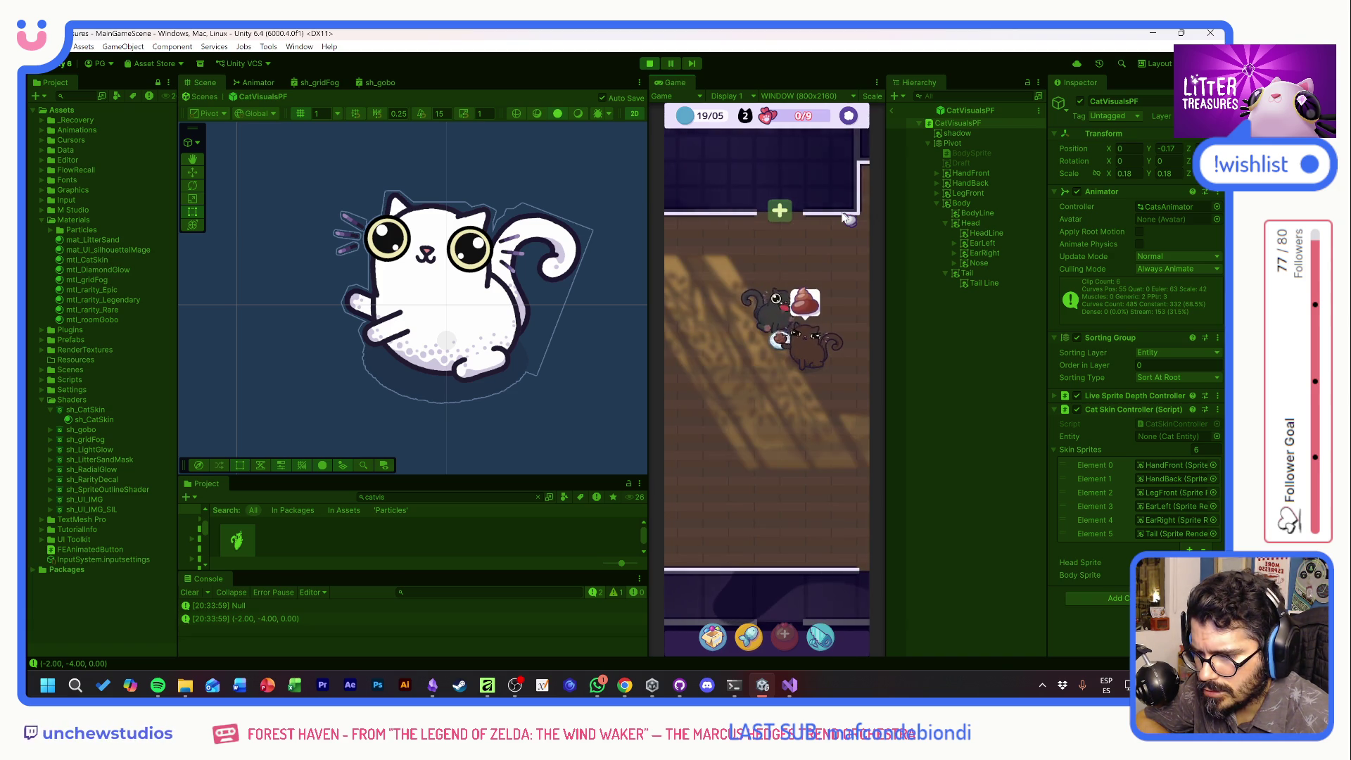
pyautogui.click(649, 63)
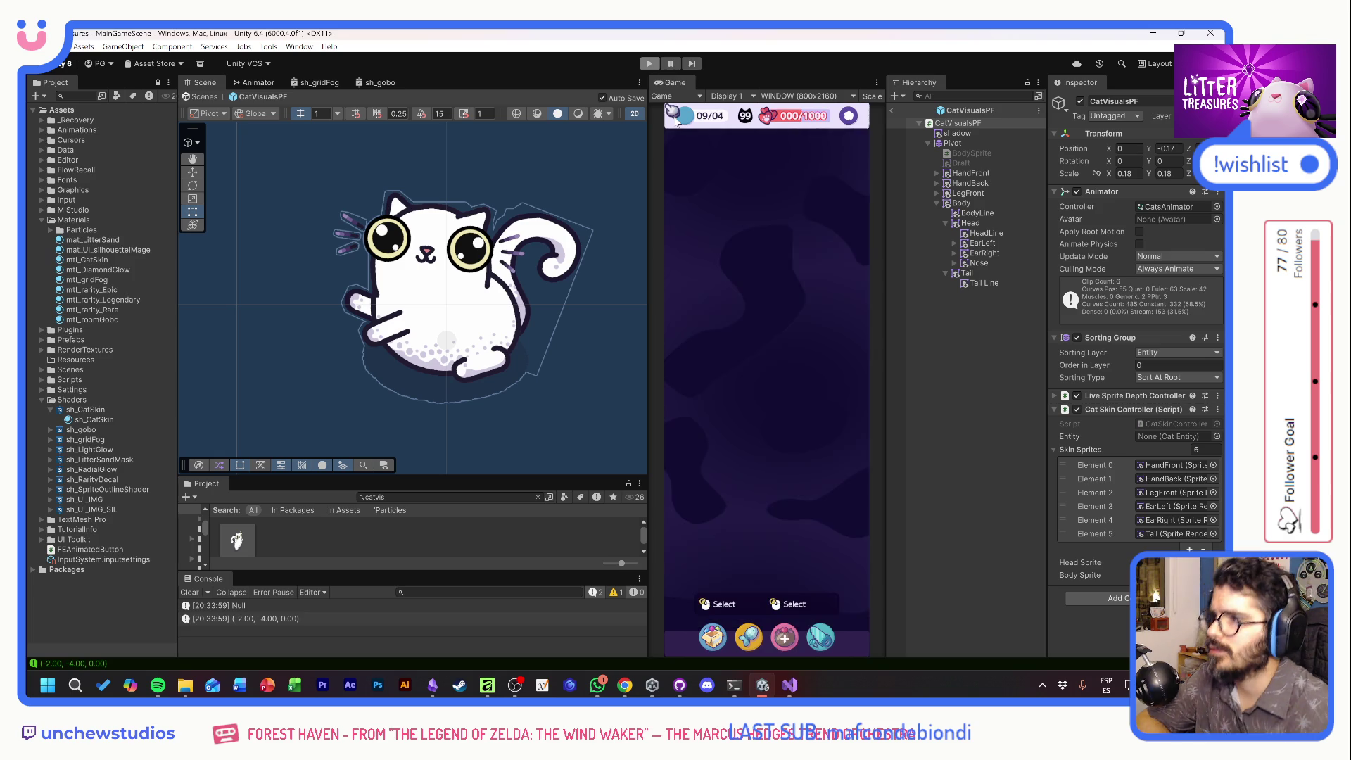
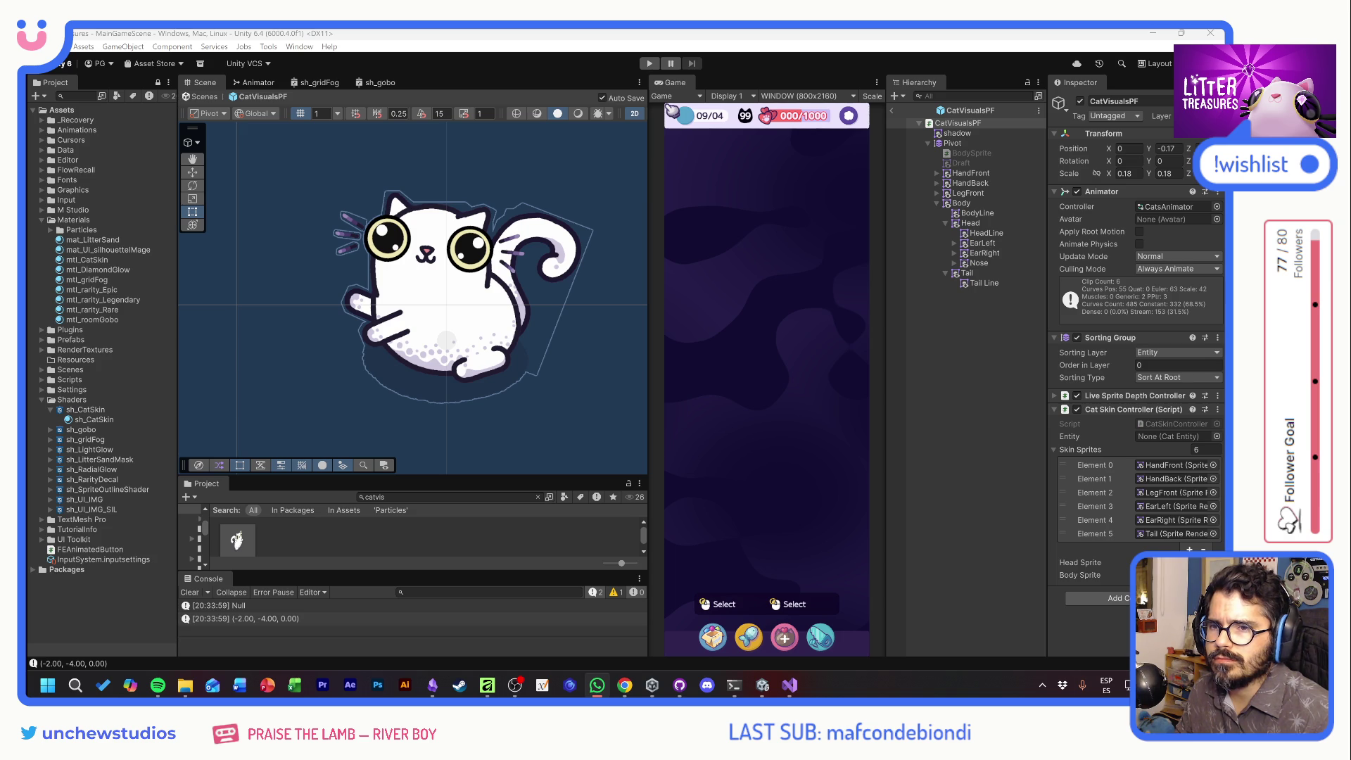
# Play-test the game in Unity, inspect a cat's info, then stop play mode
pyautogui.click(741, 166)
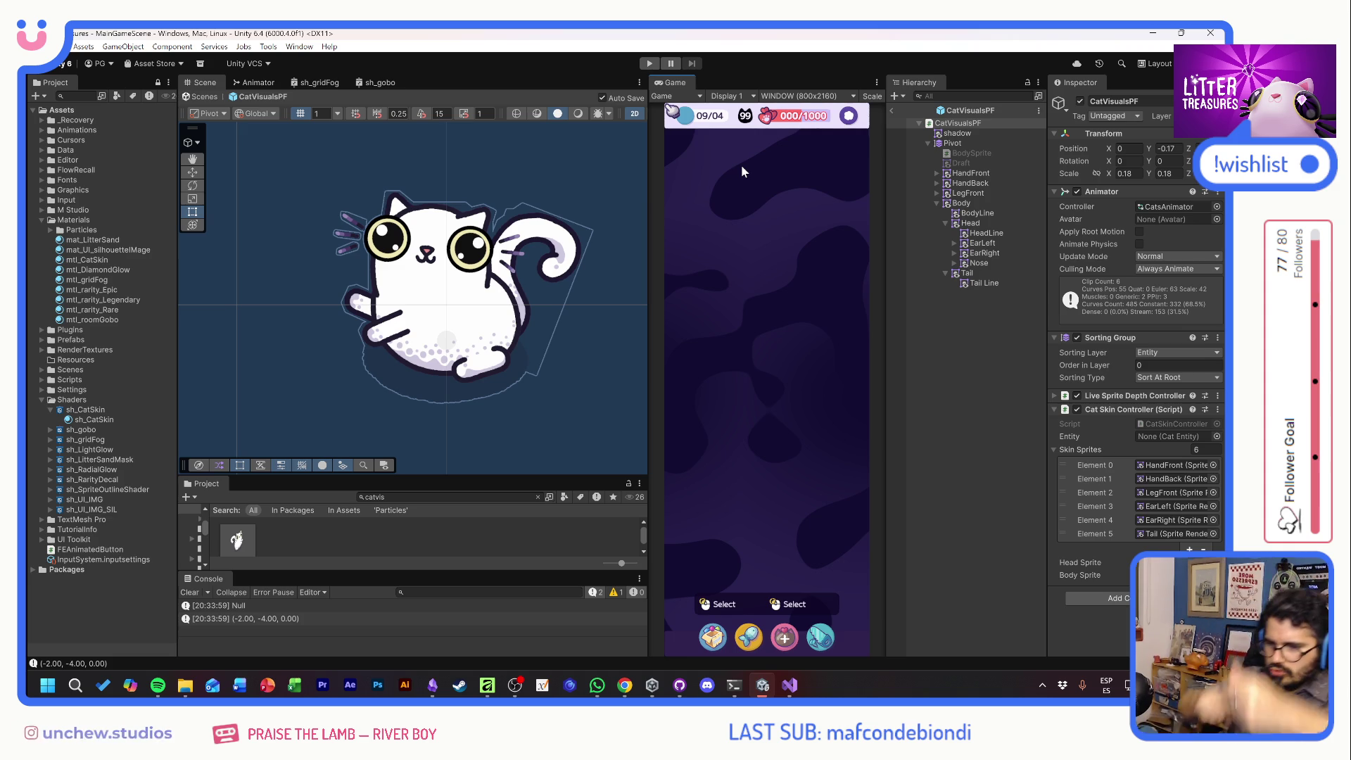
pyautogui.click(650, 64)
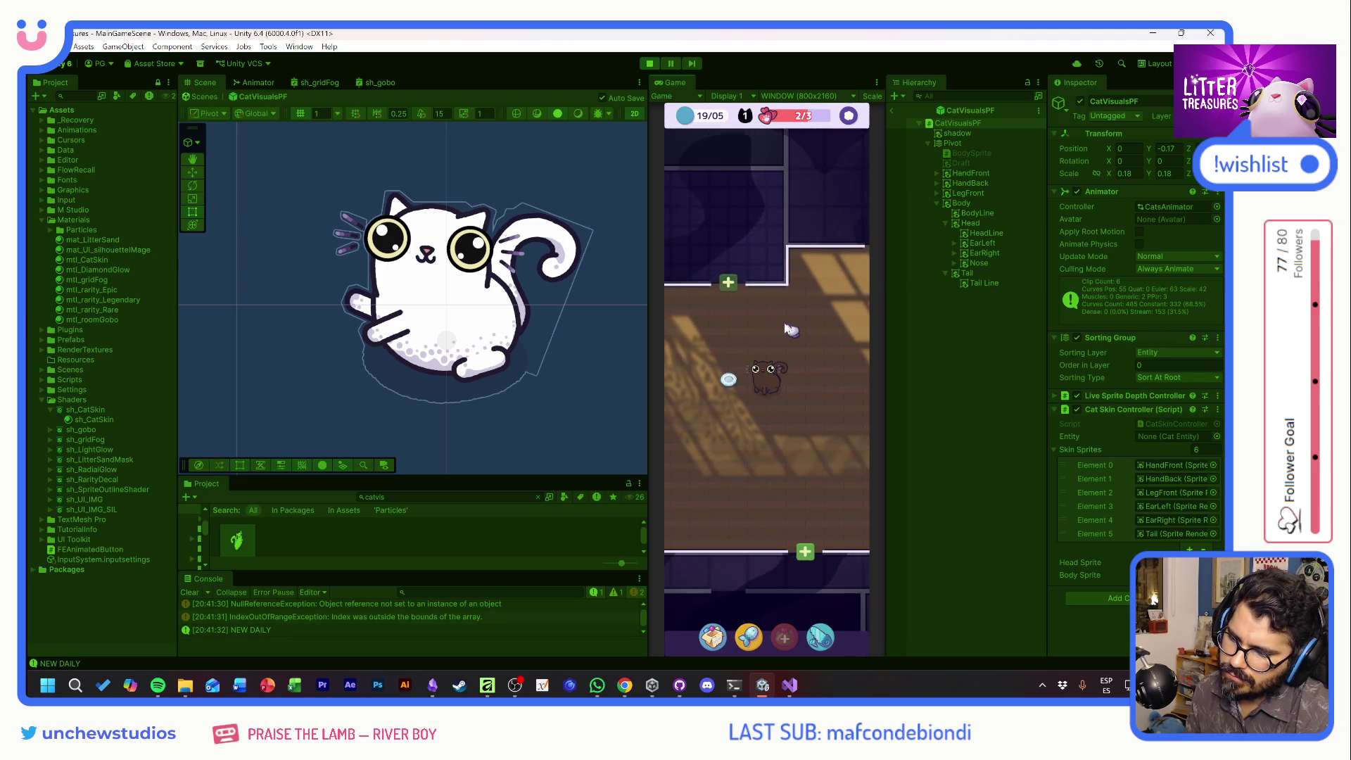
pyautogui.click(747, 376)
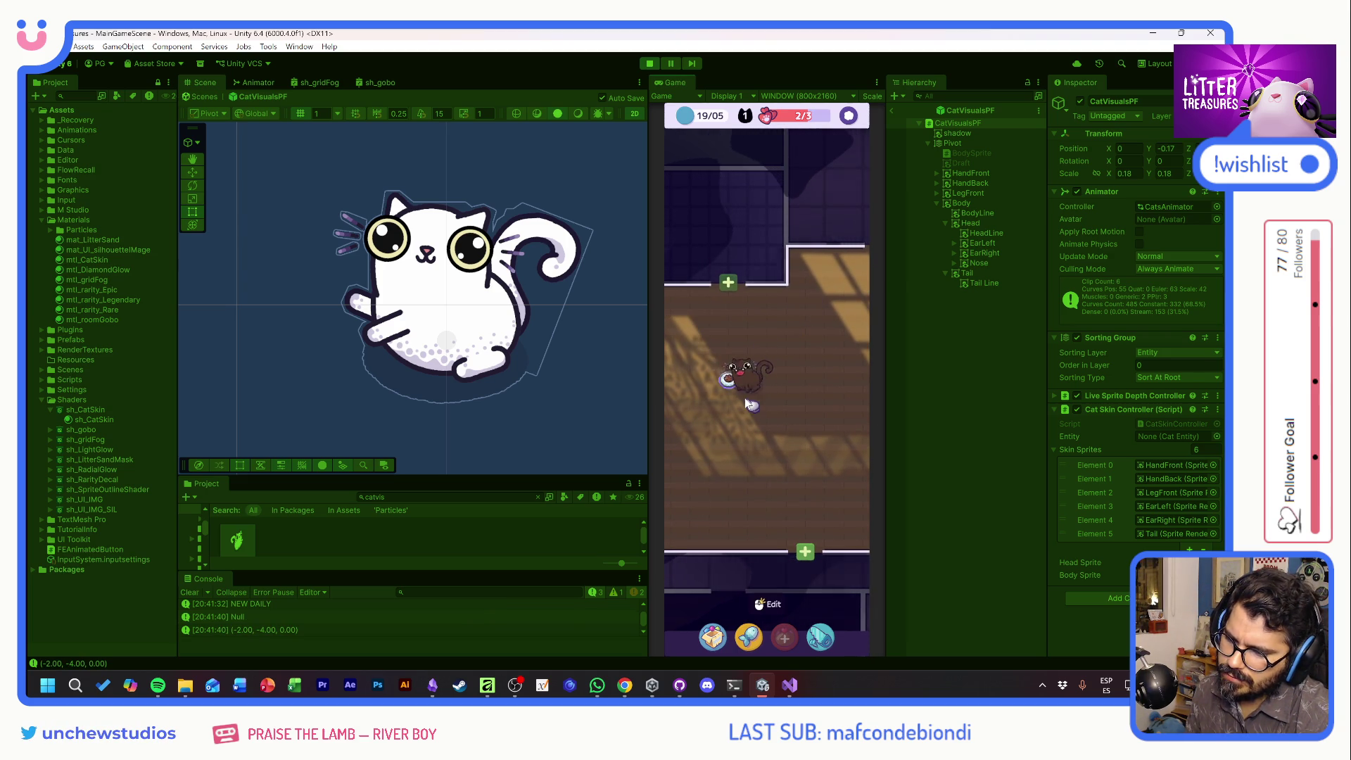
pyautogui.click(649, 64)
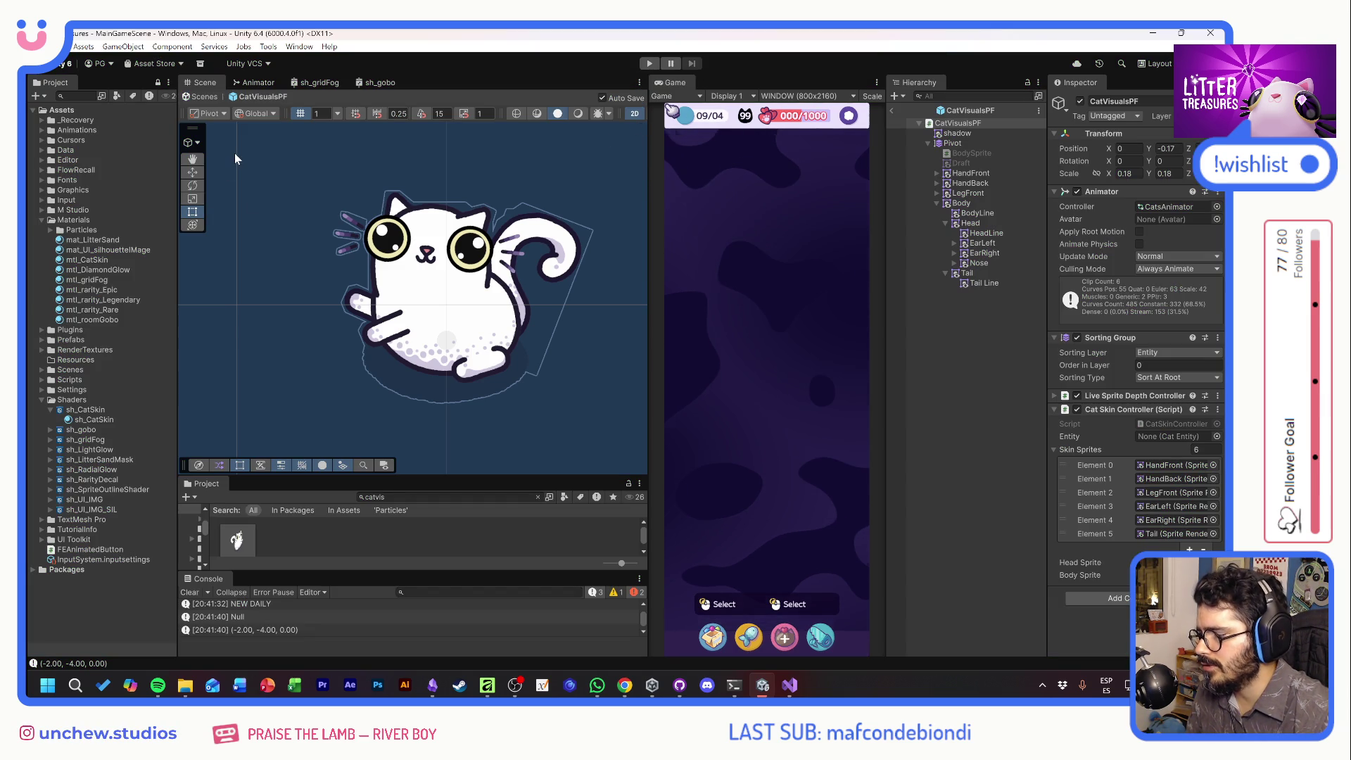
# Select brd_Black under Data > CatBreeds and open its CatBreedData script in Visual Studio
pyautogui.click(42, 219)
pyautogui.click(41, 150)
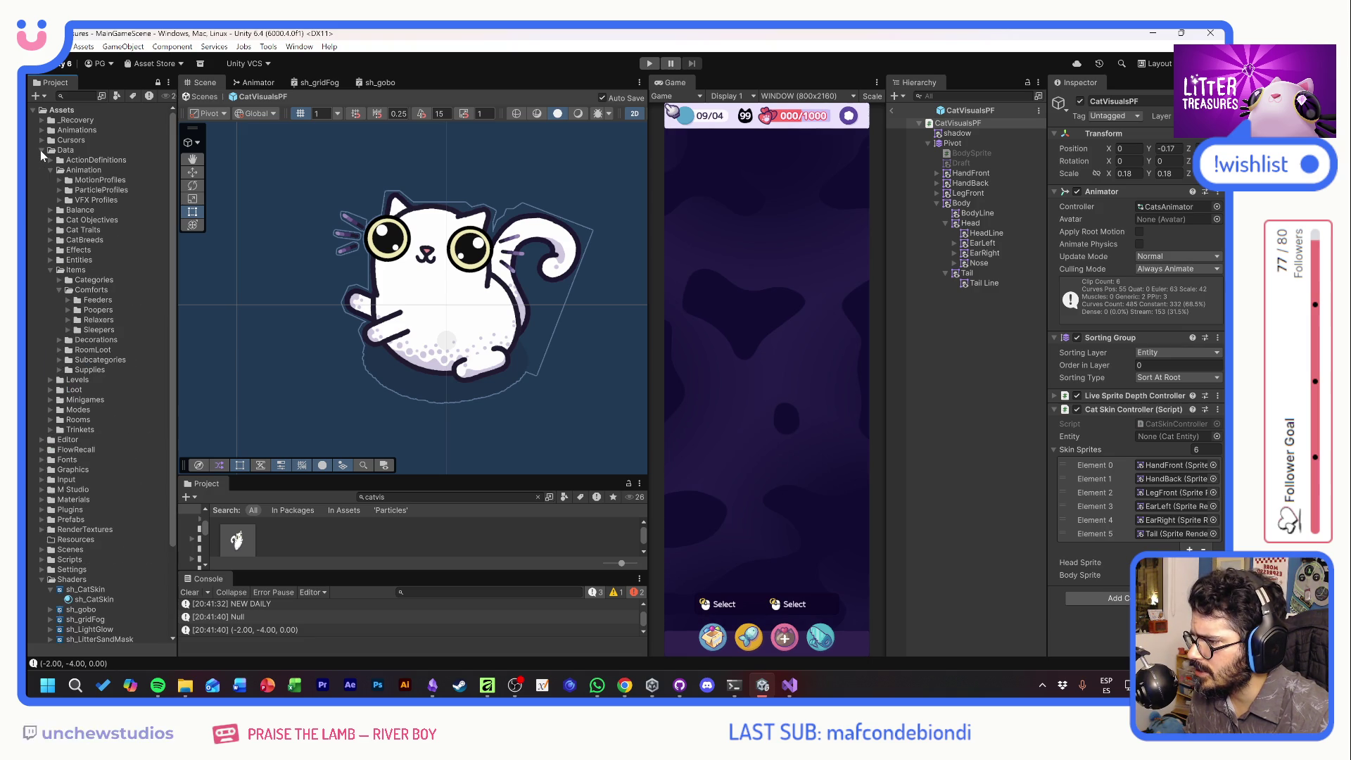
pyautogui.click(51, 170)
pyautogui.click(49, 237)
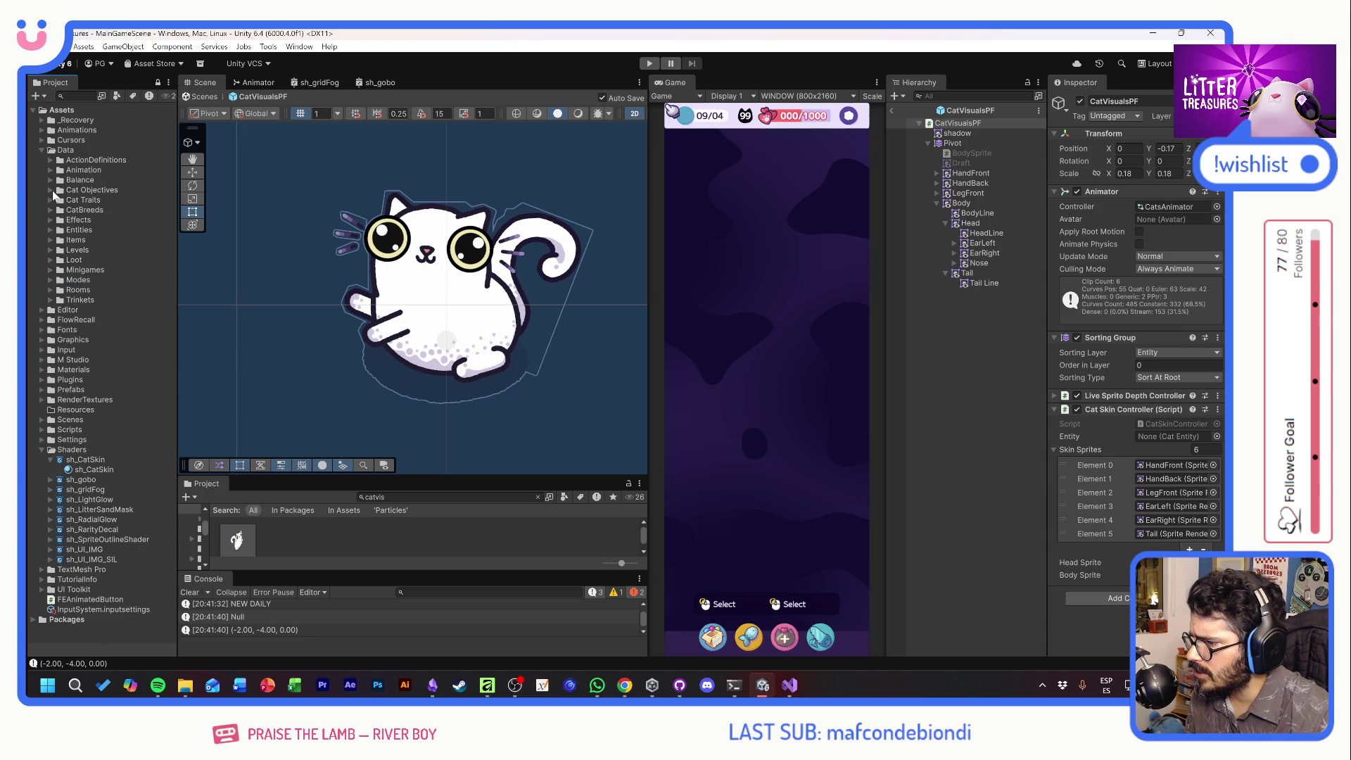
pyautogui.click(50, 200)
pyautogui.click(48, 200)
pyautogui.click(49, 210)
pyautogui.click(91, 220)
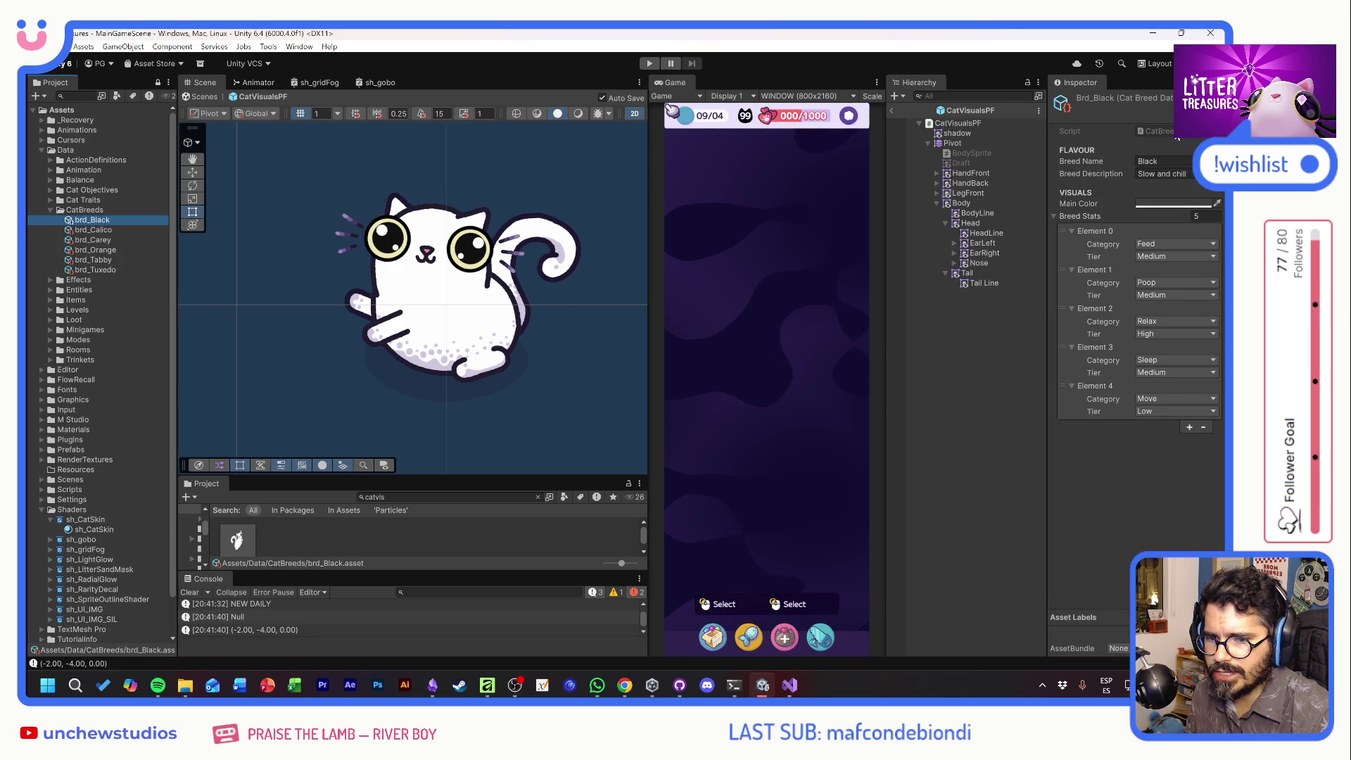
pyautogui.doubleClick(1169, 131)
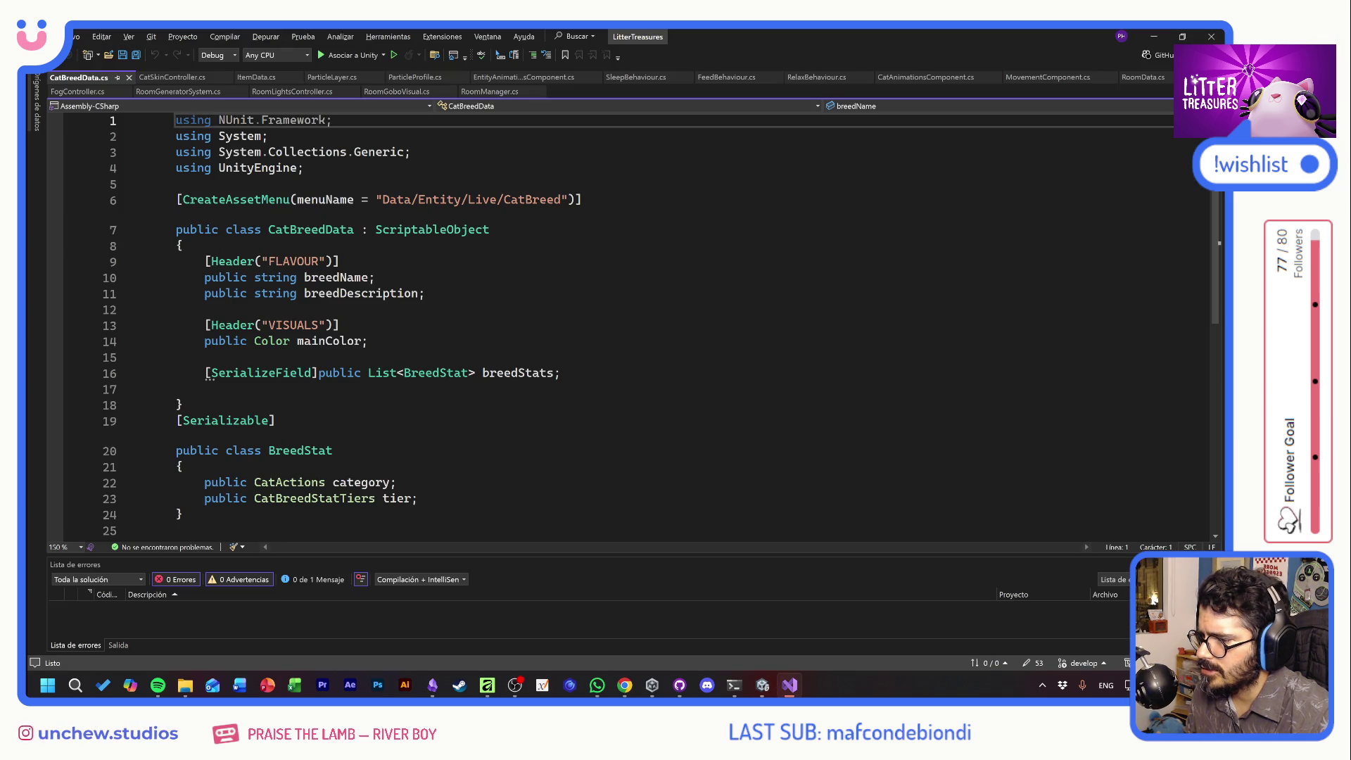
# Commit the 53 changed files to develop as 'Al fin CatSkinShader' and push to origin
pyautogui.click(679, 685)
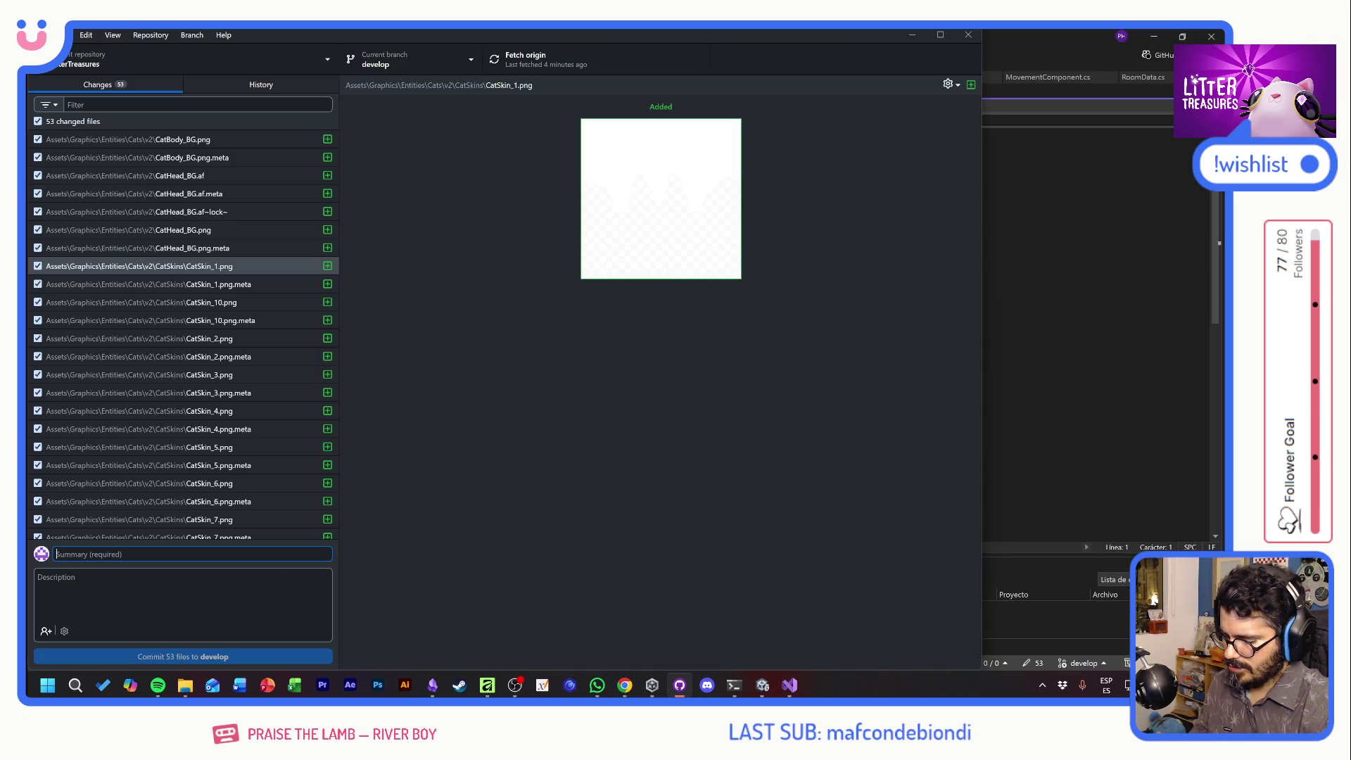
pyautogui.write('Al fin CatSkinSHader')
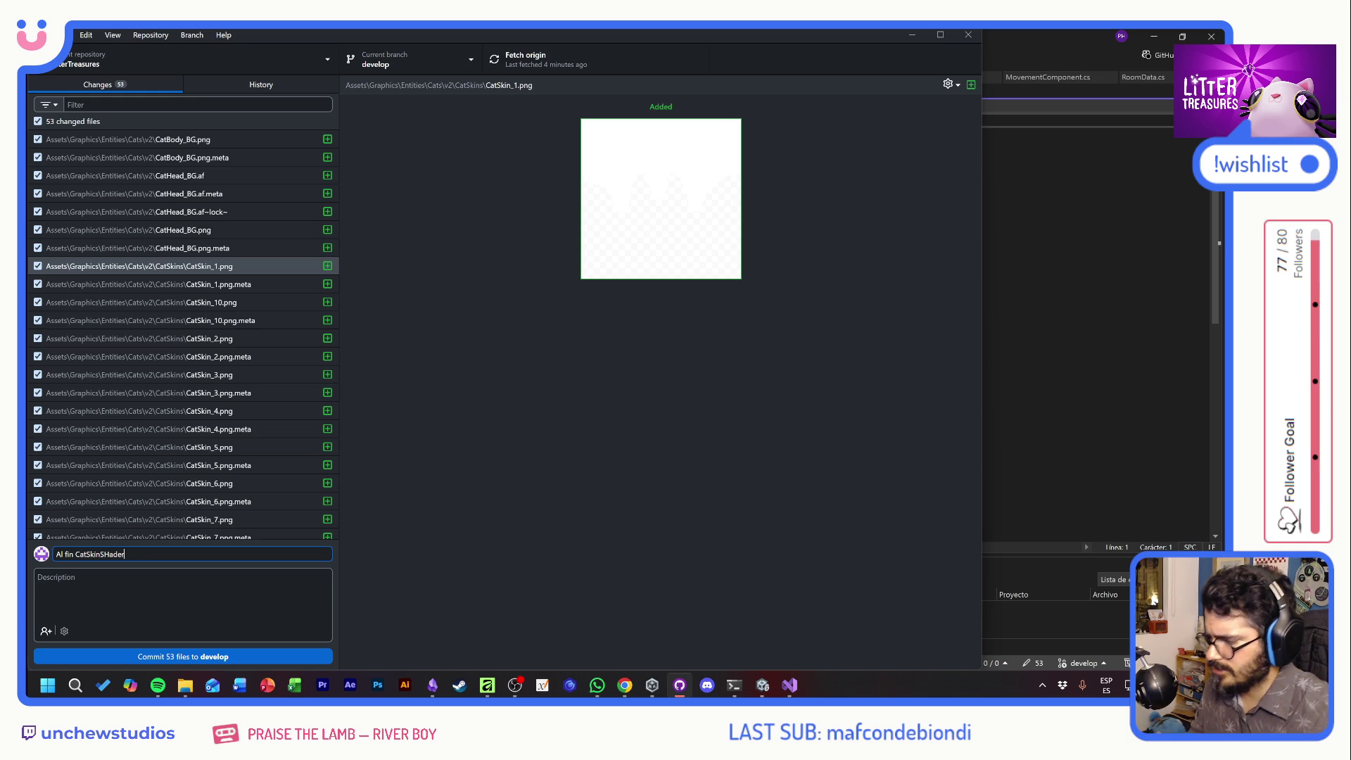
pyautogui.click(228, 656)
pyautogui.click(521, 63)
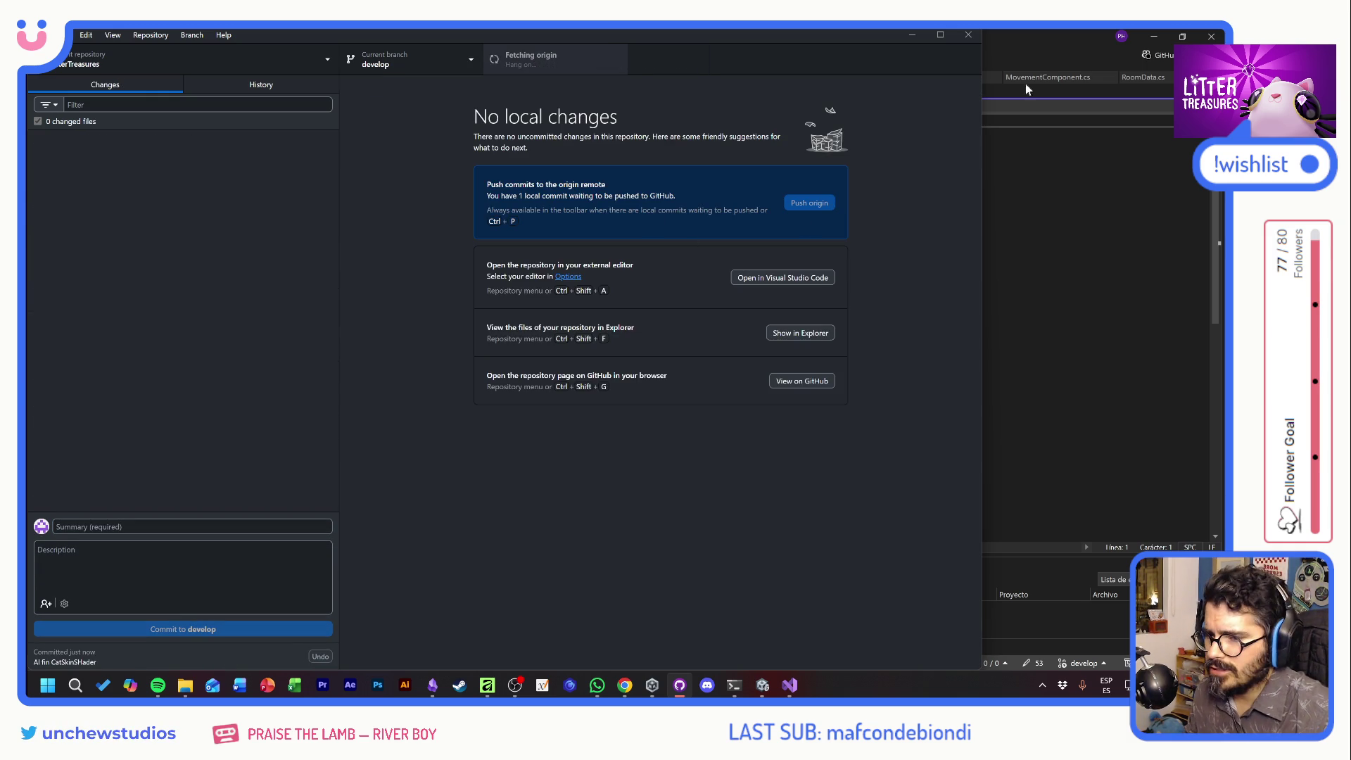
pyautogui.click(1043, 48)
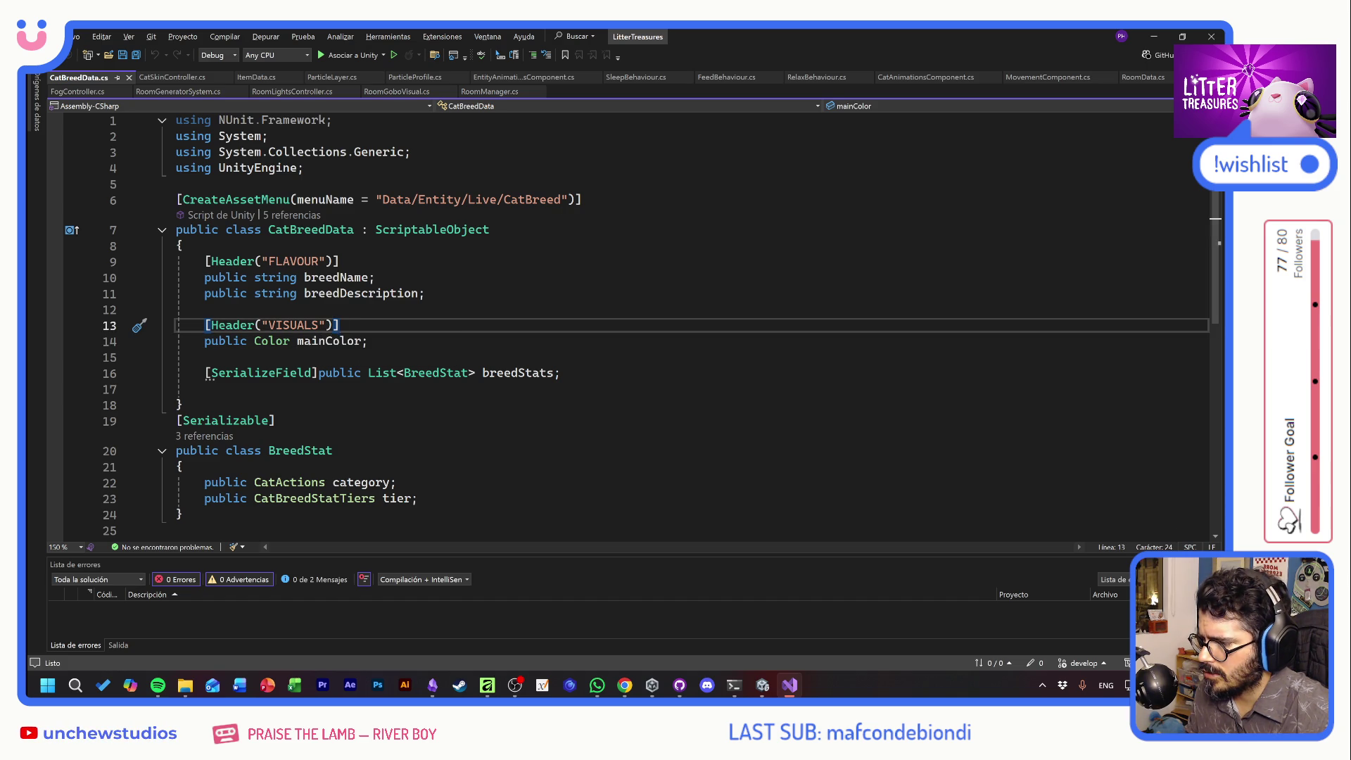
# Rename the VISUALS header in CatBreedData to COLORS
pyautogui.moveTo(319, 326); pyautogui.dragTo(271, 327)
pyautogui.press('capslock')
pyautogui.write('COLORS')
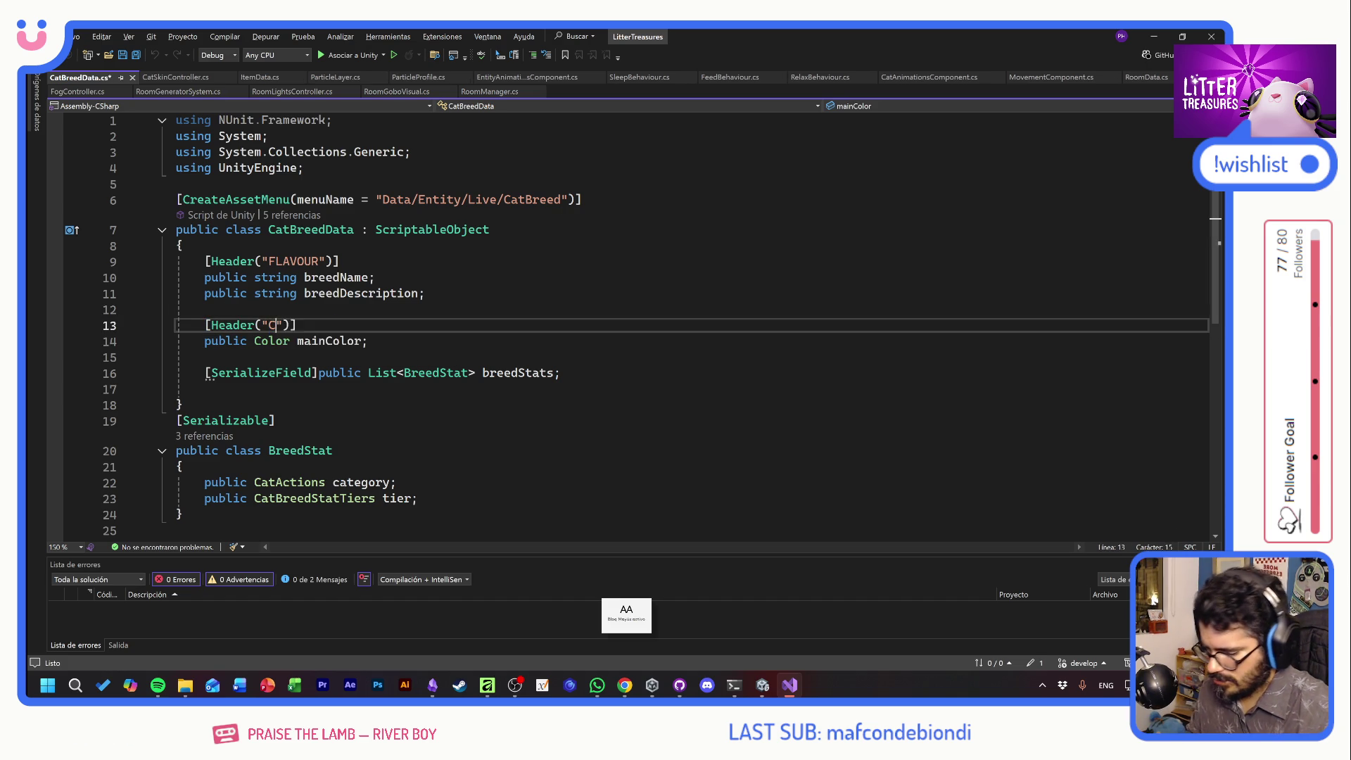
# Add a new secColor field on the line below mainColor
pyautogui.click(368, 341)
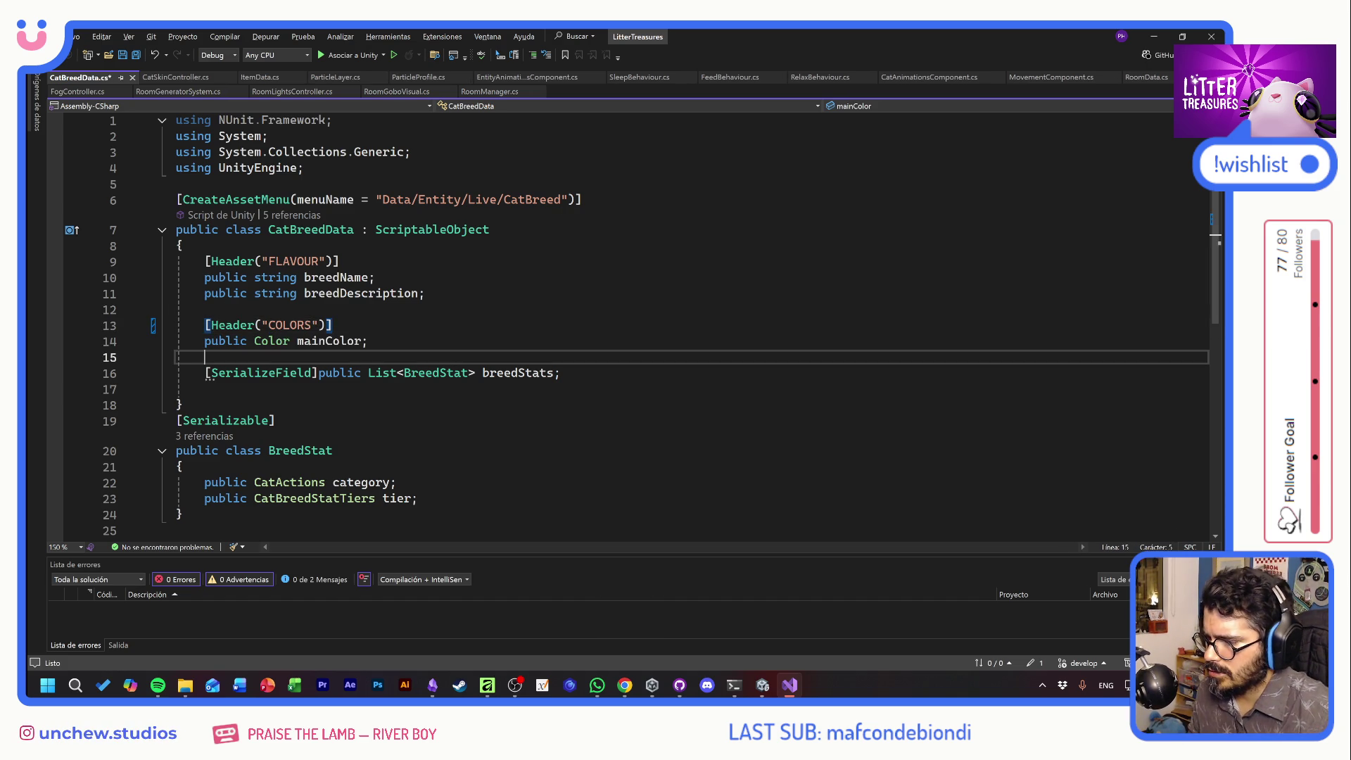
pyautogui.press('Return')
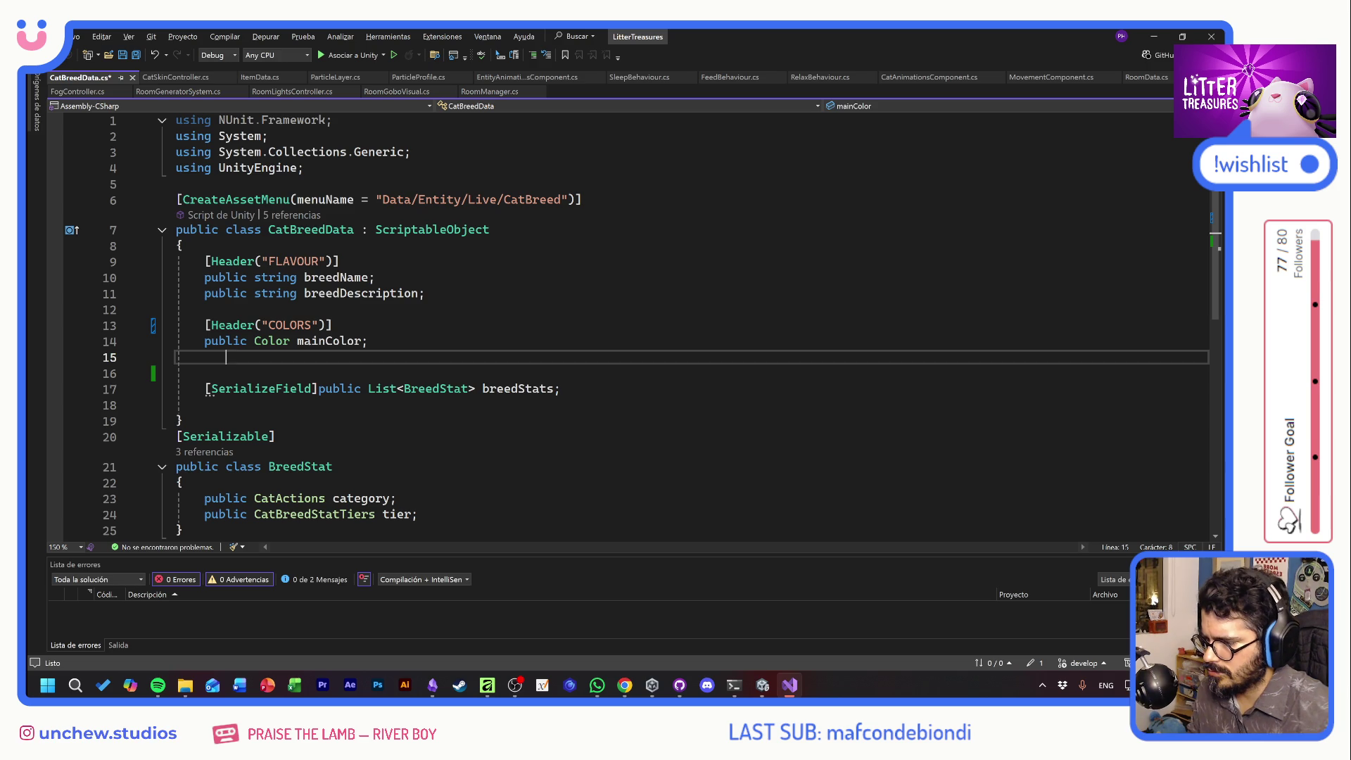
pyautogui.press('BackSpace')
pyautogui.write('ub ')
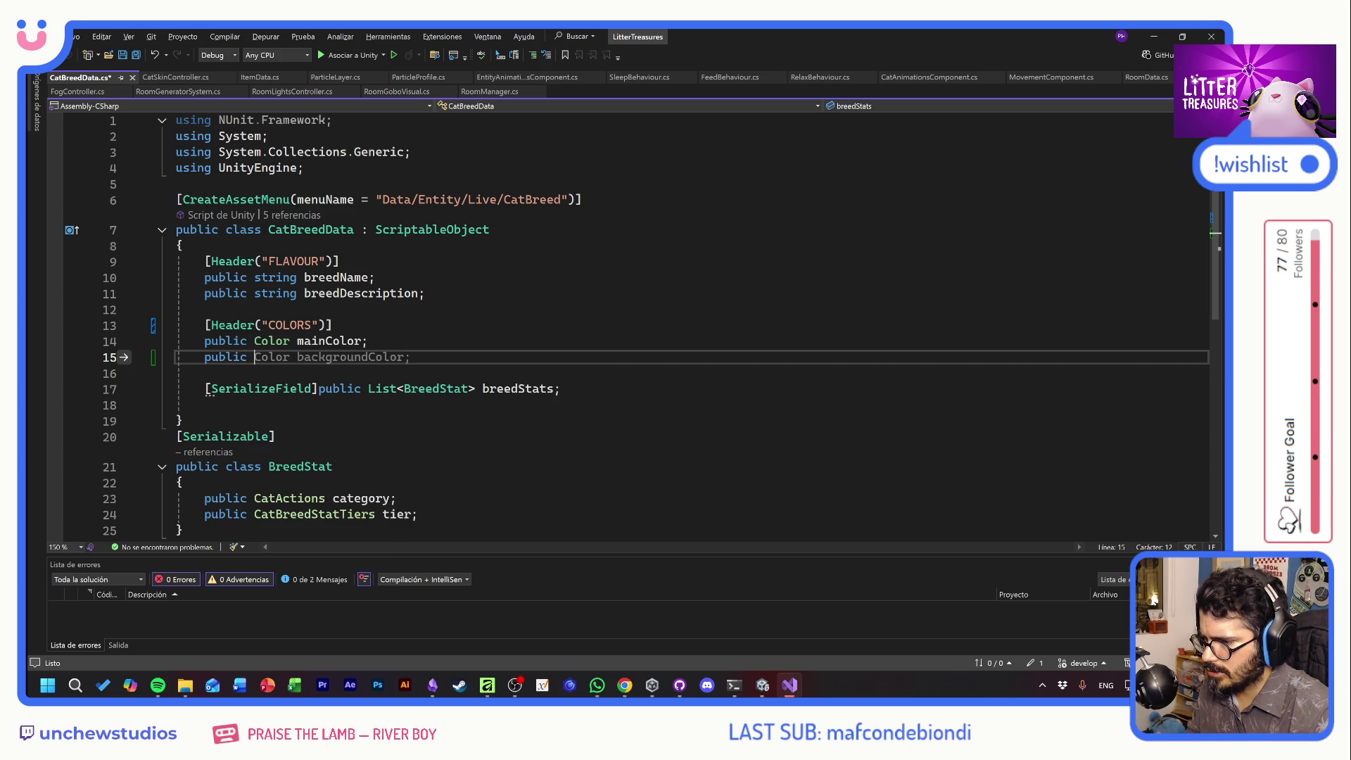
pyautogui.write('cOLOR ')
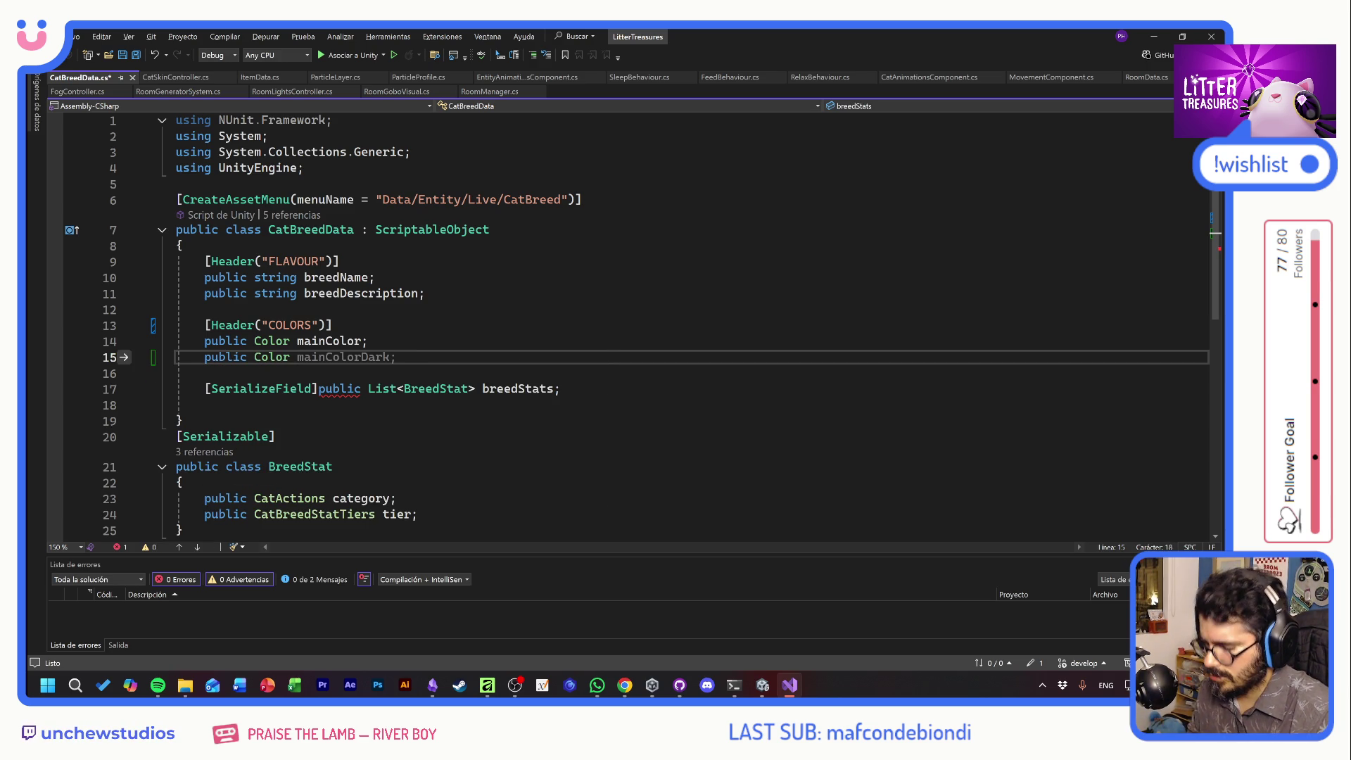
pyautogui.write('AC')
pyautogui.write('T')
pyautogui.press('BackSpace')
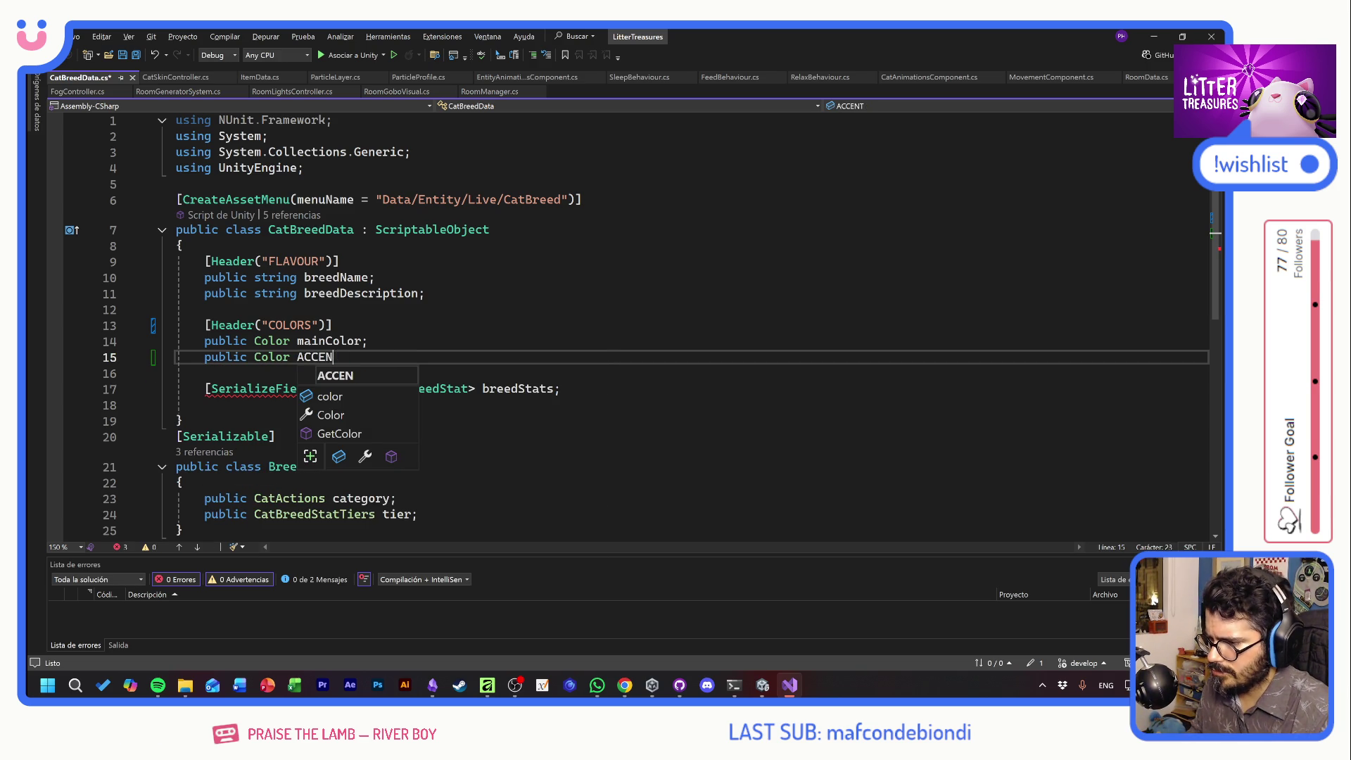
pyautogui.press('BackSpace')
pyautogui.press('BackSpace')
pyautogui.press('capslock')
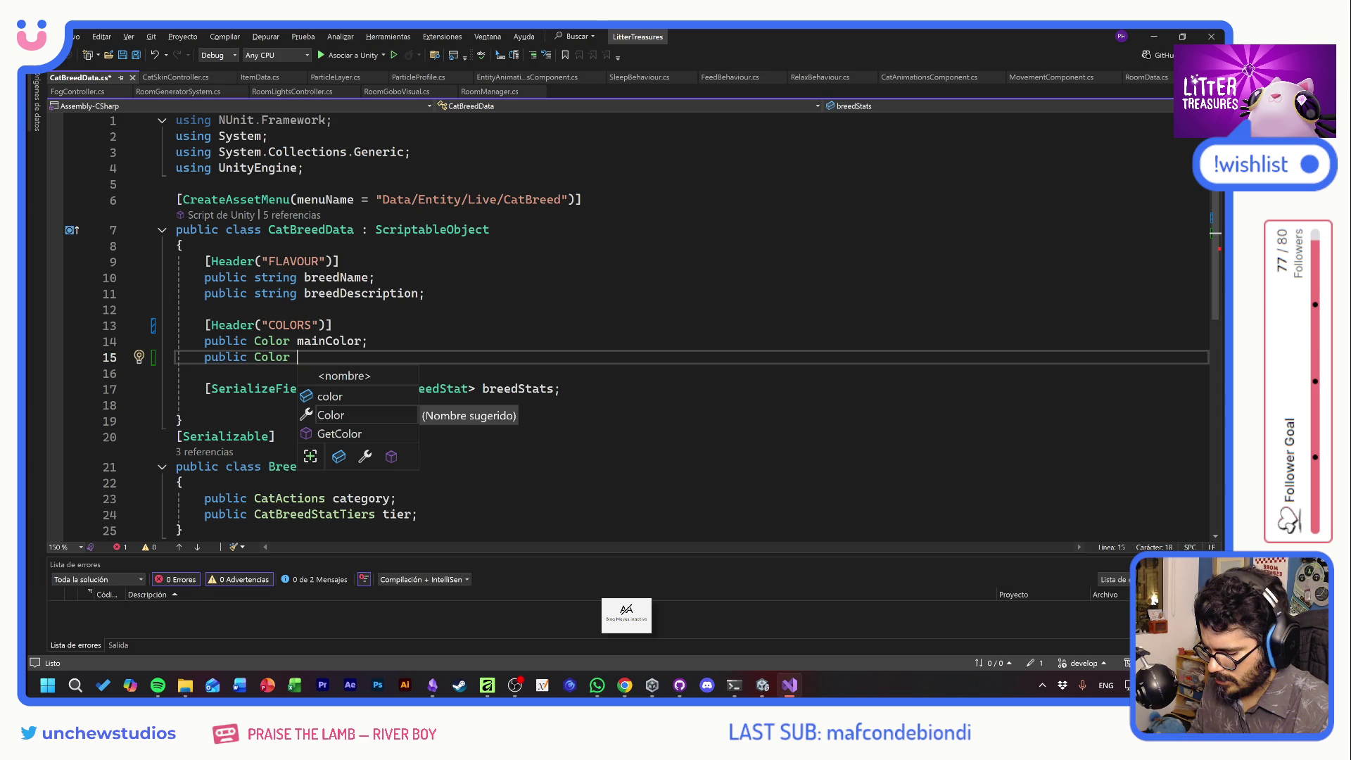
pyautogui.write('sec')
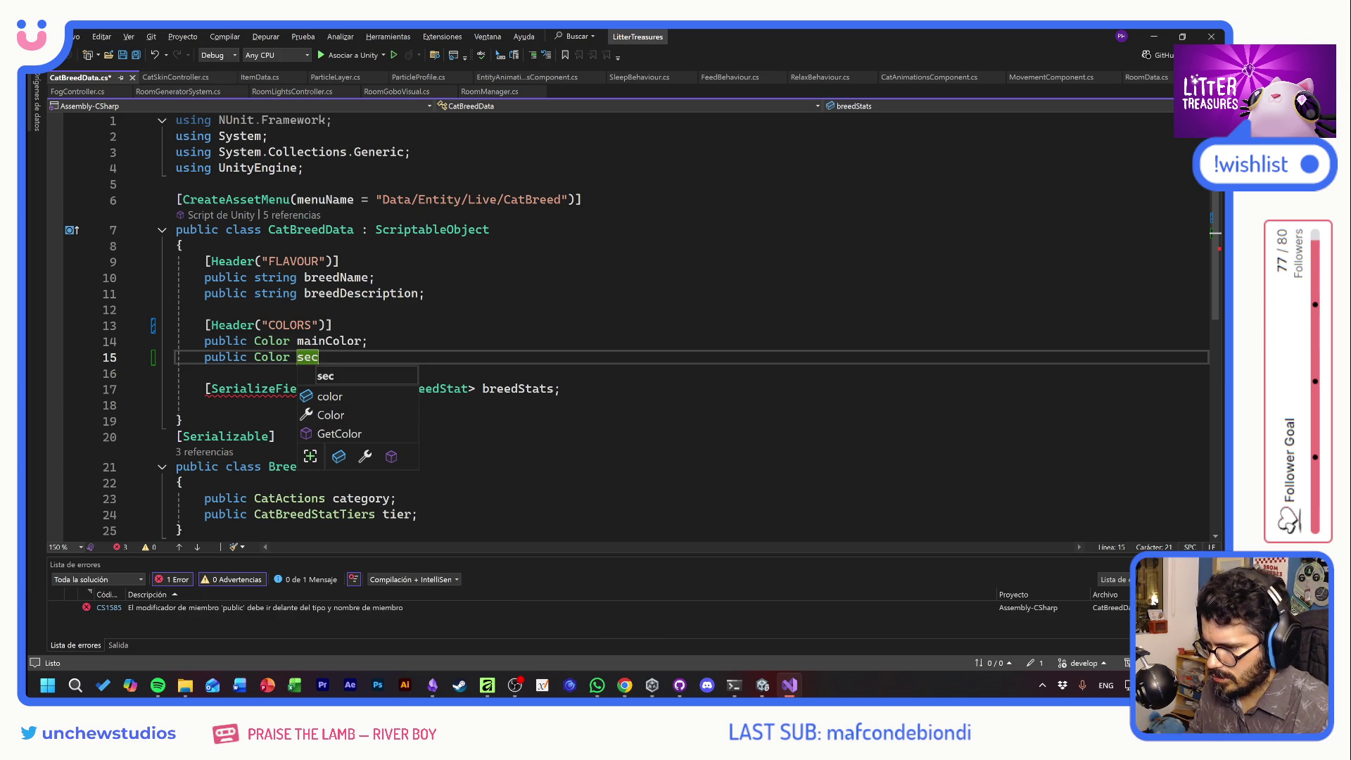
pyautogui.write('Color;')
pyautogui.press('Return')
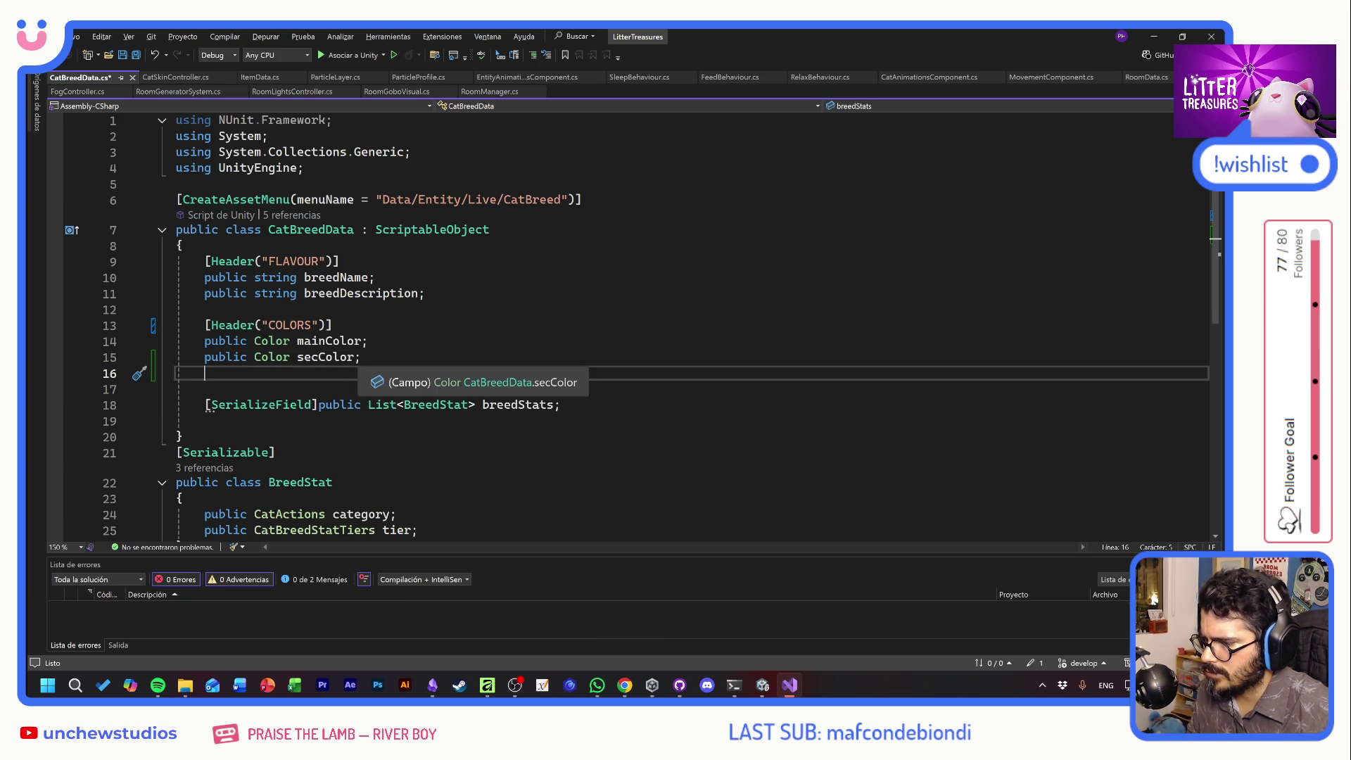
# Rename the new field to spot01Color
pyautogui.click(333, 357)
pyautogui.doubleClick(333, 357)
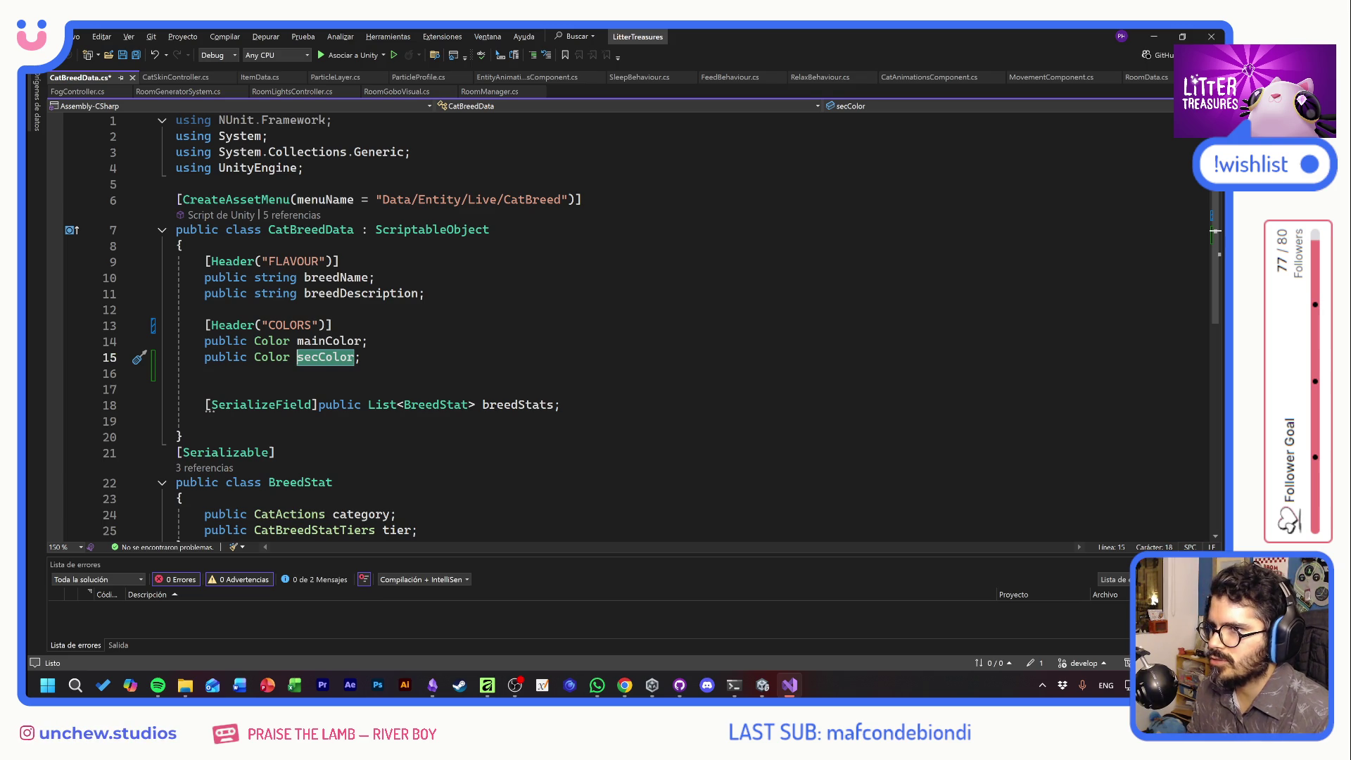
pyautogui.write('spot')
pyautogui.write('COlo')
pyautogui.press('BackSpace')
pyautogui.press('BackSpace')
pyautogui.press('BackSpace')
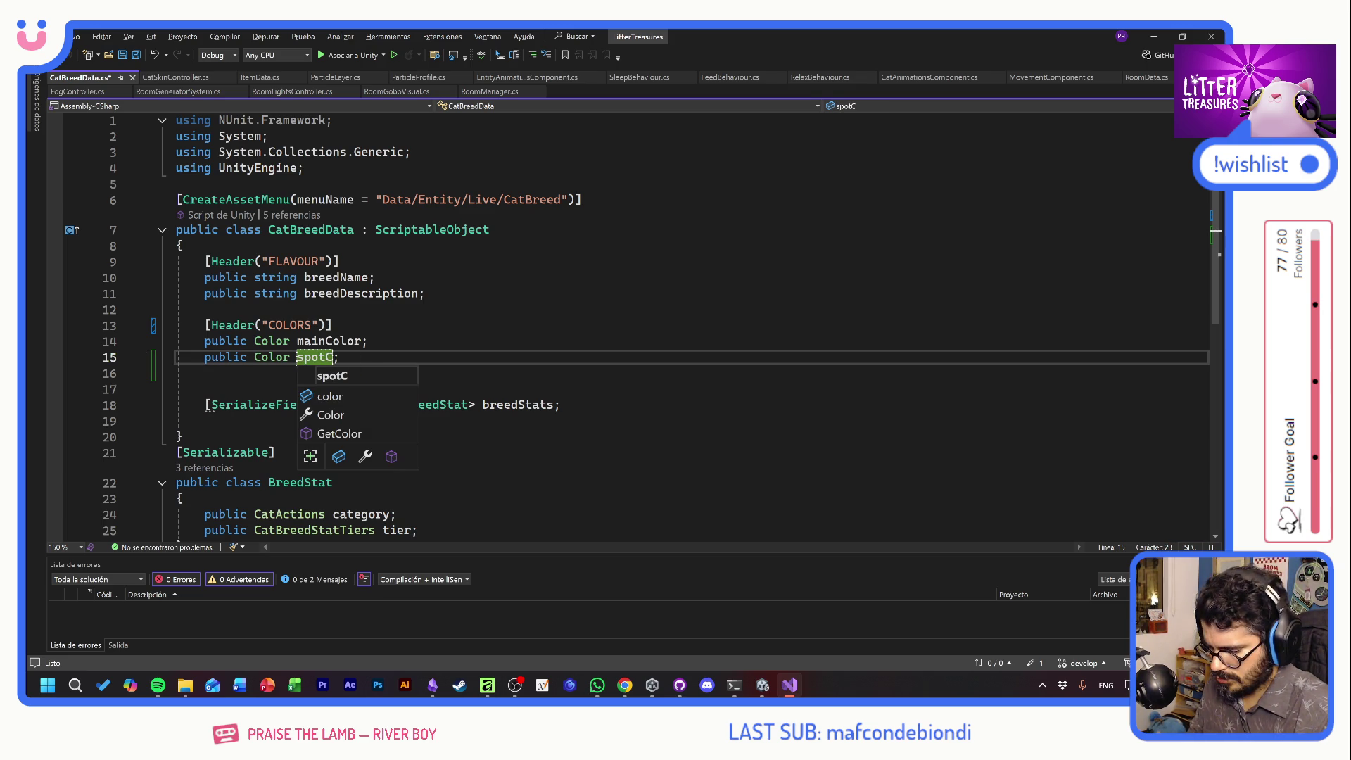
pyautogui.press('Left')
pyautogui.write('01')
pyautogui.press('Right')
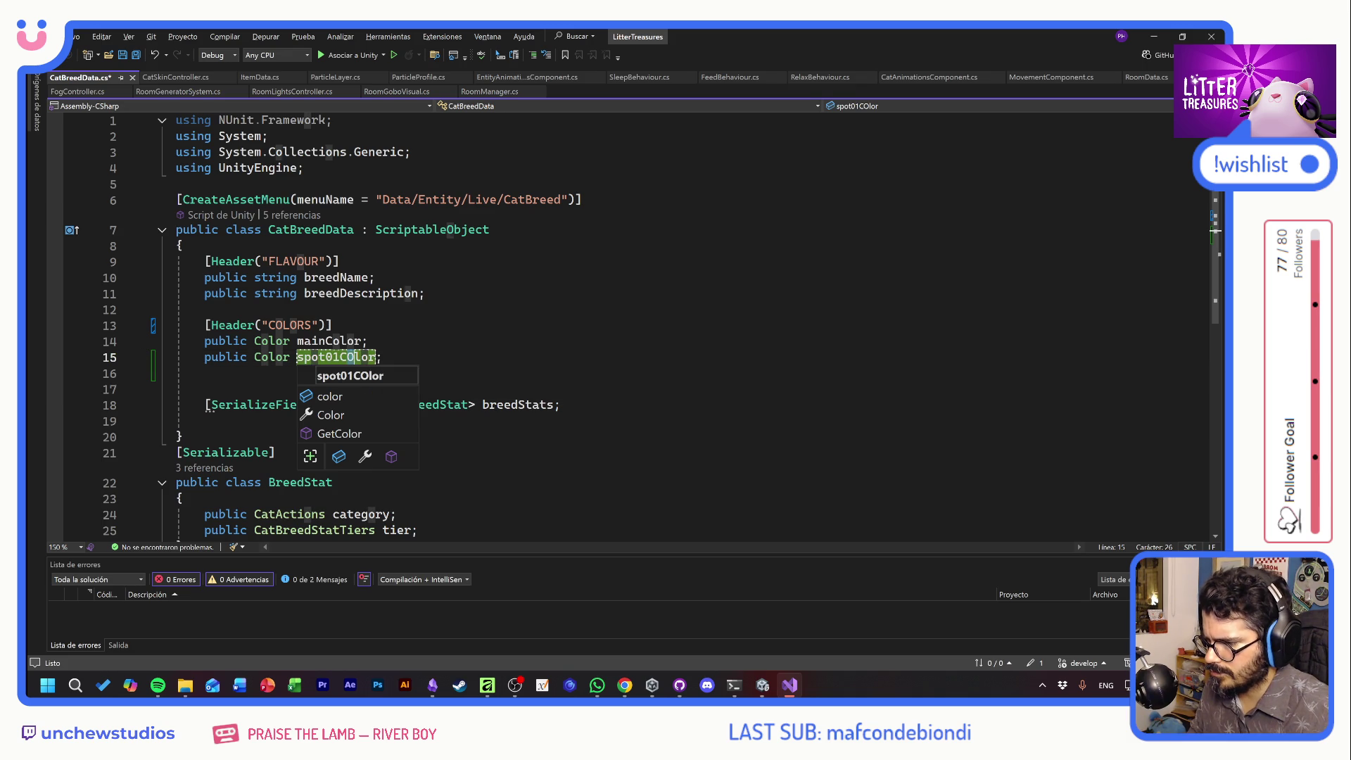
pyautogui.press('Left')
pyautogui.press('Left')
pyautogui.press('Left')
pyautogui.press('BackSpace')
pyautogui.write('o')
# Duplicate the field as spot02Color and spot03Color and save CatBreedData.cs
pyautogui.press('Down')
pyautogui.hotkey('ctrl', 'v')
pyautogui.press('Return')
pyautogui.write('public Color spot01Color;')
pyautogui.press('Left')
pyautogui.press('Left')
pyautogui.press('Left')
pyautogui.press('BackSpace')
pyautogui.write('3')
pyautogui.press('Up')
pyautogui.press('BackSpace')
pyautogui.write('2')
pyautogui.press('End')
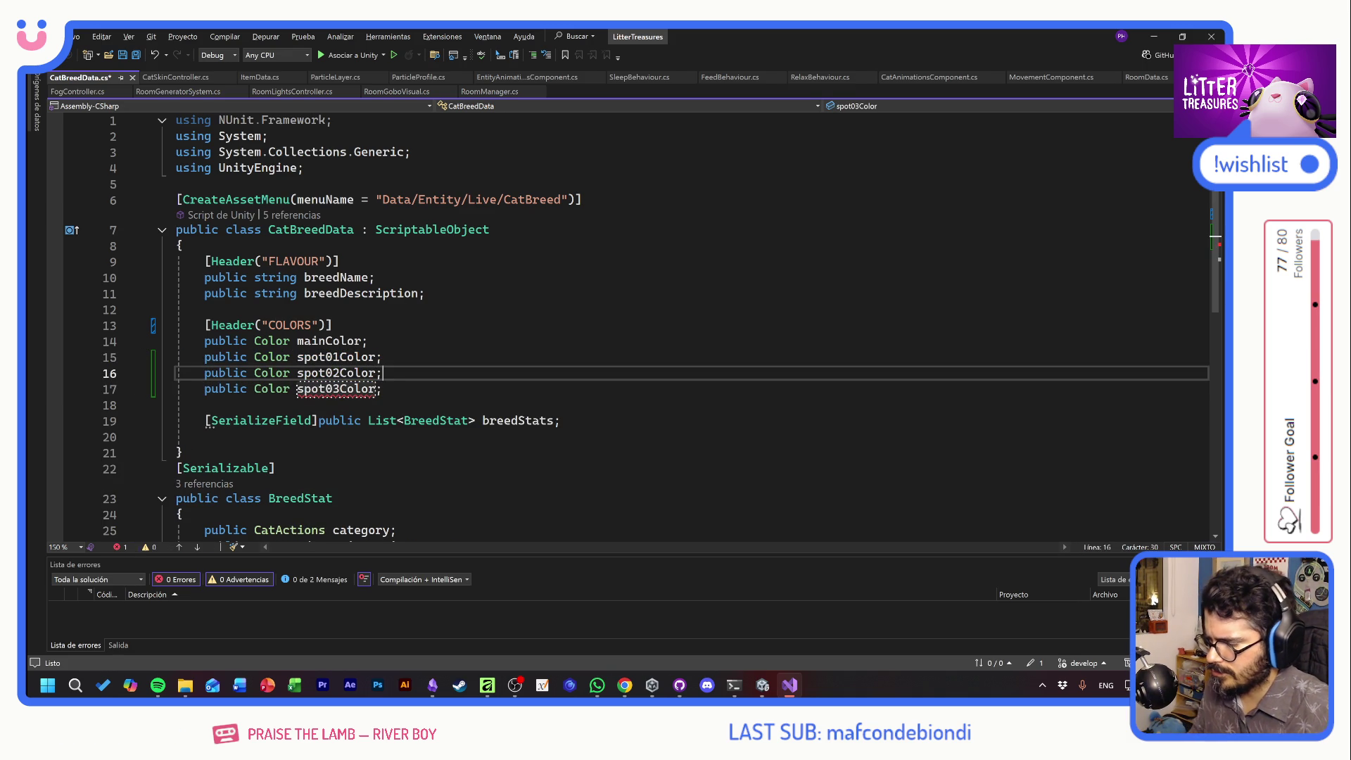
pyautogui.hotkey('ctrl', 's')
pyautogui.hotkey('alt', 'Tab')
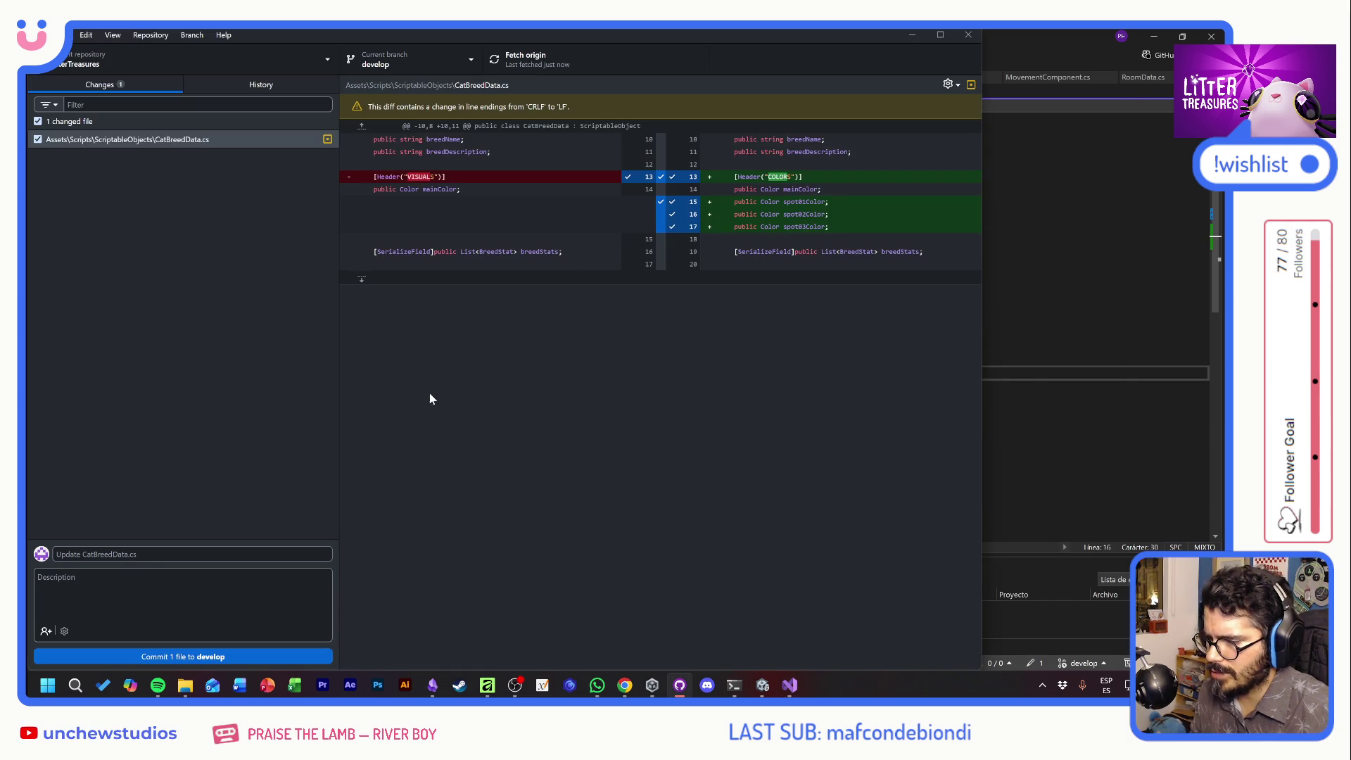
# Return to Unity Editor after reviewing the CatBreedData.cs diff
pyautogui.hotkey('alt', 'Tab')
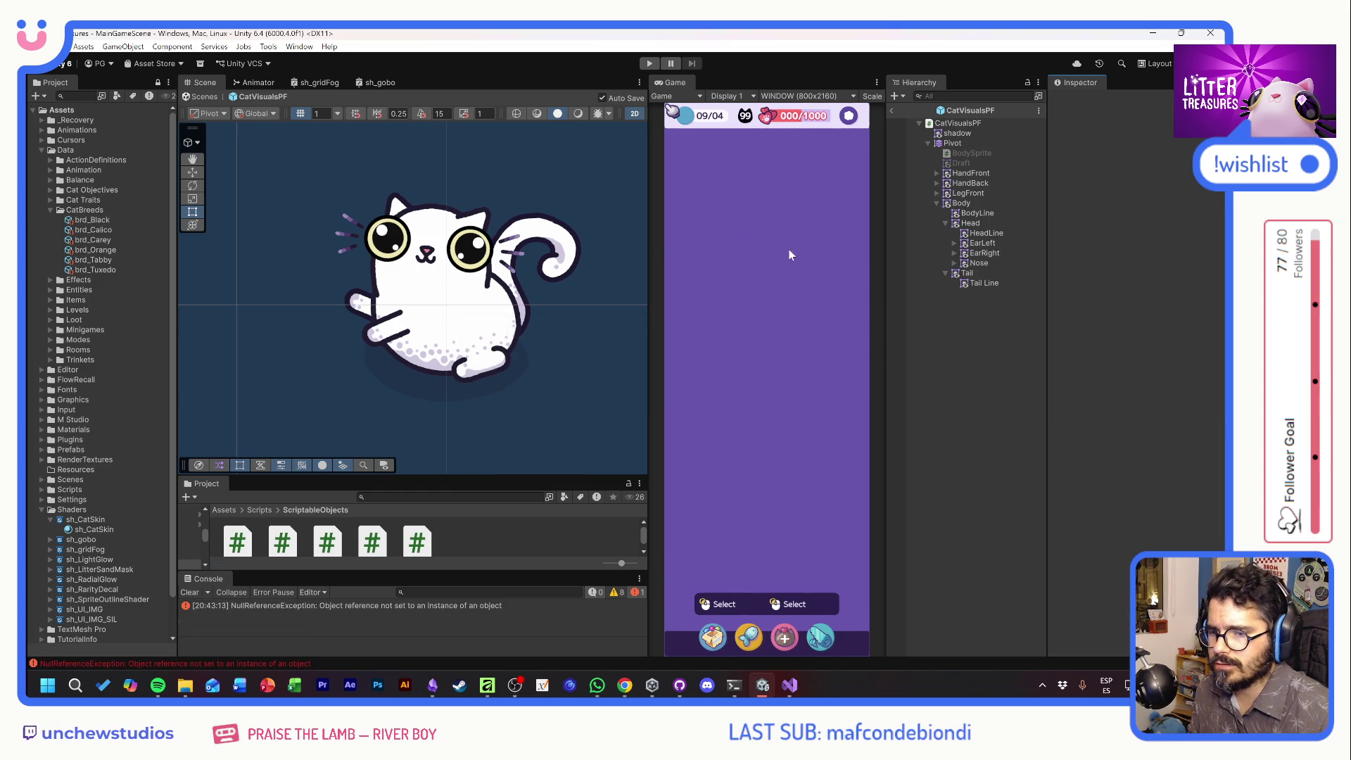
# Select brd_Black and start sampling a Spot 01 Color from the screen
pyautogui.click(100, 223)
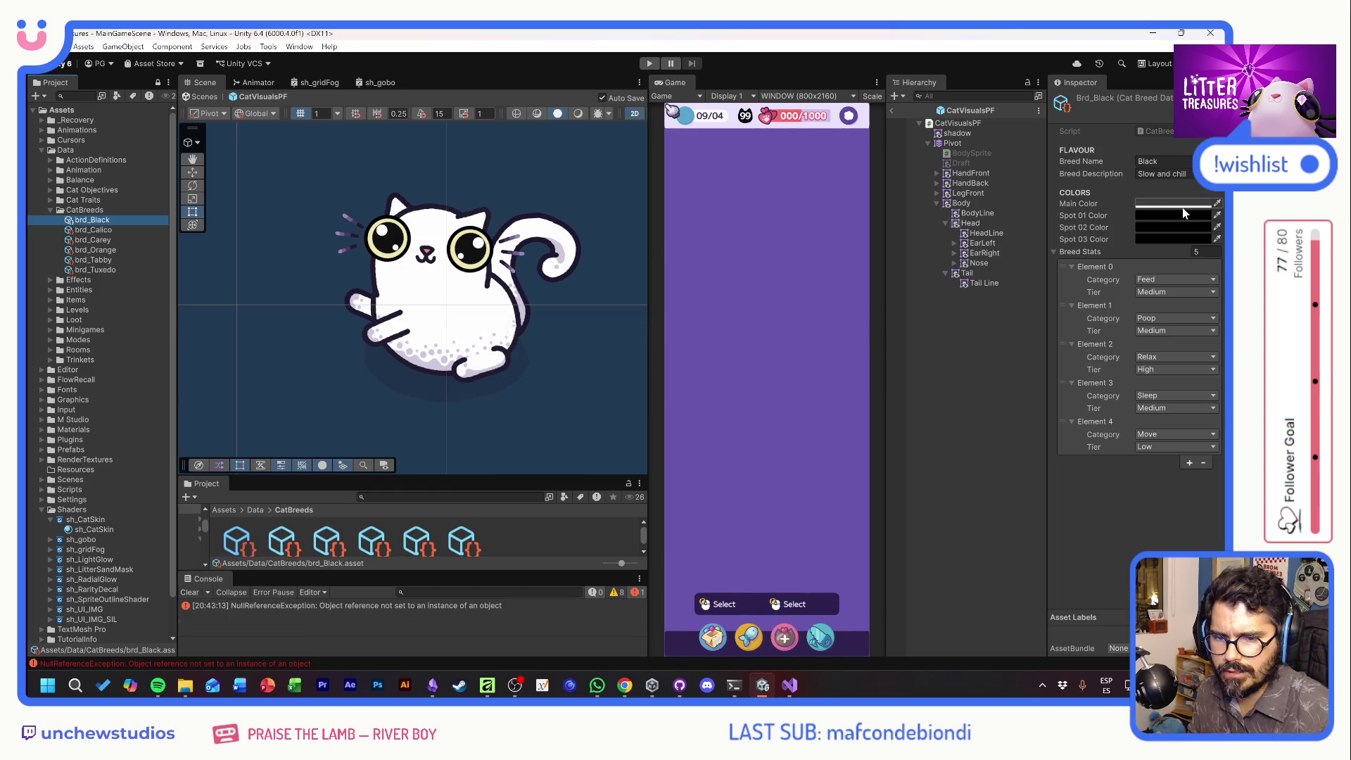
pyautogui.click(1217, 216)
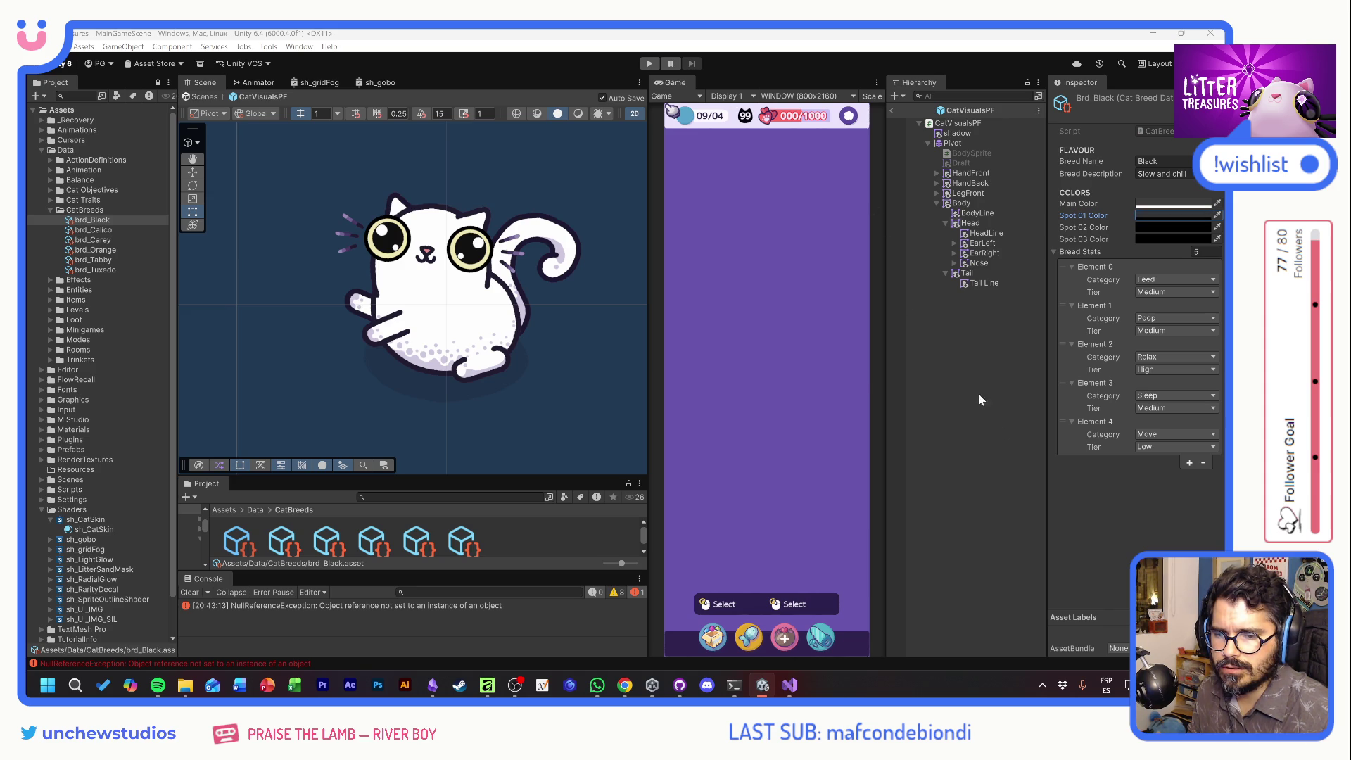
pyautogui.click(871, 372)
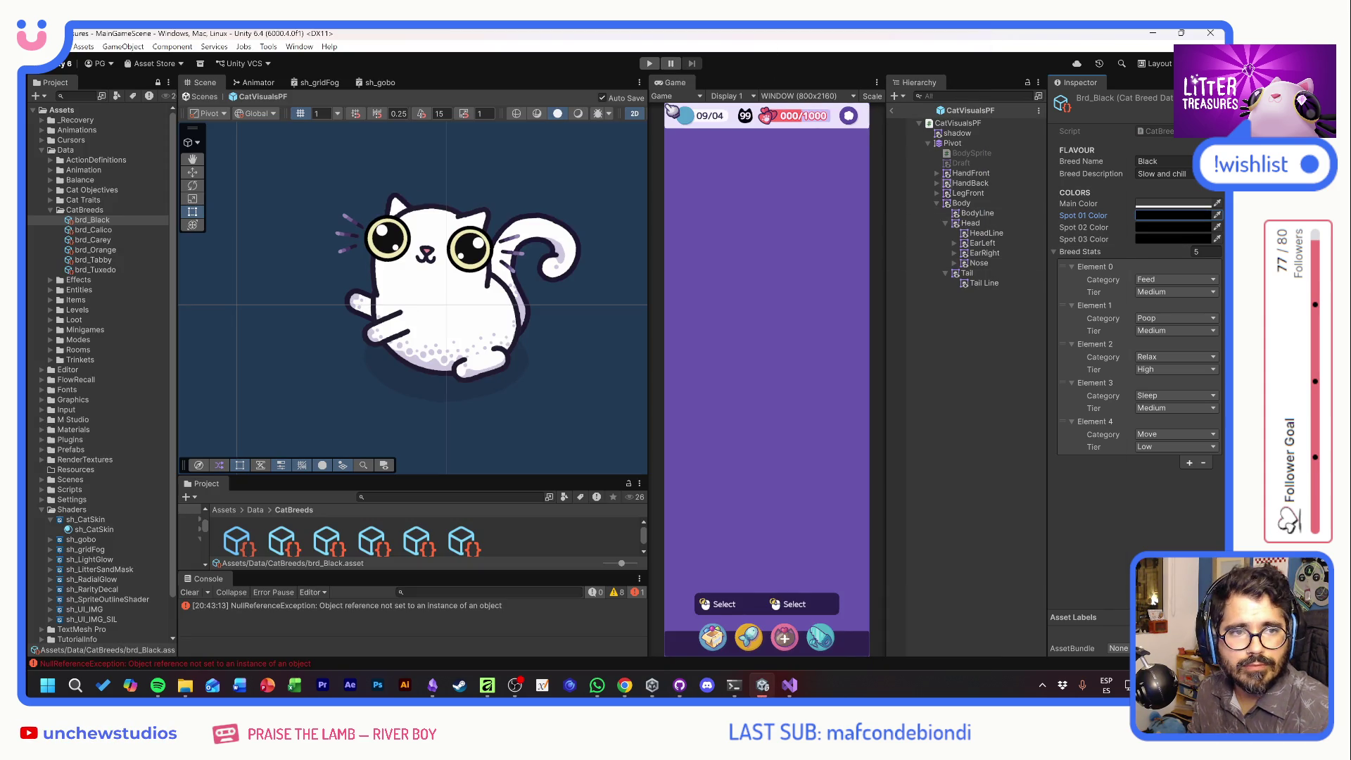
pyautogui.hotkey('alt', 'Tab')
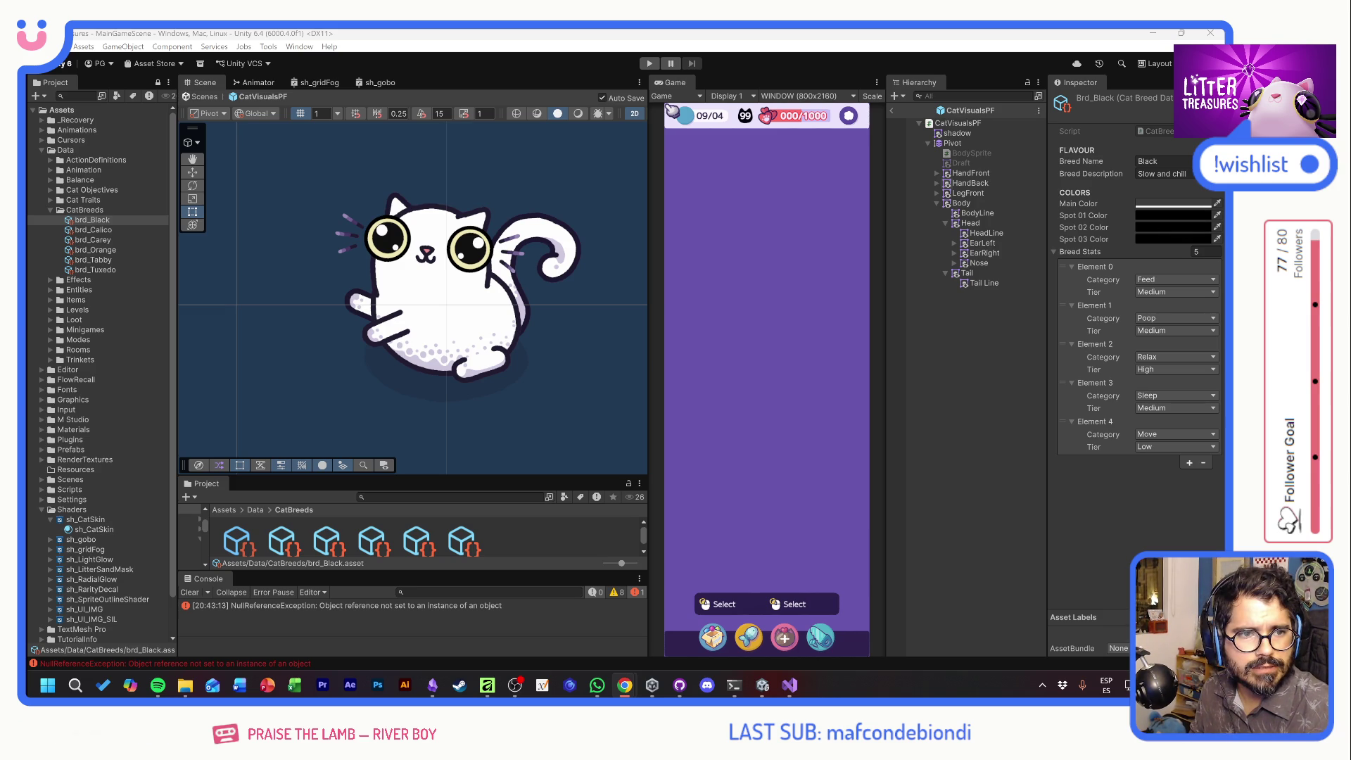
# Set brd_Black's Spot 01–03 to near-black and dark grey shades with adjusted opacity
pyautogui.click(1202, 212)
pyautogui.click(1189, 213)
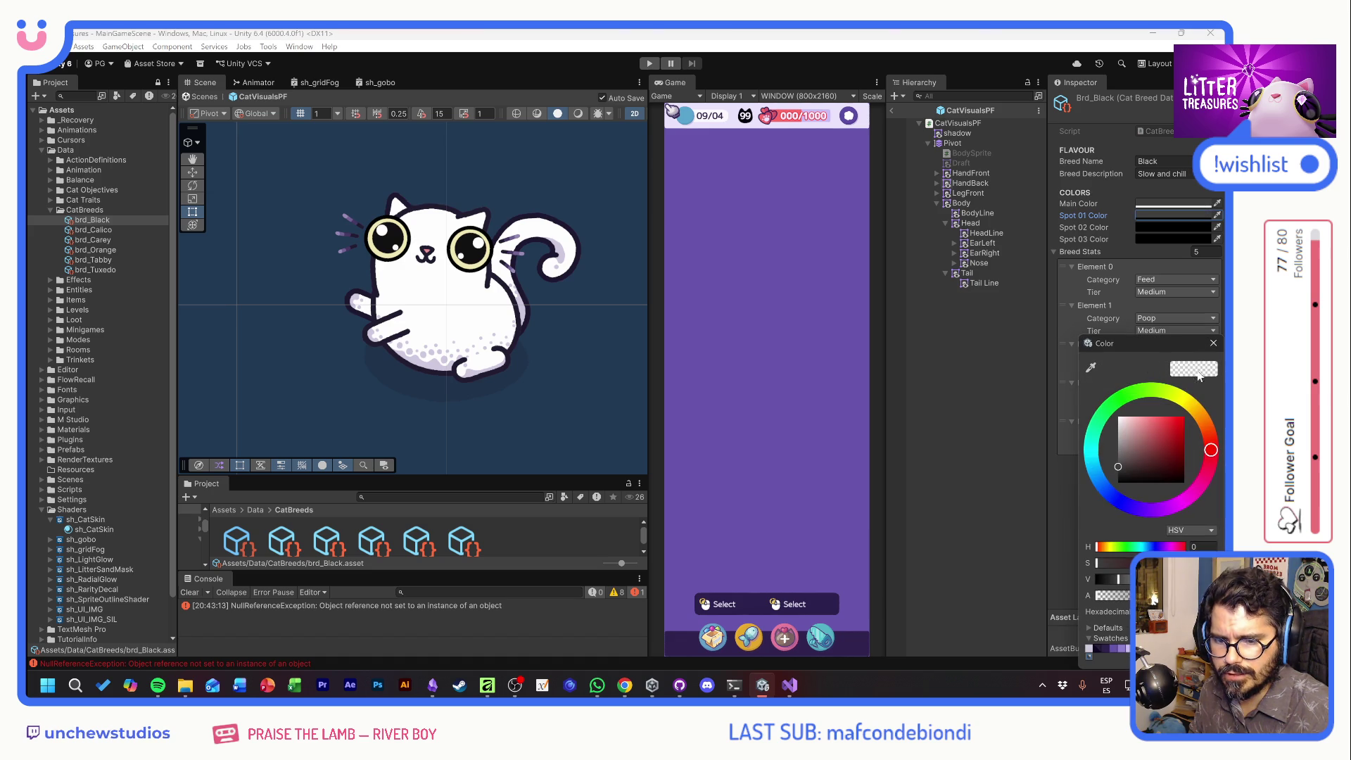
pyautogui.click(1121, 470)
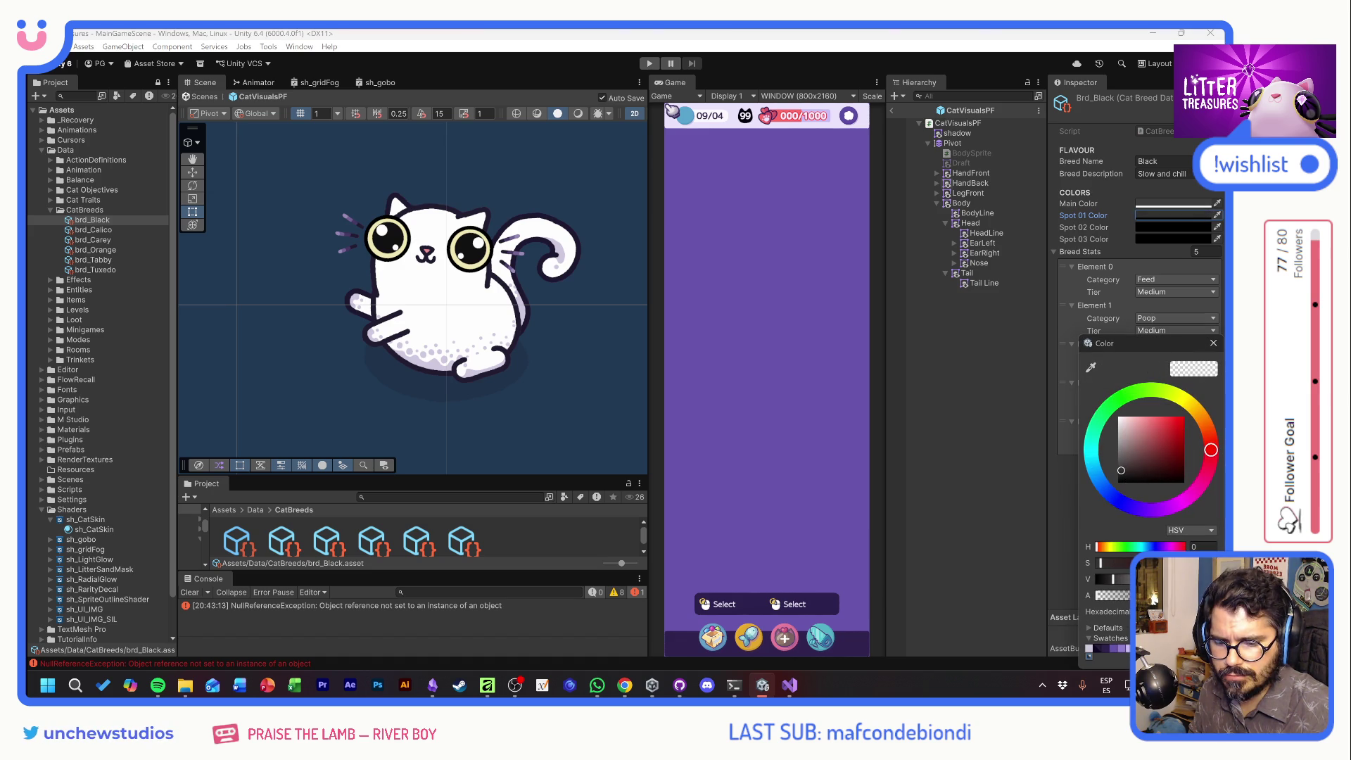
pyautogui.click(1213, 343)
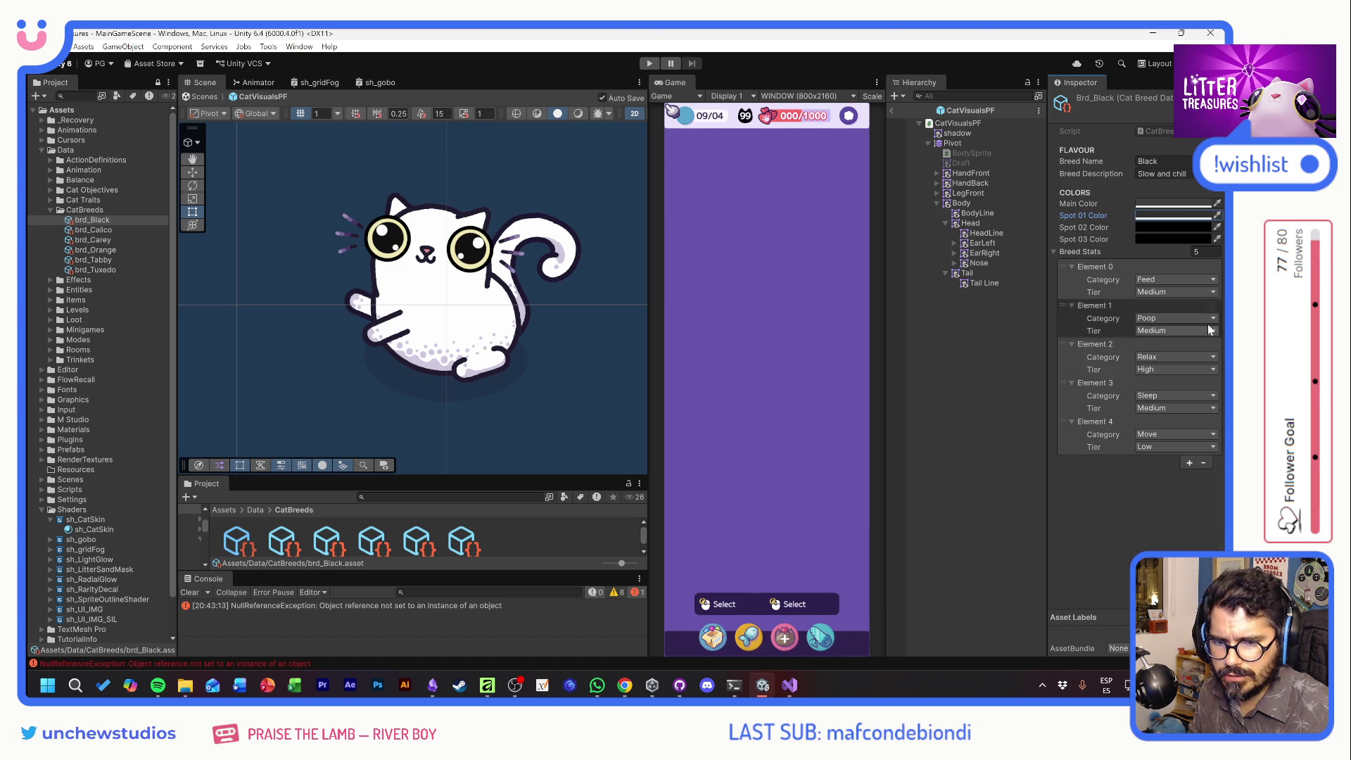
pyautogui.click(1182, 226)
pyautogui.click(1123, 479)
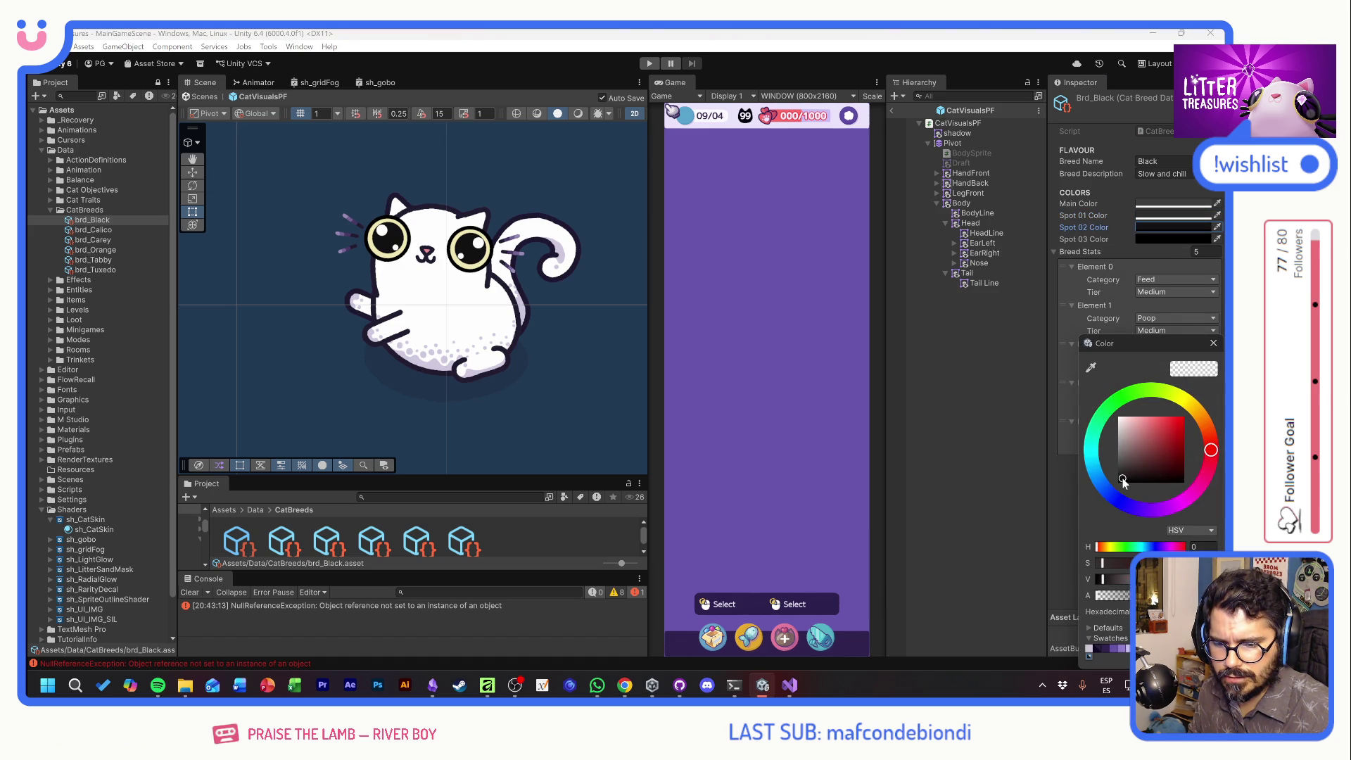
pyautogui.moveTo(1126, 596); pyautogui.dragTo(1154, 595)
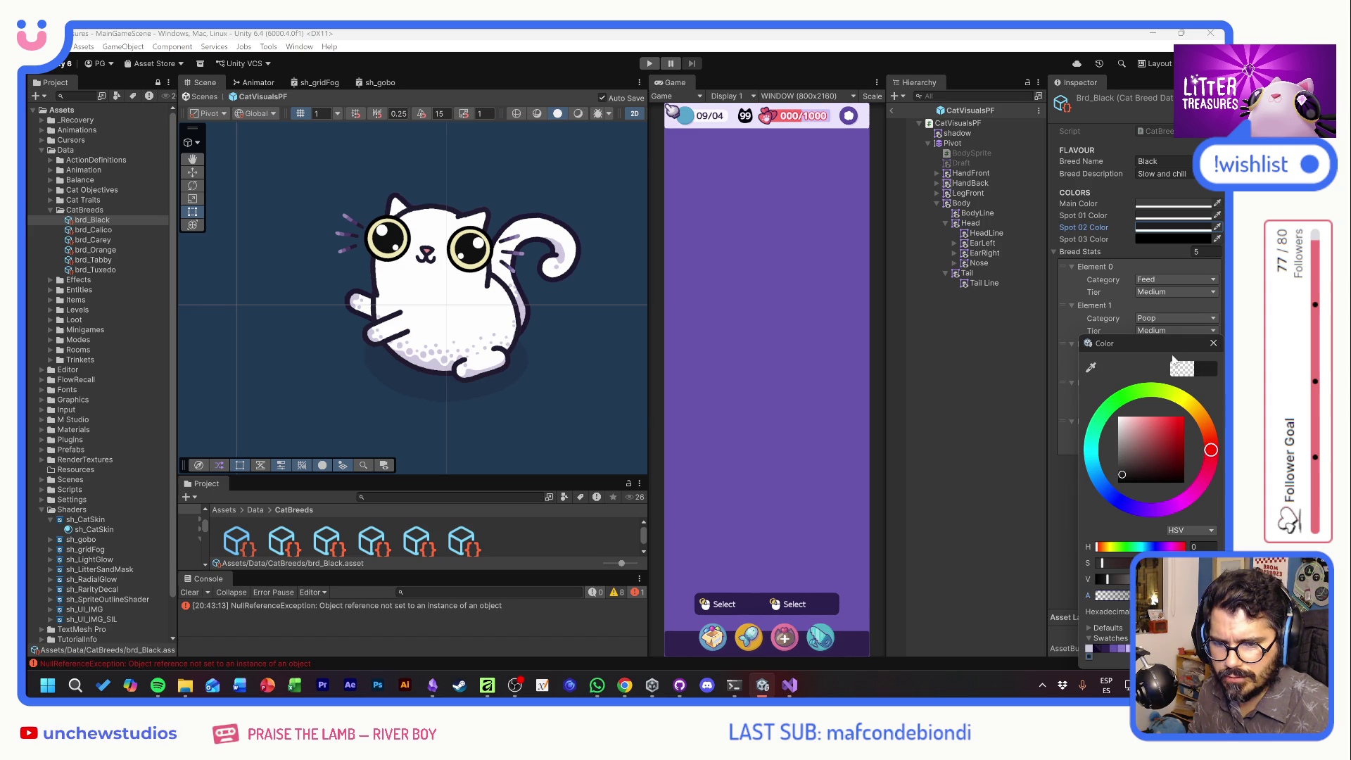
pyautogui.click(1213, 343)
pyautogui.click(1193, 239)
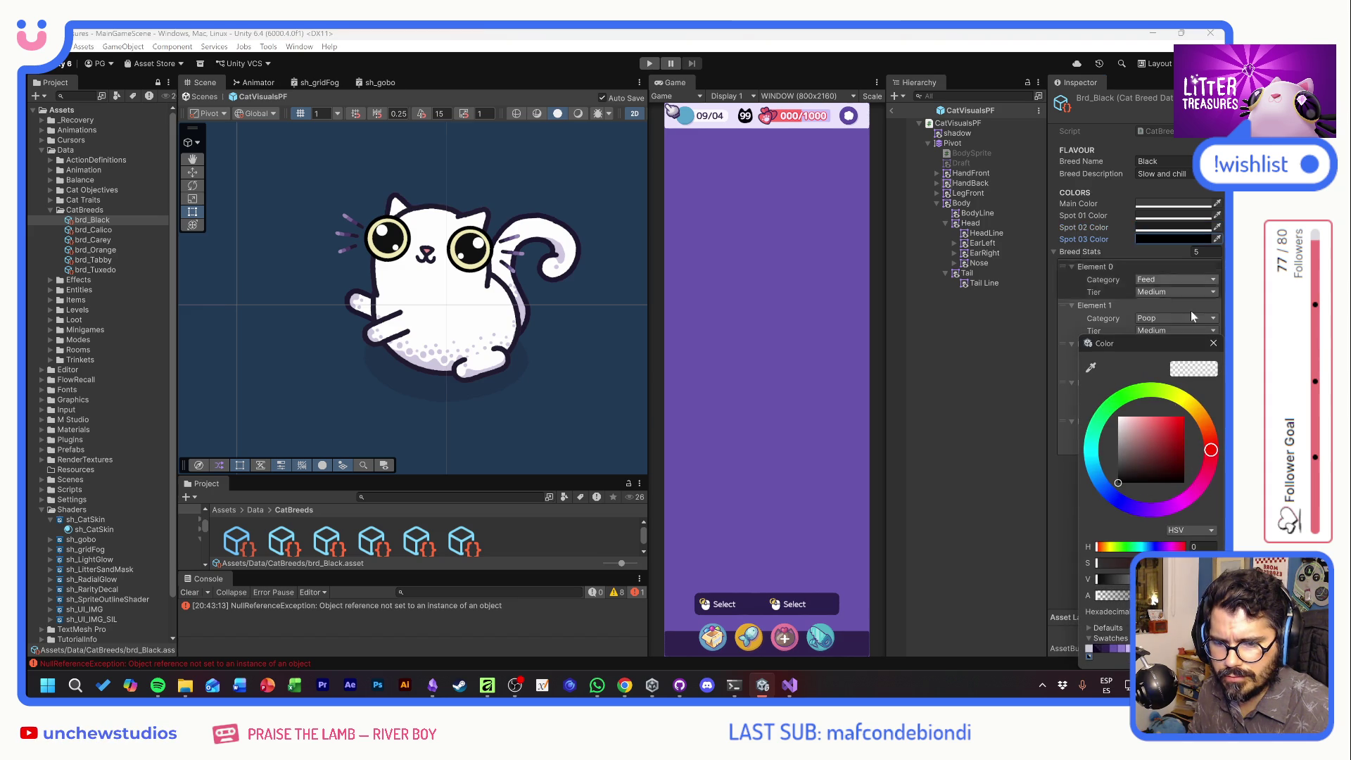
pyautogui.moveTo(1131, 427); pyautogui.dragTo(1110, 461)
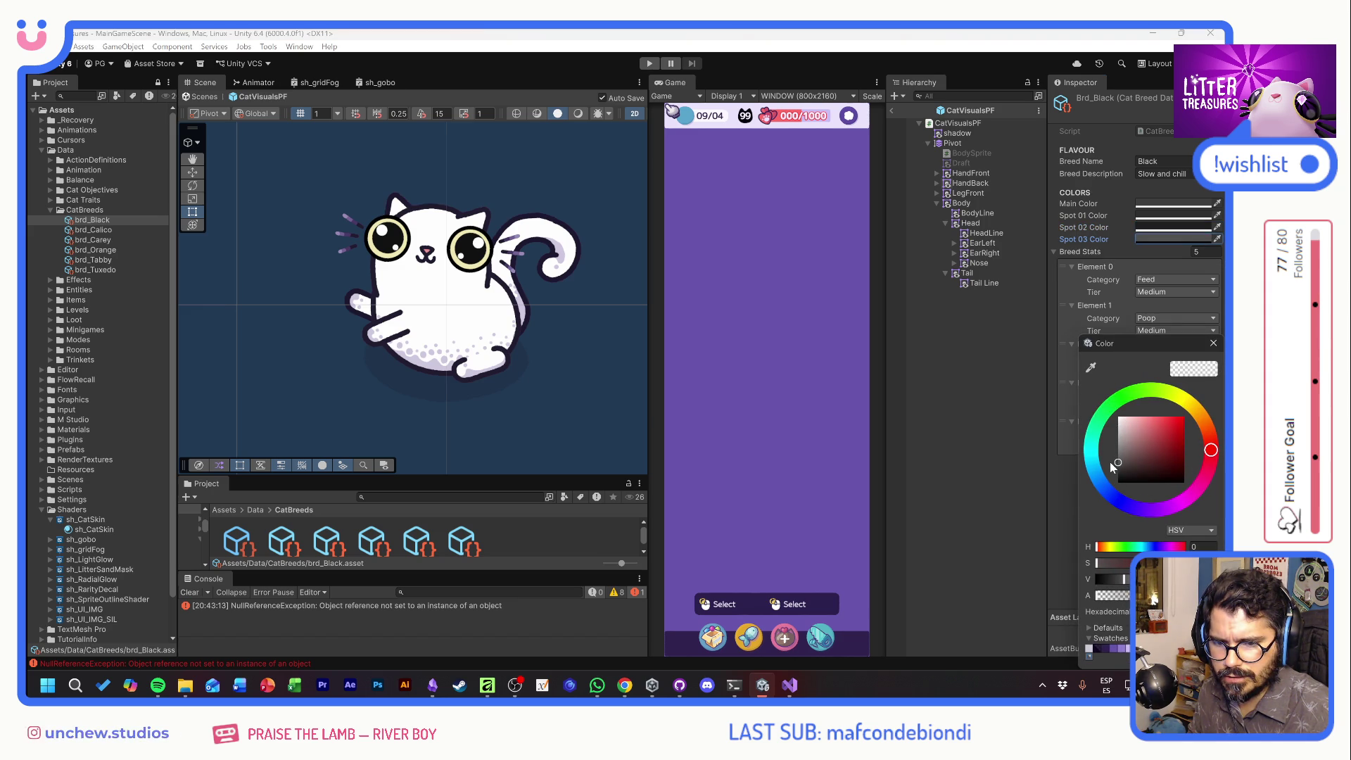
pyautogui.moveTo(1115, 596); pyautogui.dragTo(1154, 596)
pyautogui.click(1214, 345)
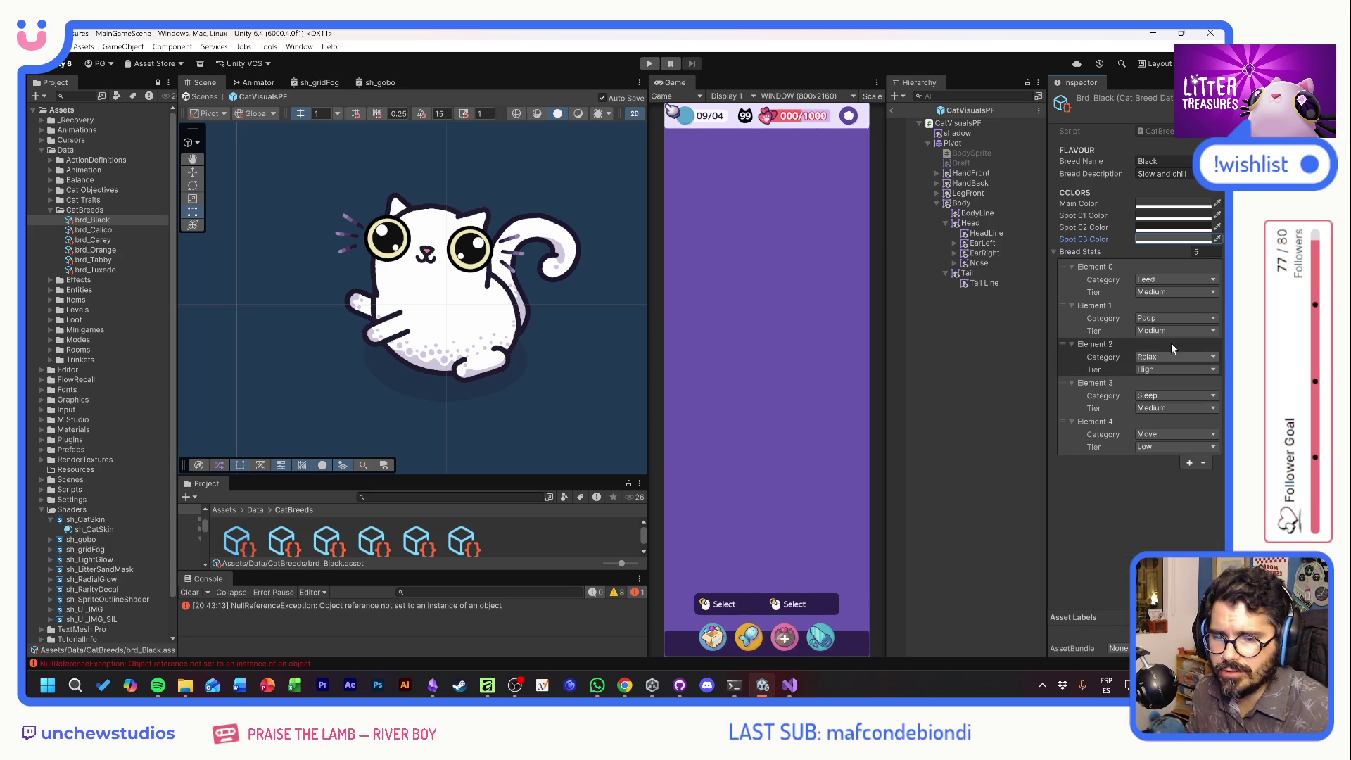
# On brd_Carey, eyedrop a reference Main Color and a very dark Spot 01
pyautogui.click(92, 231)
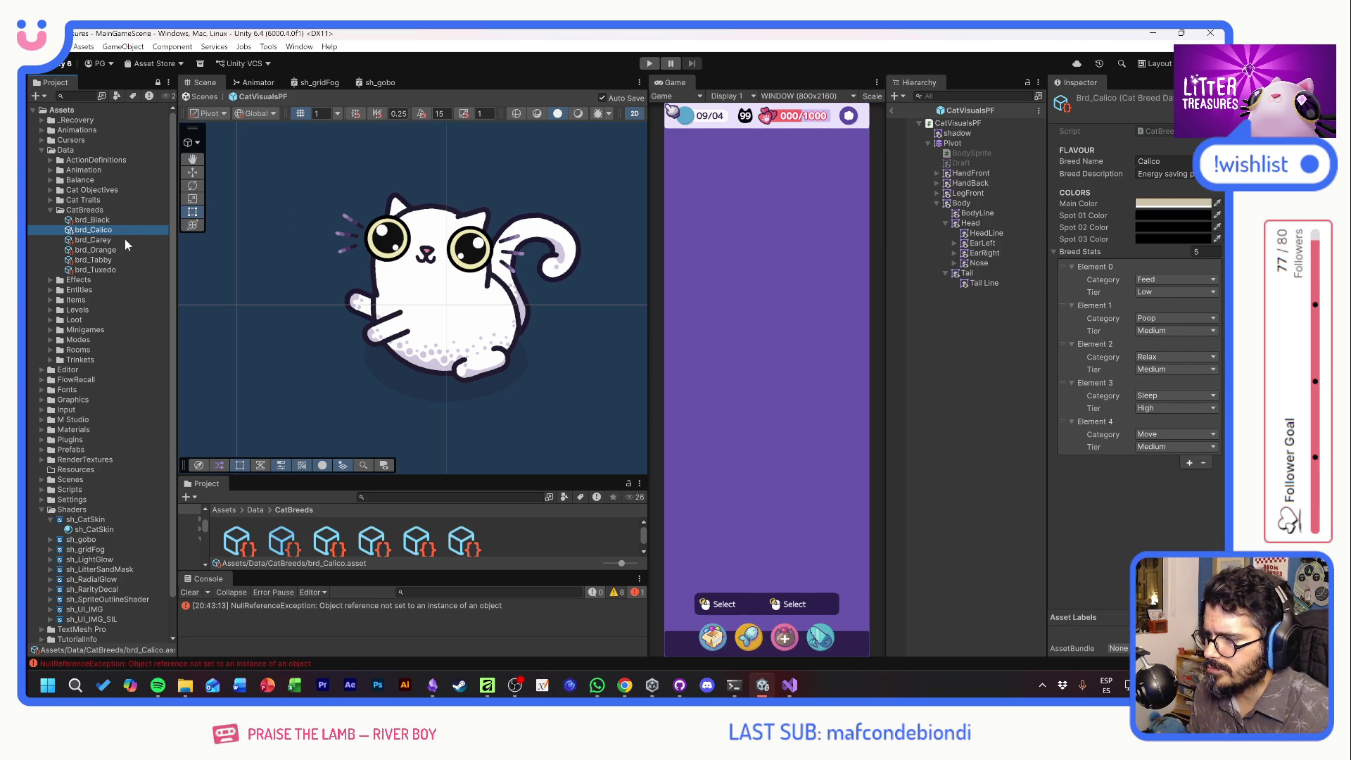
pyautogui.click(126, 240)
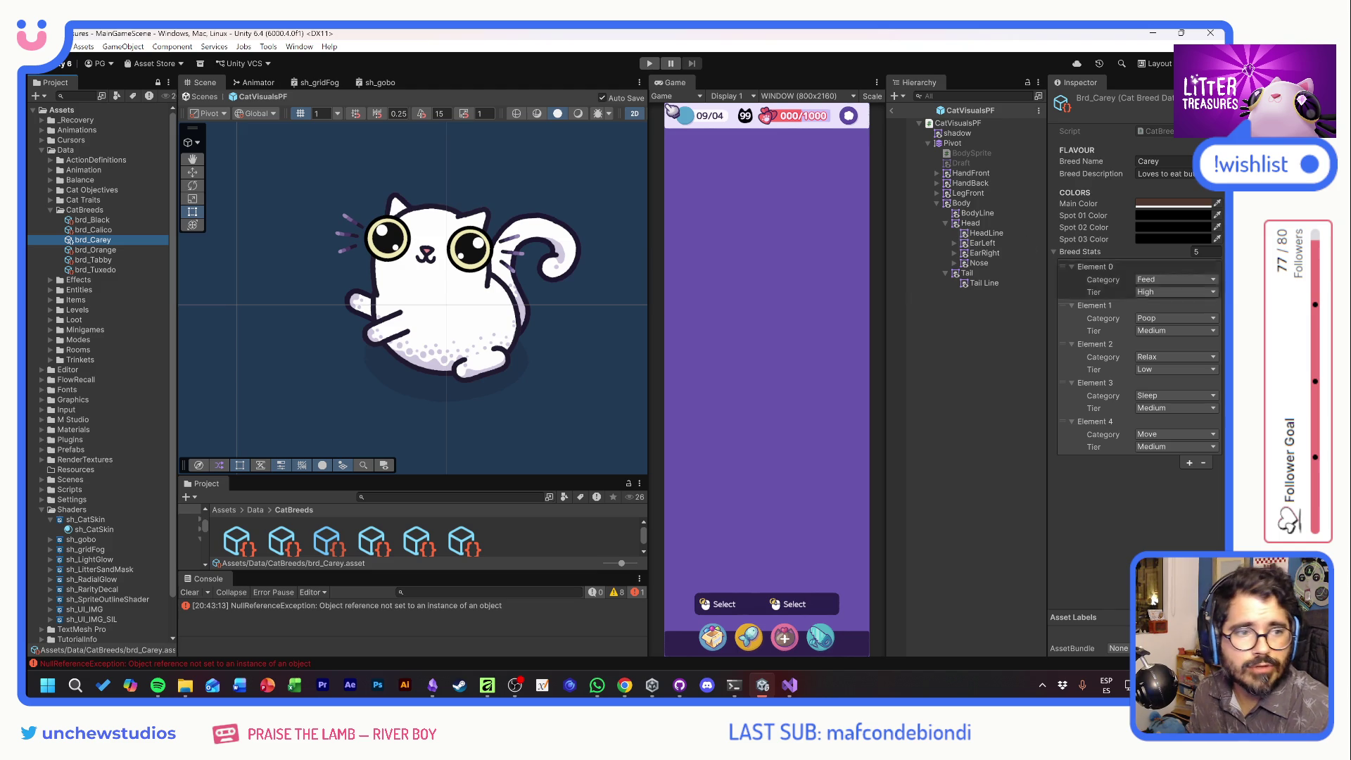
pyautogui.hotkey('alt', 'Tab')
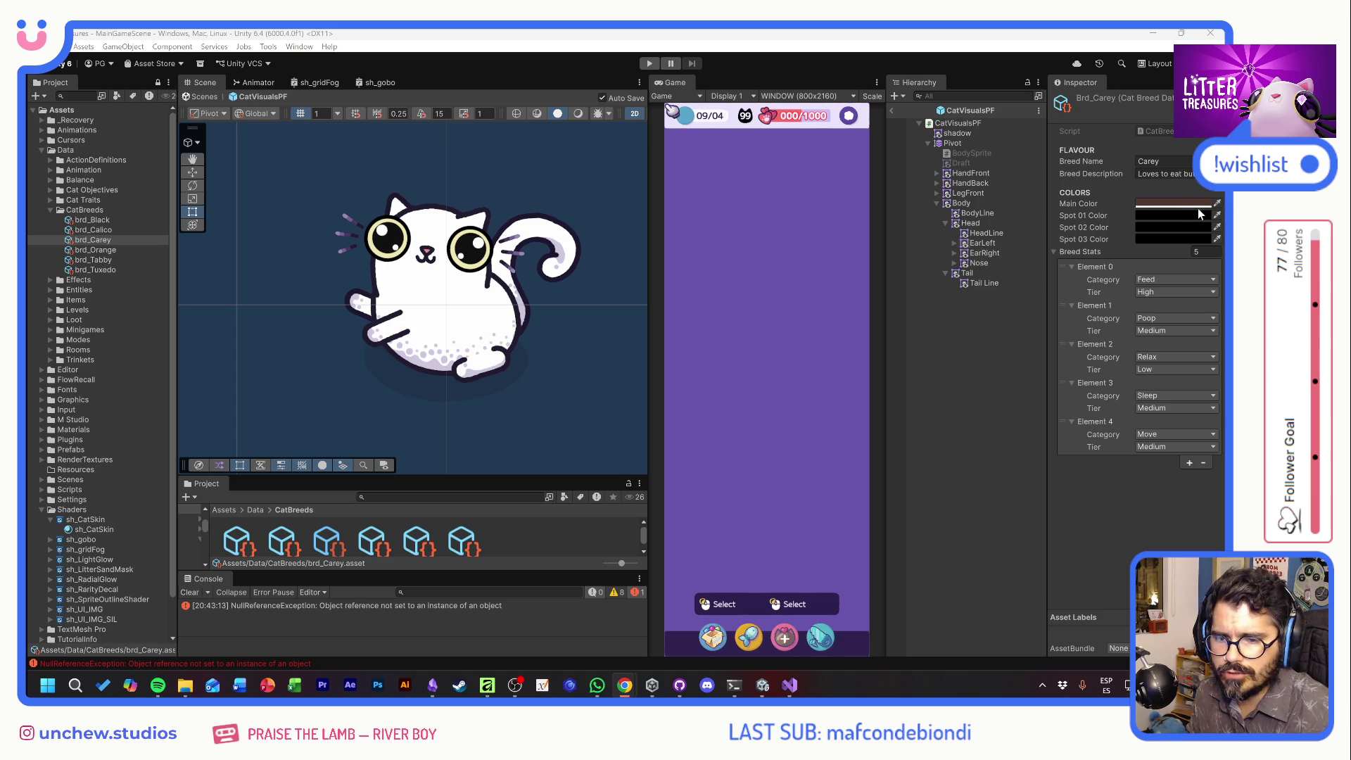
pyautogui.click(1218, 204)
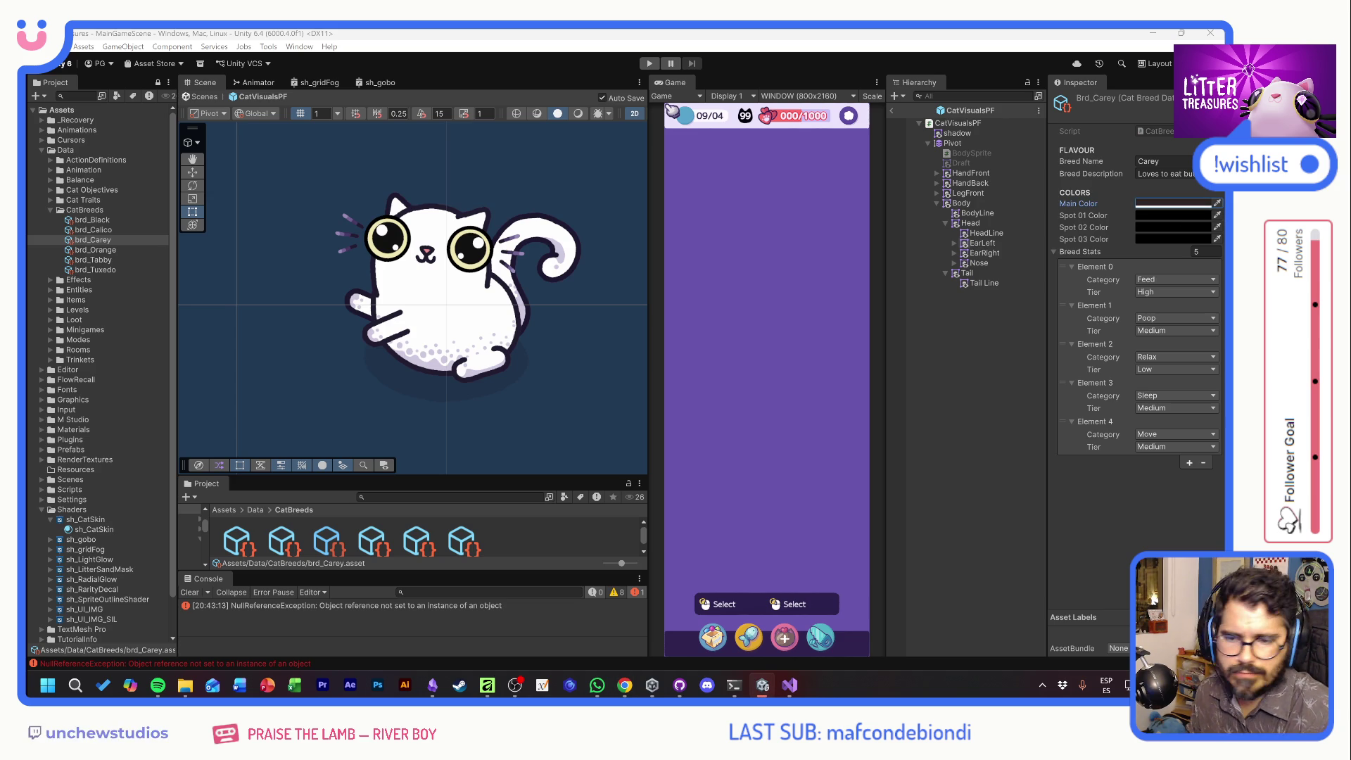
pyautogui.click(1175, 216)
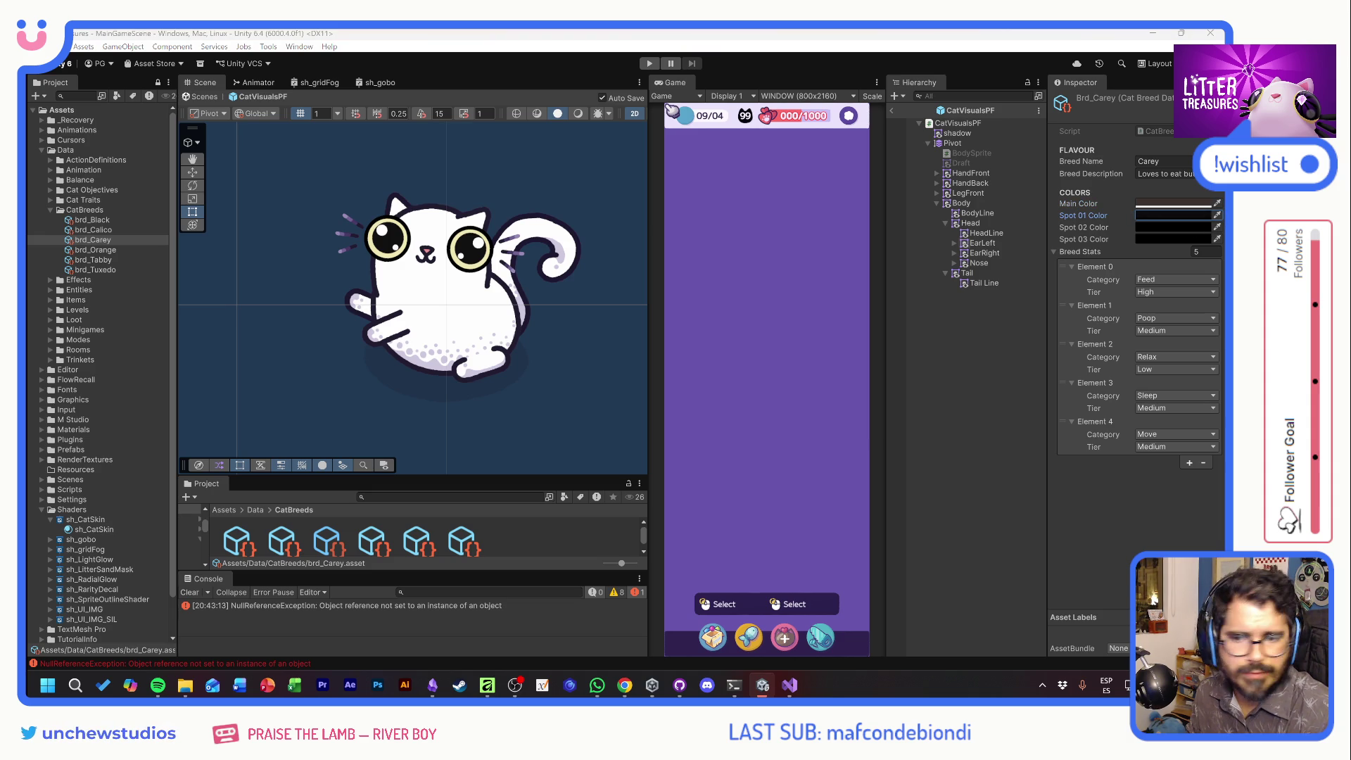
pyautogui.click(1075, 252)
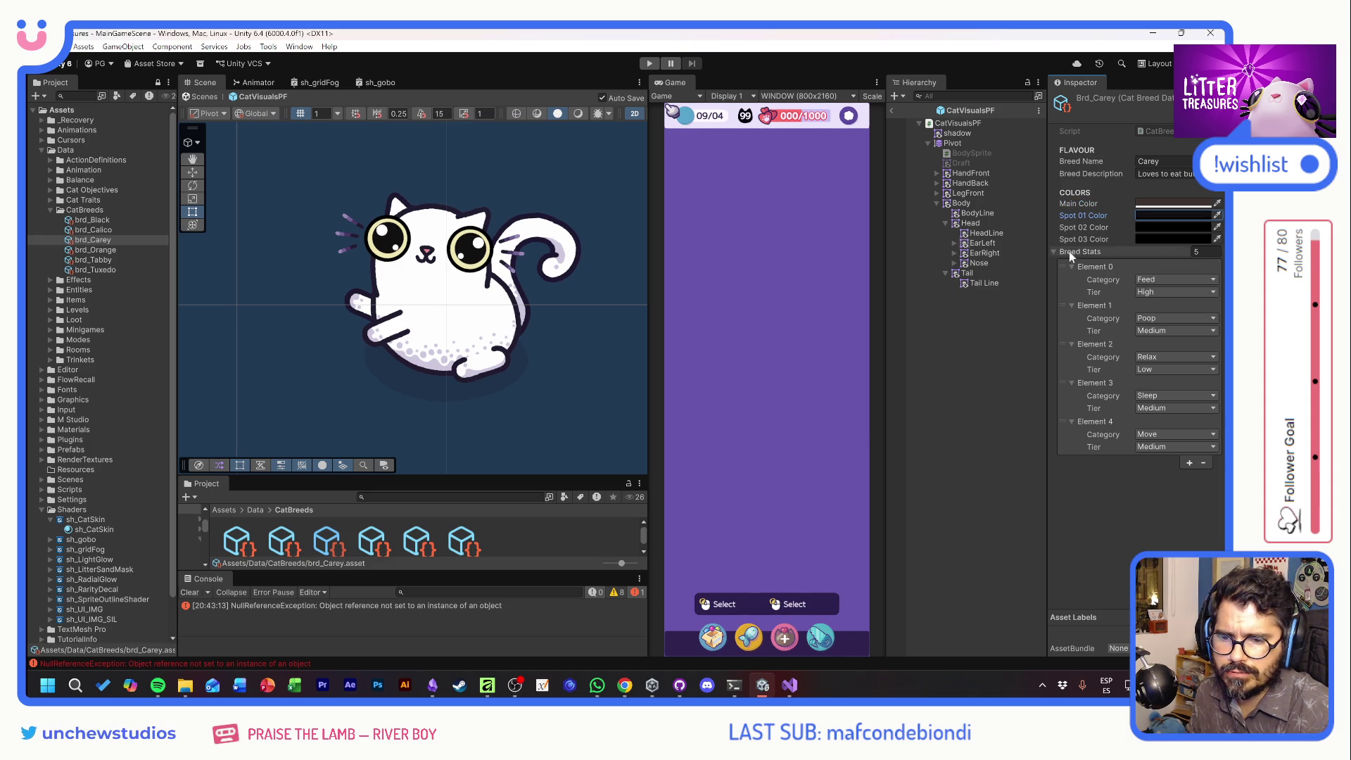
pyautogui.click(1142, 216)
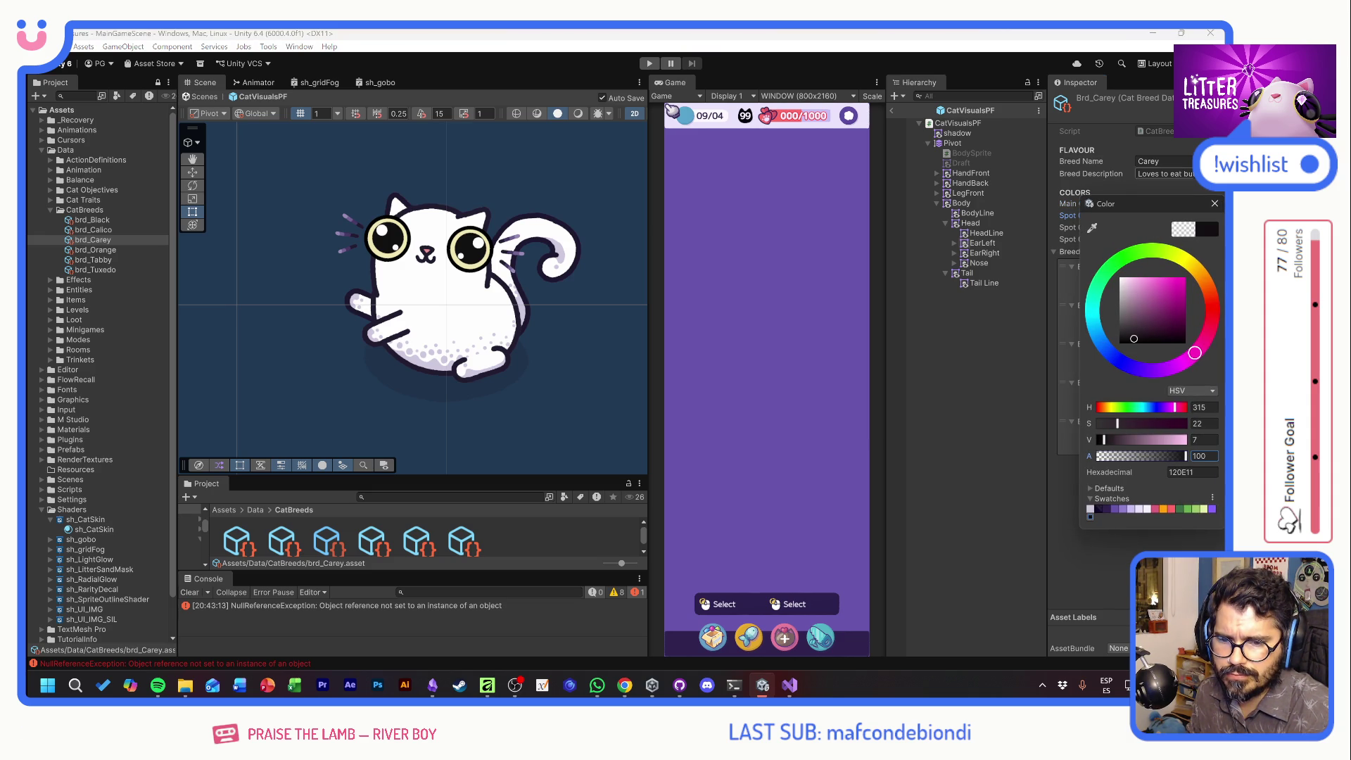
pyautogui.click(1092, 228)
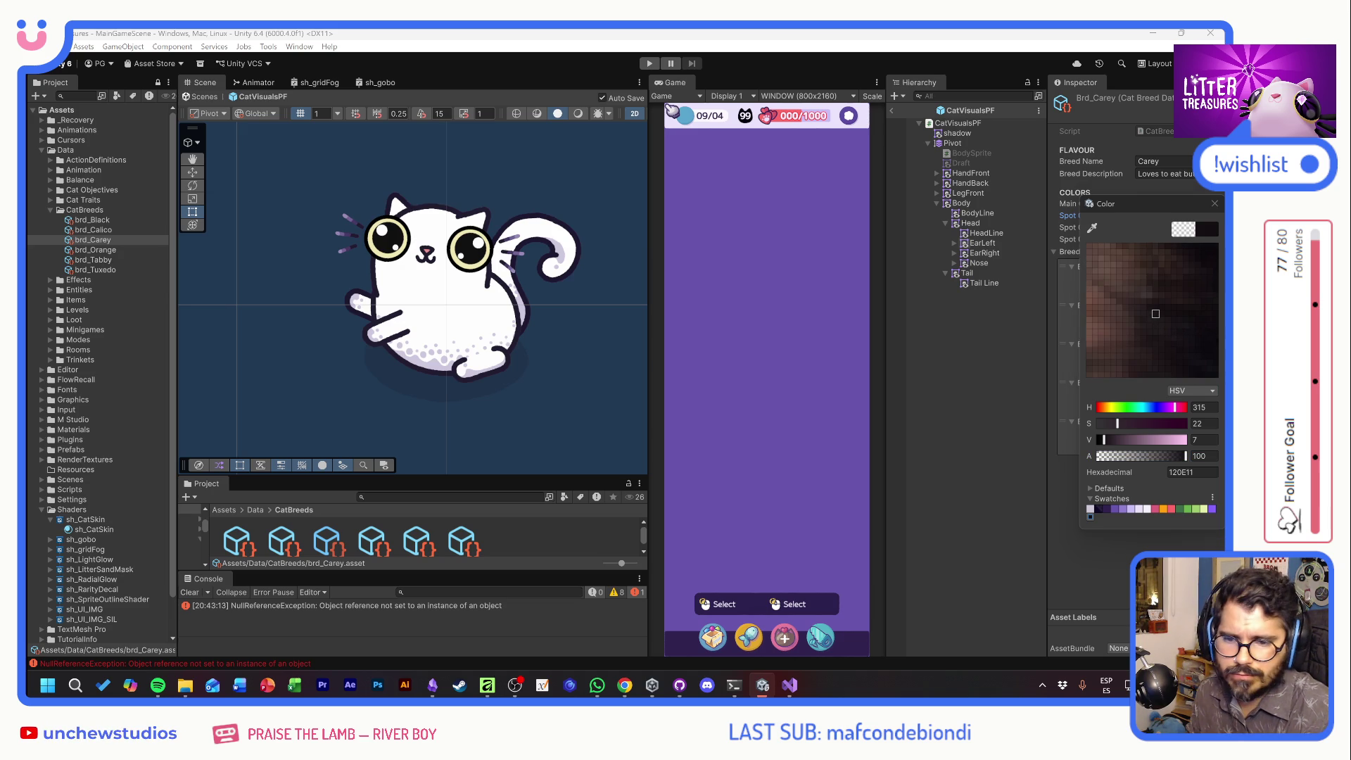
pyautogui.click(1083, 234)
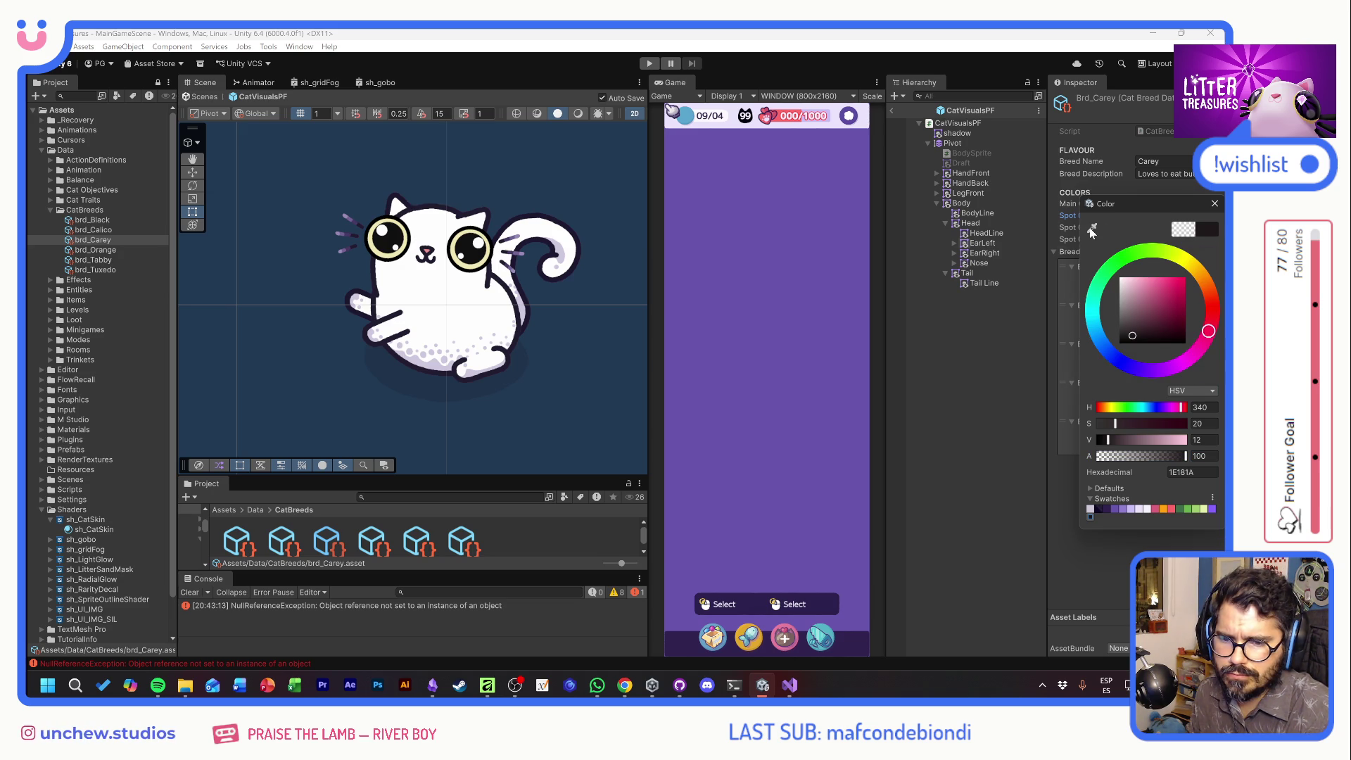
pyautogui.click(1062, 252)
# Give Carey's Spot 02 a richer brown at 100 alpha
pyautogui.click(1218, 227)
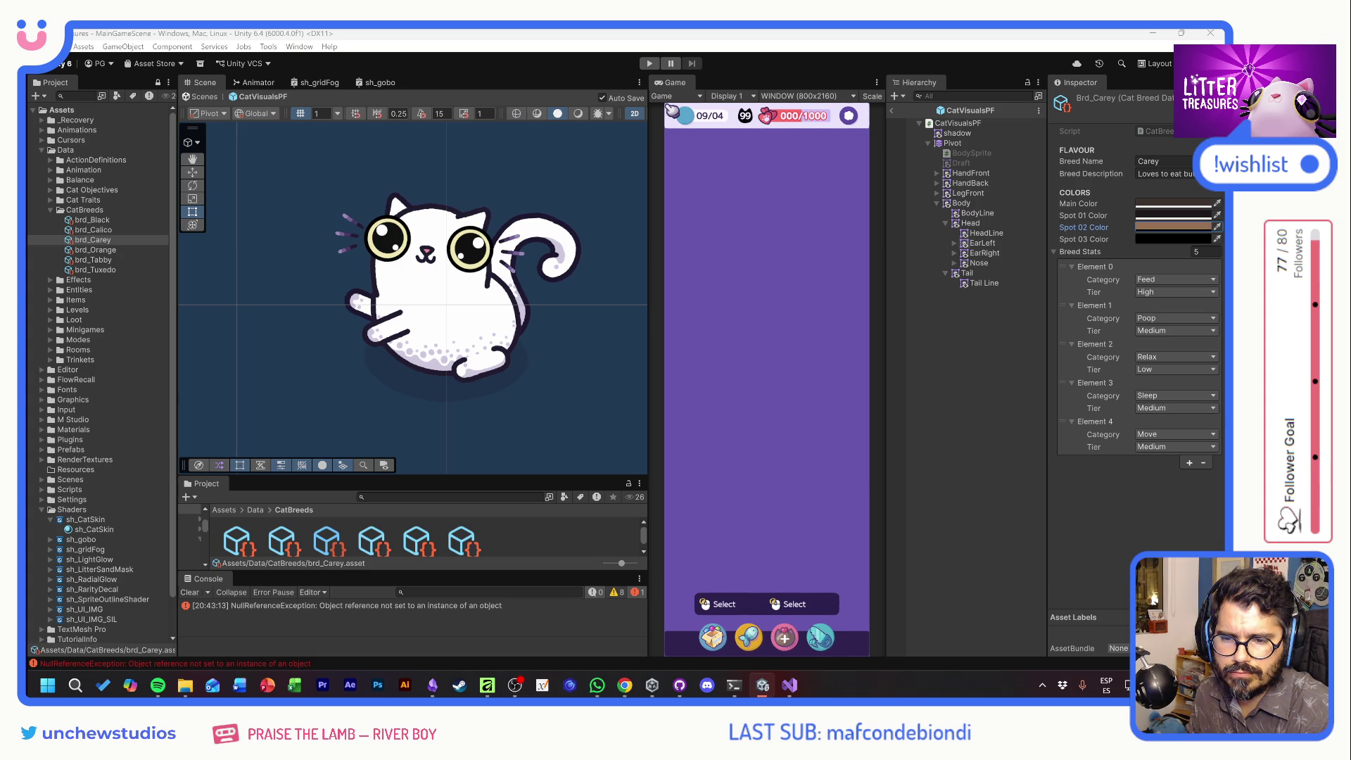
pyautogui.click(1219, 239)
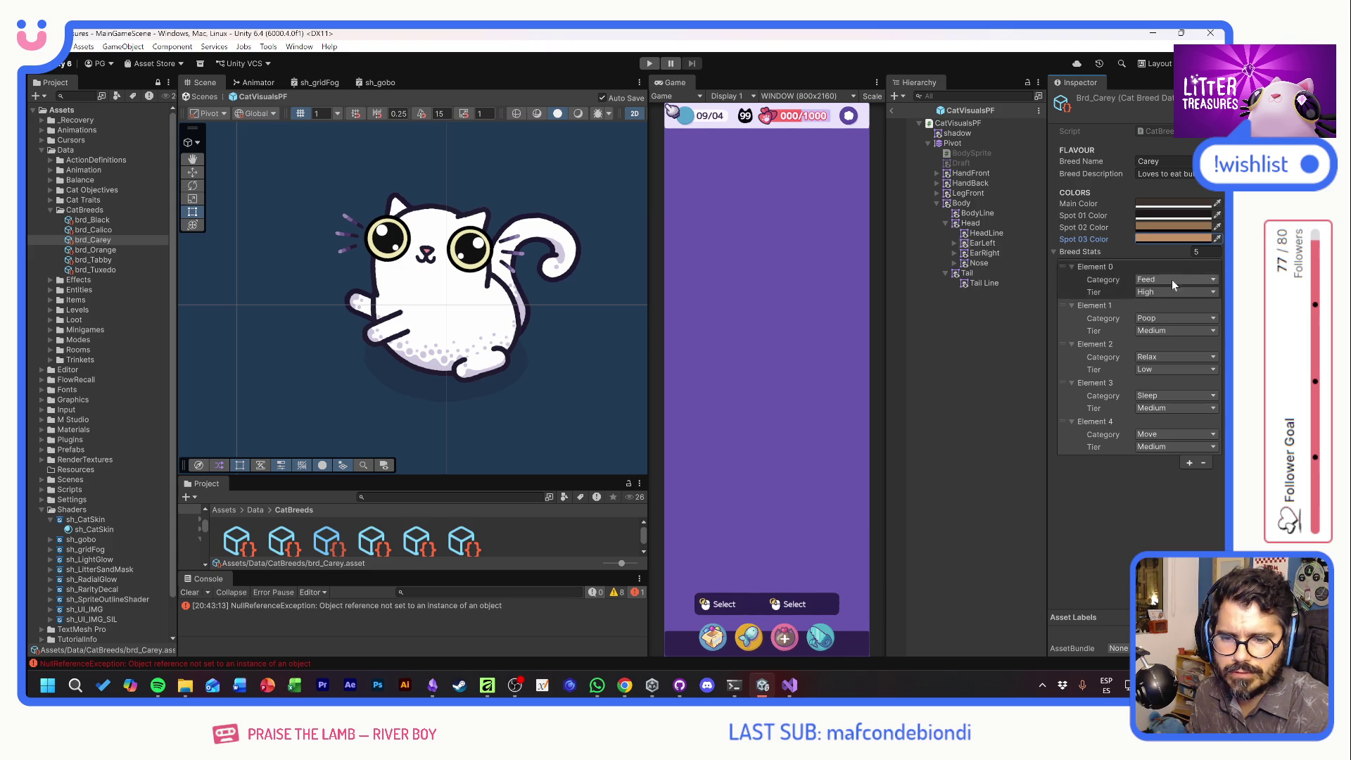
pyautogui.click(1197, 227)
pyautogui.moveTo(1151, 285); pyautogui.dragTo(1157, 281)
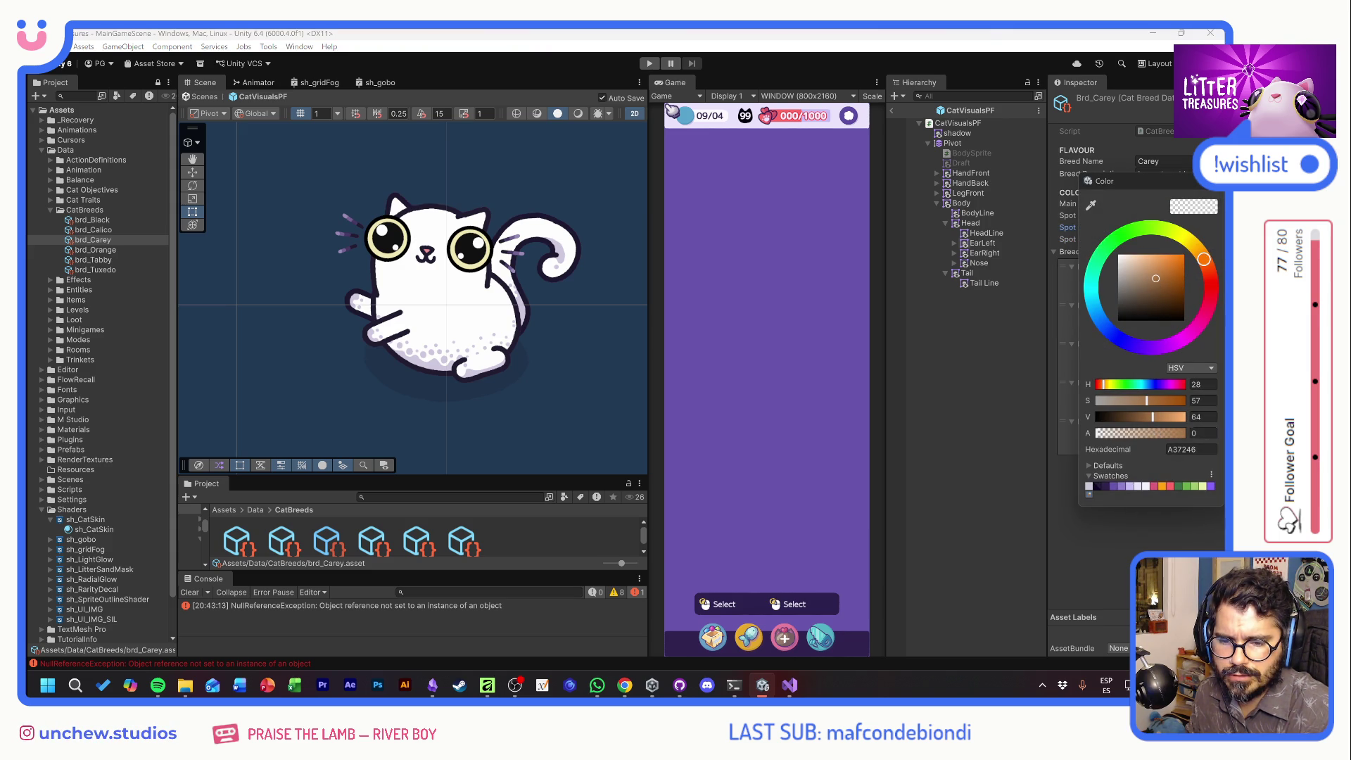
pyautogui.click(1200, 433)
pyautogui.write('100')
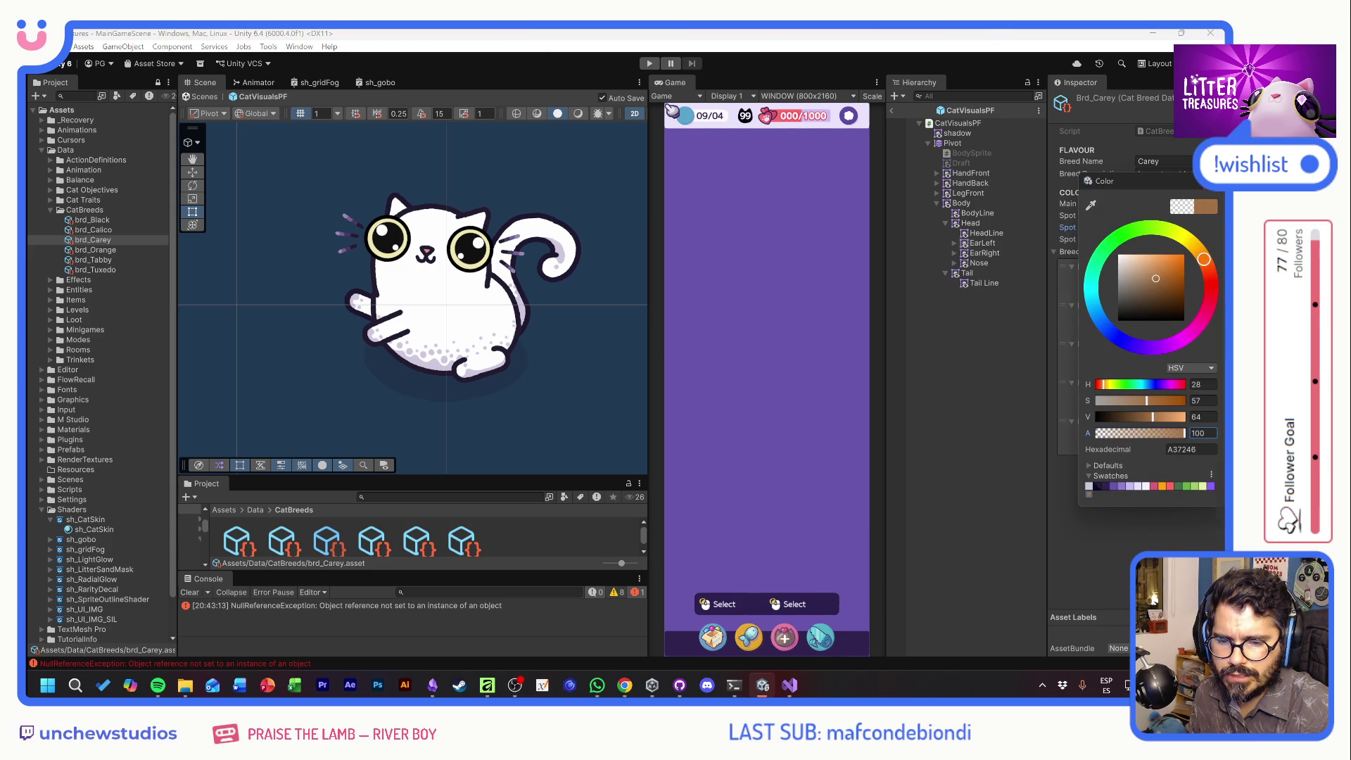
# Make Carey's Spot 03 a lighter opaque brown at 100 alpha
pyautogui.click(1191, 236)
pyautogui.click(1191, 240)
pyautogui.click(1196, 596)
pyautogui.write('100')
pyautogui.click(1202, 367)
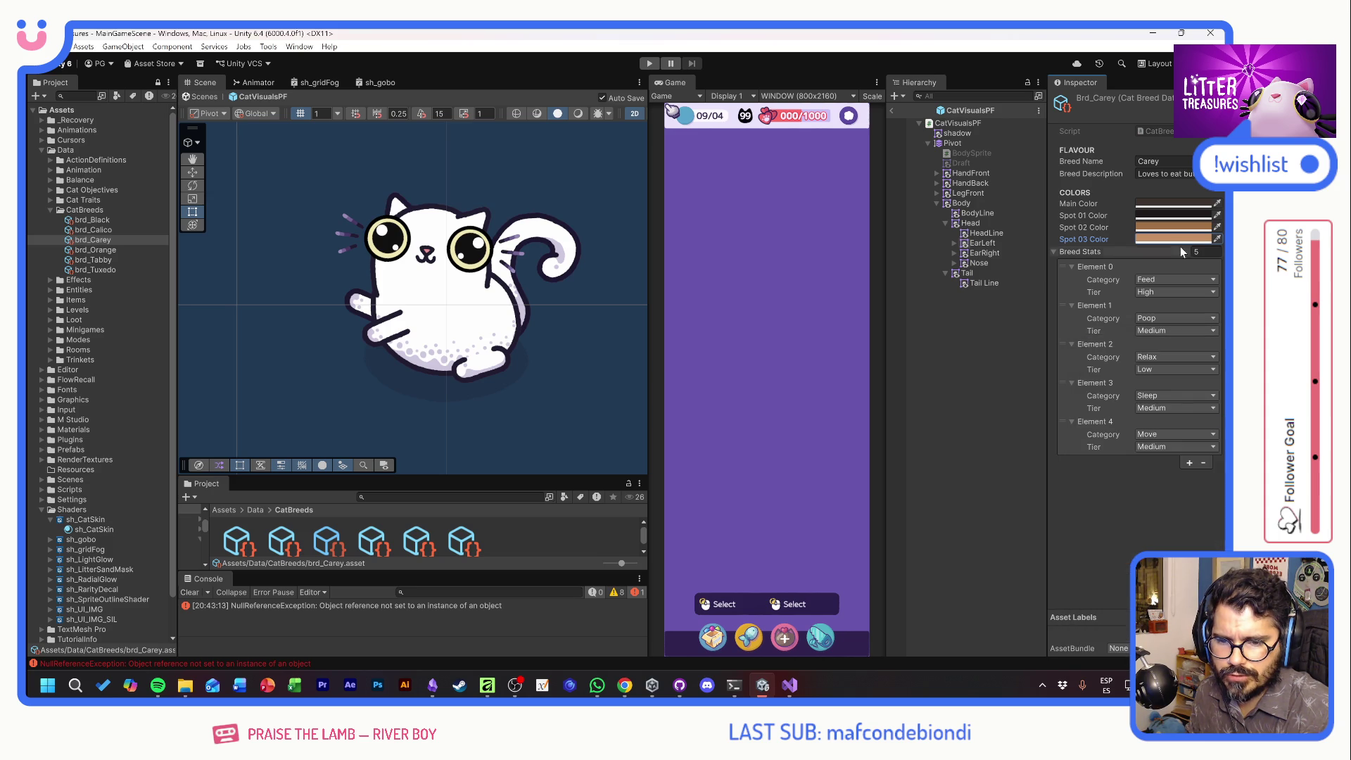
pyautogui.click(1152, 424)
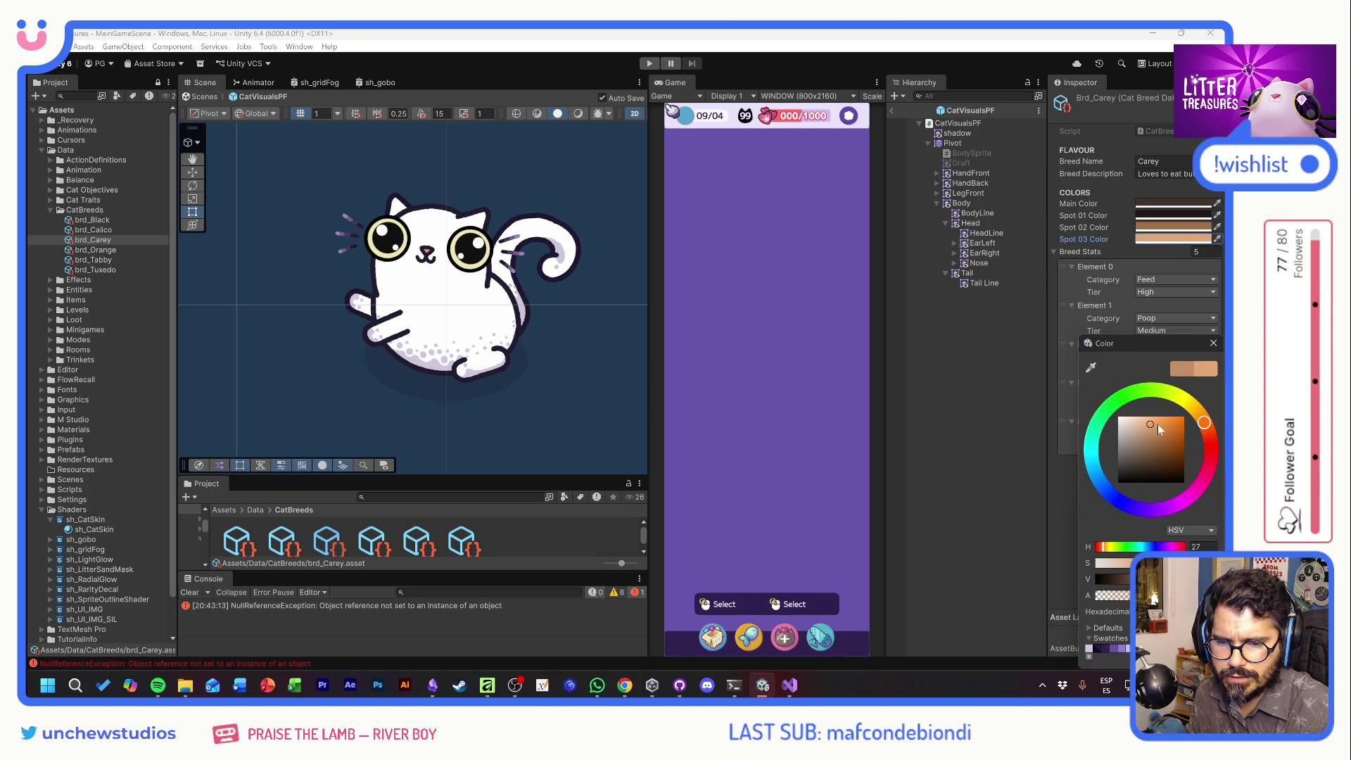
pyautogui.click(1214, 343)
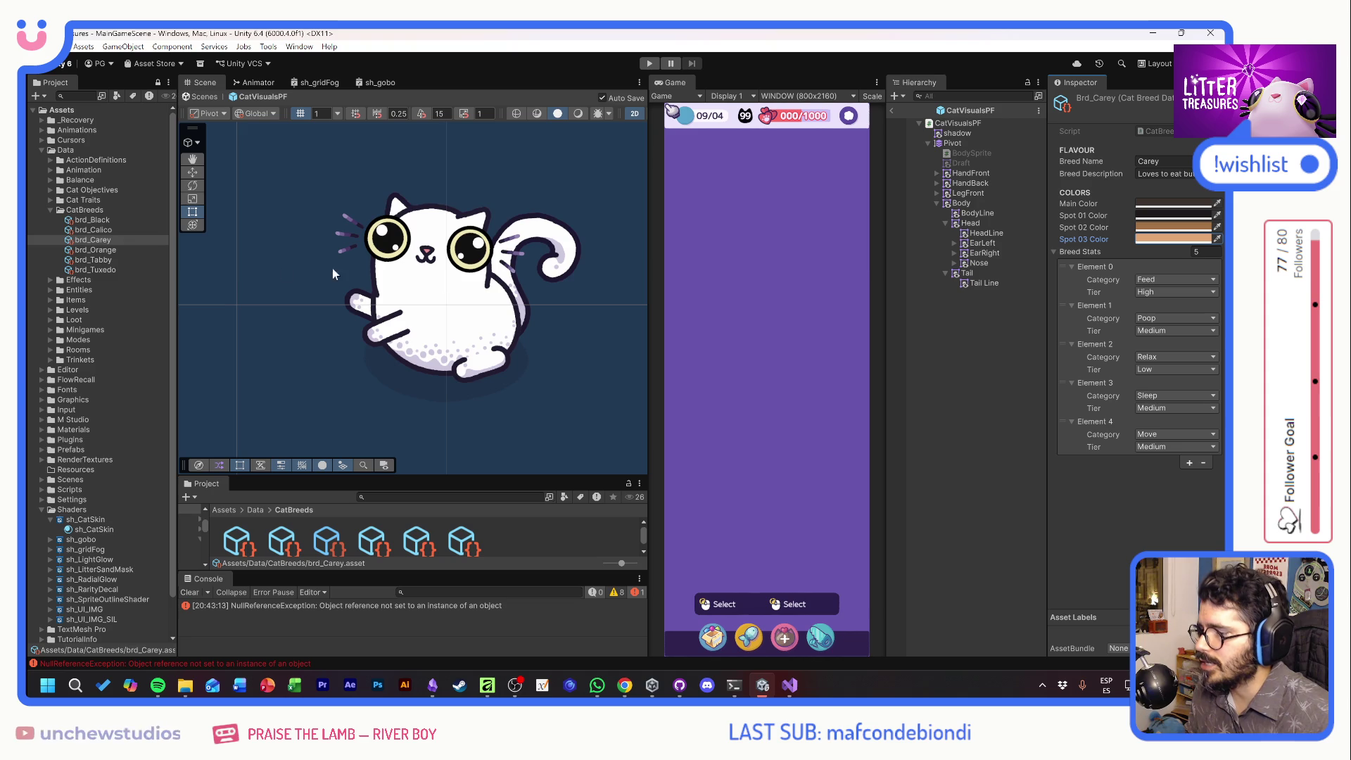
pyautogui.click(100, 229)
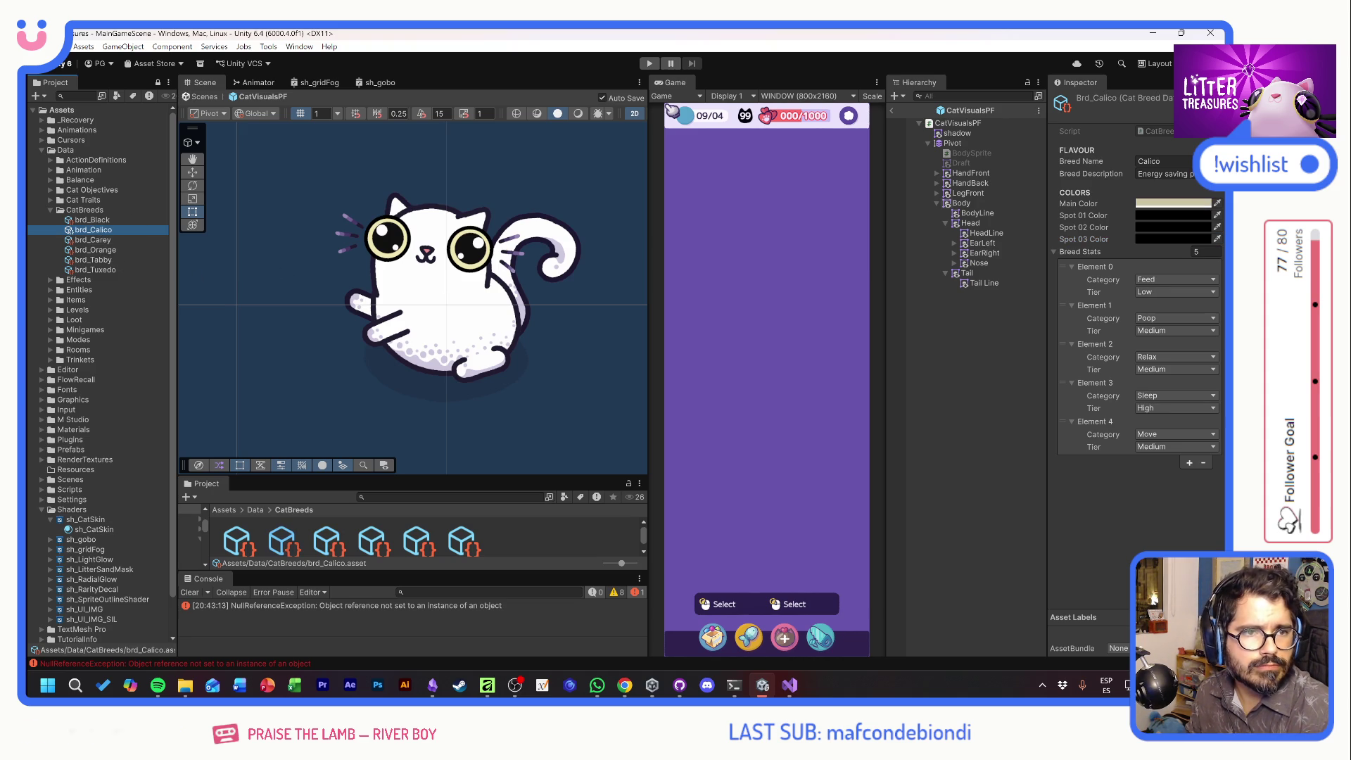
# Set brd_Calico's Main Color to a sampled cream with a faint yellow tint
pyautogui.hotkey('alt', 'Tab')
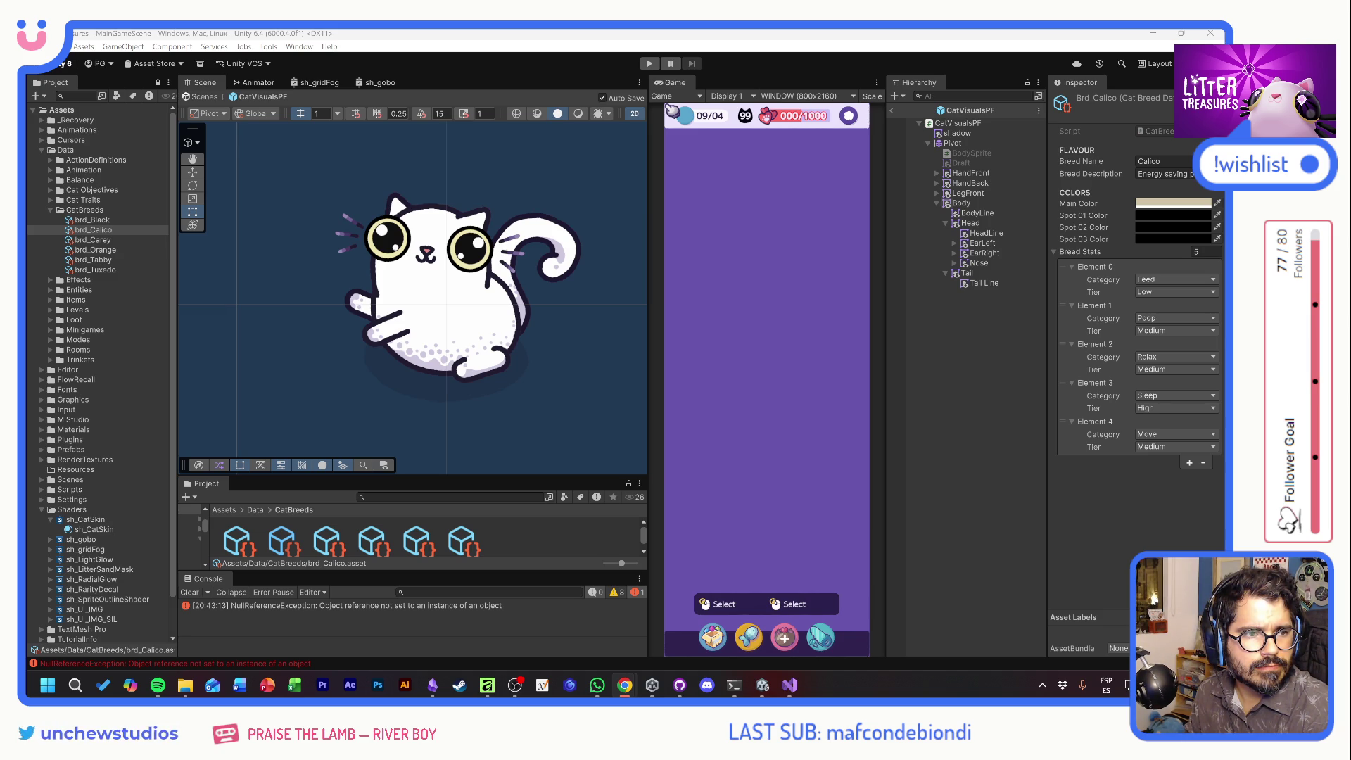
pyautogui.click(1218, 202)
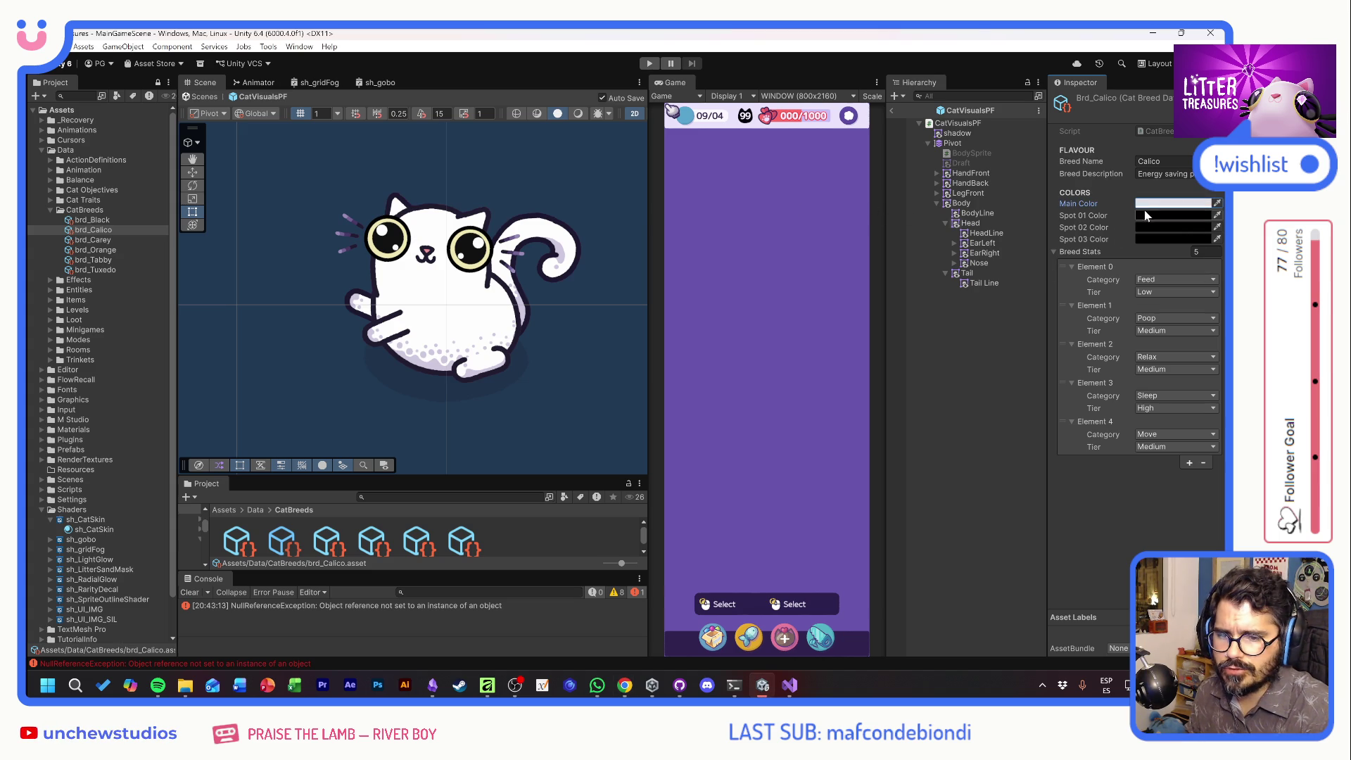
pyautogui.click(1162, 204)
pyautogui.click(1190, 407)
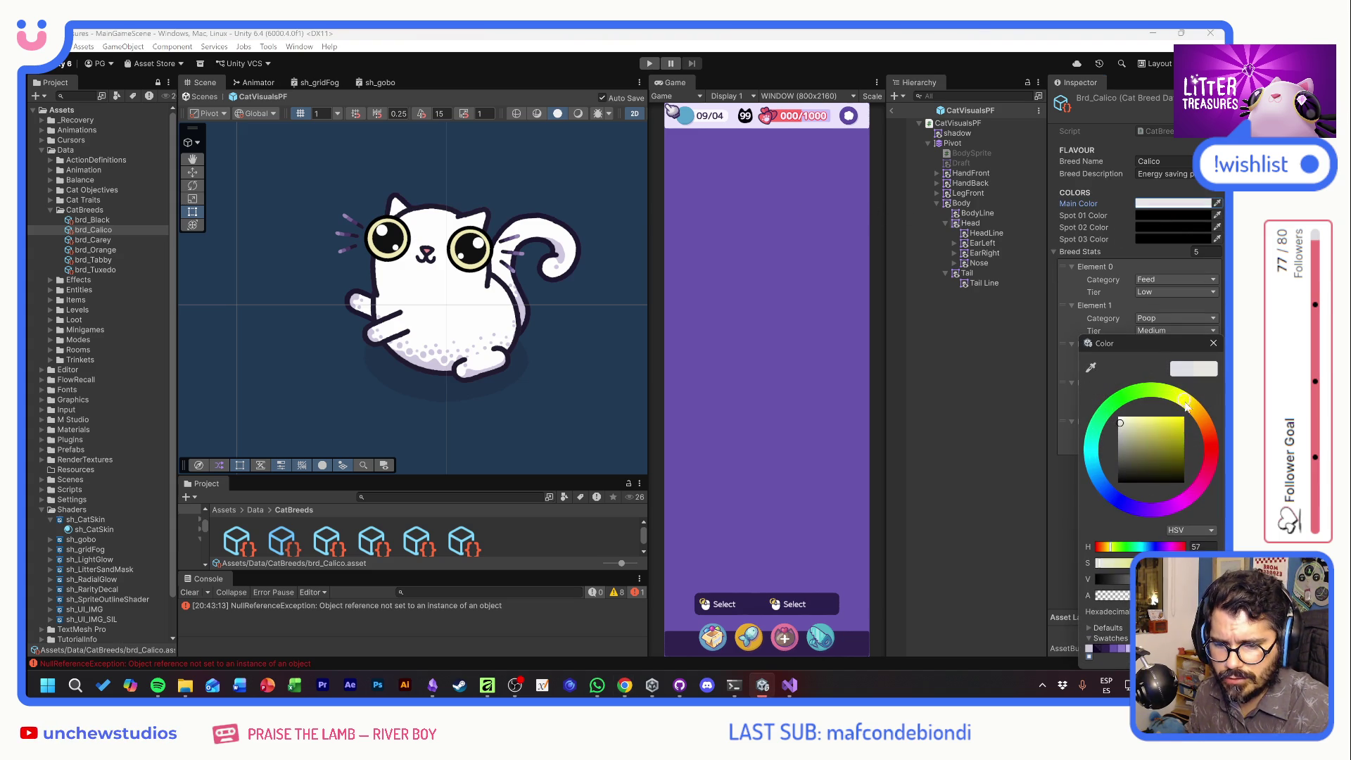
pyautogui.click(1125, 421)
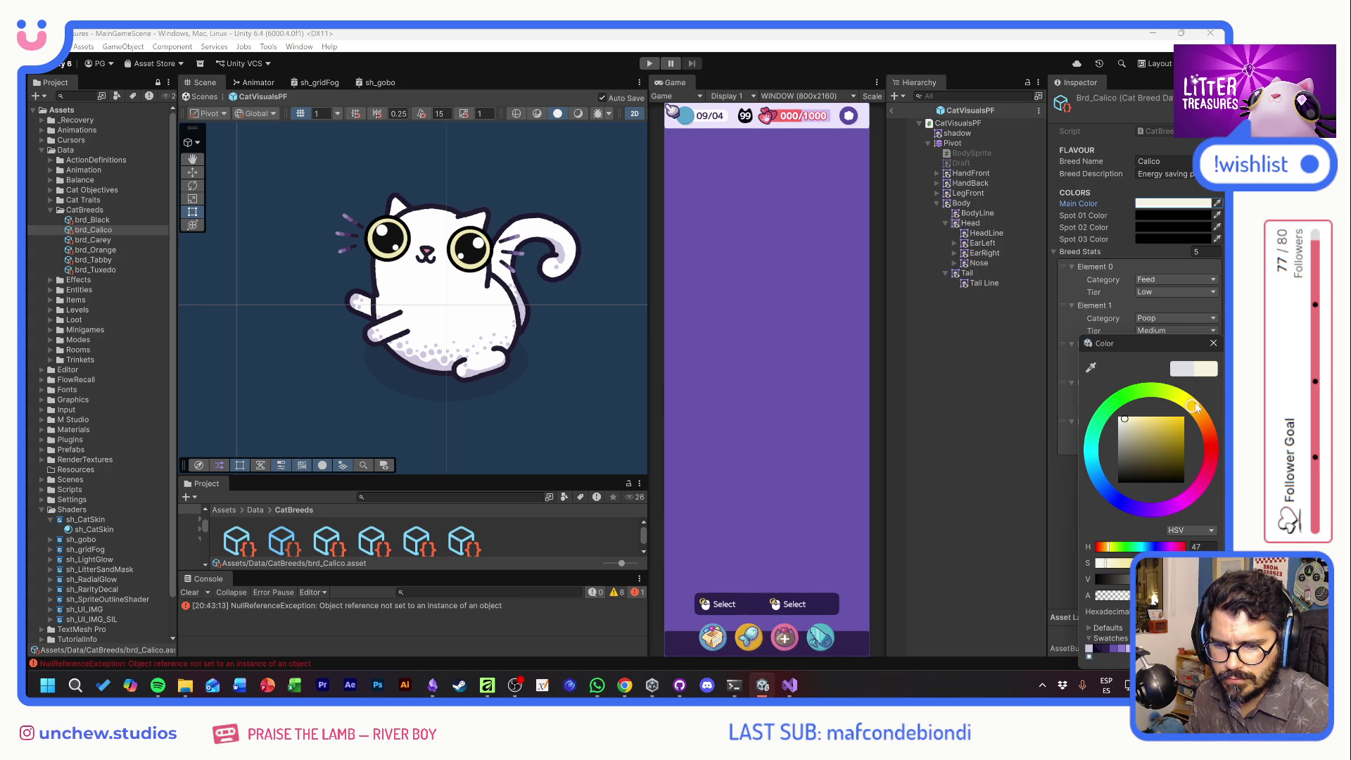
pyautogui.click(1213, 344)
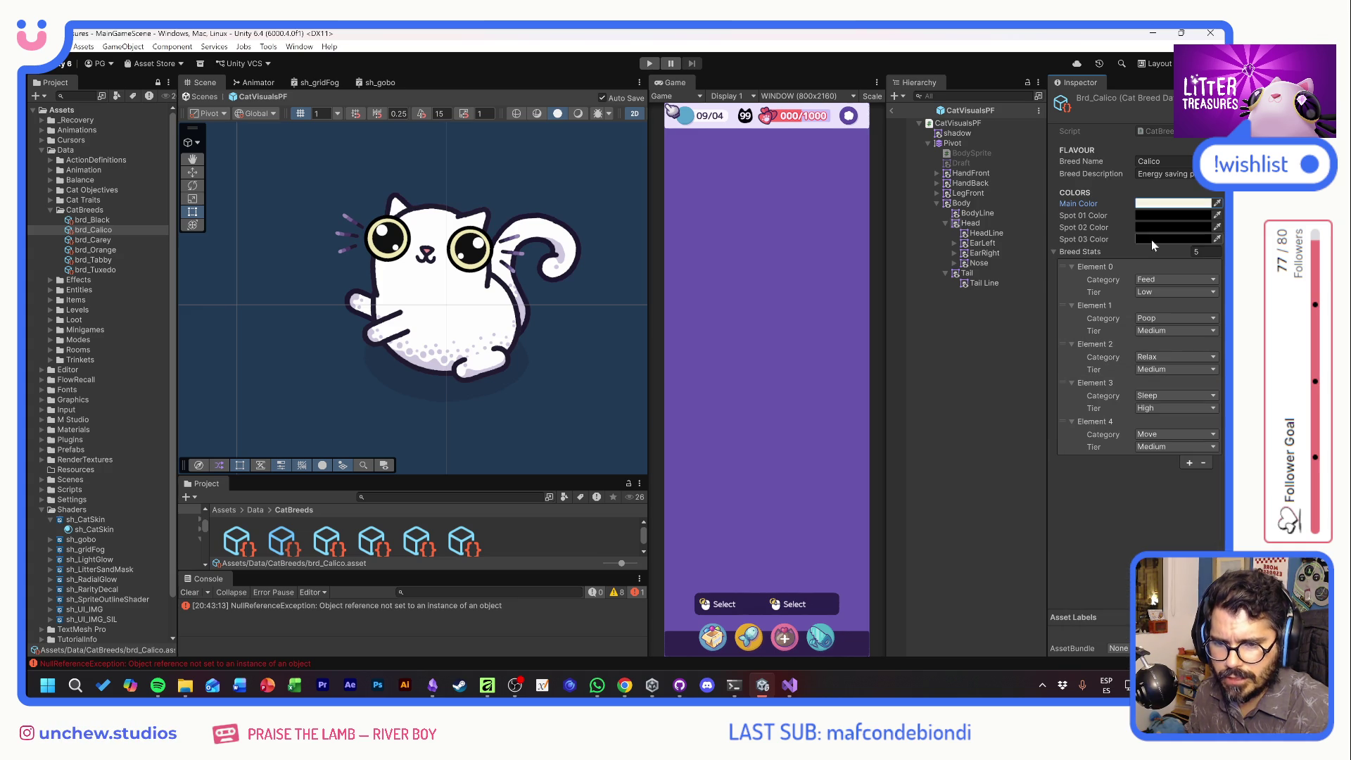
# Eyedrop Calico's Spot 01–03 colours, darkening Spot 02's orange slightly
pyautogui.click(1217, 214)
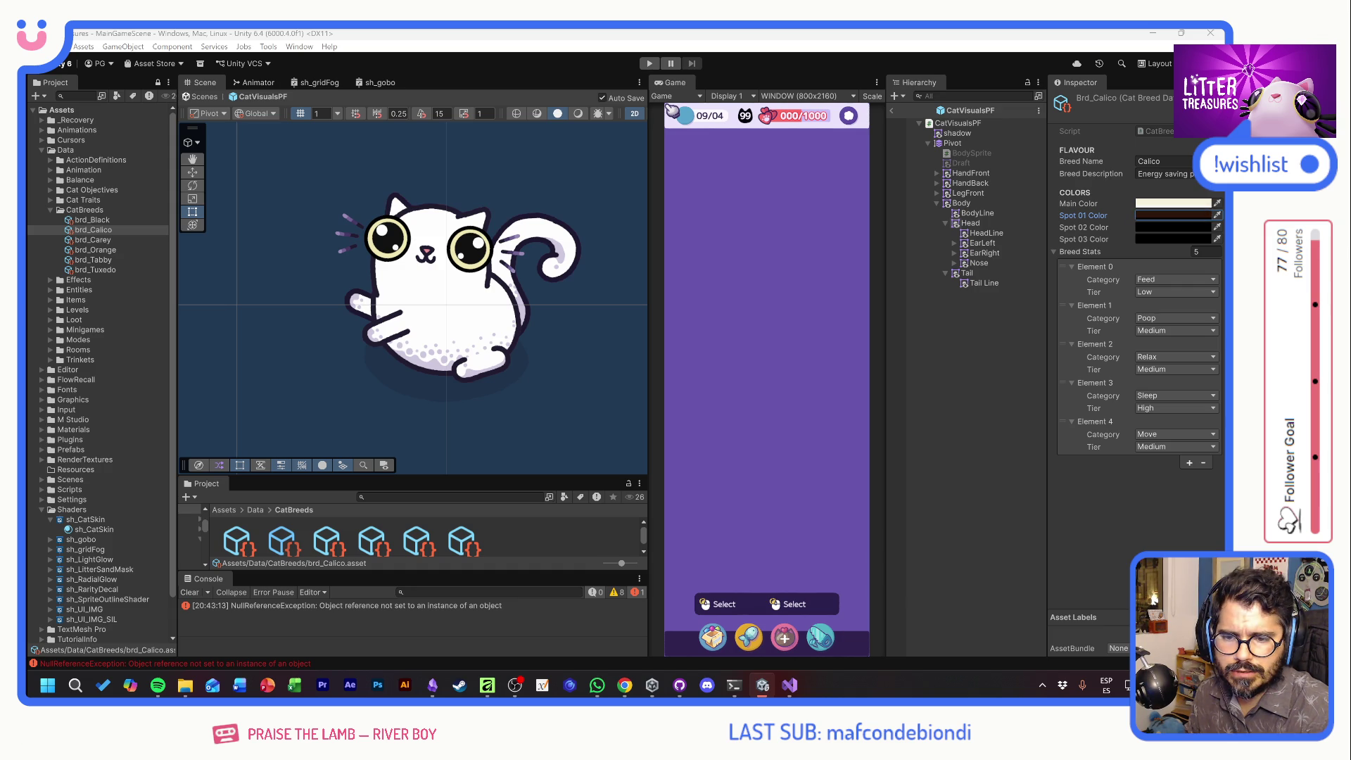
pyautogui.click(998, 302)
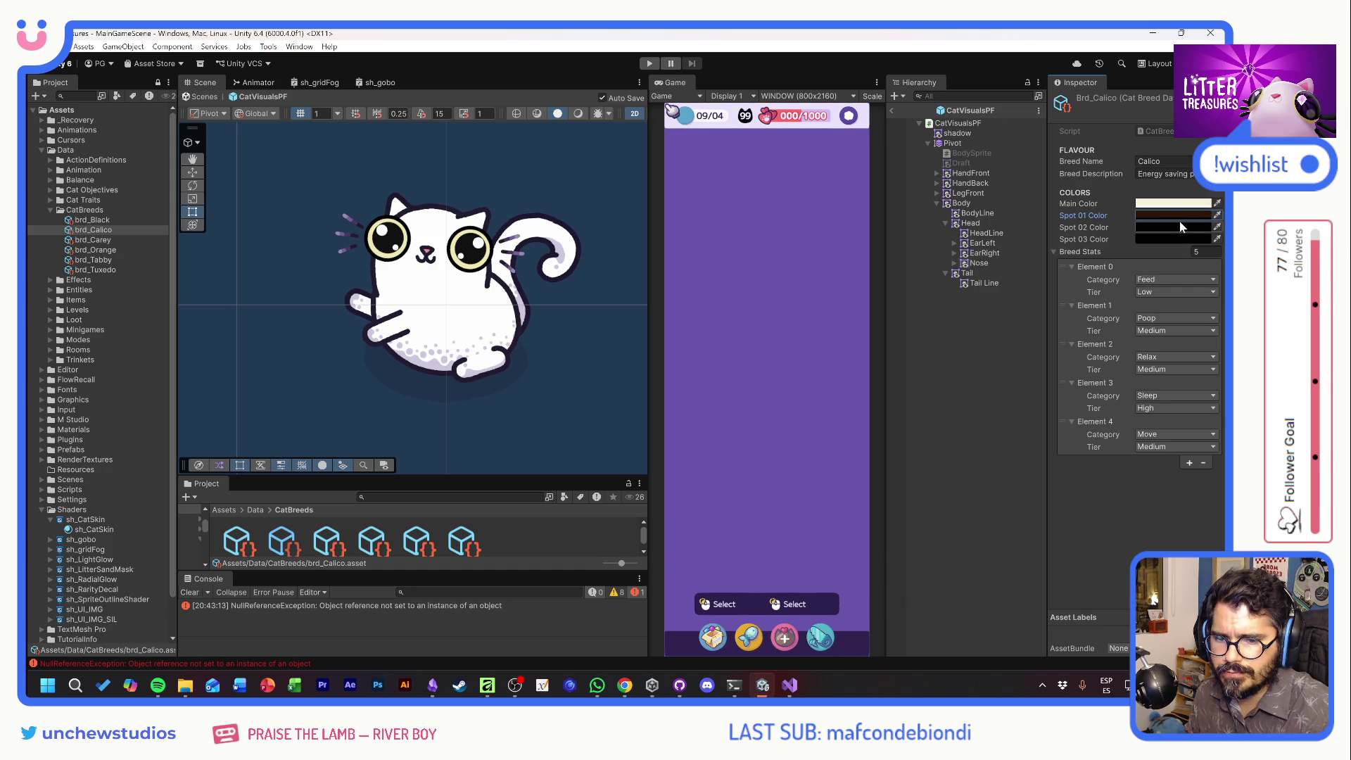
pyautogui.click(1217, 226)
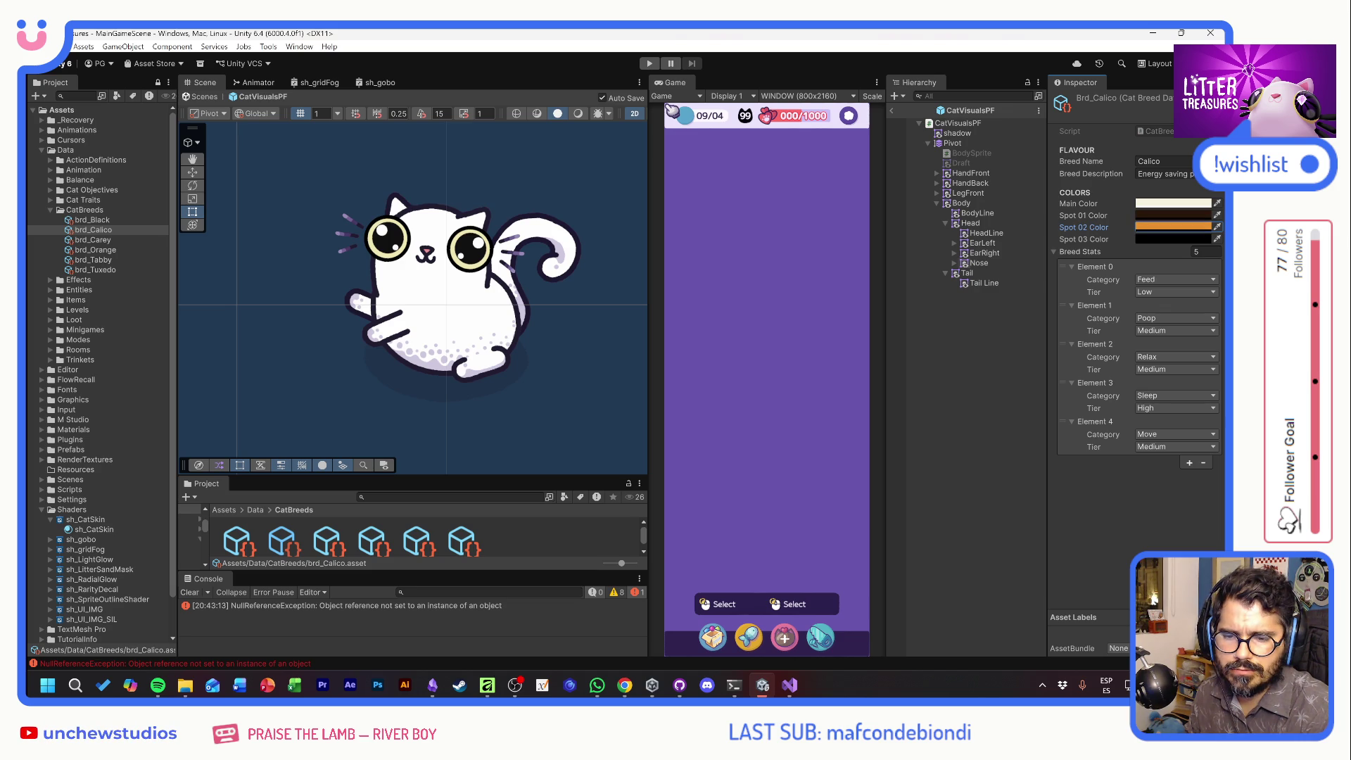
pyautogui.click(1218, 239)
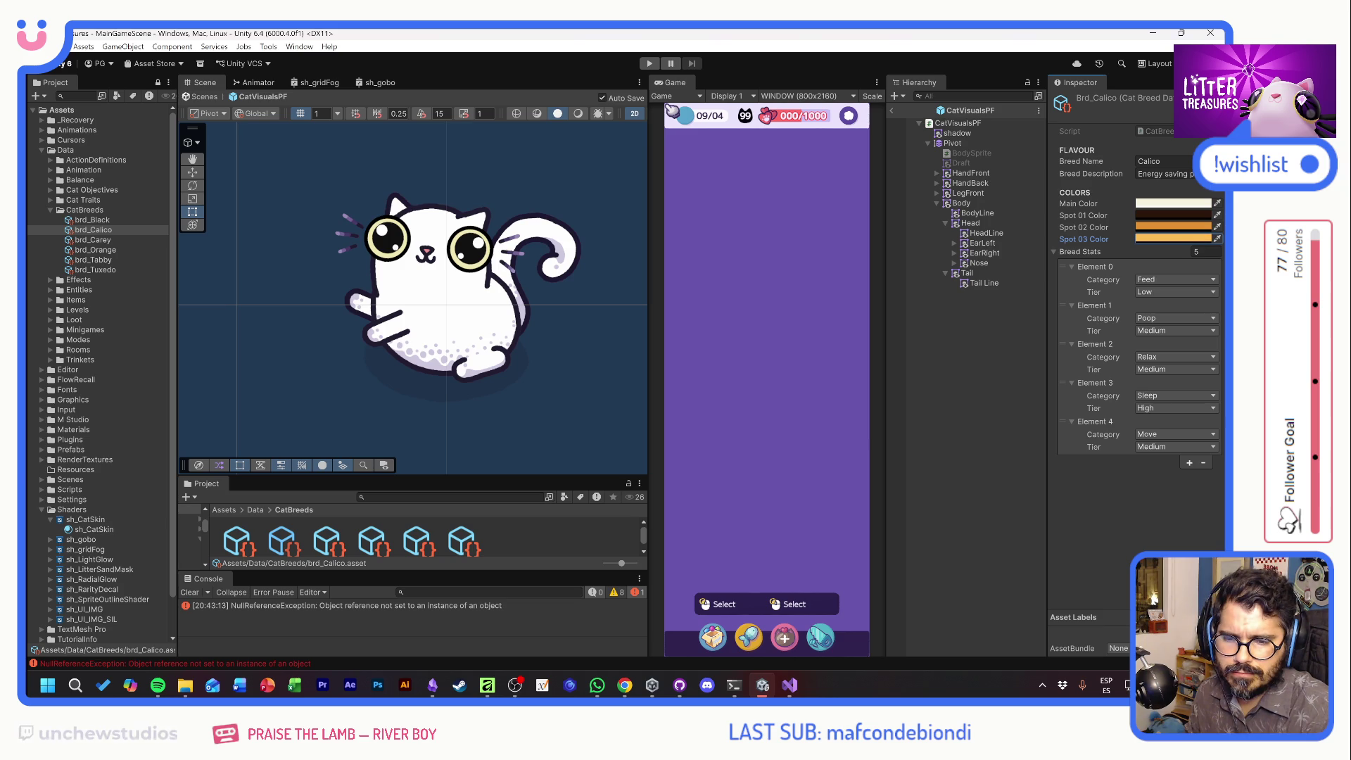
pyautogui.click(1174, 226)
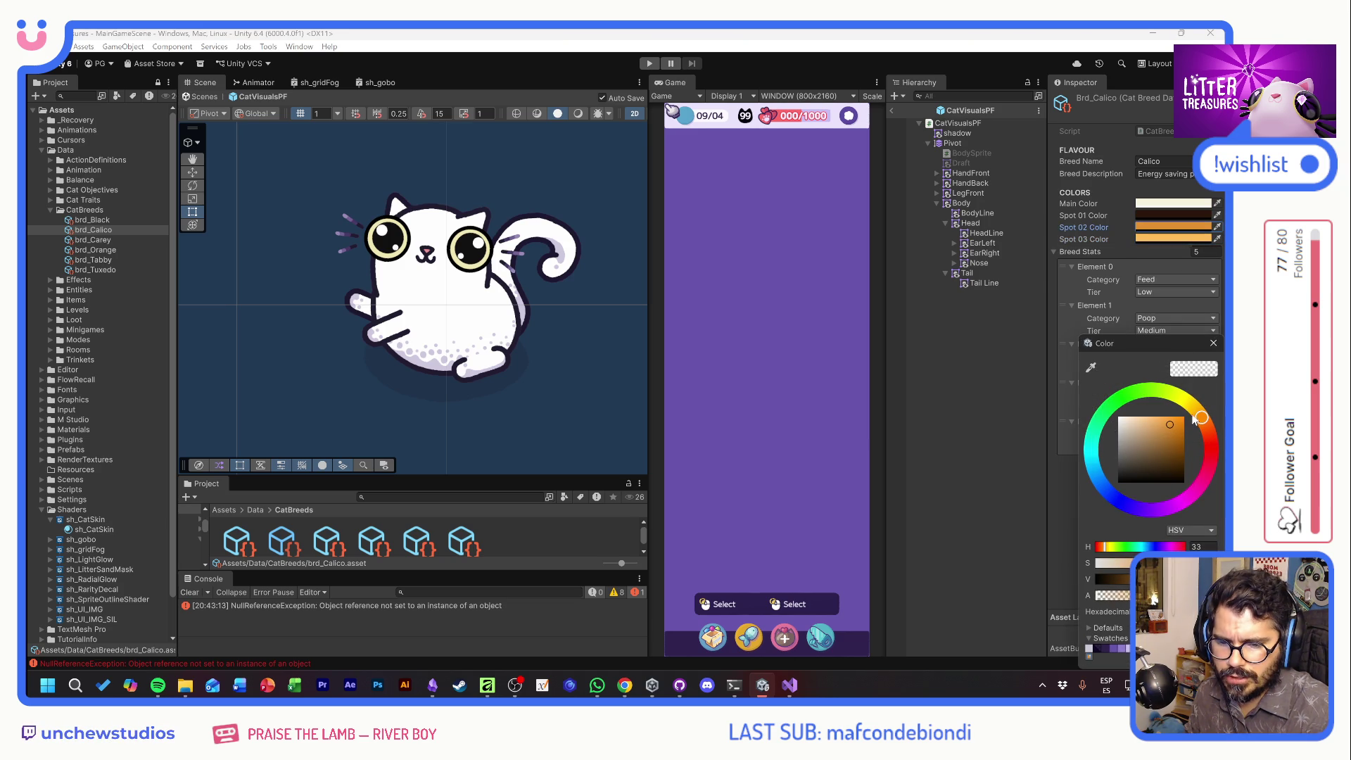
pyautogui.click(1176, 430)
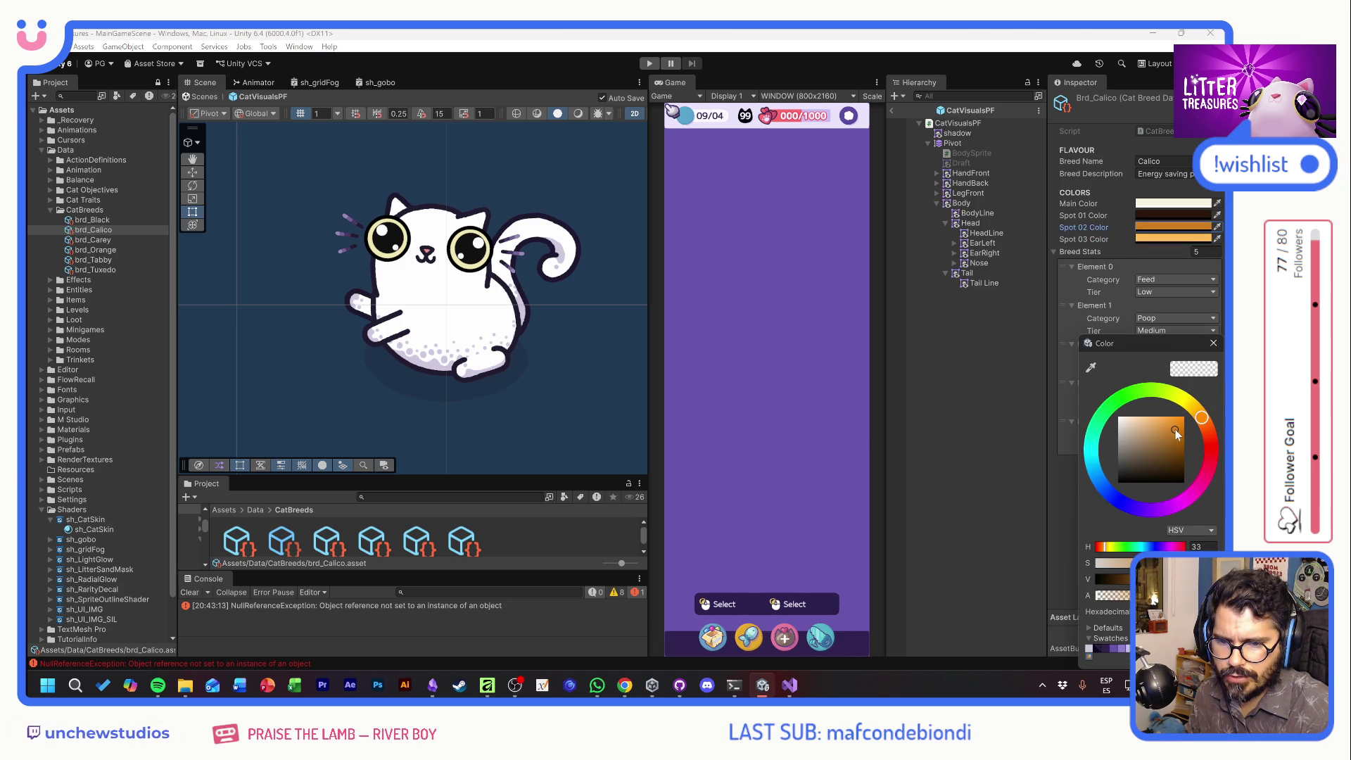
# Review Calico's three spot colours in the Color picker
pyautogui.click(1213, 343)
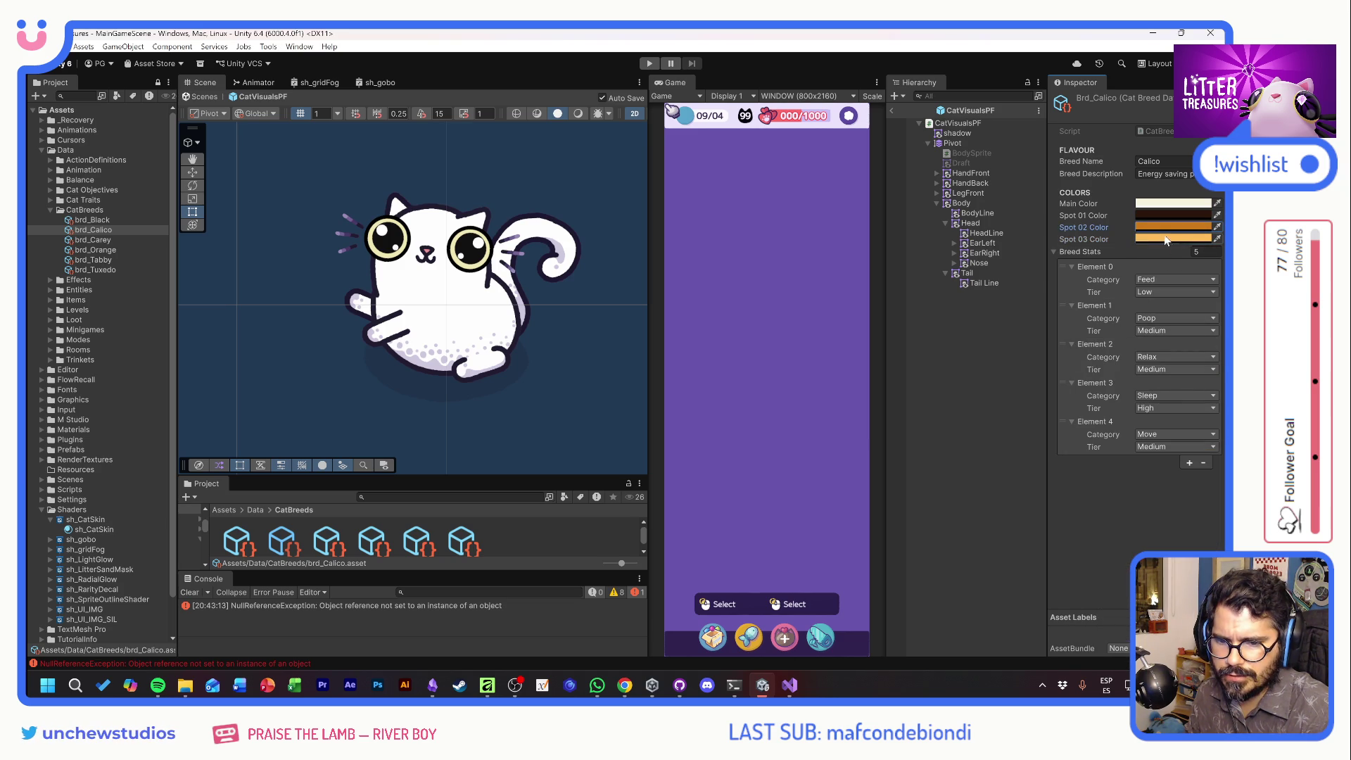
pyautogui.click(1174, 215)
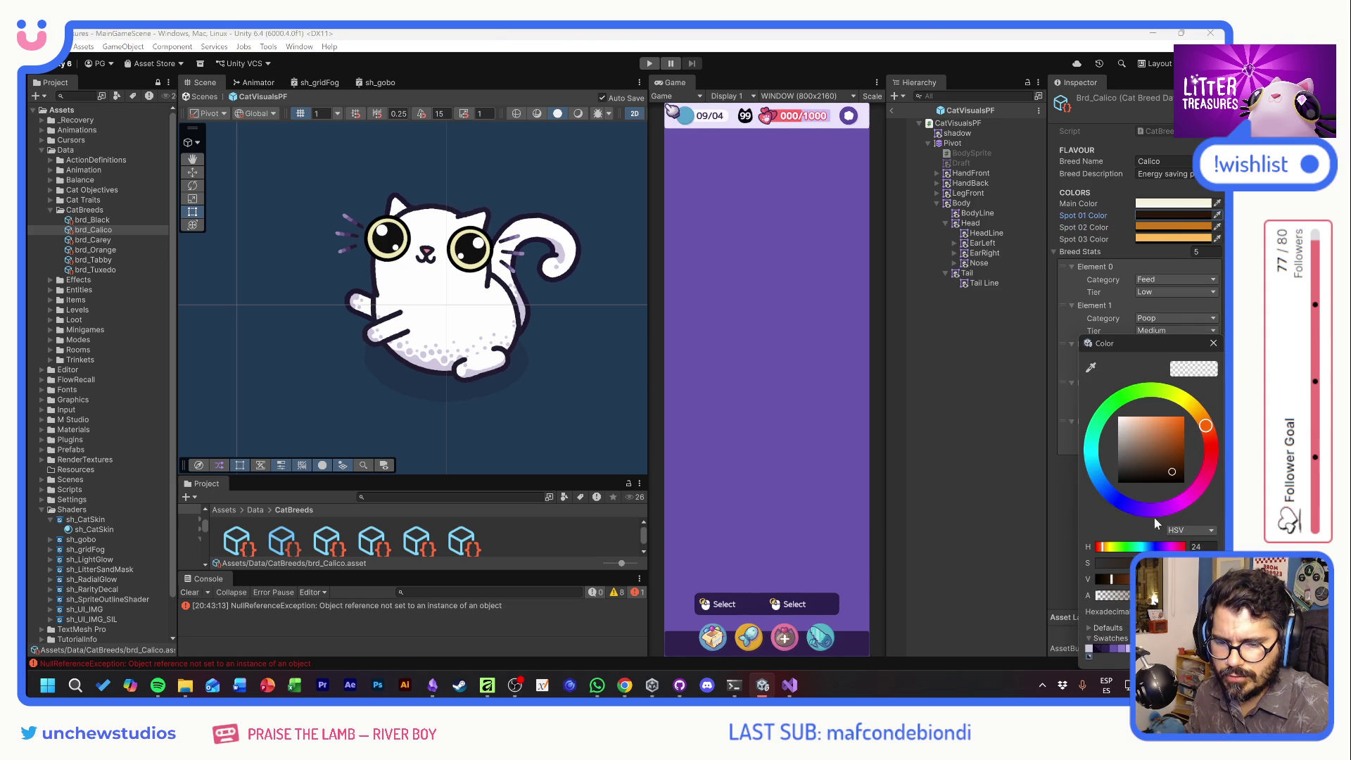
pyautogui.click(1213, 342)
pyautogui.click(1174, 227)
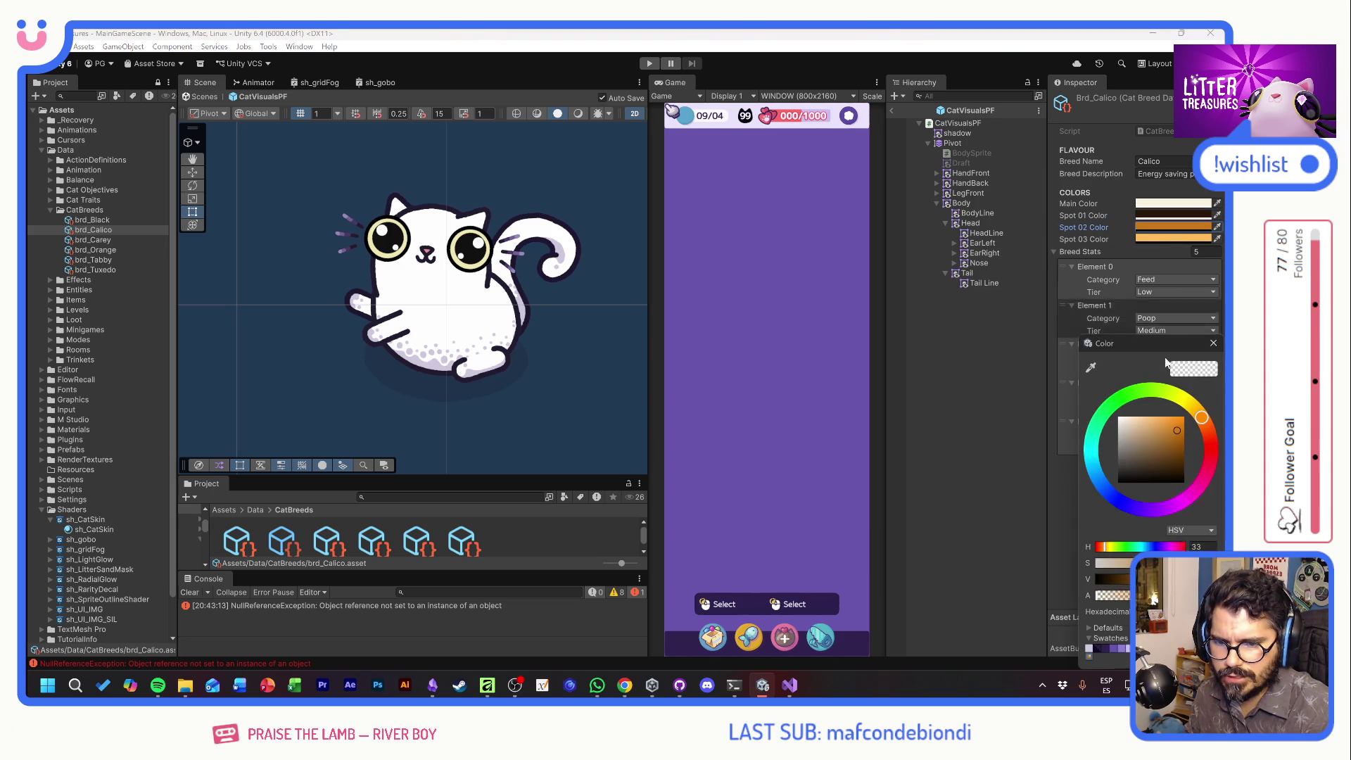
pyautogui.click(1214, 343)
pyautogui.click(1173, 240)
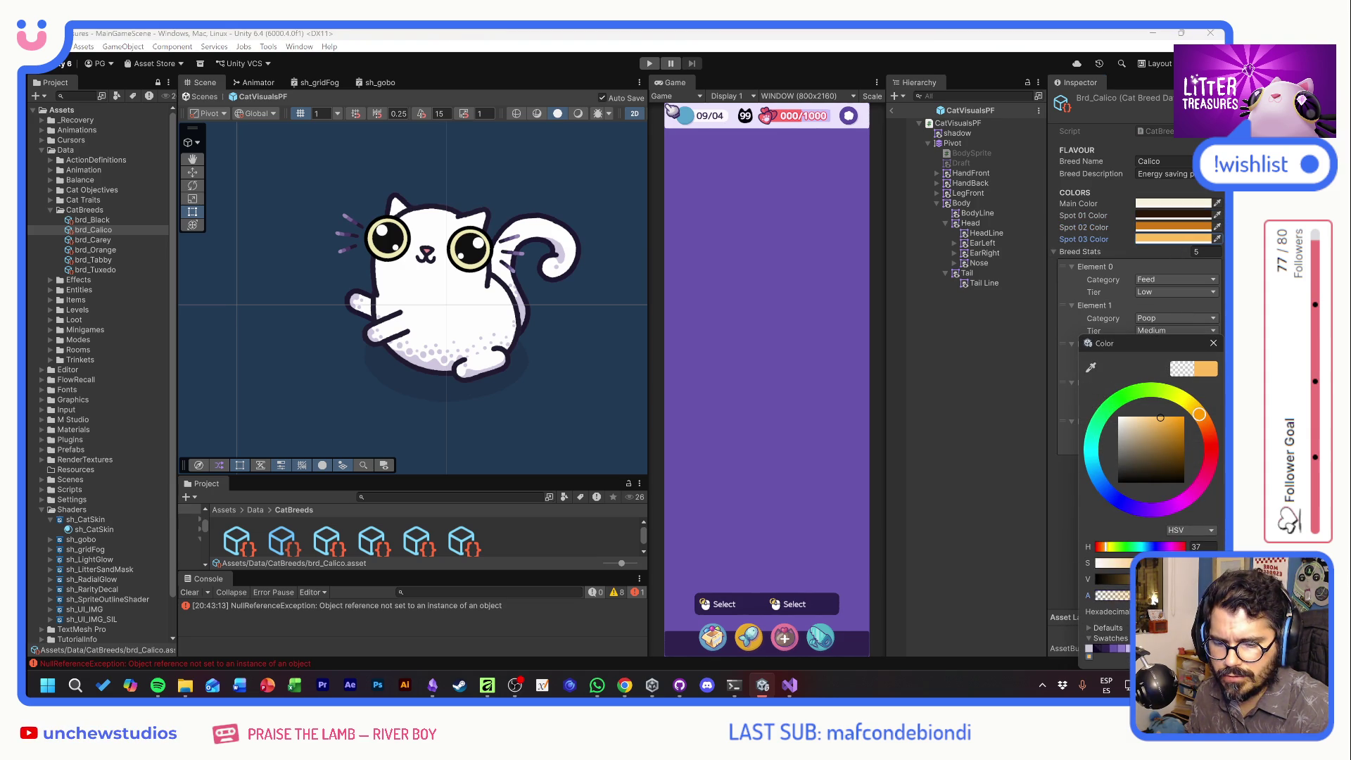
pyautogui.click(1213, 342)
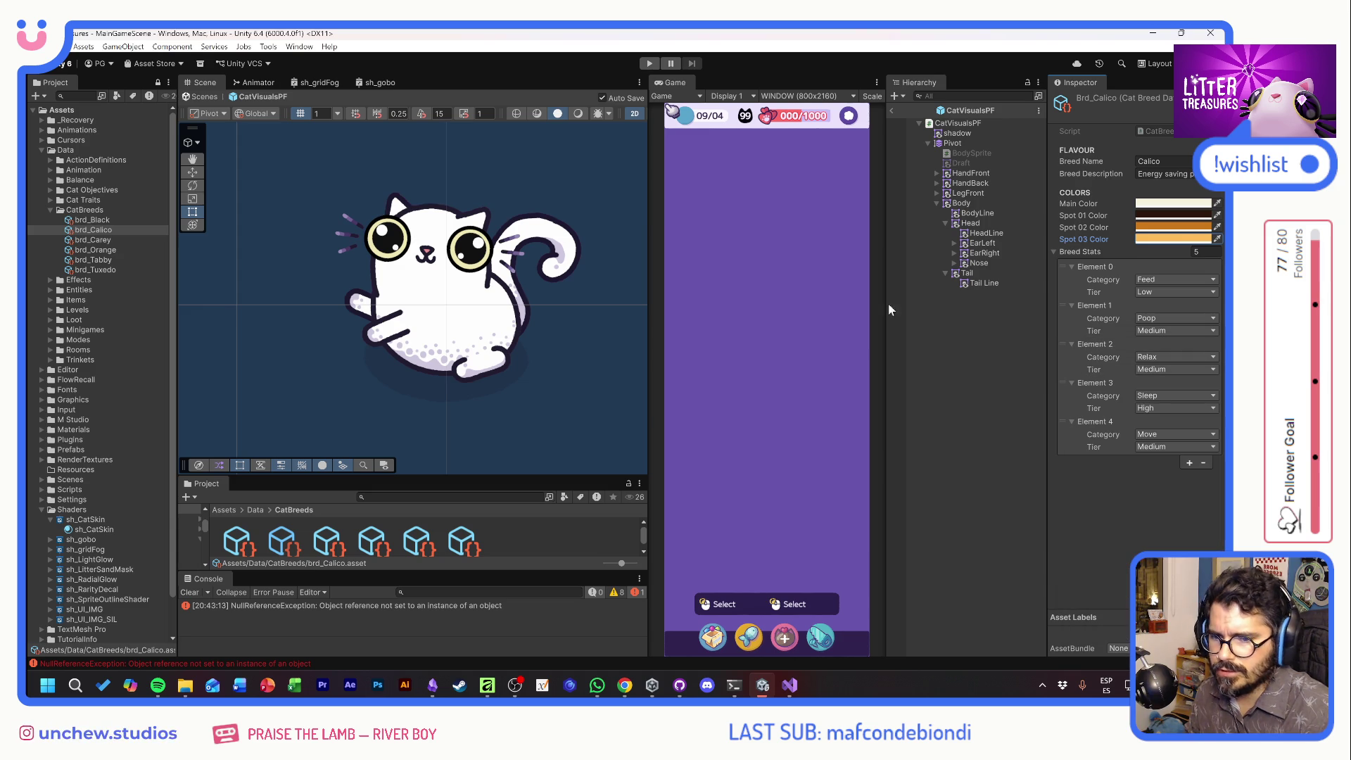
pyautogui.click(123, 219)
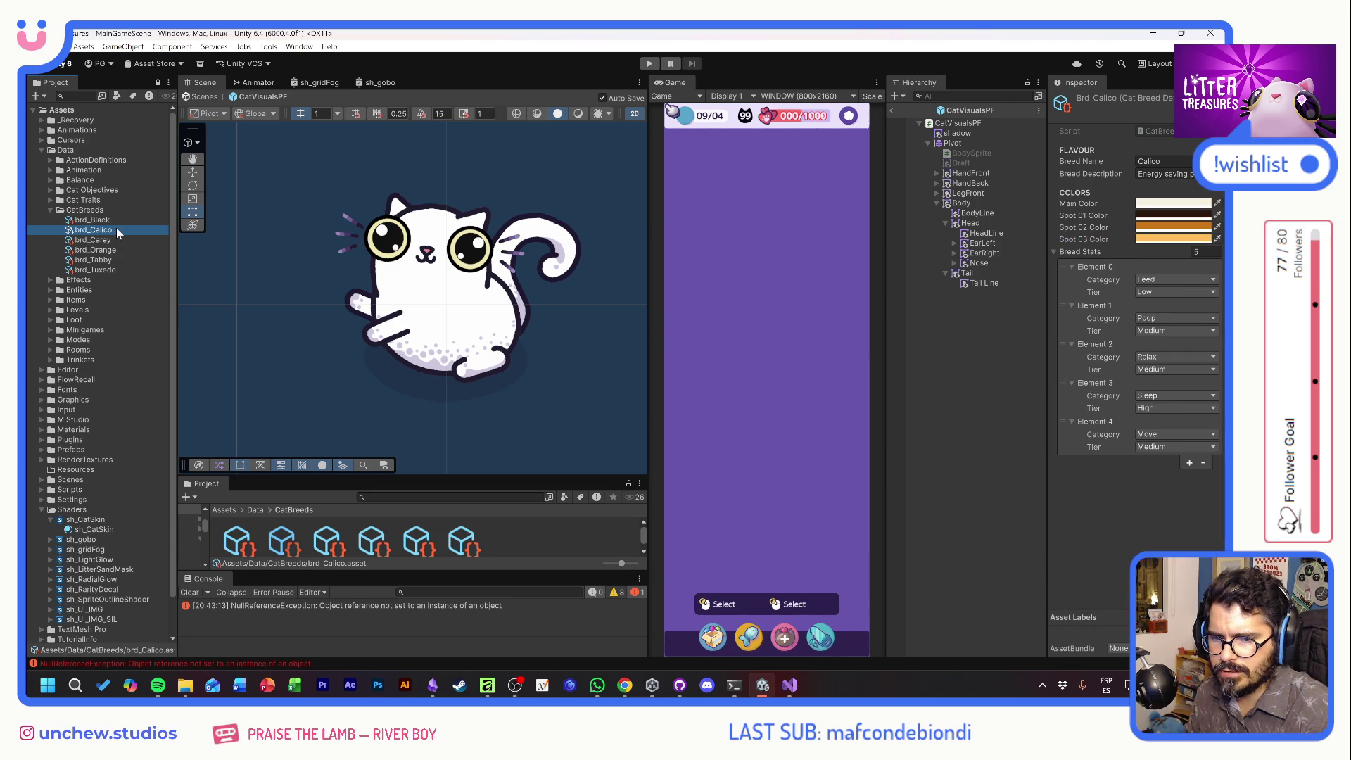
# Look over the Carey and Calico assets, then select brd_Orange
pyautogui.click(116, 240)
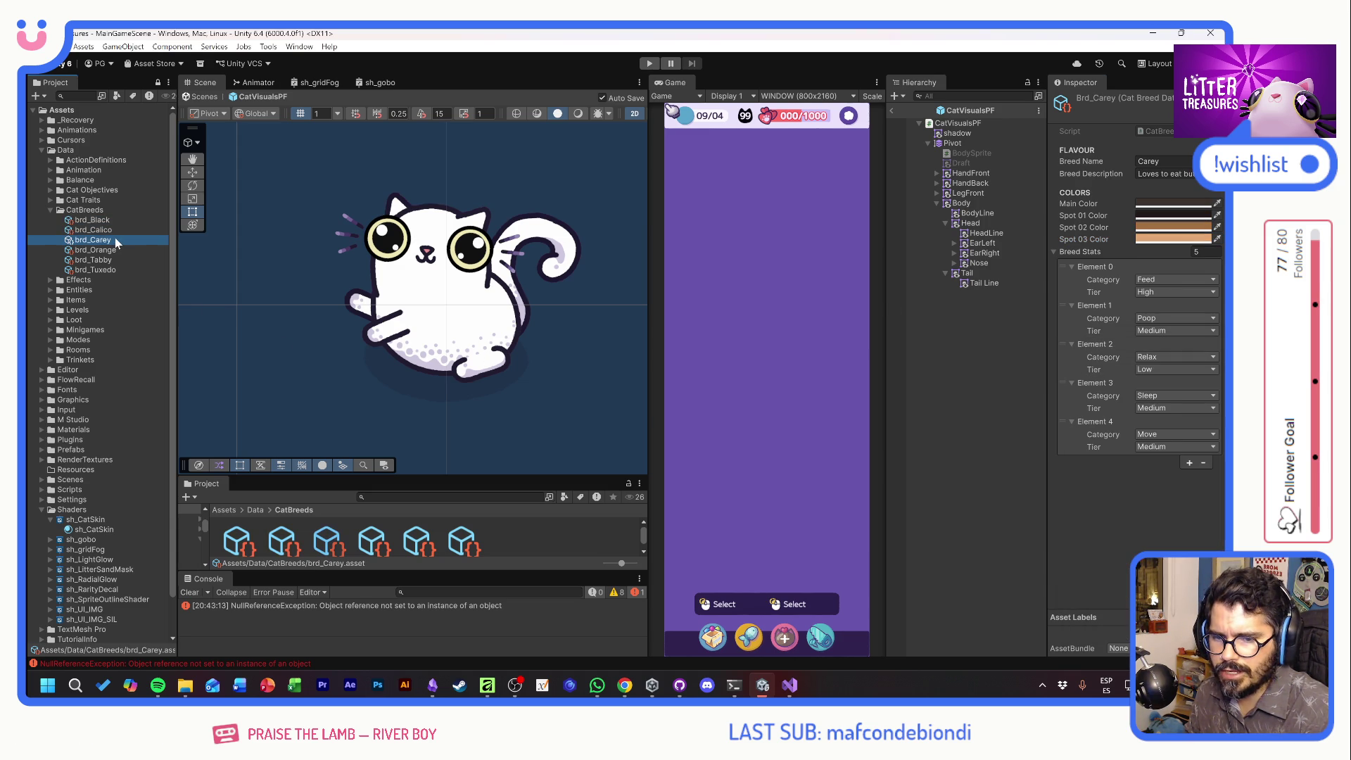
pyautogui.click(115, 229)
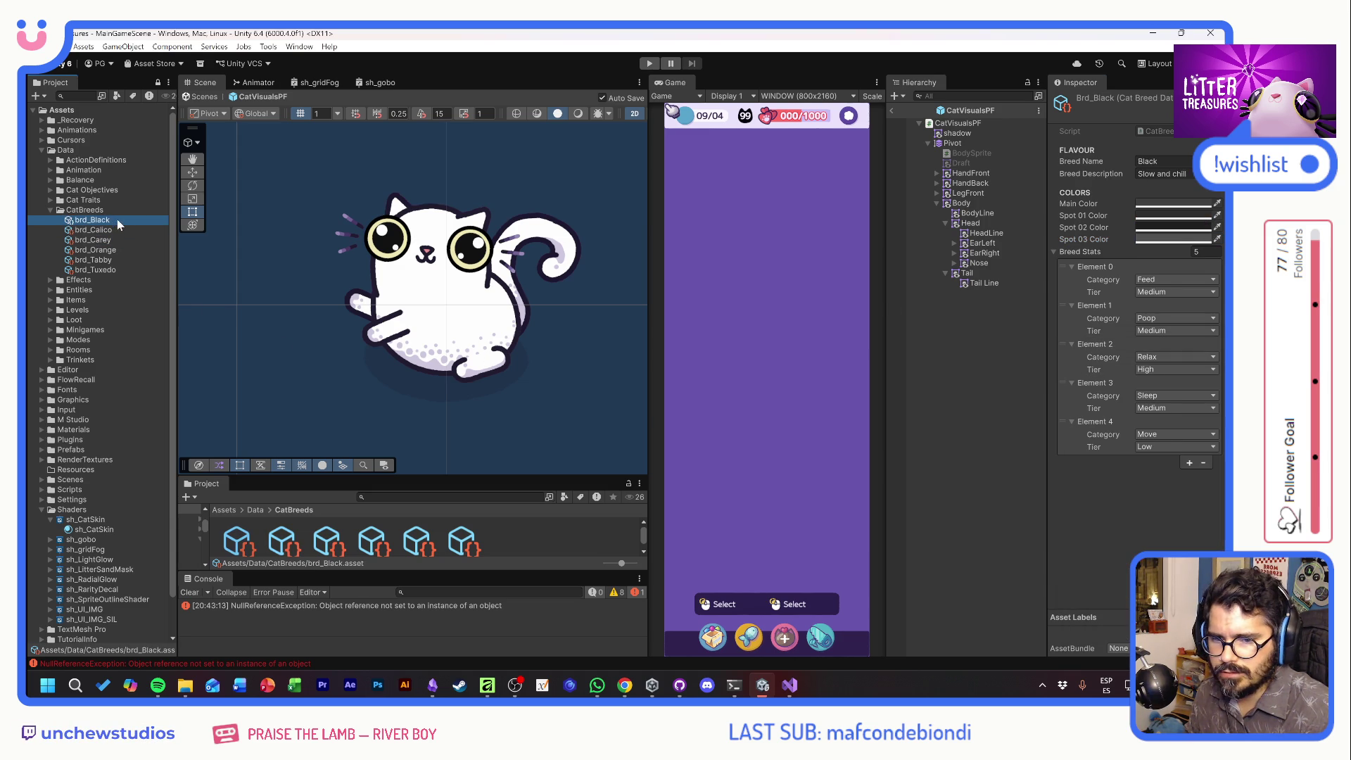
pyautogui.click(115, 240)
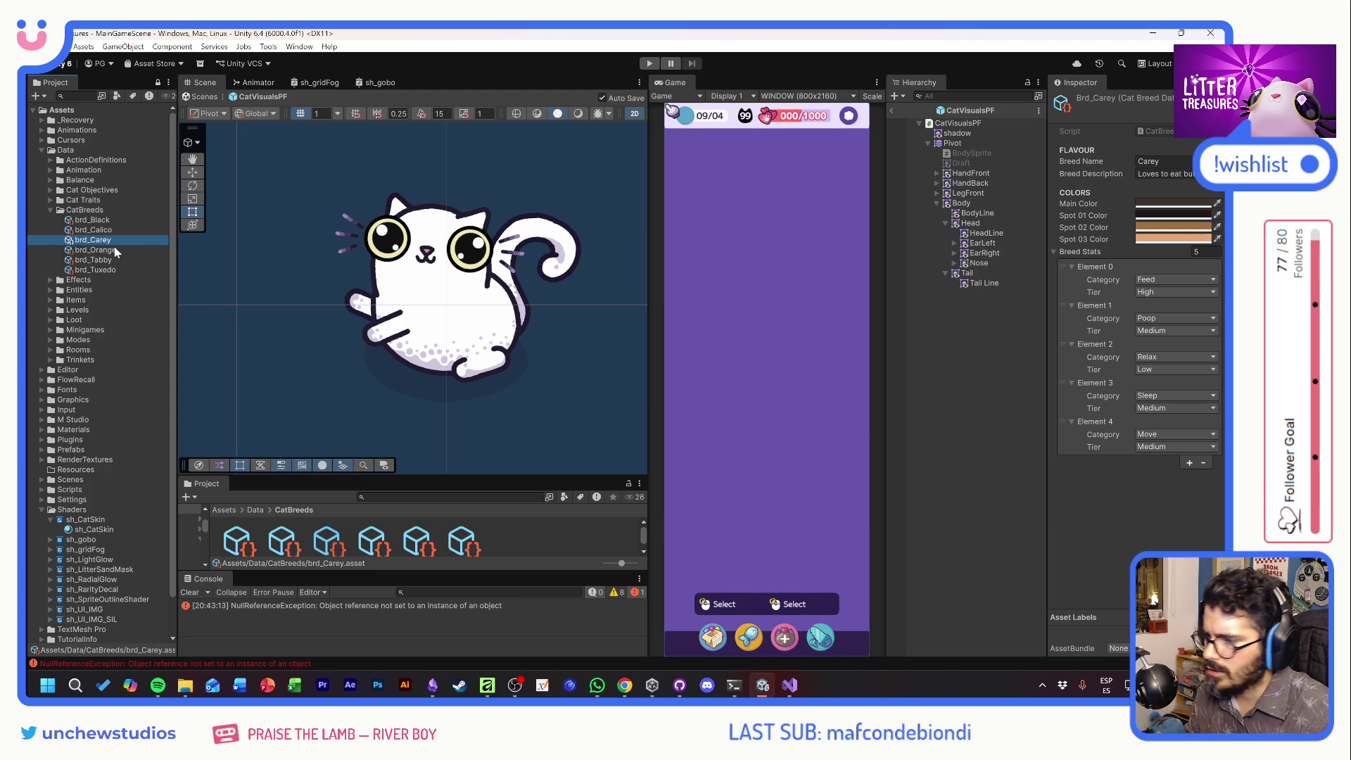
pyautogui.click(115, 251)
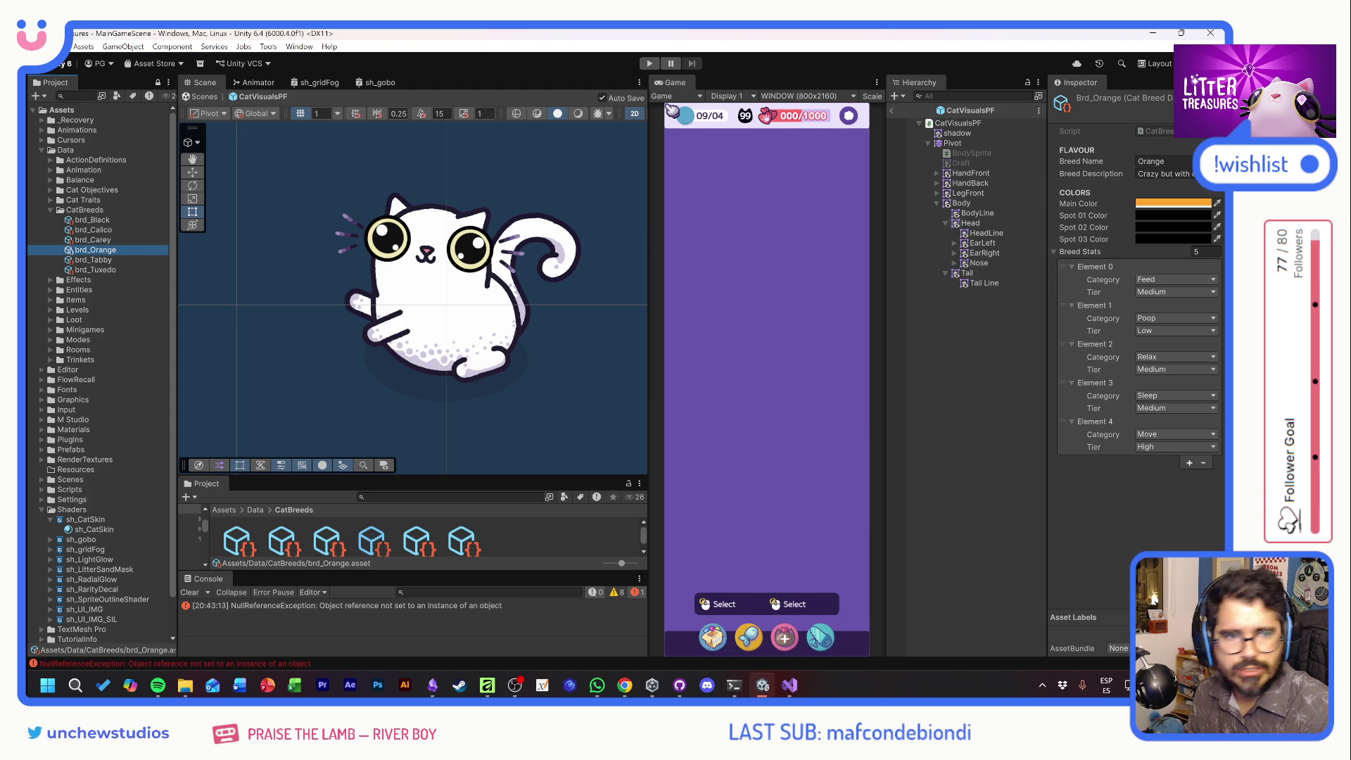
pyautogui.hotkey('alt', 'Tab')
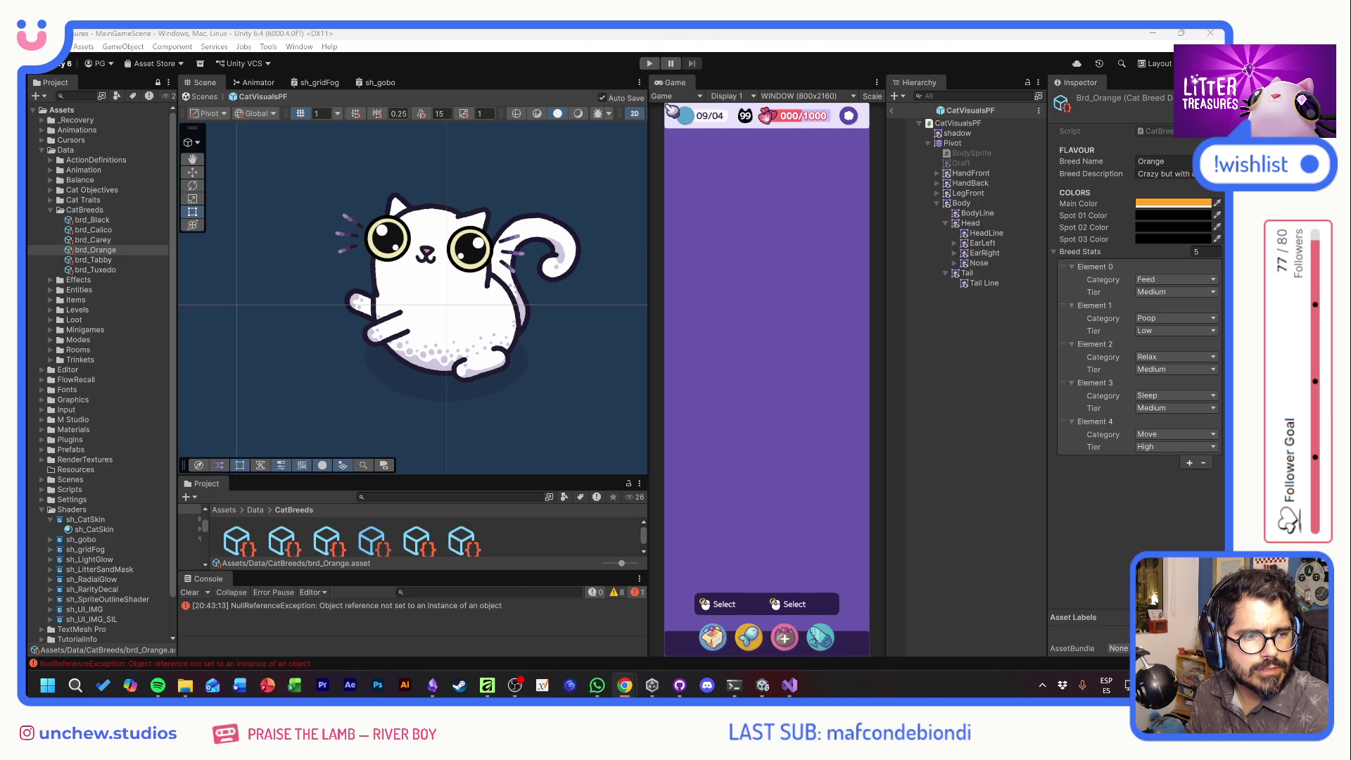
# Eyedrop Orange's light peach Main Color and brown, orange-tan and pale spot colours
pyautogui.click(1174, 204)
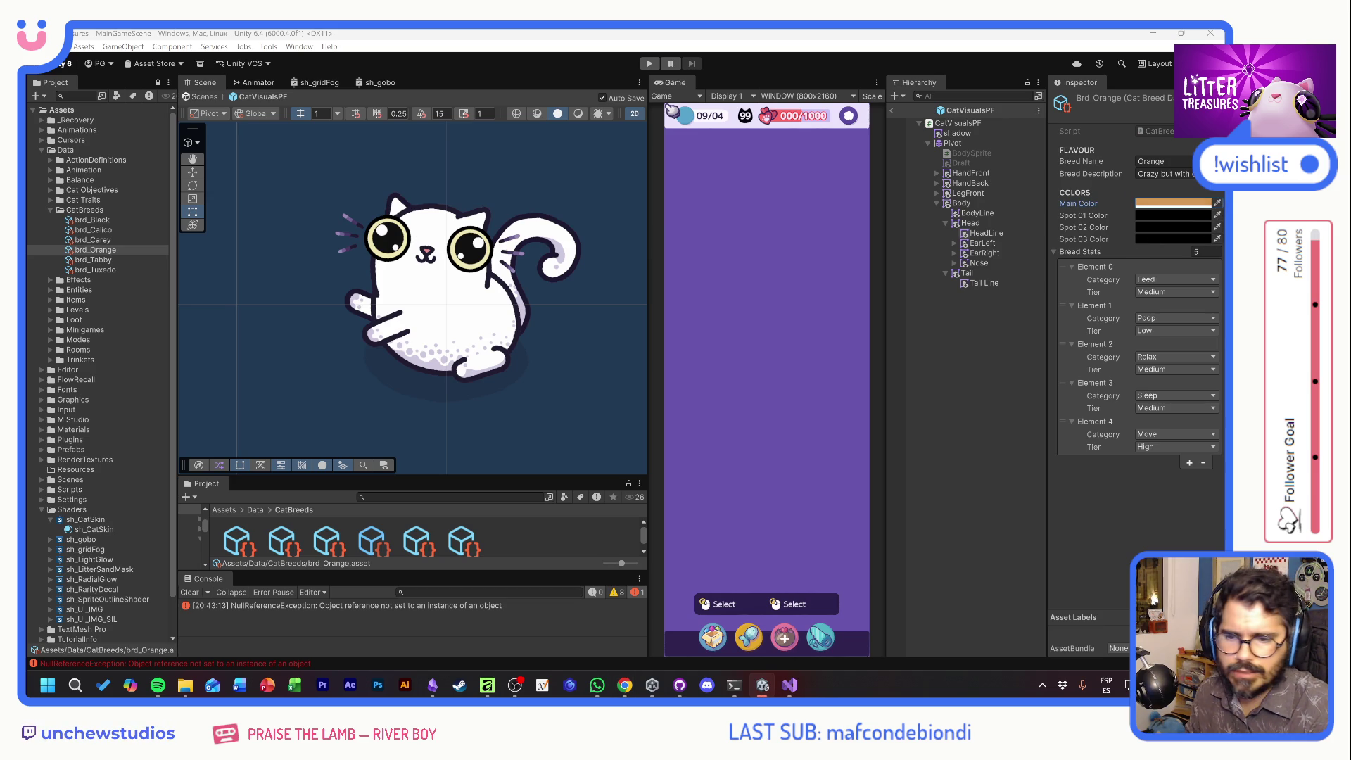
pyautogui.click(1205, 214)
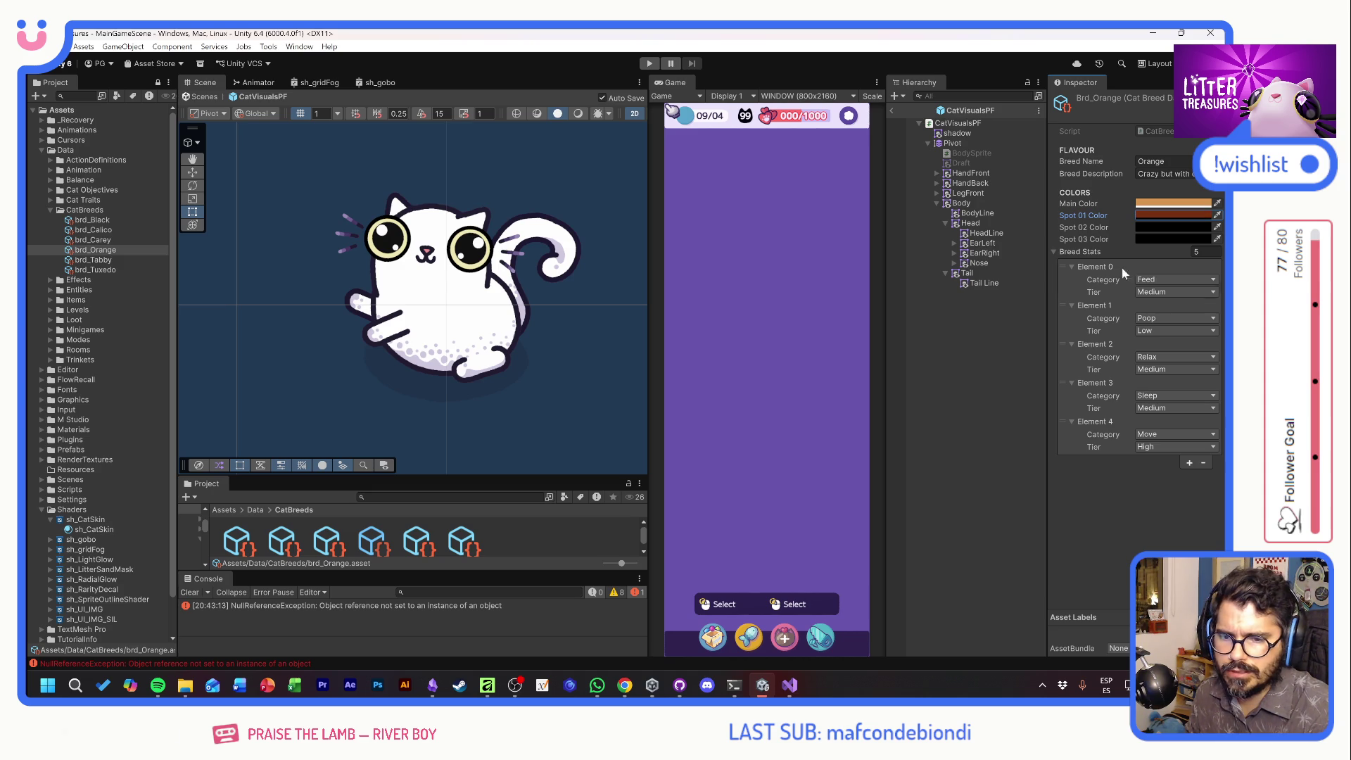
pyautogui.click(1218, 227)
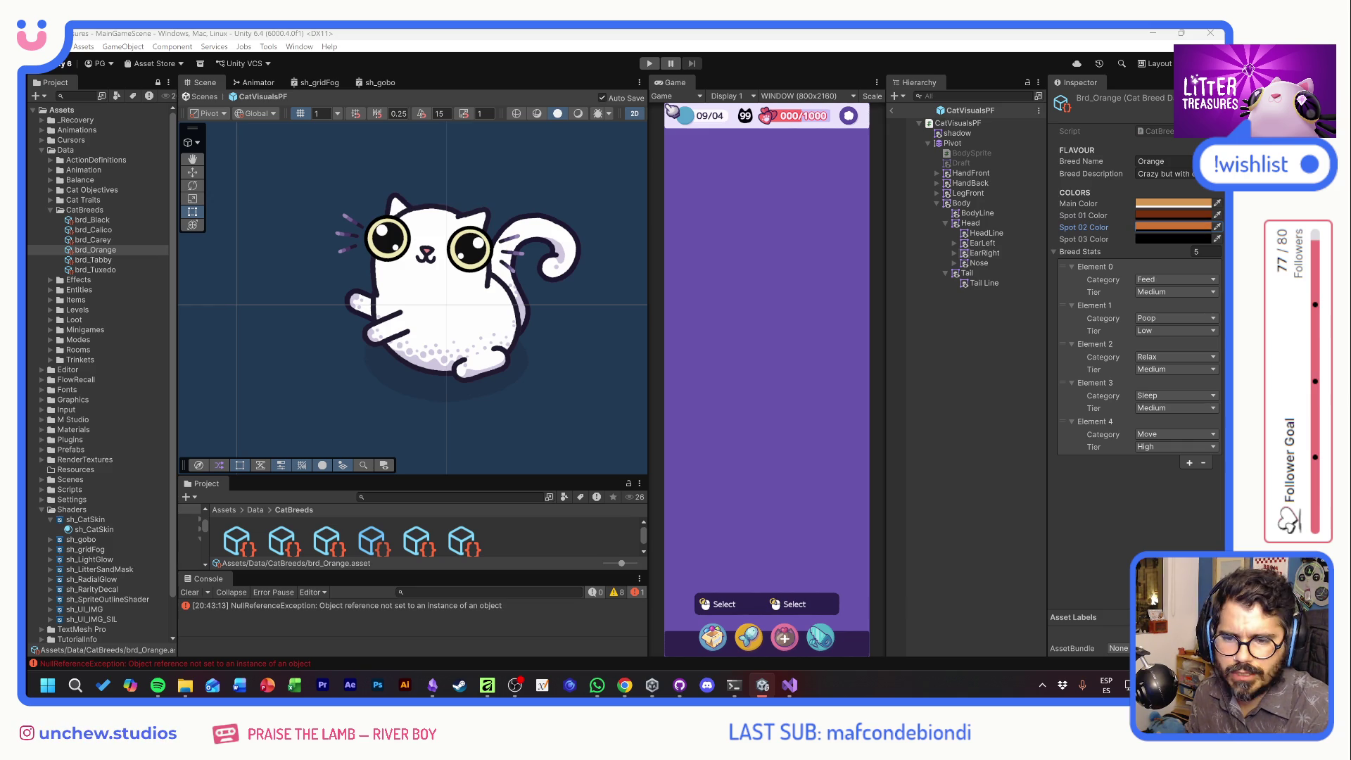
pyautogui.click(1218, 238)
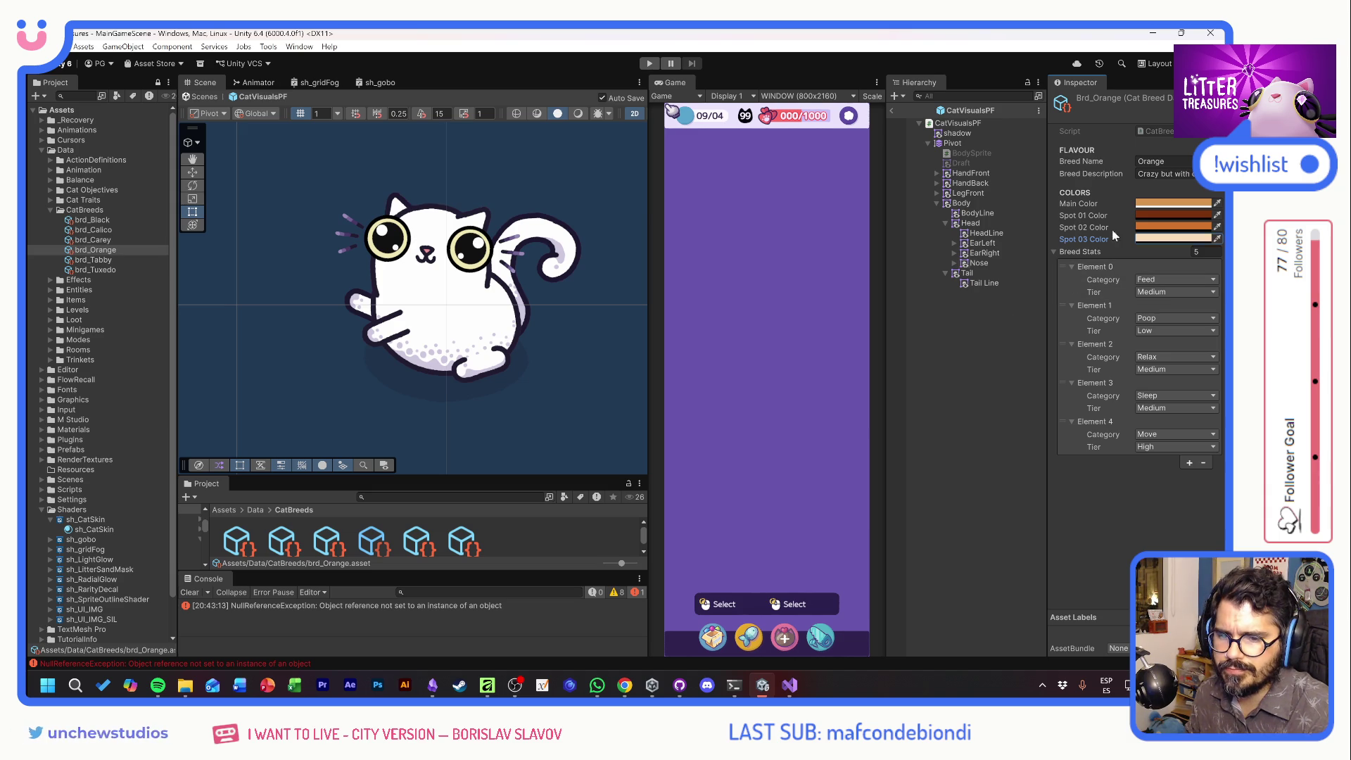
# Make Orange's Spot 01 and Spot 02 colours fully opaque and check Spot 03
pyautogui.click(1173, 215)
pyautogui.moveTo(1168, 435); pyautogui.dragTo(1198, 433)
pyautogui.click(1174, 227)
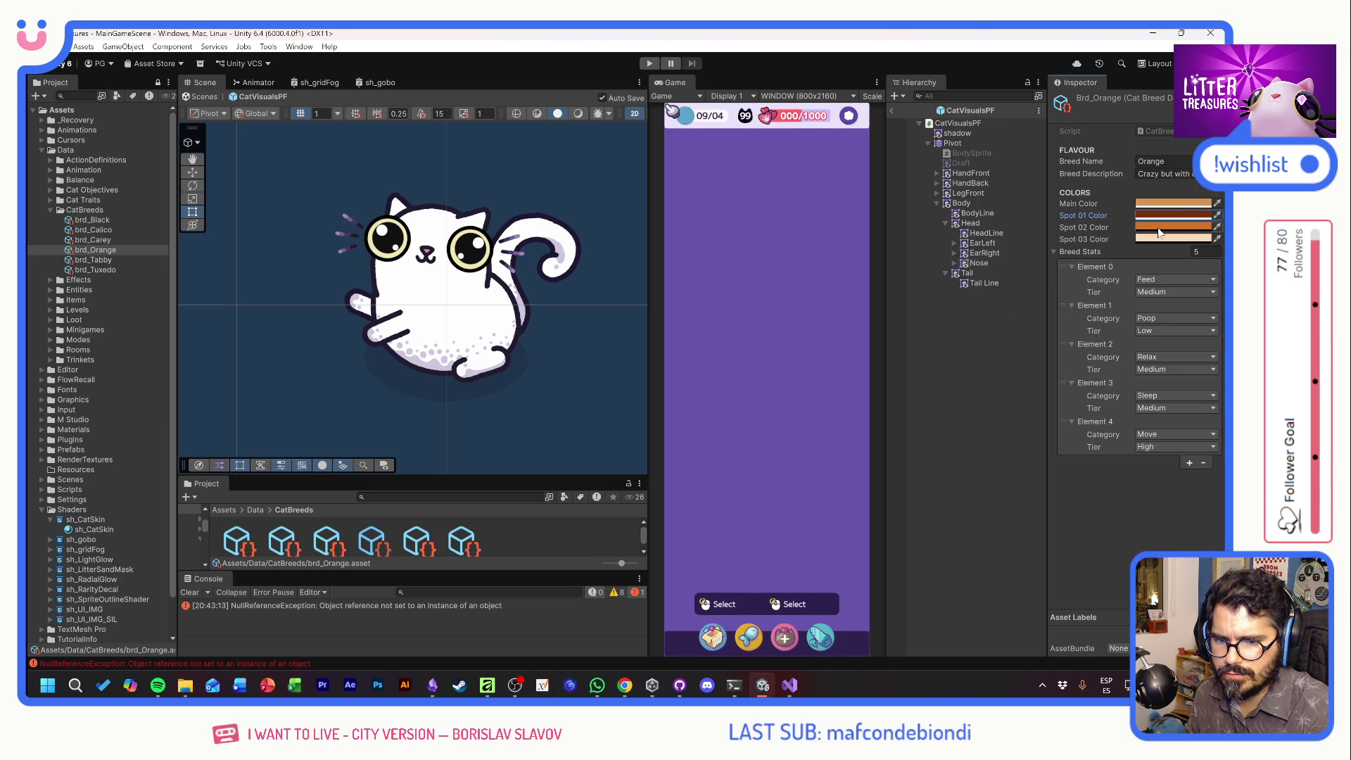
pyautogui.click(1173, 228)
pyautogui.moveTo(1155, 595); pyautogui.dragTo(1198, 595)
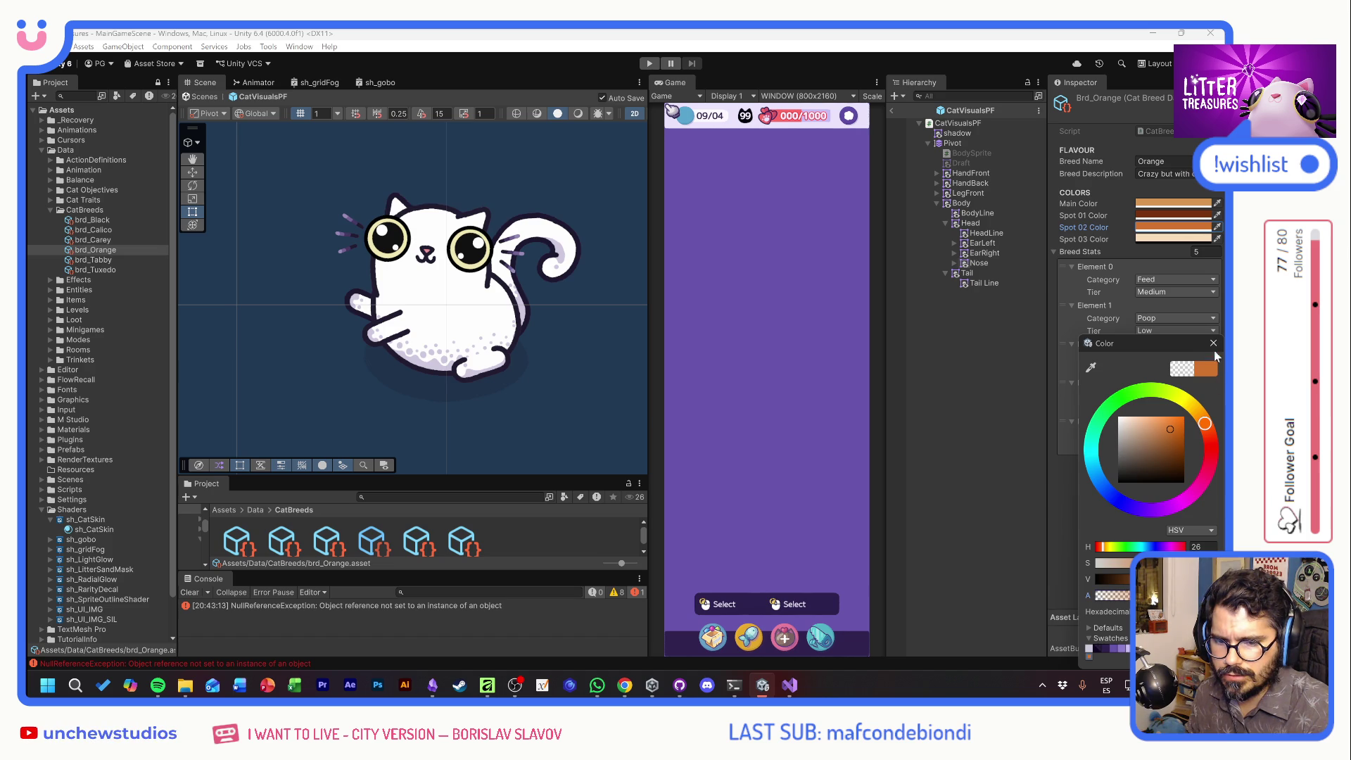
pyautogui.click(1172, 239)
pyautogui.click(1172, 240)
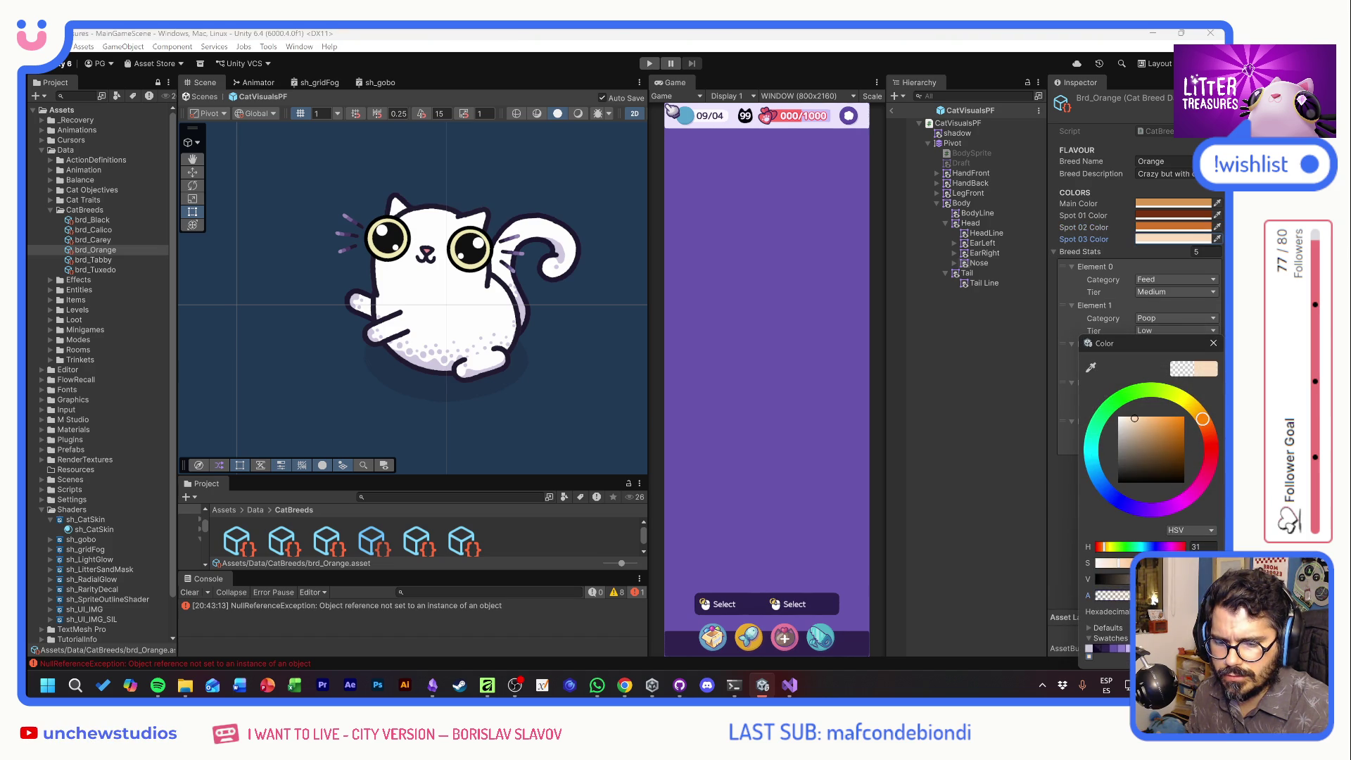
pyautogui.click(1213, 343)
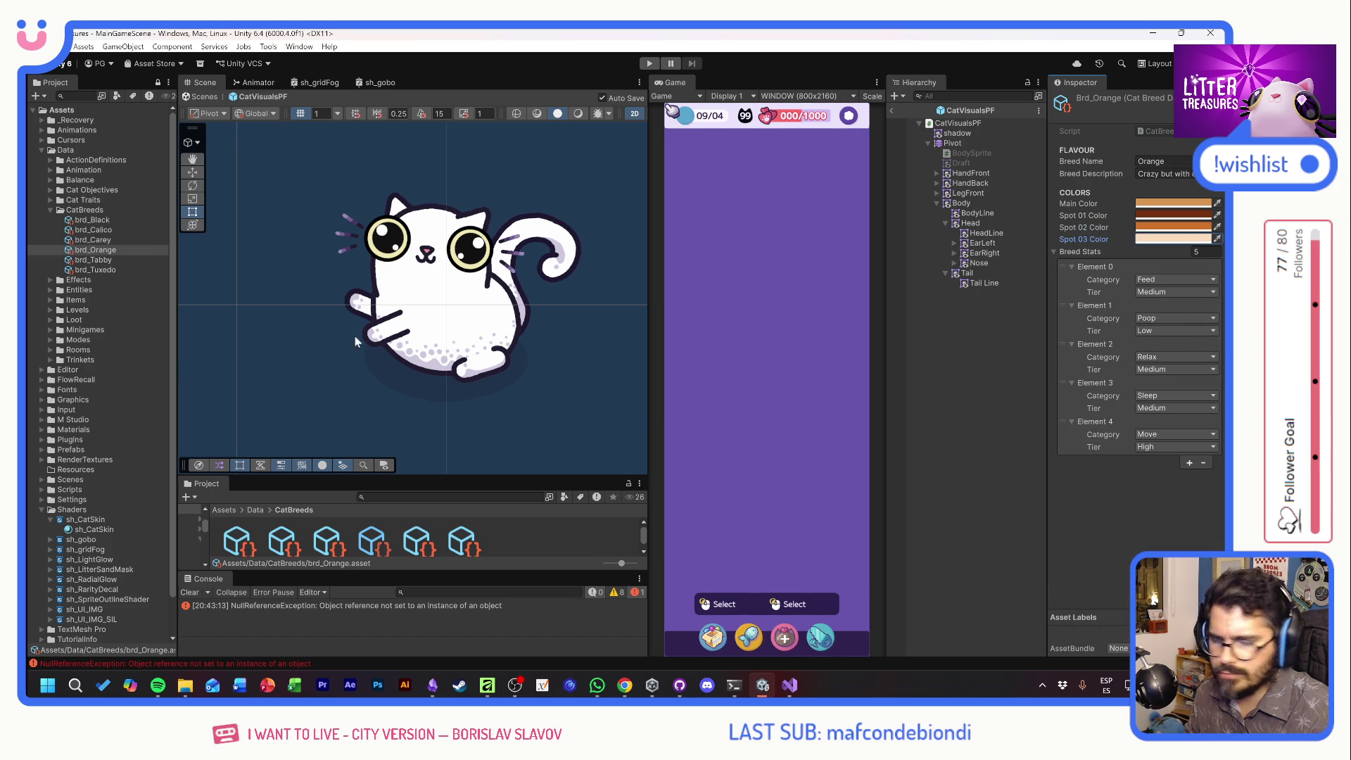
pyautogui.click(114, 261)
pyautogui.hotkey('alt', 'Tab')
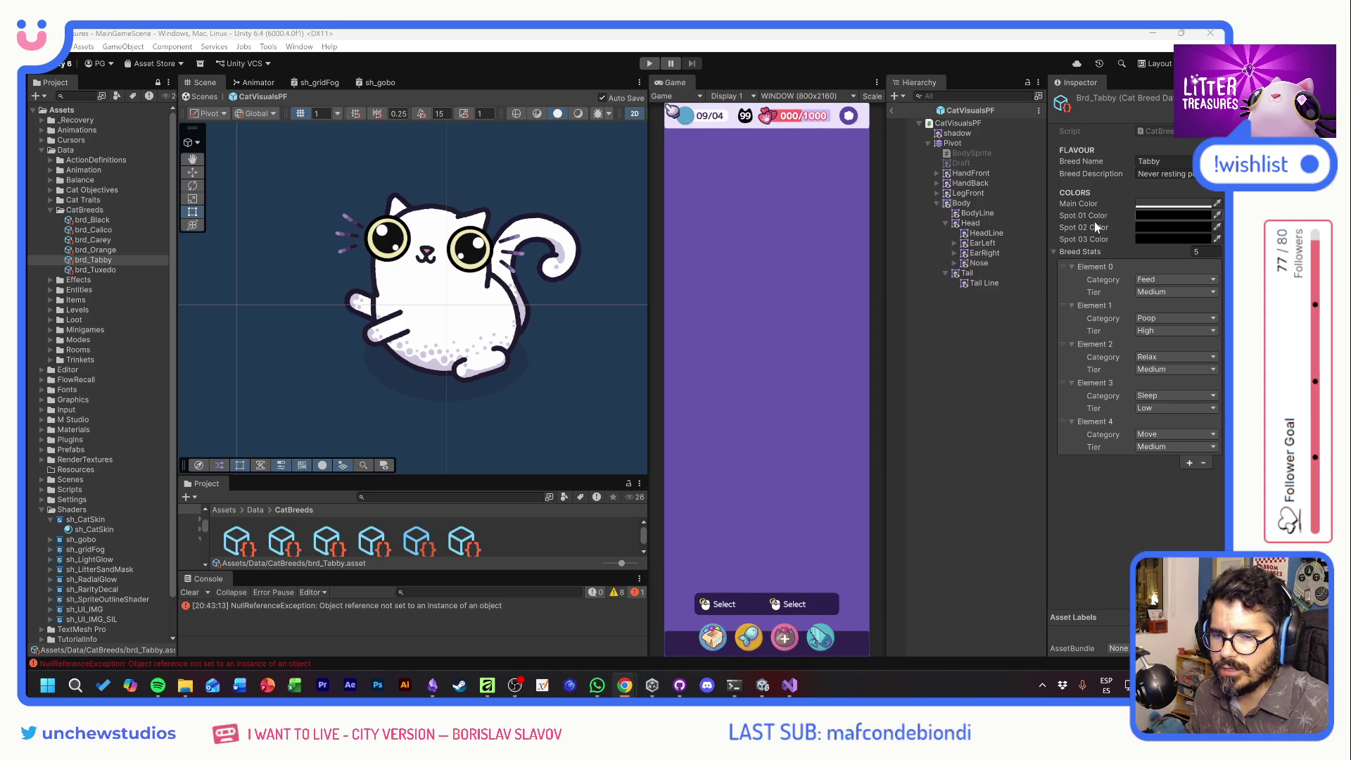
# Eyedrop brd_Tabby's Main colour, a light grey Spot 01 and a brown Spot 02, then sample Spot 03
pyautogui.click(1218, 204)
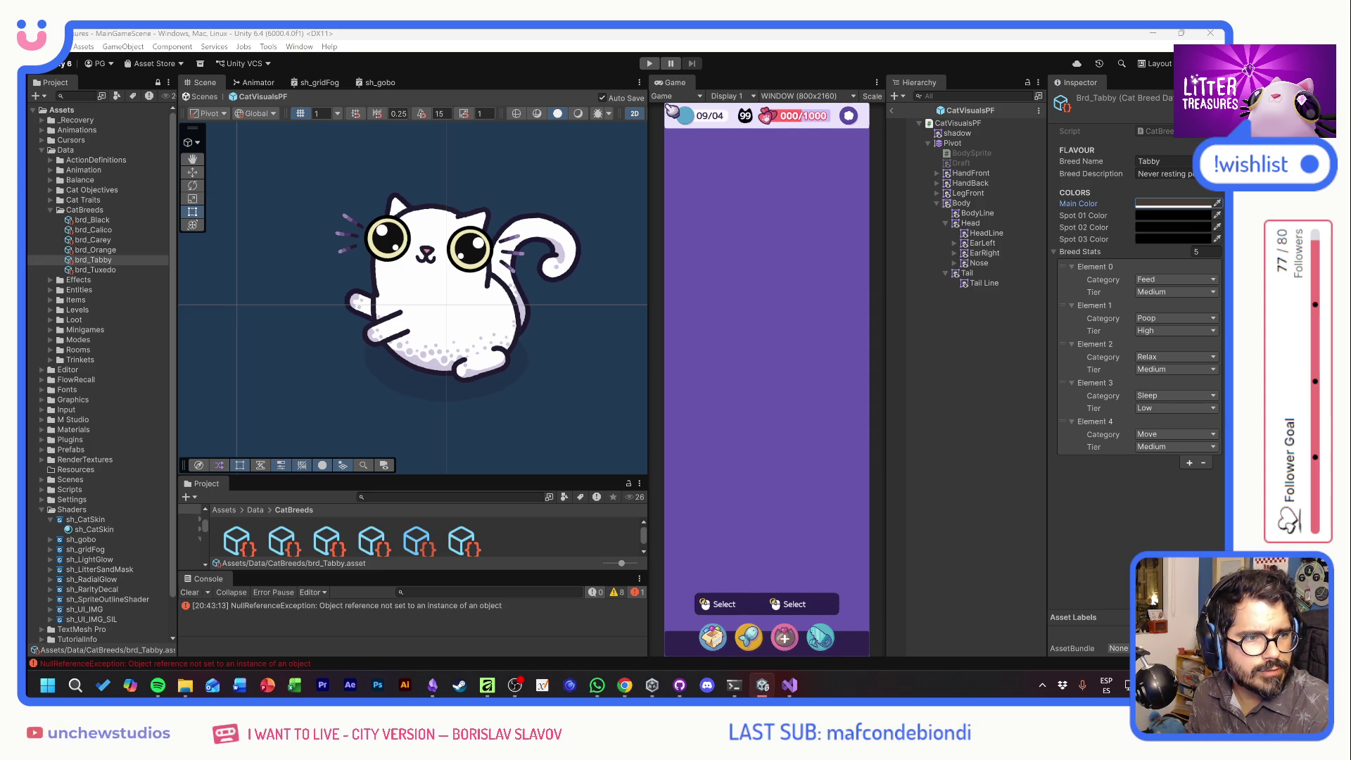
pyautogui.click(1174, 215)
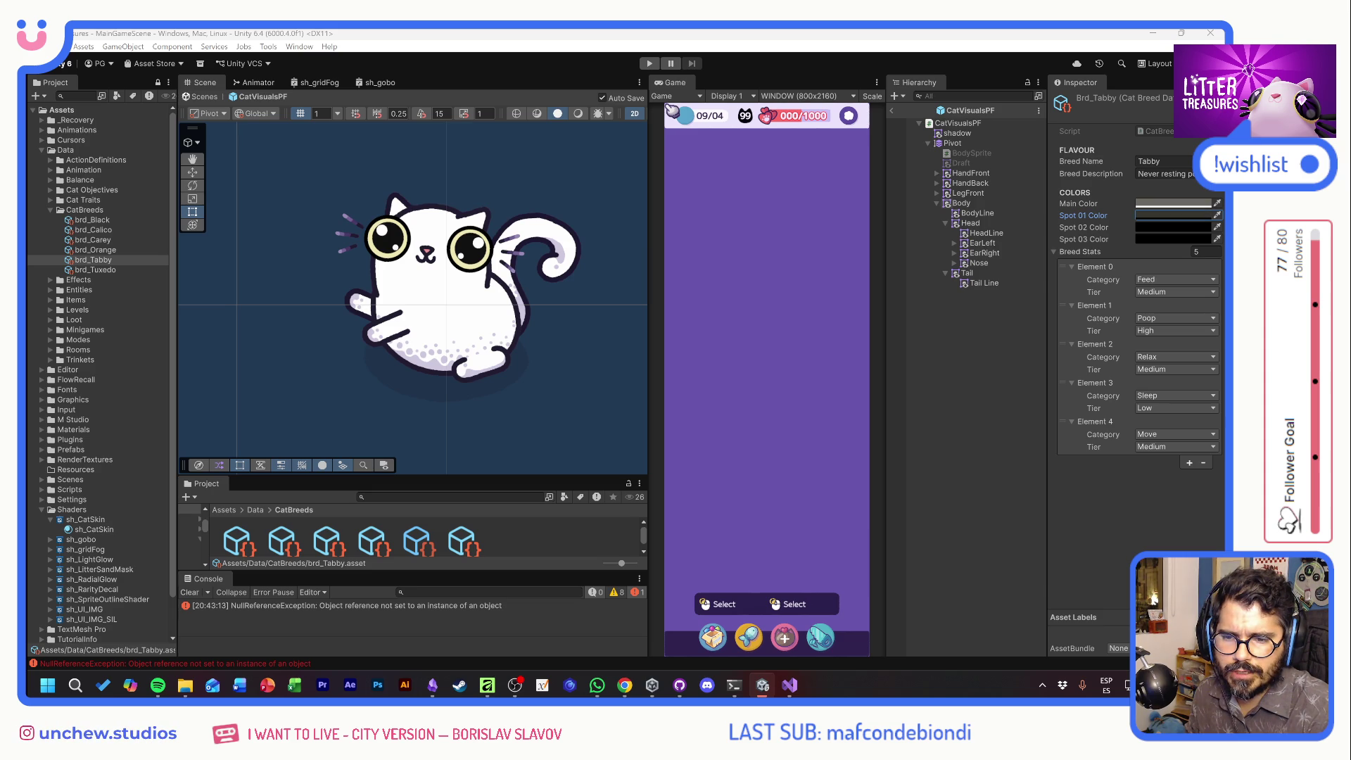
pyautogui.click(1218, 226)
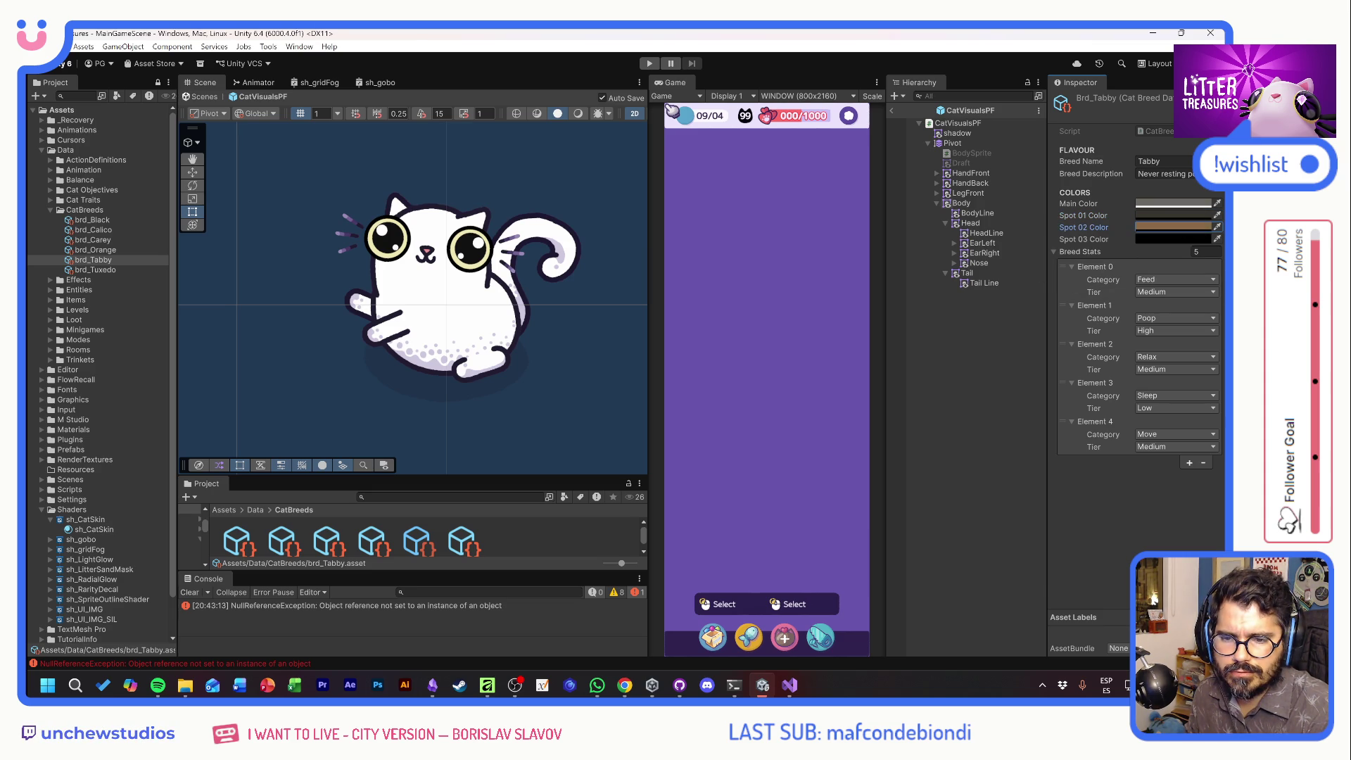
pyautogui.click(1218, 239)
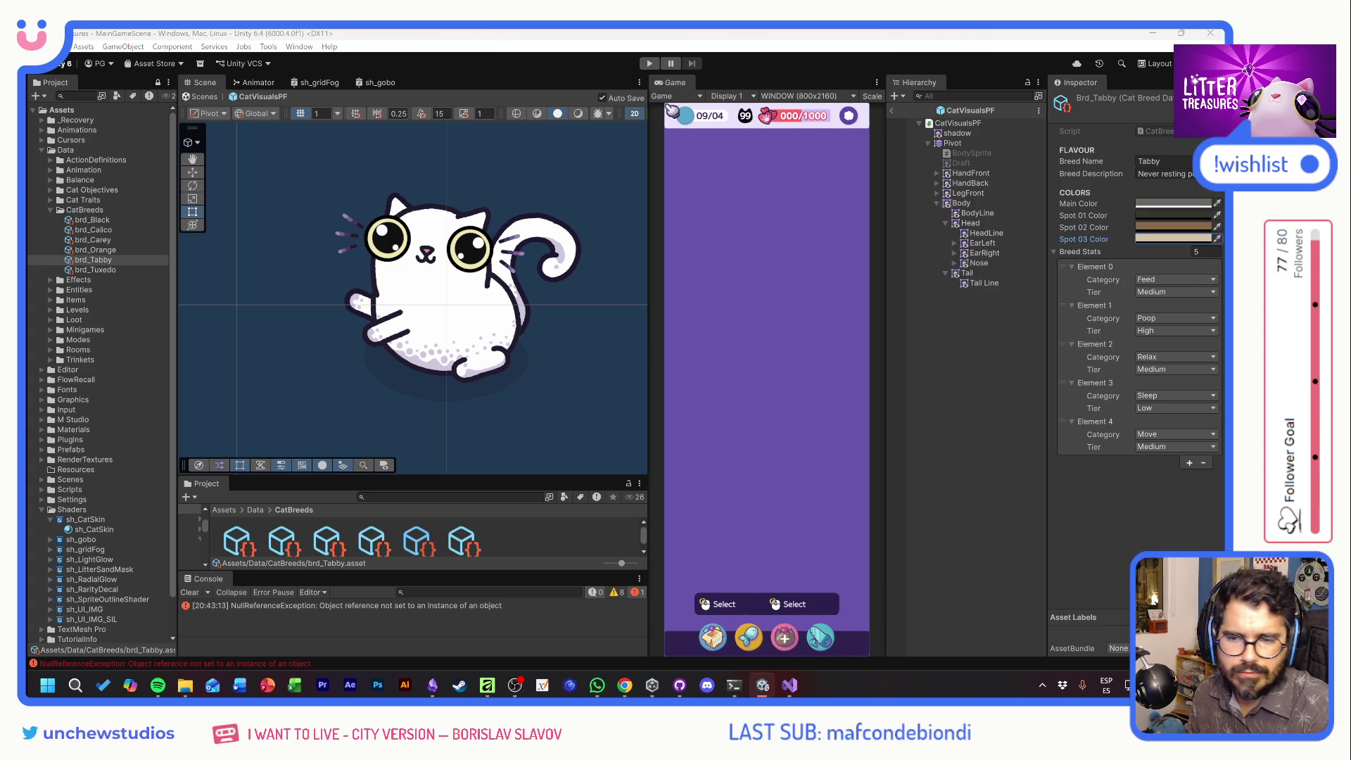
# Review Tabby's Spot 01, 02 and 03 colours in the Color picker, then select brd_Tuxedo
pyautogui.click(1164, 214)
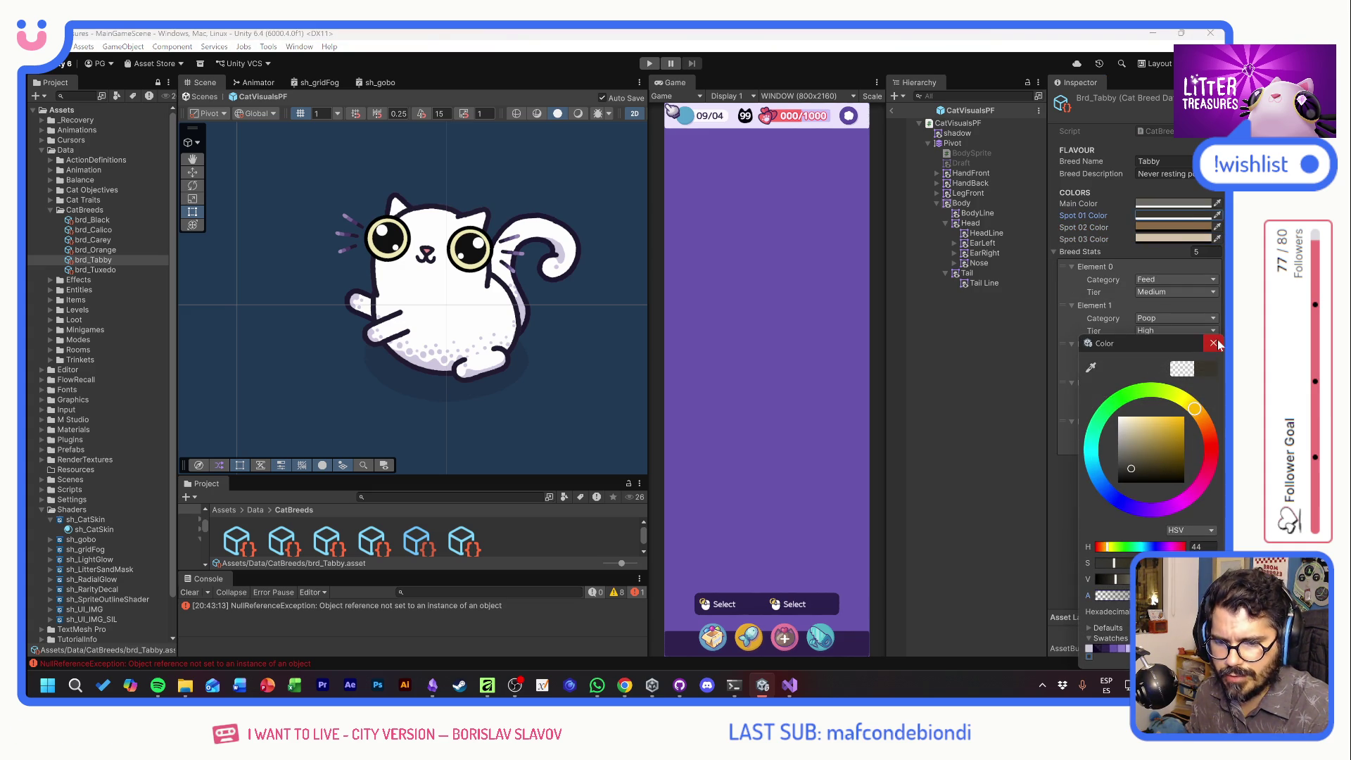
pyautogui.click(1214, 343)
pyautogui.click(1184, 227)
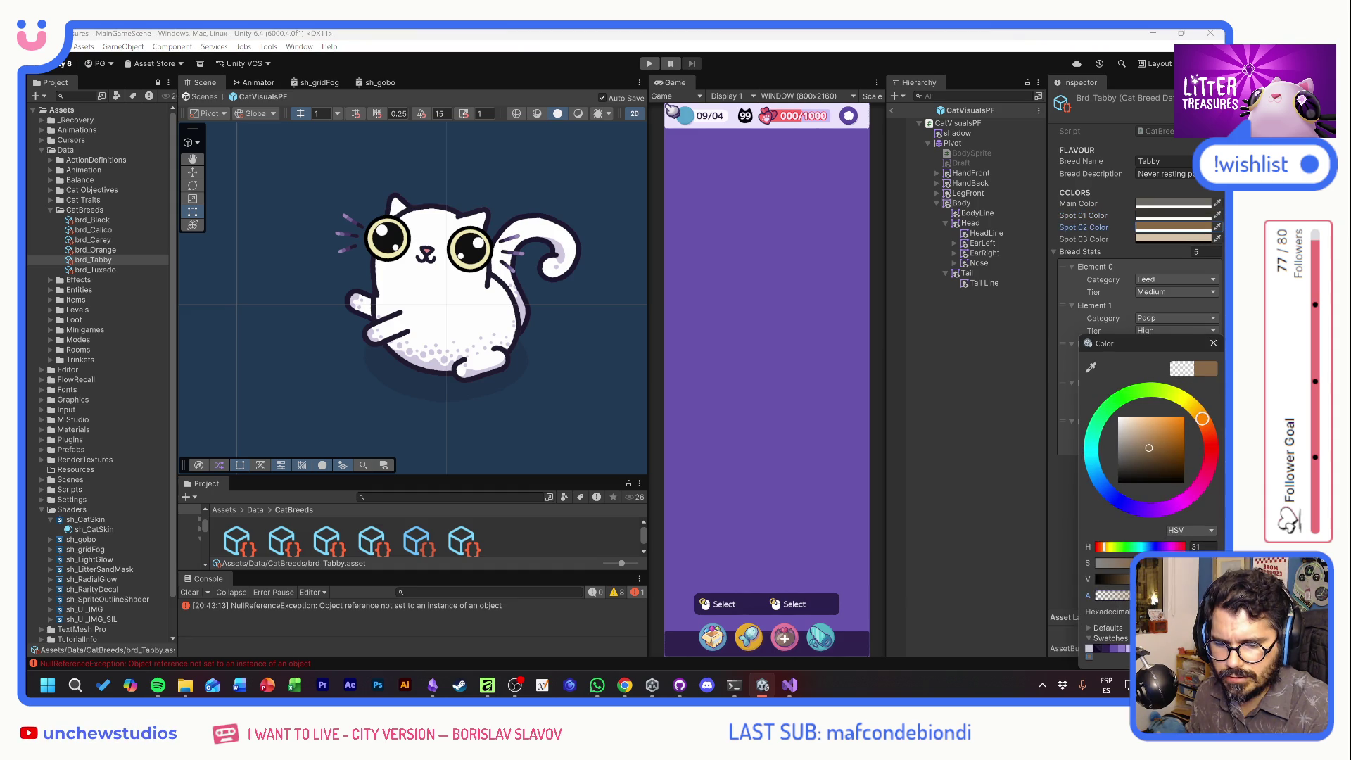
pyautogui.click(1214, 344)
pyautogui.click(1175, 239)
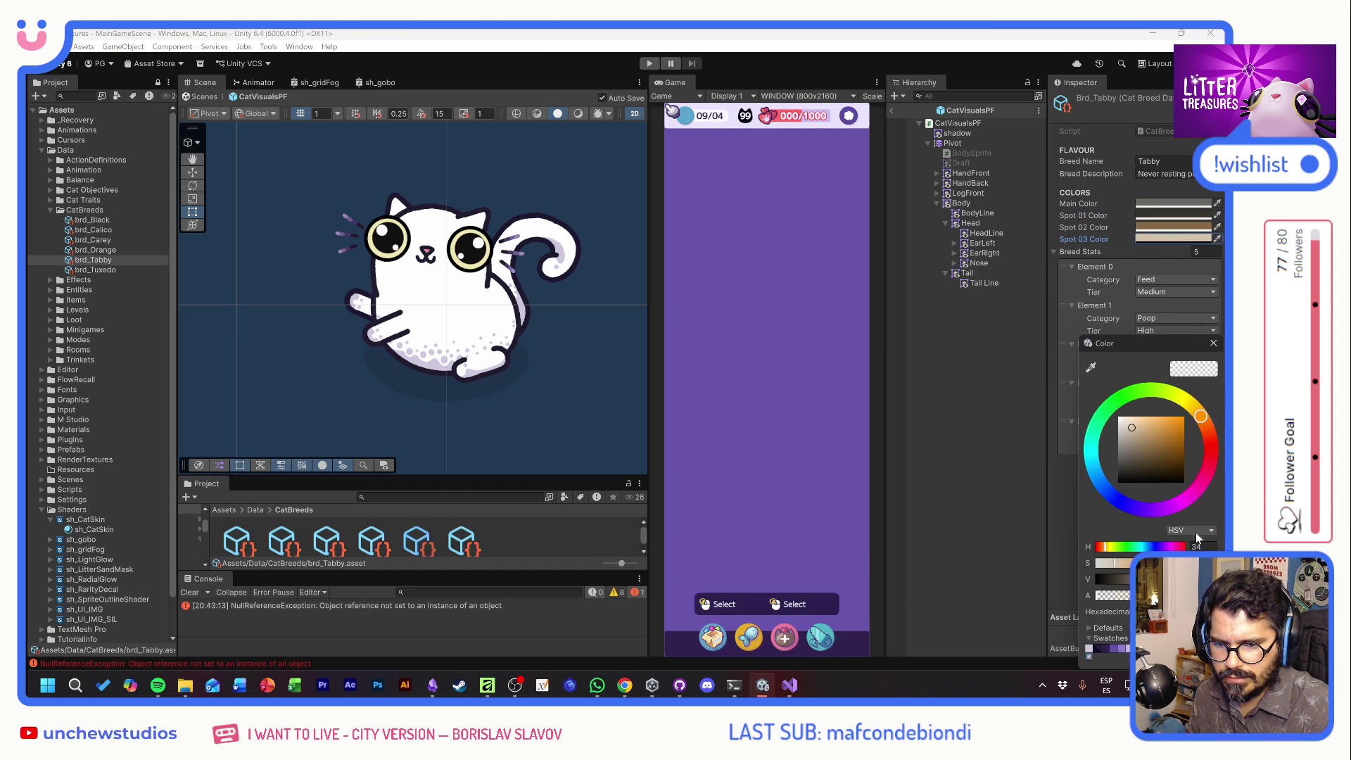
pyautogui.click(1210, 344)
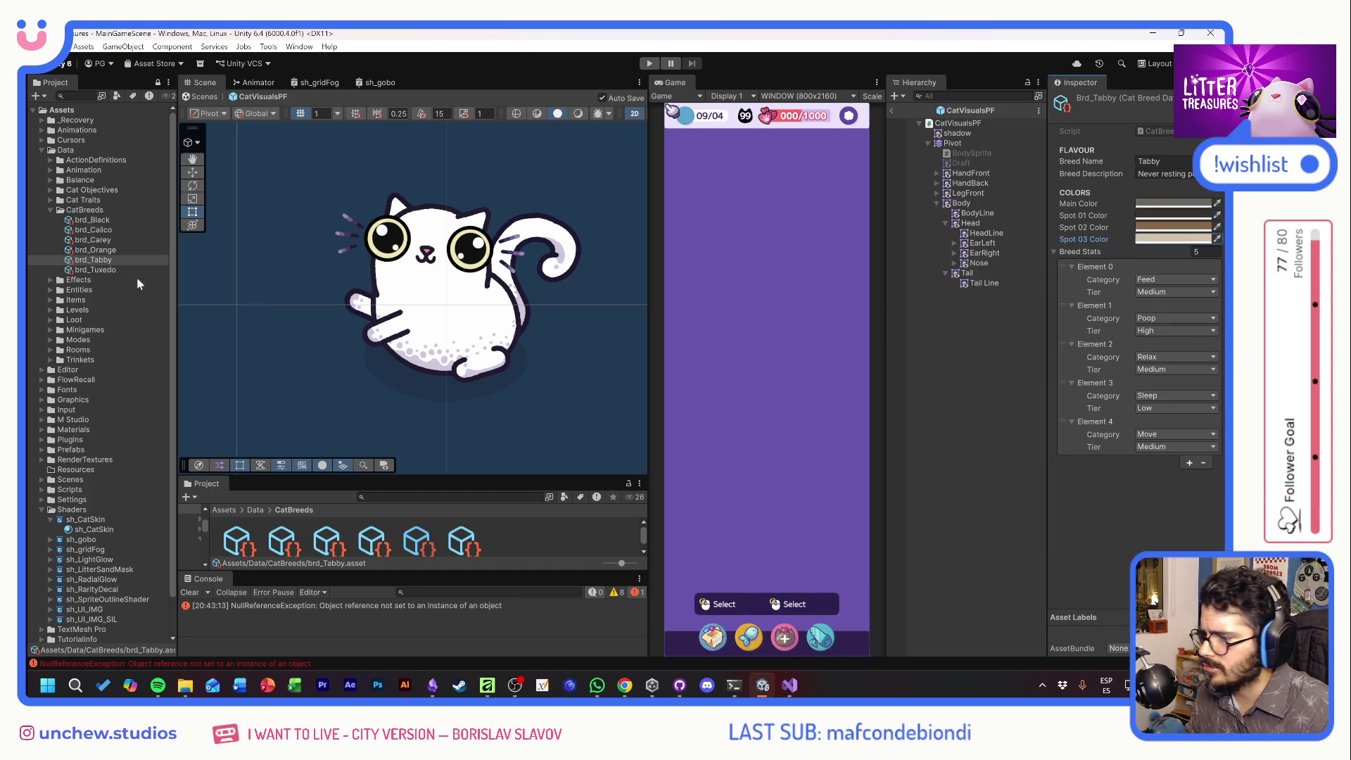
pyautogui.click(106, 271)
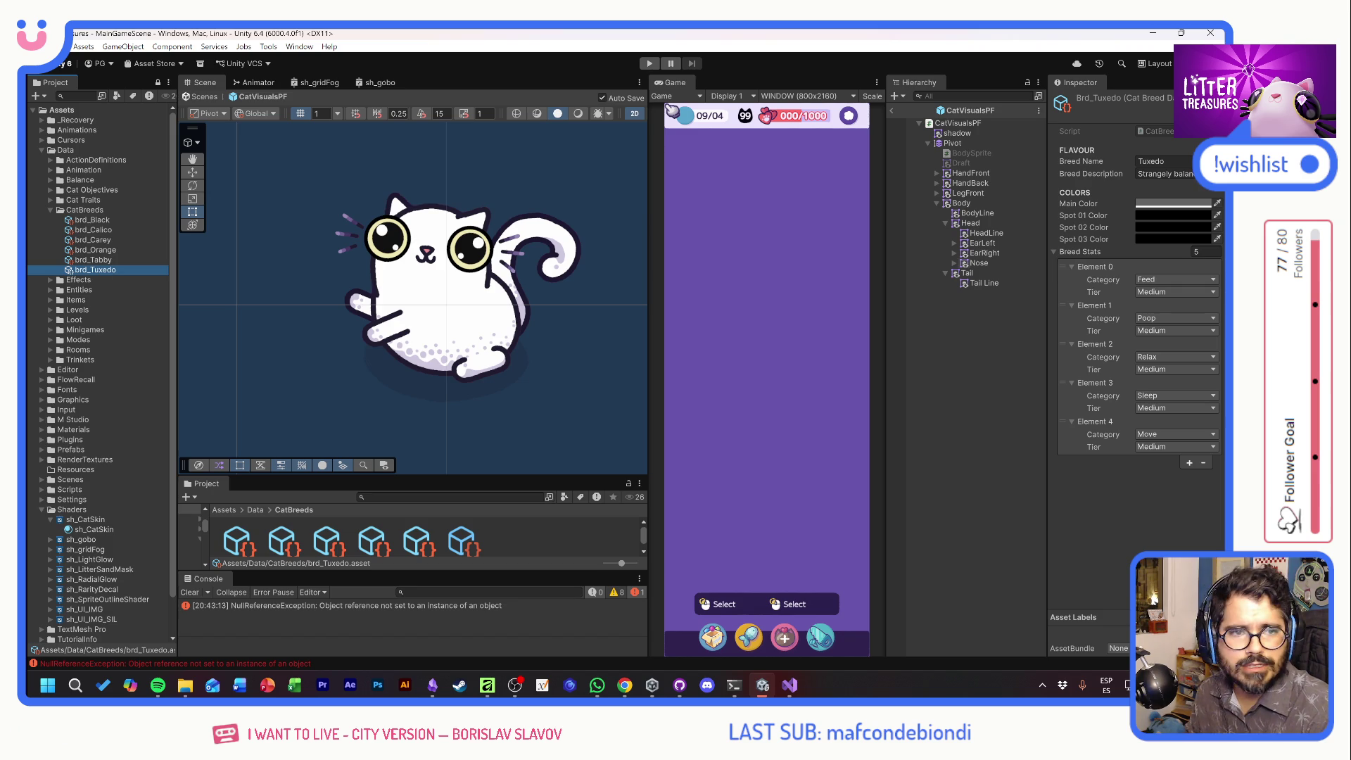
# Eyedrop new pale Spot 01, Spot 02 and Spot 03 colours for brd_Tuxedo, replacing the black
pyautogui.hotkey('alt', 'Tab')
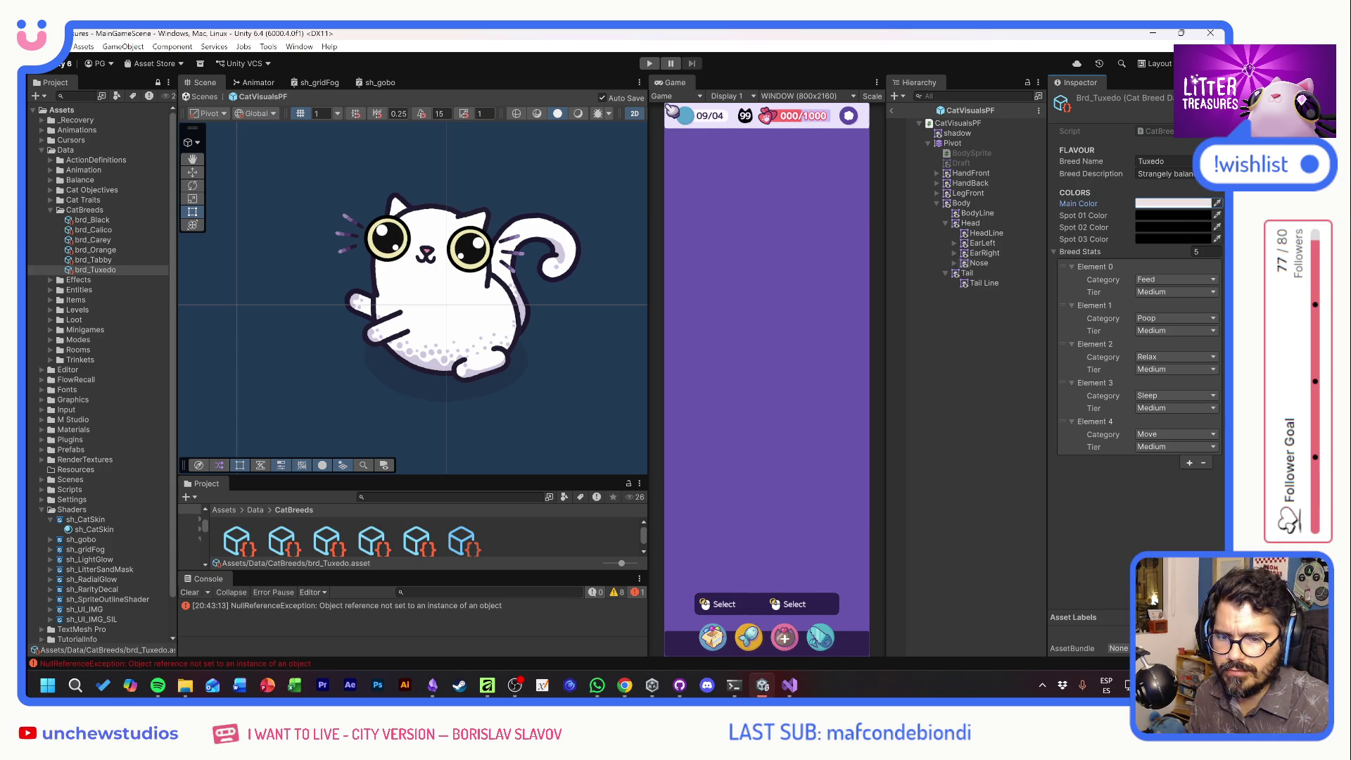
pyautogui.click(1218, 216)
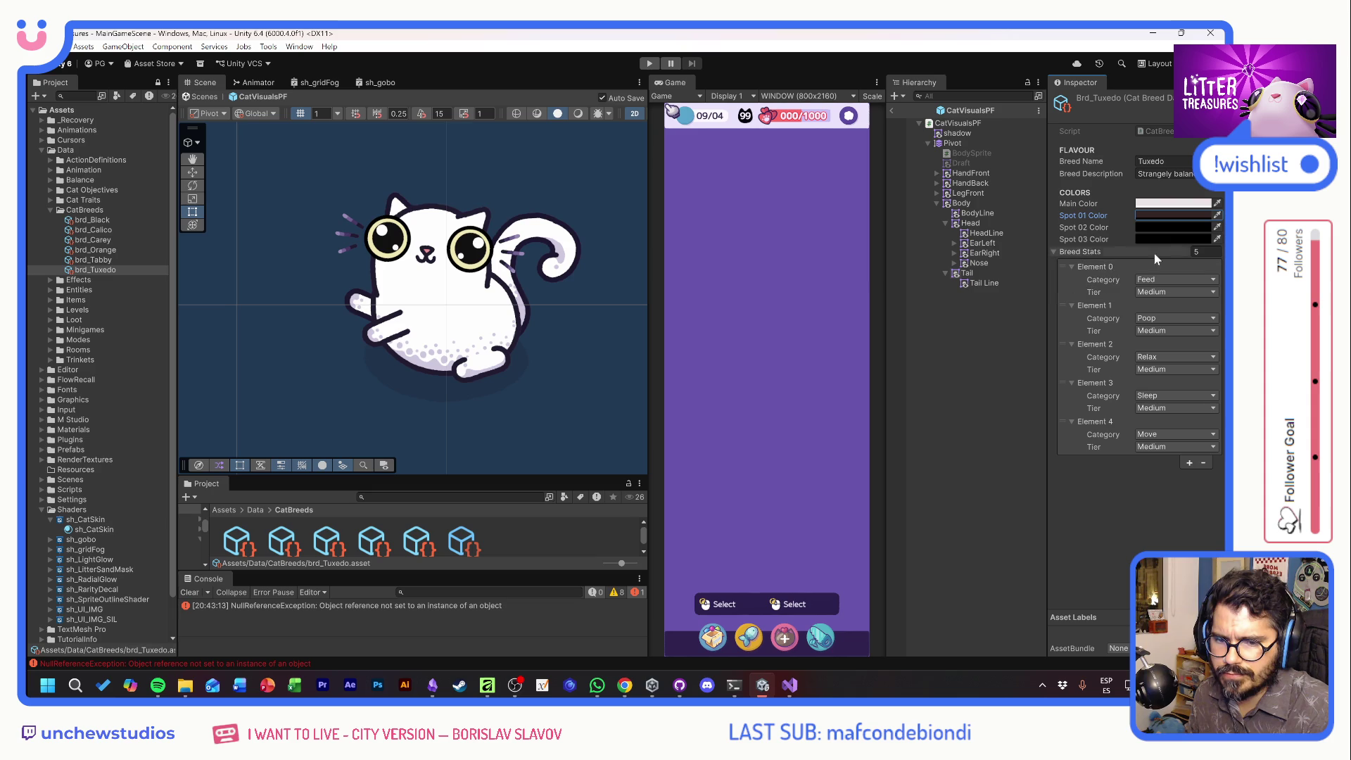
pyautogui.click(1174, 227)
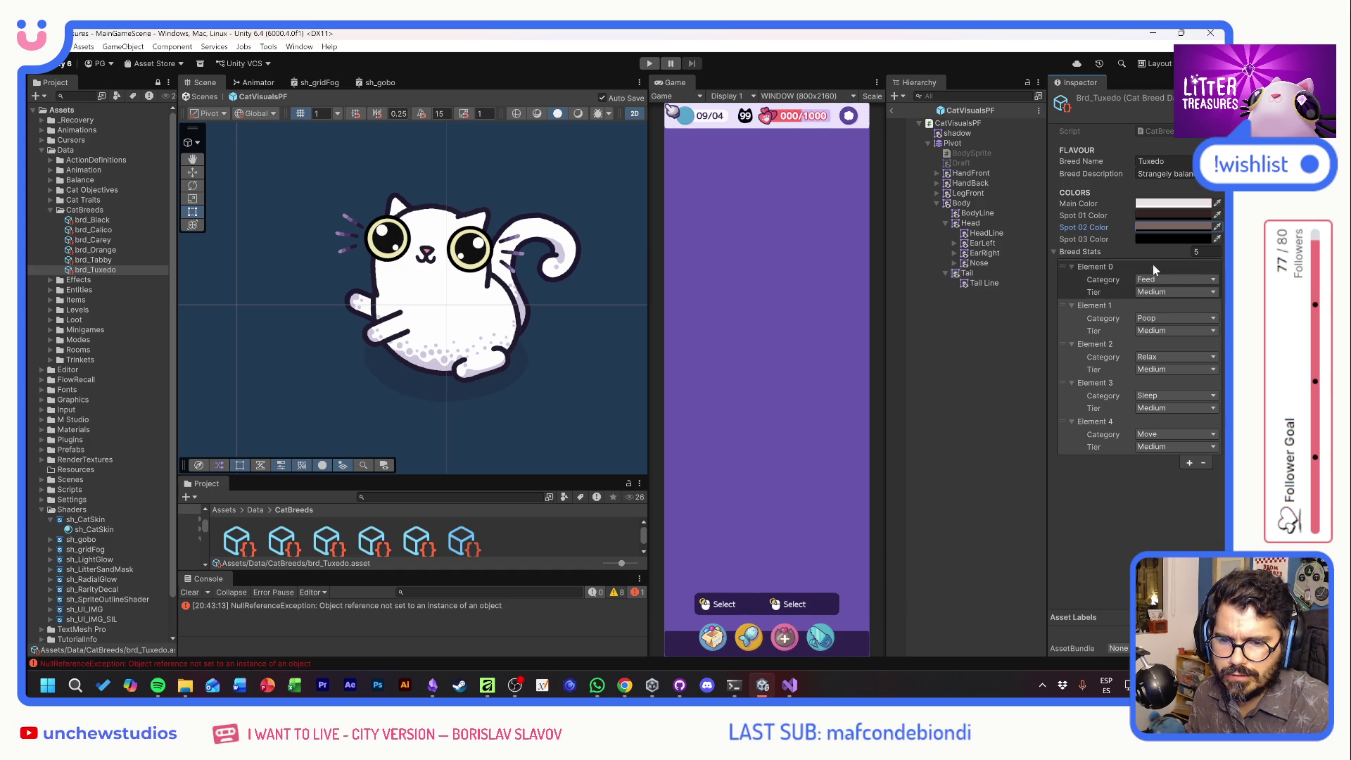
pyautogui.click(1174, 239)
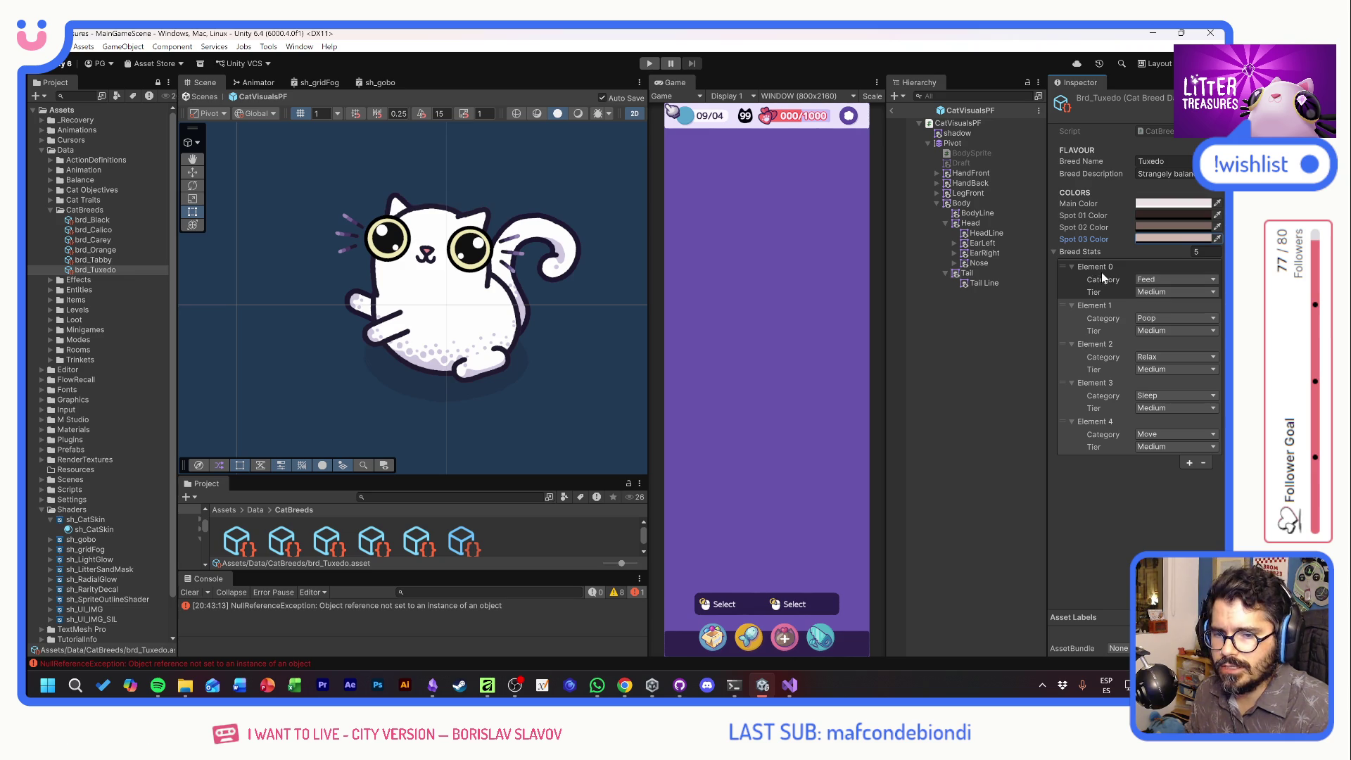
# Reselect brd_Tuxedo and check its Spot 01, 02 and 03 colours in the Color picker
pyautogui.click(98, 260)
pyautogui.click(104, 270)
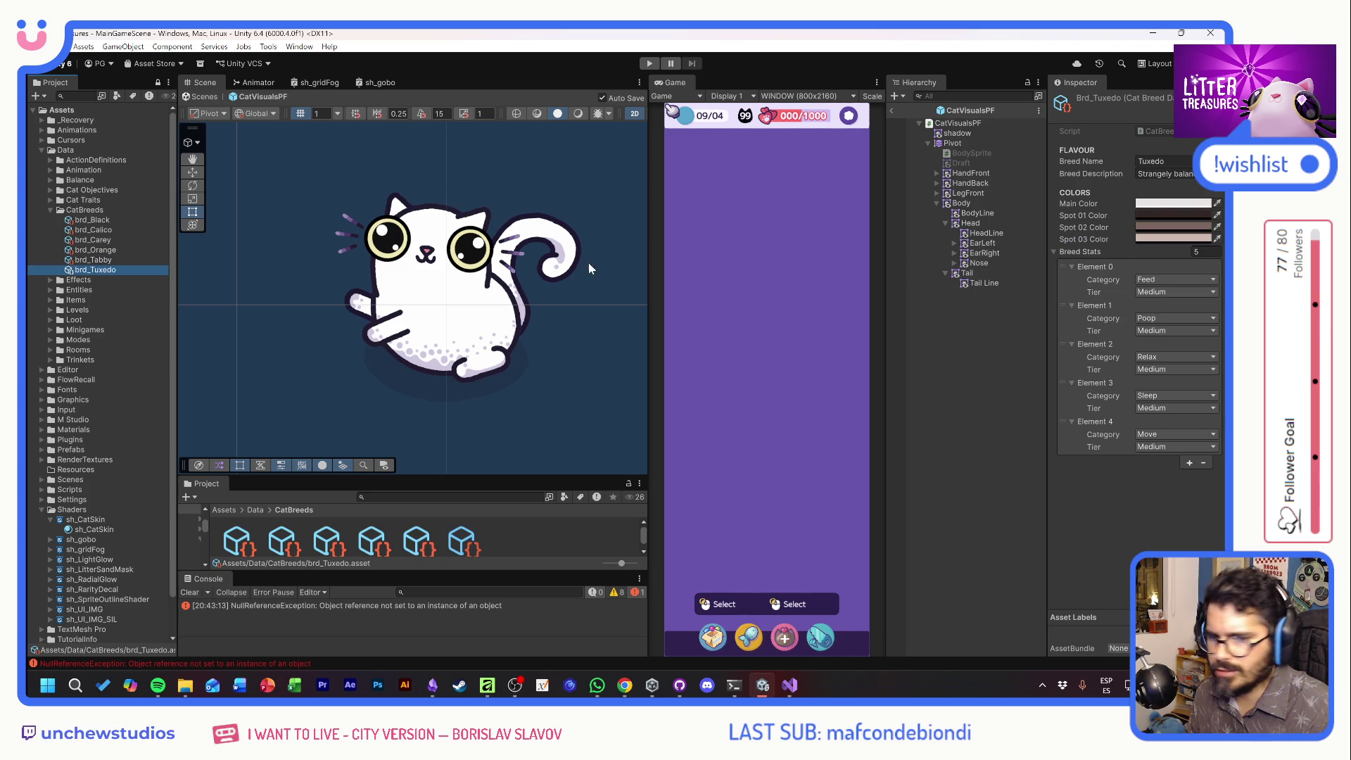
pyautogui.click(1144, 219)
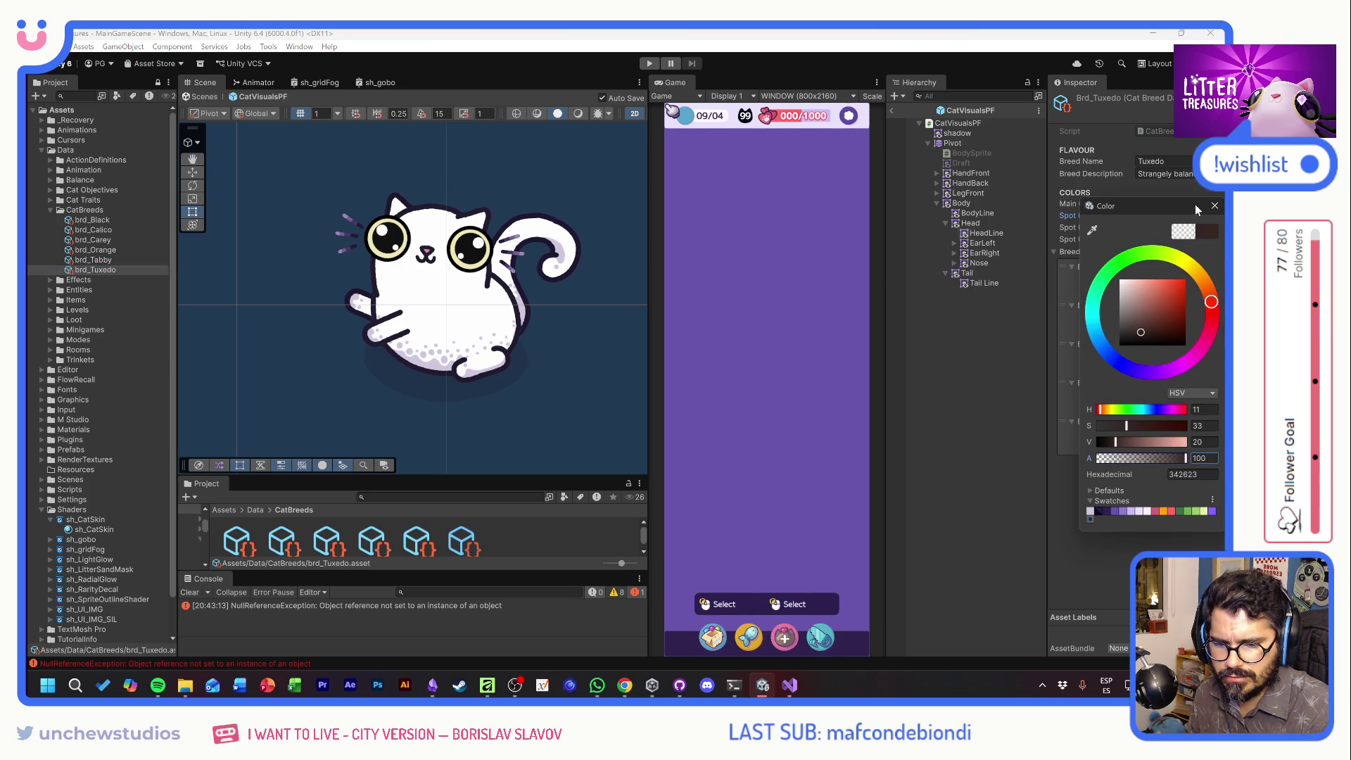
pyautogui.click(1219, 207)
pyautogui.click(1174, 227)
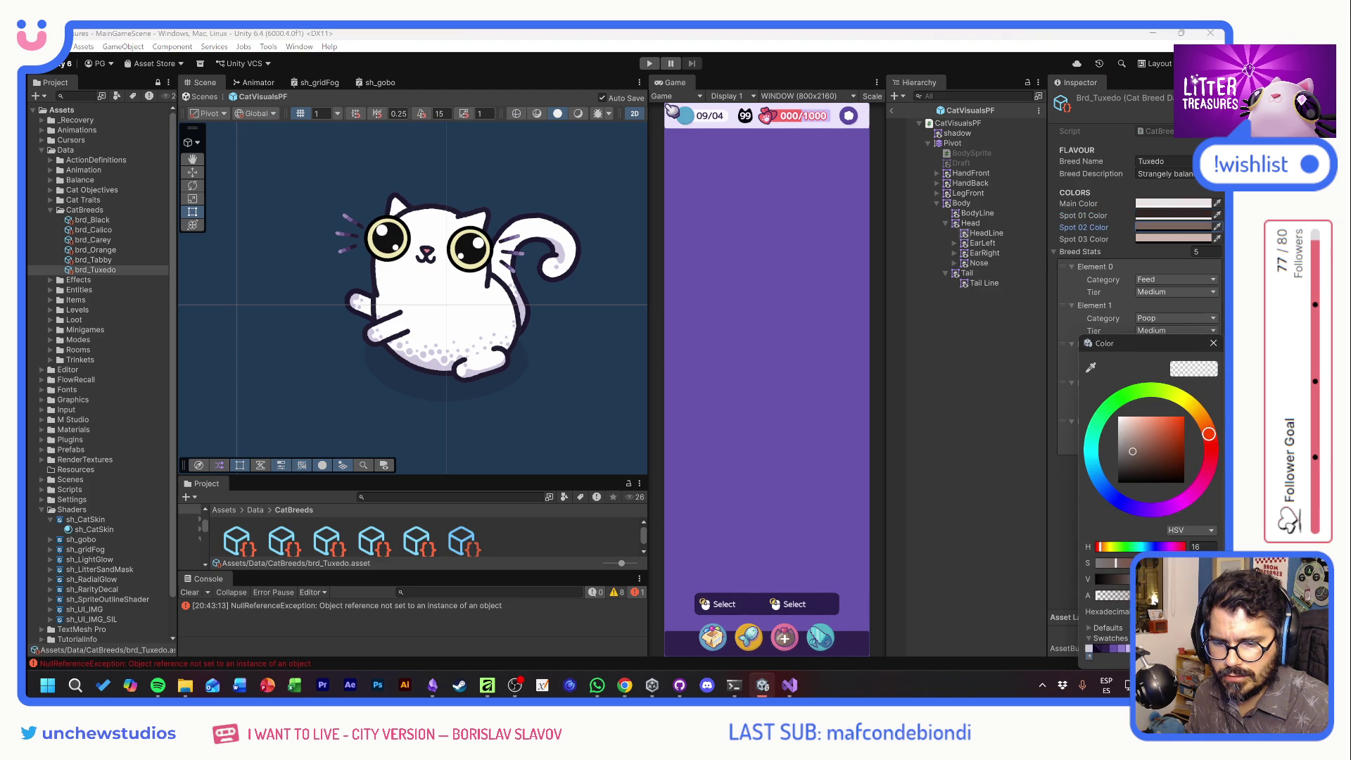
pyautogui.click(1214, 344)
pyautogui.click(1175, 238)
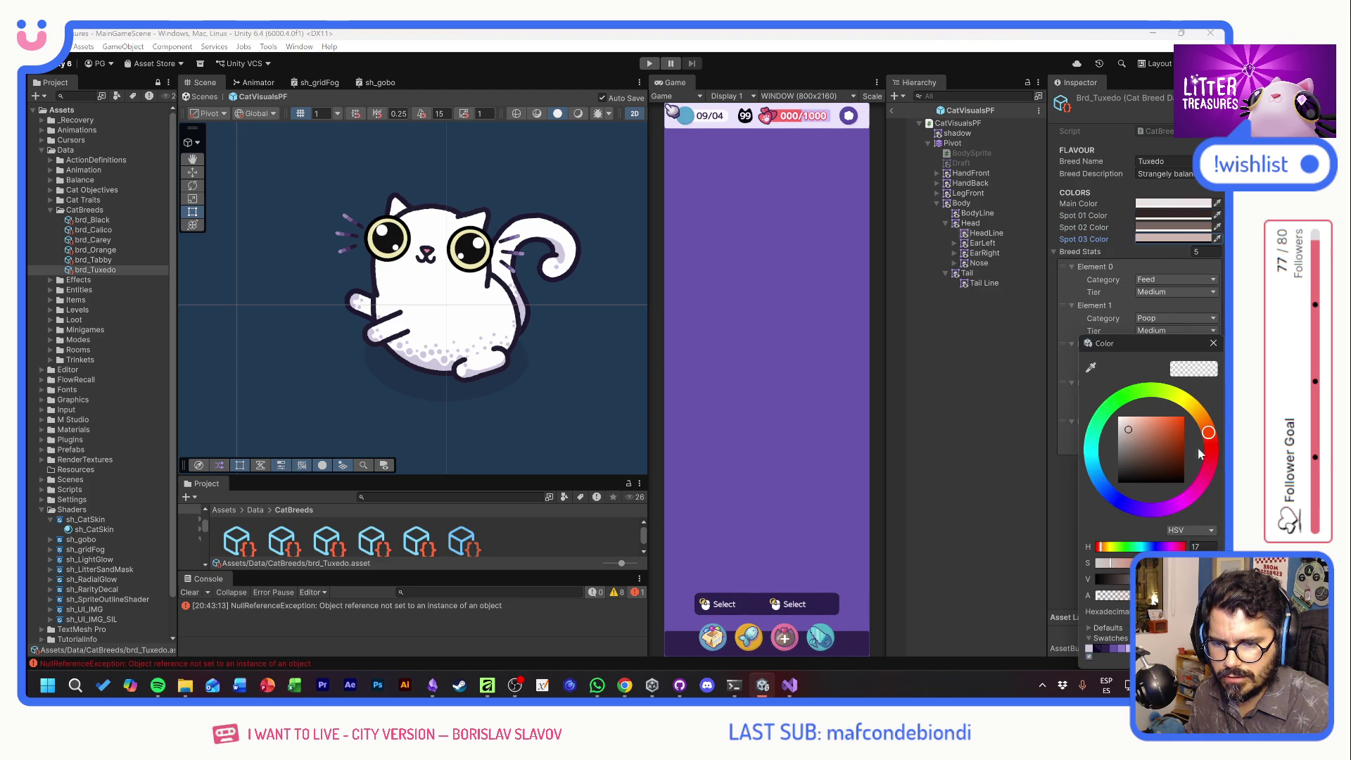
pyautogui.click(1214, 343)
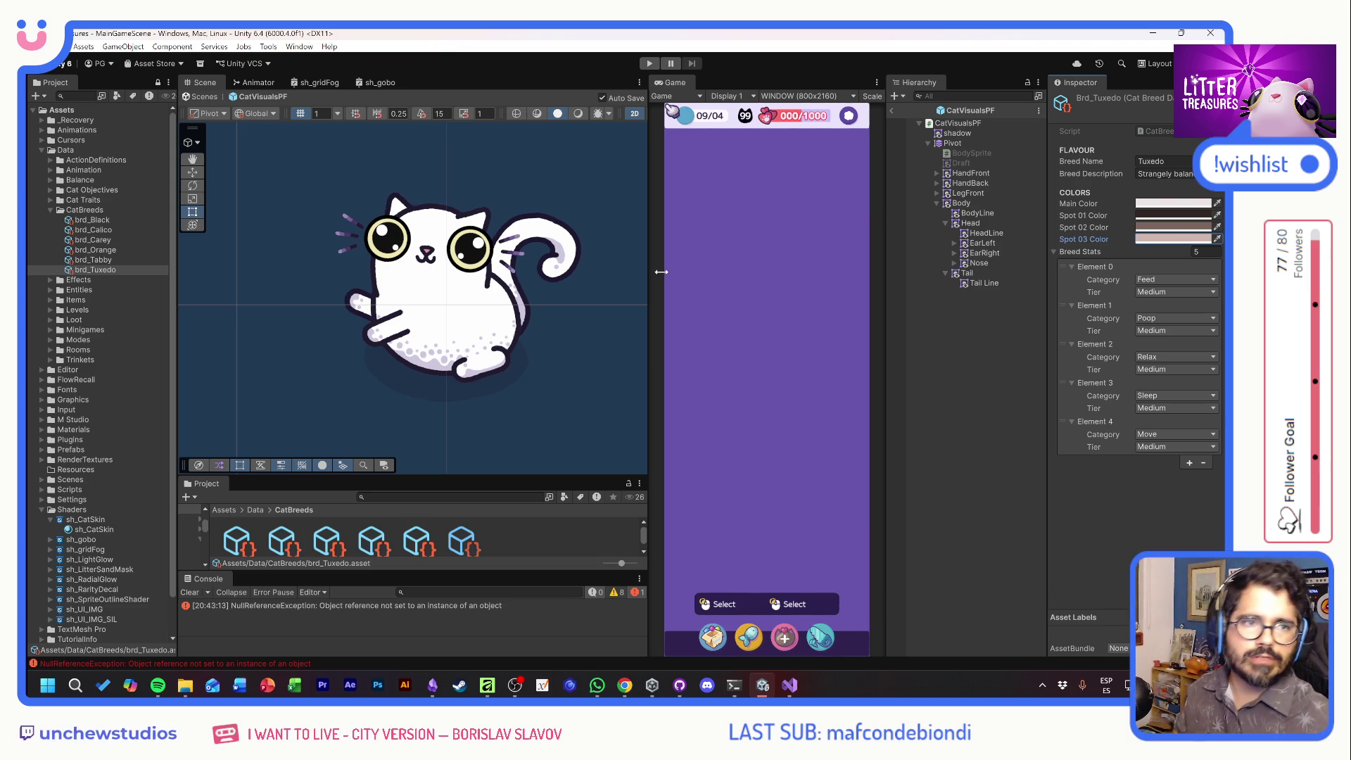
# Back in Unity, select the CatVisualsPF prefab root
pyautogui.hotkey('alt', 'Tab')
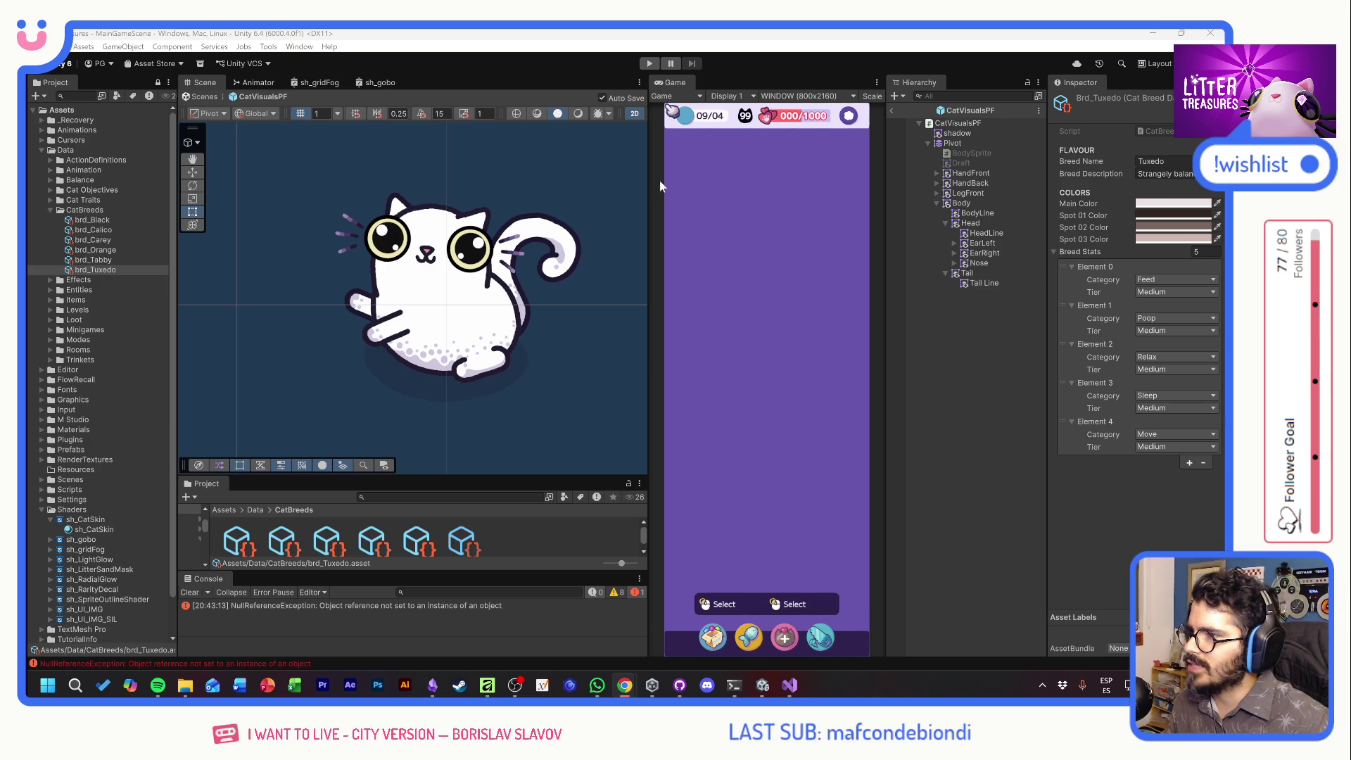
pyautogui.hotkey('alt', 'Tab')
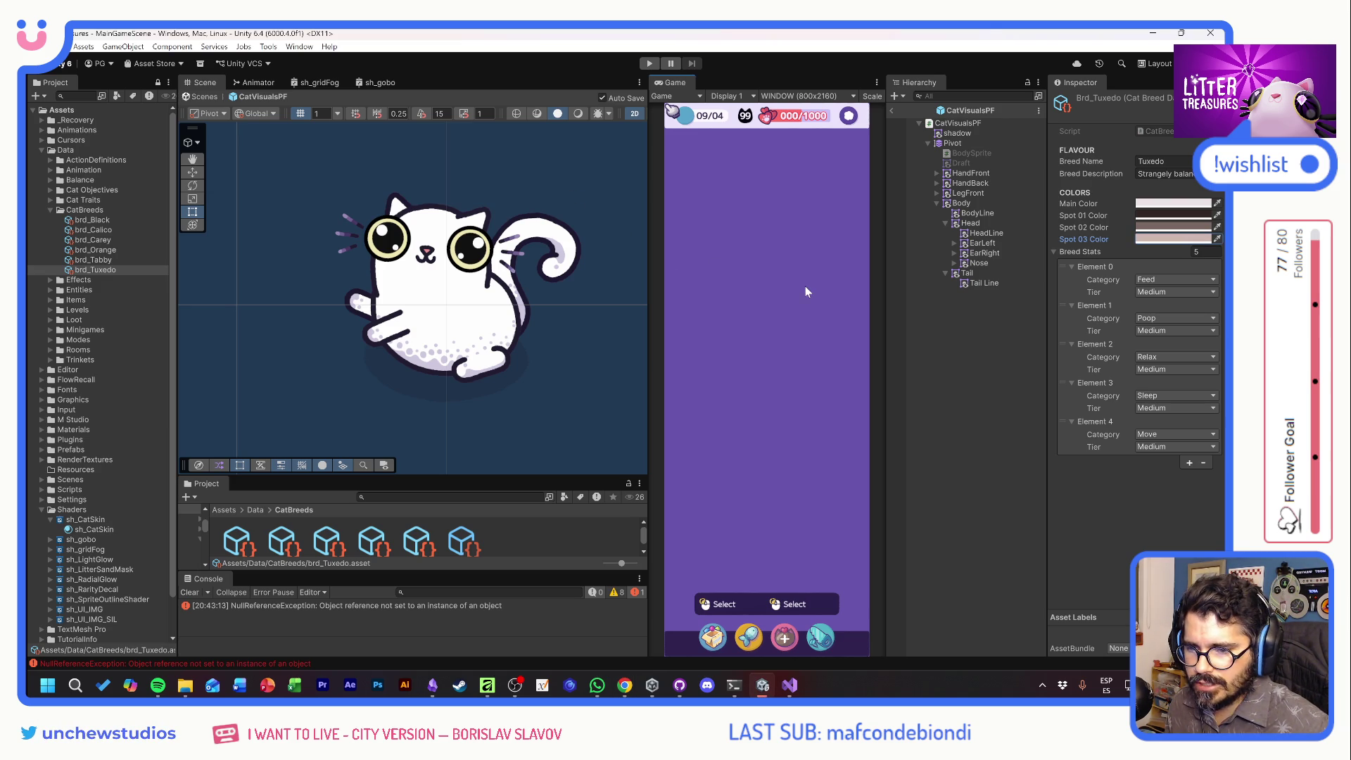
pyautogui.click(959, 123)
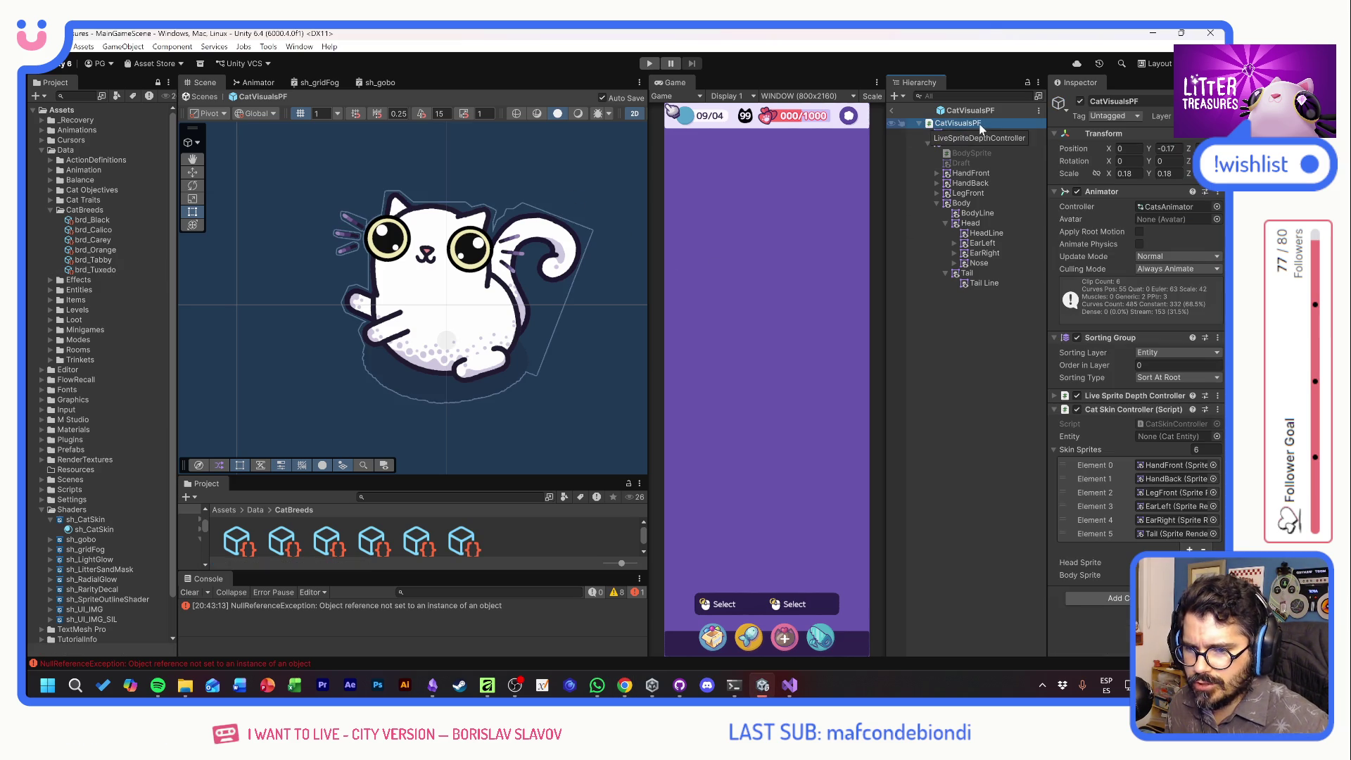
# Collapse the Animator and open CatSkinController.cs in Visual Studio from the Cat Skin Controller's Script field
pyautogui.click(1053, 190)
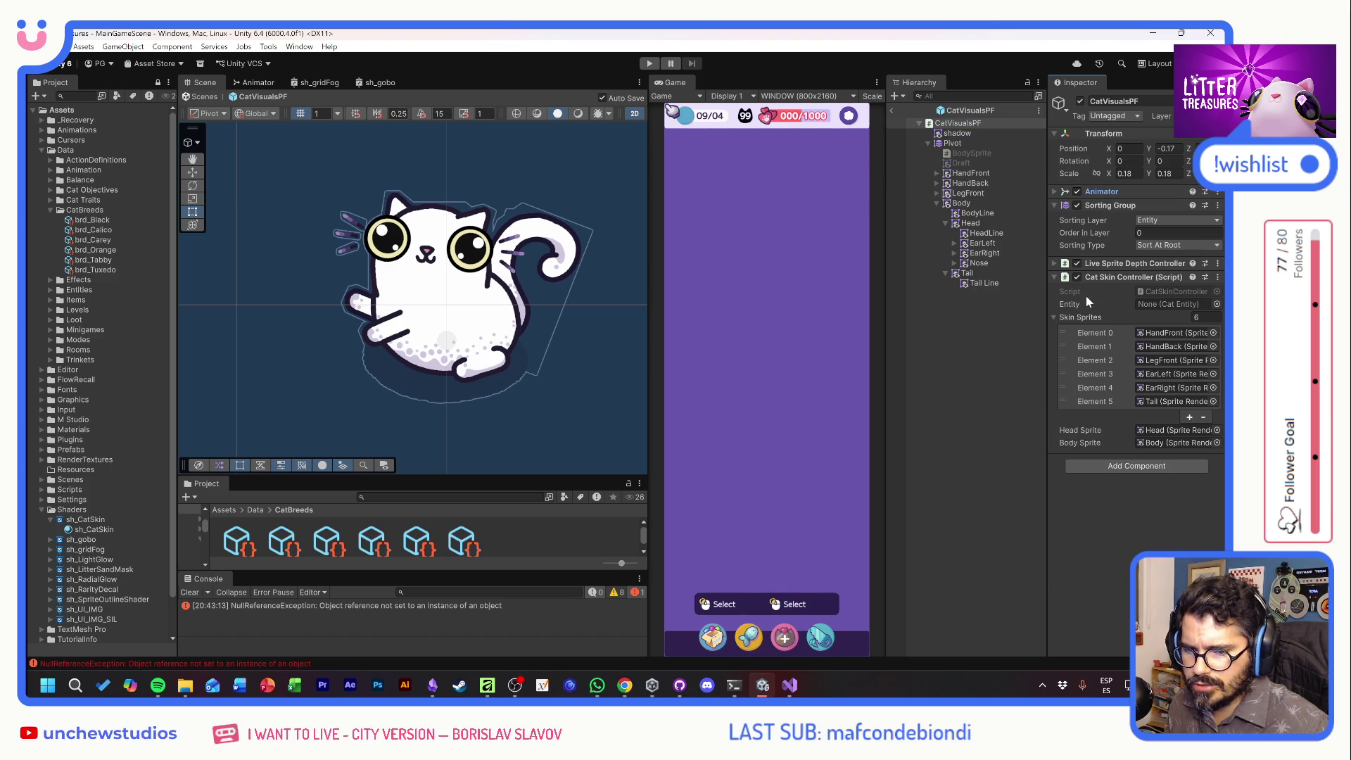
pyautogui.doubleClick(1166, 290)
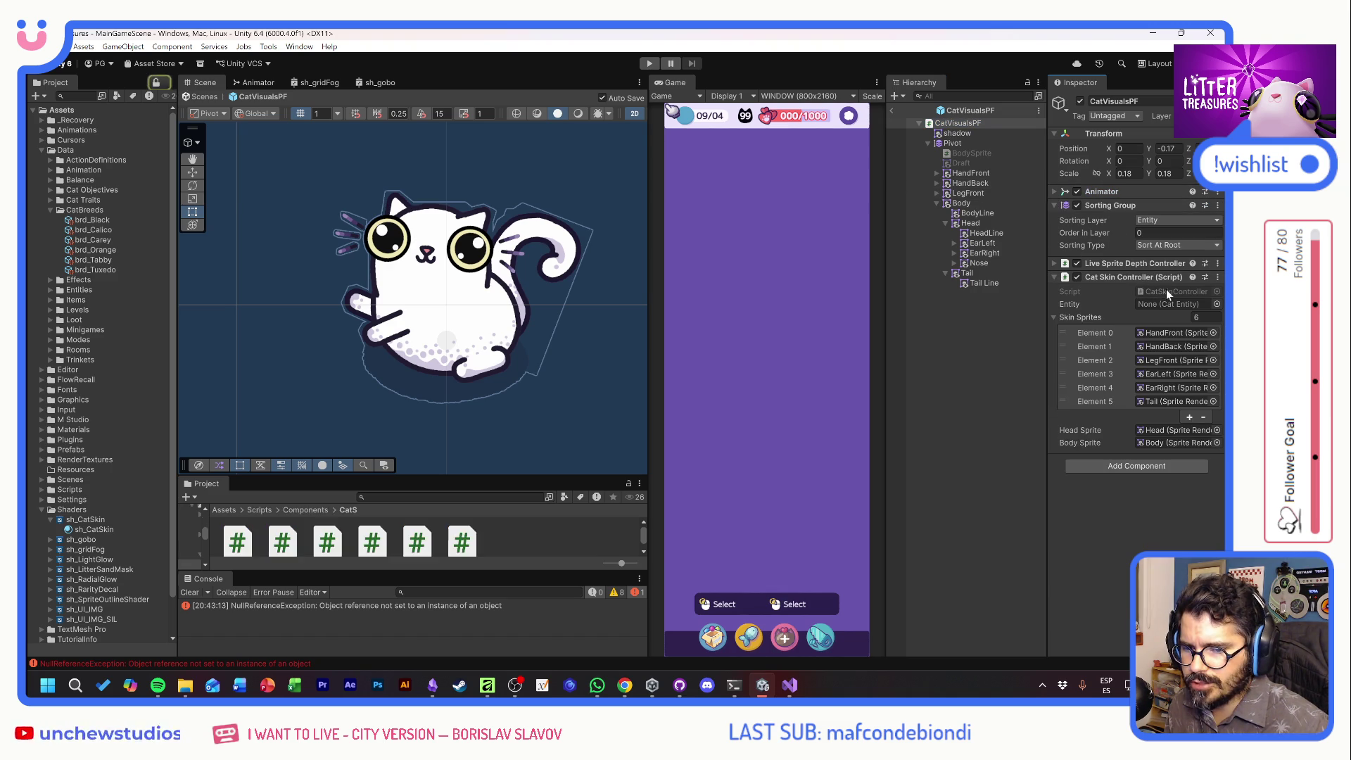
pyautogui.click(451, 276)
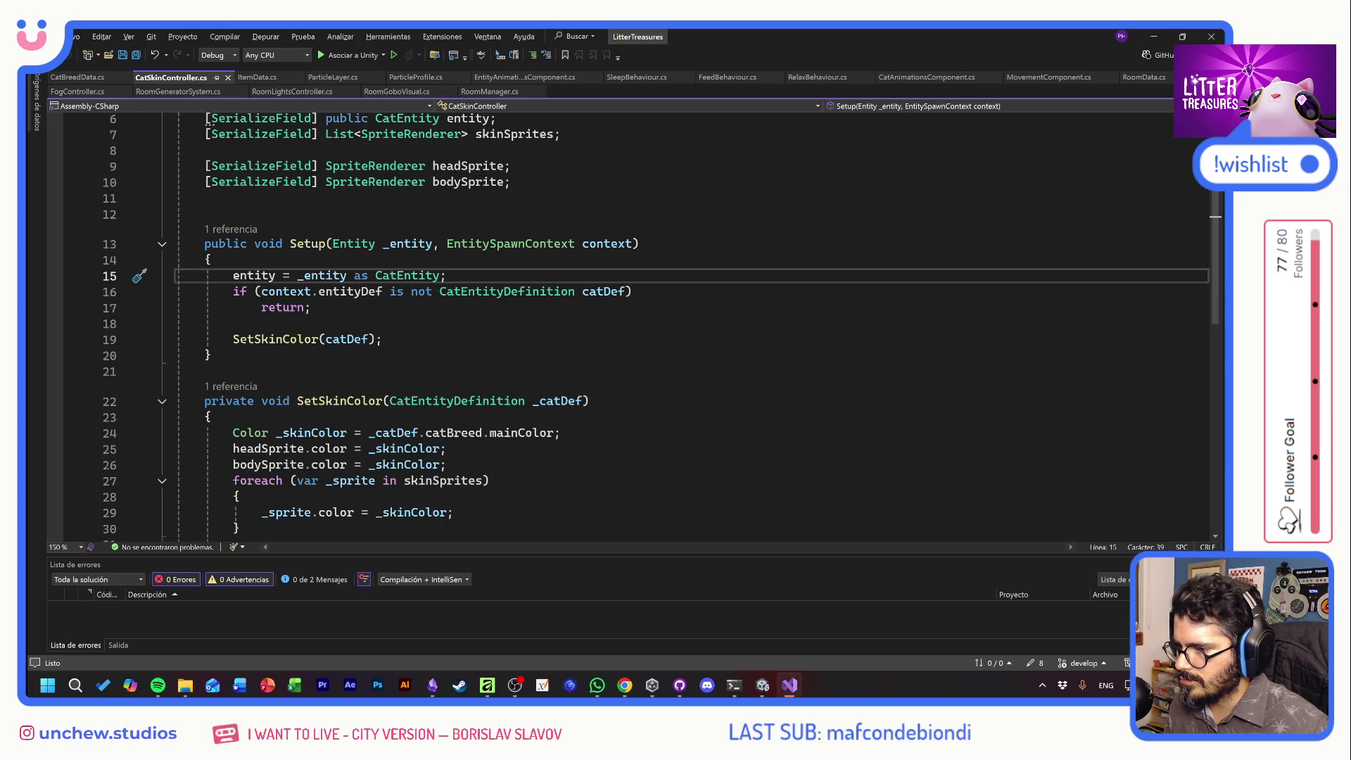
# Add '[SerializeField] List<Sprite> skinTextures;' below skinSprites and save CatSkinController.cs
pyautogui.scroll(2, 634, 324)
pyautogui.click(561, 229)
pyautogui.press('Return')
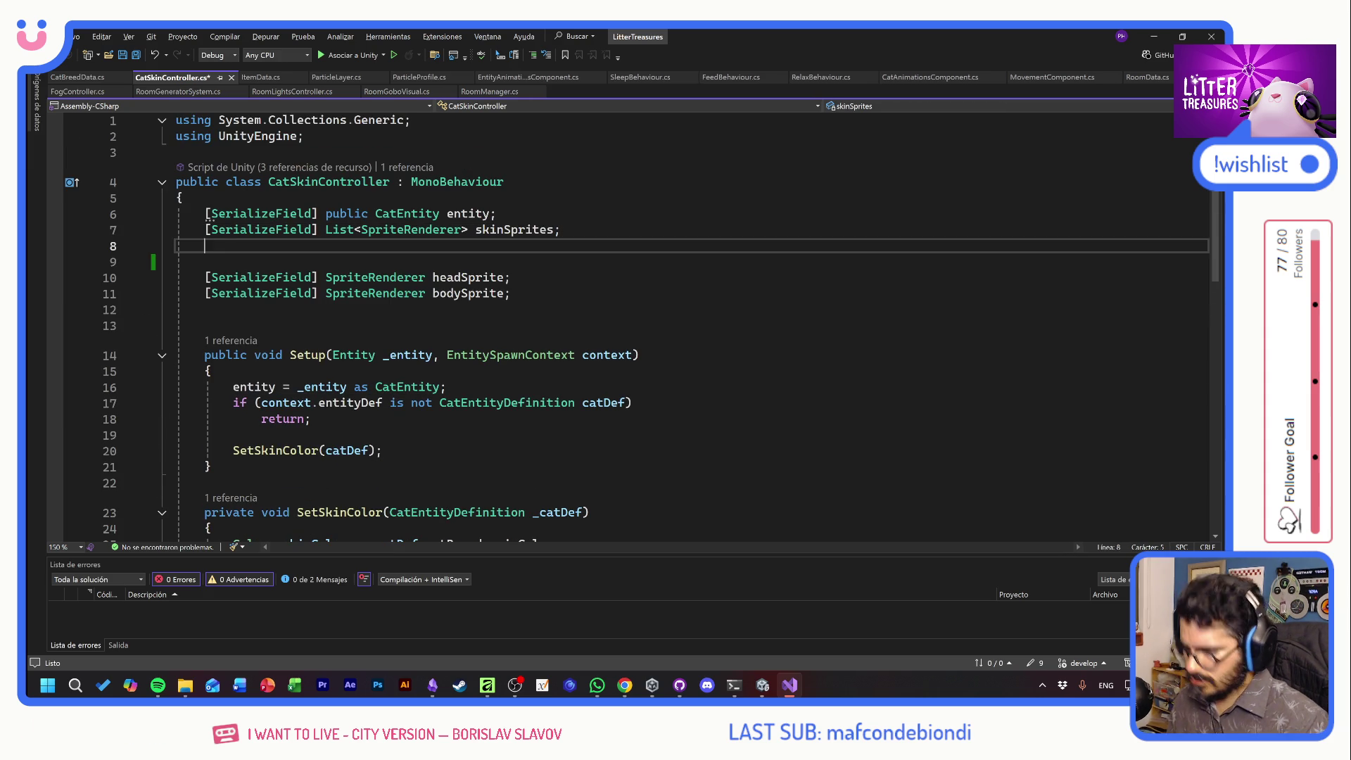
pyautogui.write('[Se')
pyautogui.press('BackSpace')
pyautogui.press('BackSpace')
pyautogui.press('BackSpace')
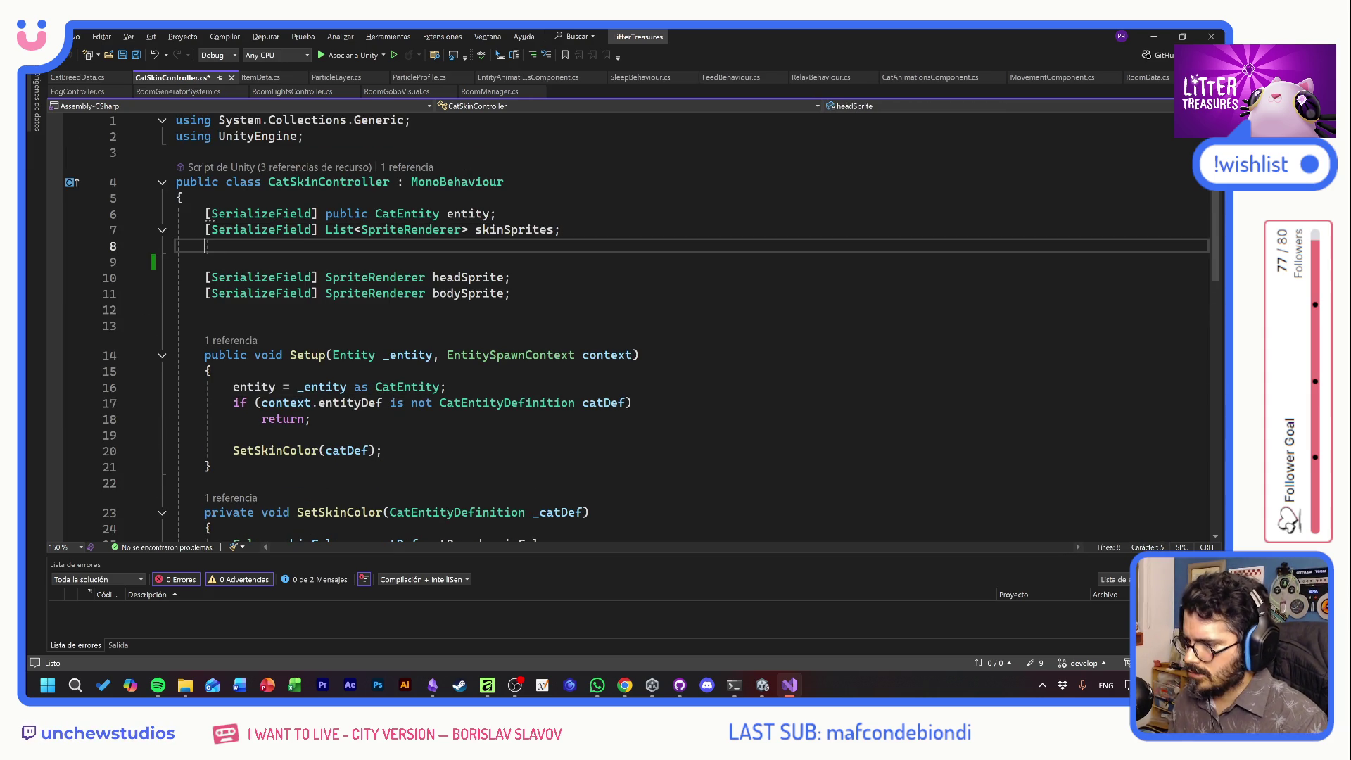
pyautogui.write('Ser')
pyautogui.press('Tab')
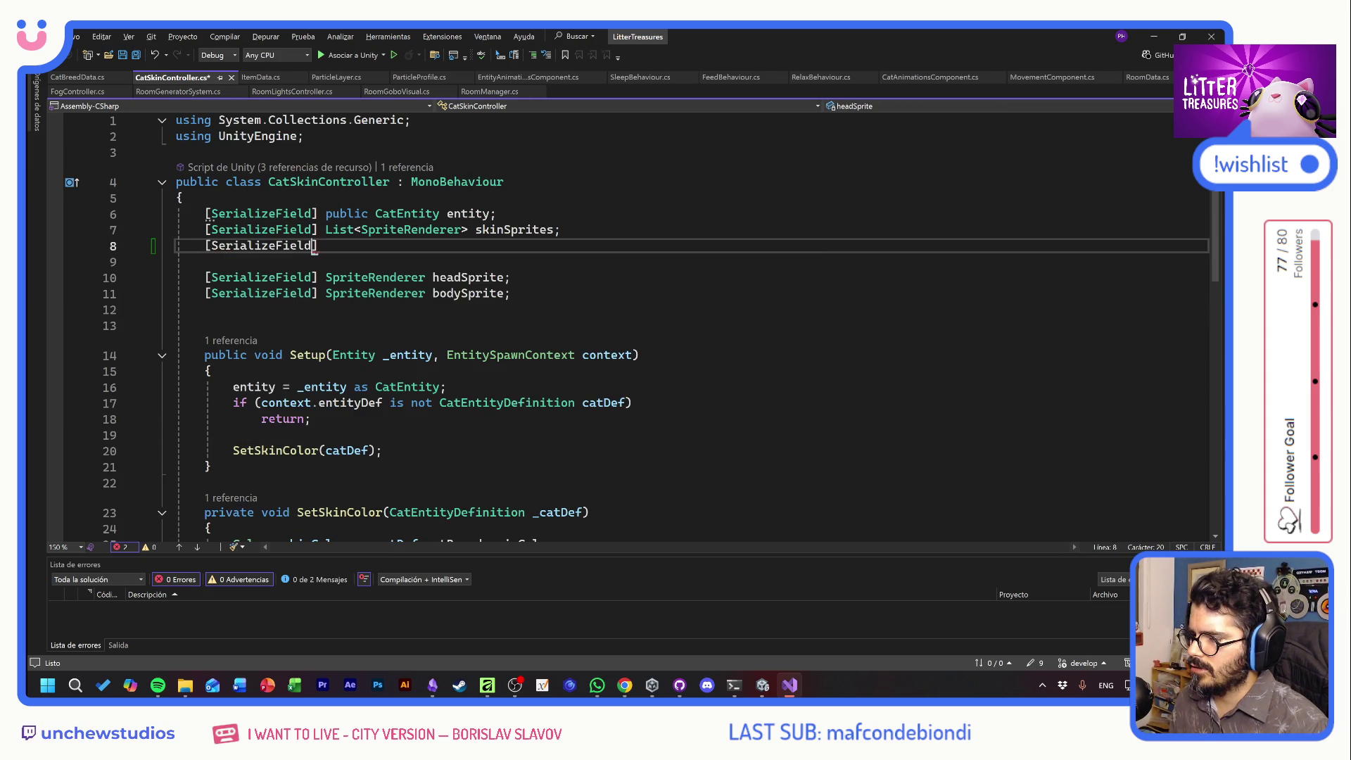
pyautogui.write('] List<')
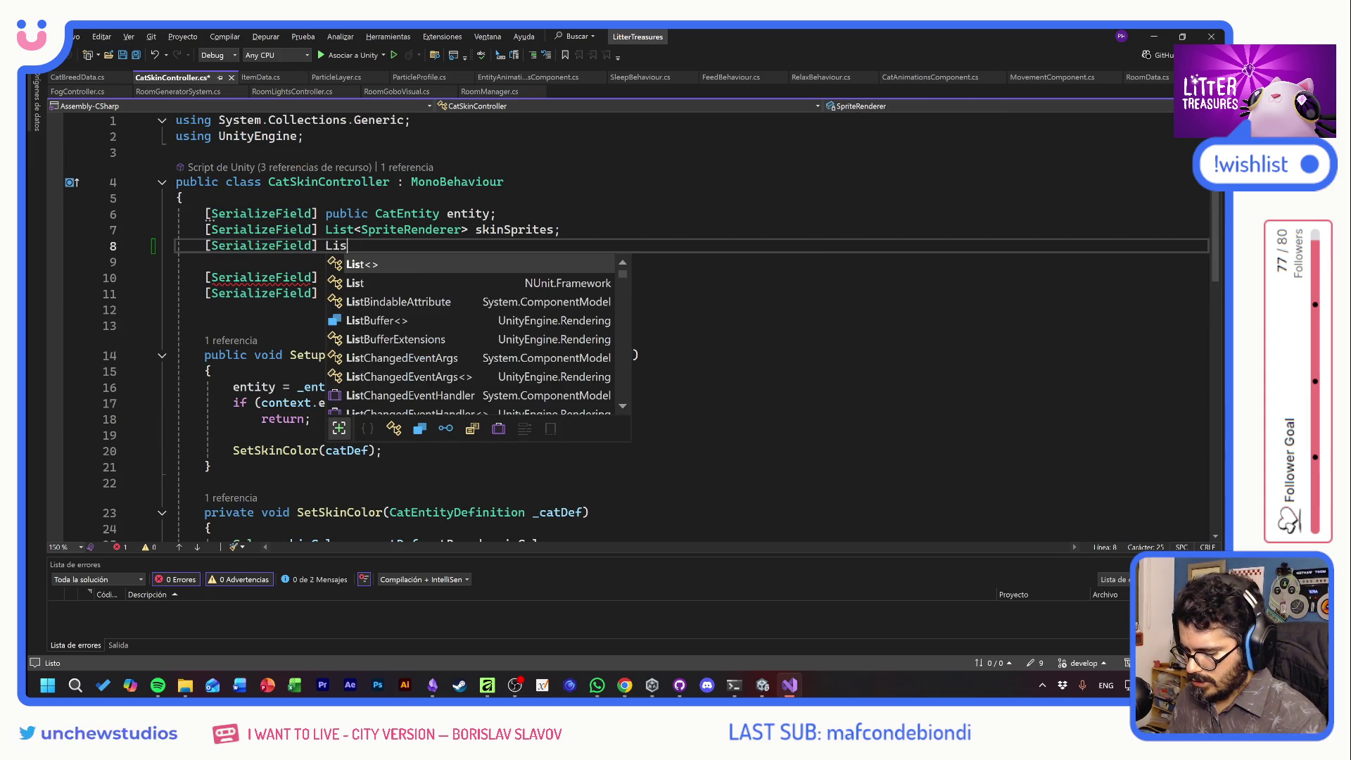
pyautogui.write('Sprite')
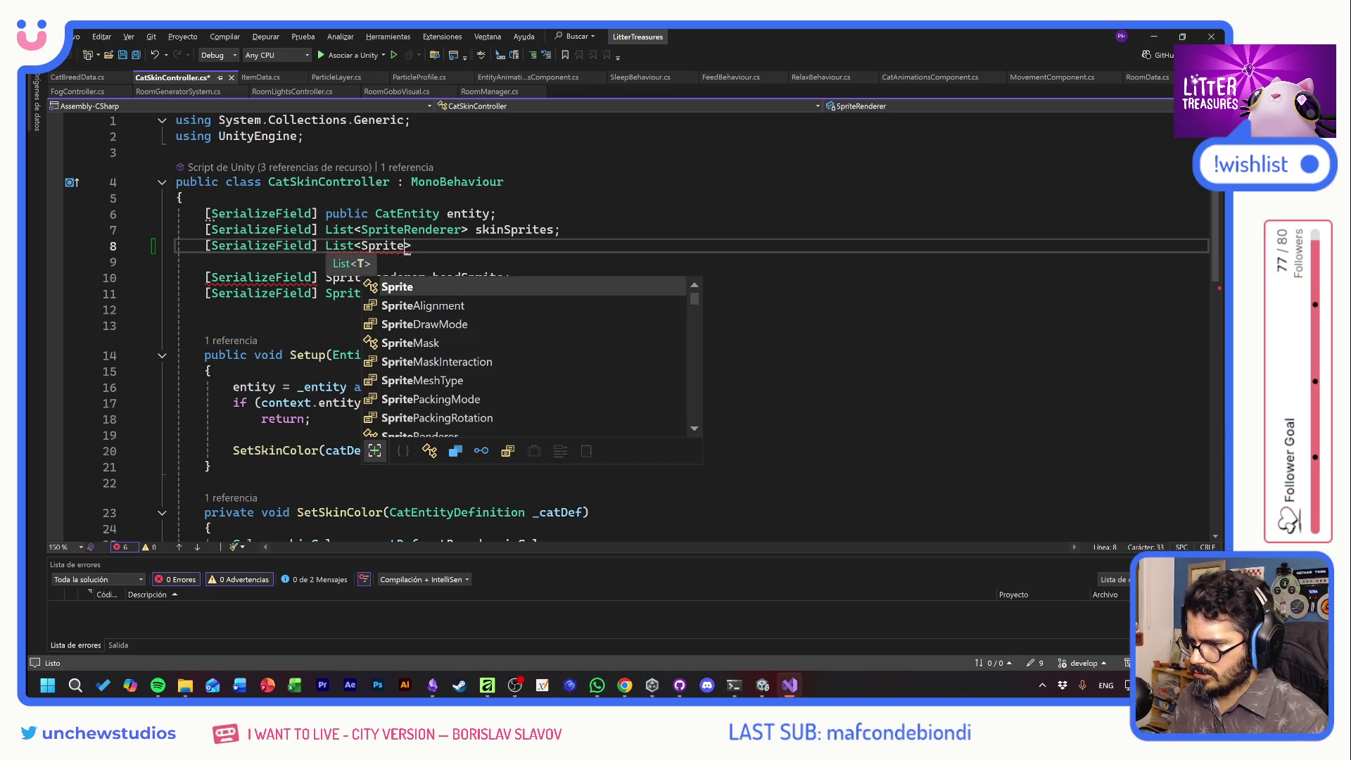
pyautogui.write('>')
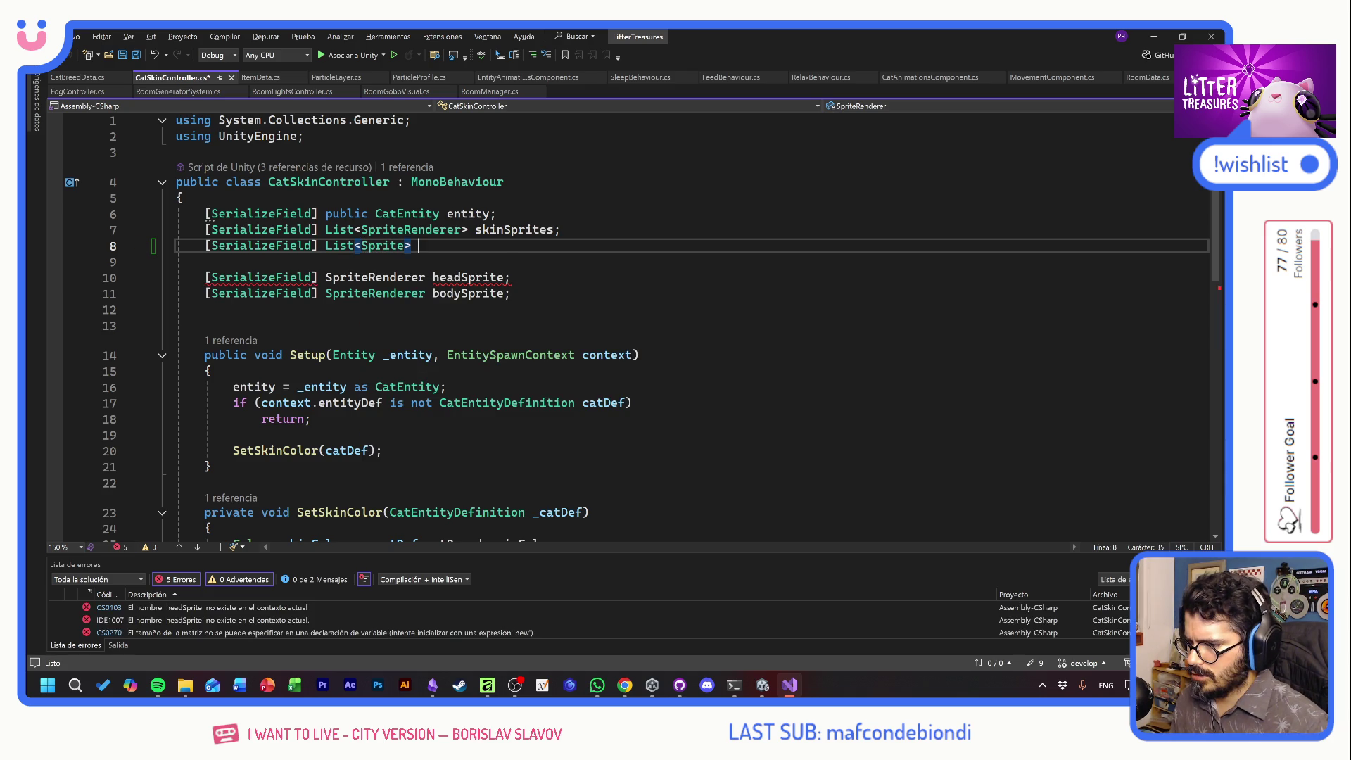
pyautogui.press('Tab')
pyautogui.hotkey('ctrl', 's')
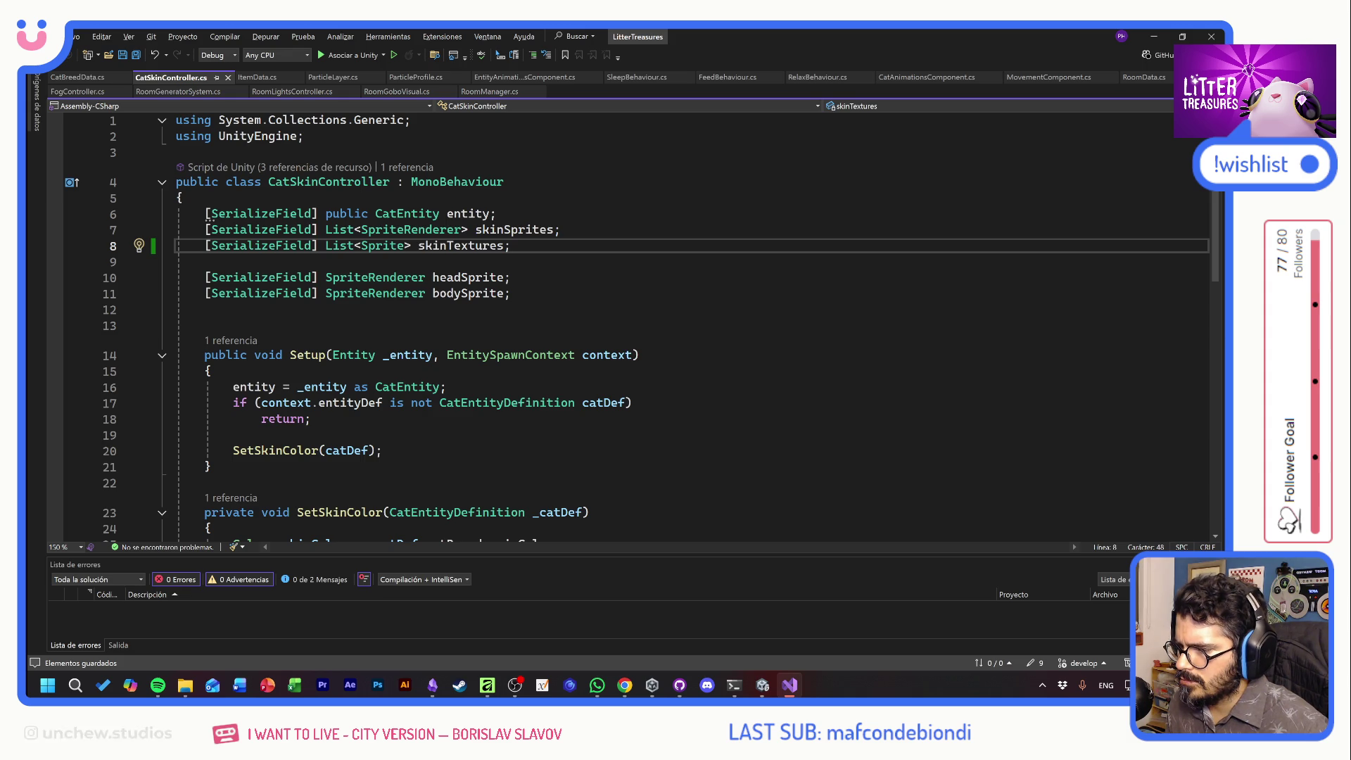
pyautogui.hotkey('alt', 'Tab')
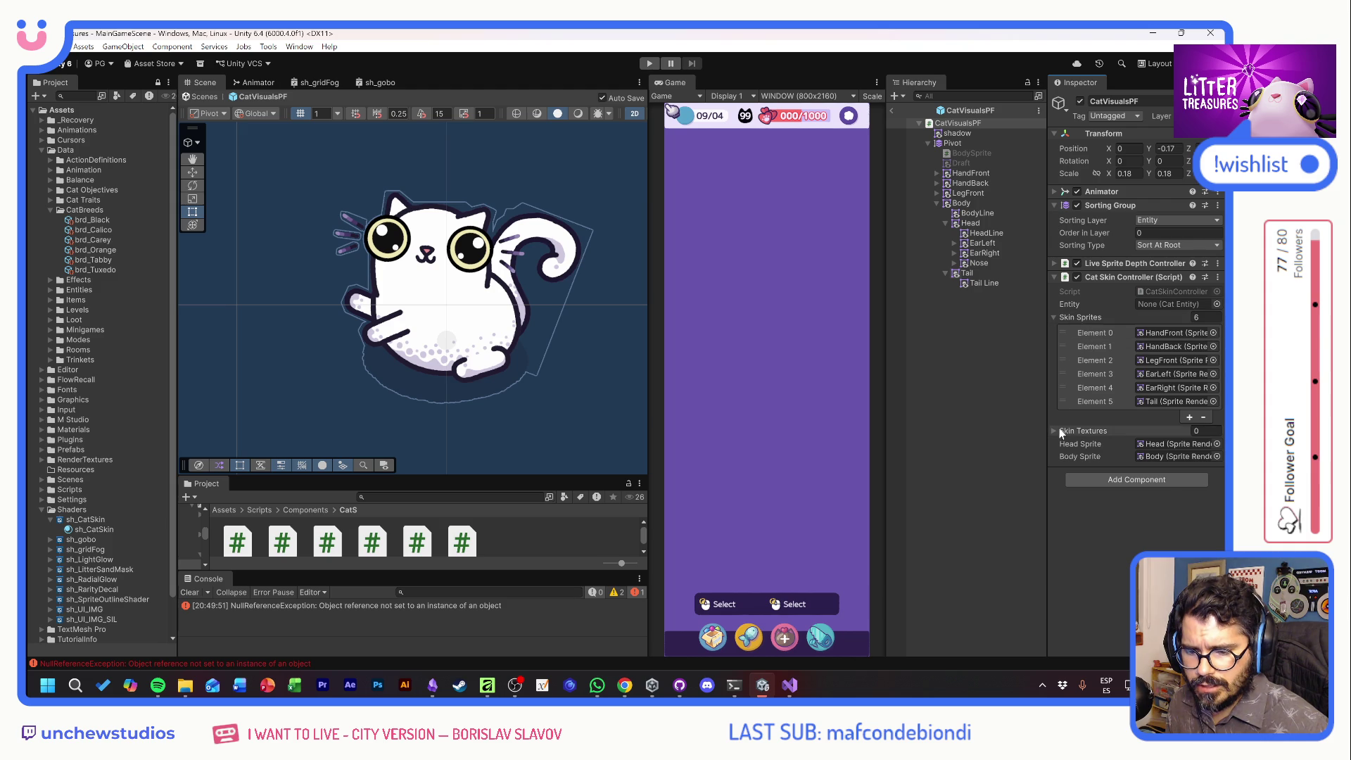
# Expand the empty Skin Textures list and search the project assets for 'skin'
pyautogui.click(1056, 431)
pyautogui.click(450, 497)
pyautogui.write('skin')
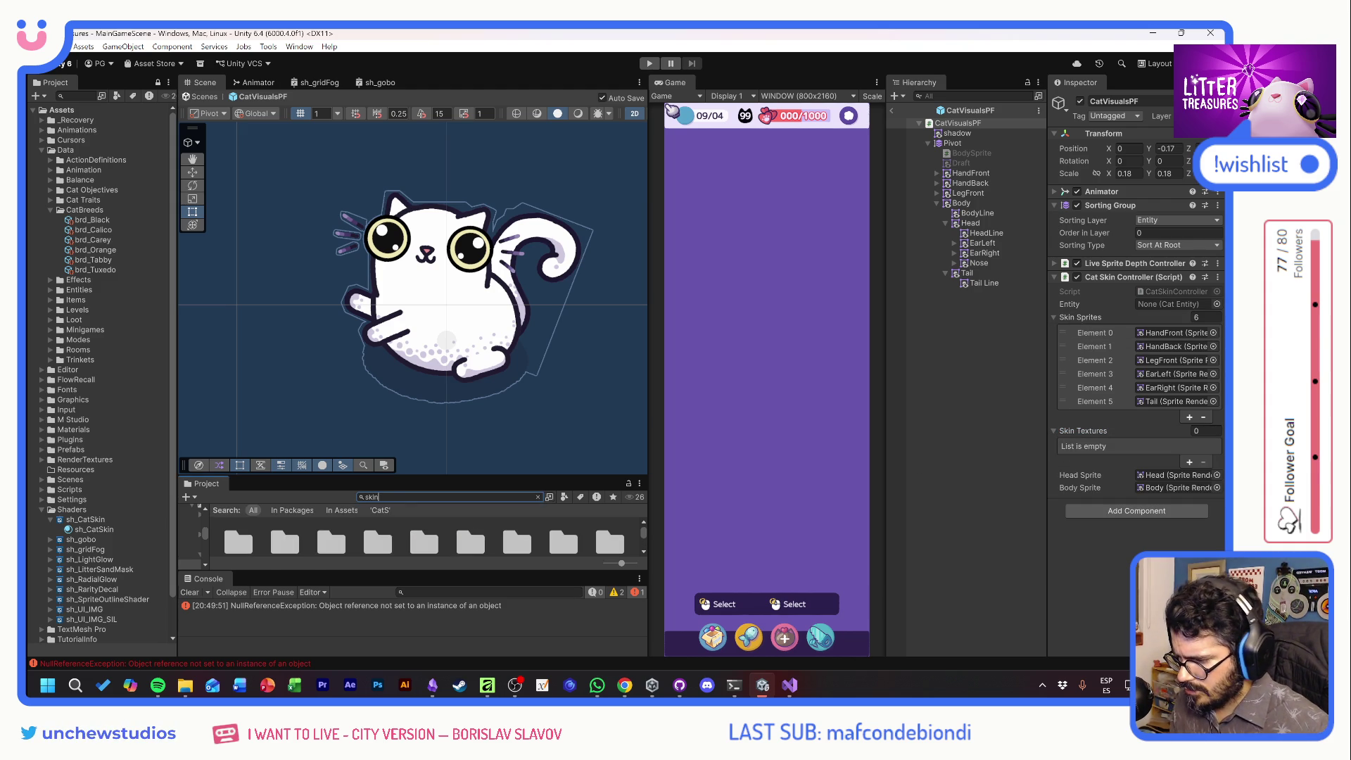
# Enlarge the Project panel and refine the search to 'catskin' to list CatSkin_1 to CatSkin_10
pyautogui.moveTo(399, 475); pyautogui.dragTo(398, 411)
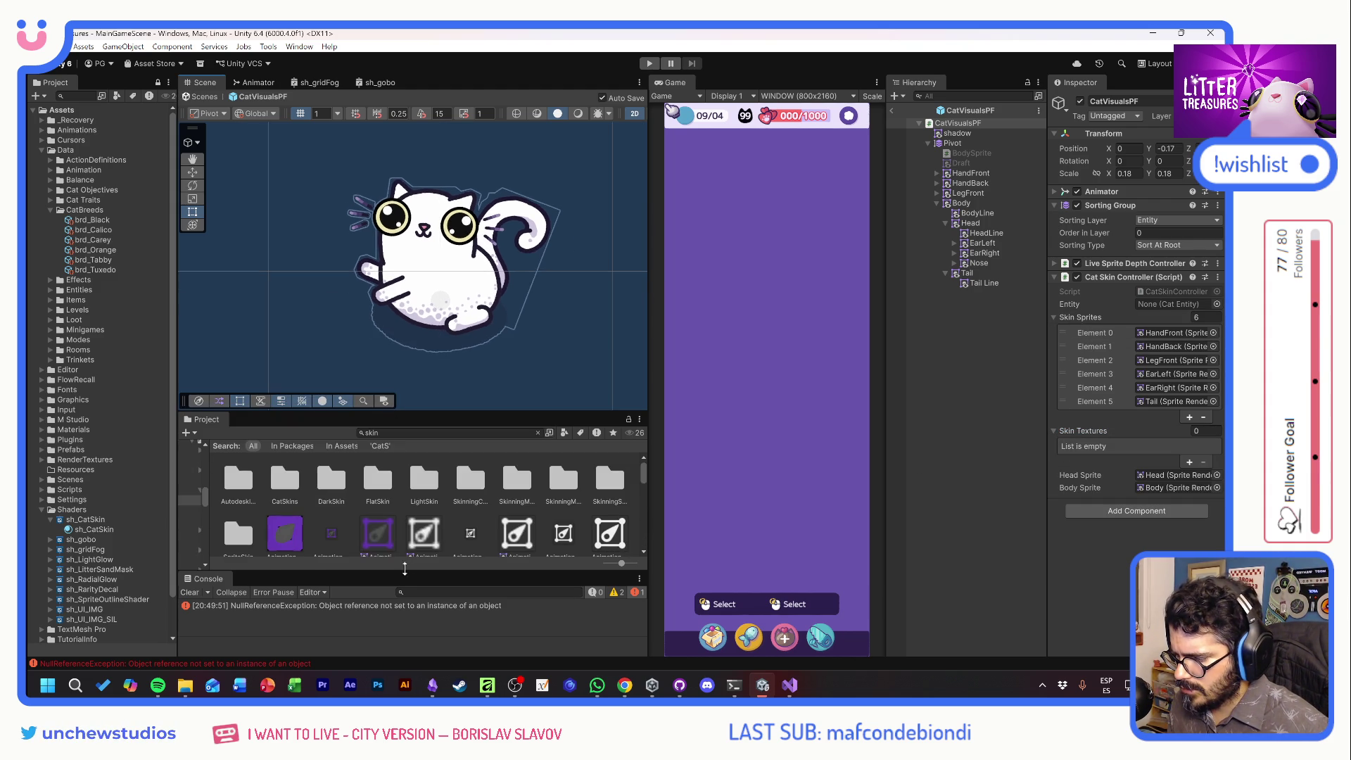
pyautogui.moveTo(399, 578); pyautogui.dragTo(399, 558)
pyautogui.scroll(-2, 436, 514)
pyautogui.scroll(-4, 436, 515)
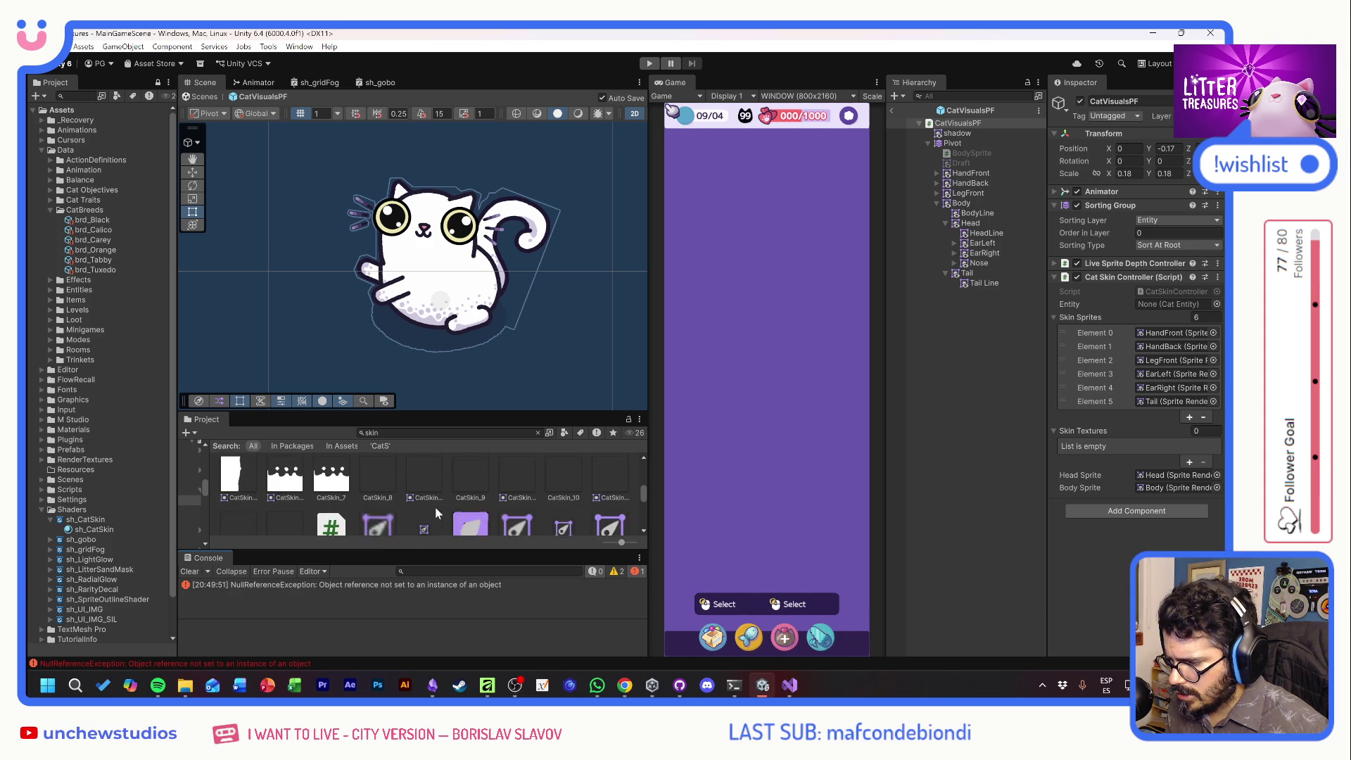
pyautogui.click(348, 432)
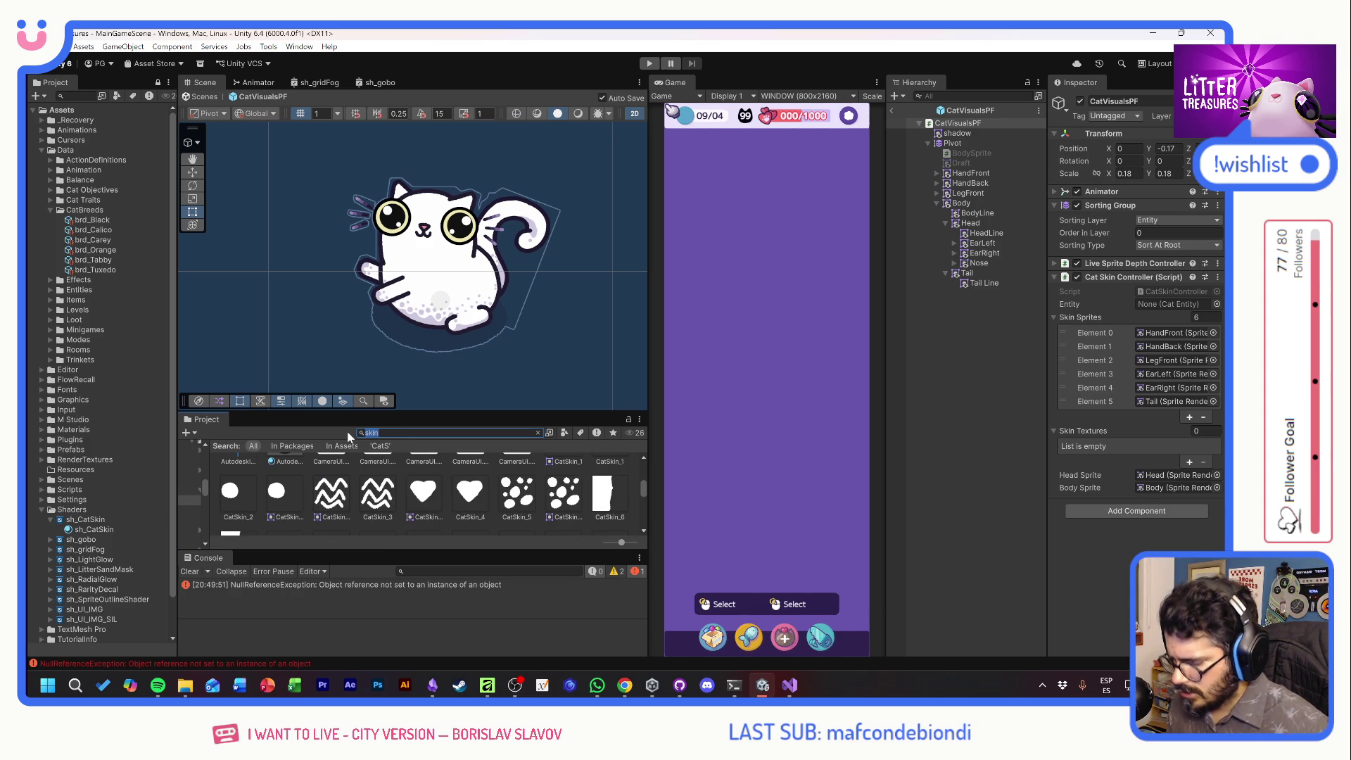
pyautogui.write('cat')
pyautogui.scroll(2, 442, 487)
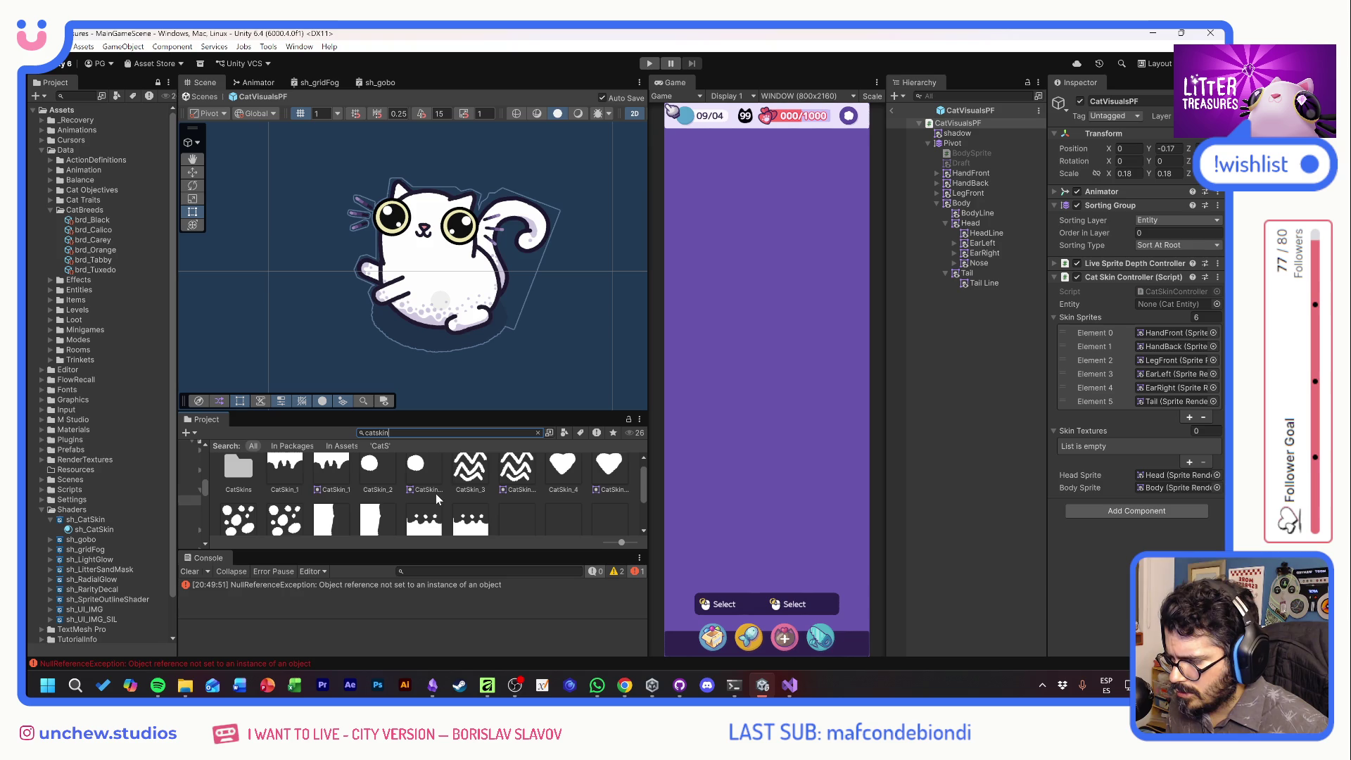